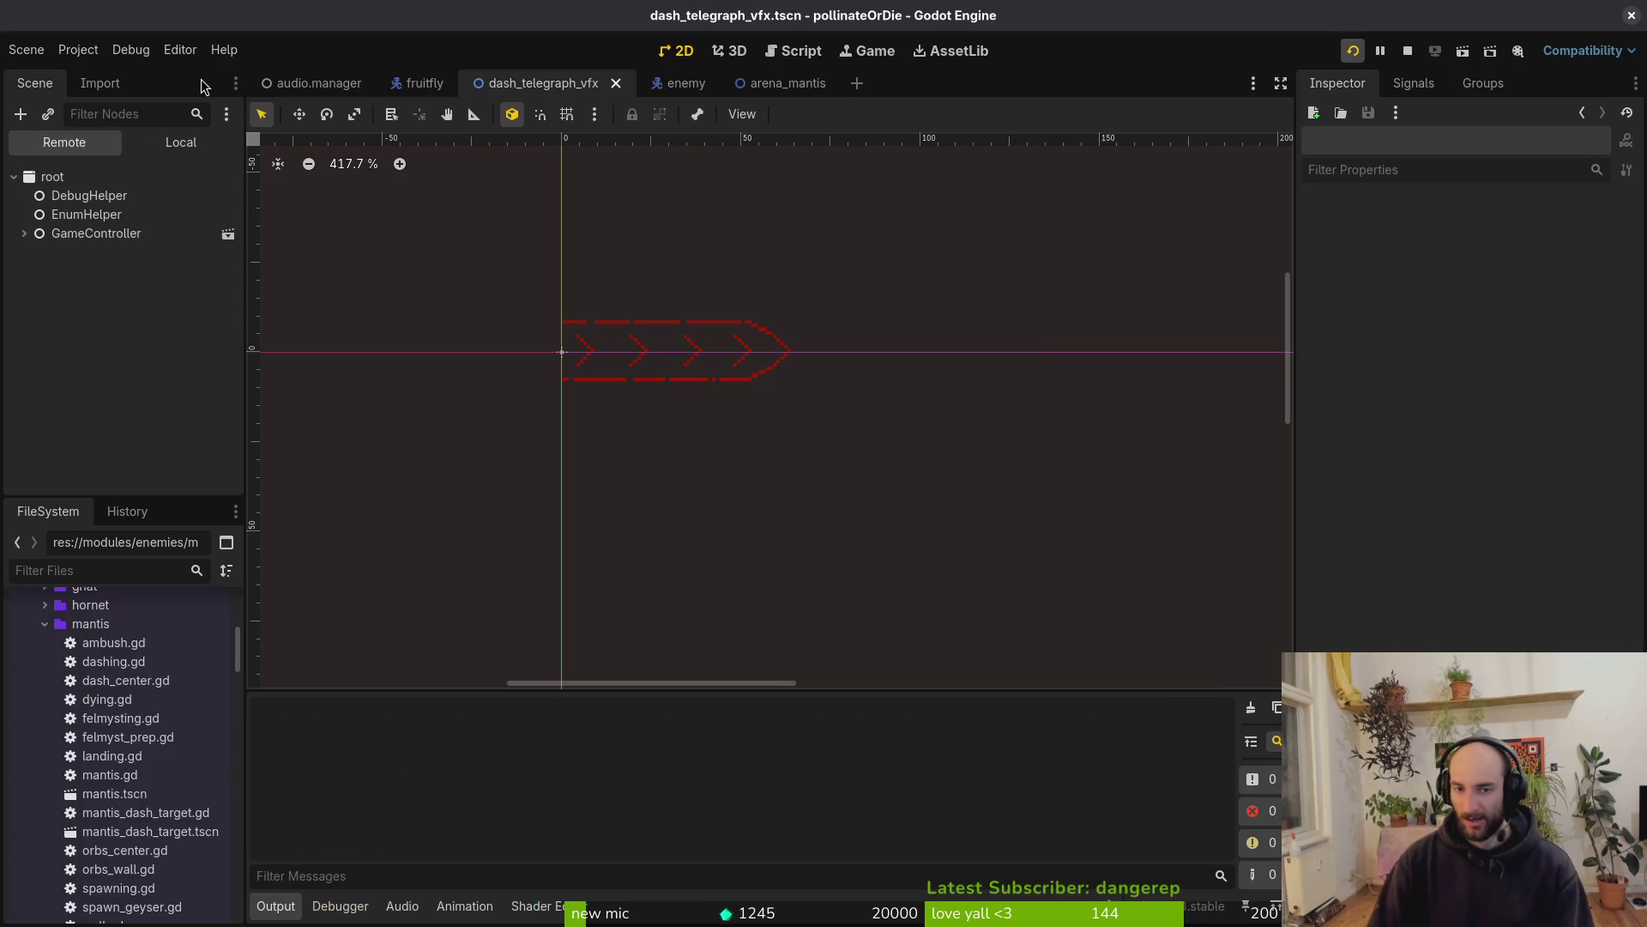
# Quick-open devlevel.tscn in the Godot editor
pyautogui.hotkey('alt', 'Tab')
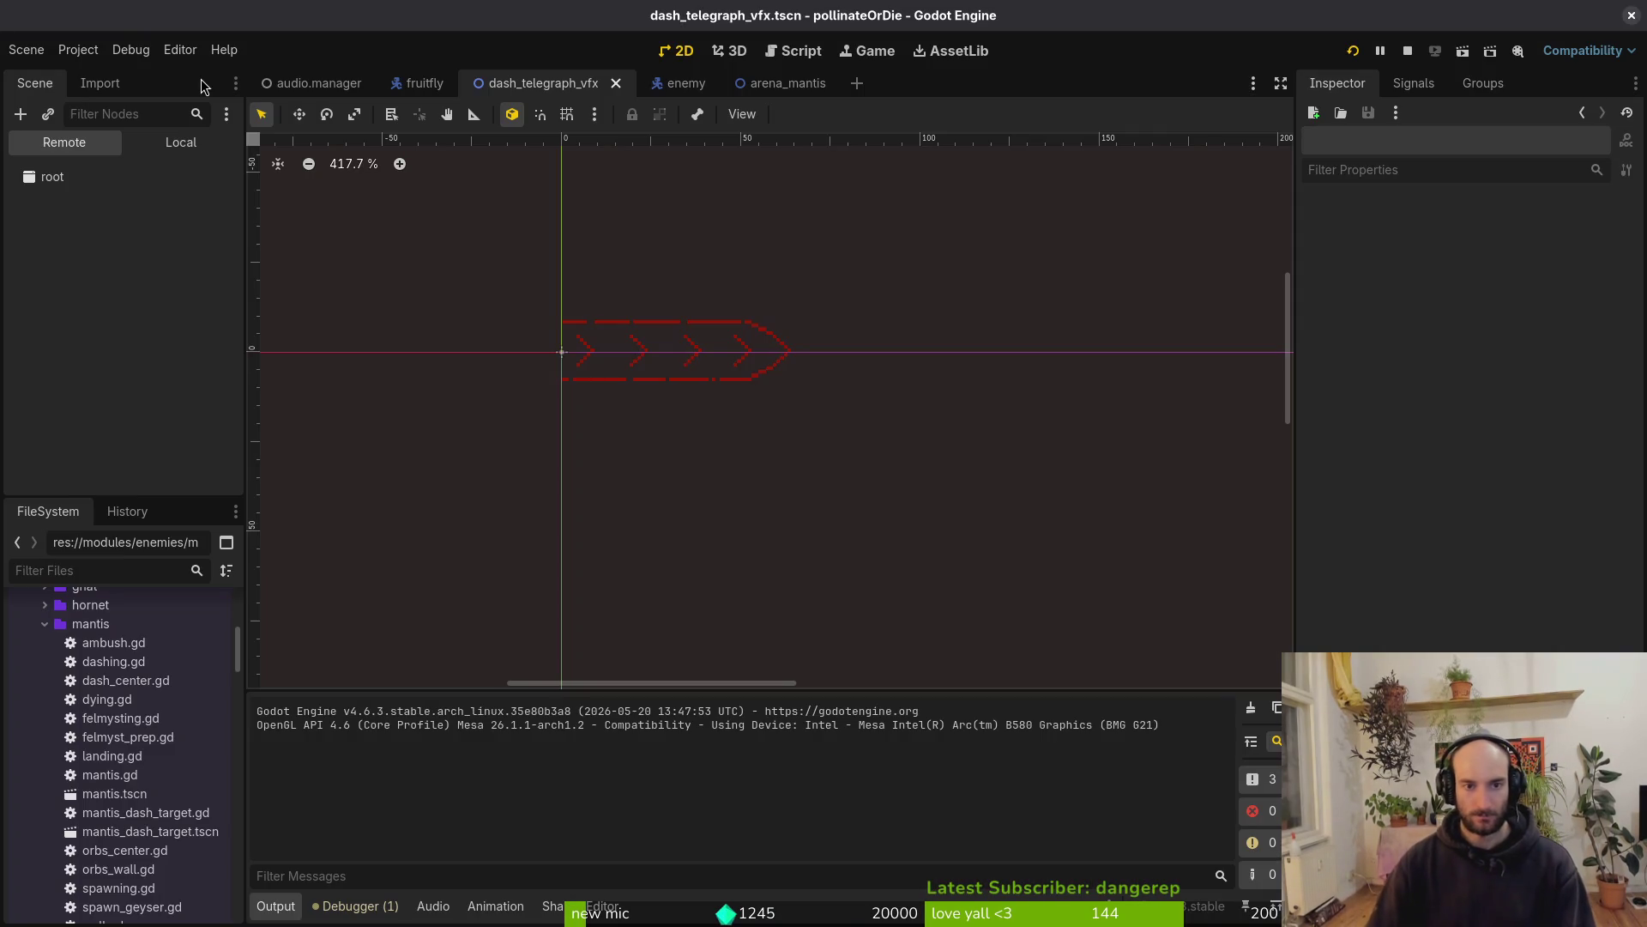
pyautogui.hotkey('alt', 'shift', 'o')
pyautogui.write('devlevel')
pyautogui.press('Down')
pyautogui.press('Return')
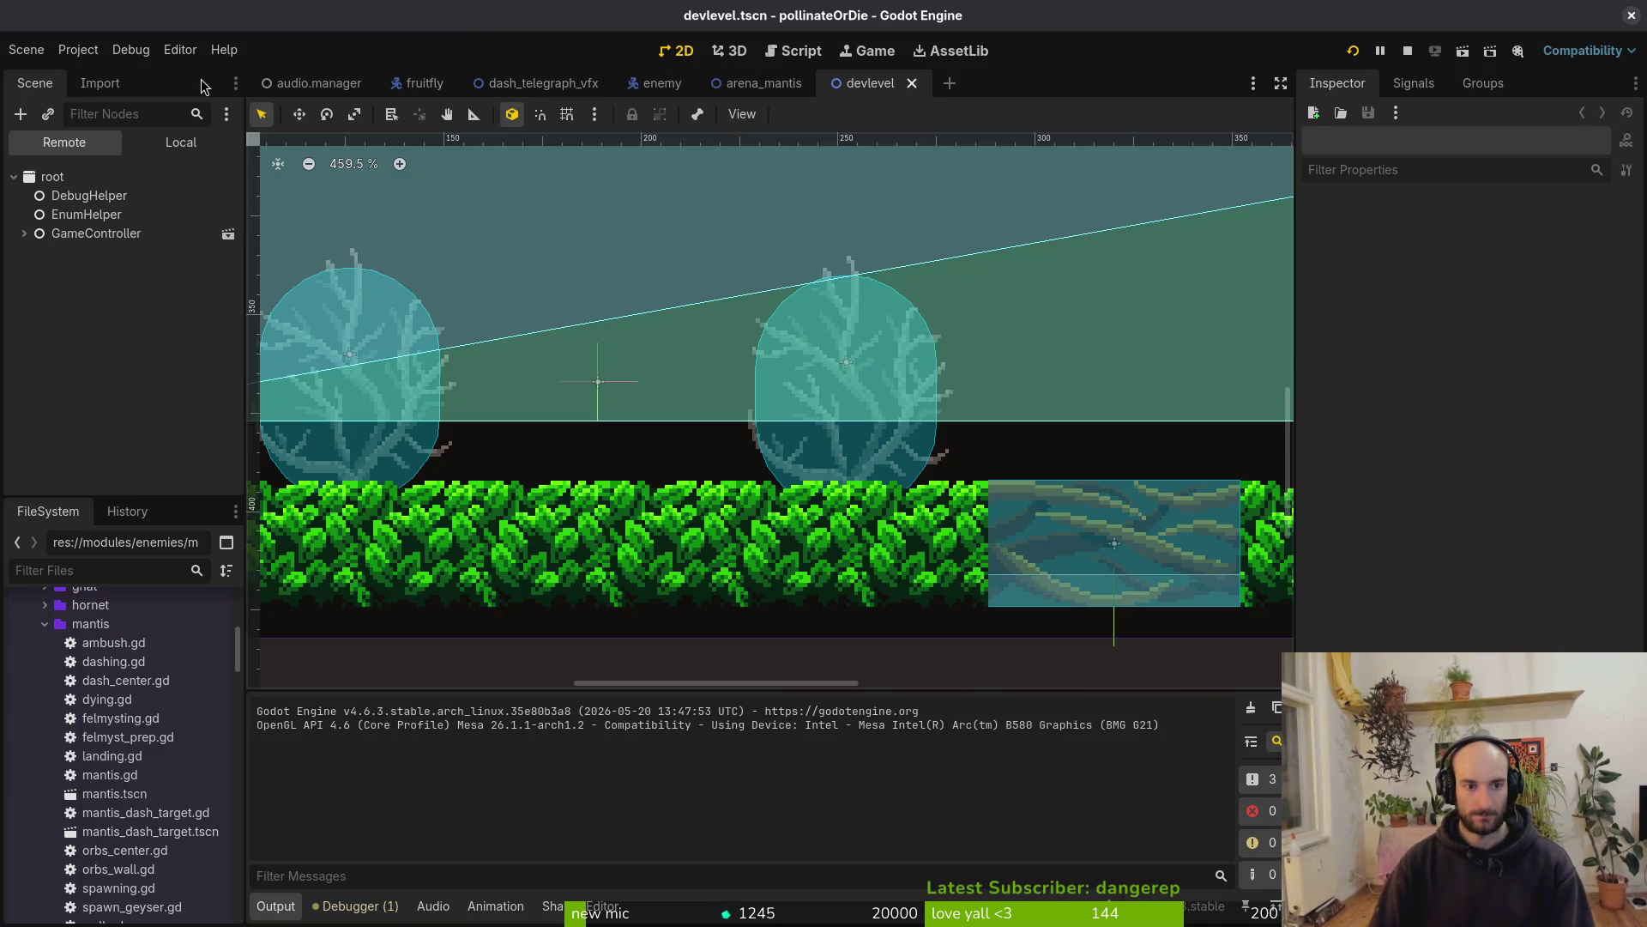
# Change enemySpawnMarker8's Enemy Type from Spanishfly to Fly and save the level
pyautogui.scroll(-3, 737, 375)
pyautogui.click(809, 256)
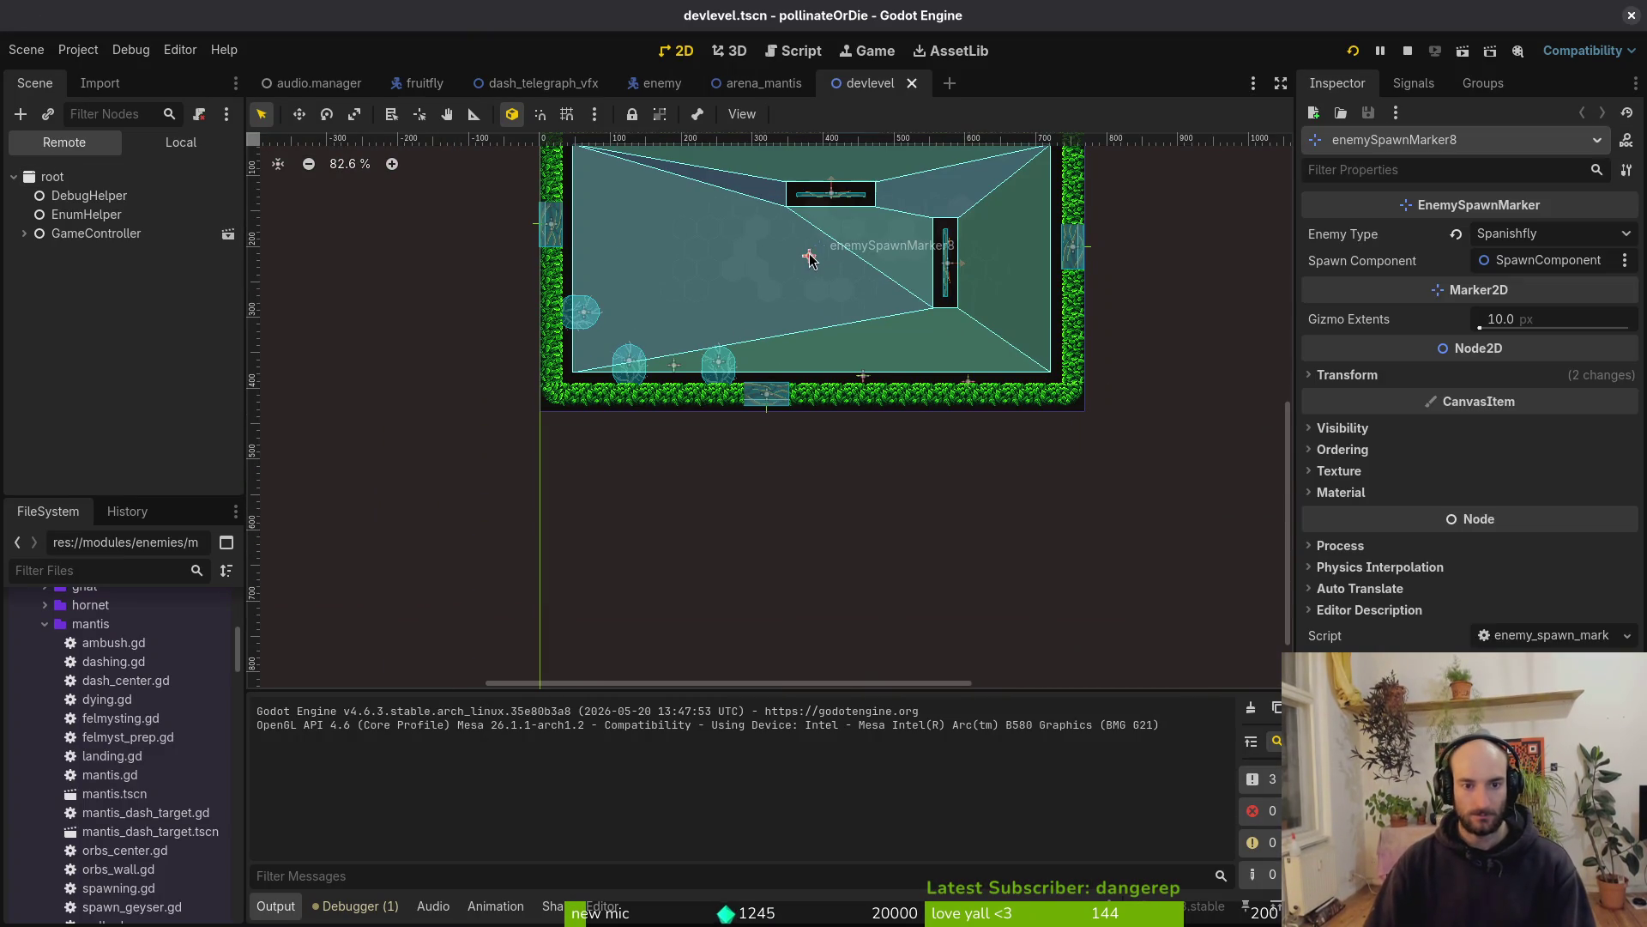
pyautogui.click(1483, 240)
pyautogui.click(1568, 285)
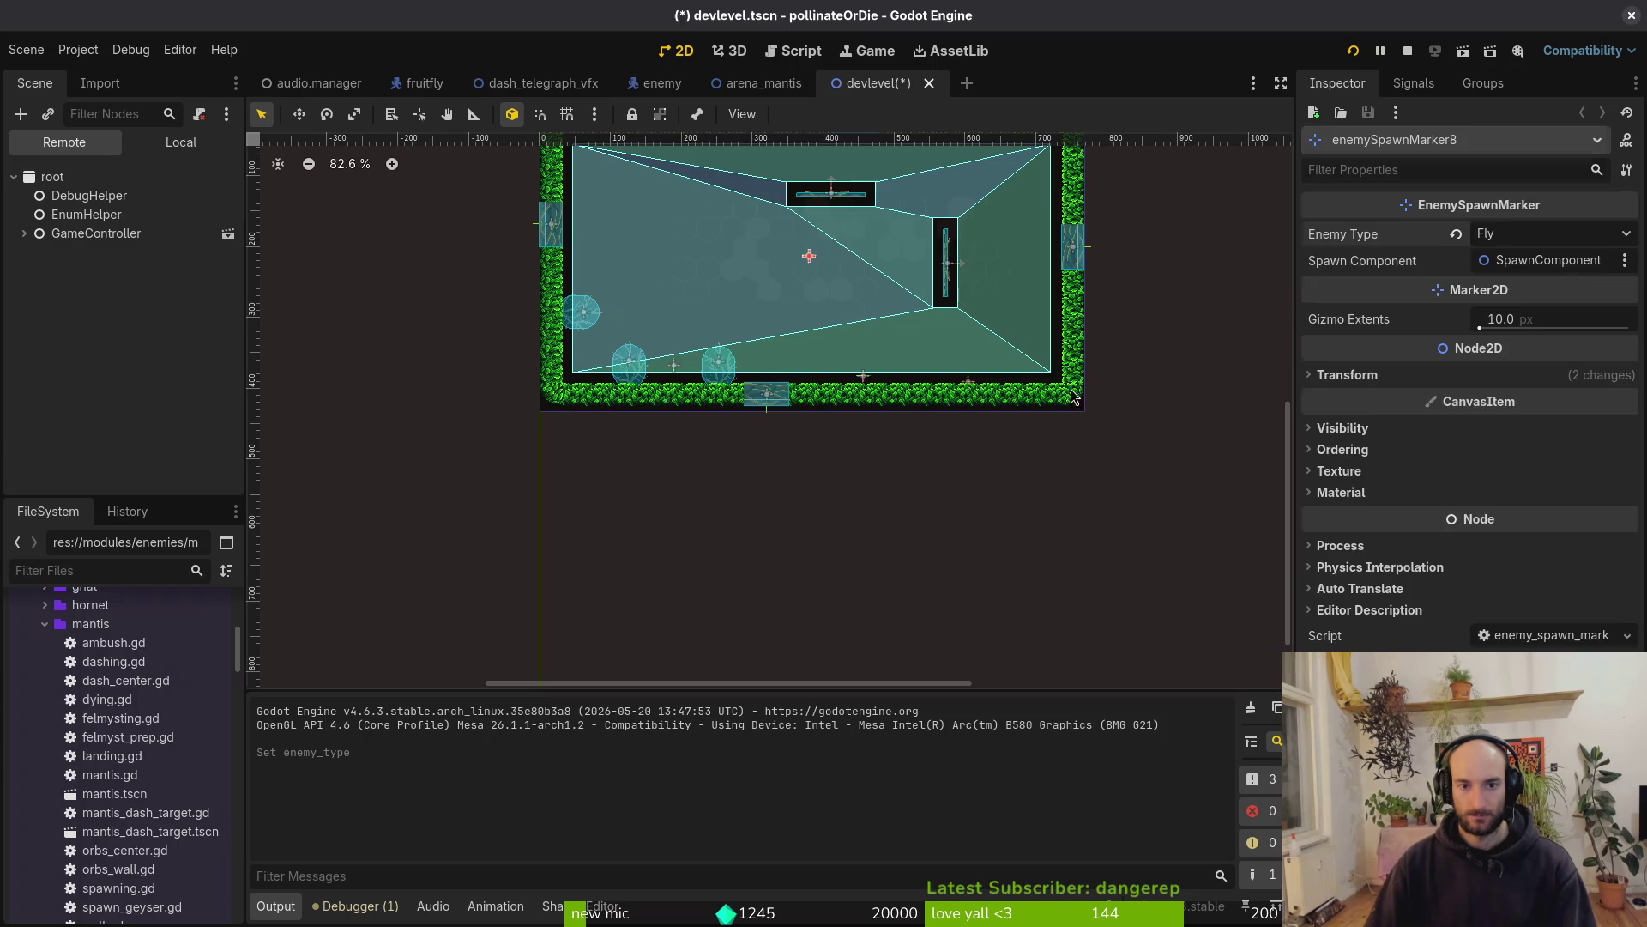
pyautogui.click(895, 382)
pyautogui.hotkey('ctrl', 's')
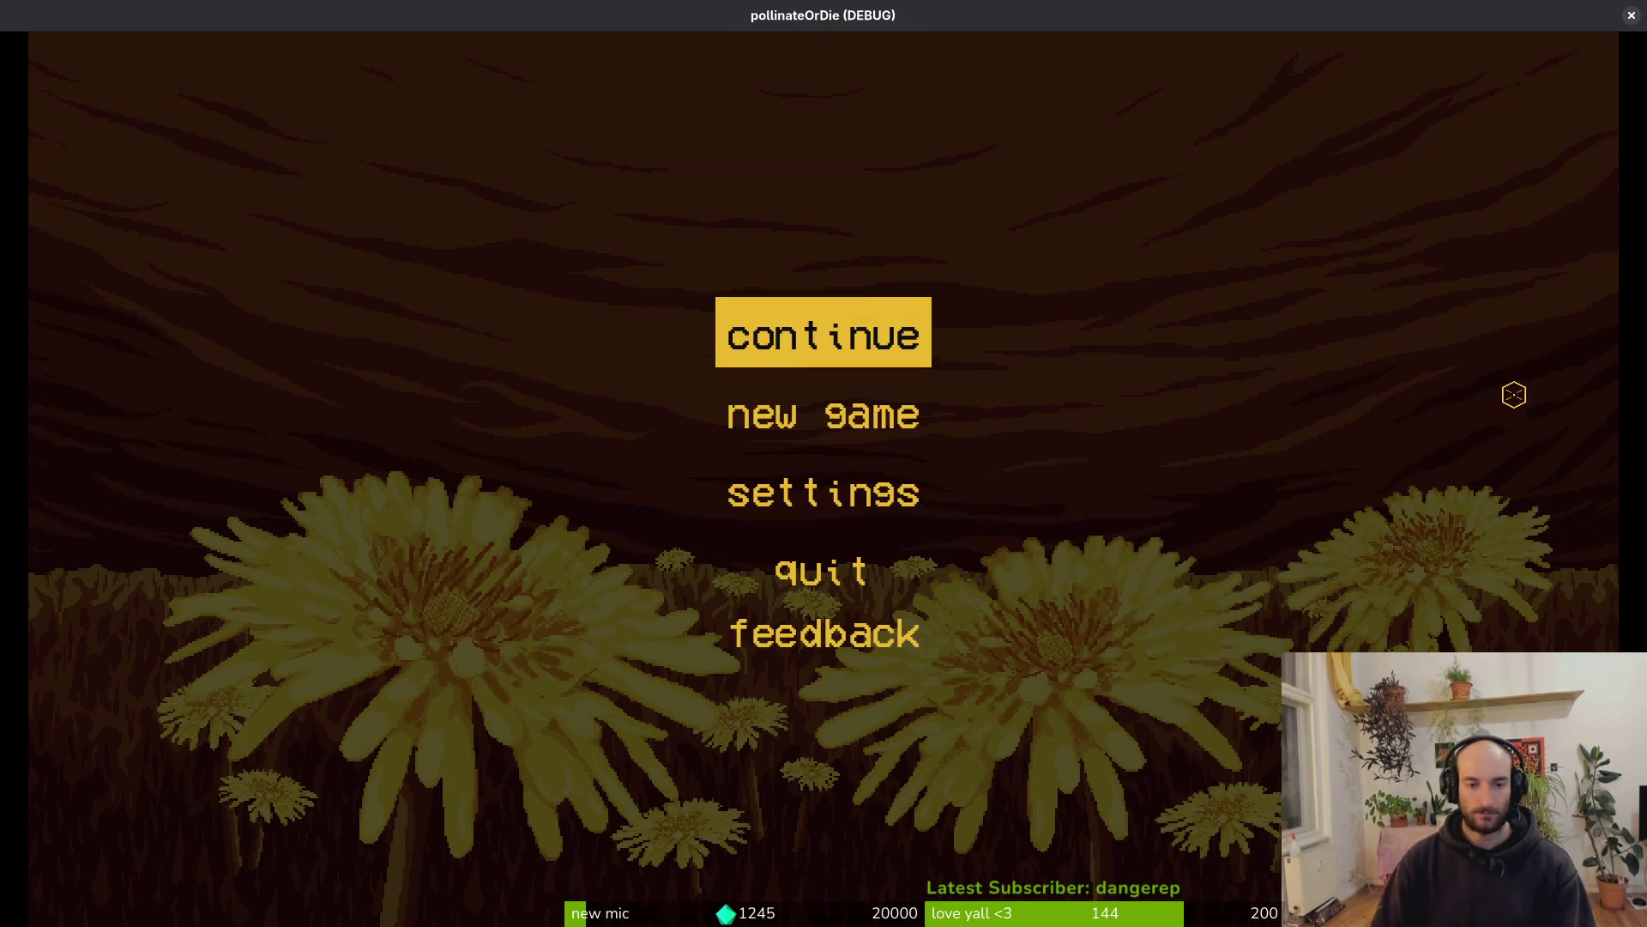
# Continue the saved game and enable show pathing and collisions in the pause menu's debugging panel
pyautogui.press('Return')
pyautogui.press('Escape')
pyautogui.press('Down')
pyautogui.press('Return')
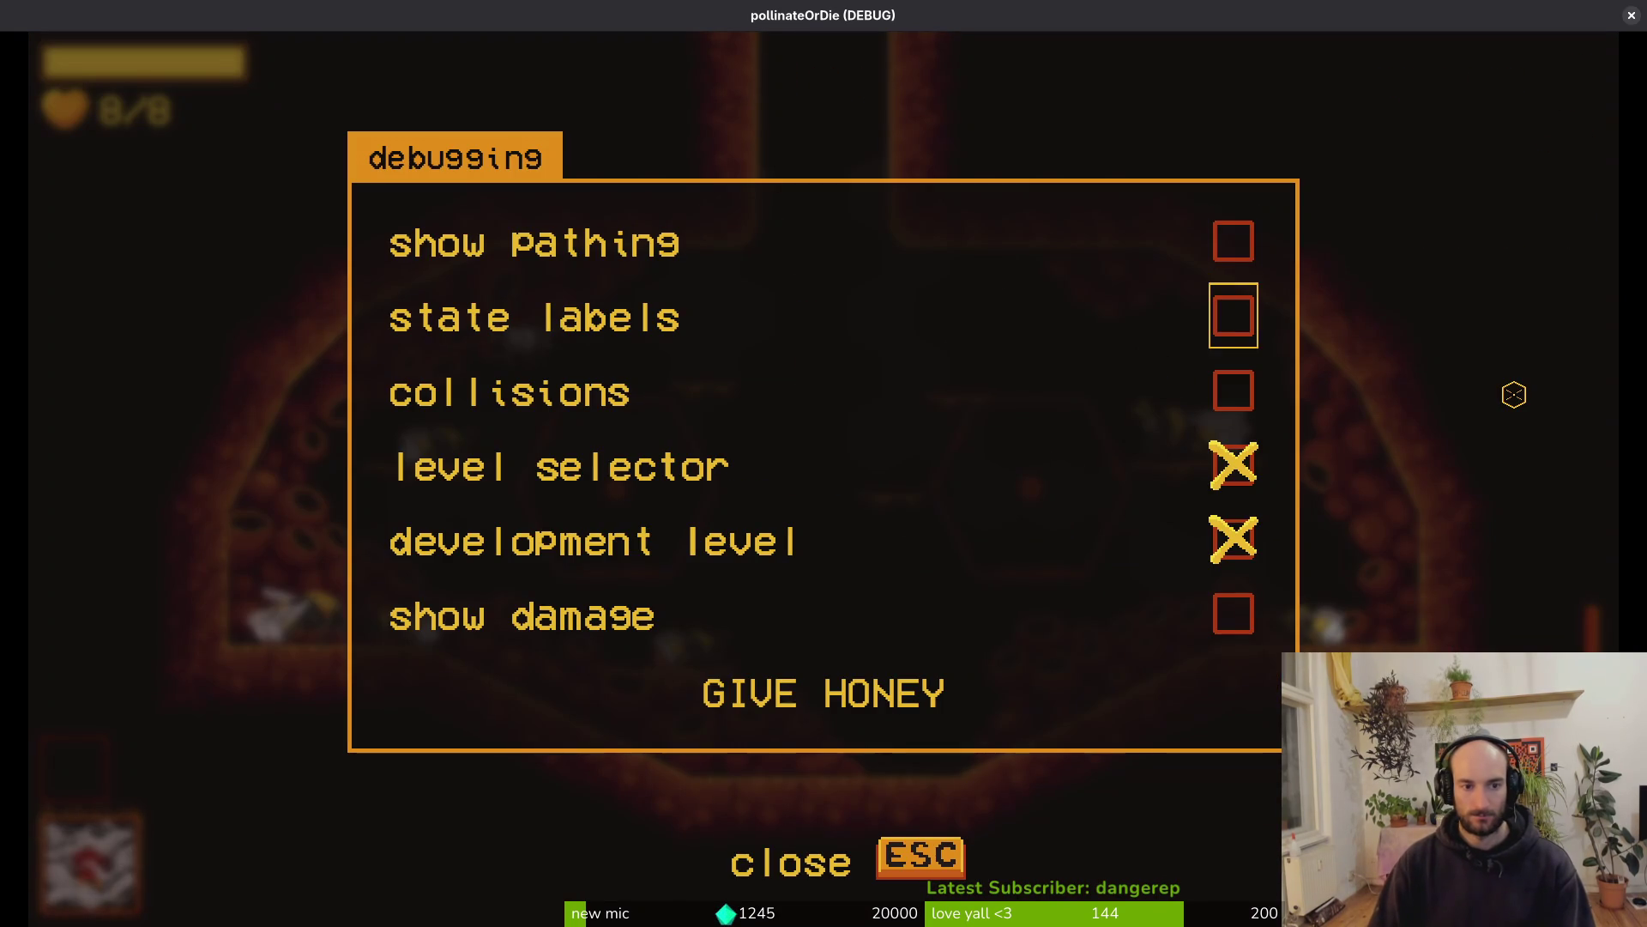
pyautogui.press('Escape')
pyautogui.press('Escape')
pyautogui.press('Down')
pyautogui.press('Return')
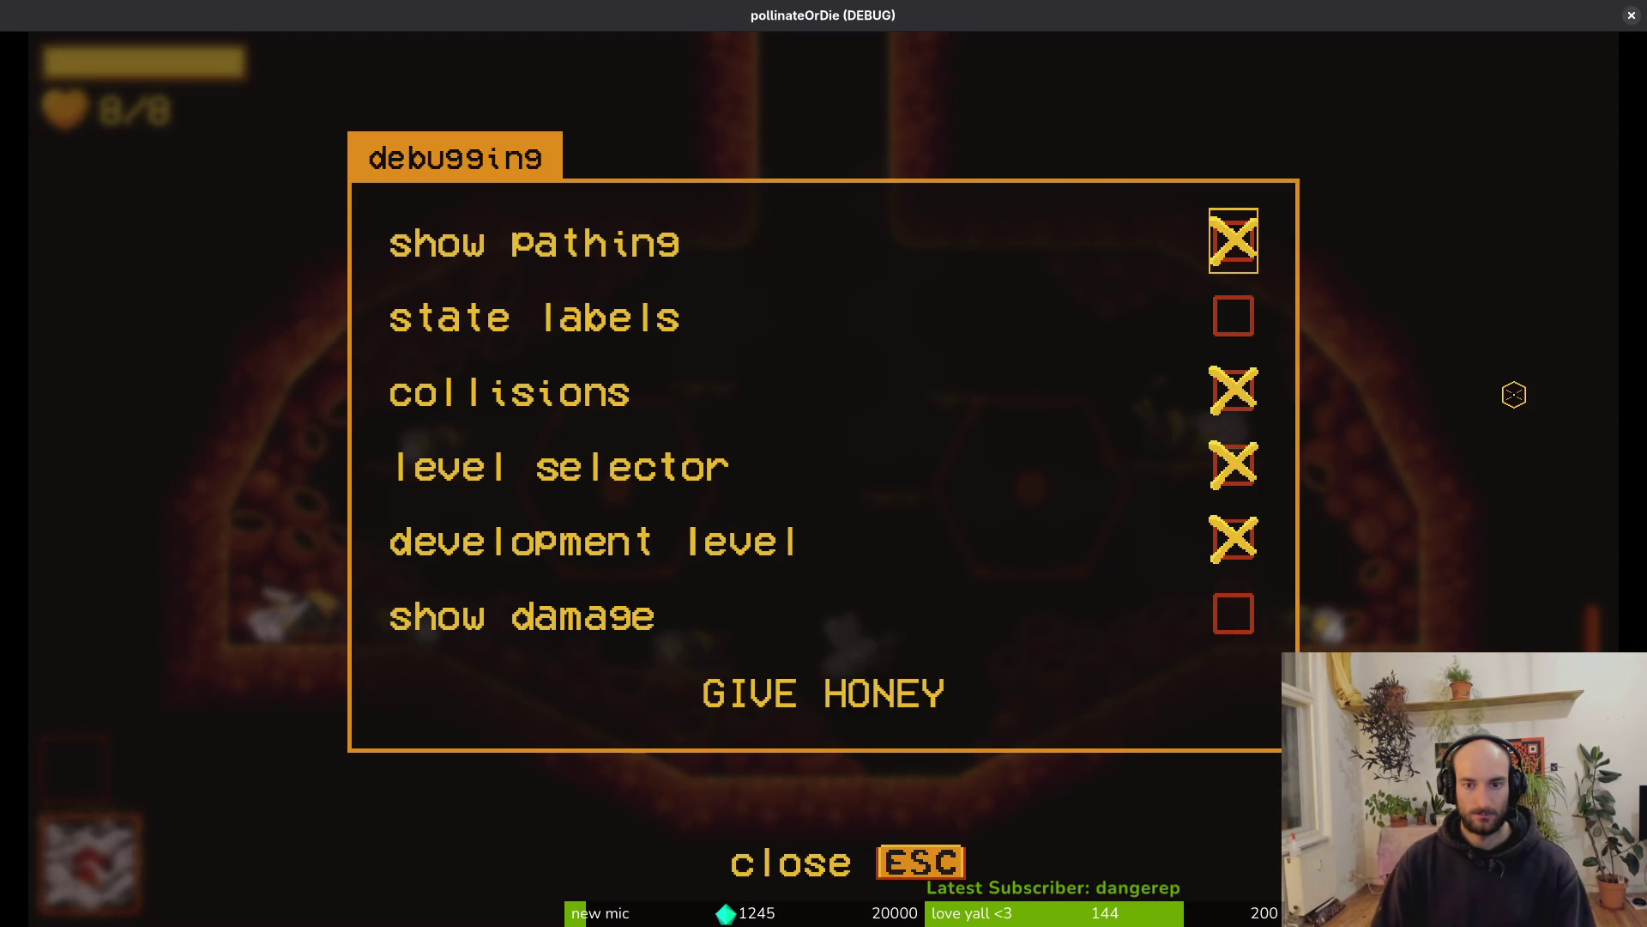
pyautogui.press('Escape')
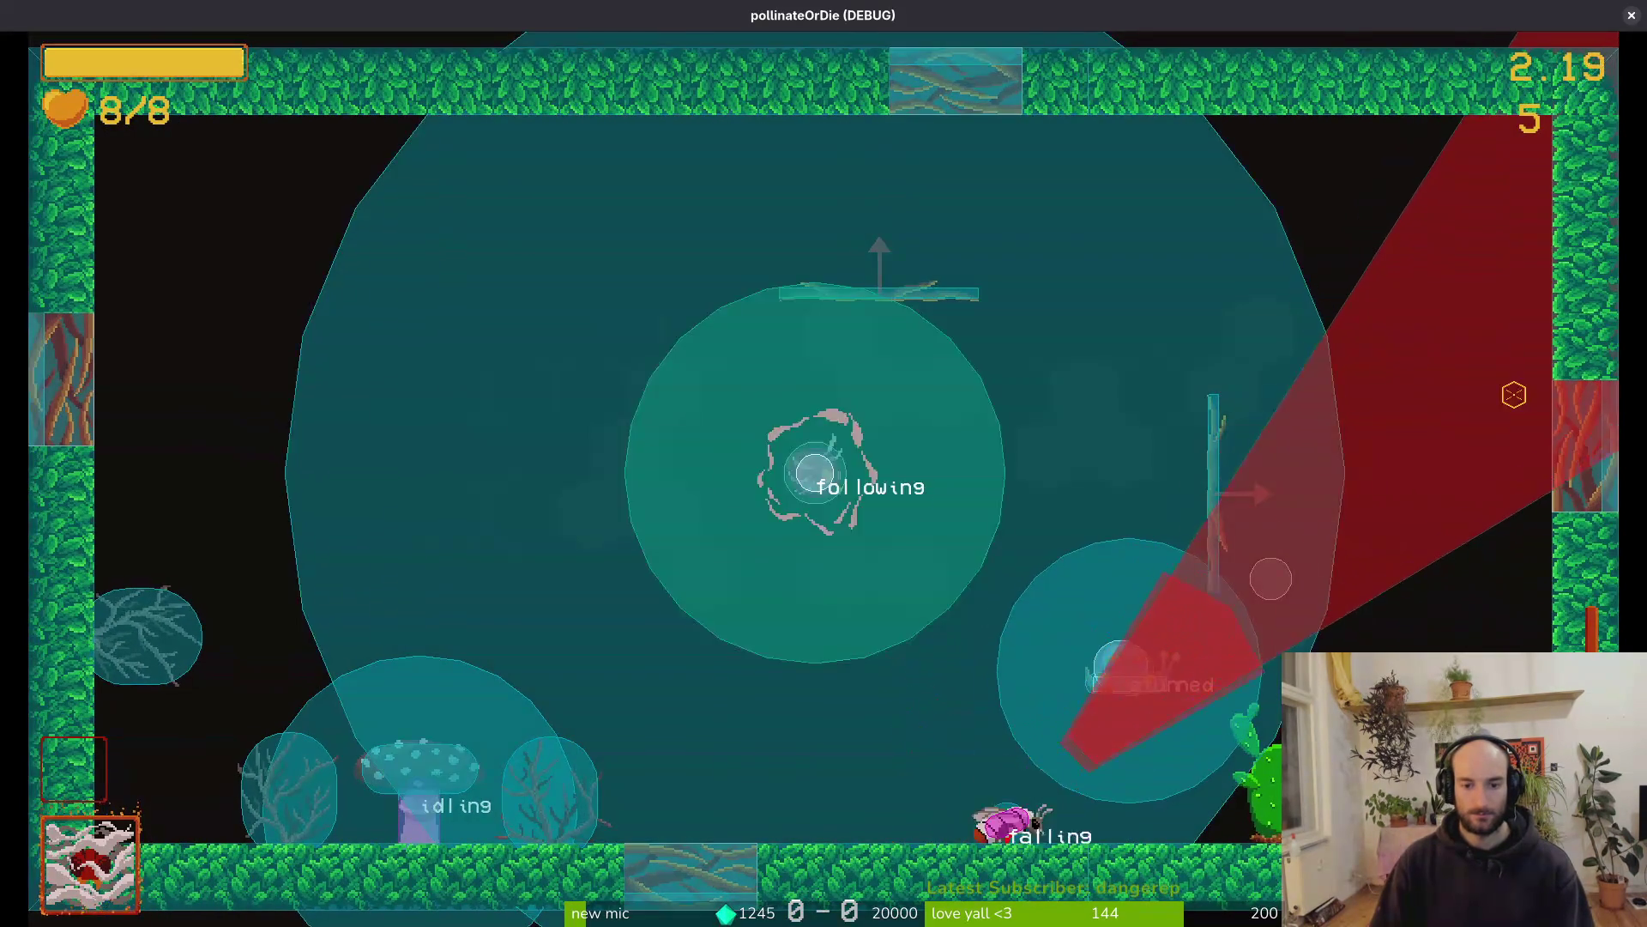
# Slash, jump and dash the bee around the mushroom to test the fly's dash
pyautogui.press('x')
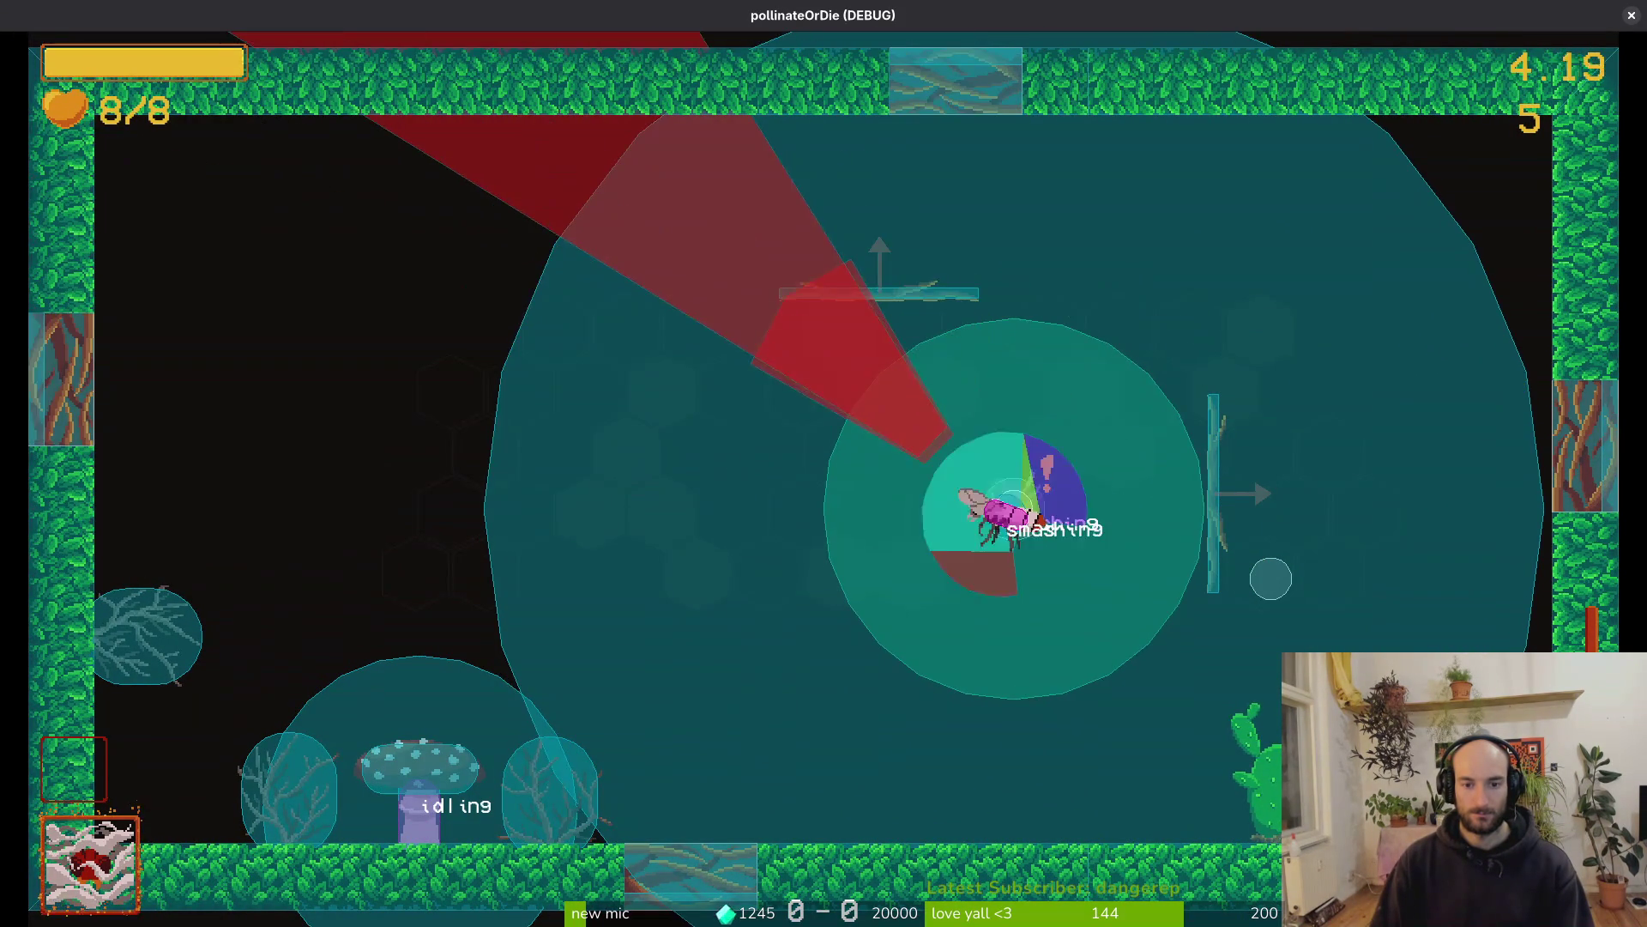
pyautogui.press('x')
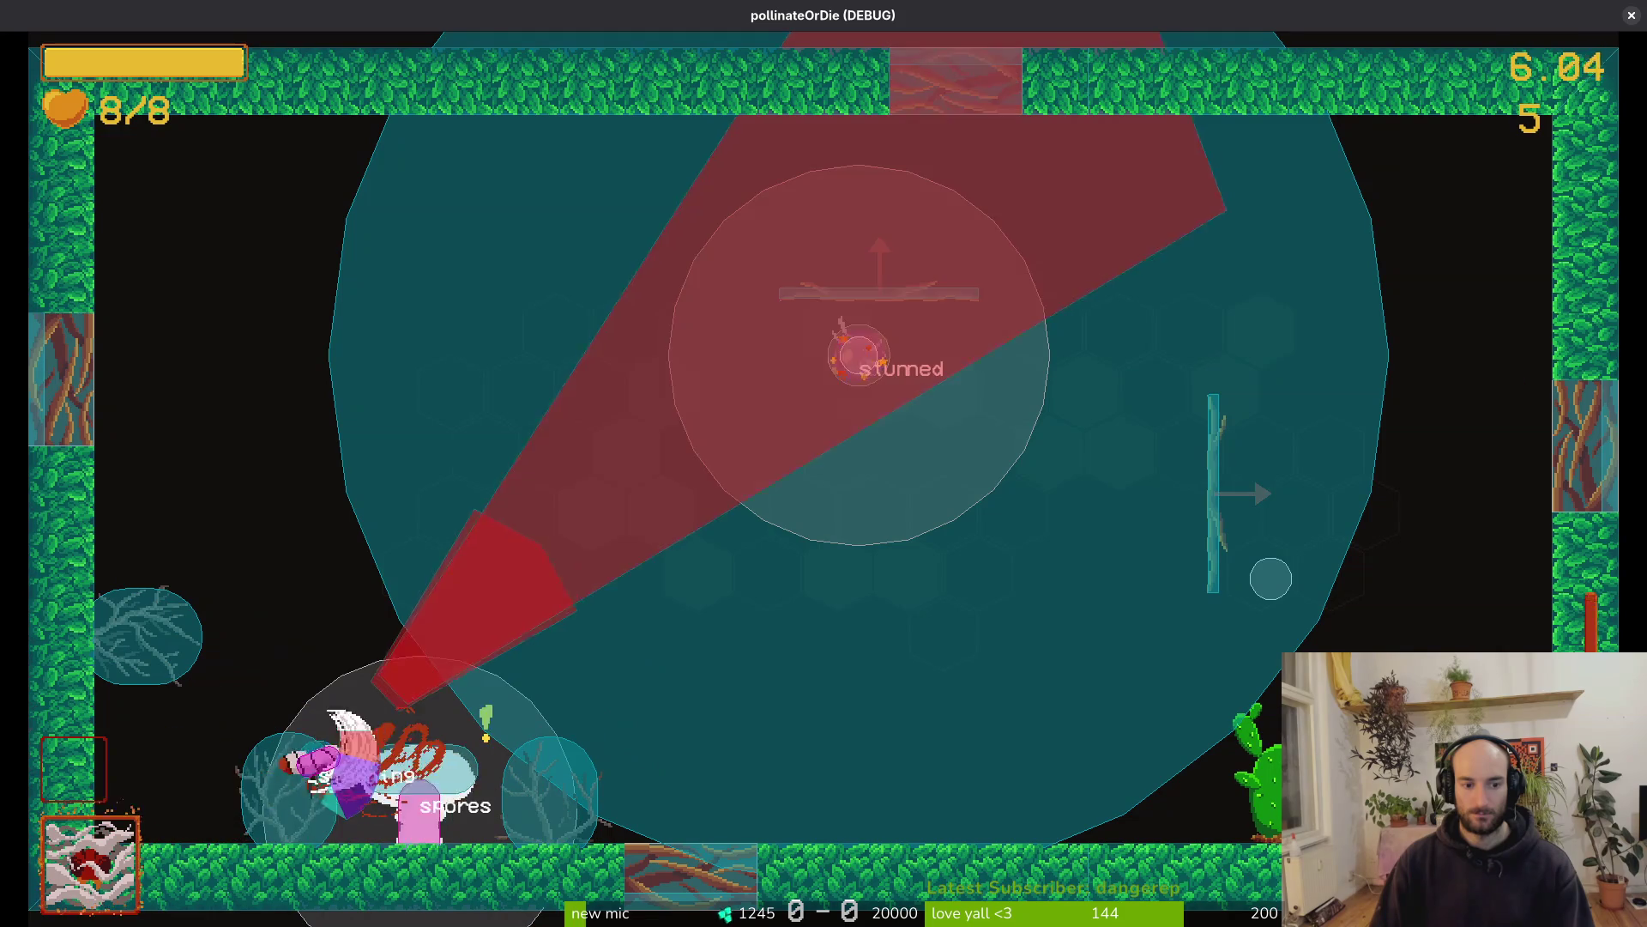
pyautogui.press('space')
pyautogui.press('x')
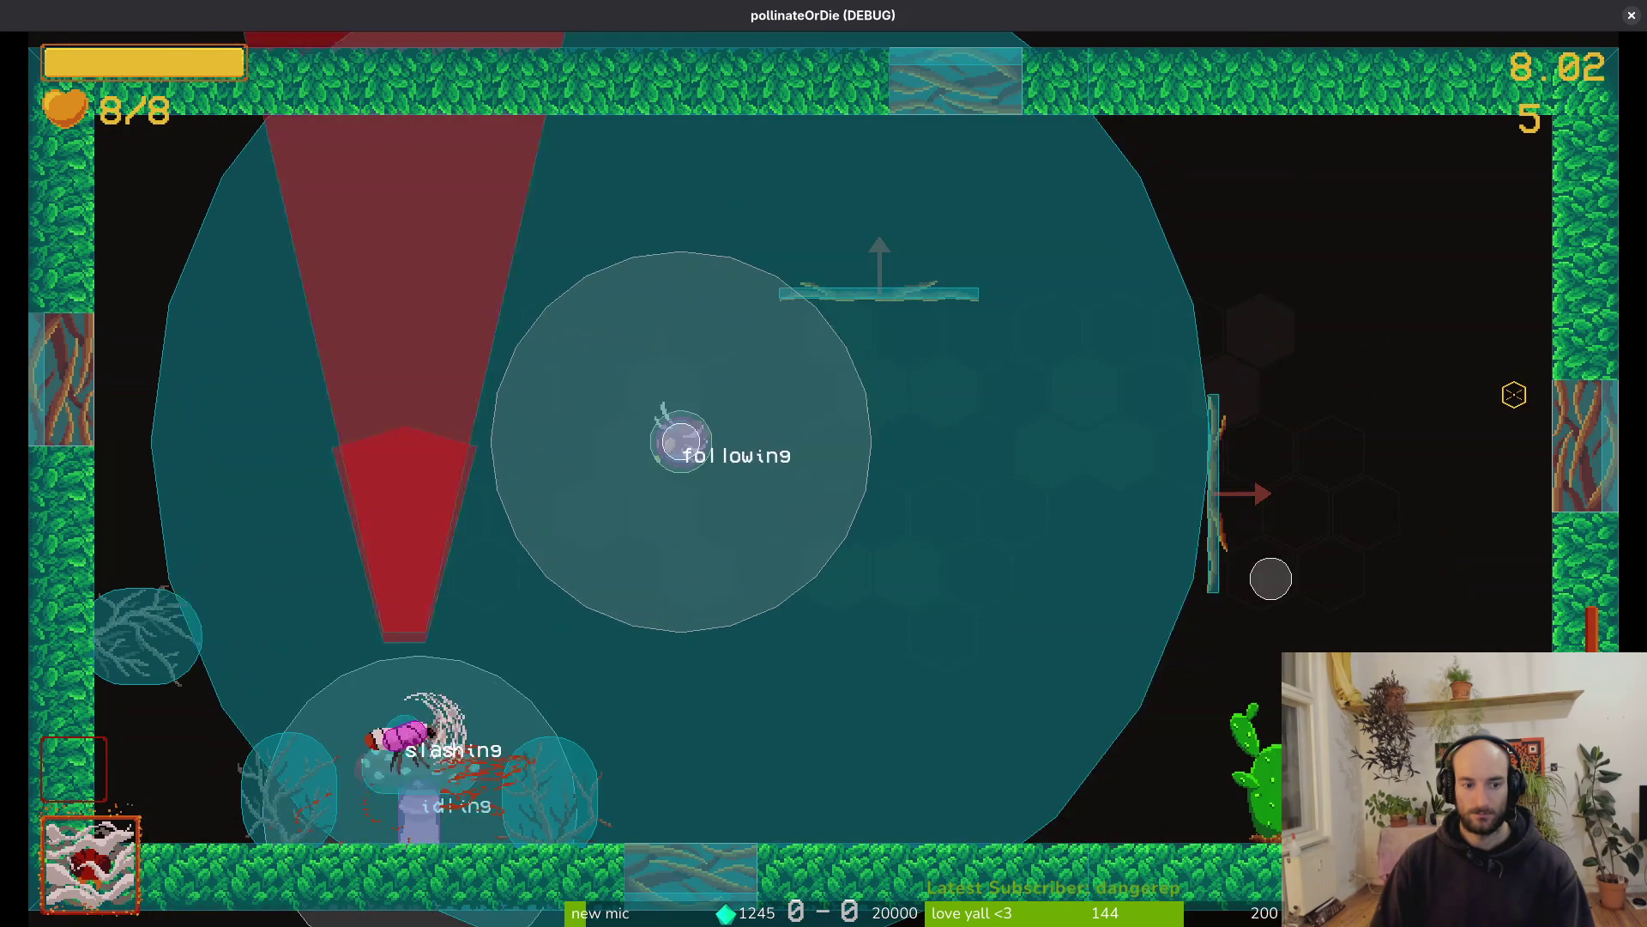
pyautogui.press('Right')
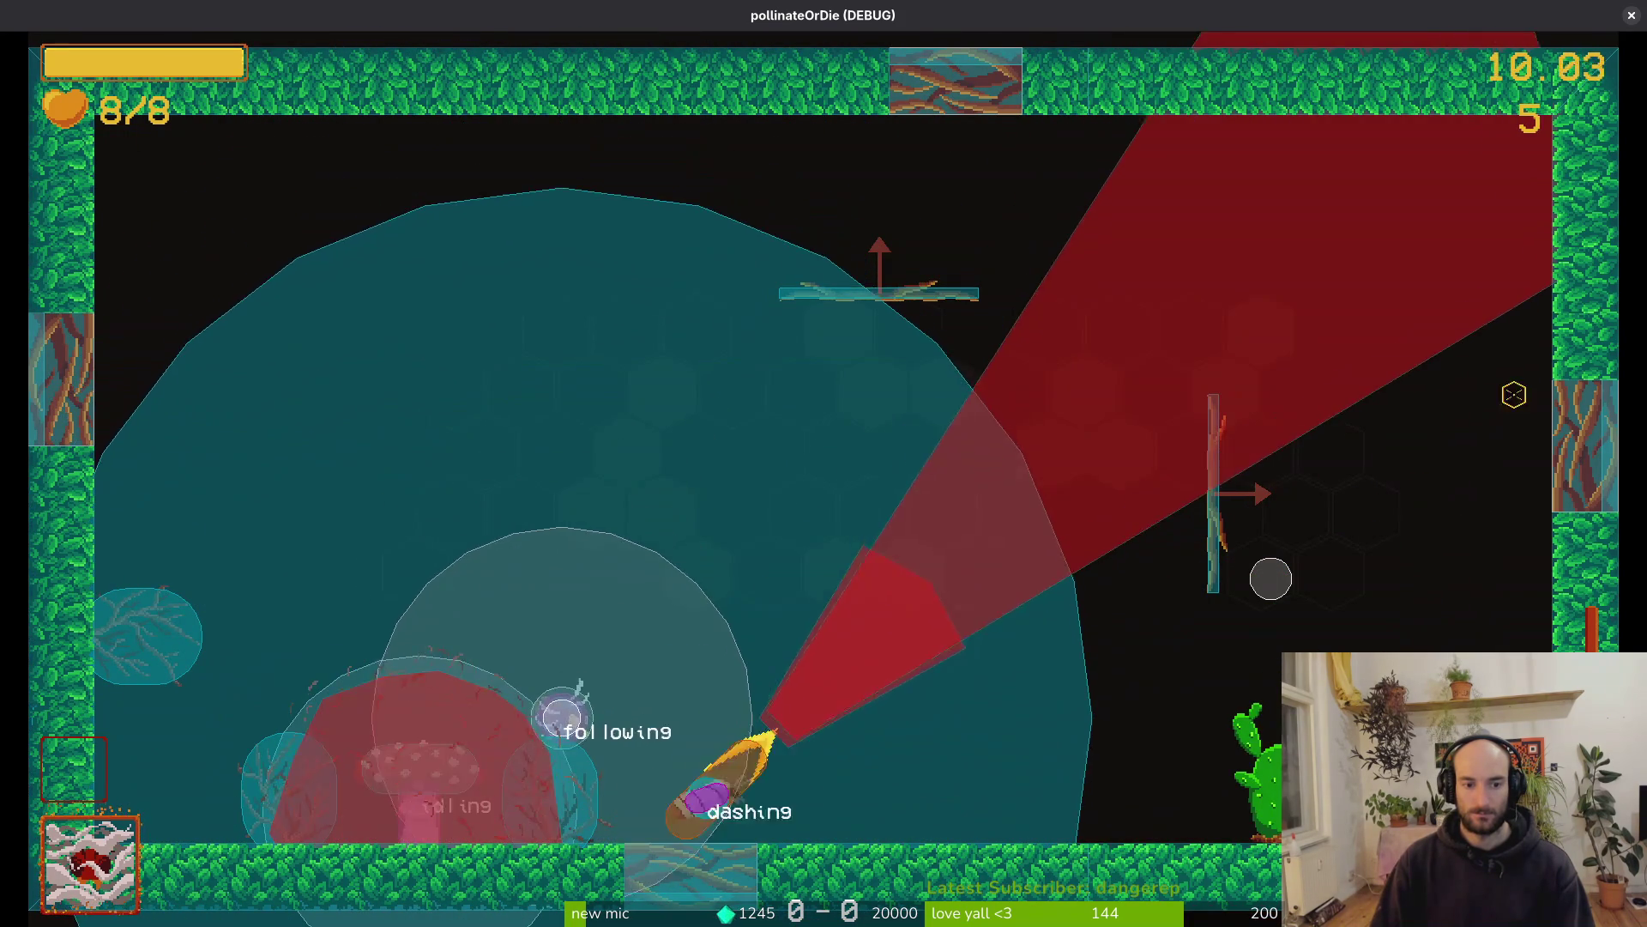
pyautogui.press('space')
pyautogui.press('Left')
pyautogui.press('space')
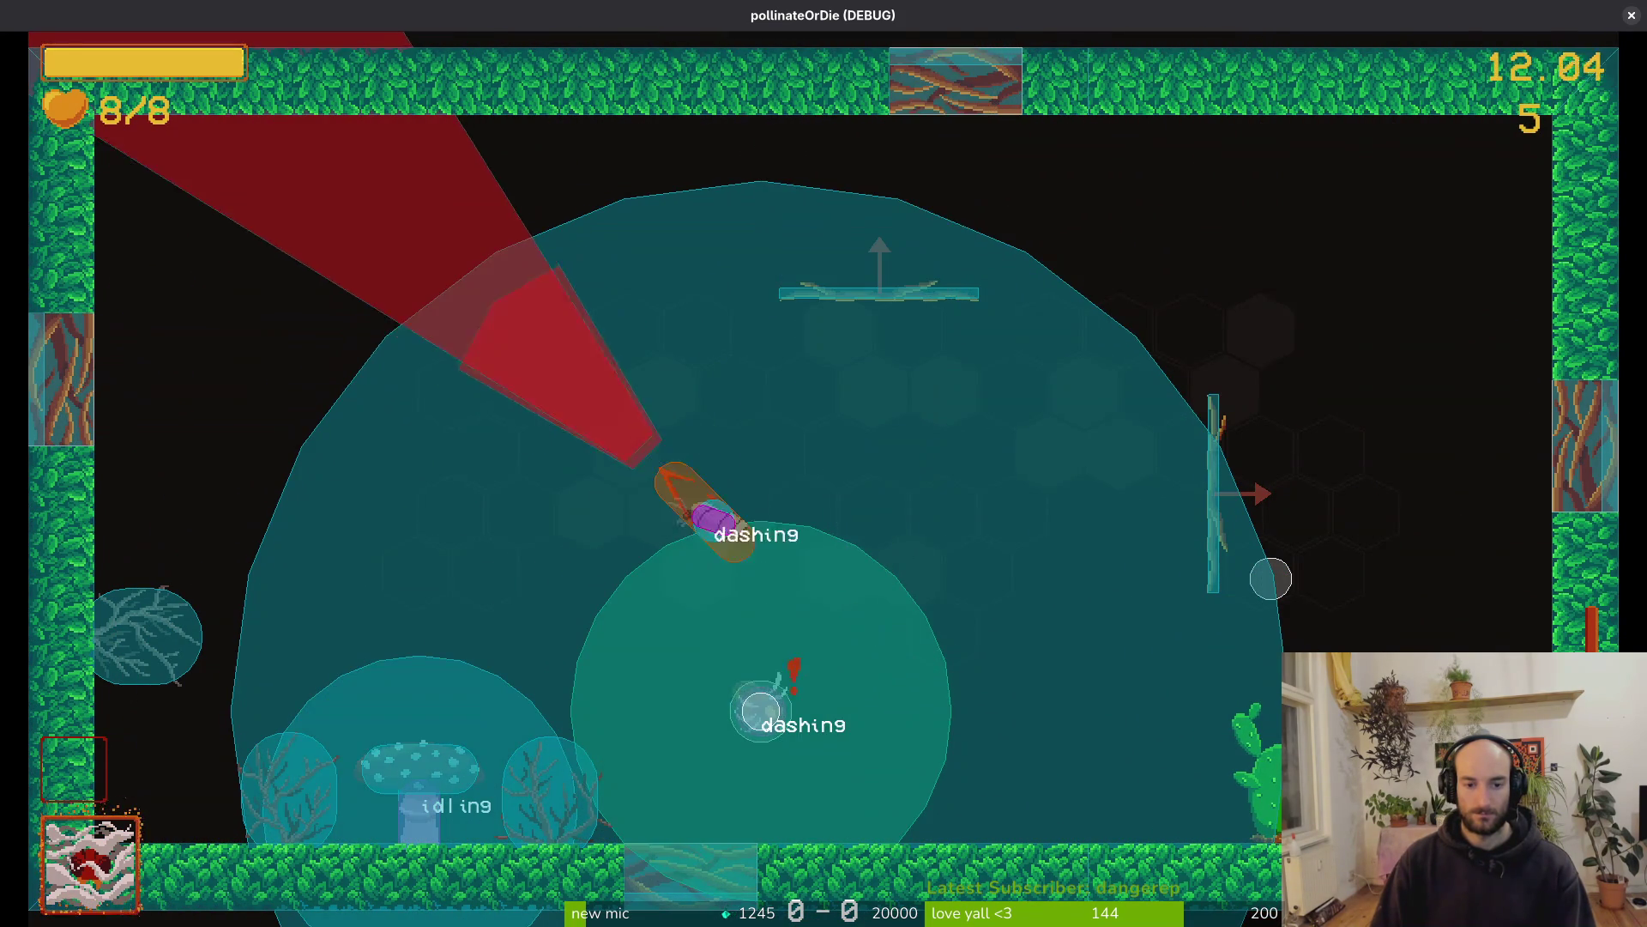
# Keep dashing and slashing to smash the fly enemy at the hive centre
pyautogui.press('space')
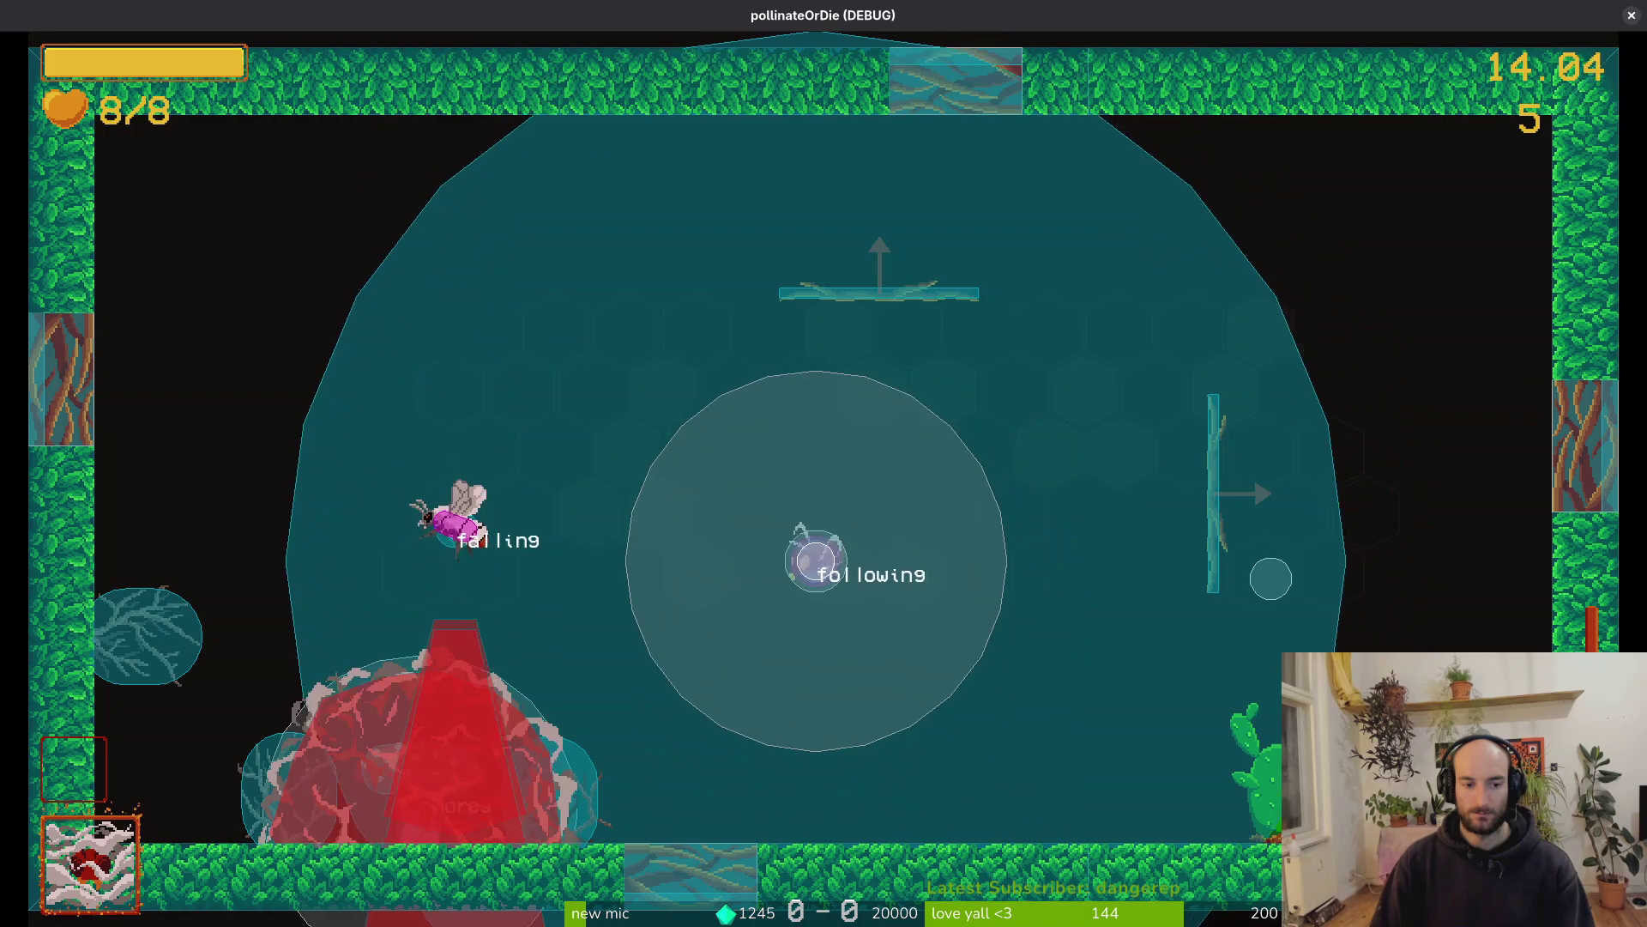
pyautogui.press('x')
pyautogui.press('space')
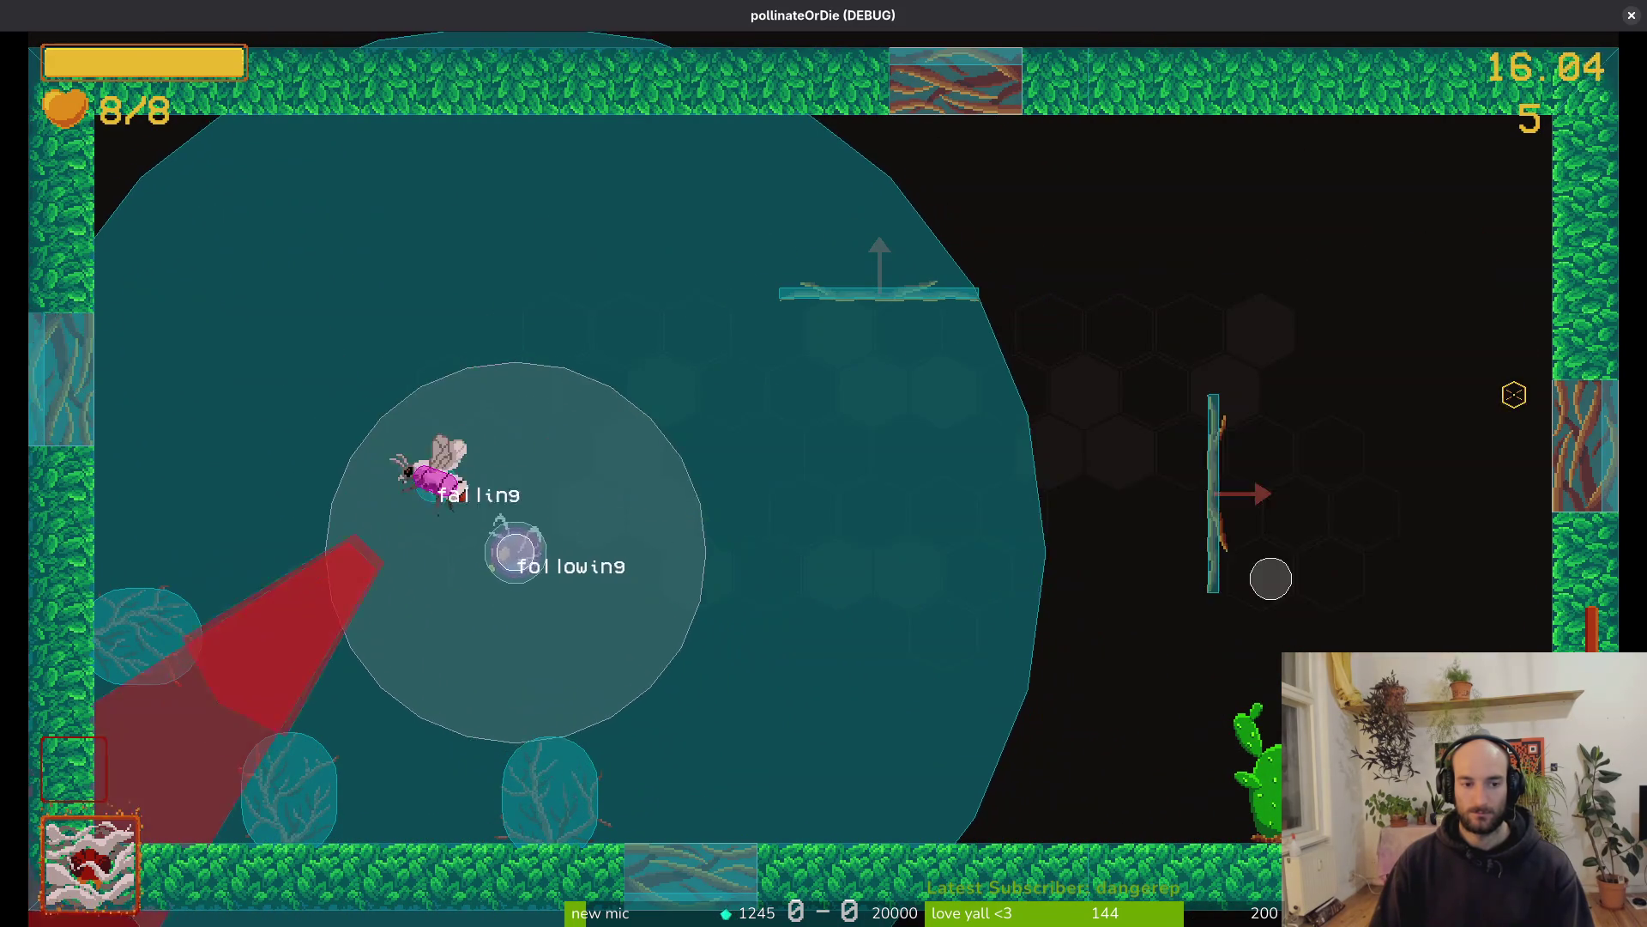
pyautogui.press('x')
pyautogui.press('space')
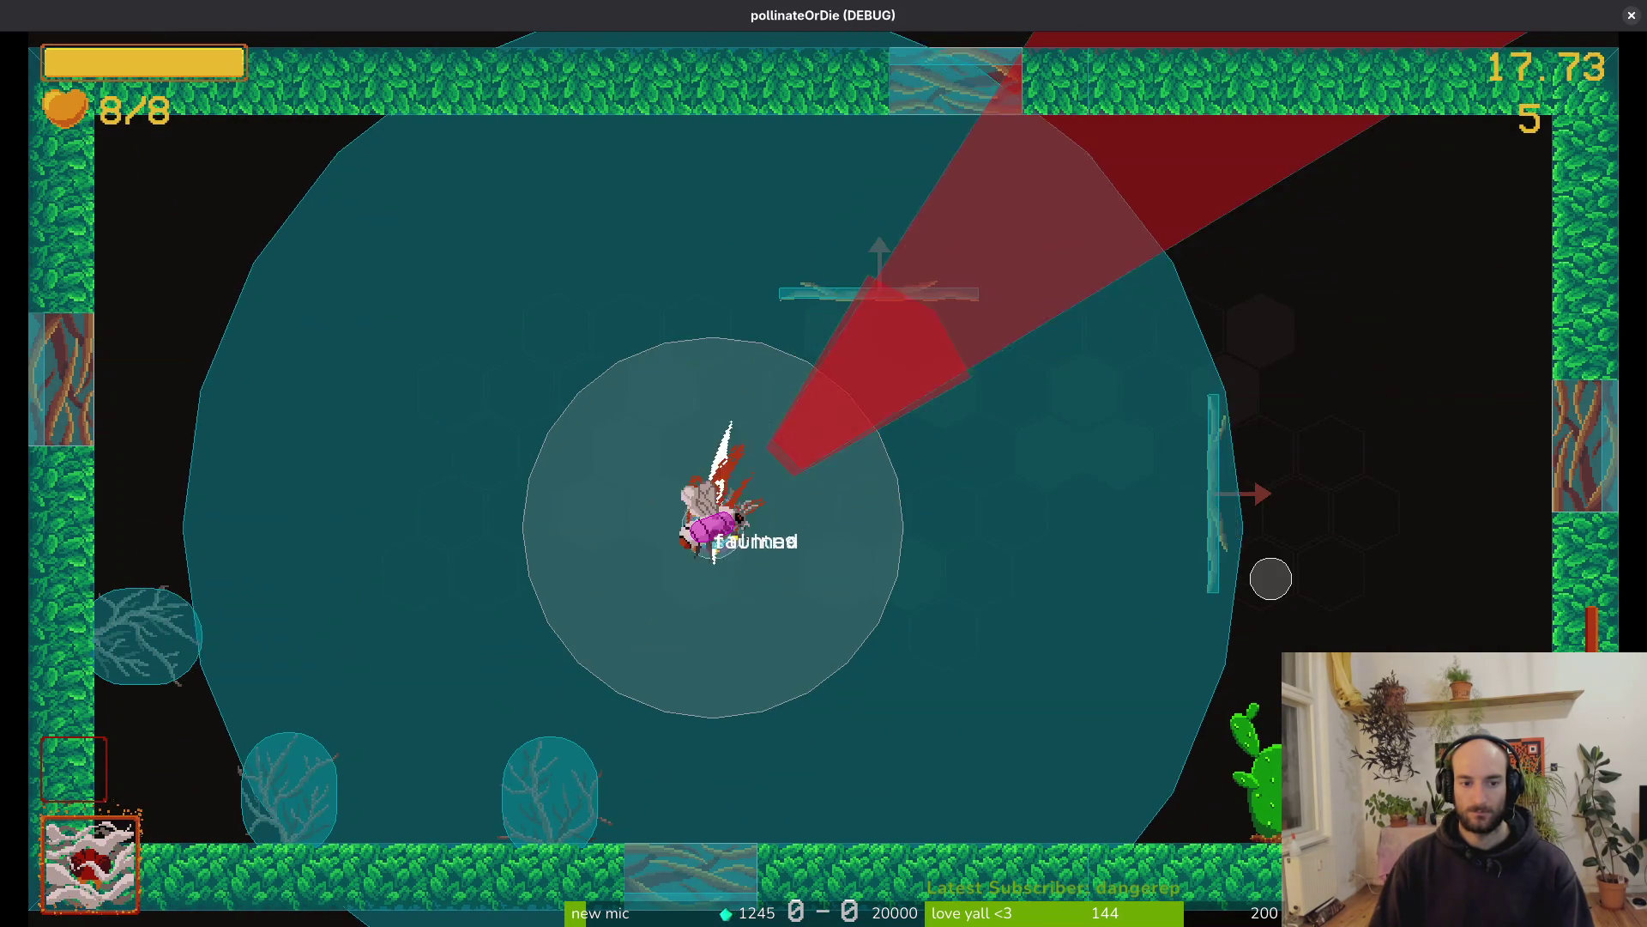
pyautogui.press('x')
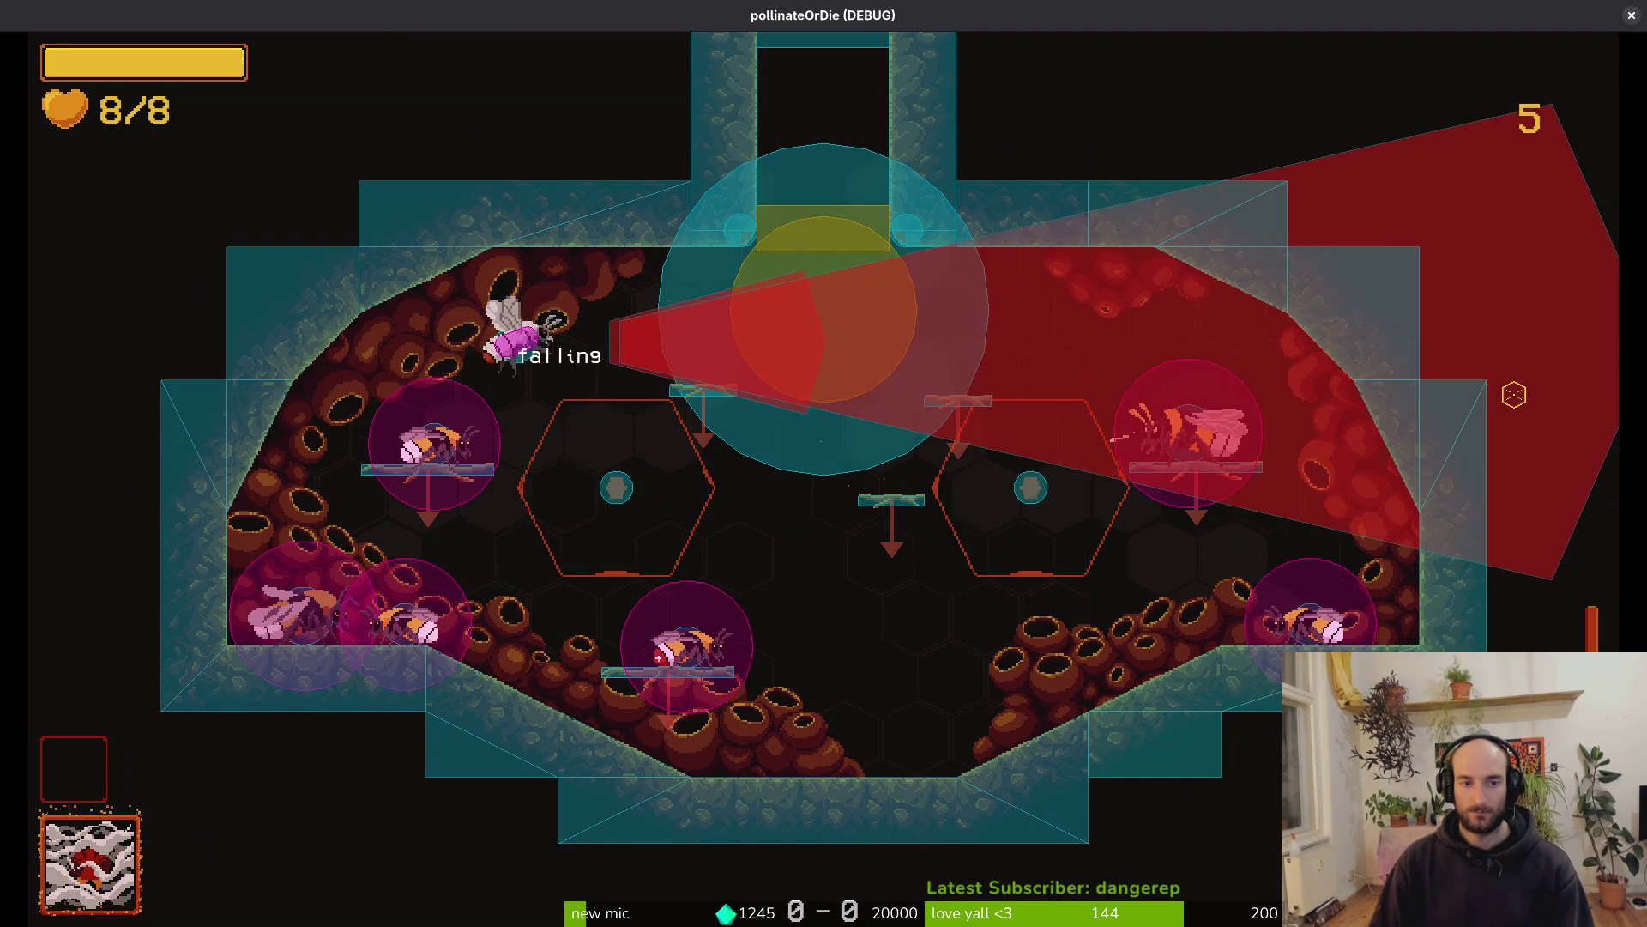
pyautogui.press('space')
pyautogui.press('x')
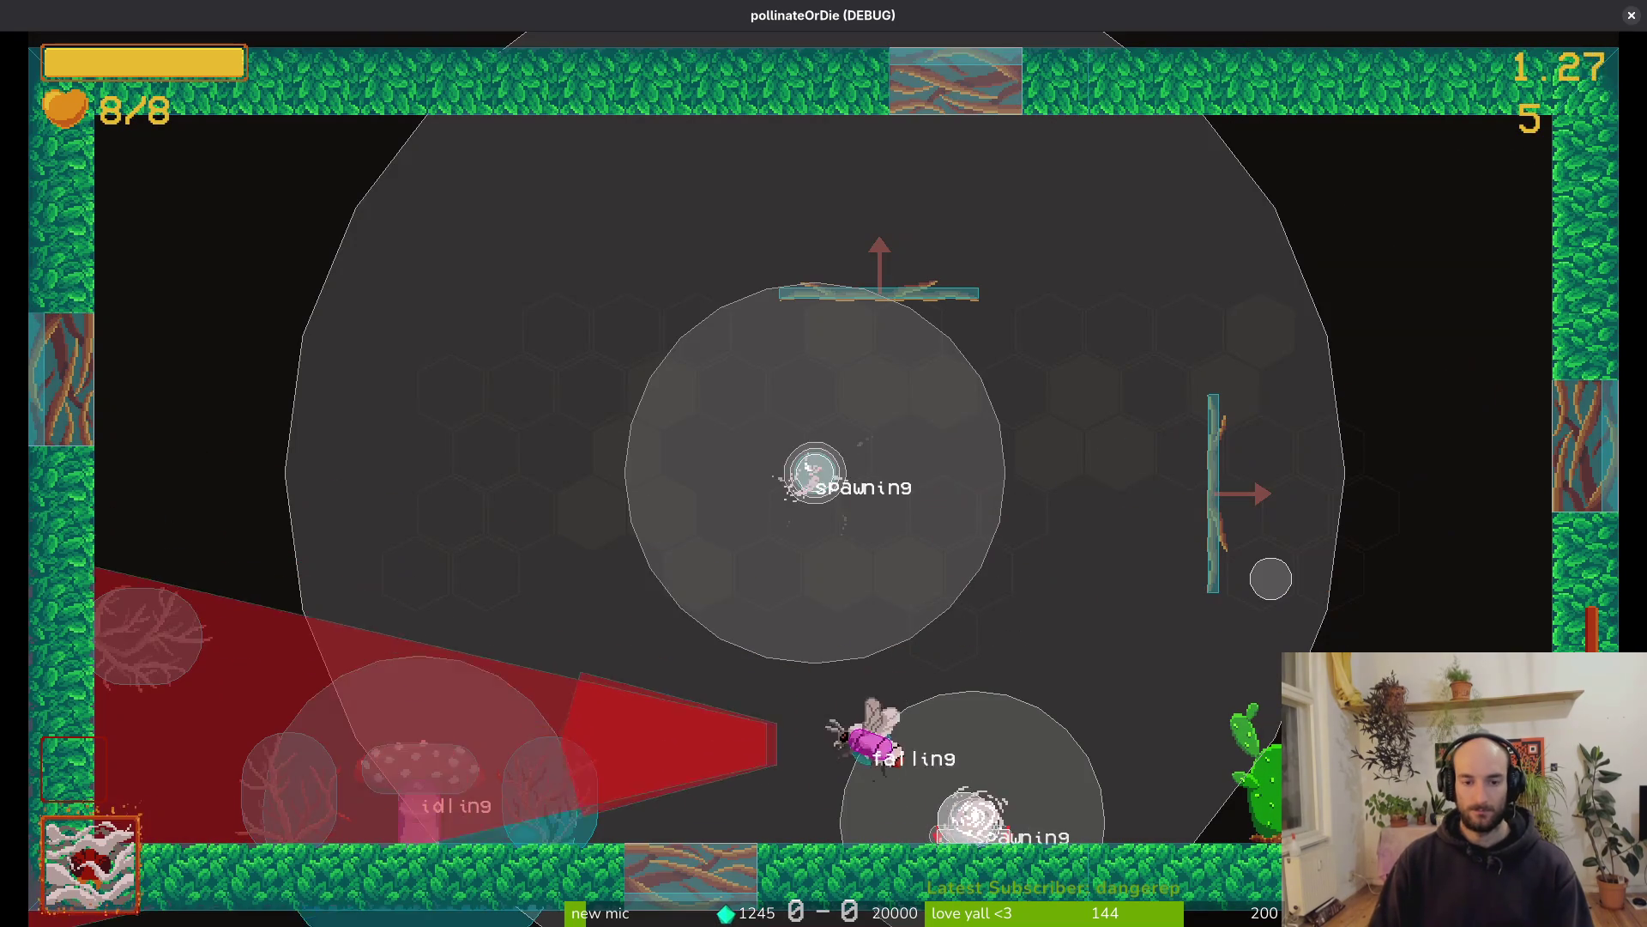
# Crawl, jump and slash beside the enemies to stun both of them
pyautogui.press('Right')
pyautogui.press('x')
pyautogui.press('space')
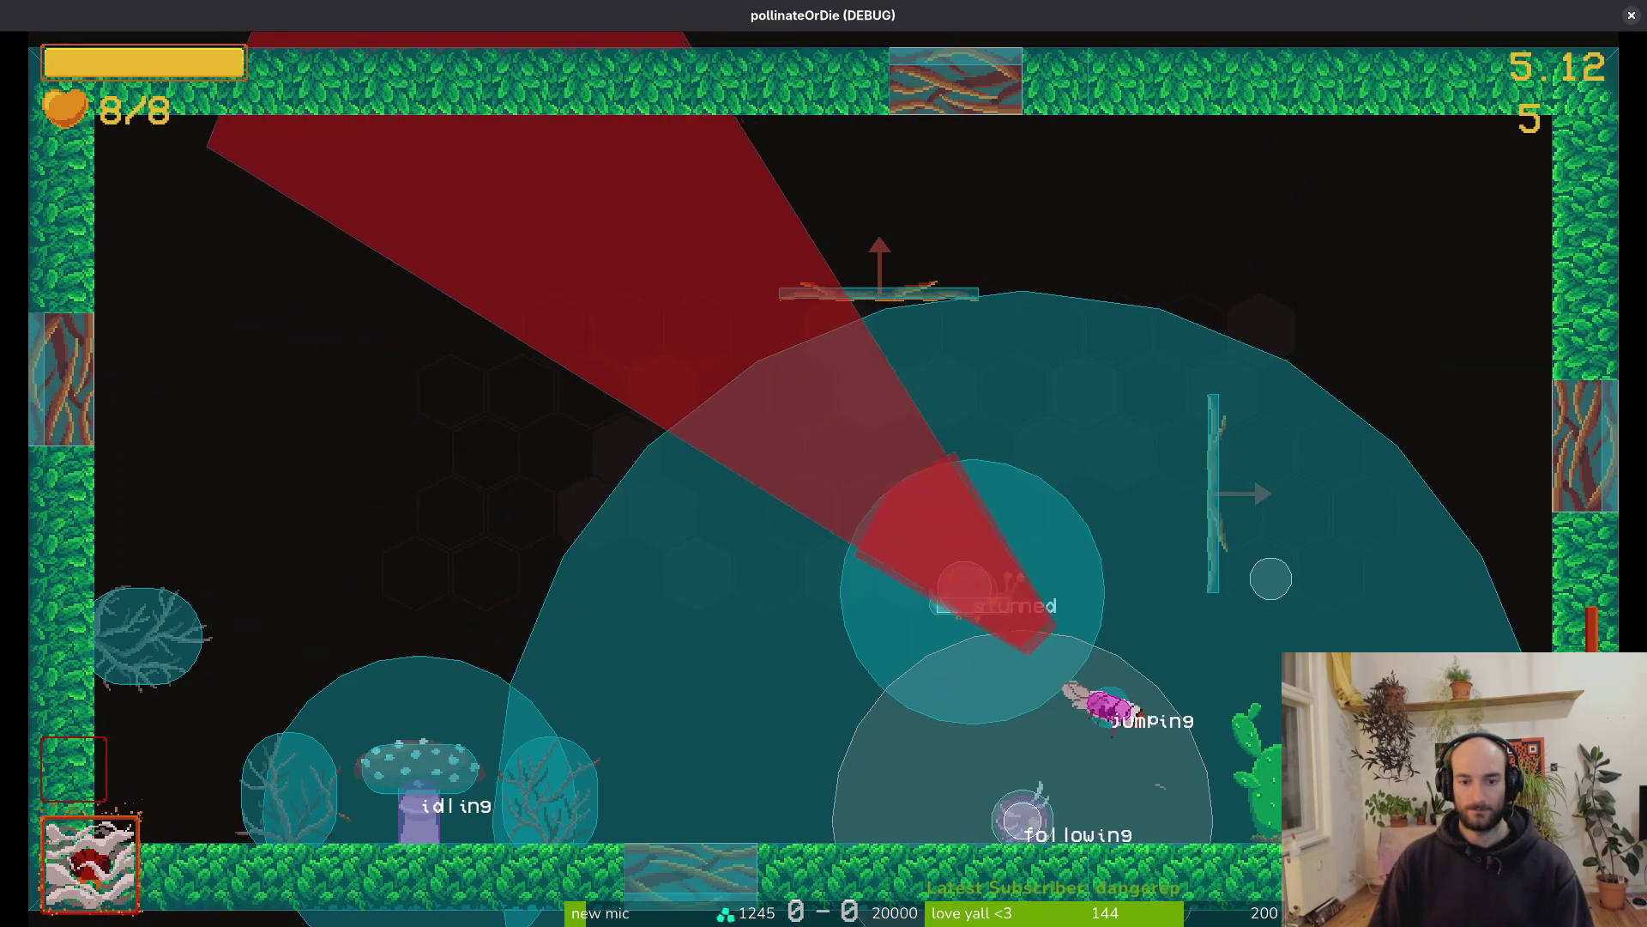
pyautogui.press('space')
pyautogui.press('Left')
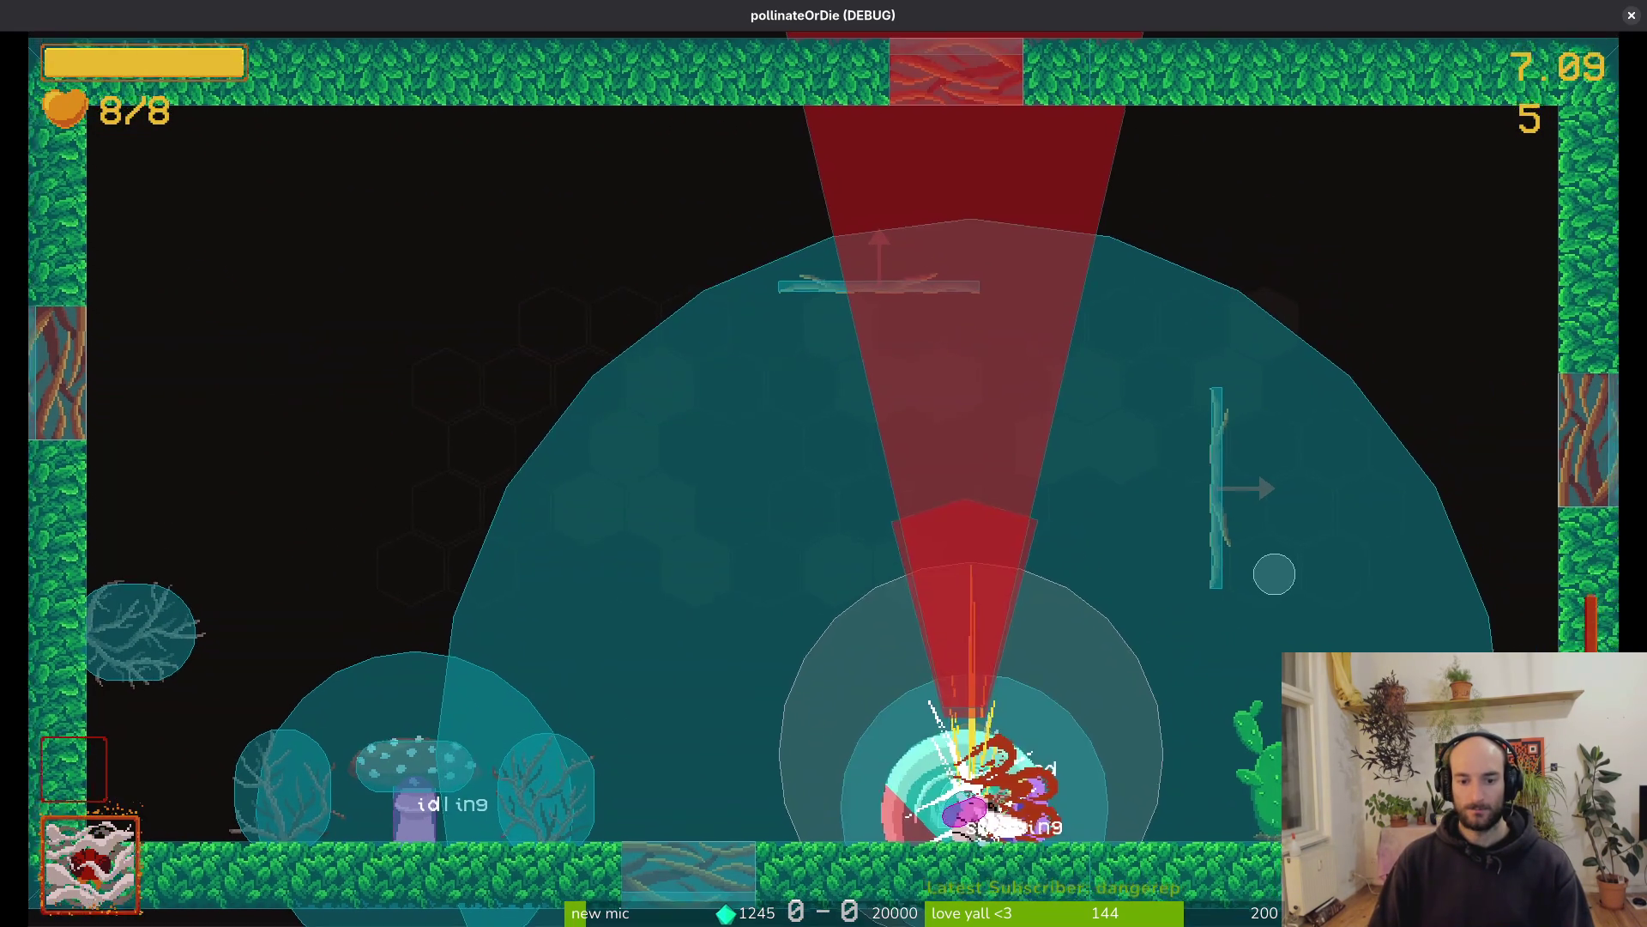
pyautogui.press('x')
pyautogui.press('Left')
pyautogui.press('Right')
pyautogui.press('x')
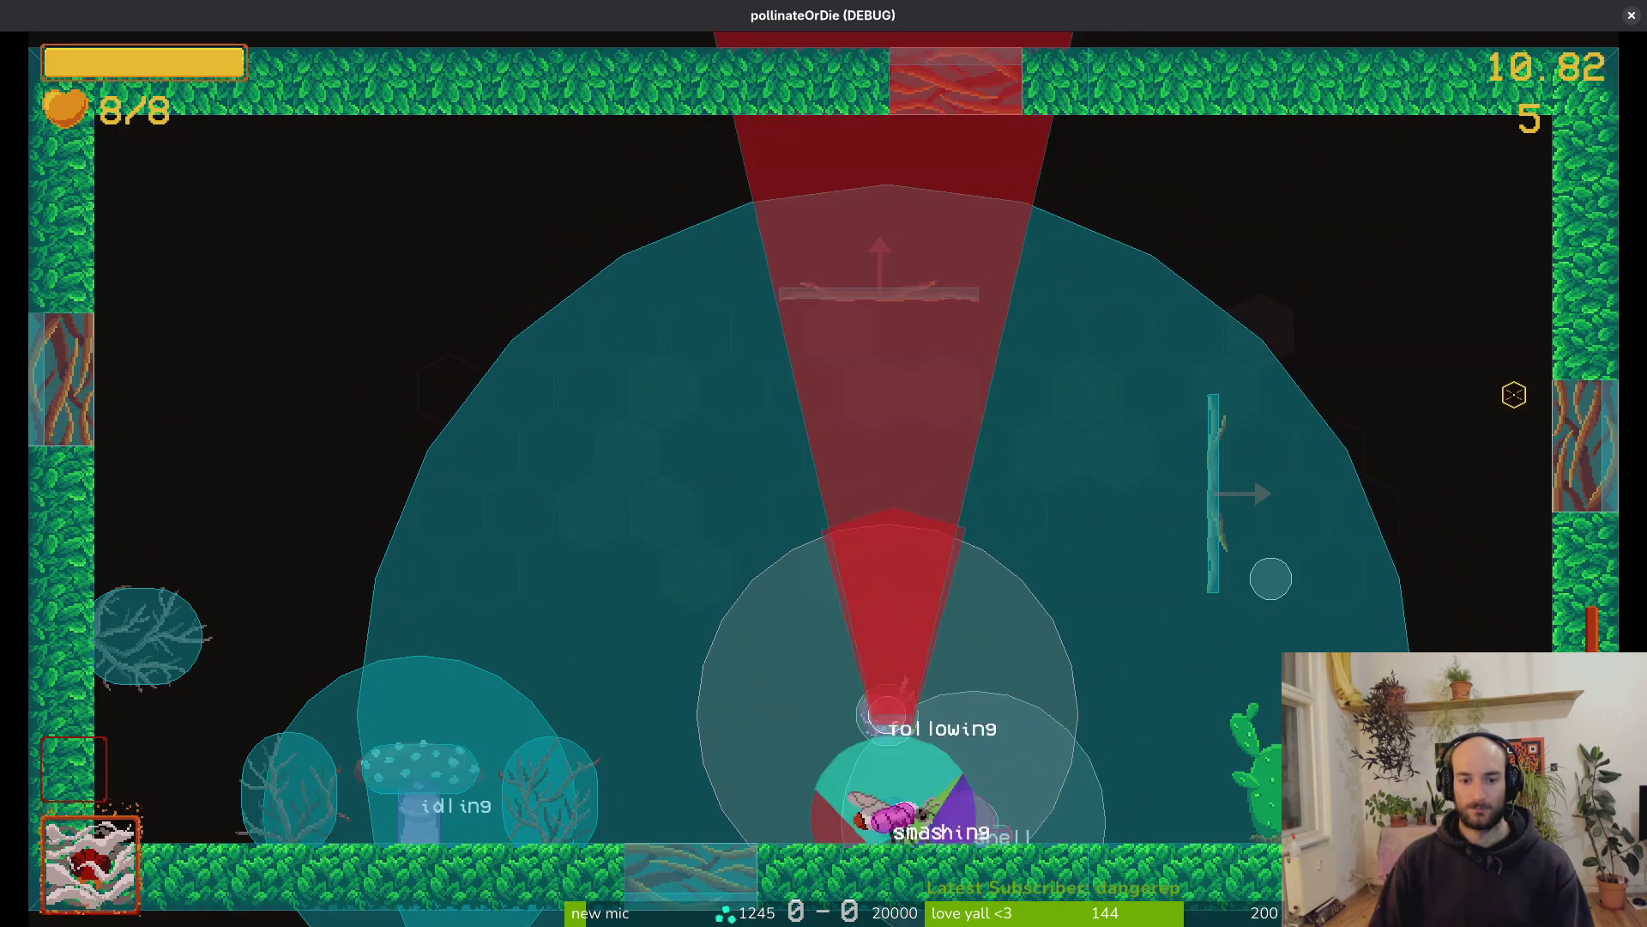
pyautogui.press('Right')
pyautogui.press('Left')
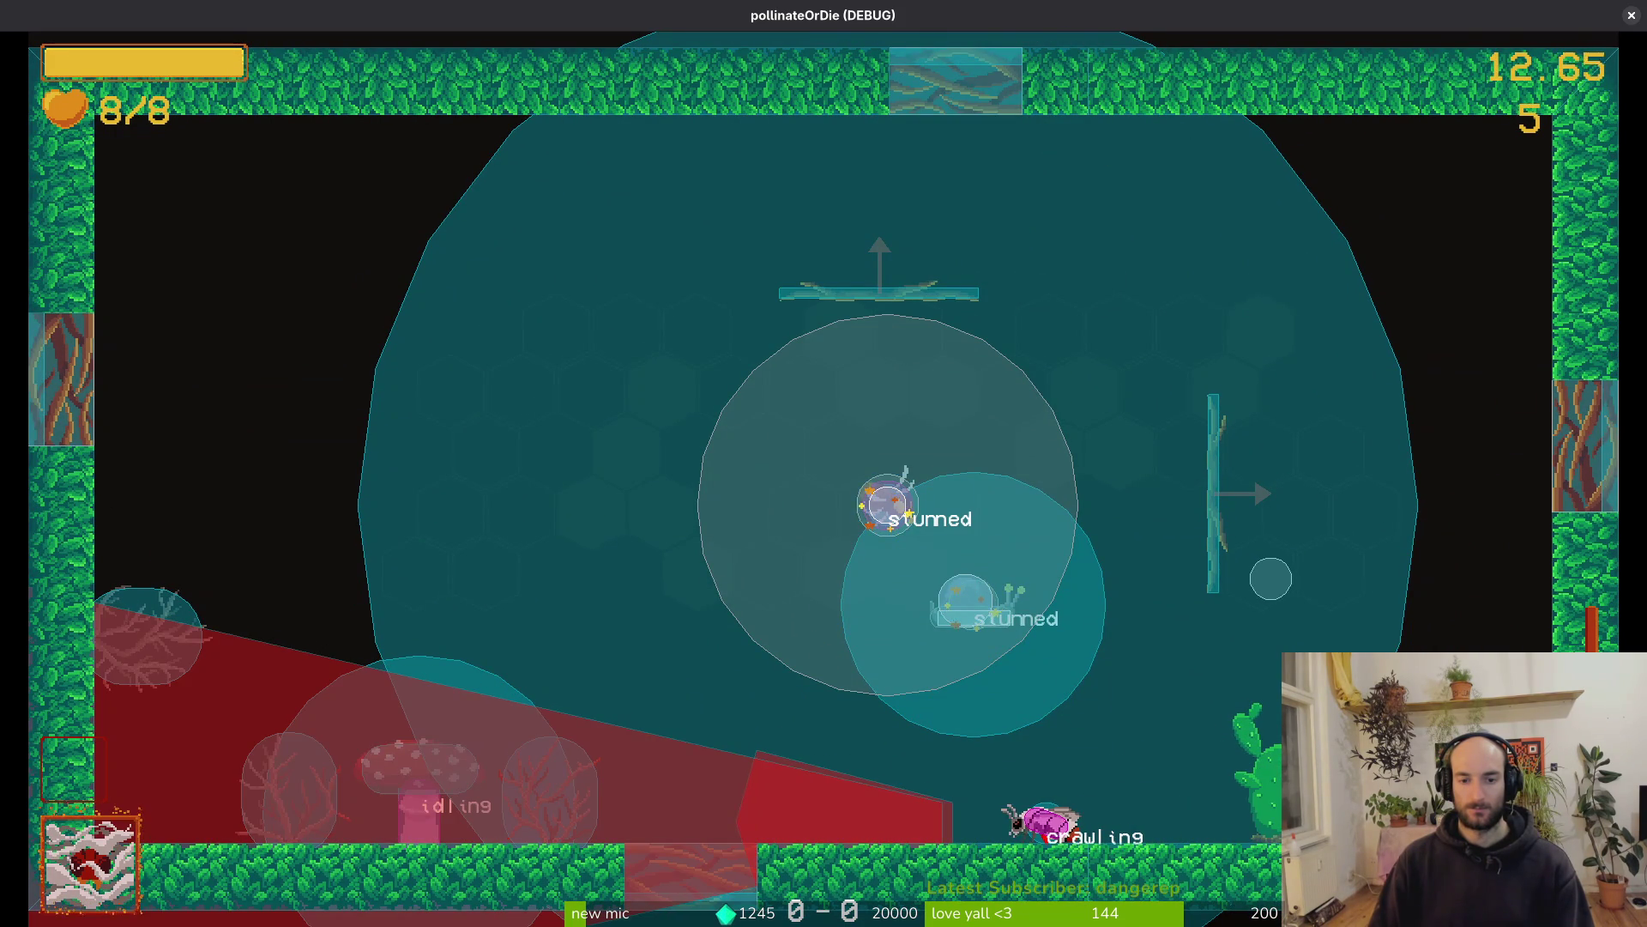
pyautogui.press('x')
# Keep moving, dashing and bursting around the arena until the snail is stunned
pyautogui.press('Left')
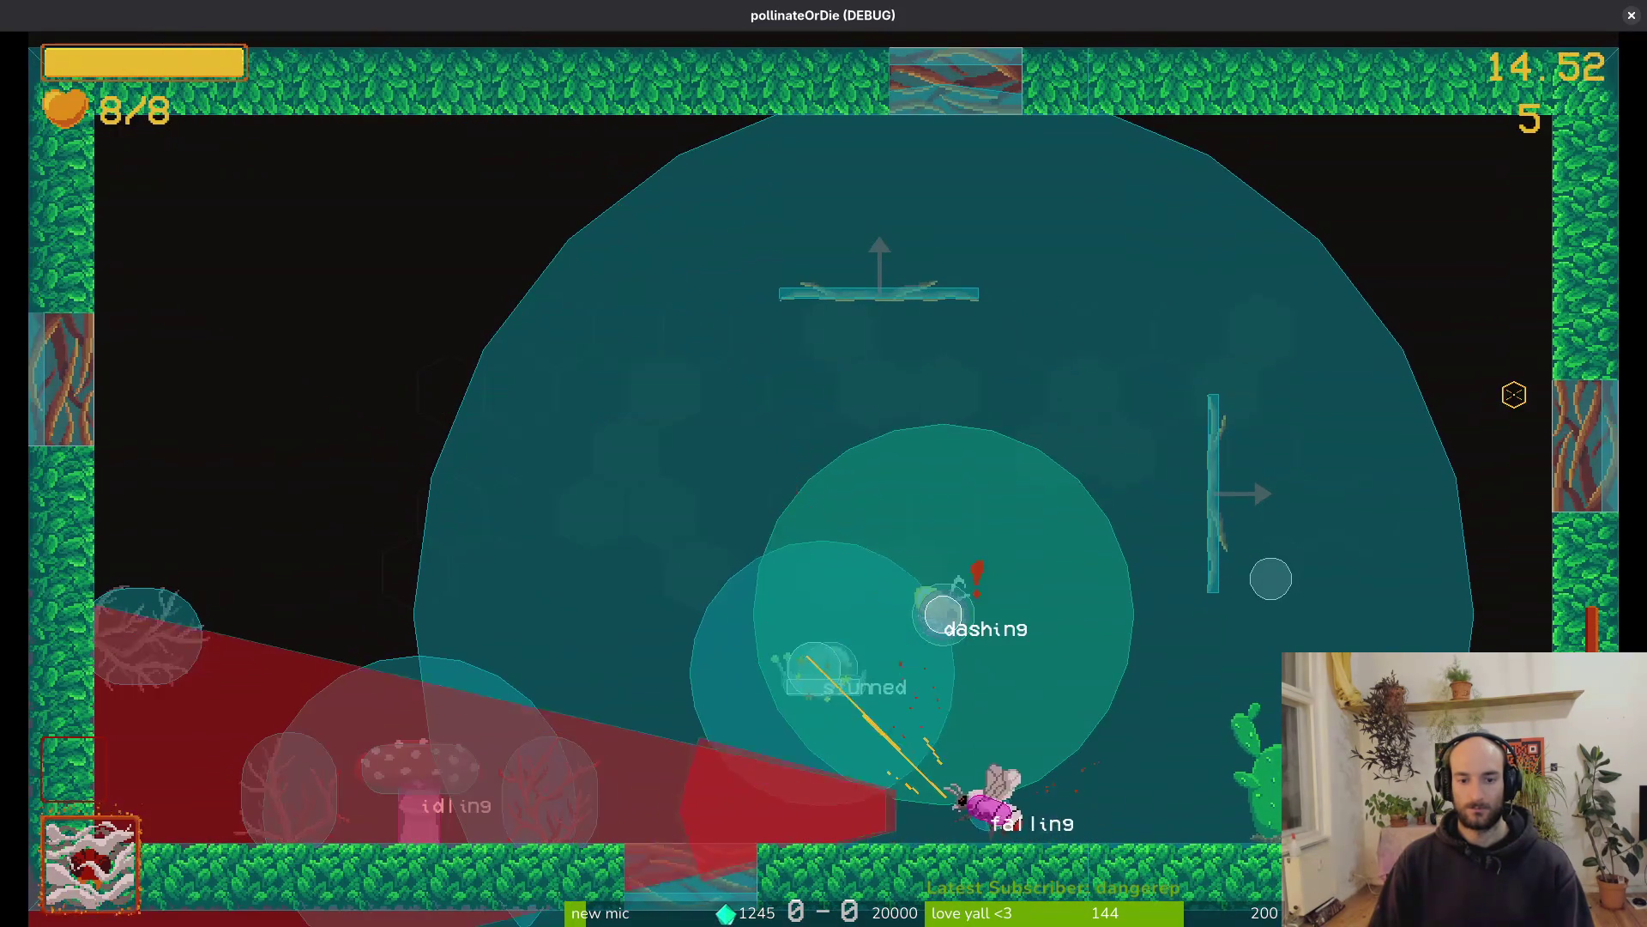
pyautogui.press('Right')
pyautogui.press('space')
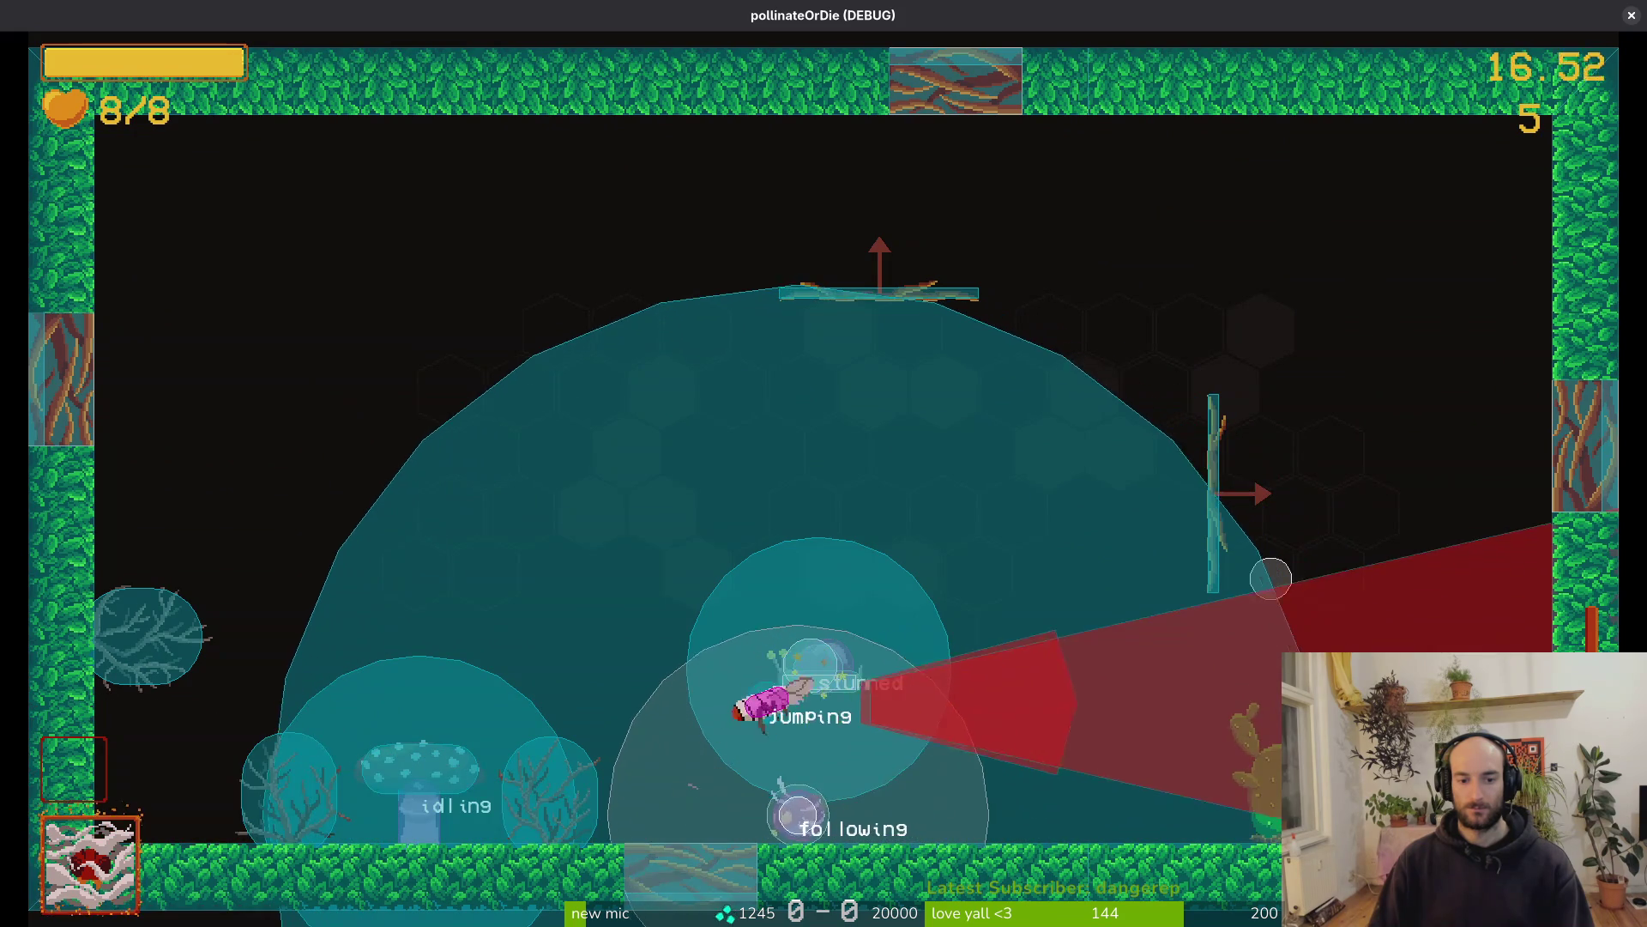
pyautogui.press('space')
pyautogui.press('space')
pyautogui.press('Left')
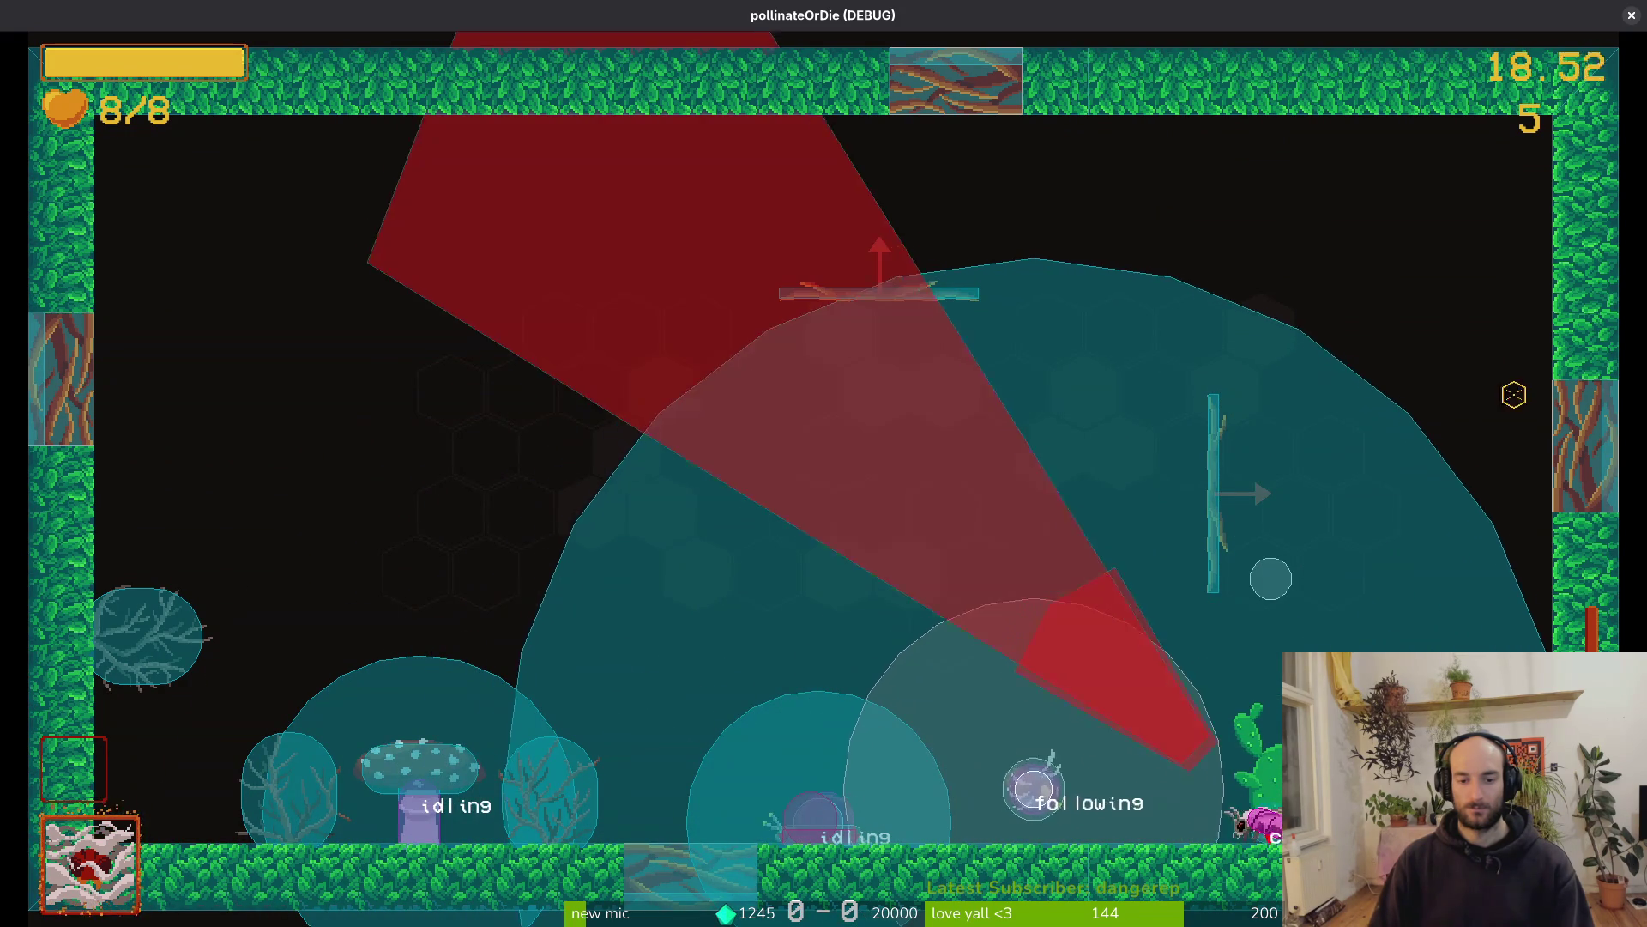
pyautogui.press('c')
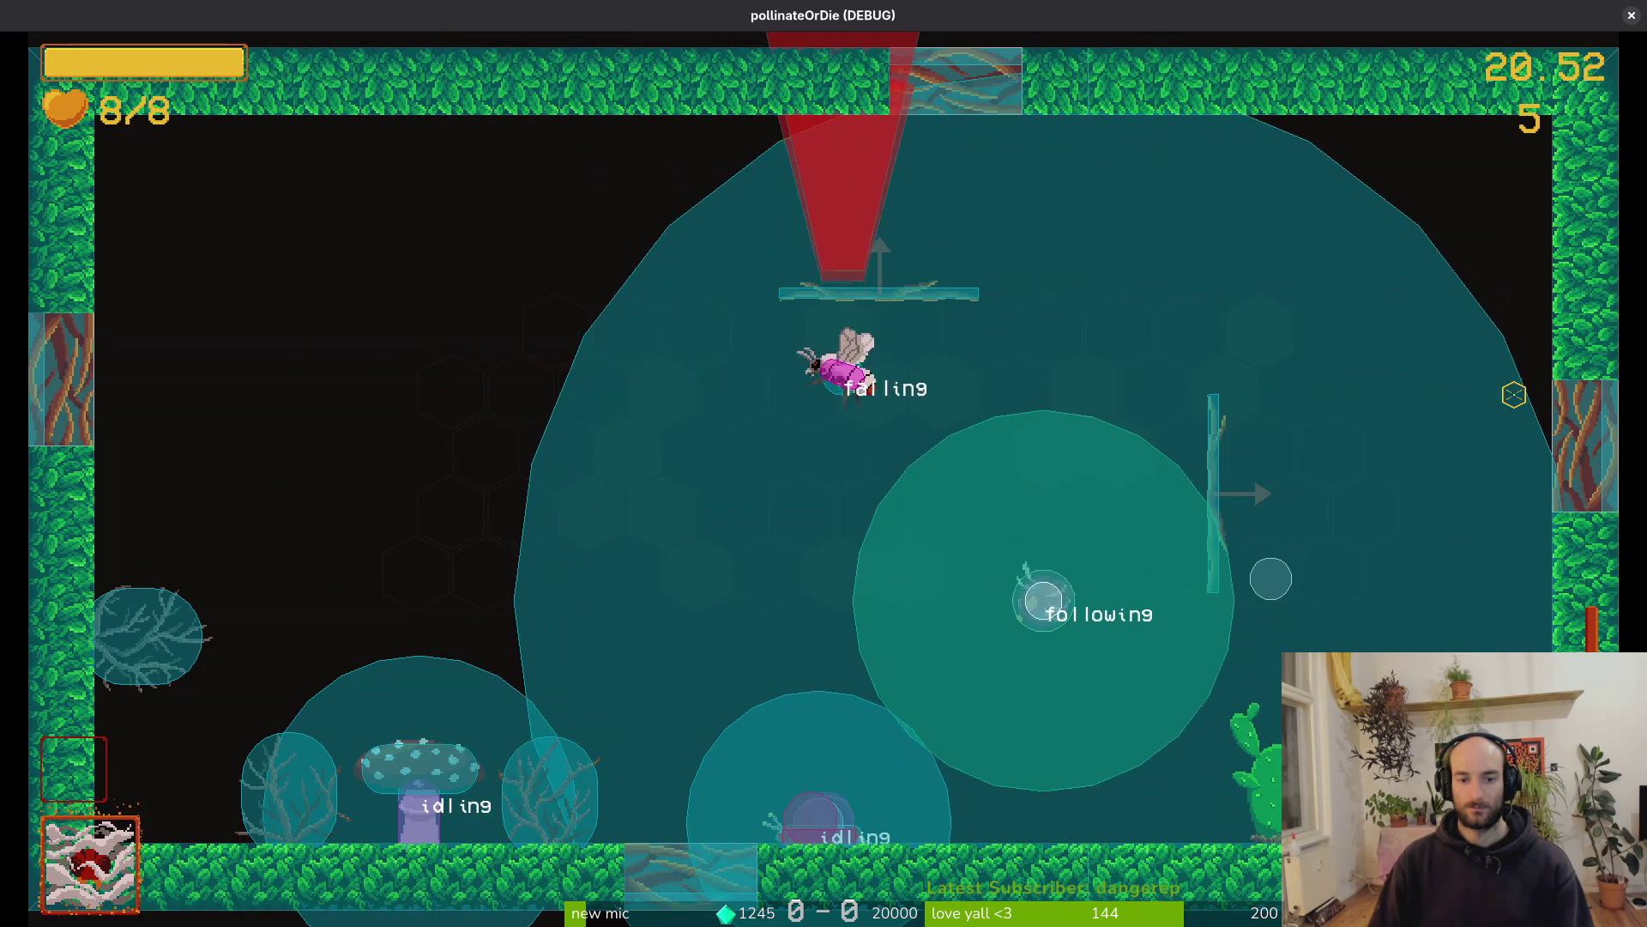
pyautogui.press('x')
pyautogui.press('Left')
pyautogui.press('Right')
pyautogui.press('Left')
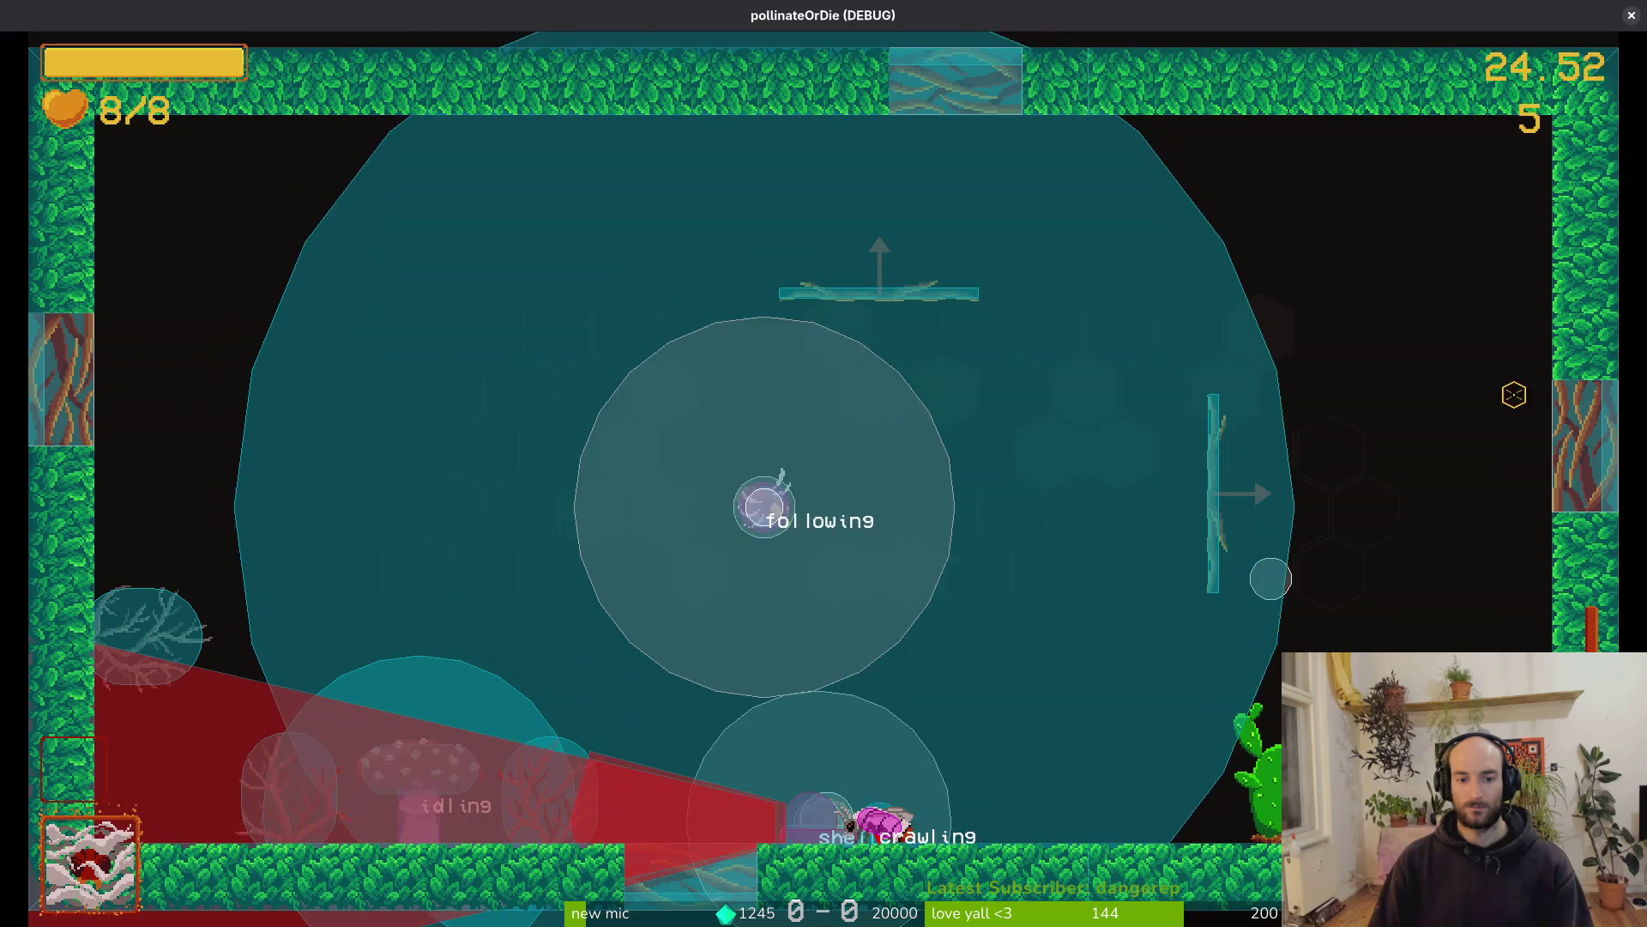
pyautogui.press('x')
pyautogui.press('Right')
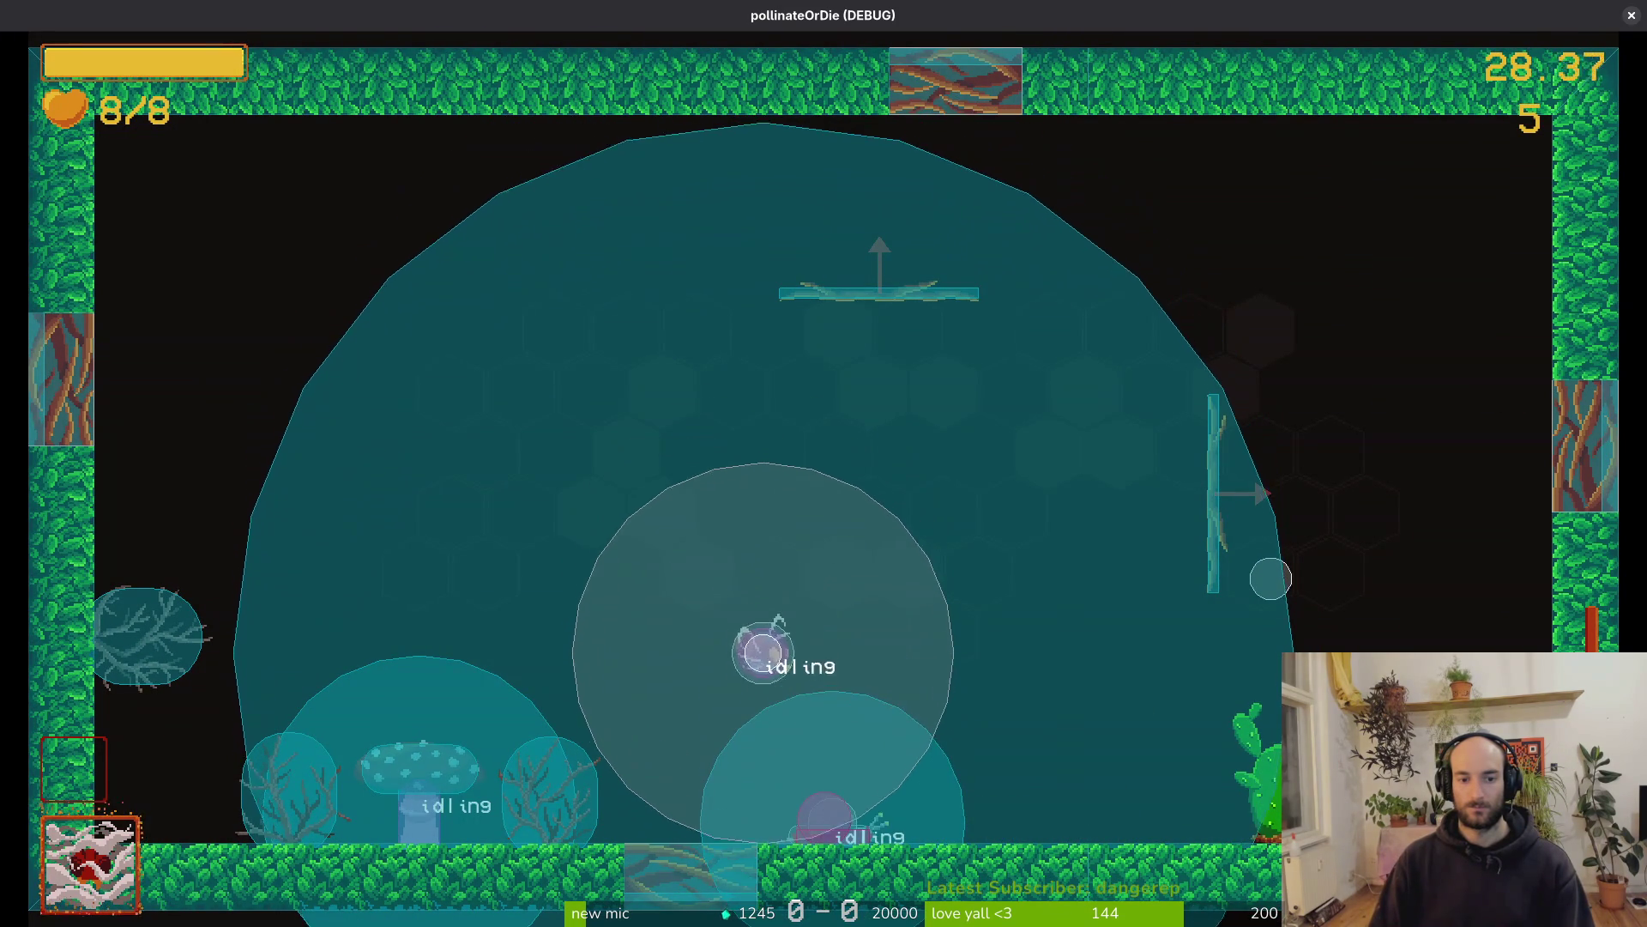
pyautogui.press('z')
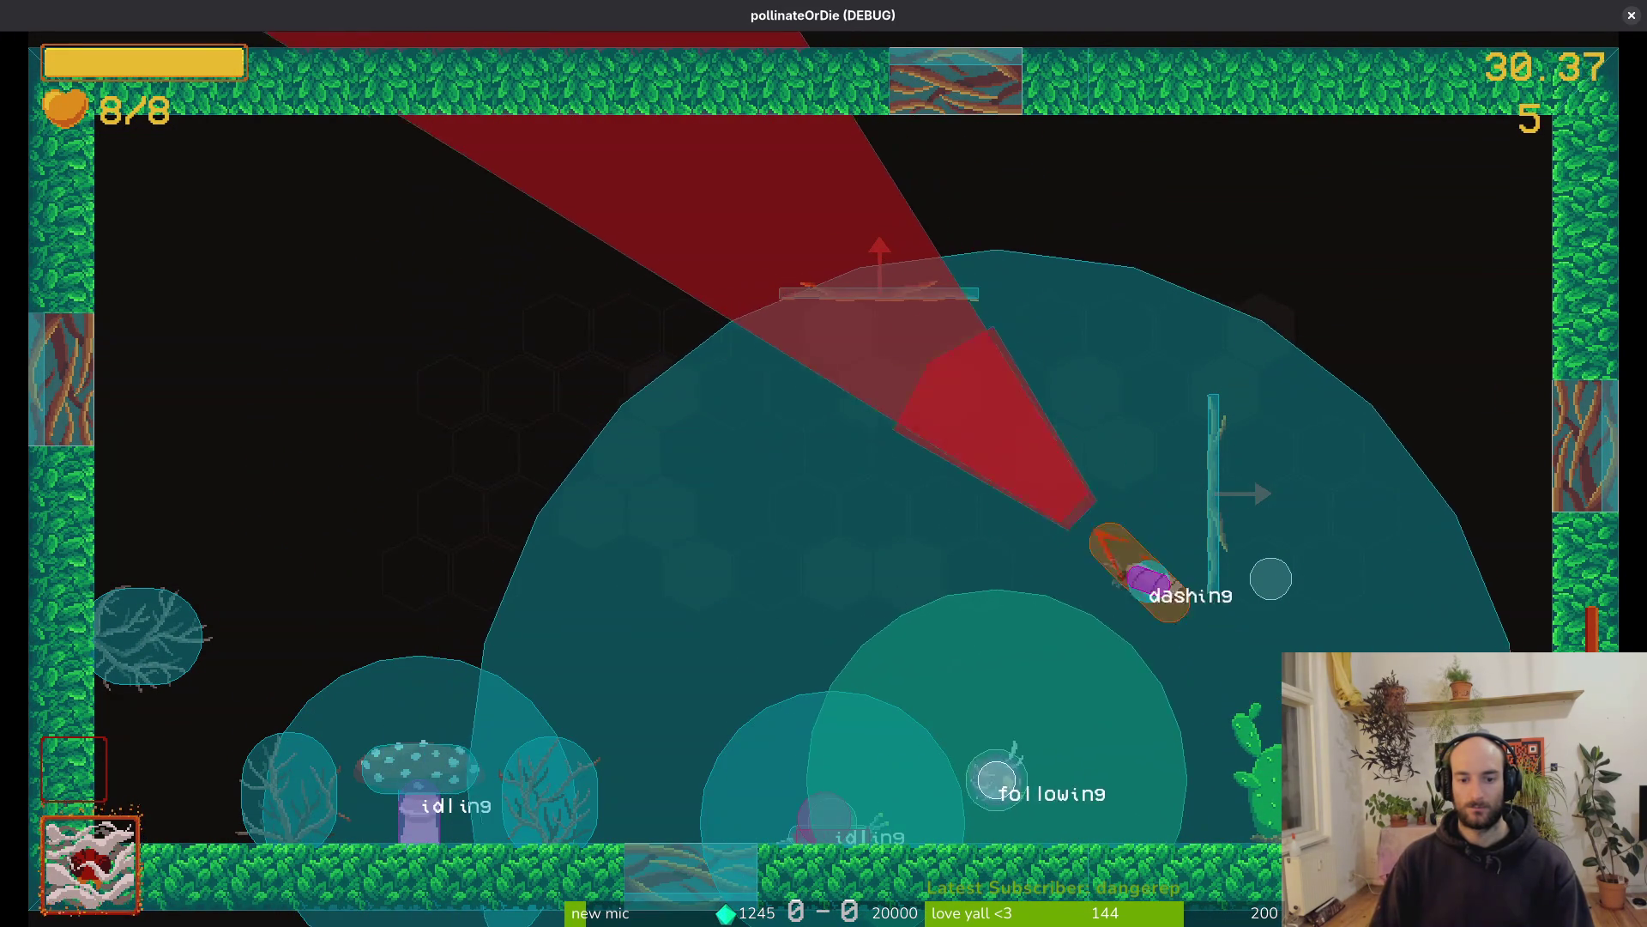
pyautogui.press('x')
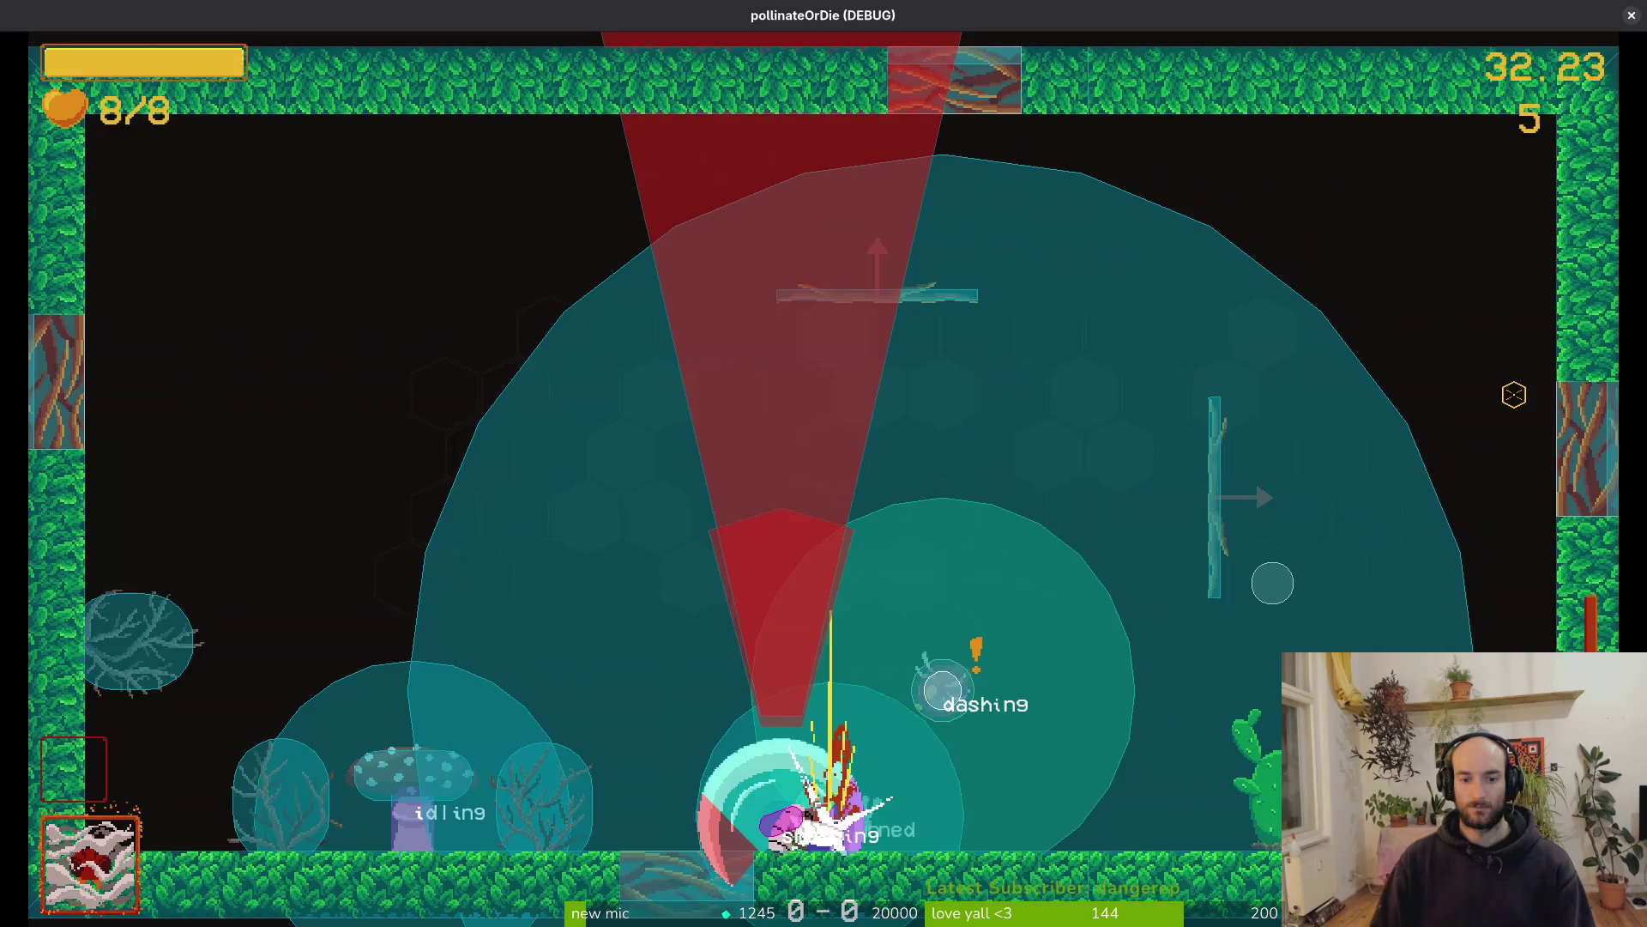
pyautogui.press('z')
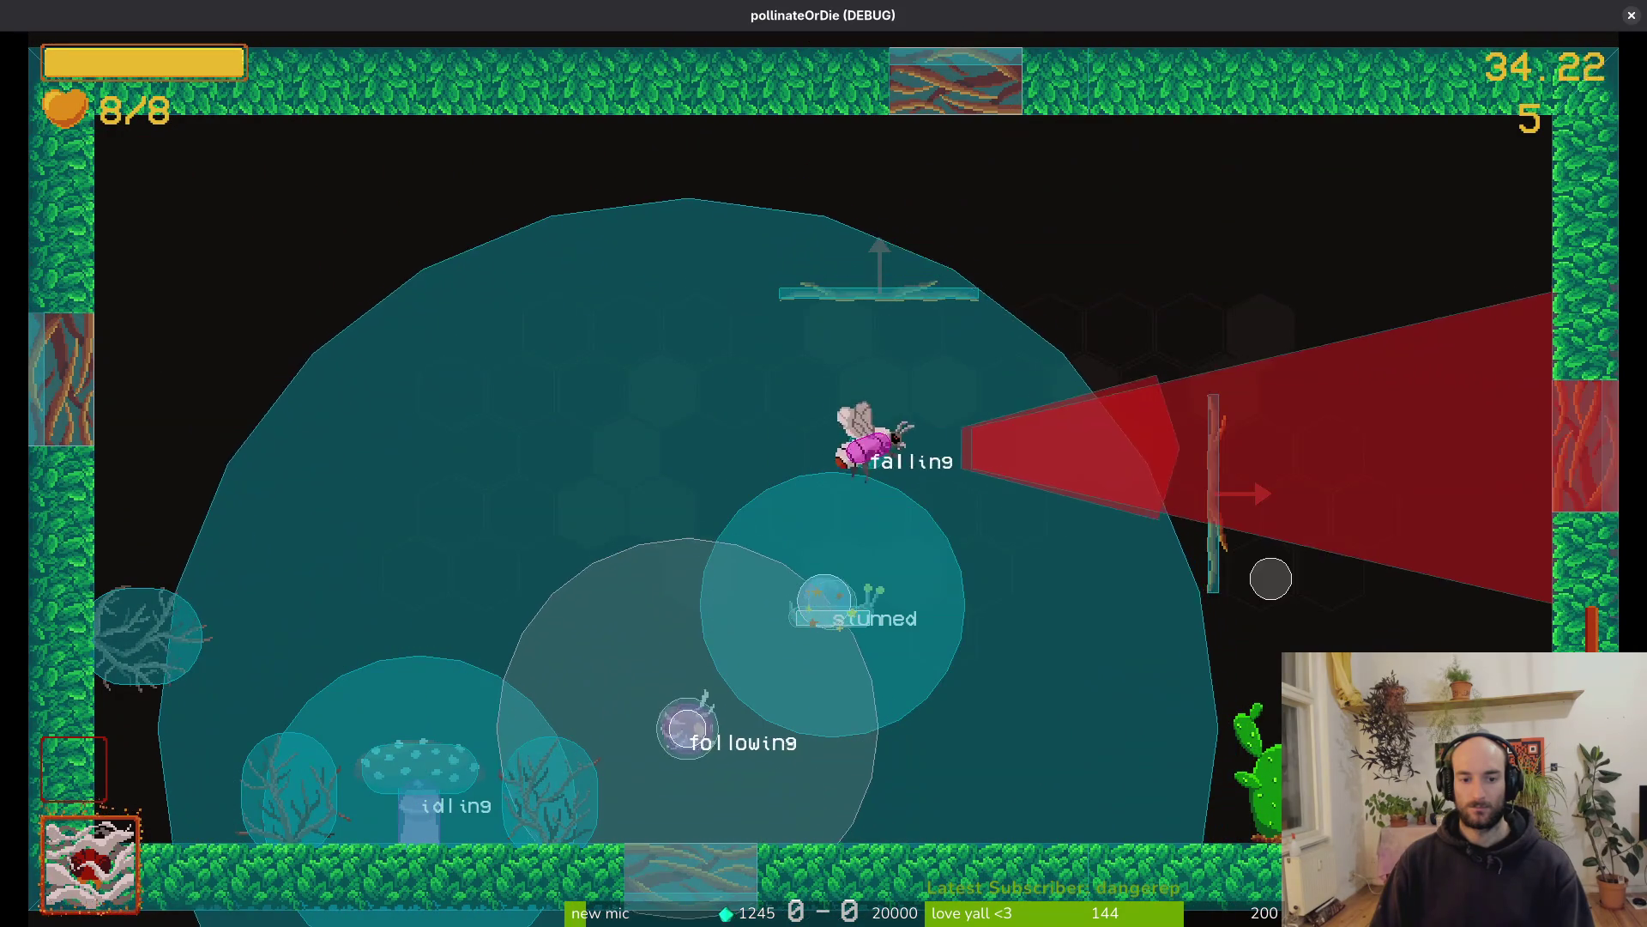
# Pause the game and return to the Godot editor's quick-open scene search
pyautogui.press('Escape')
pyautogui.press('F8')
pyautogui.hotkey('ctrl', 'shift', 'o')
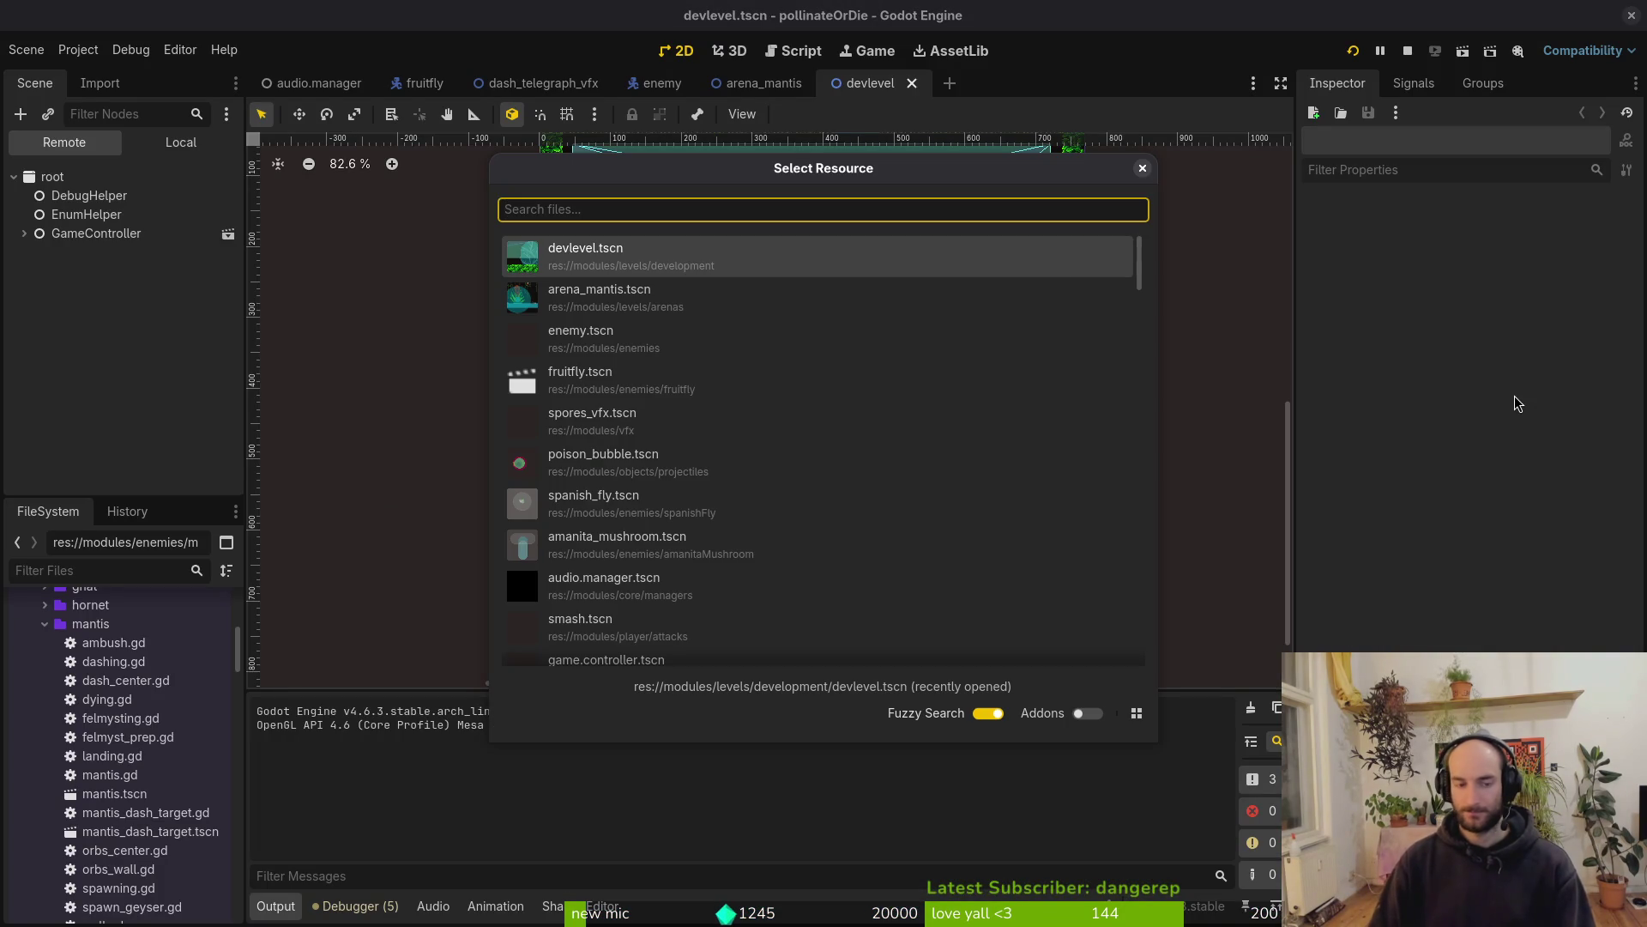
# Close the Select Resource dialog and resume the paused game
pyautogui.press('Escape')
pyautogui.hotkey('alt', 'Tab')
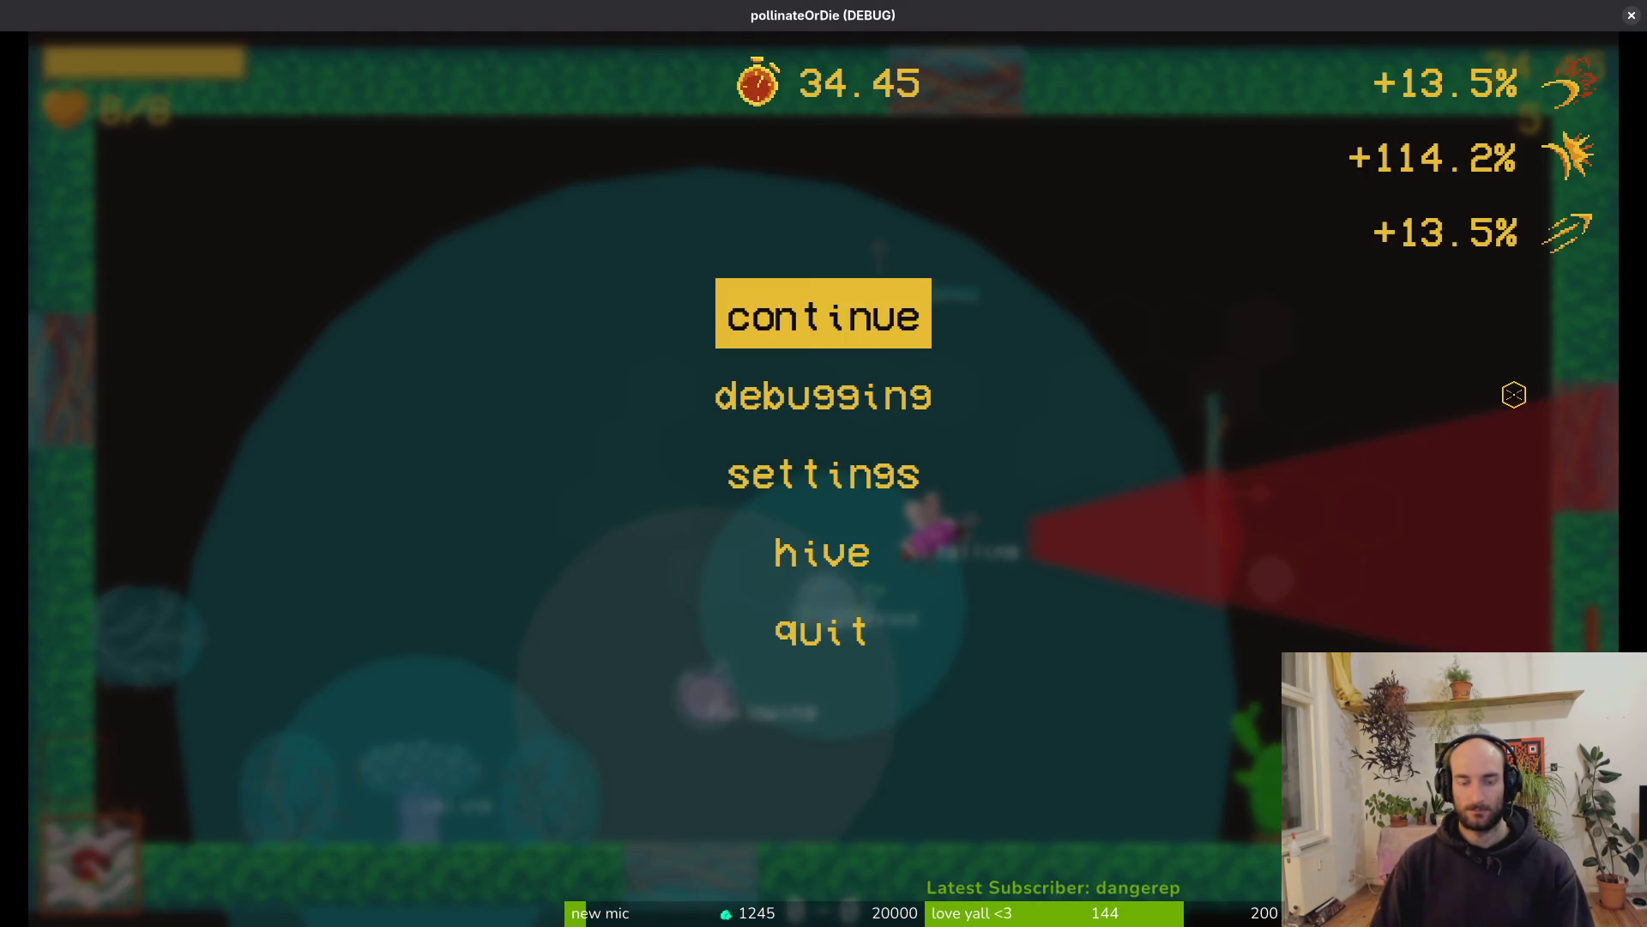
pyautogui.press('Escape')
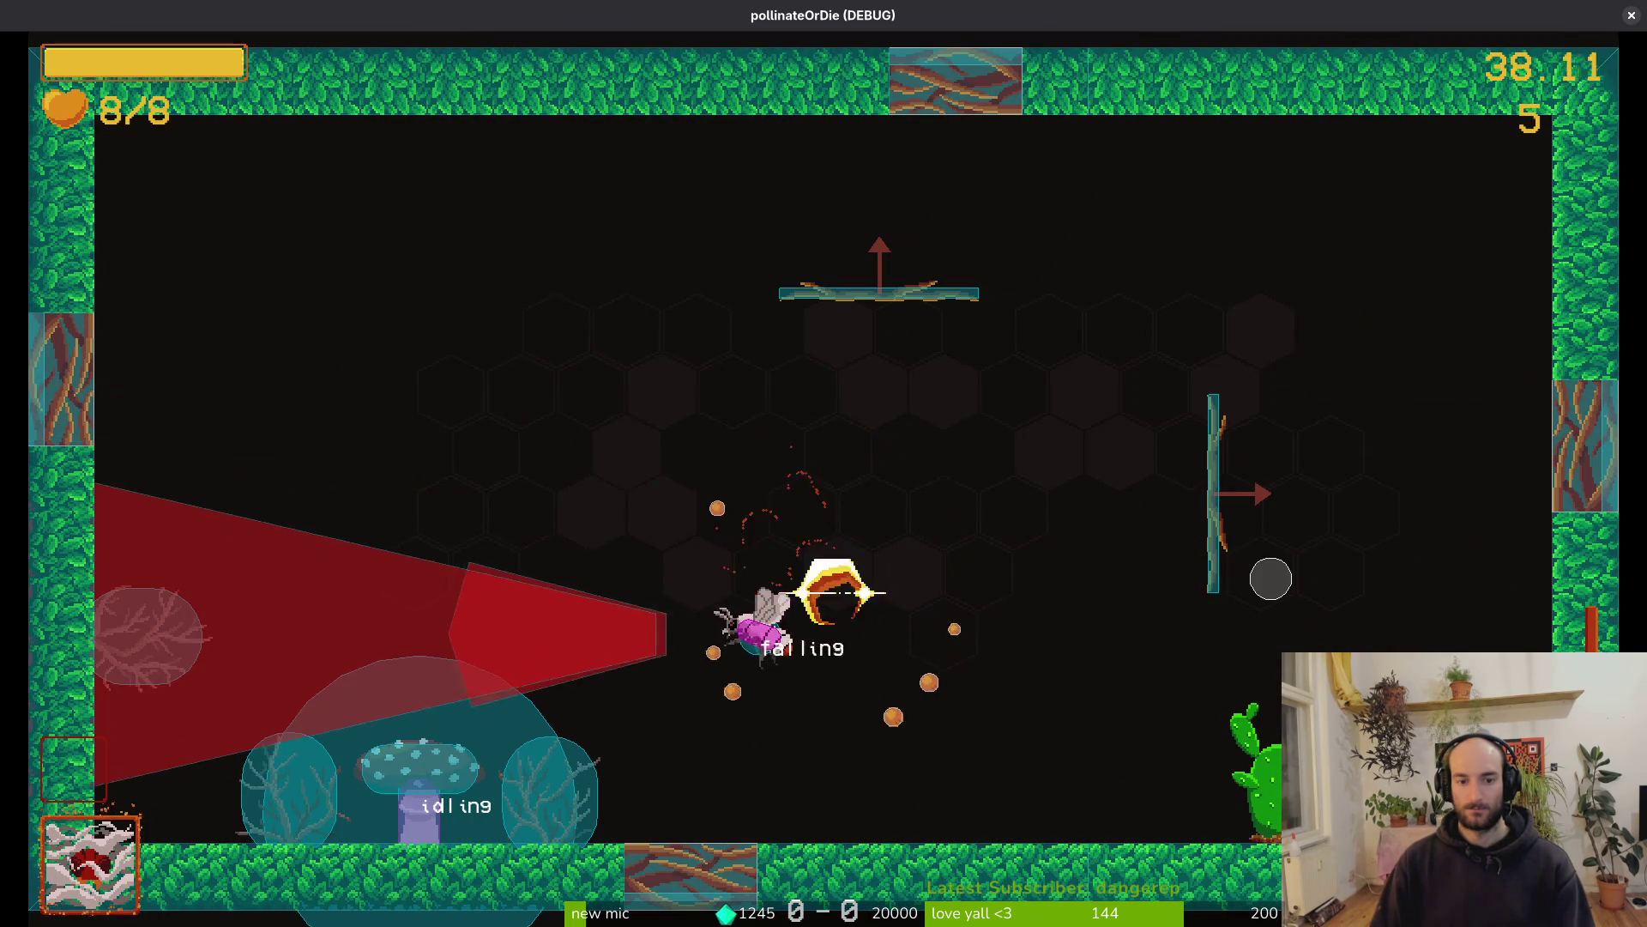
# Pause and resume the game once more, then relaunch the project from Godot with F5
pyautogui.press('Escape')
pyautogui.press('Down')
pyautogui.press('Down')
pyautogui.press('Up')
pyautogui.press('Escape')
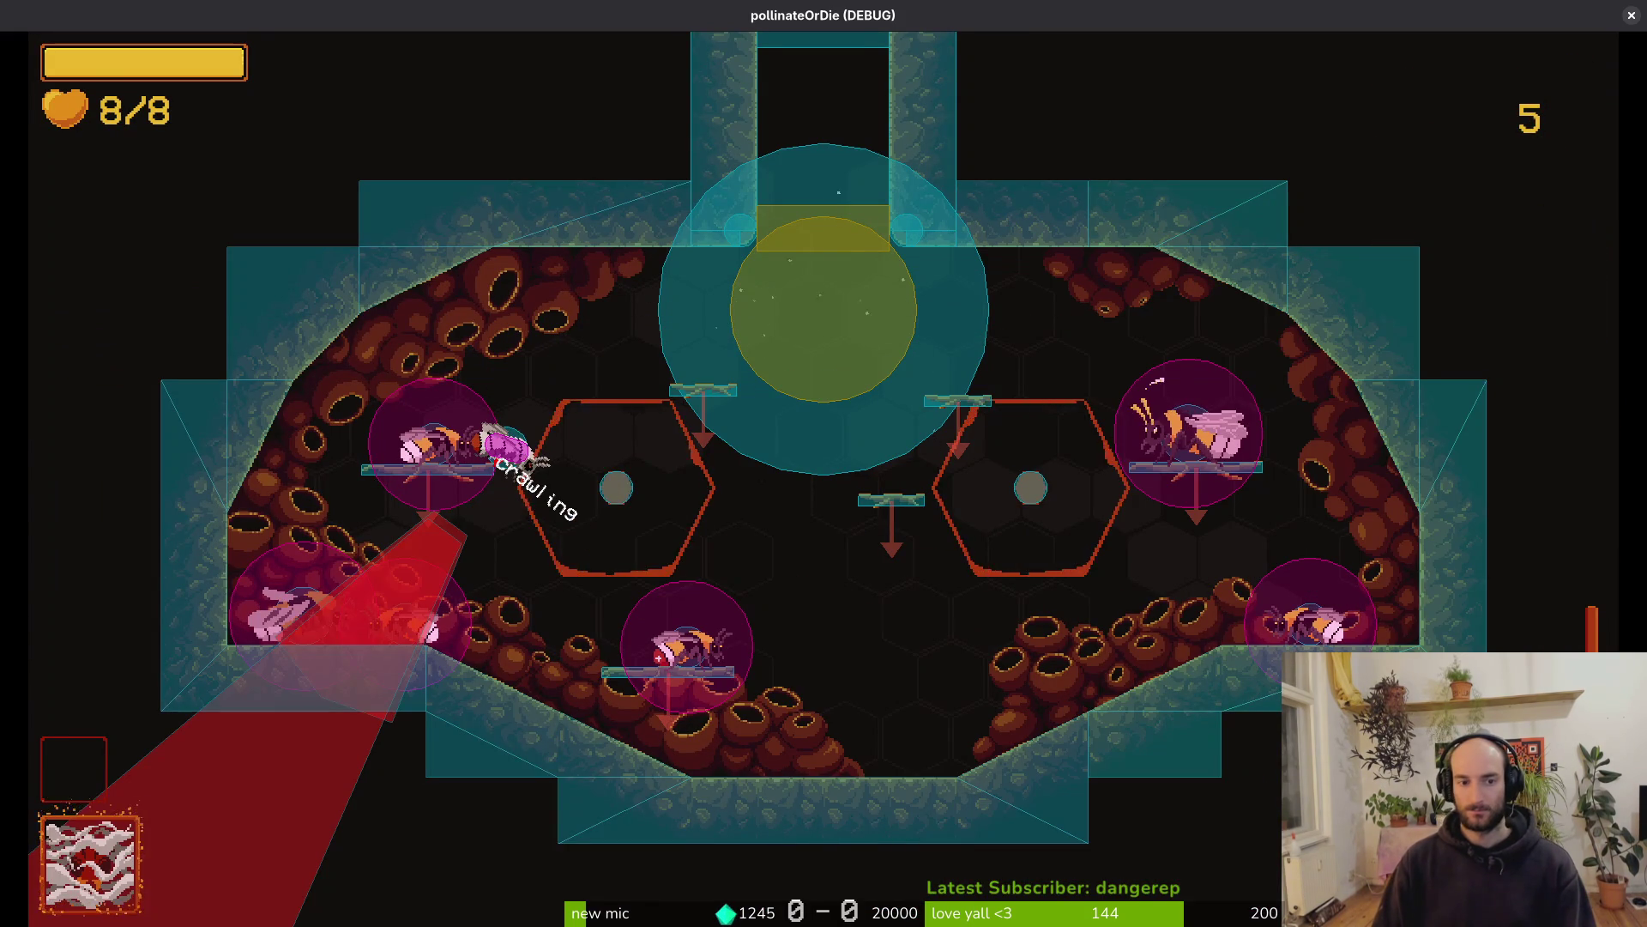
pyautogui.hotkey('alt', 'Tab')
pyautogui.press('F5')
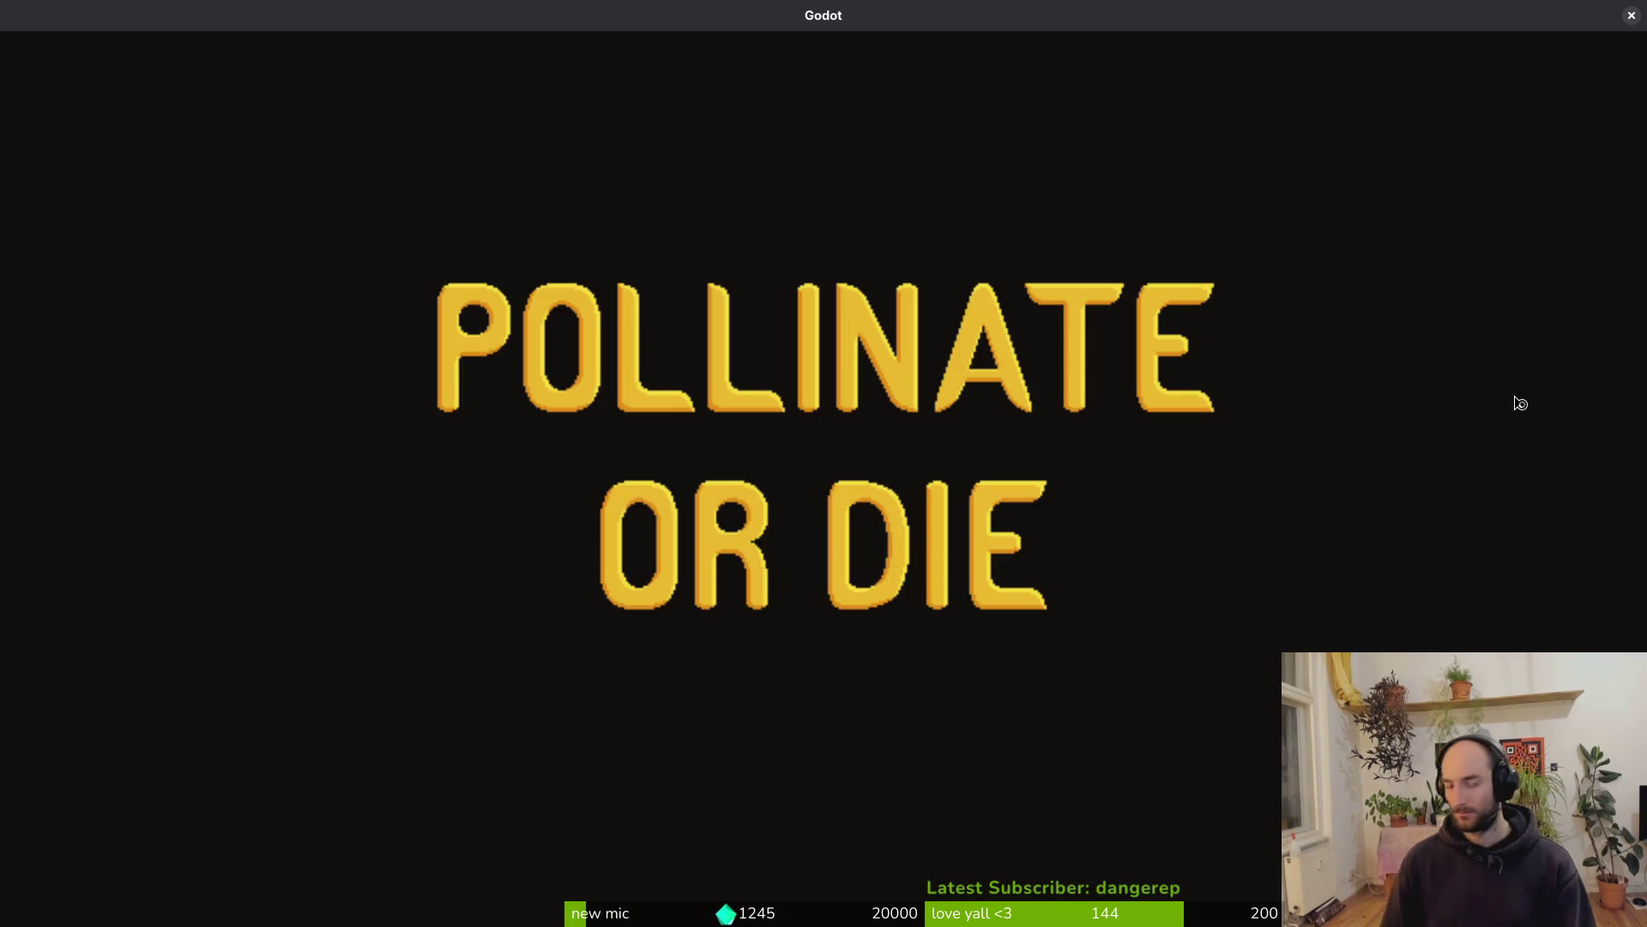
# Continue into the hive, load a level from the debug grid, then start level 2-2
pyautogui.press('Return')
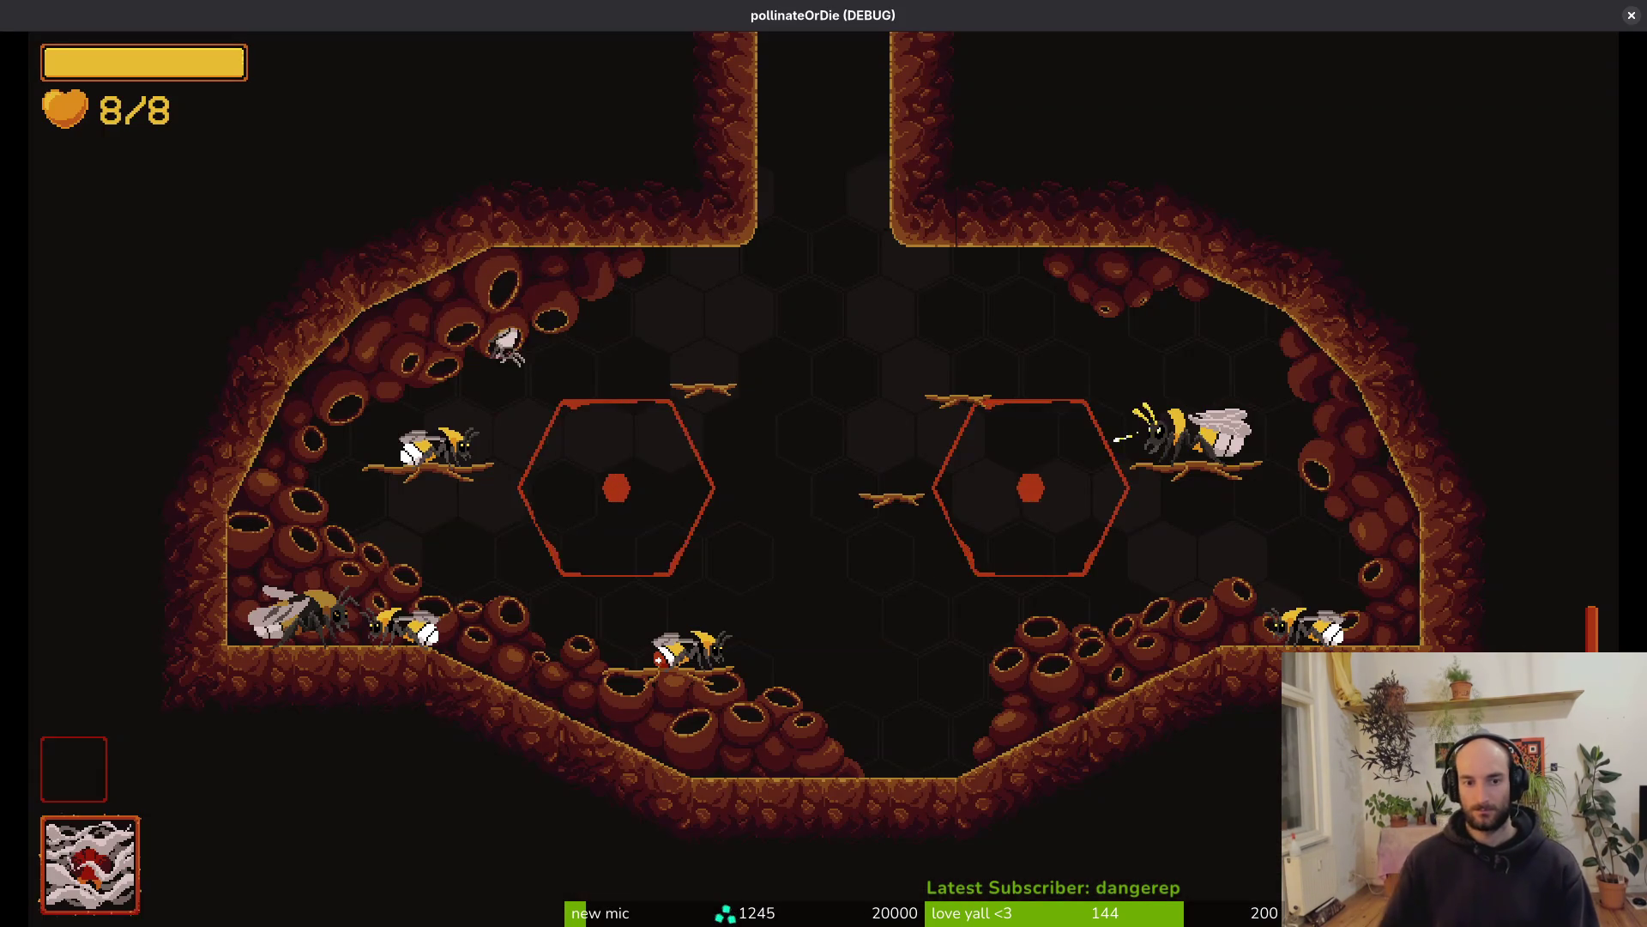
pyautogui.press('Escape')
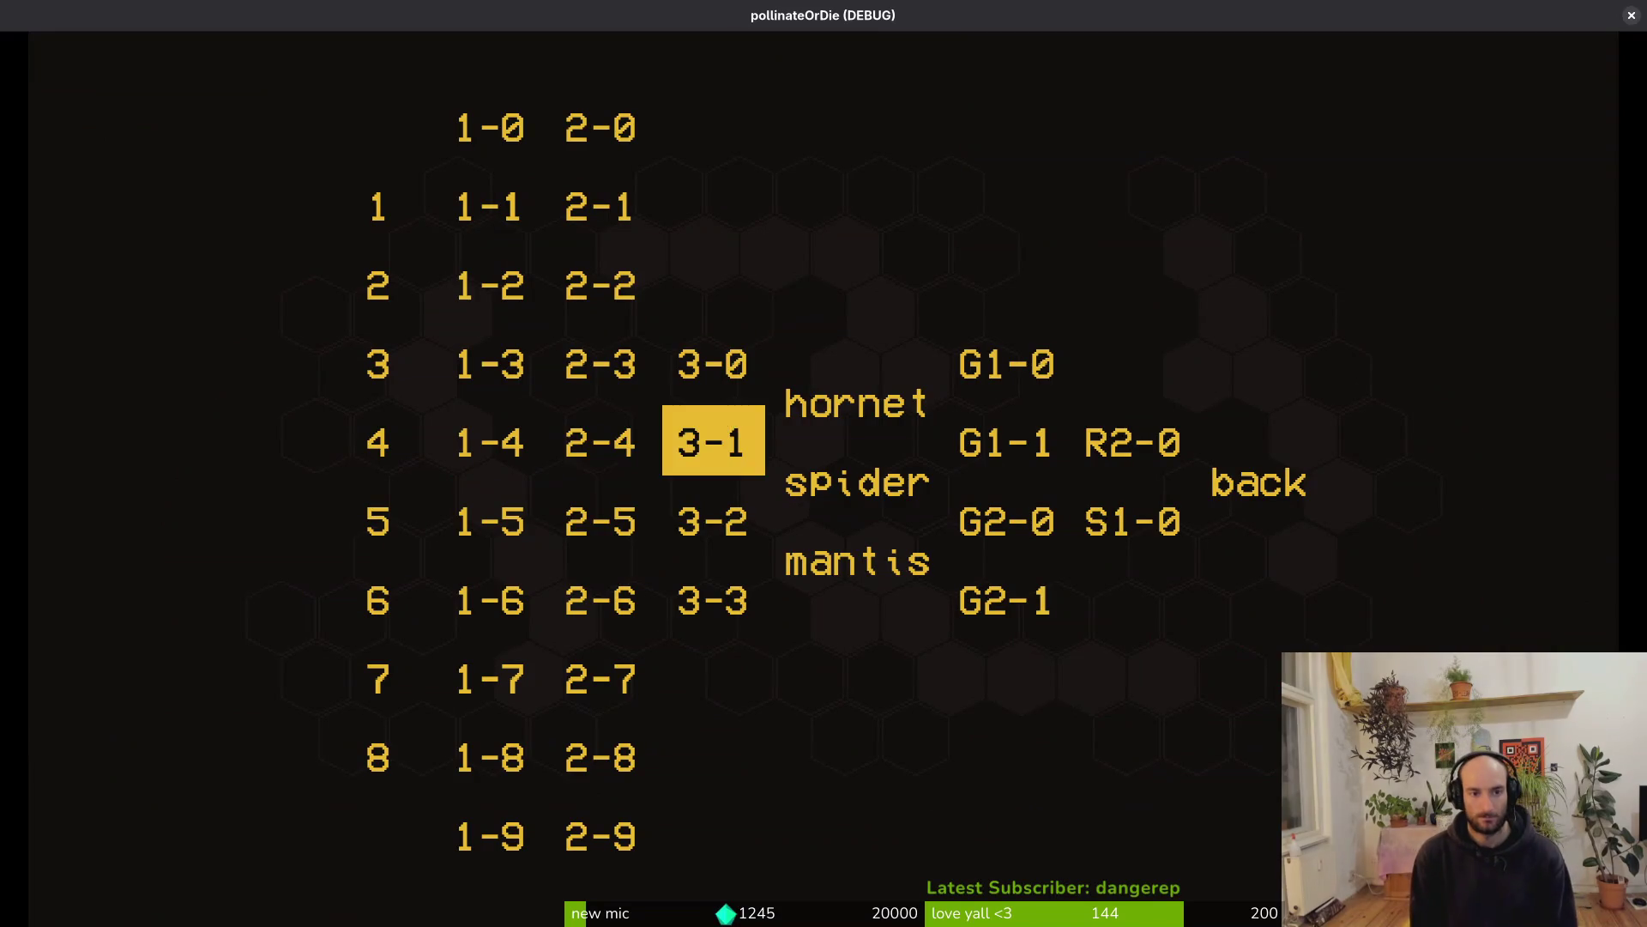
pyautogui.press('Return')
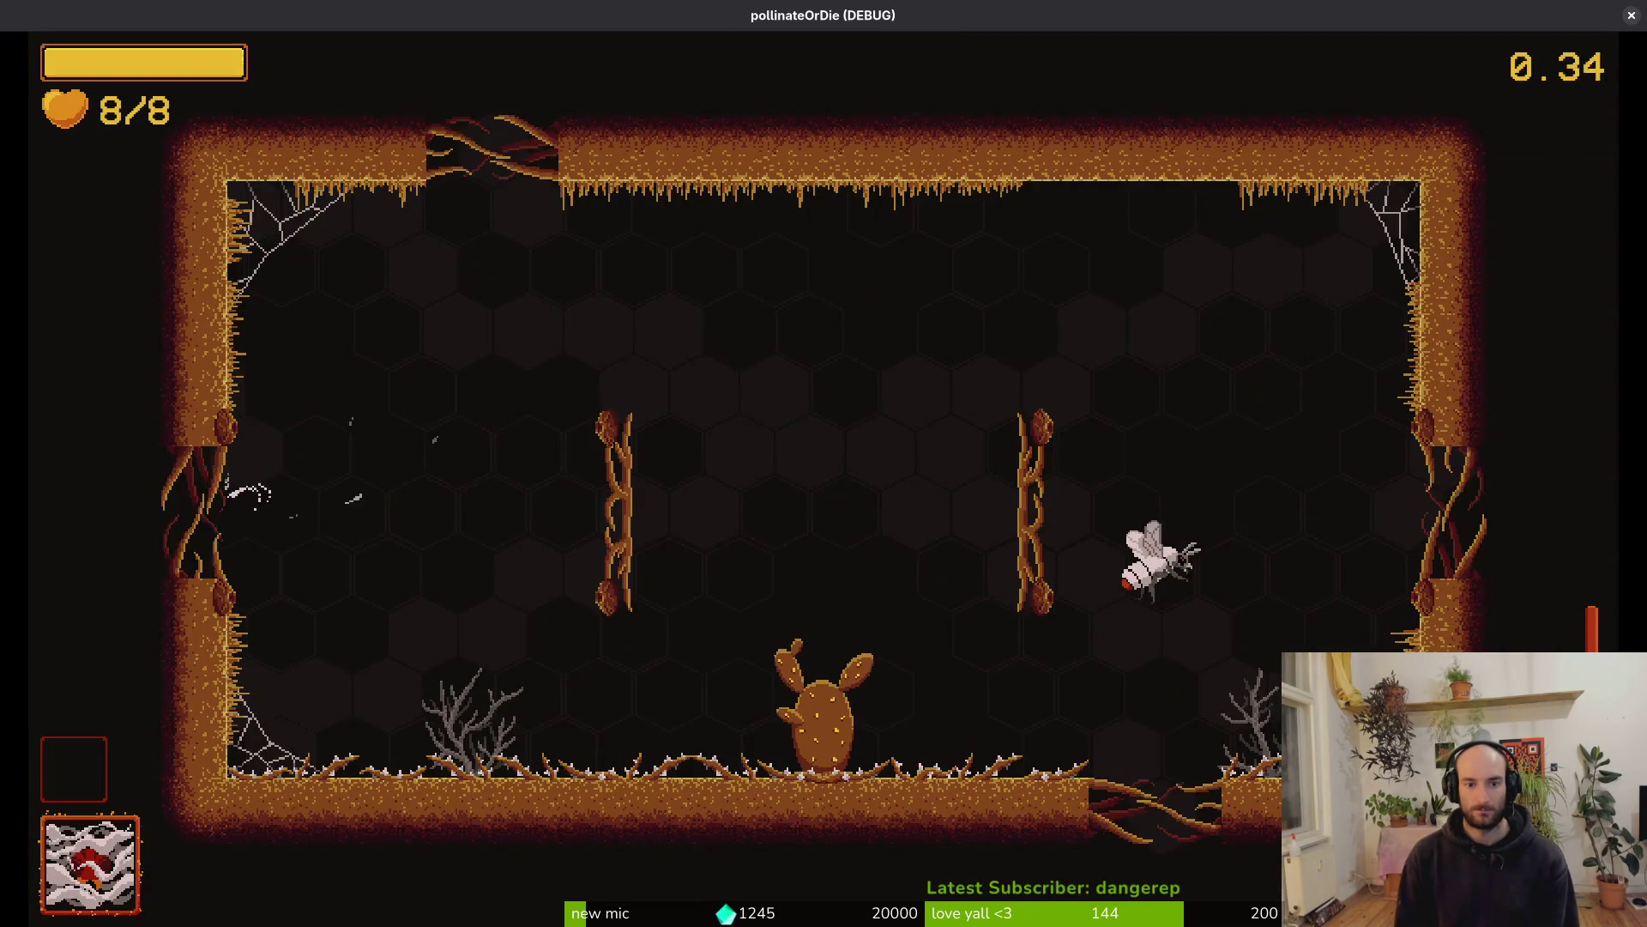
pyautogui.press('Escape')
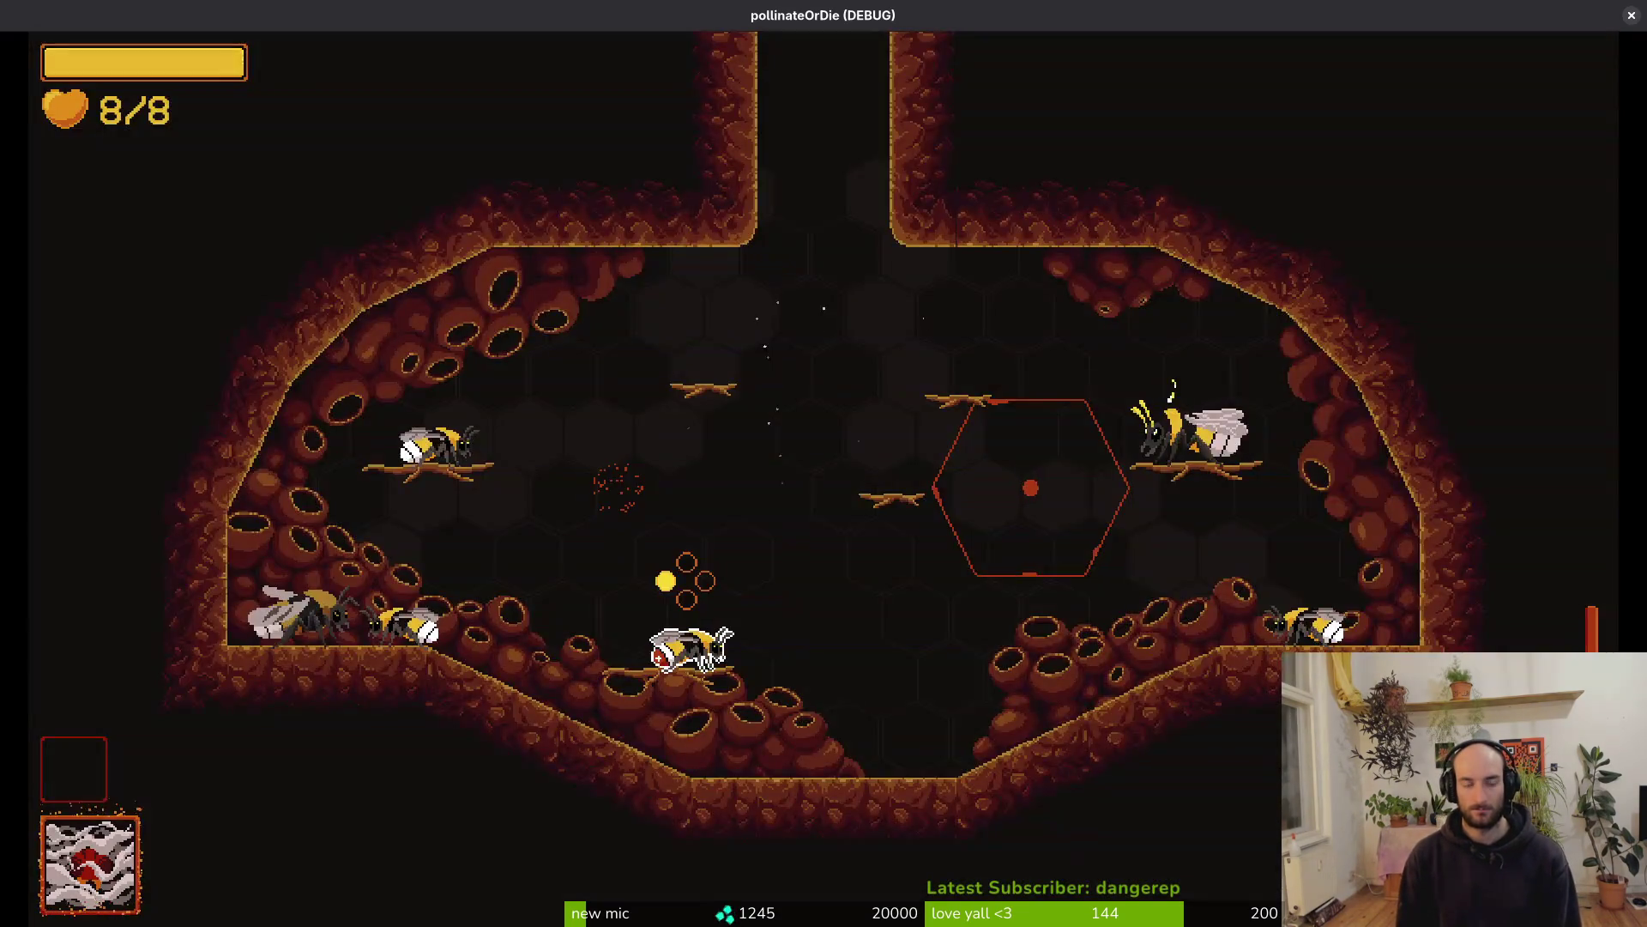
pyautogui.press('Return')
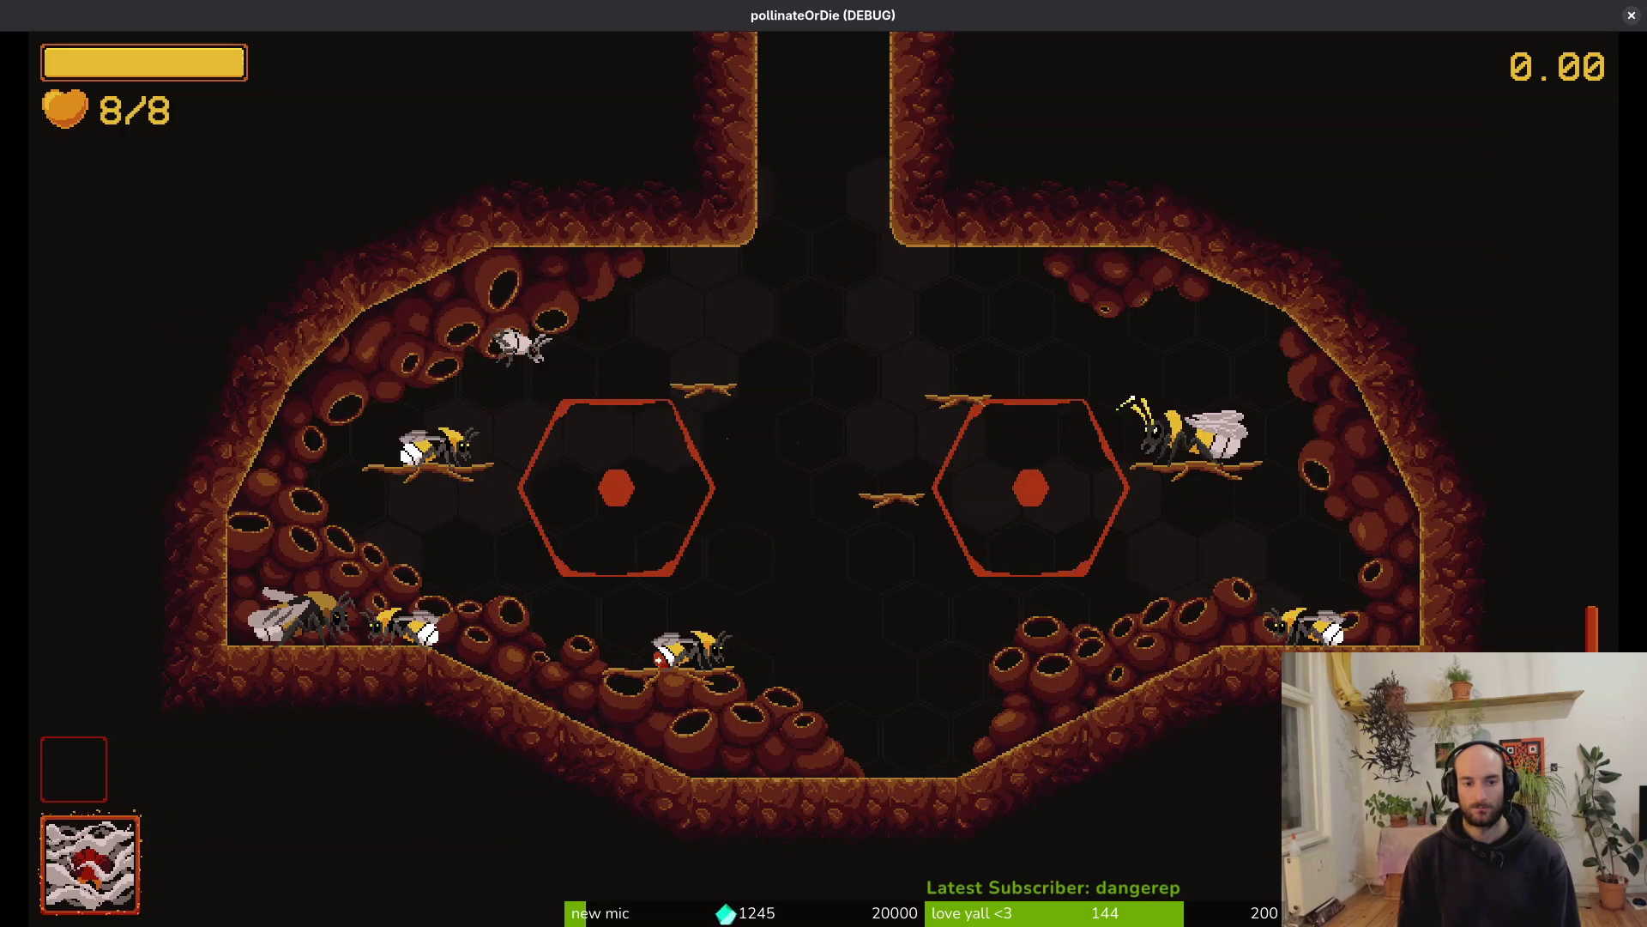
pyautogui.press('Escape')
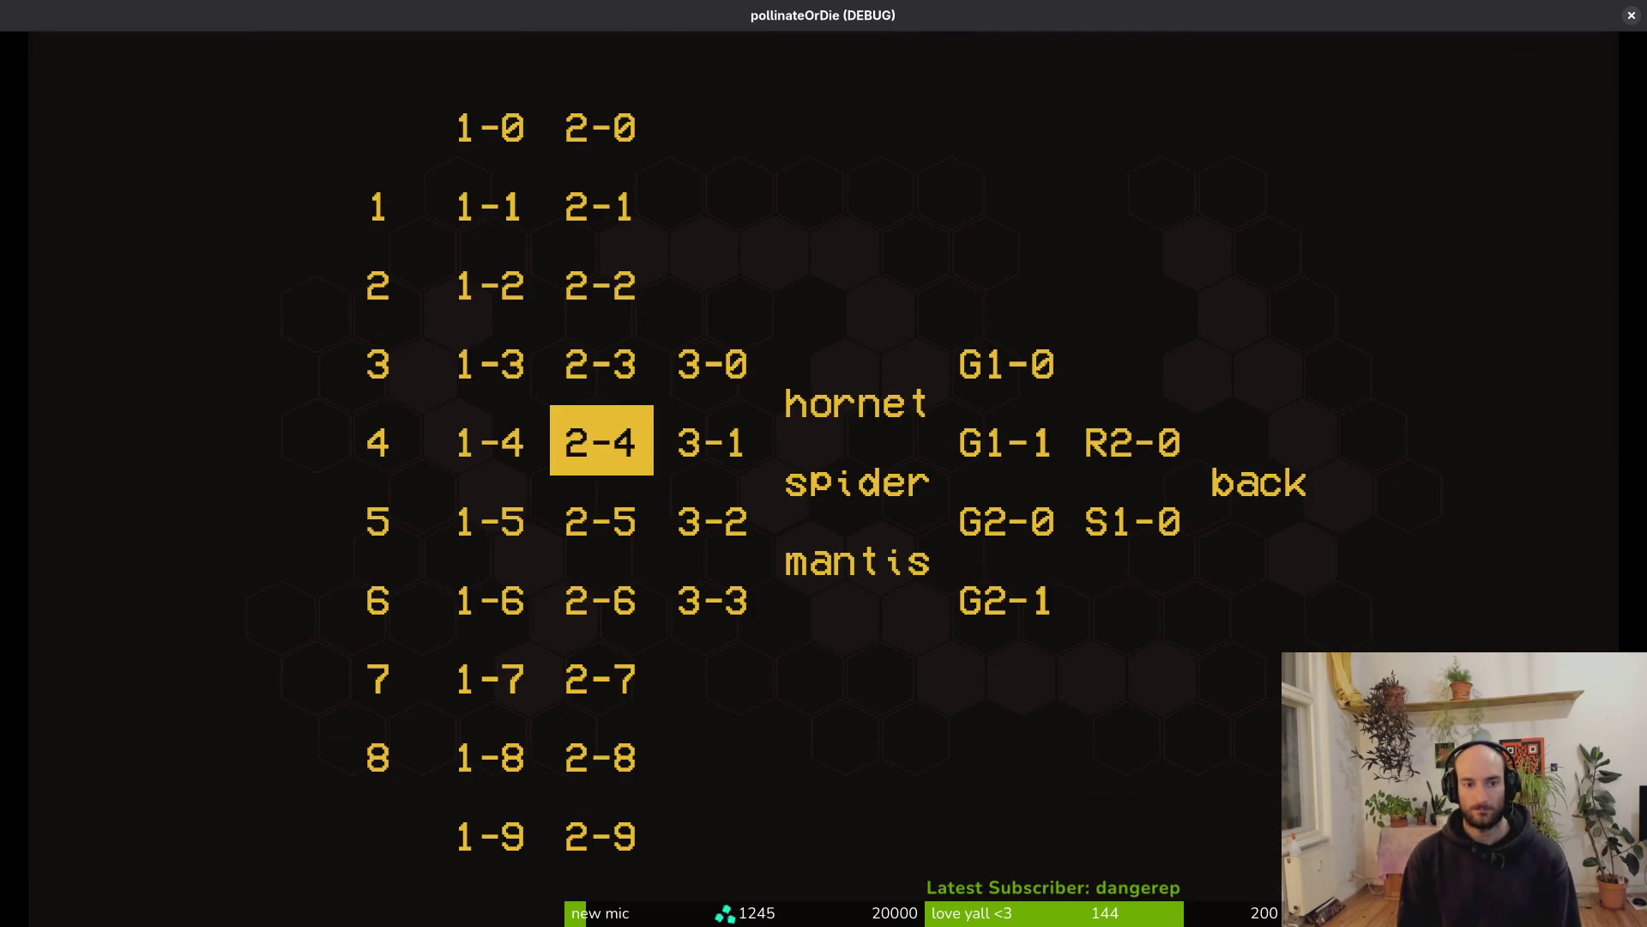
# Load level 2-2 from the debug level-select grid, then reopen the grid and restart it
pyautogui.press('Return')
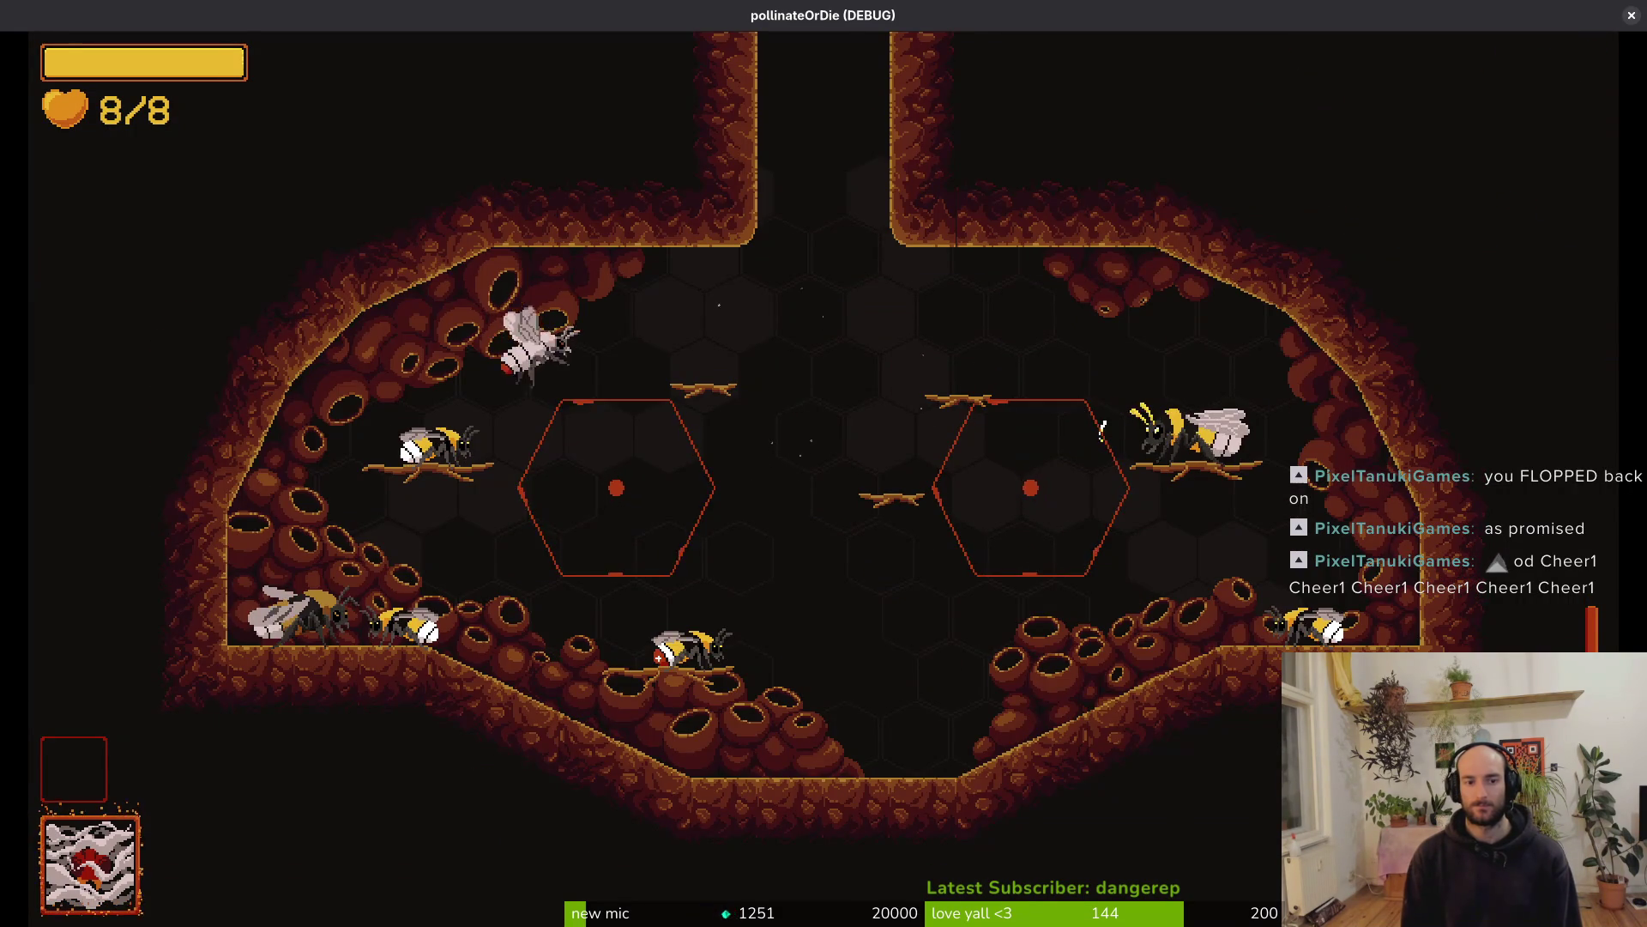
pyautogui.press('Escape')
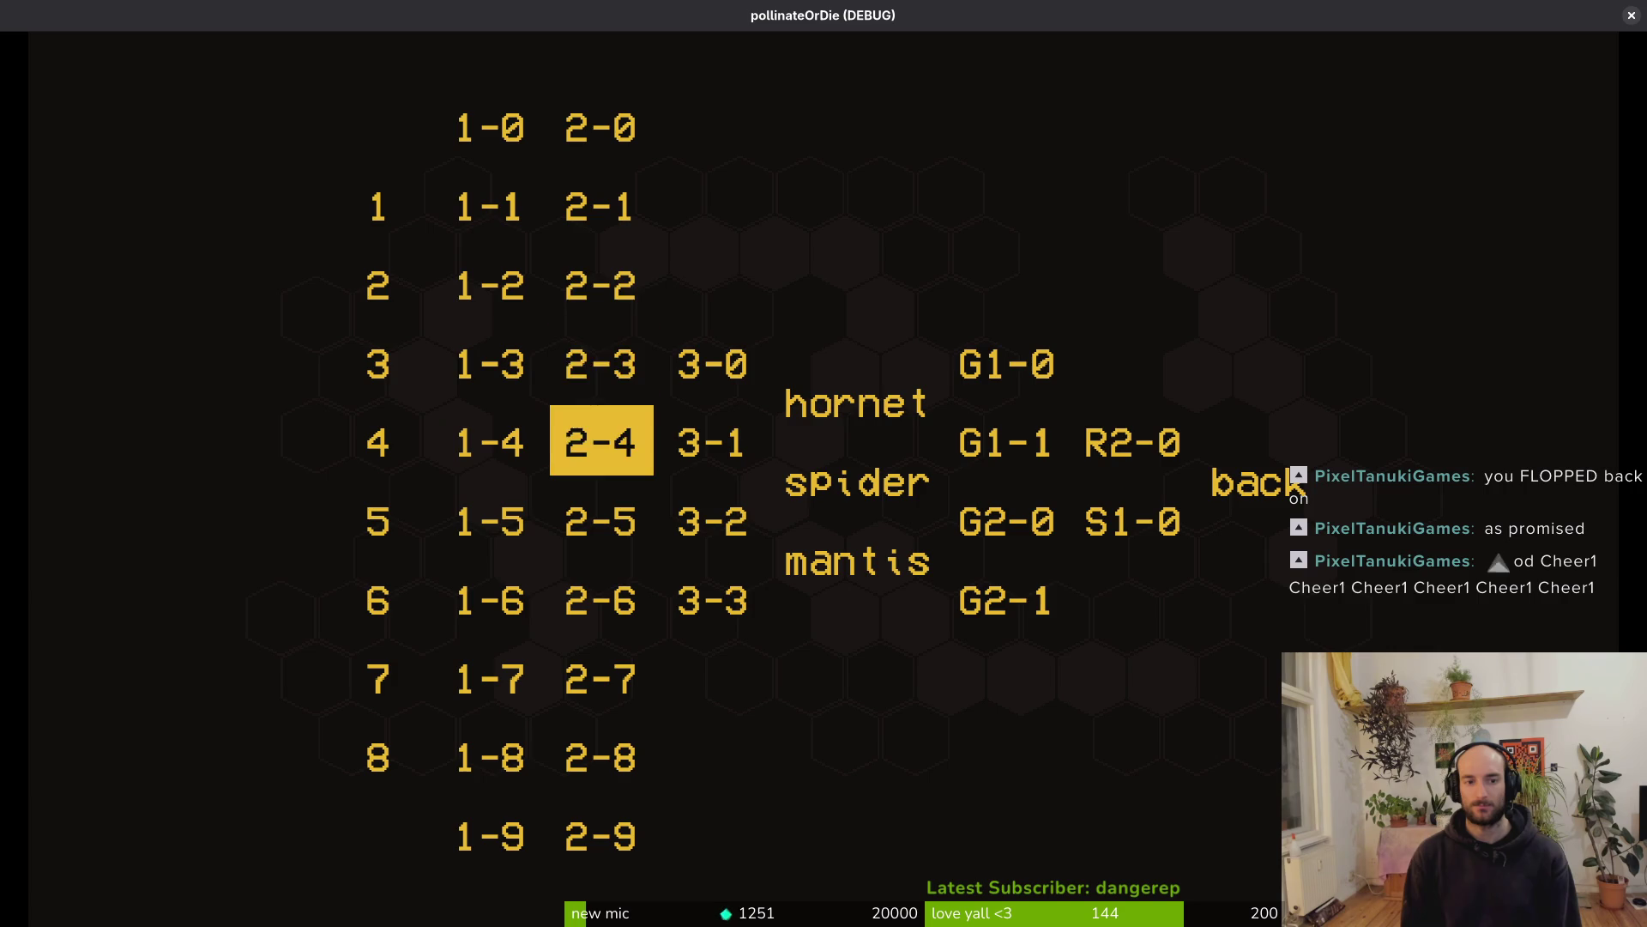
pyautogui.press('Return')
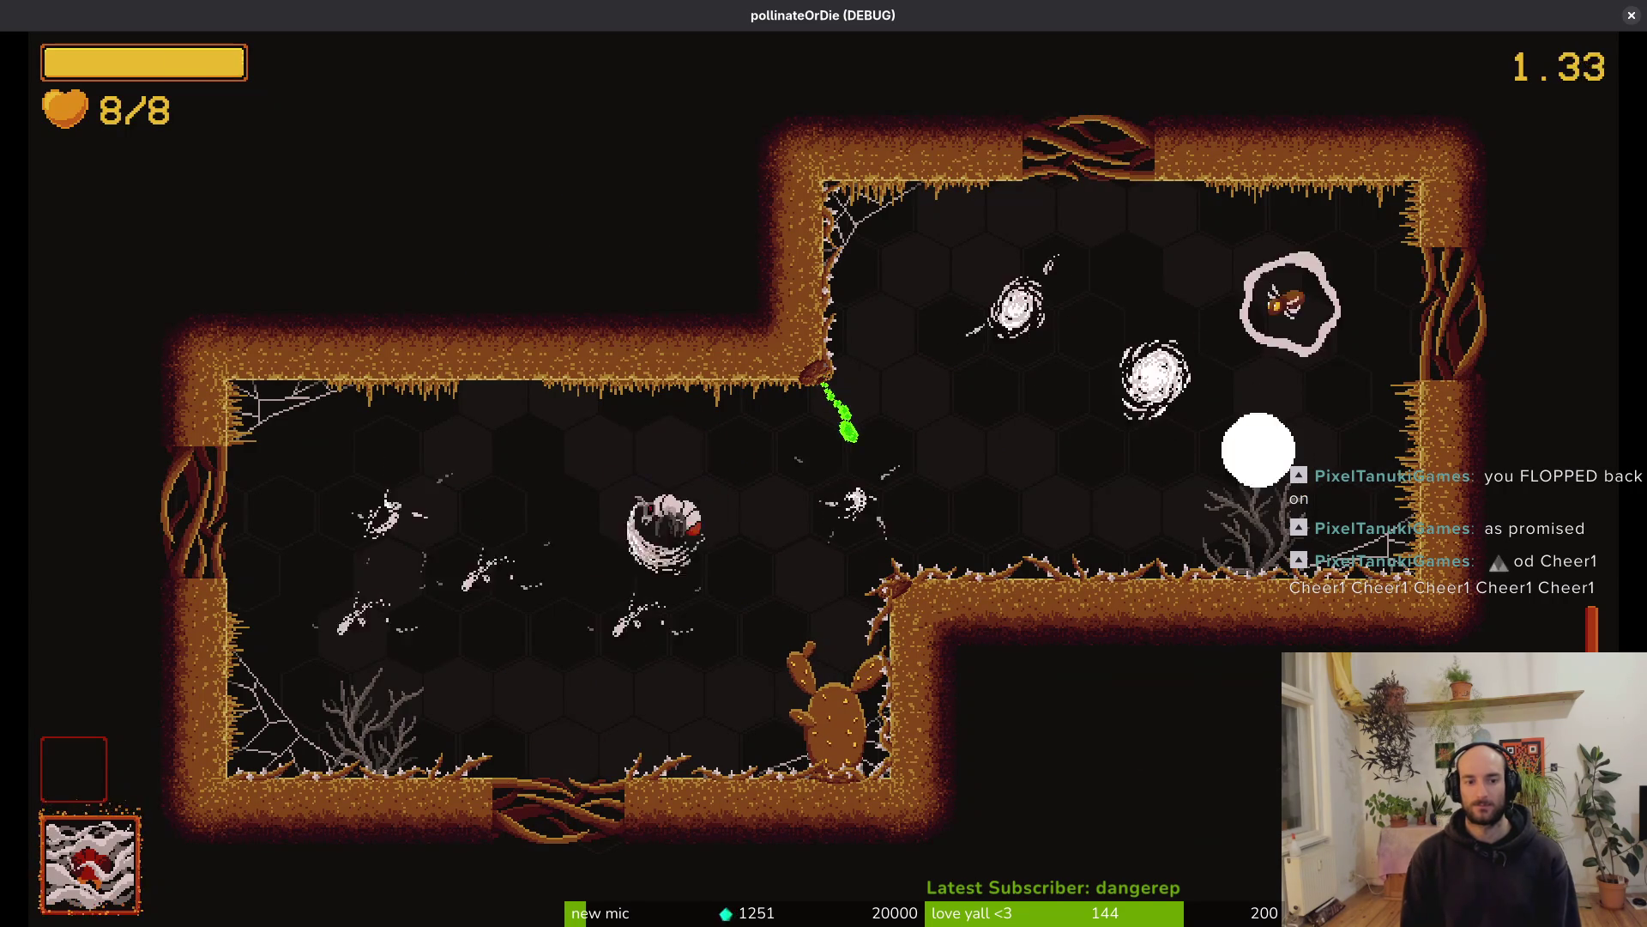
# Move, dash and slash through level 2-2's enemy waves into the 'survive!' chamber
pyautogui.press('a')
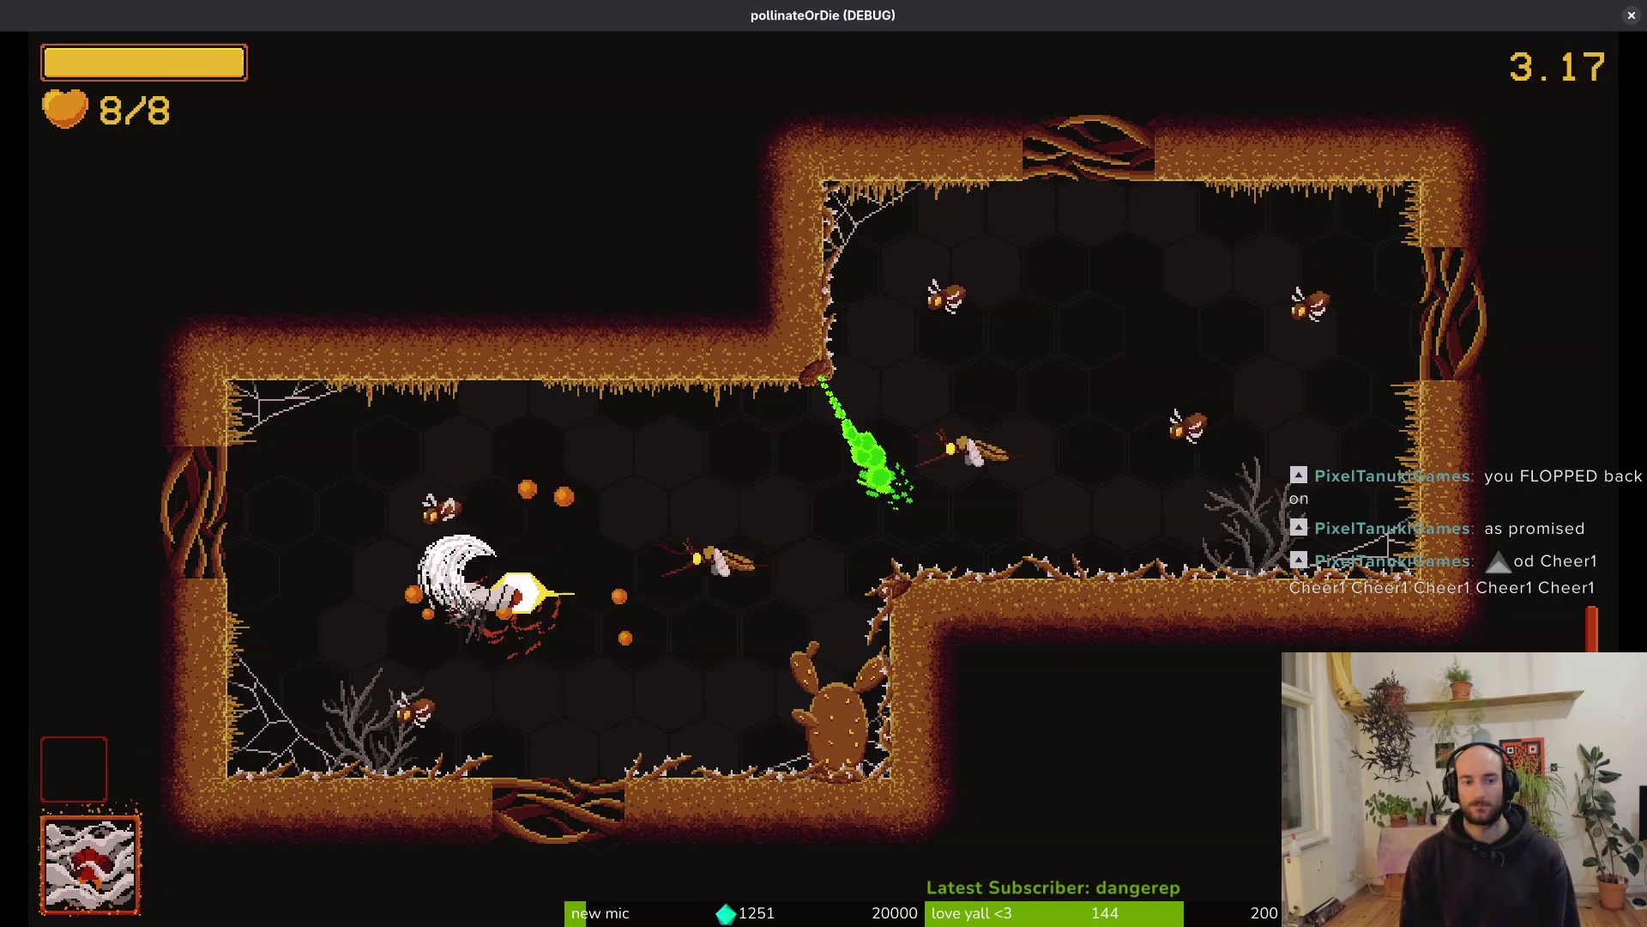
pyautogui.press('d')
pyautogui.press('d')
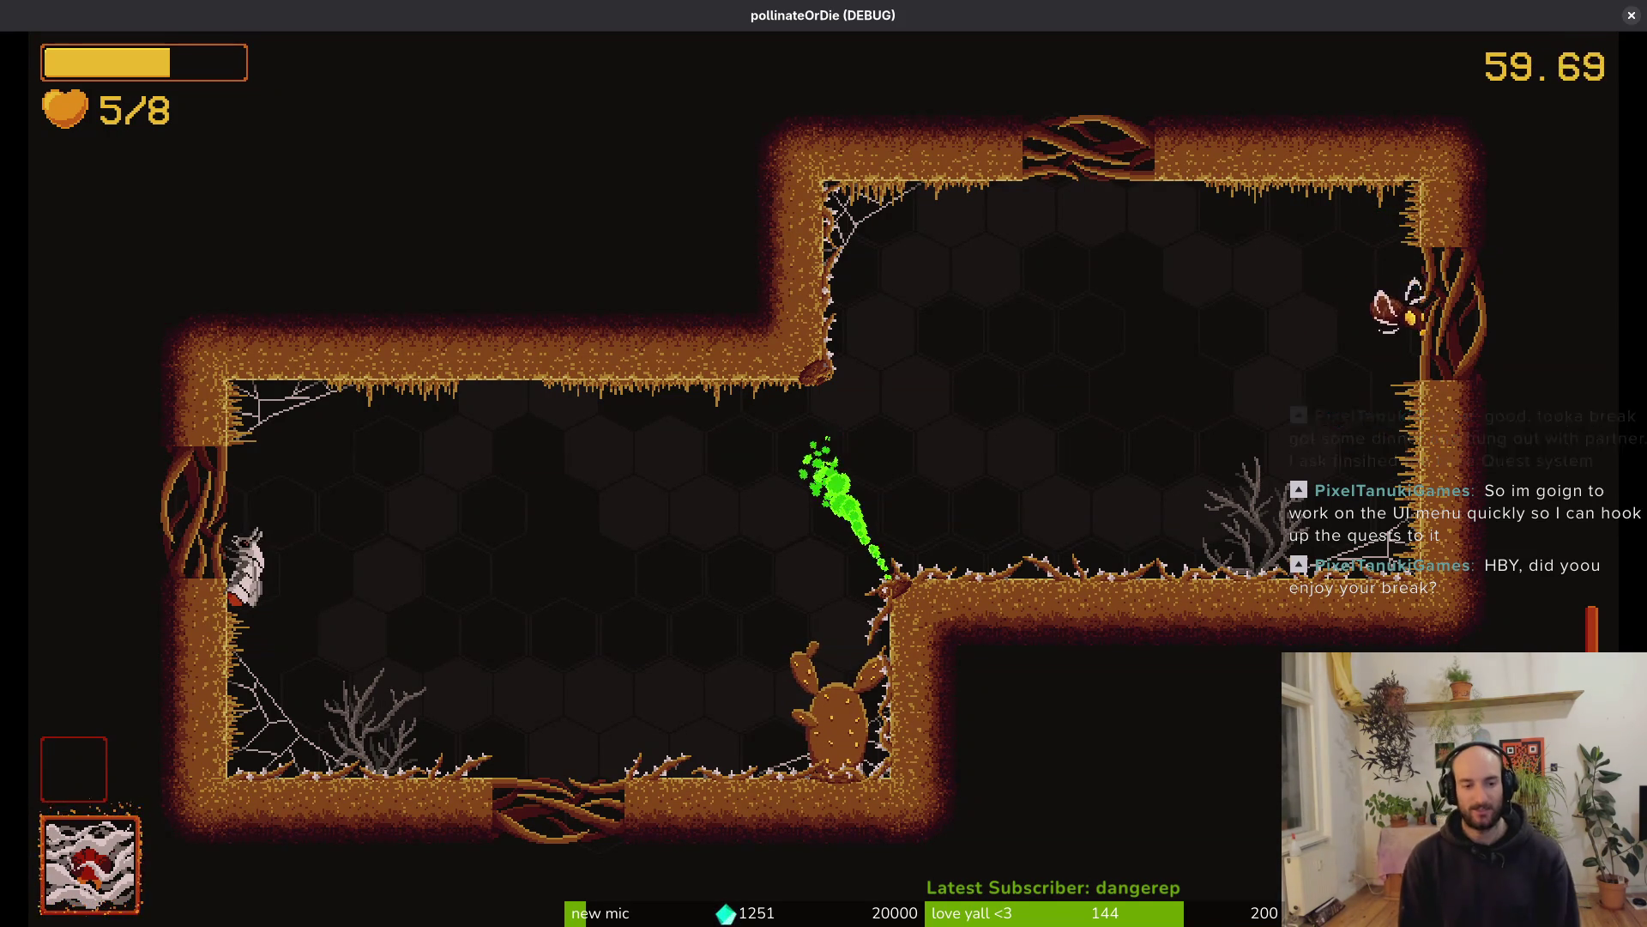
pyautogui.press('x')
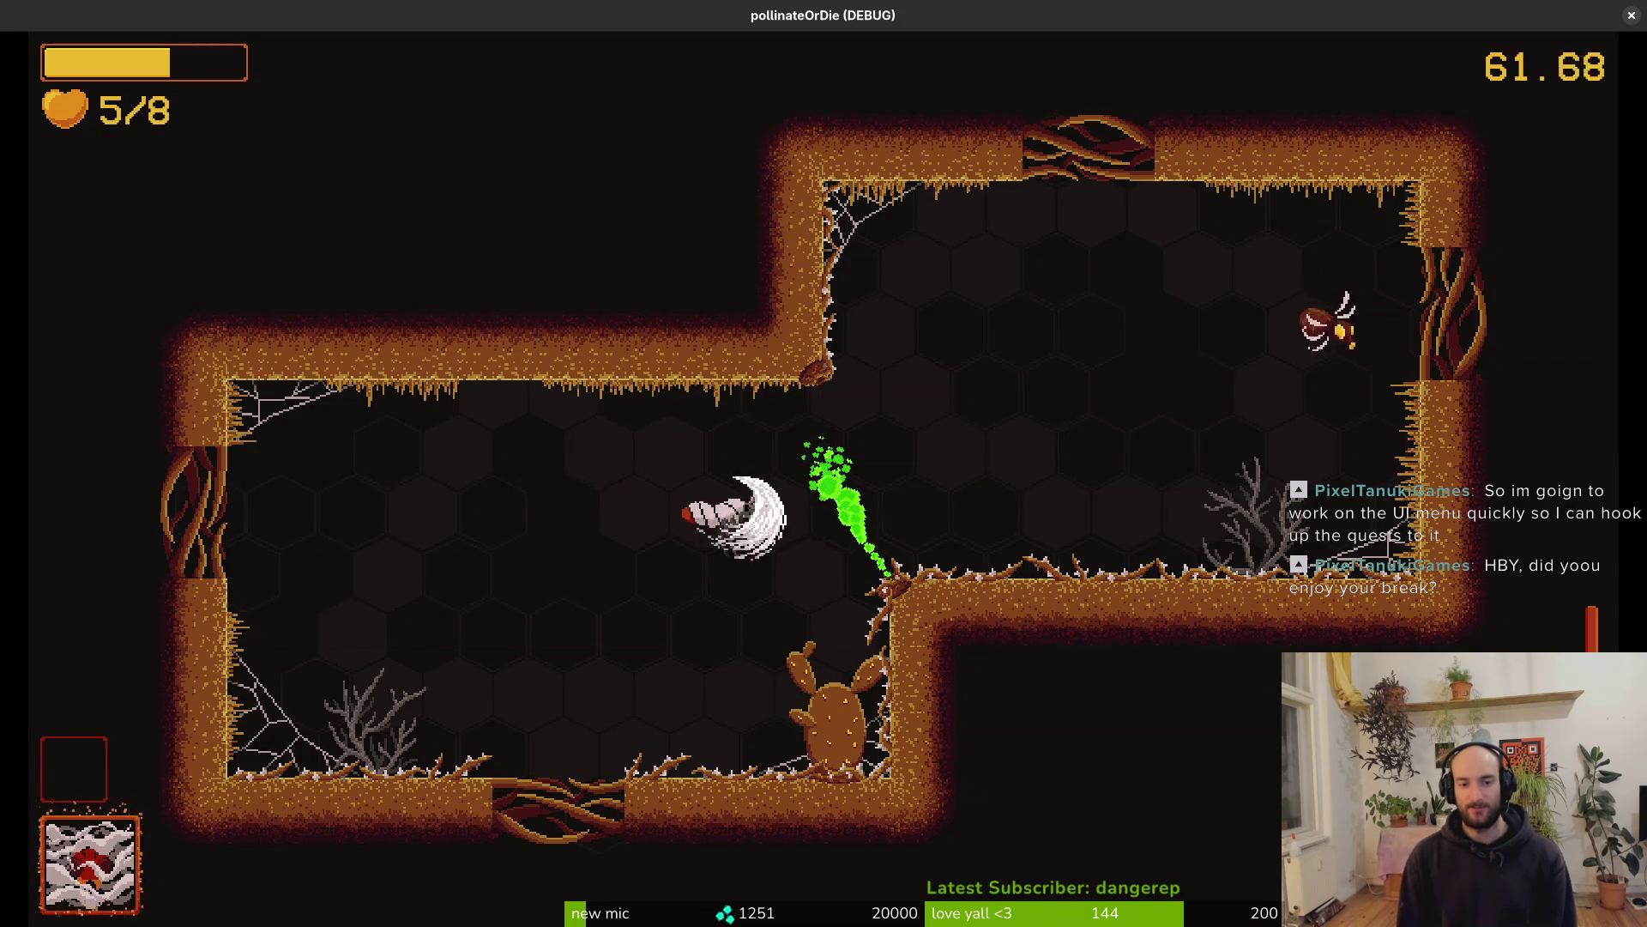
pyautogui.press('x')
pyautogui.press('x')
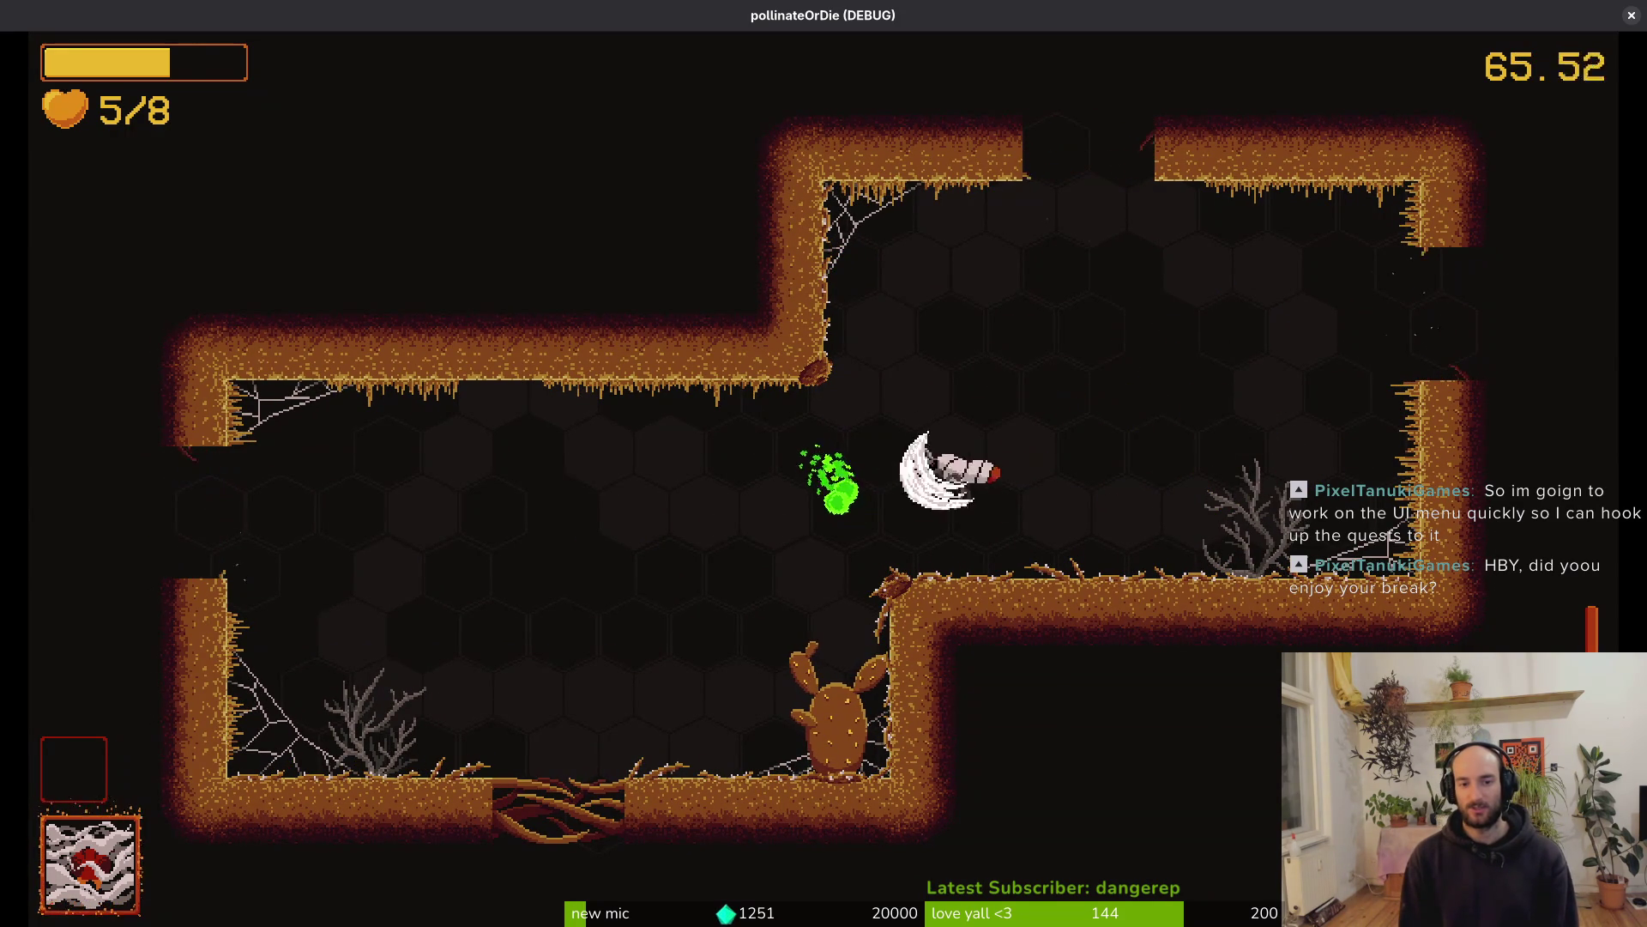
pyautogui.press('x')
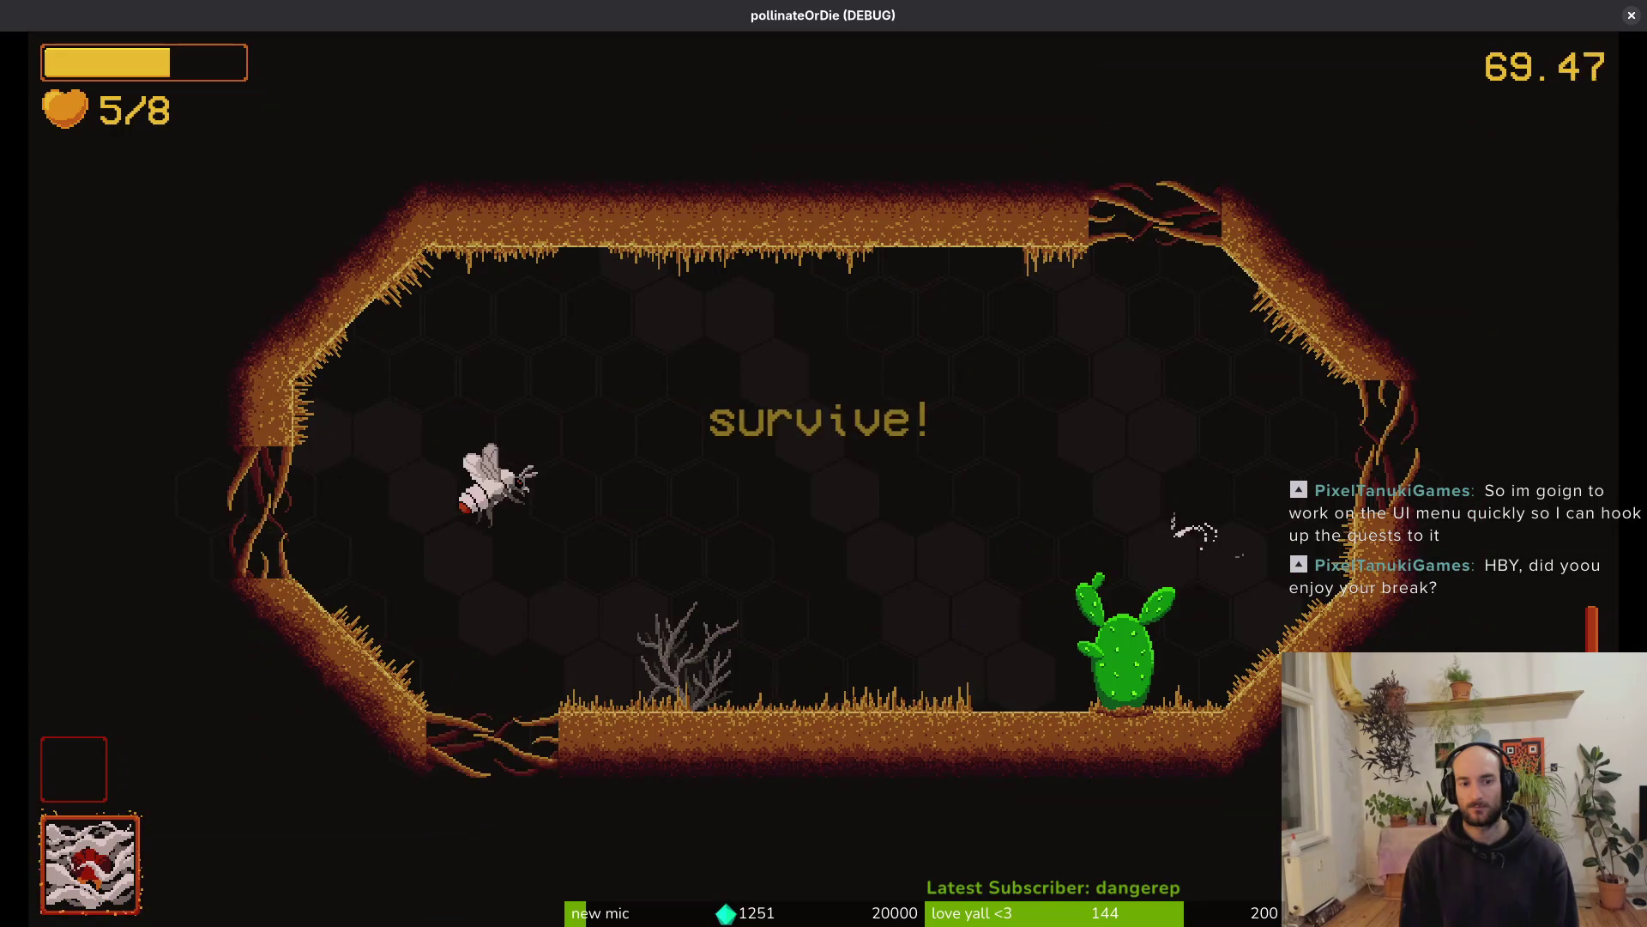
# Slash the flies swarming the floor and fly between the arena's left side and the cactus
pyautogui.press('x')
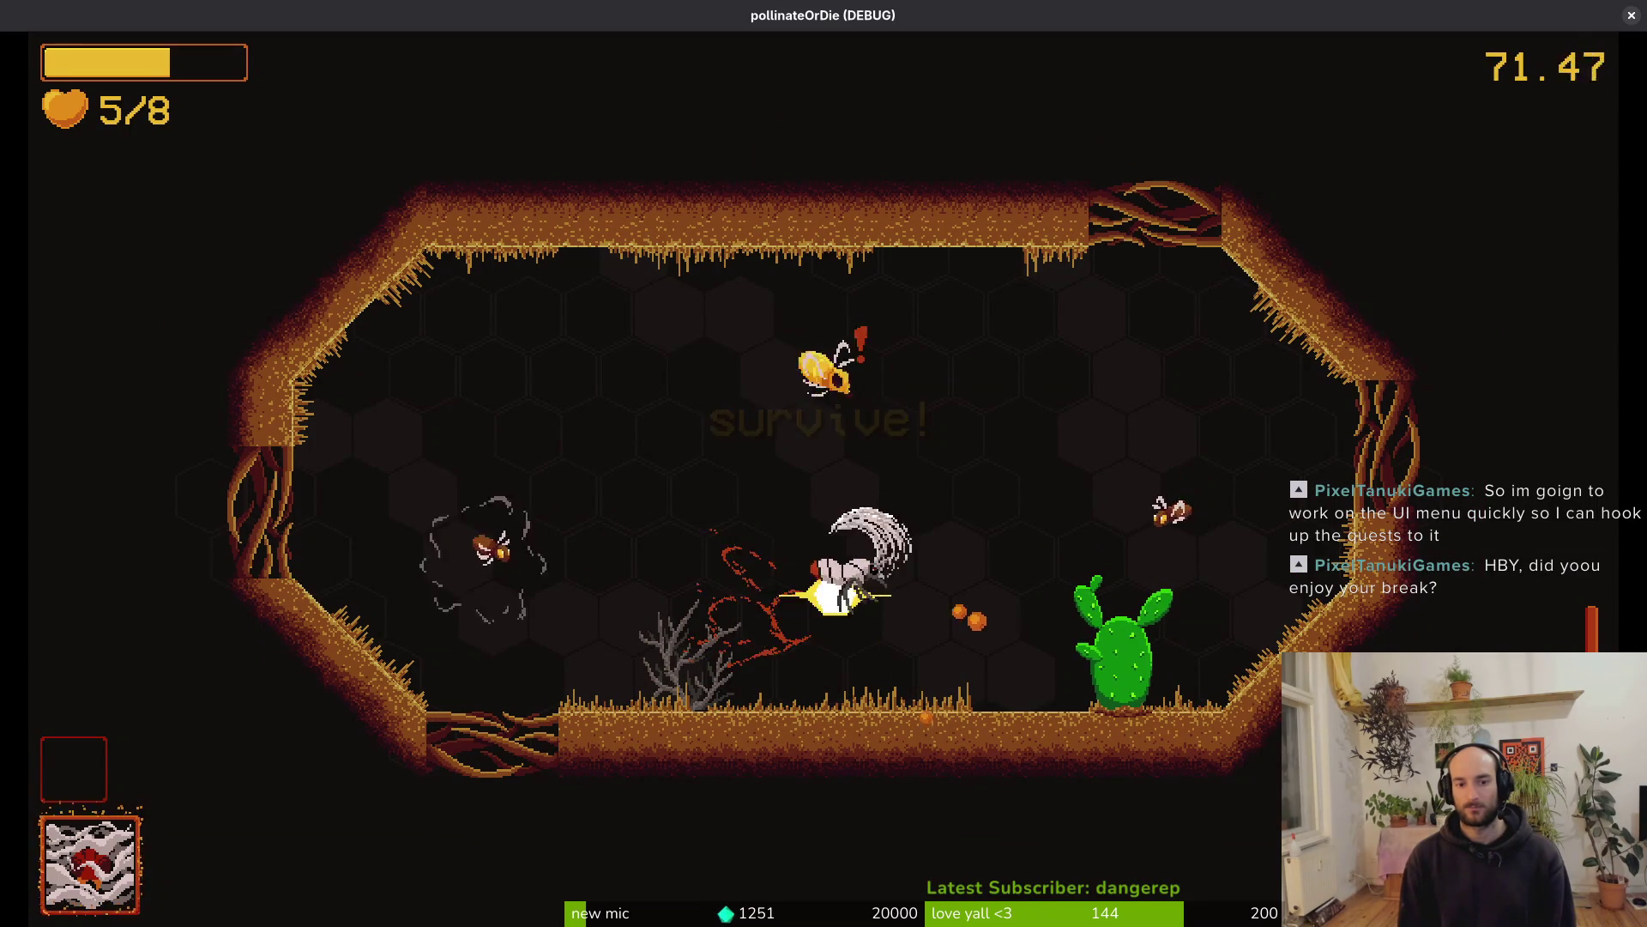
pyautogui.press('x')
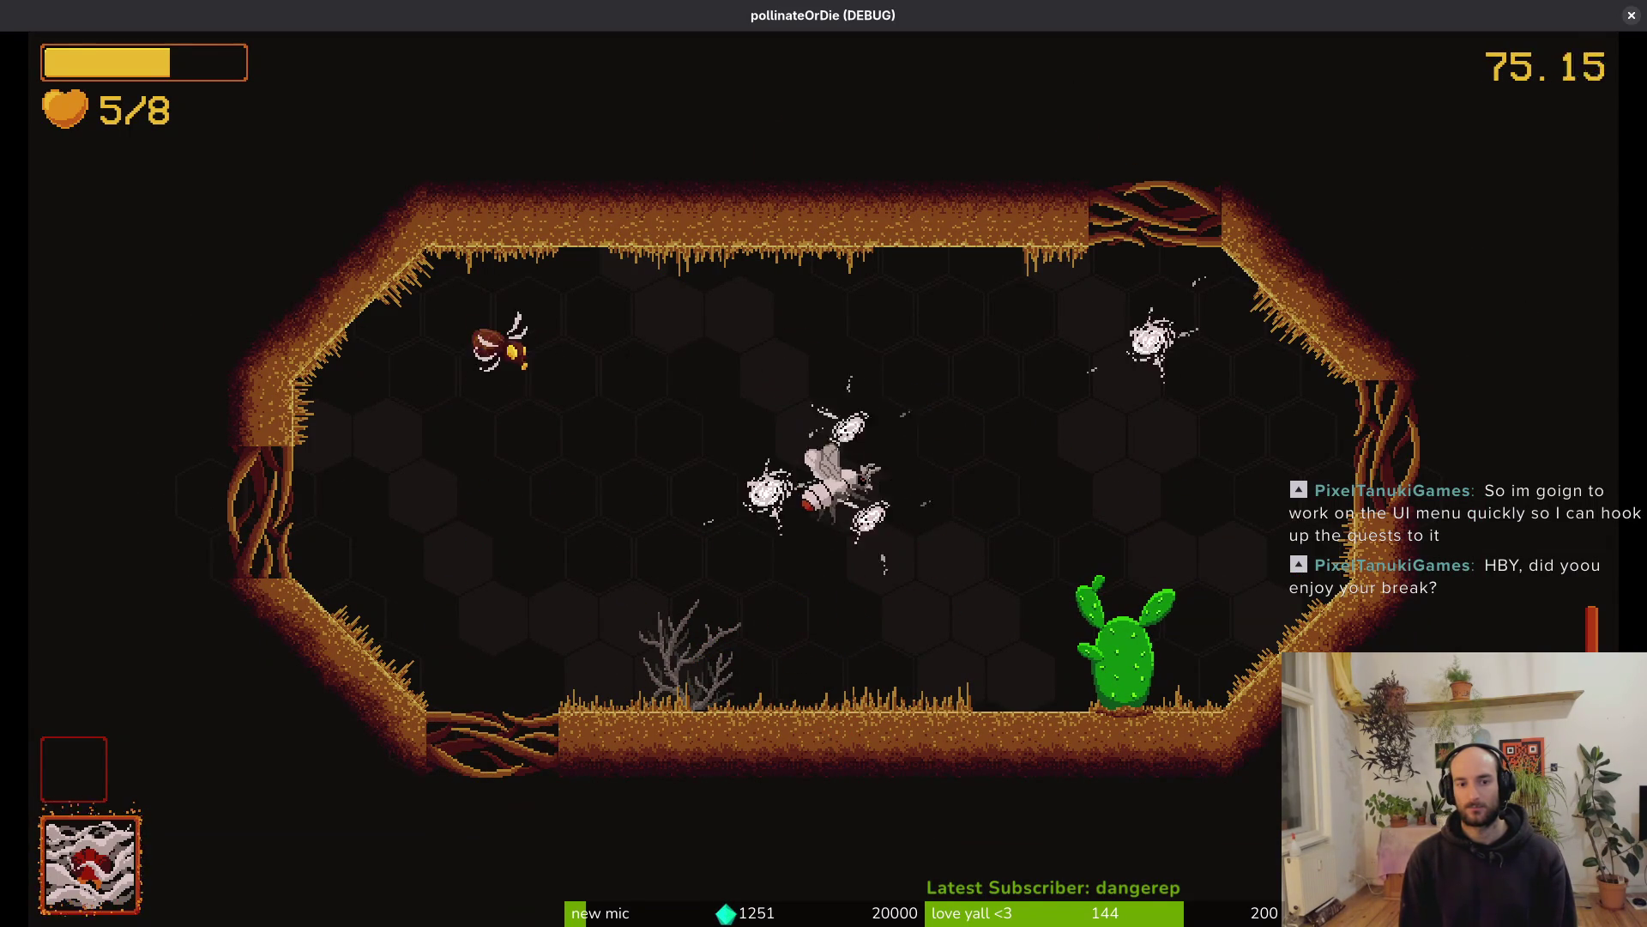
pyautogui.press('x')
pyautogui.press('x')
pyautogui.press('x')
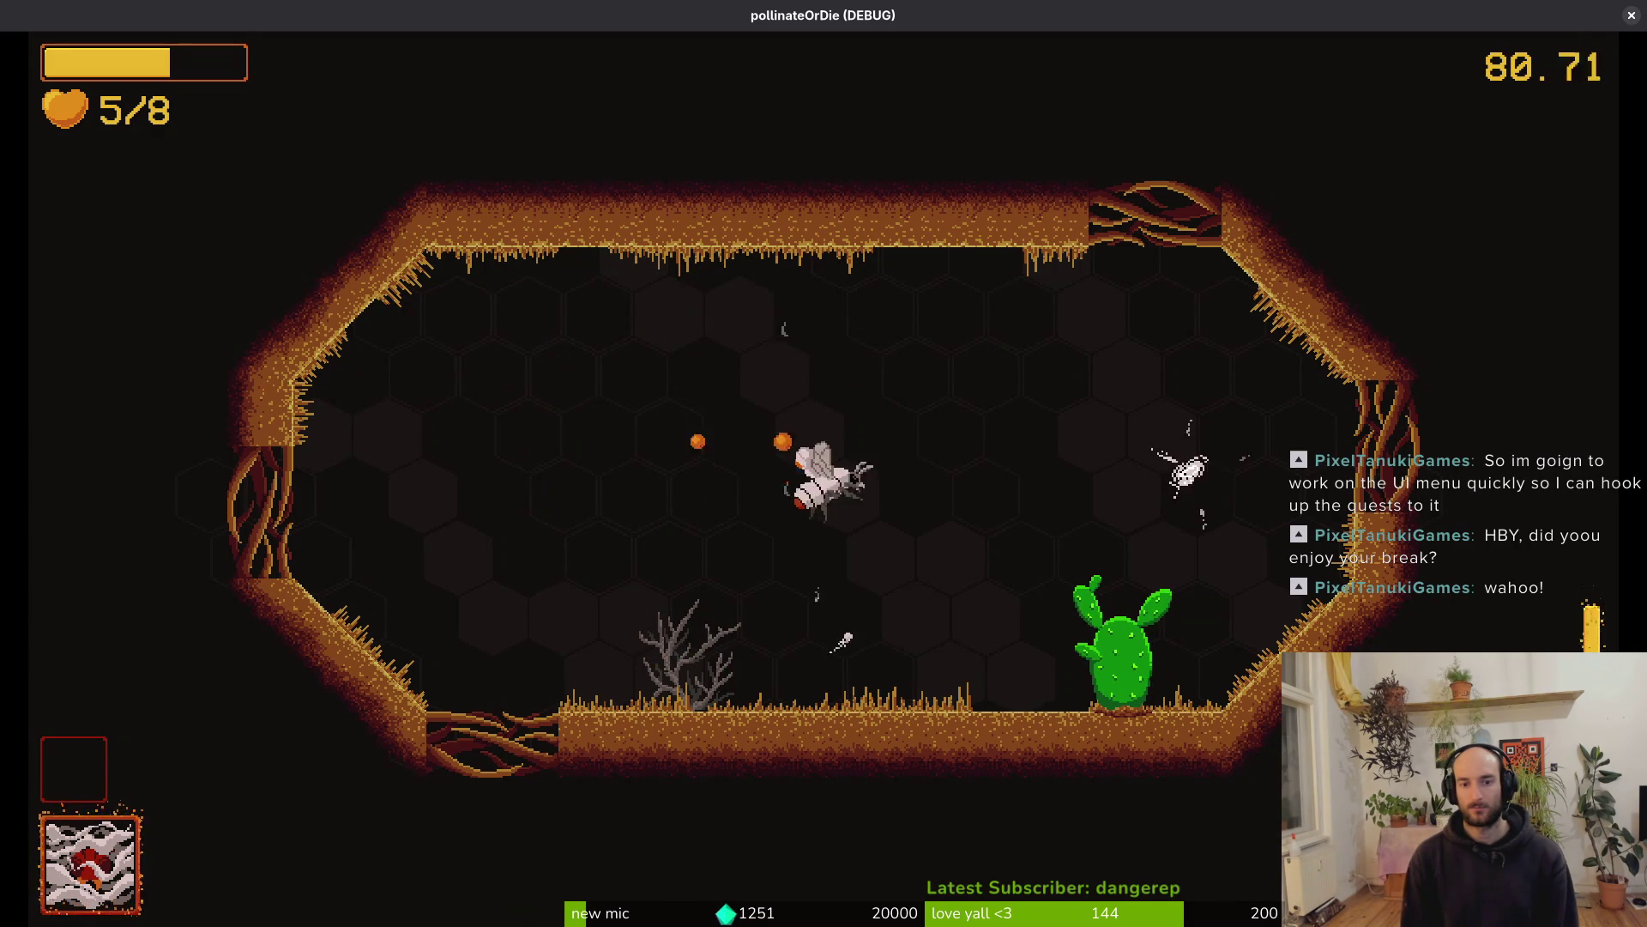
pyautogui.press('x')
pyautogui.press('Left')
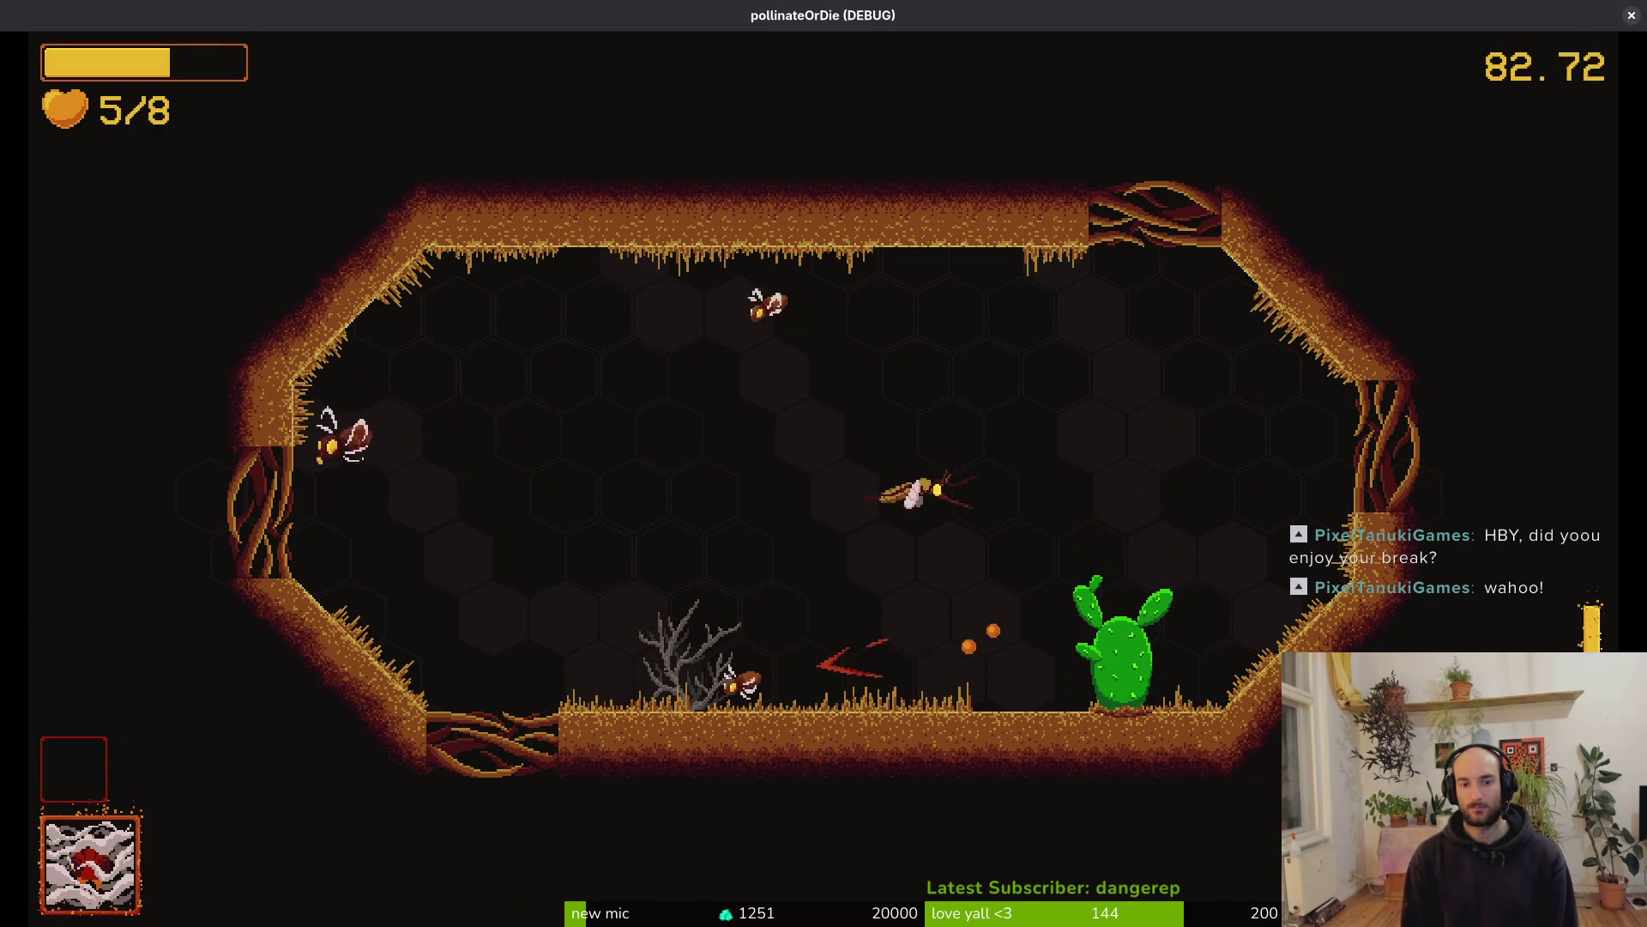
pyautogui.press('x')
pyautogui.press('x')
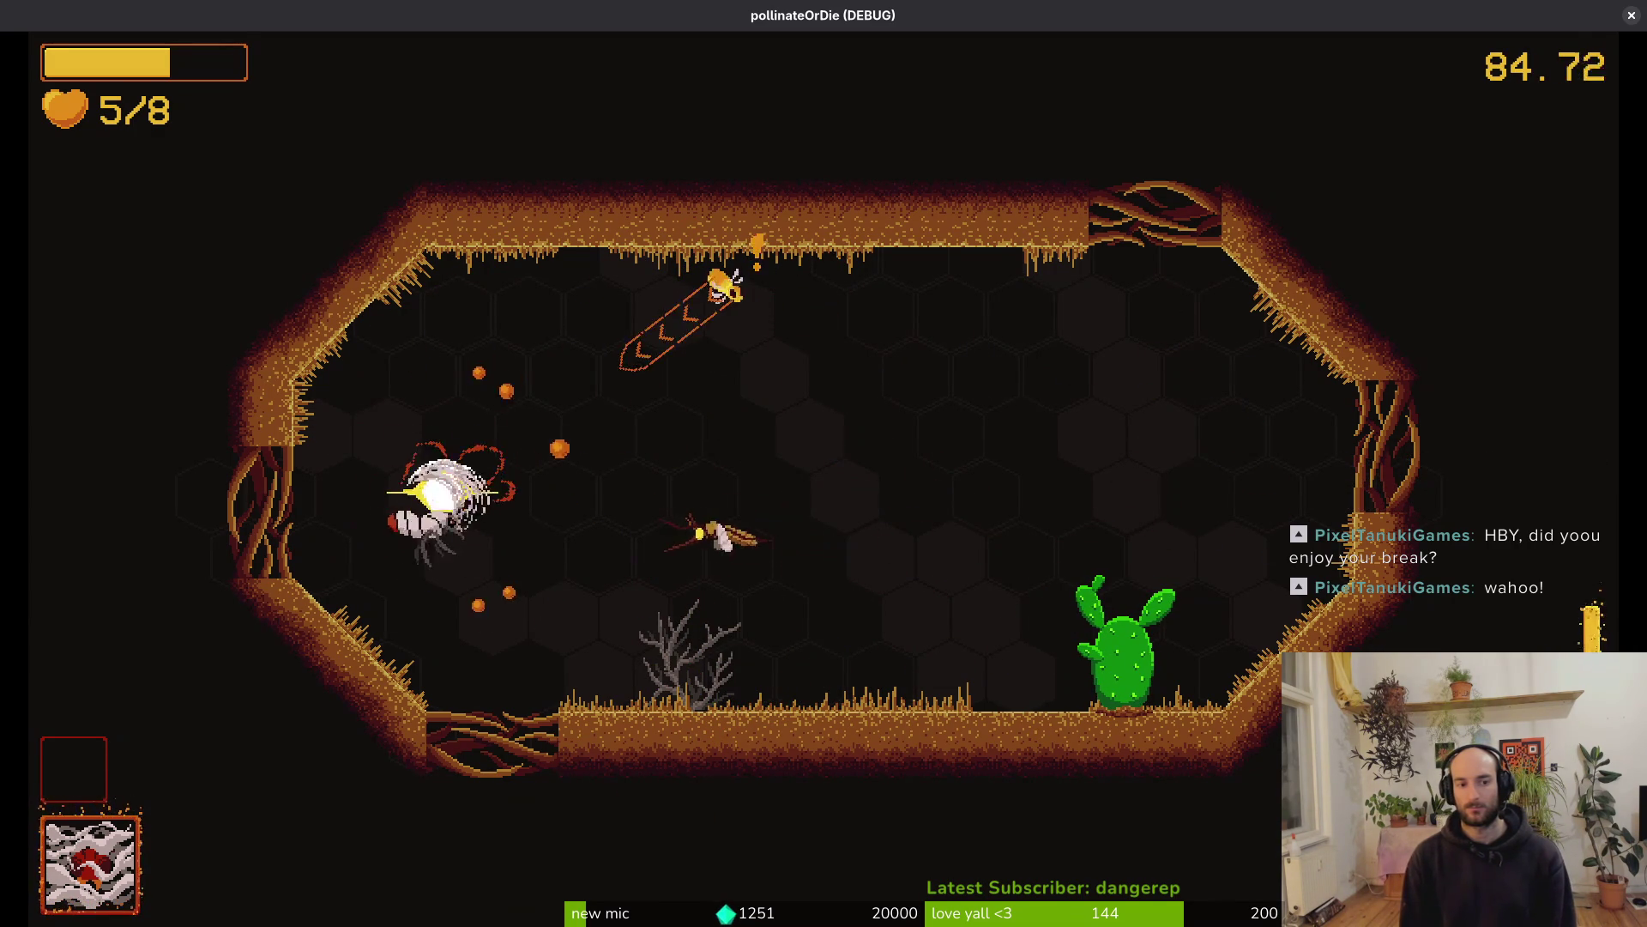
pyautogui.press('Right')
pyautogui.press('x')
pyautogui.press('Right')
pyautogui.press('Up')
pyautogui.press('Left')
pyautogui.press('x')
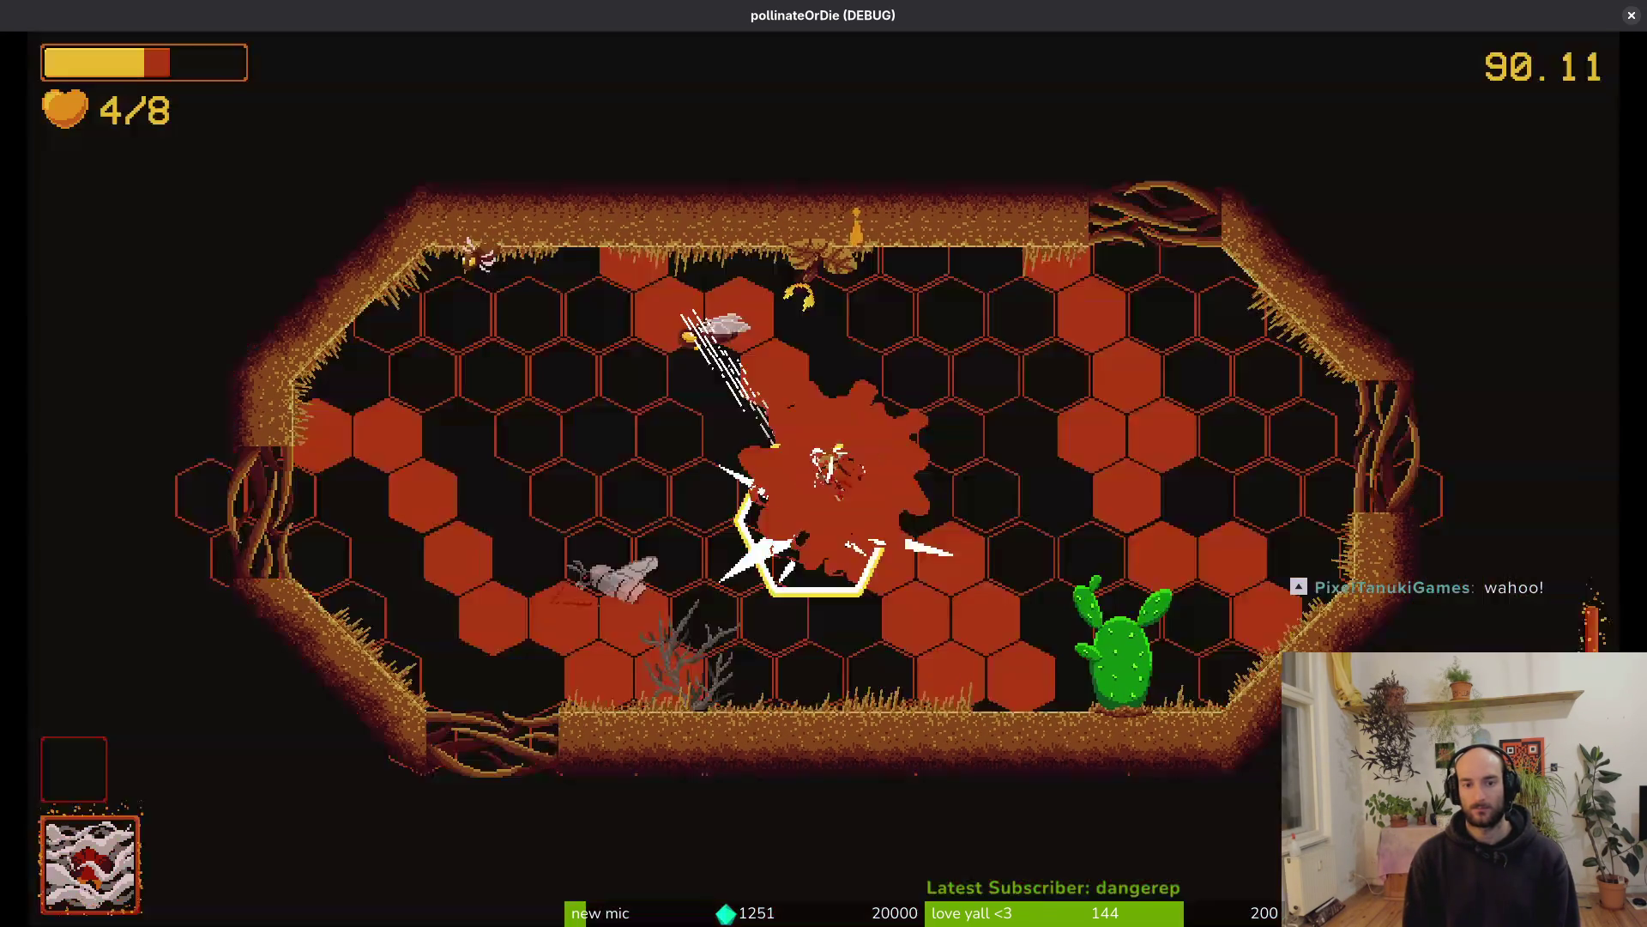
# Keep slashing enemies from ceiling to mid-arena until the wave ends, then pause at 3/8 hearts
pyautogui.press('Up')
pyautogui.press('x')
pyautogui.press('Left')
pyautogui.press('Up')
pyautogui.press('x')
pyautogui.press('Down')
pyautogui.press('x')
pyautogui.press('Right')
pyautogui.press('x')
pyautogui.press('Left')
pyautogui.press('Up')
pyautogui.press('x')
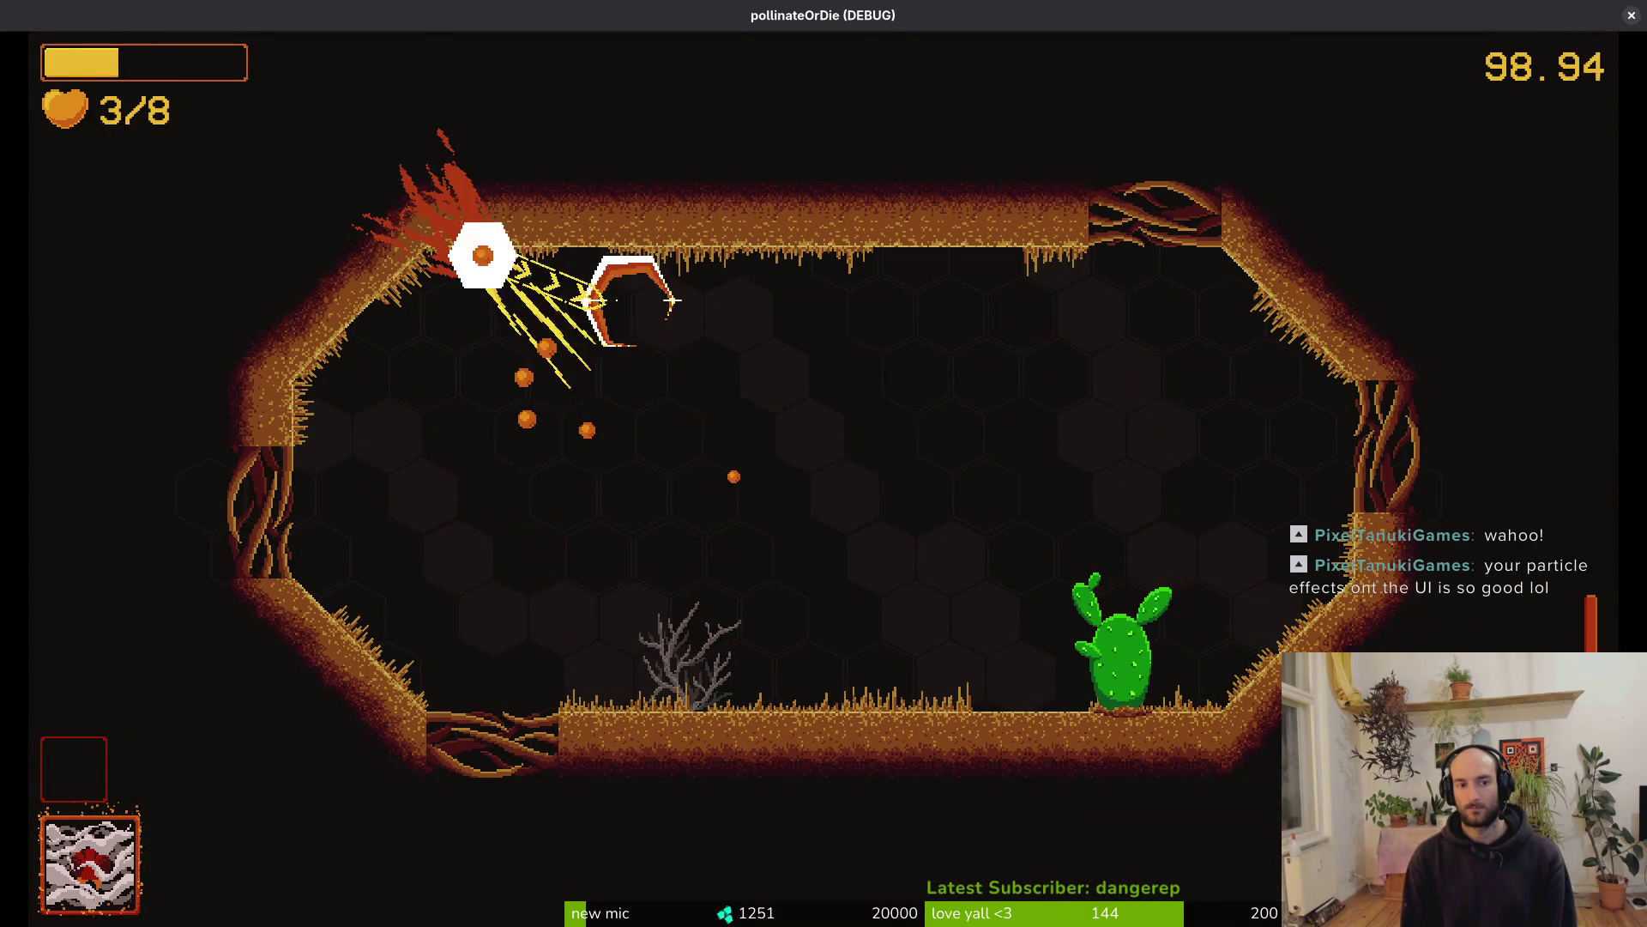
pyautogui.press('Down')
pyautogui.press('Right')
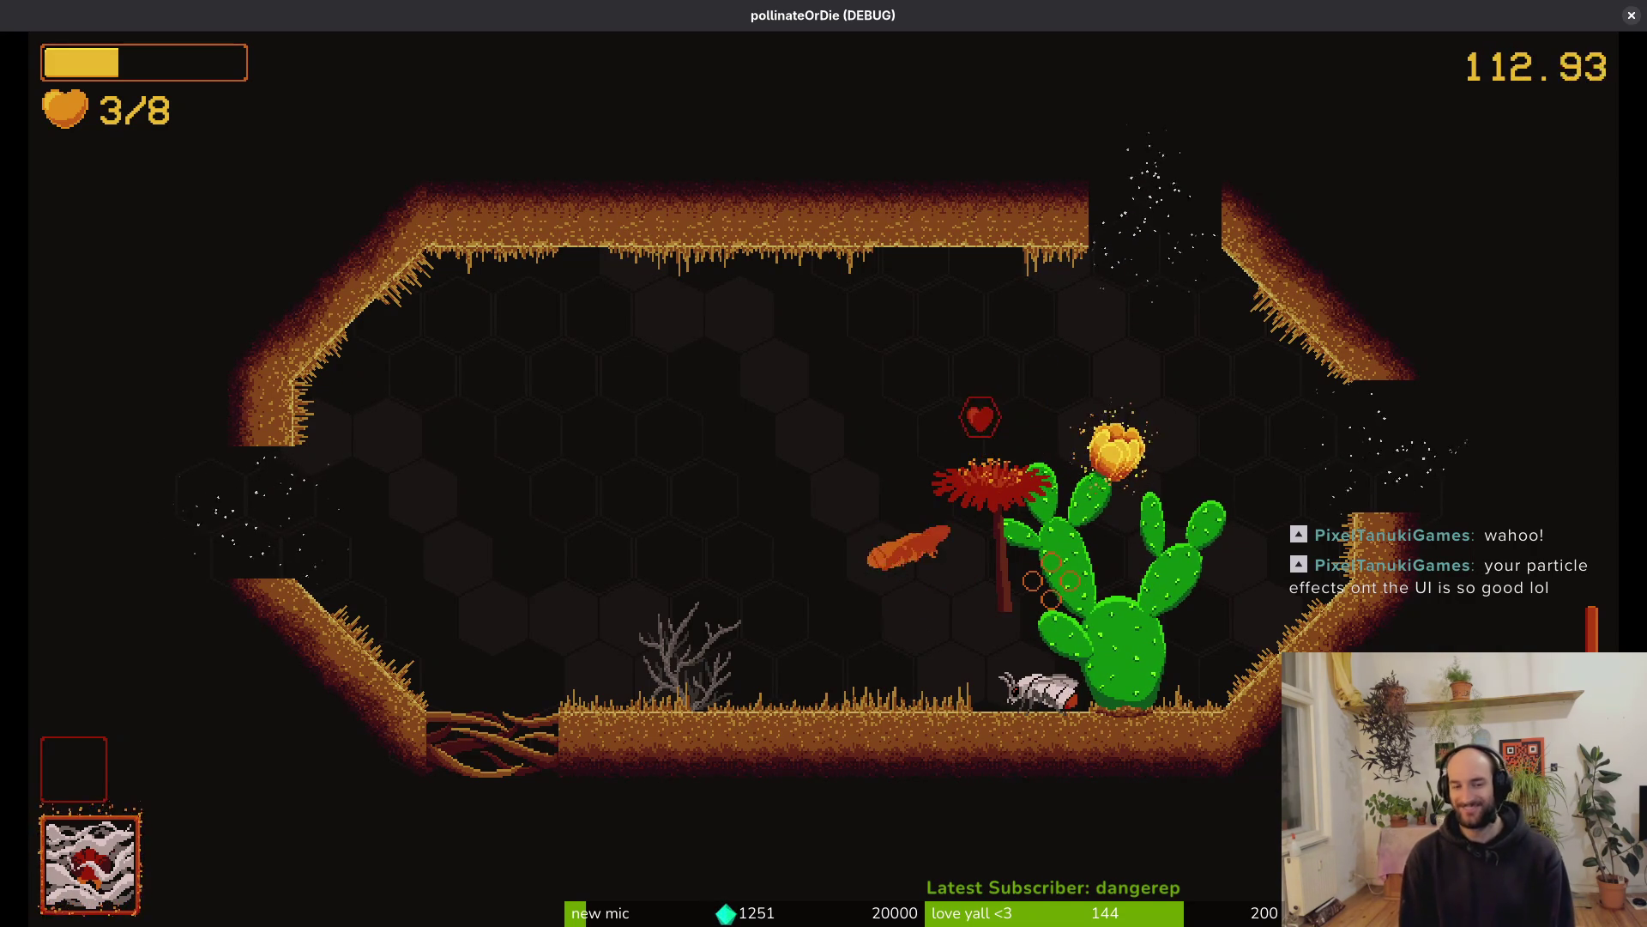
pyautogui.press('Escape')
# Browse the pause menu options, then resume play in the honeycomb arena
pyautogui.press('Down')
pyautogui.press('Down')
pyautogui.press('Down')
pyautogui.press('Up')
pyautogui.press('Up')
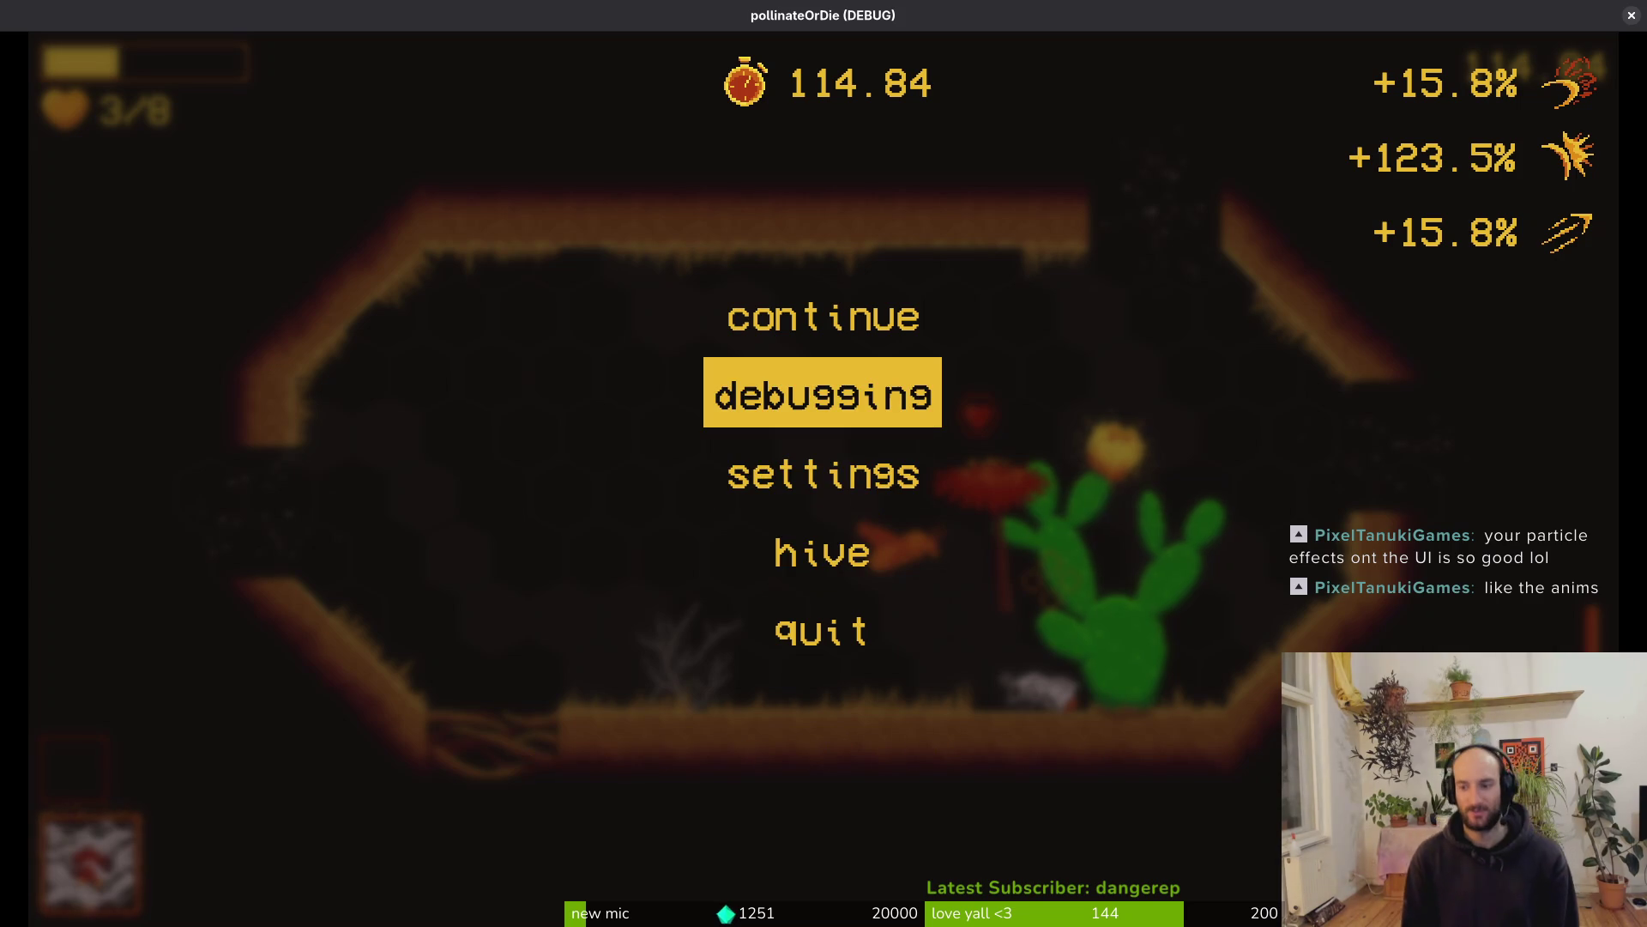
pyautogui.press('Down')
pyautogui.press('Down')
pyautogui.press('Up')
pyautogui.press('Up')
pyautogui.press('Escape')
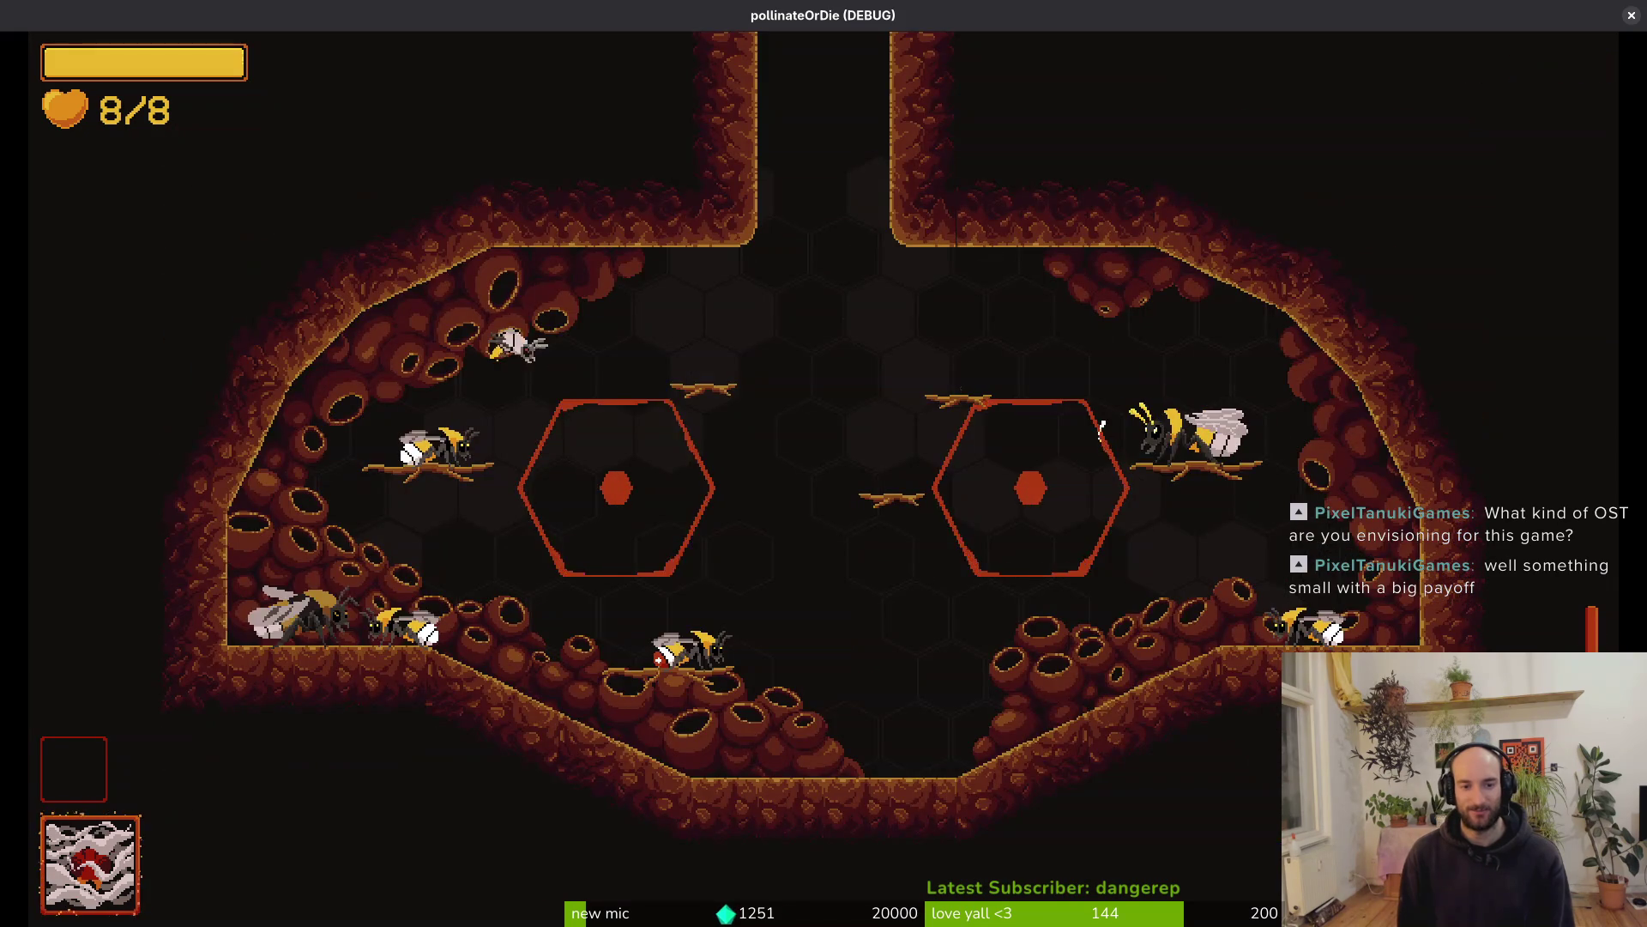
# Load level 1-3 from the debug level-select menu
pyautogui.press('Escape')
pyautogui.press('Left')
pyautogui.press('Left')
pyautogui.press('Left')
pyautogui.press('Up')
pyautogui.press('Return')
# Fight the first enemy wave, flying the bee between the left and right rooms
pyautogui.press('Right')
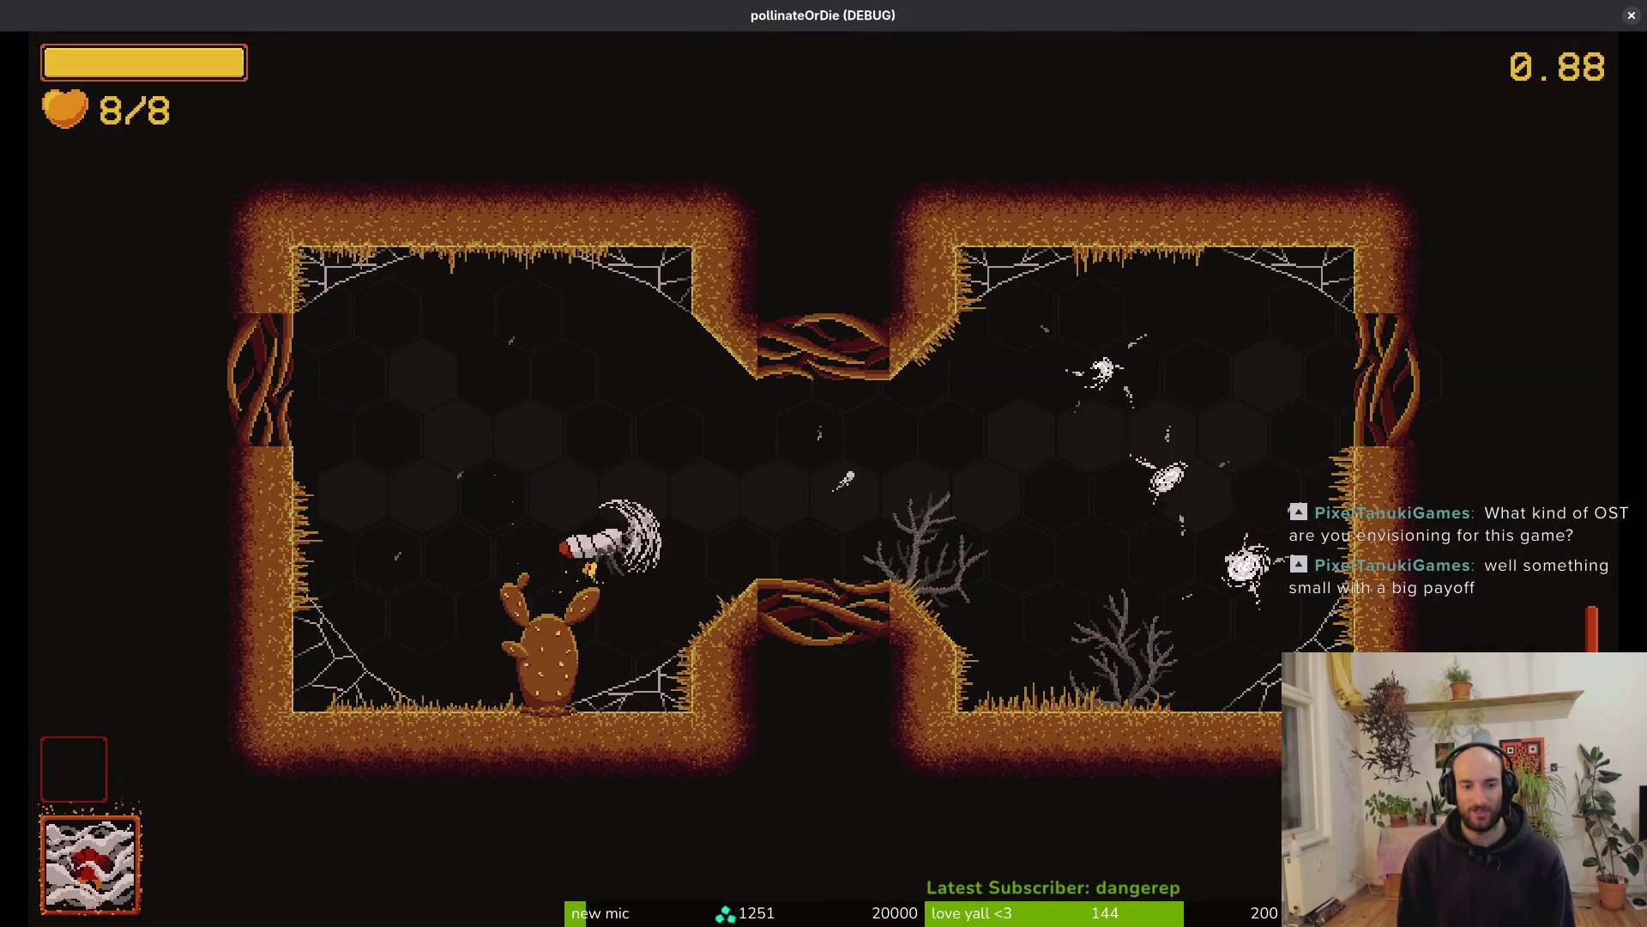
pyautogui.press('d')
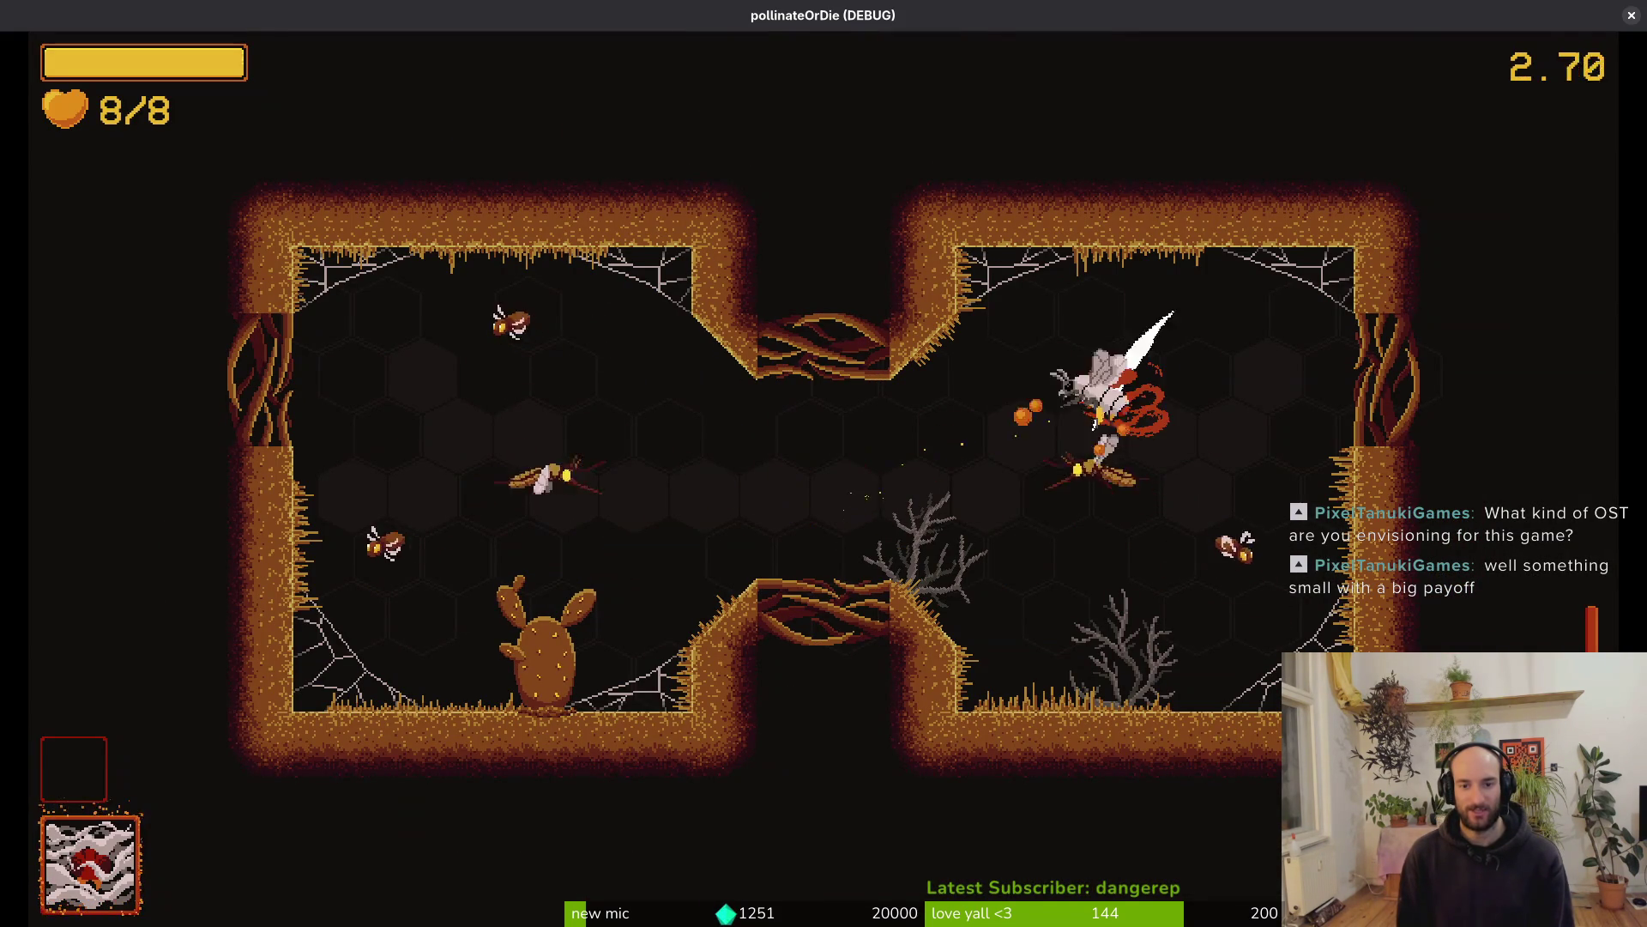
pyautogui.press('a')
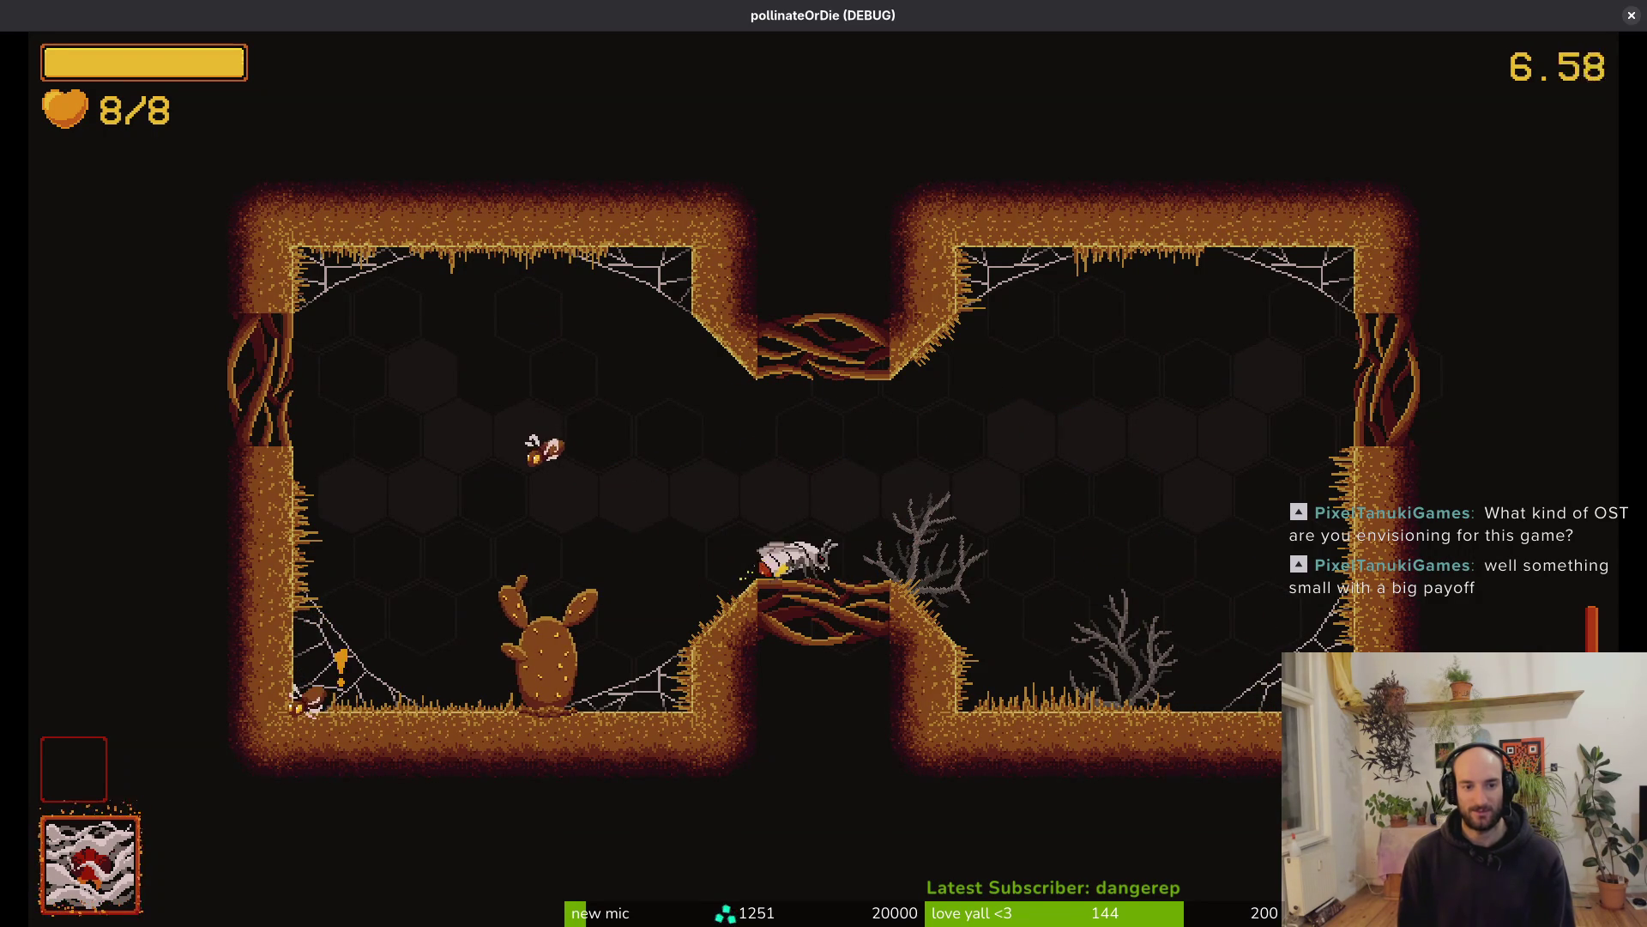
pyautogui.press('d')
pyautogui.press('a')
pyautogui.press('s')
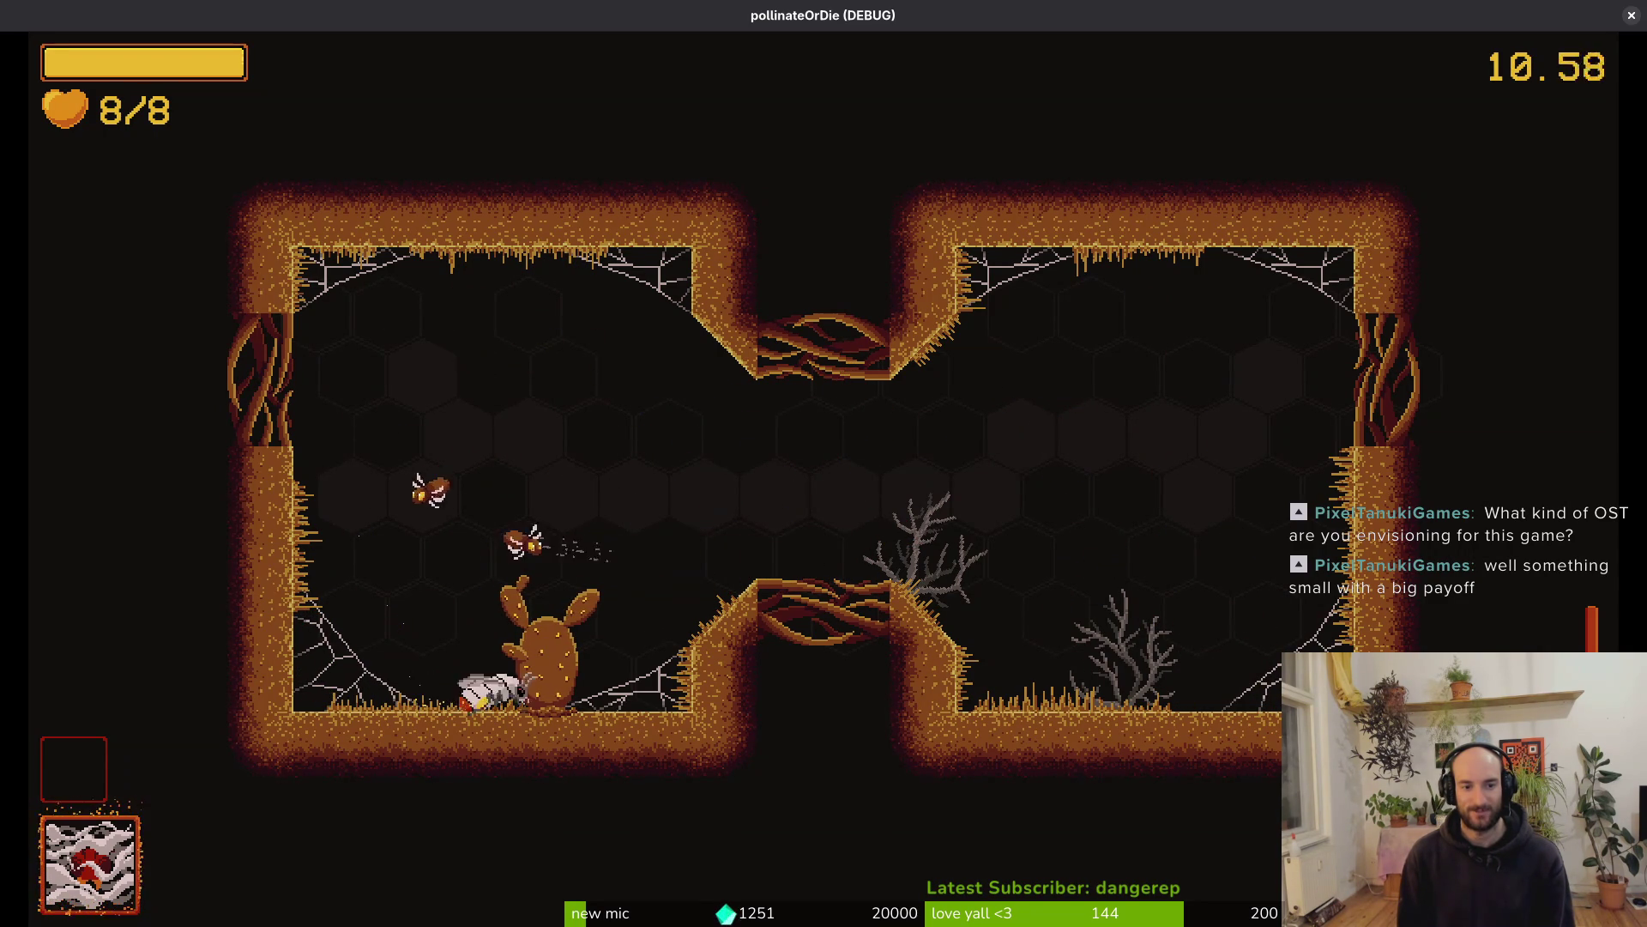
pyautogui.press('d')
pyautogui.press('a')
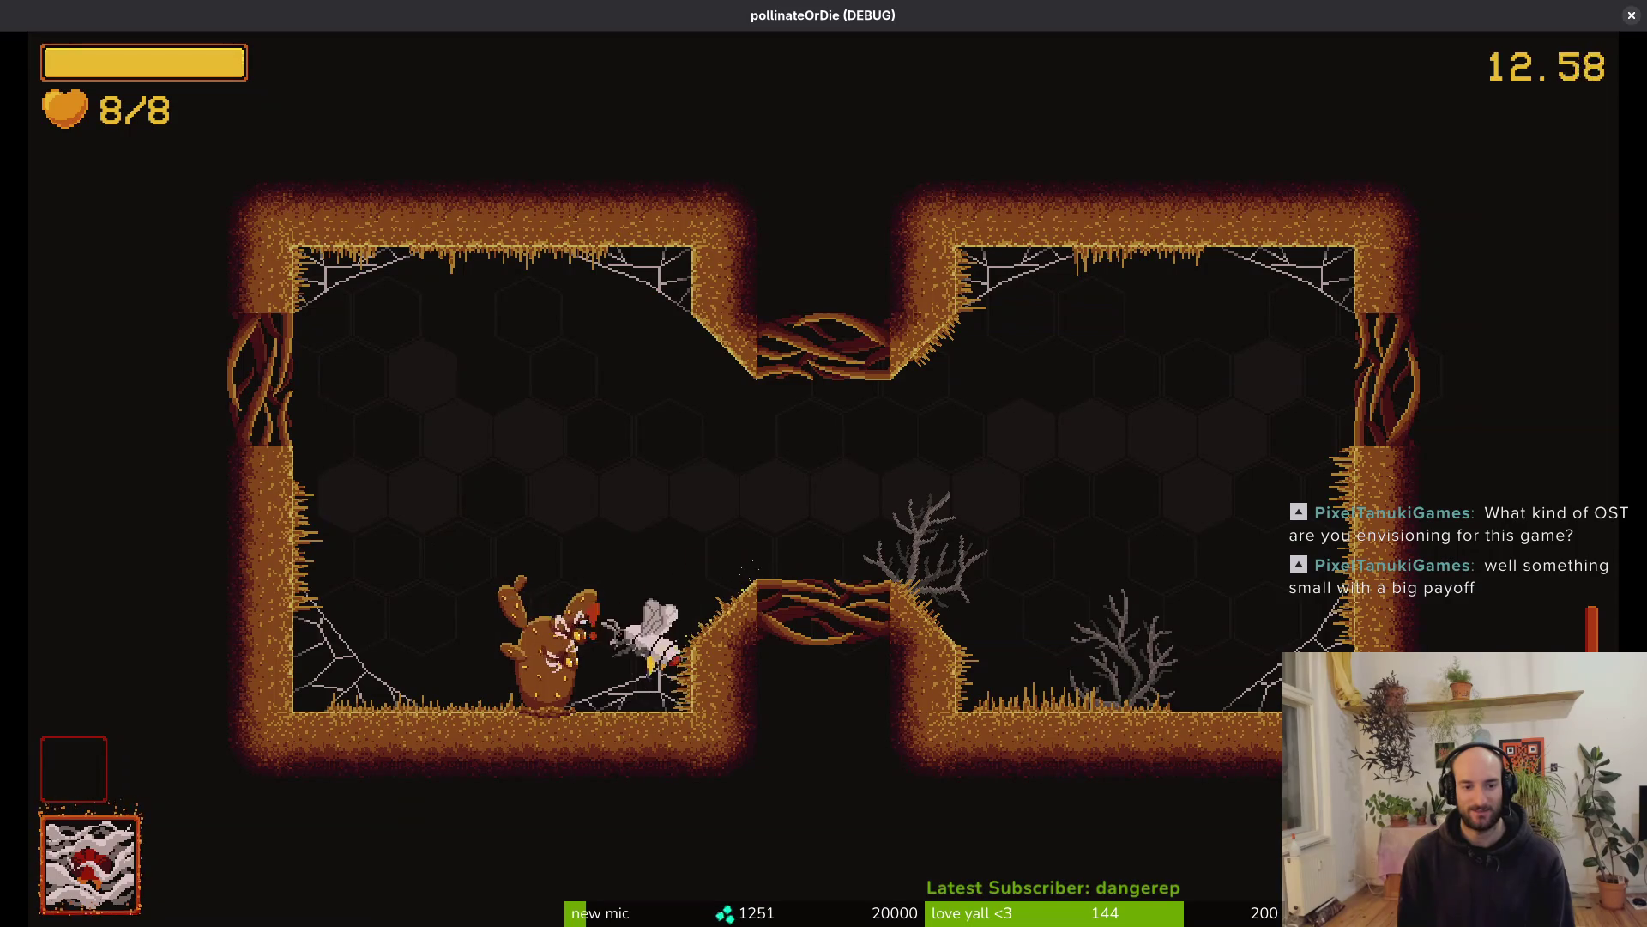
pyautogui.press('s')
pyautogui.press('d')
pyautogui.press('a')
pyautogui.press('d')
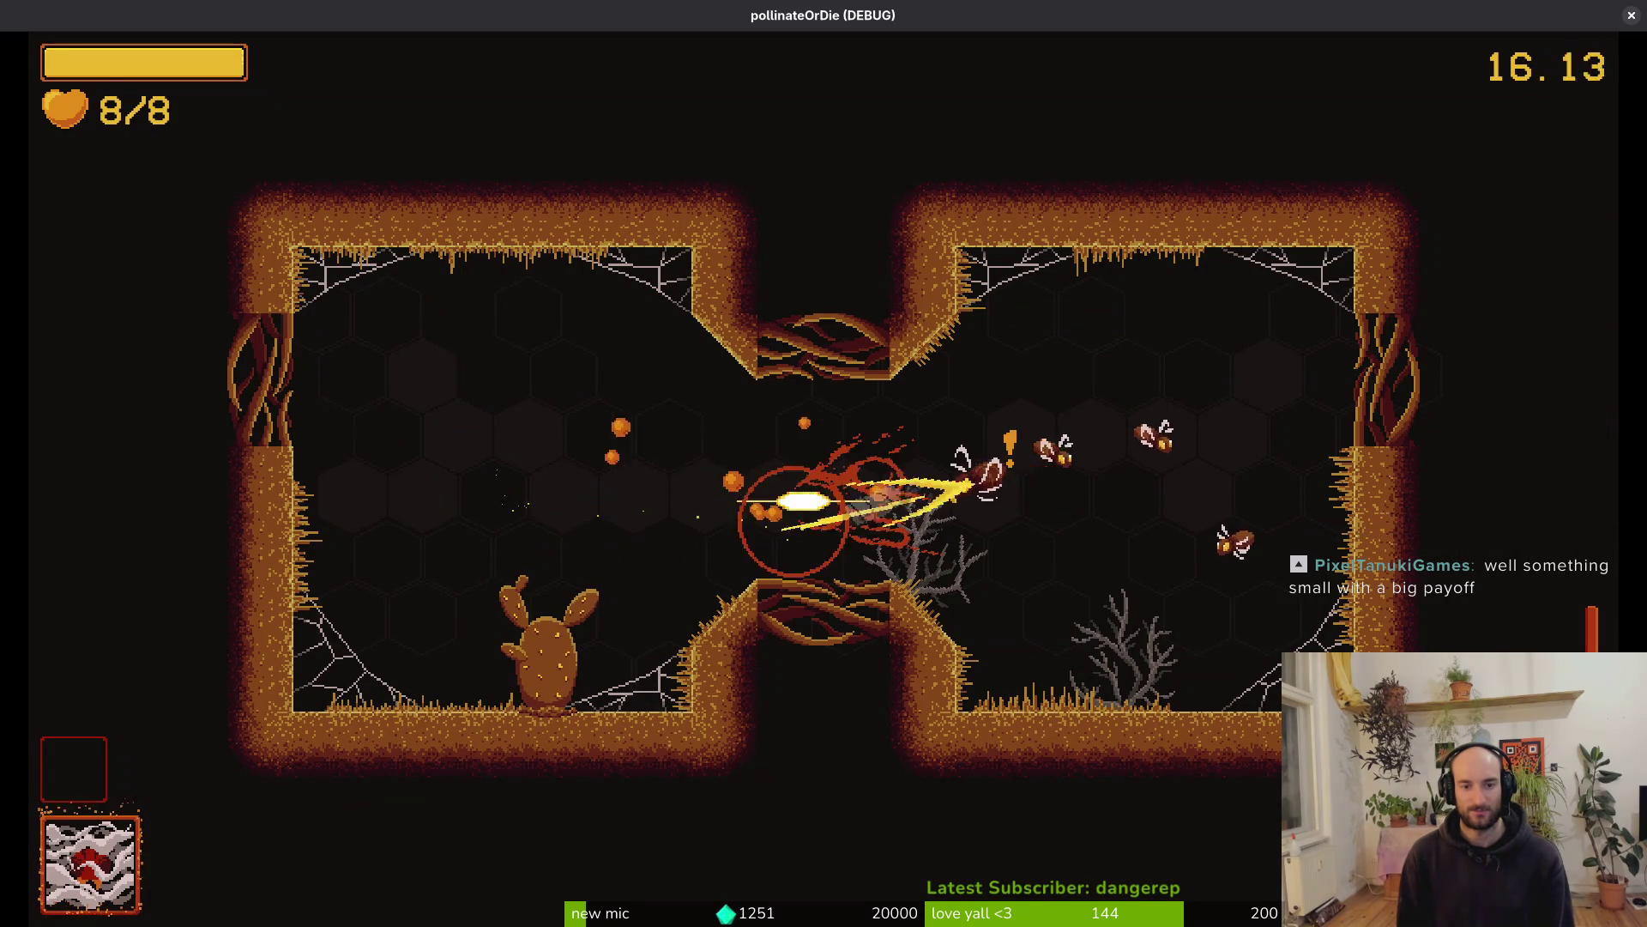
pyautogui.press('d')
pyautogui.press('a')
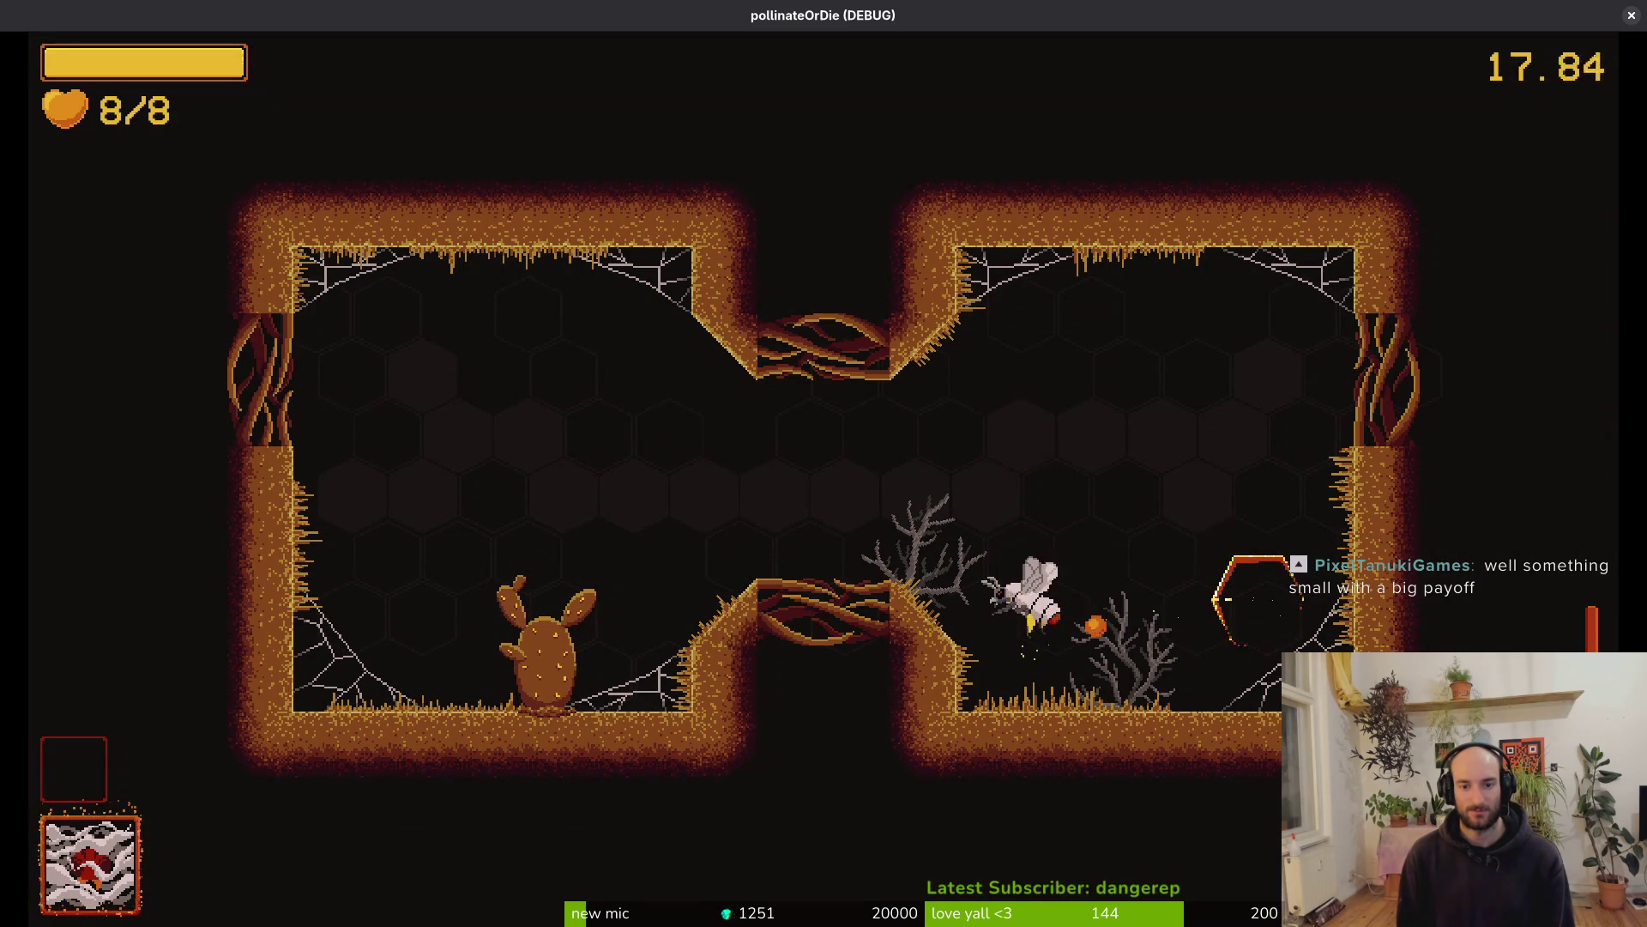
pyautogui.press('w')
pyautogui.press('a')
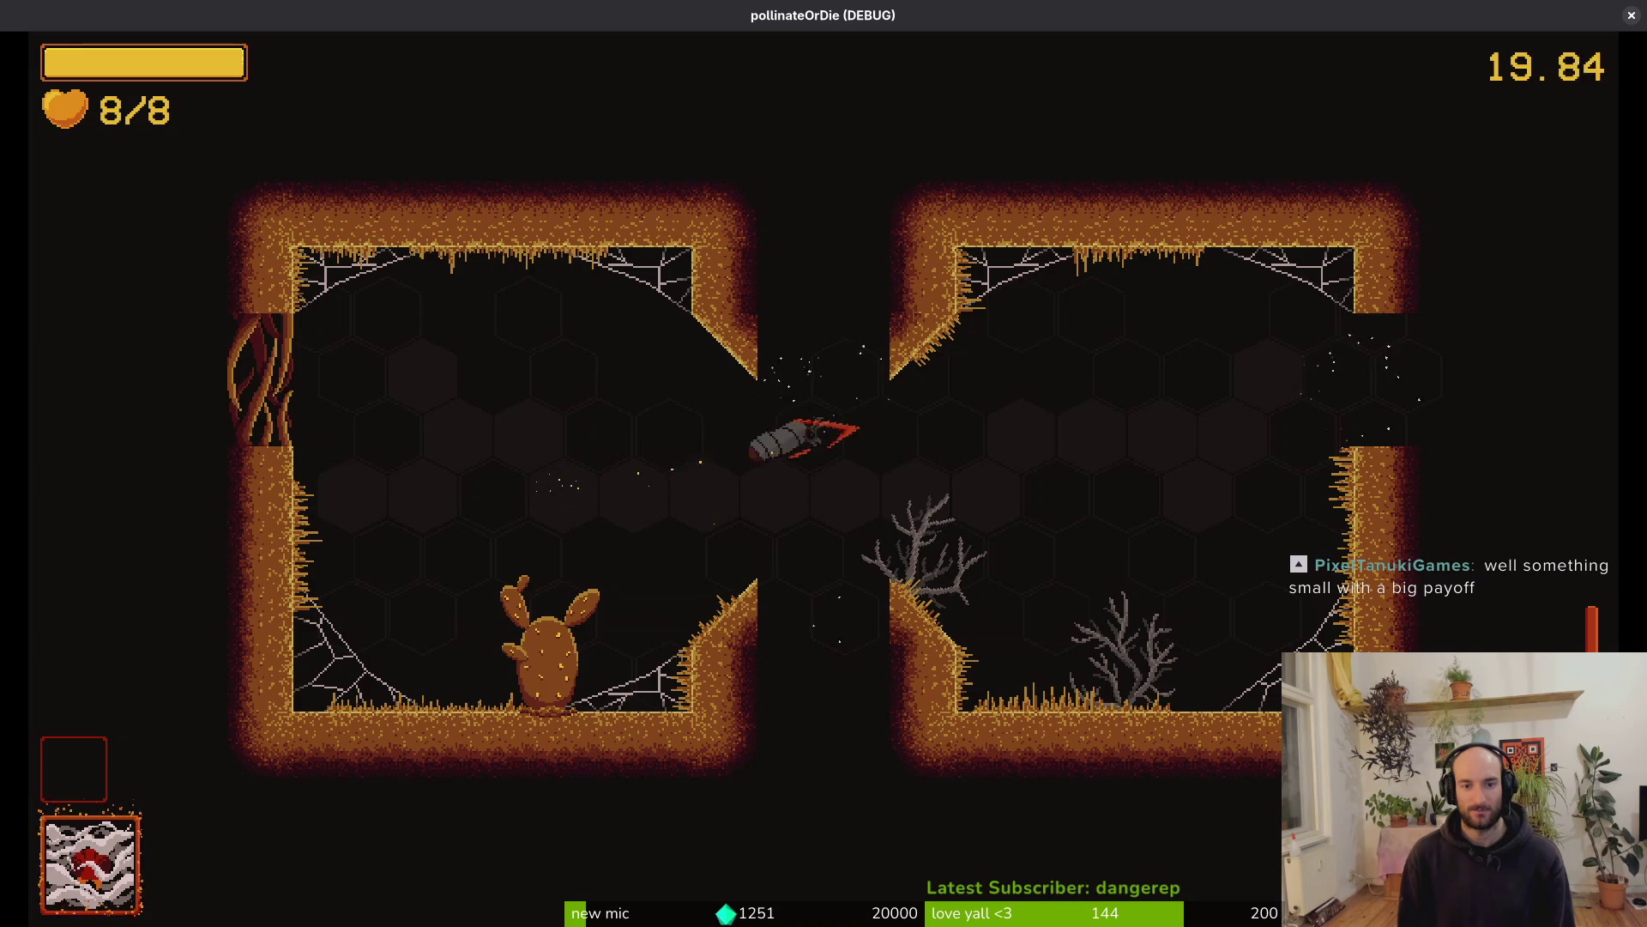
pyautogui.press('w')
pyautogui.press('s')
pyautogui.press('w')
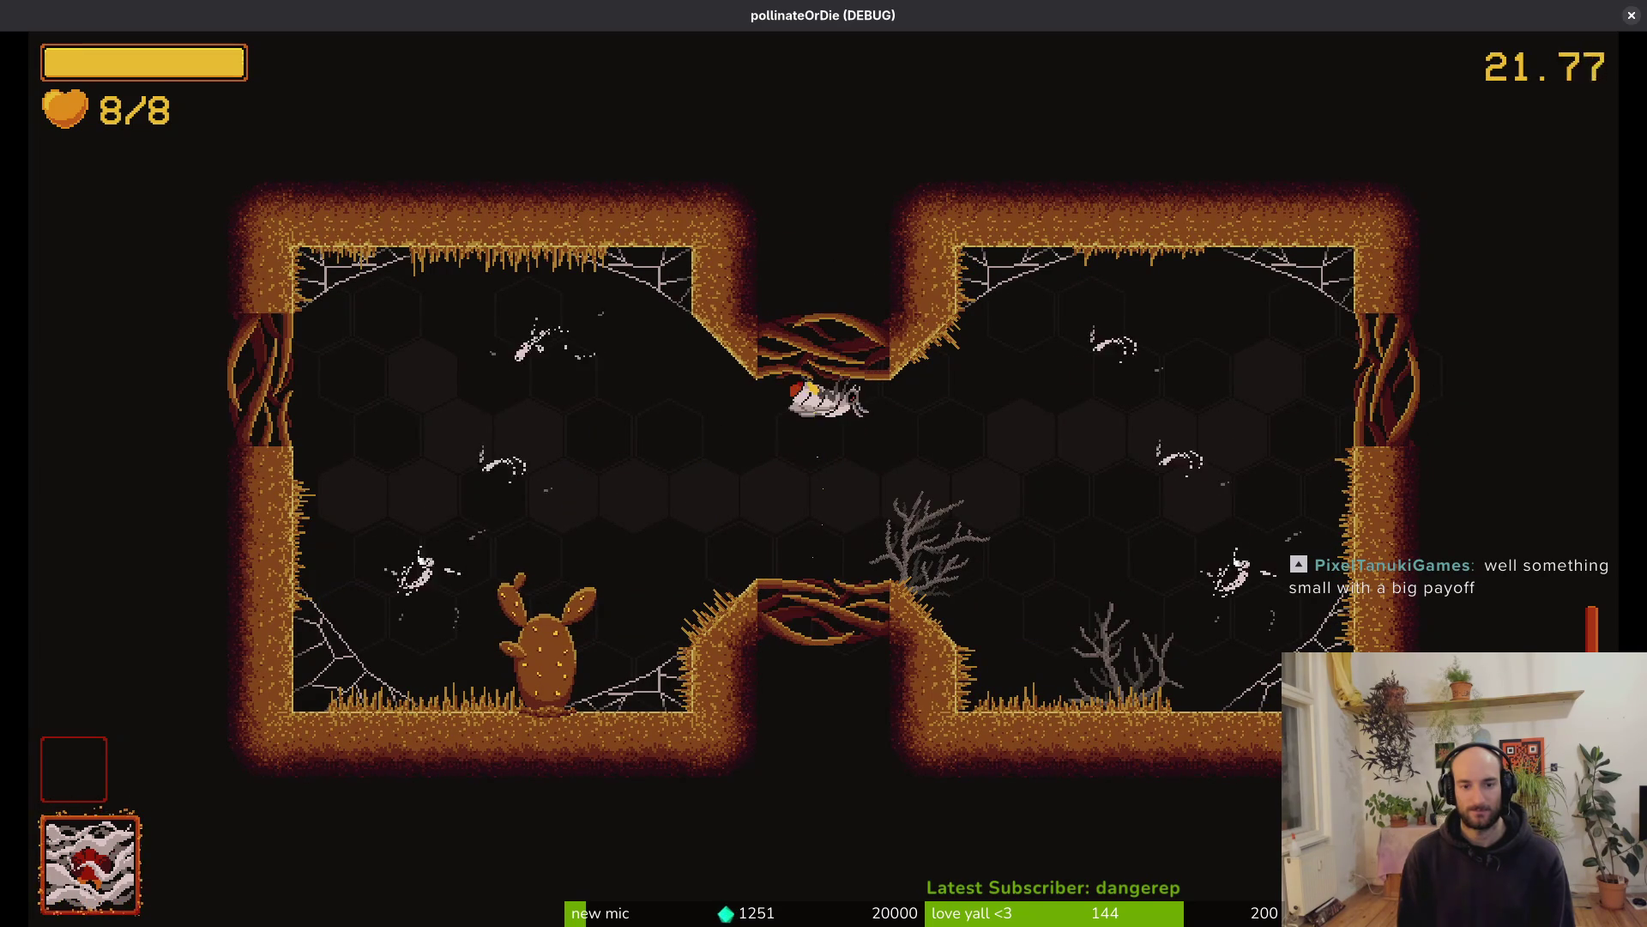
# Fight the next wave, dodging projectiles across both chambers and attacking enemies
pyautogui.press('s')
pyautogui.press('a')
pyautogui.press('w')
pyautogui.press('a')
pyautogui.press('w')
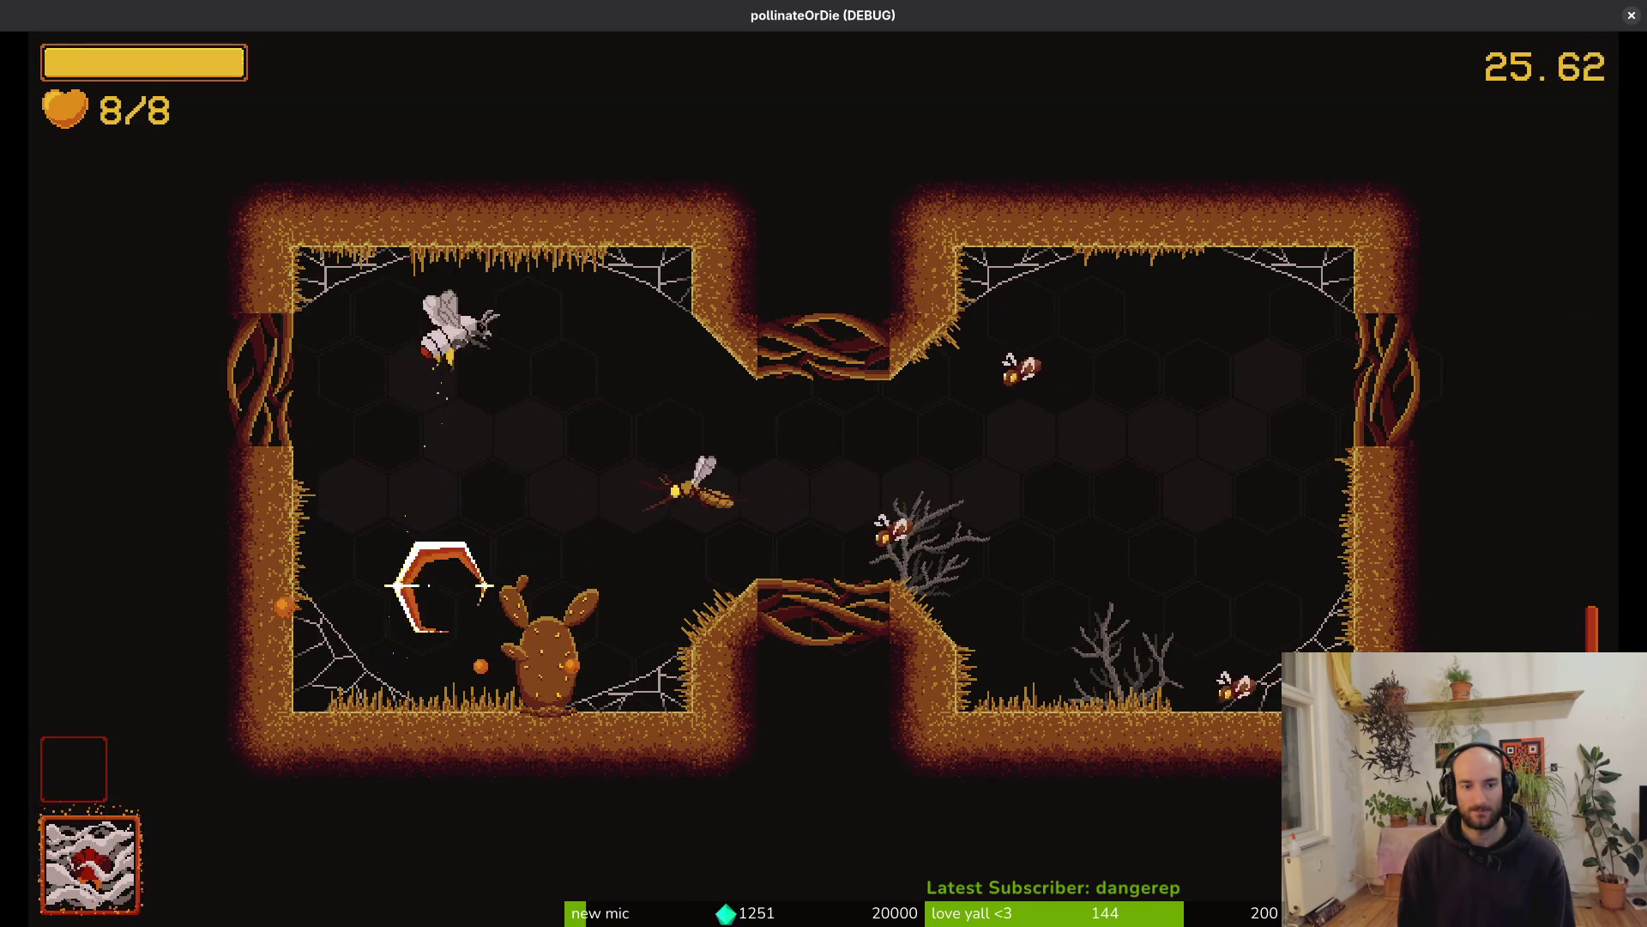
pyautogui.press('s')
pyautogui.press('w')
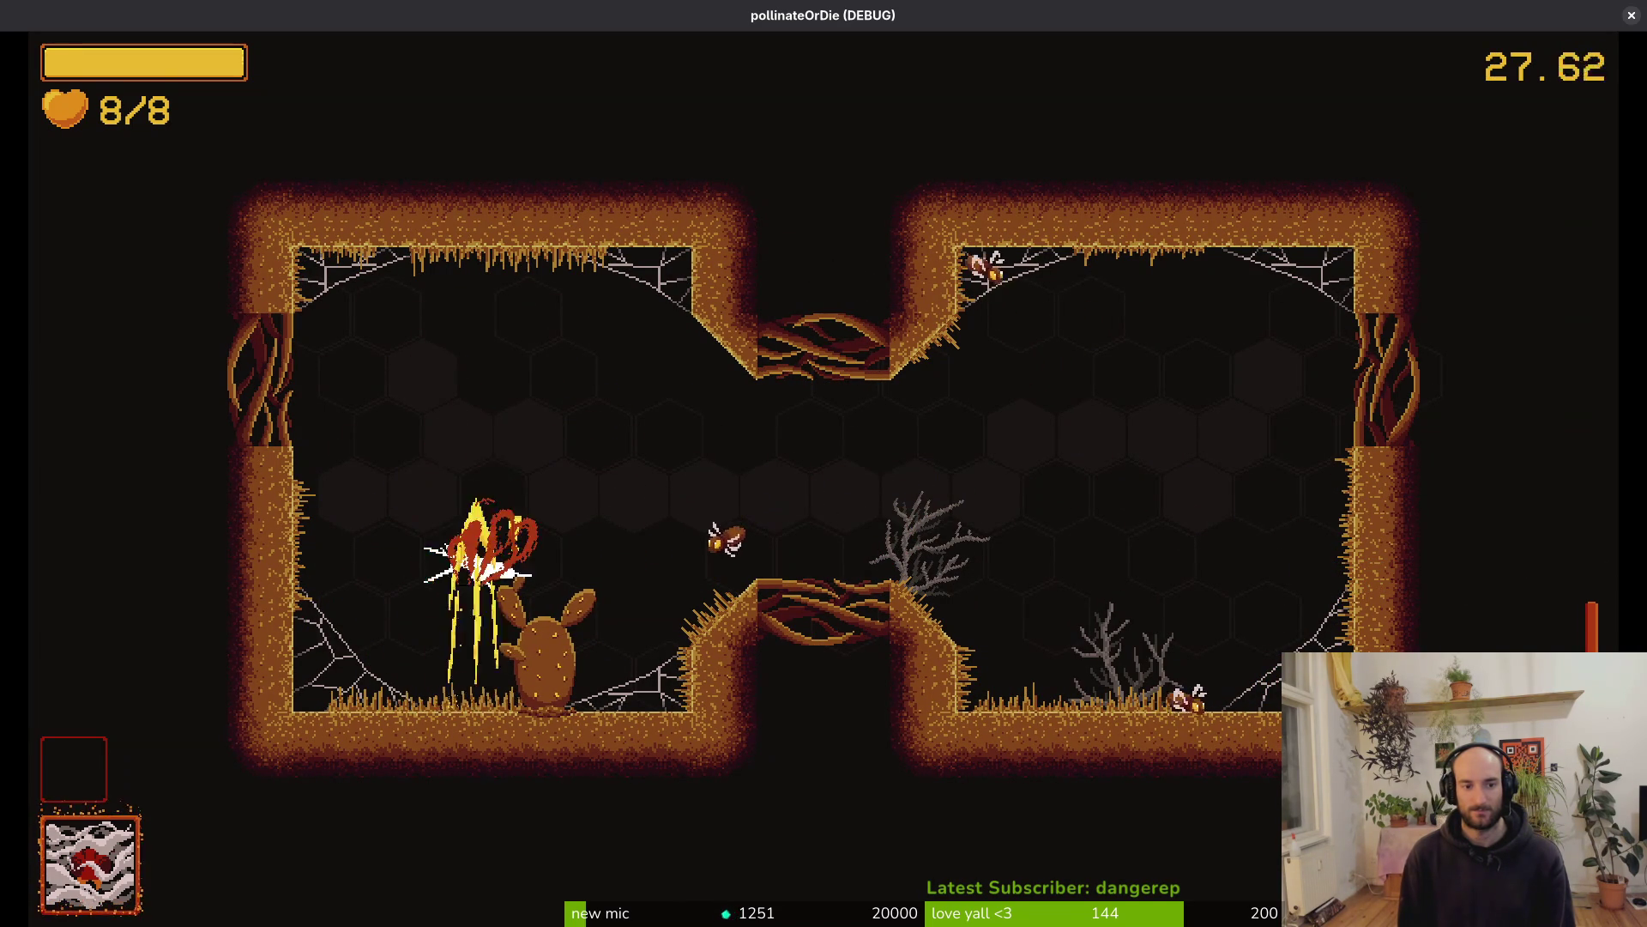
pyautogui.press('w')
pyautogui.press('d')
pyautogui.press('s')
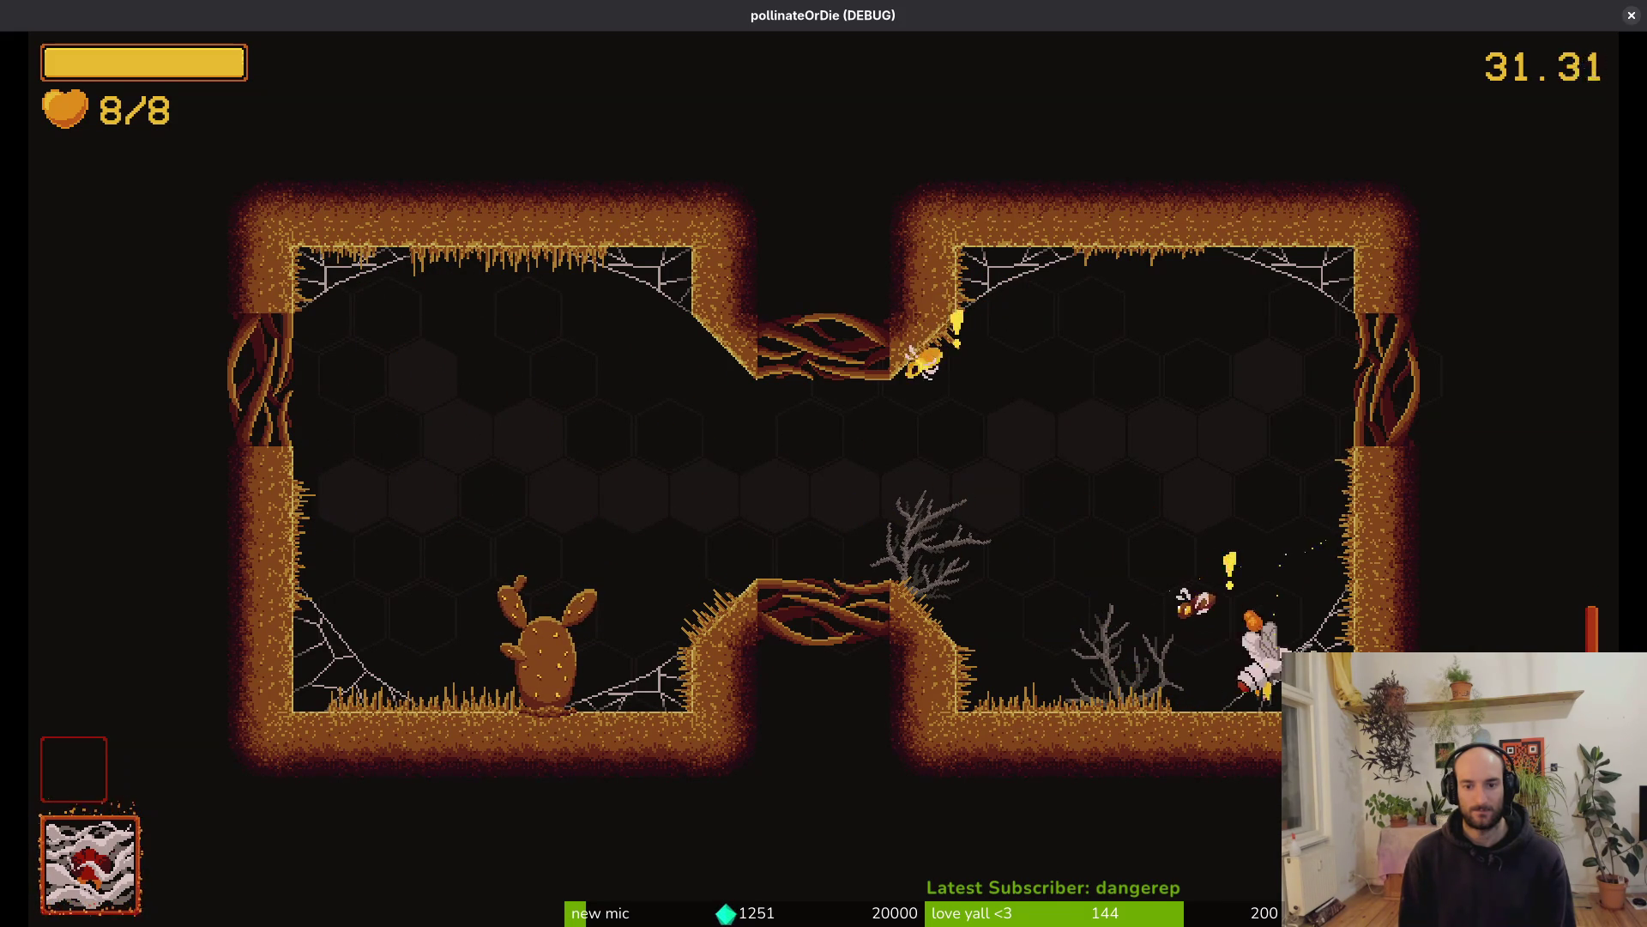
pyautogui.press('w')
pyautogui.press('a')
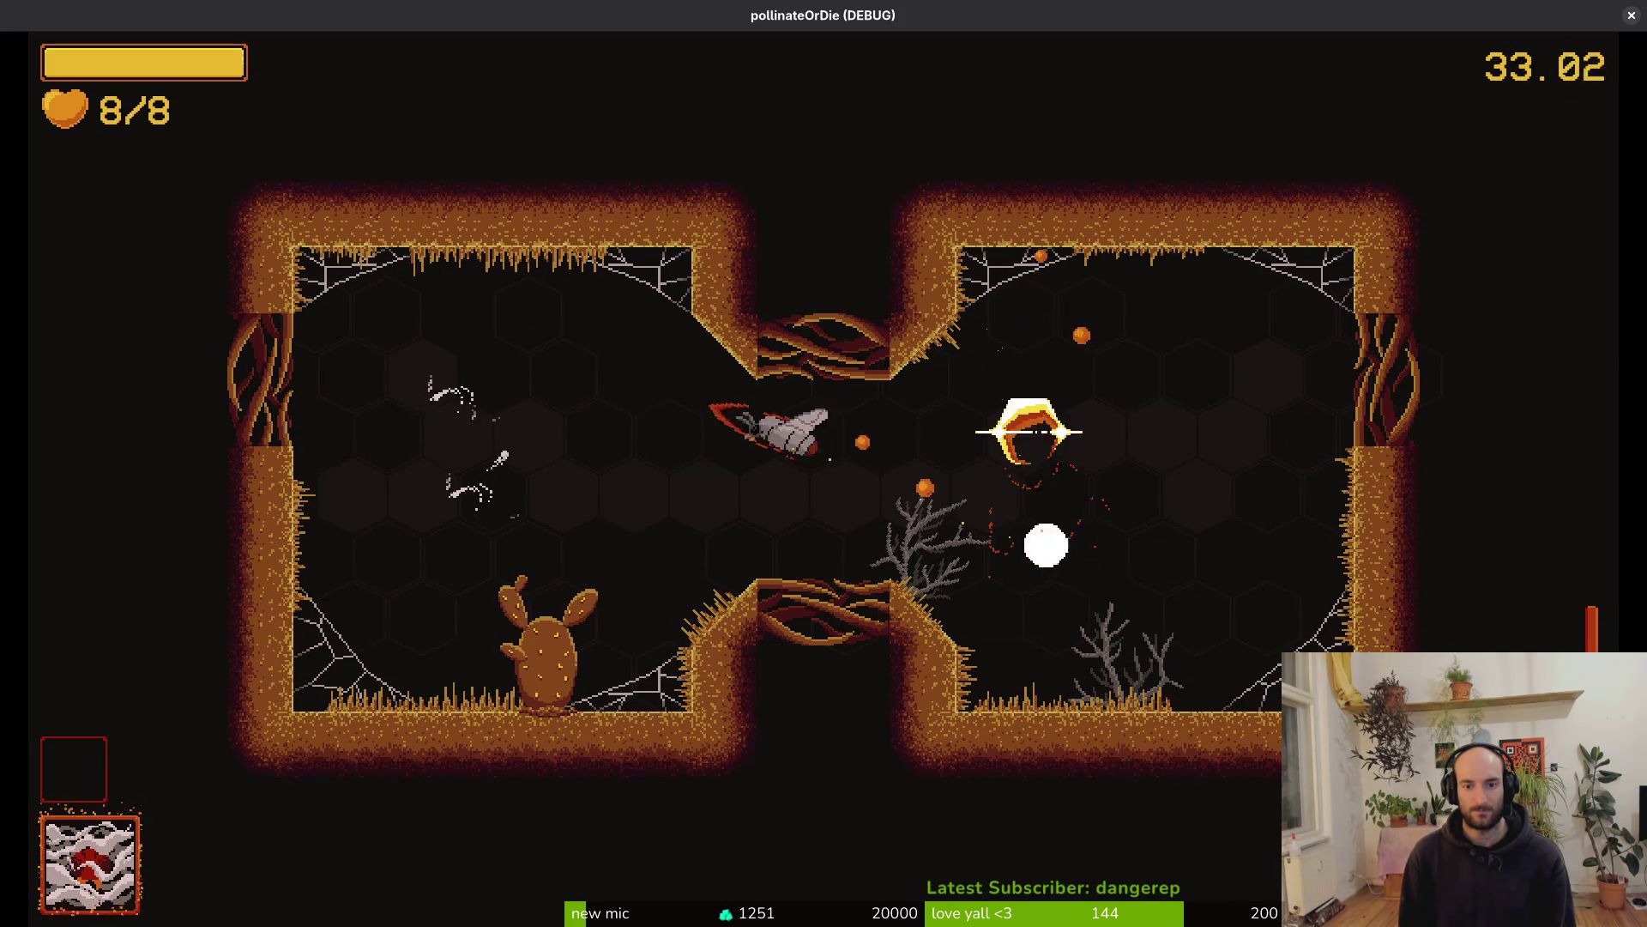
pyautogui.press('a')
pyautogui.press('s')
pyautogui.press('d')
pyautogui.press('d')
pyautogui.press('s')
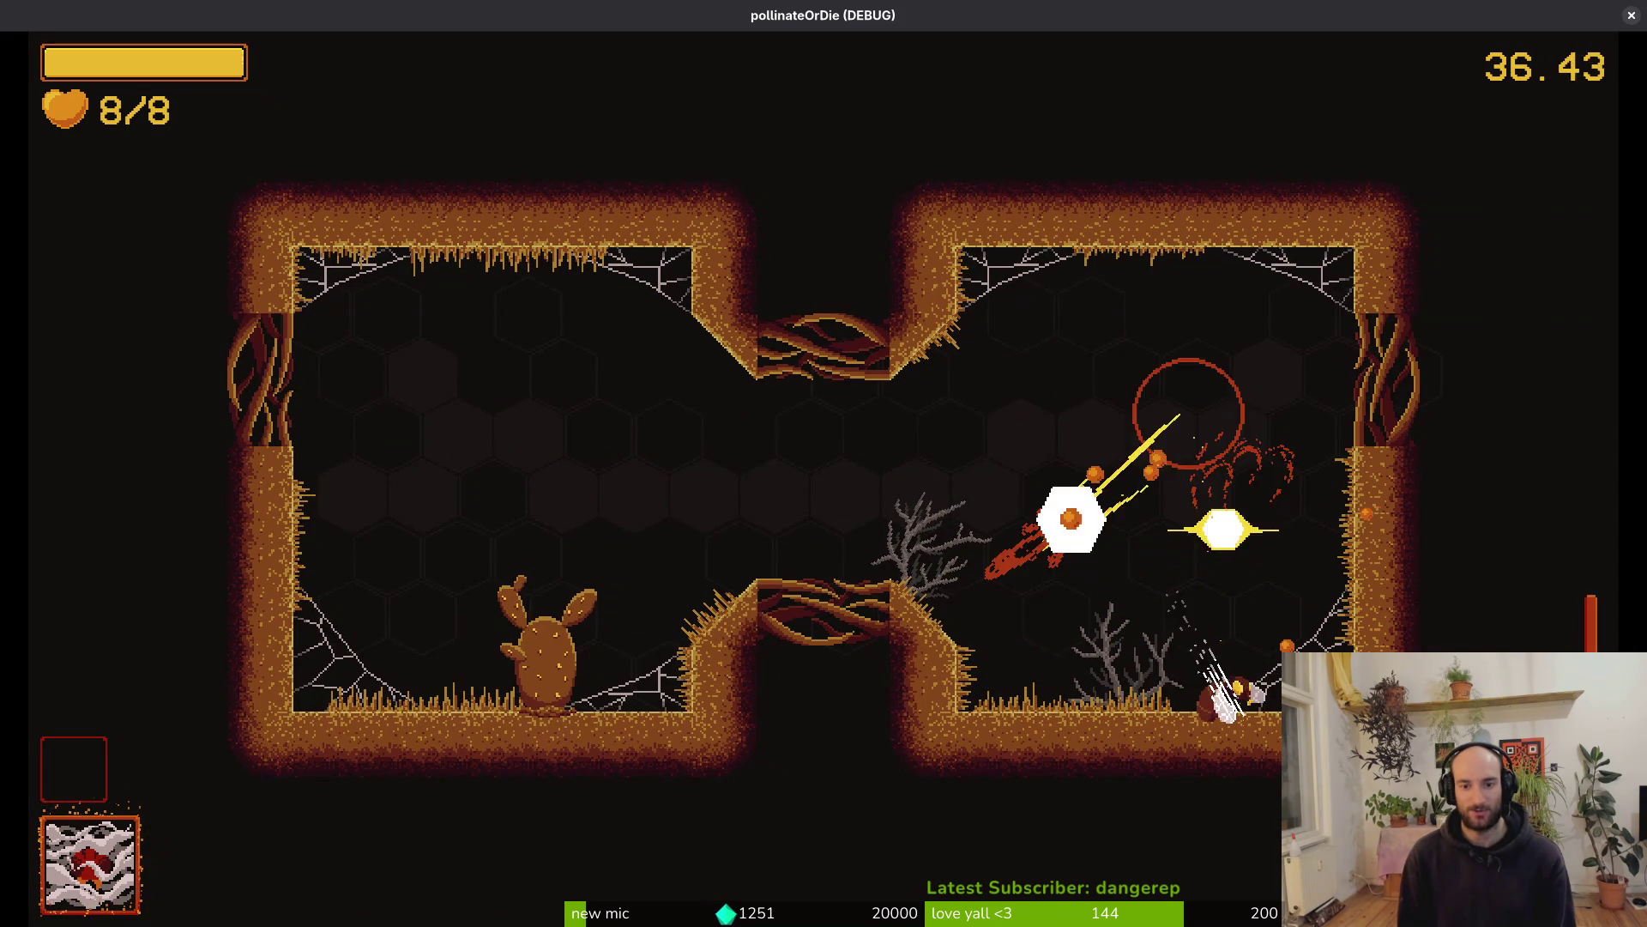
pyautogui.press('d')
pyautogui.press('w')
pyautogui.press('a')
pyautogui.press('s')
pyautogui.press('a')
pyautogui.press('d')
# Fly up through the top exit into the next chamber, then close the game
pyautogui.press('w')
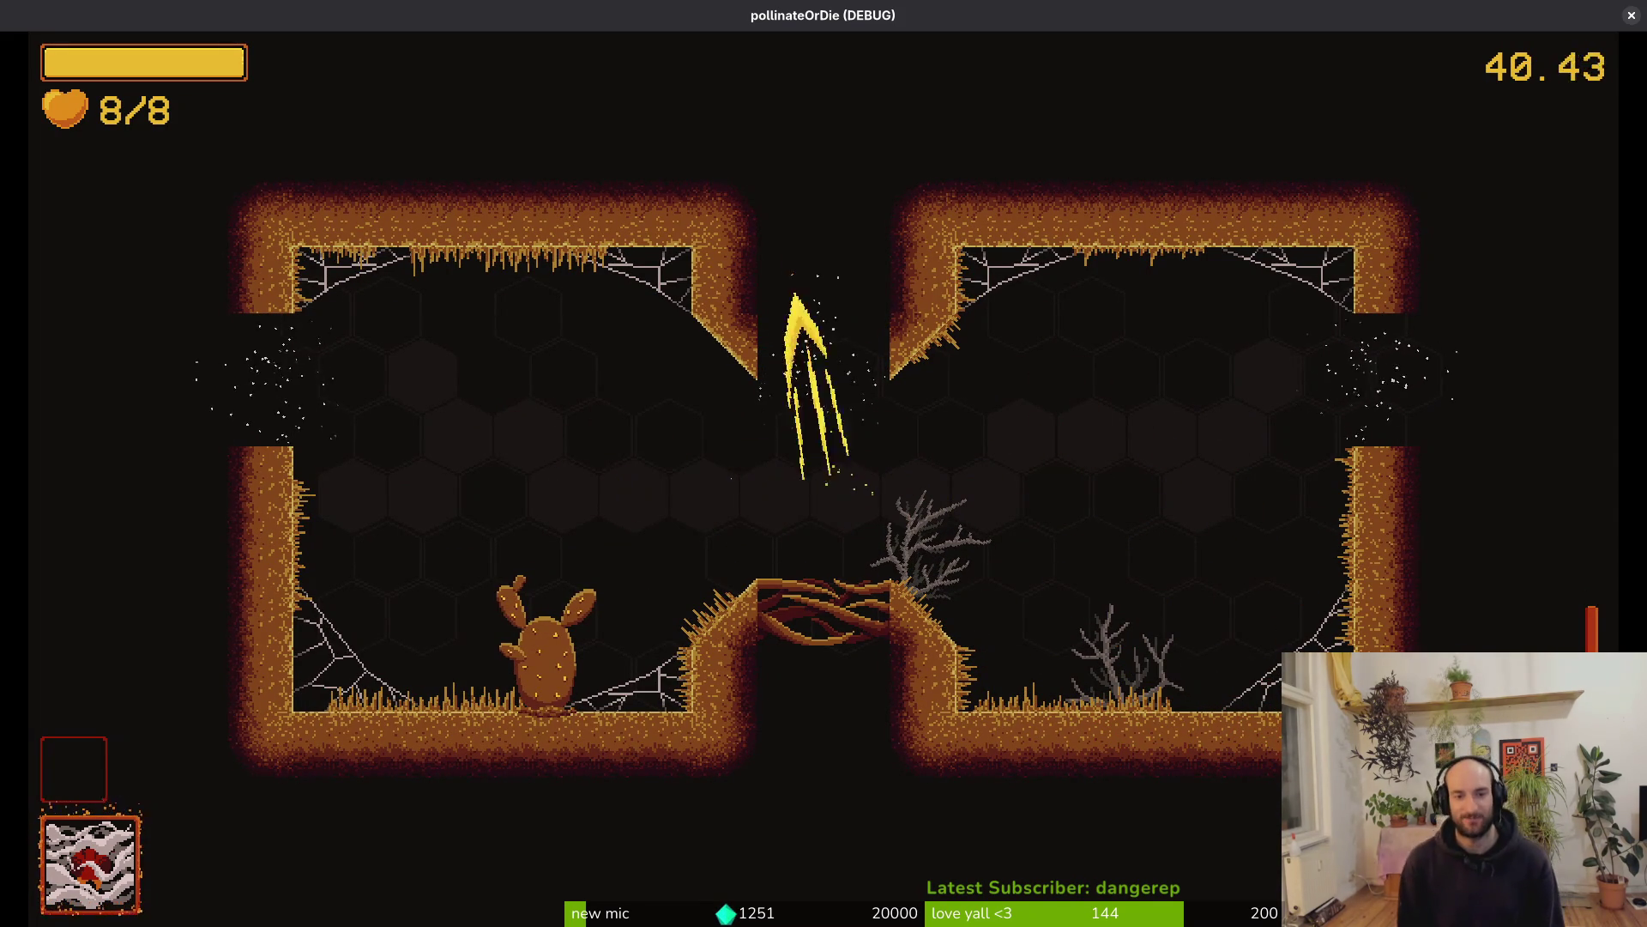
pyautogui.press('w')
pyautogui.press('s')
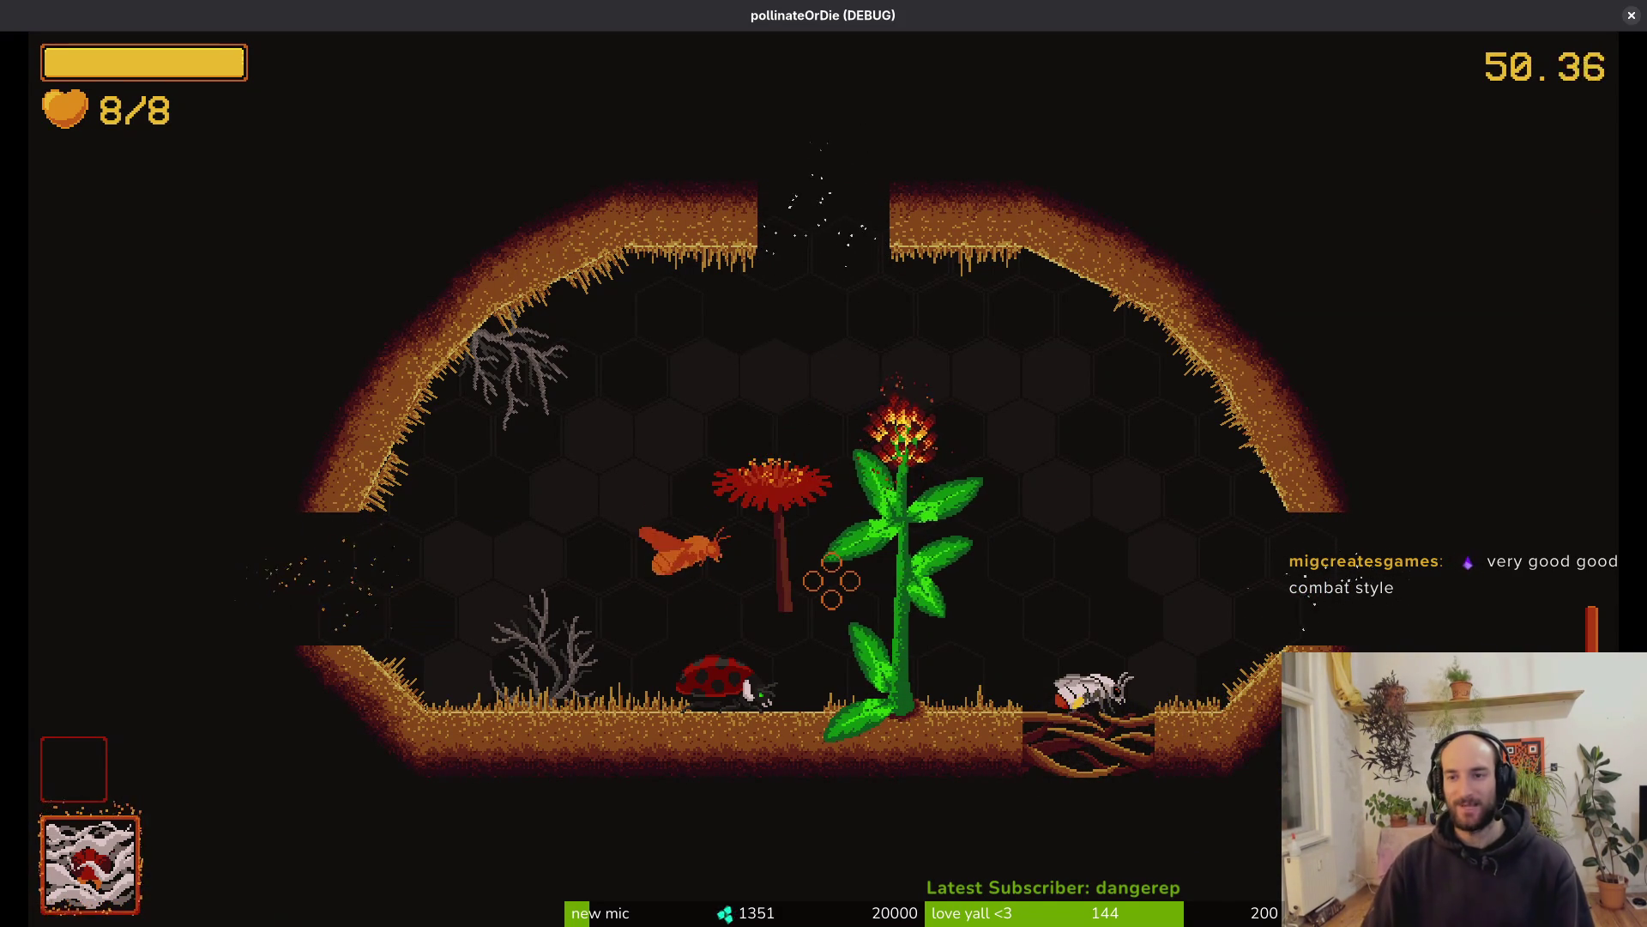
pyautogui.click(1631, 15)
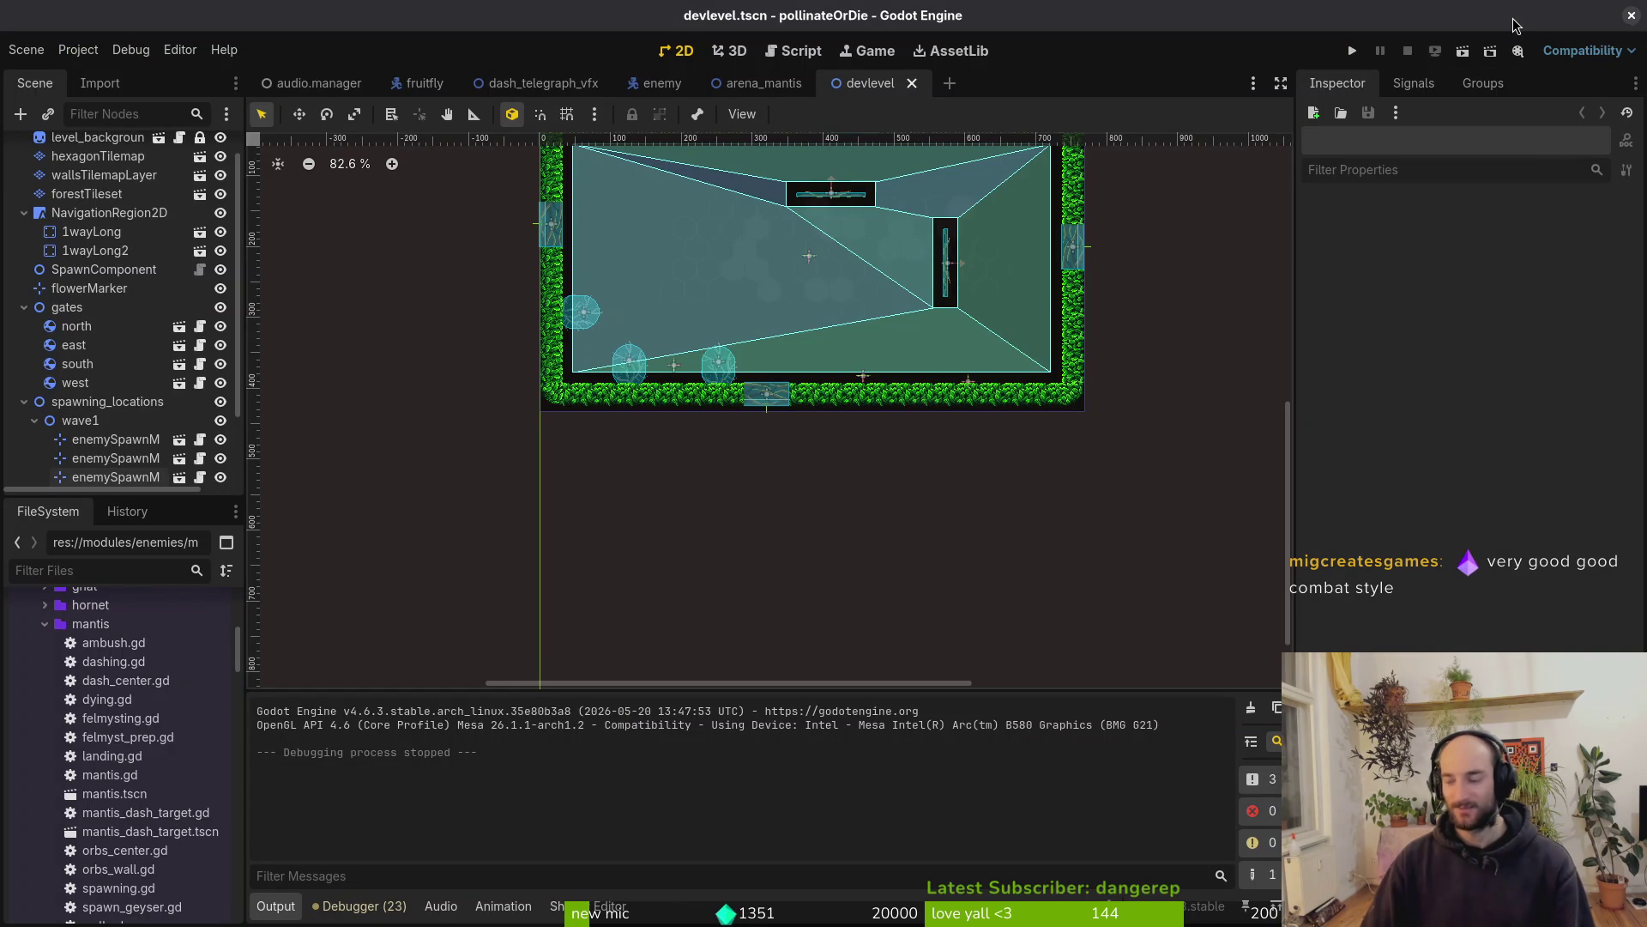
# Check the changed files, including debug.helper.gd, in tig's status view, then return to Aseprite
pyautogui.hotkey('alt', 'Tab')
pyautogui.write('tig')
pyautogui.press('Return')
pyautogui.press('Down')
pyautogui.press('Down')
pyautogui.press('Down')
pyautogui.press('Down')
pyautogui.press('Down')
pyautogui.press('Up')
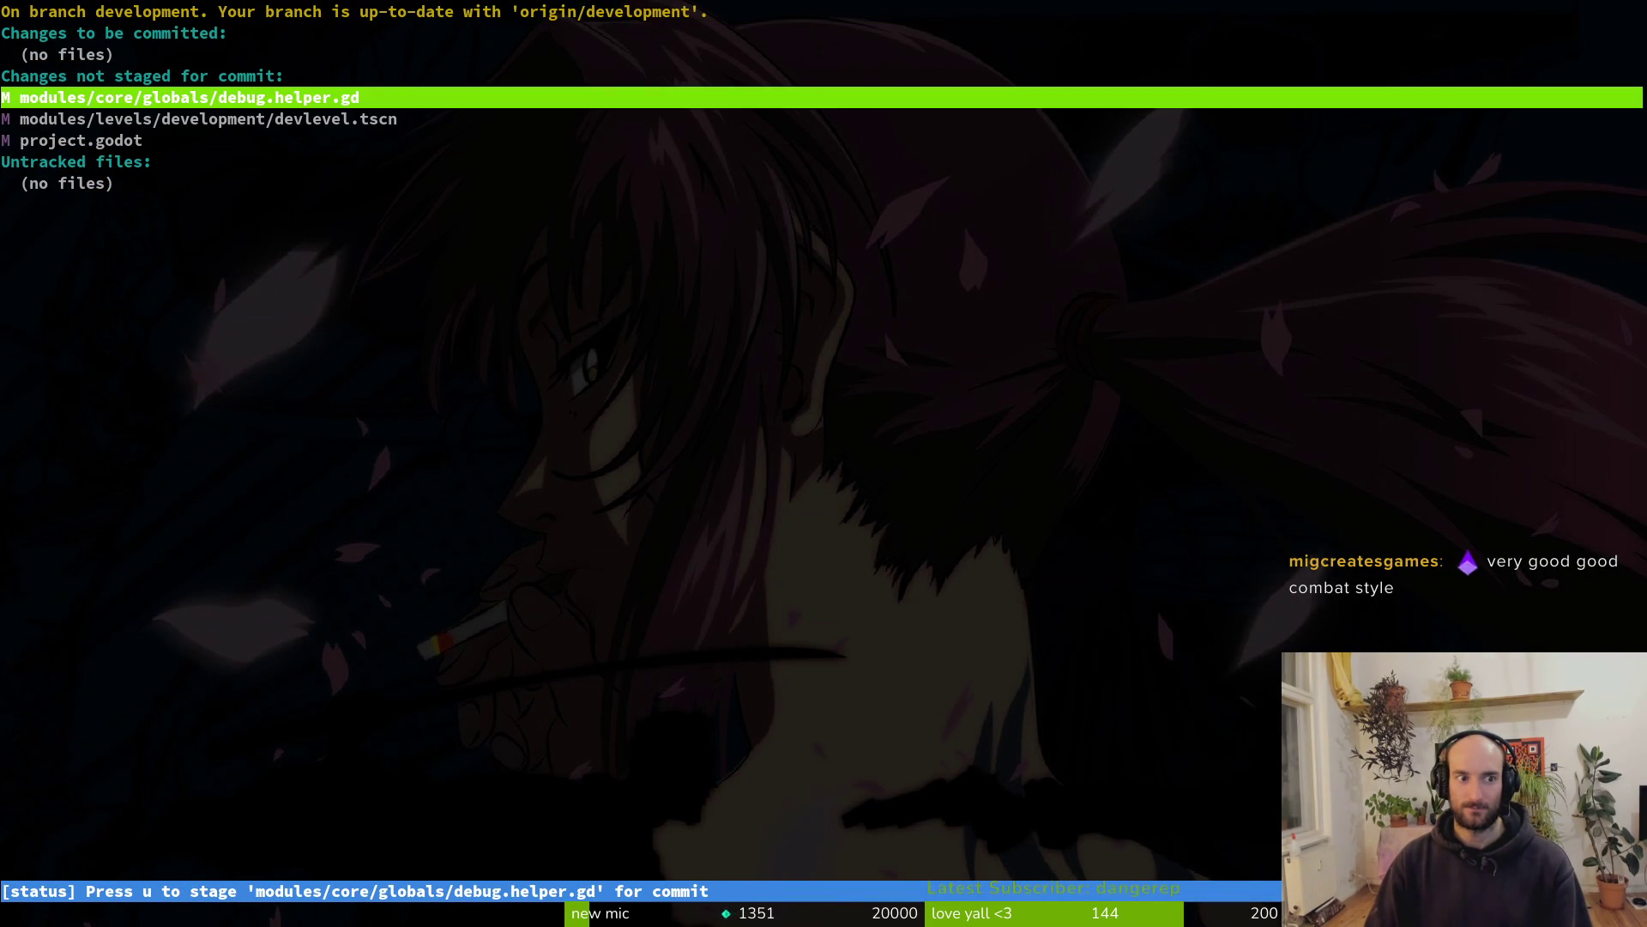
pyautogui.press('q')
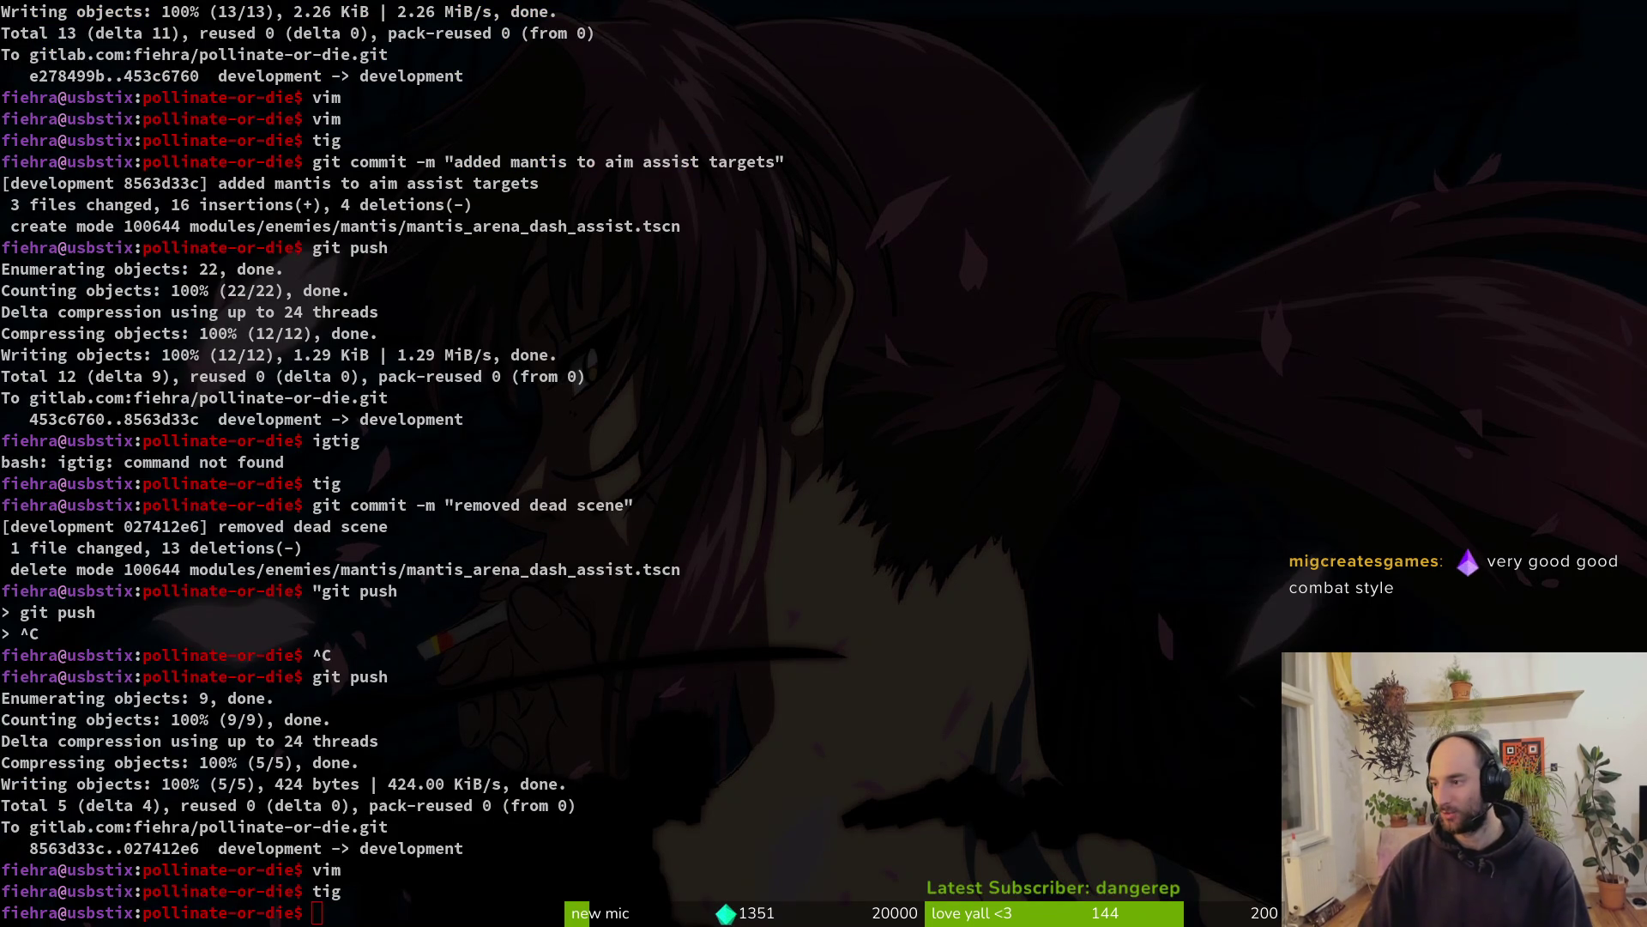
pyautogui.hotkey('alt', 'Tab')
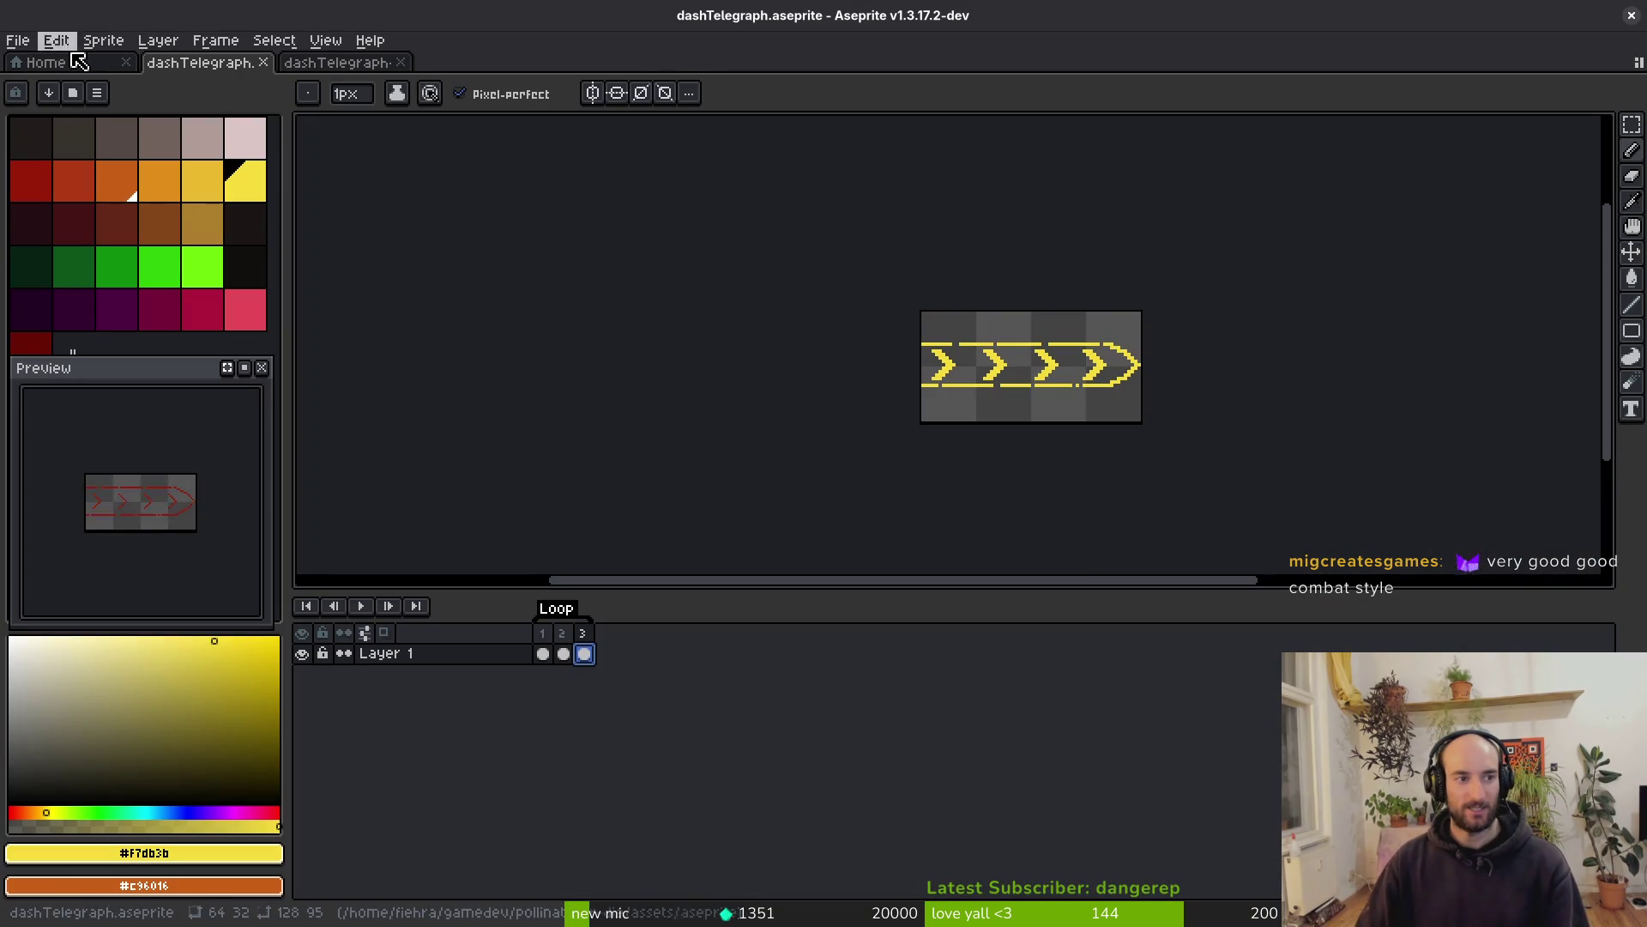
# Set the canvas width to 128 px, anchored so all new space is added on the right
pyautogui.moveTo(978, 403); pyautogui.dragTo(919, 423)
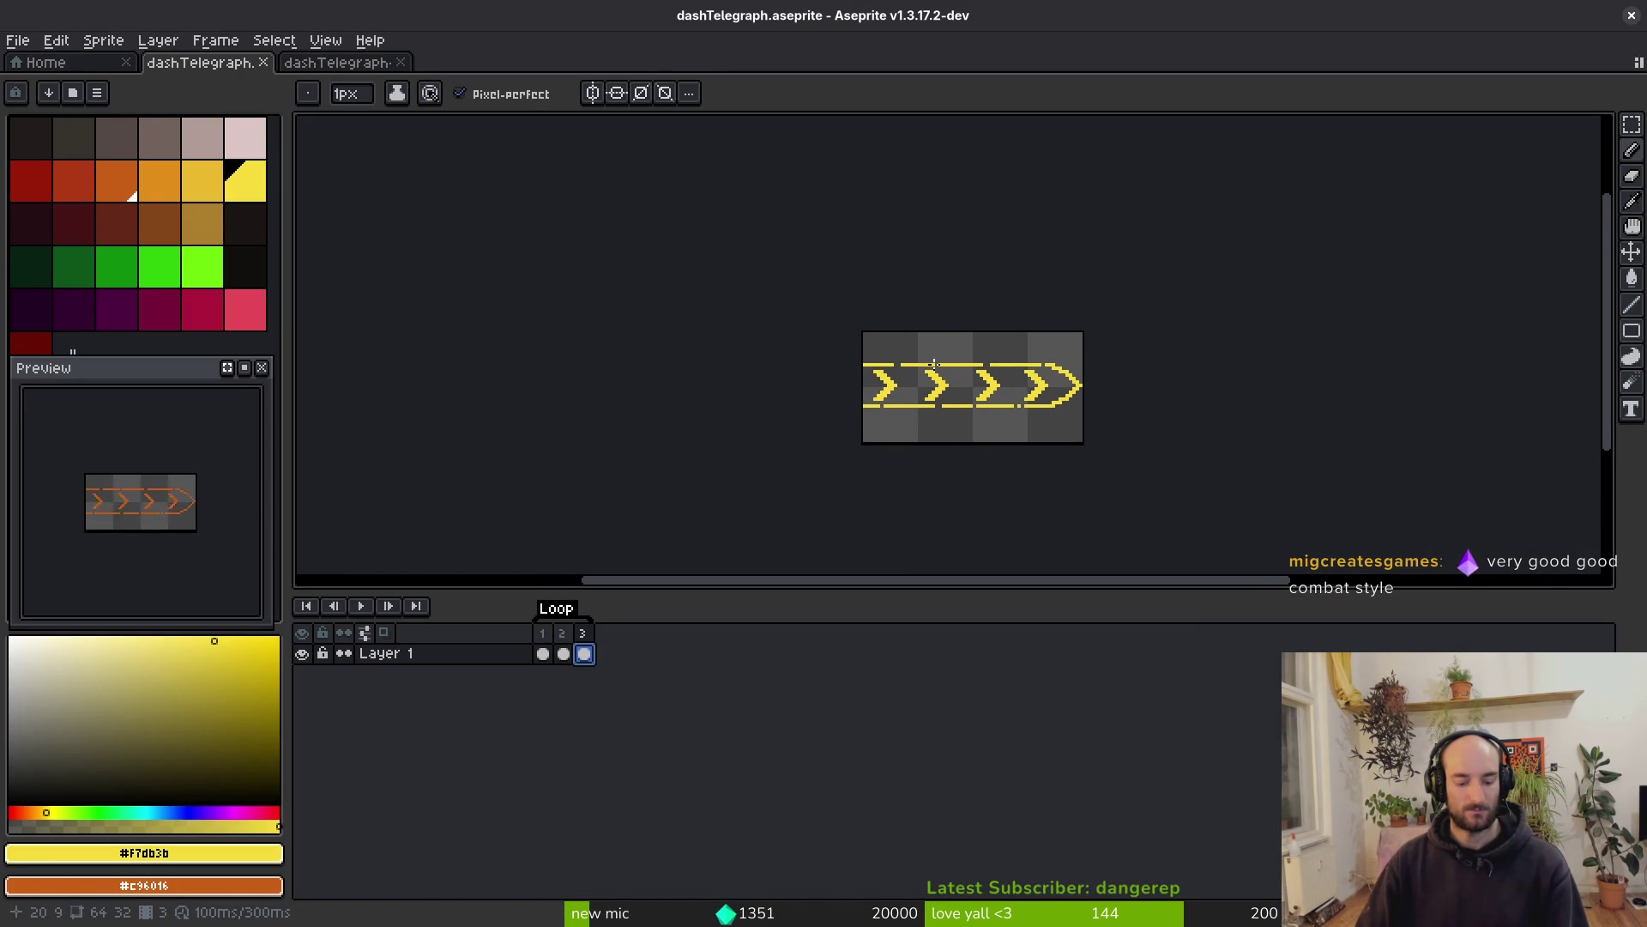
pyautogui.press('v')
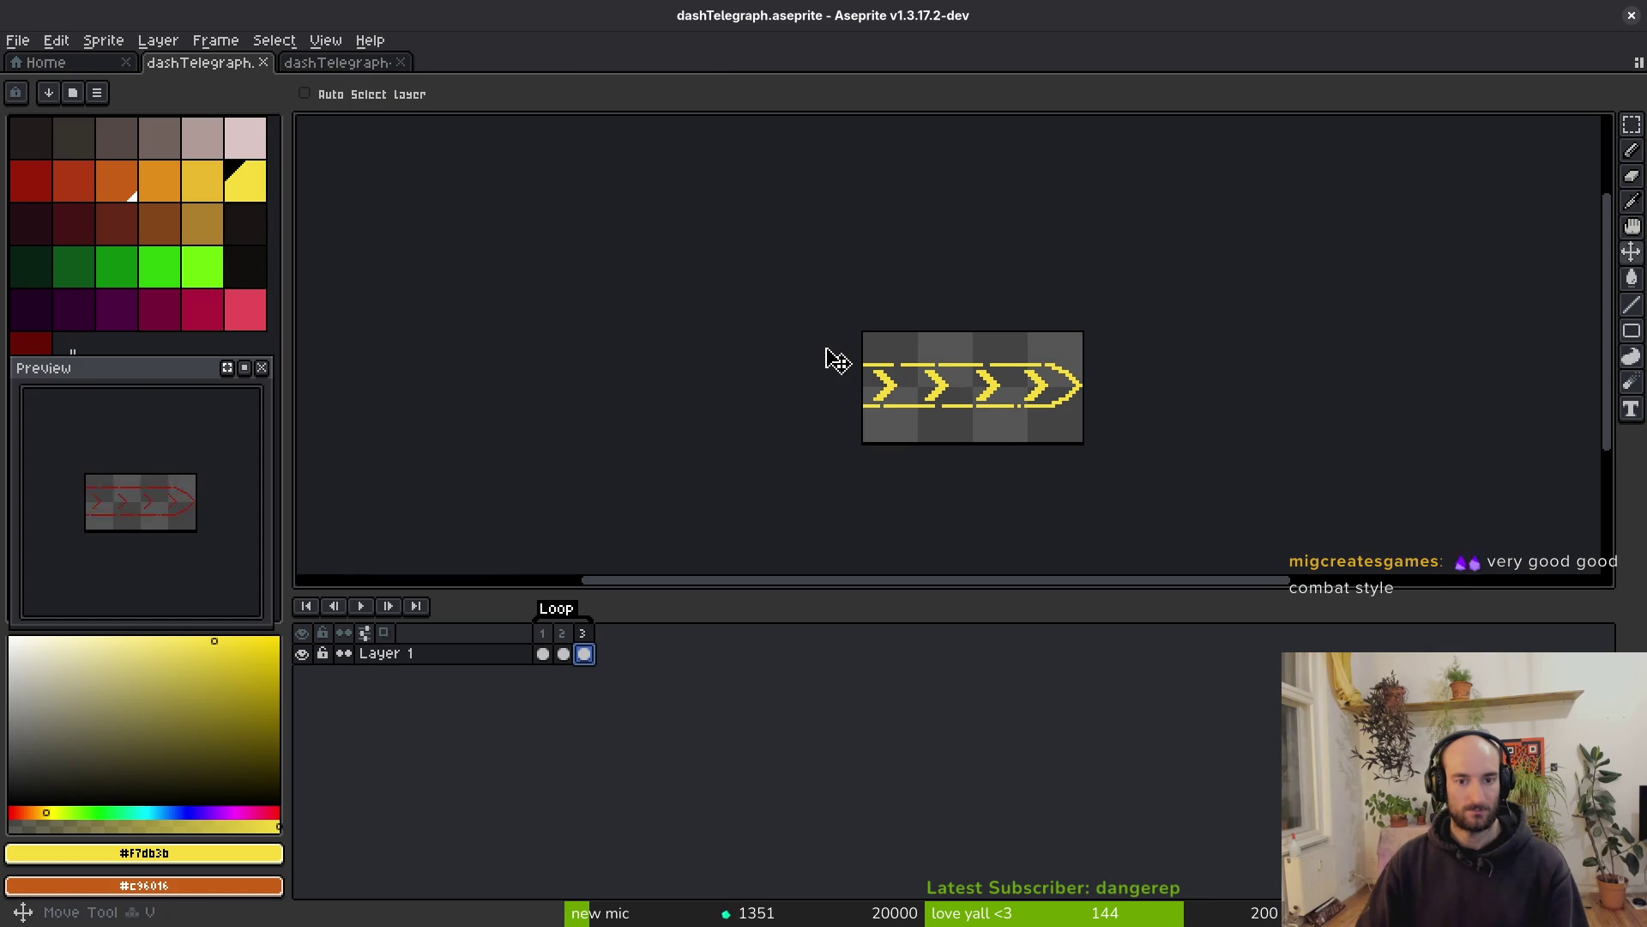
pyautogui.hotkey('ctrl', 'alt', 'c')
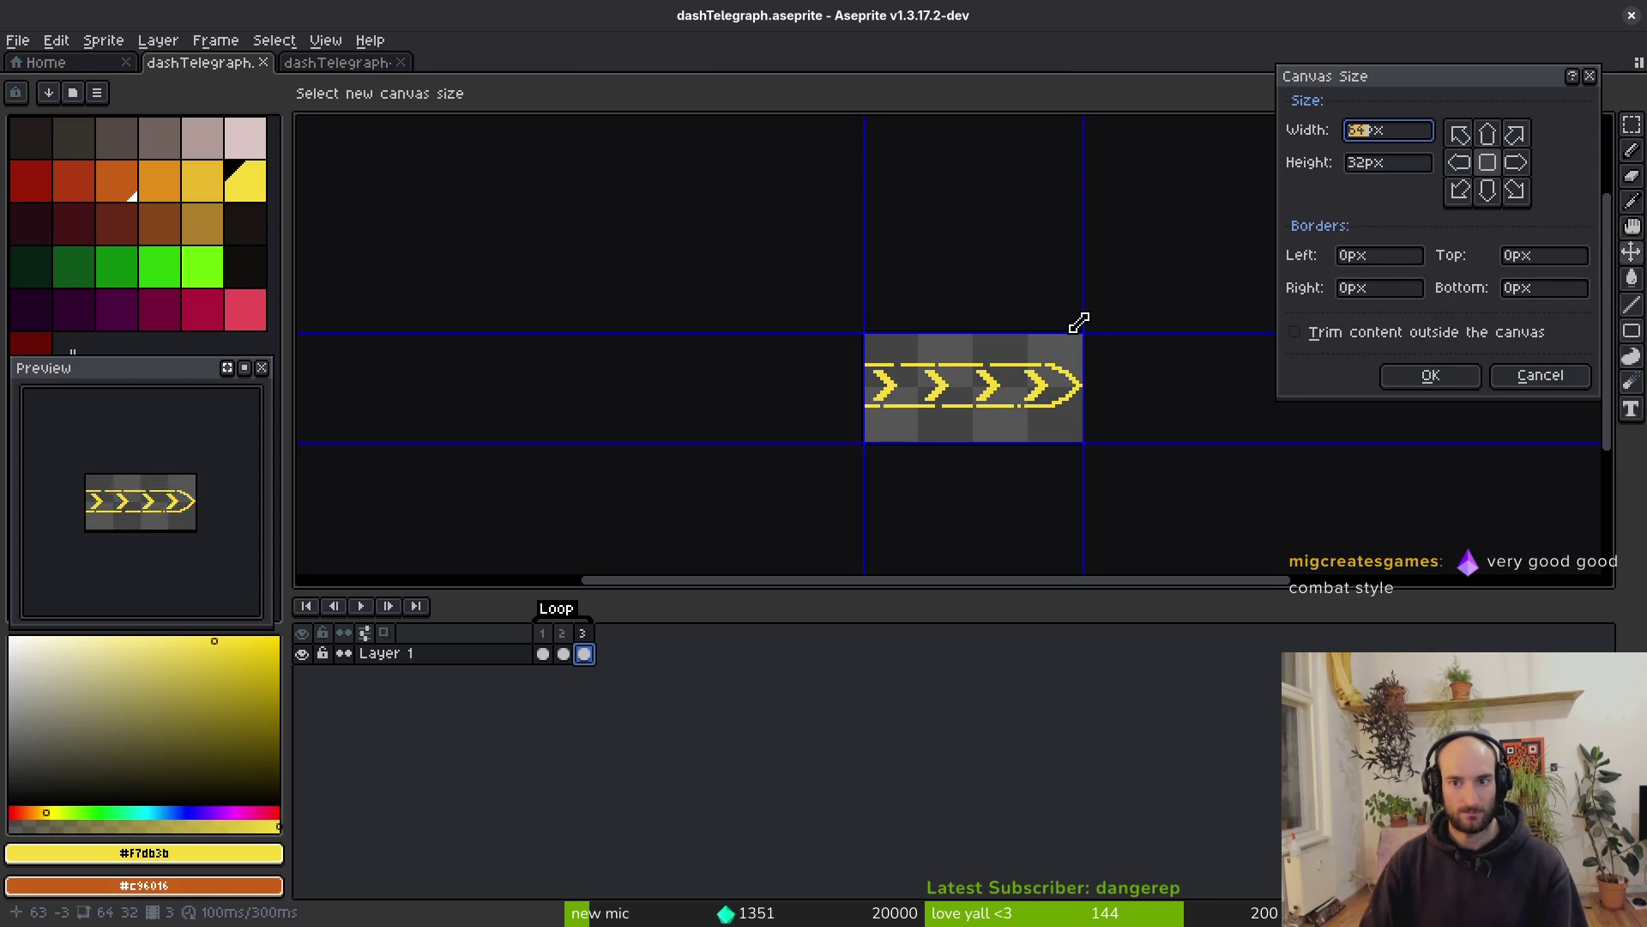
pyautogui.write('128')
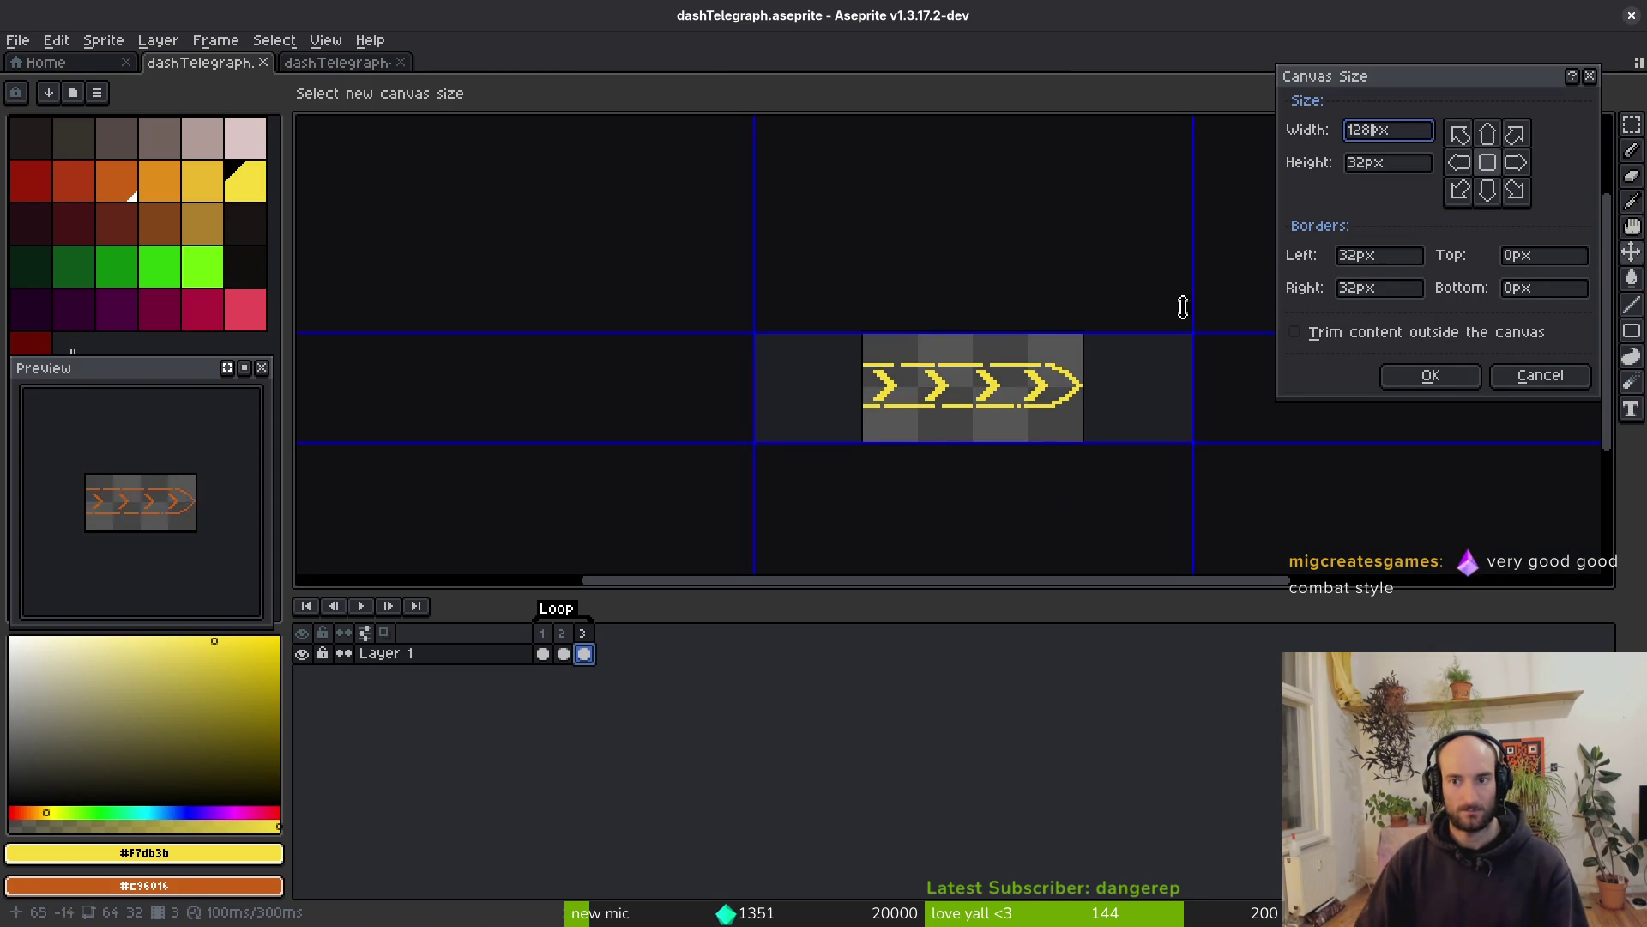
pyautogui.click(1516, 165)
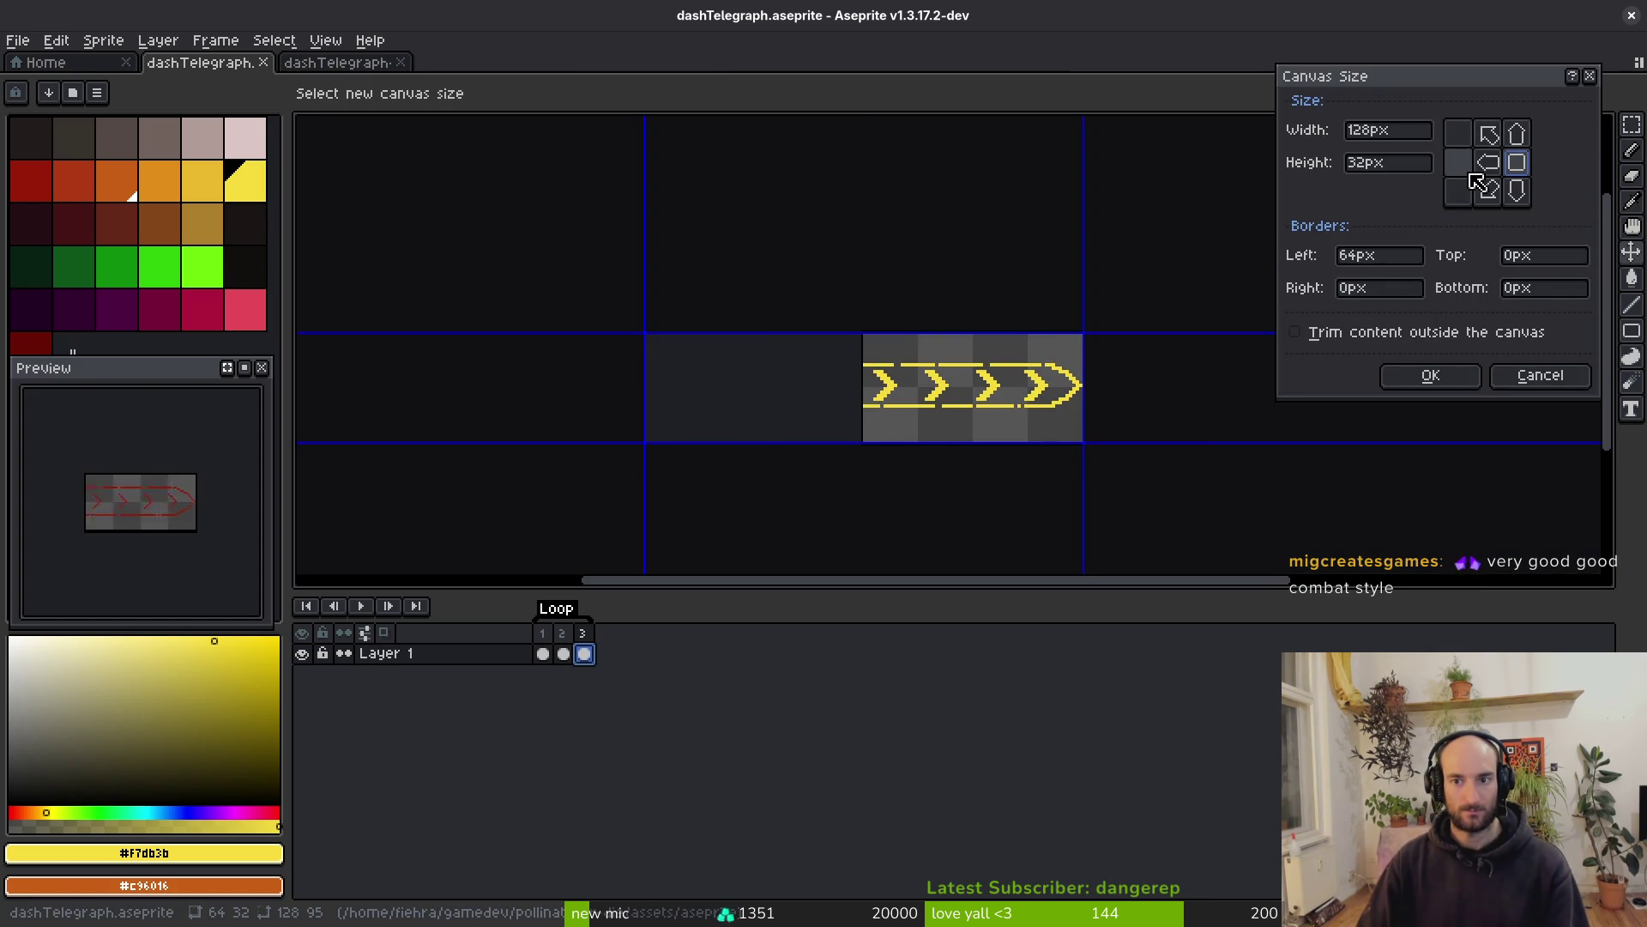
pyautogui.click(1479, 172)
pyautogui.click(1461, 171)
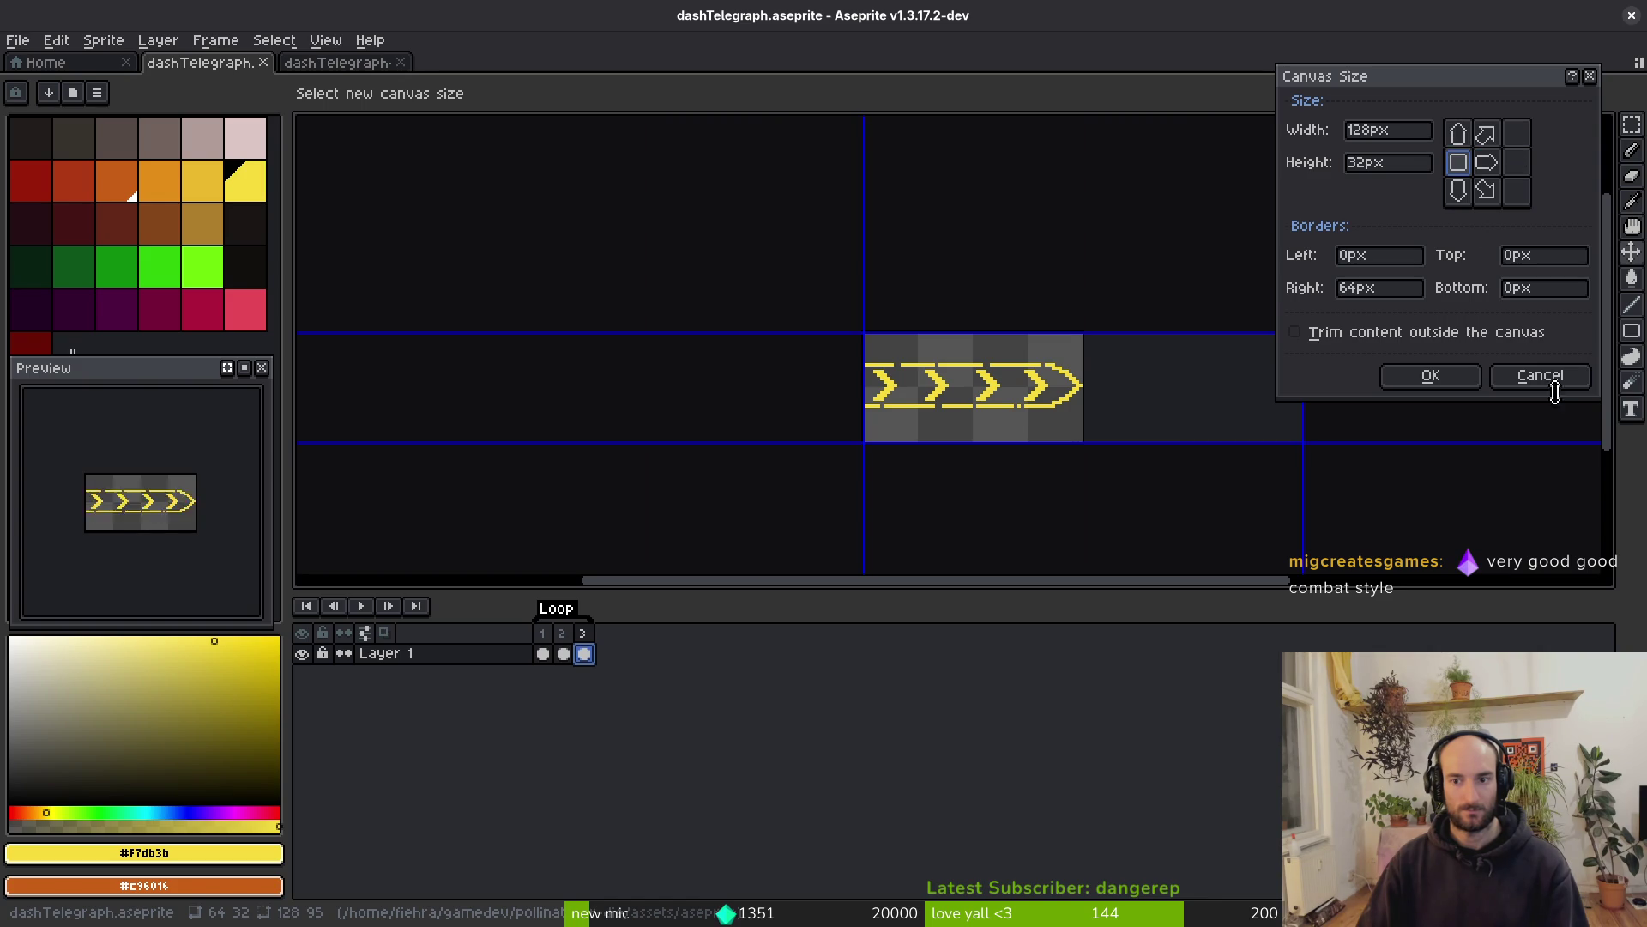
pyautogui.click(1448, 379)
pyautogui.moveTo(787, 441); pyautogui.dragTo(815, 432)
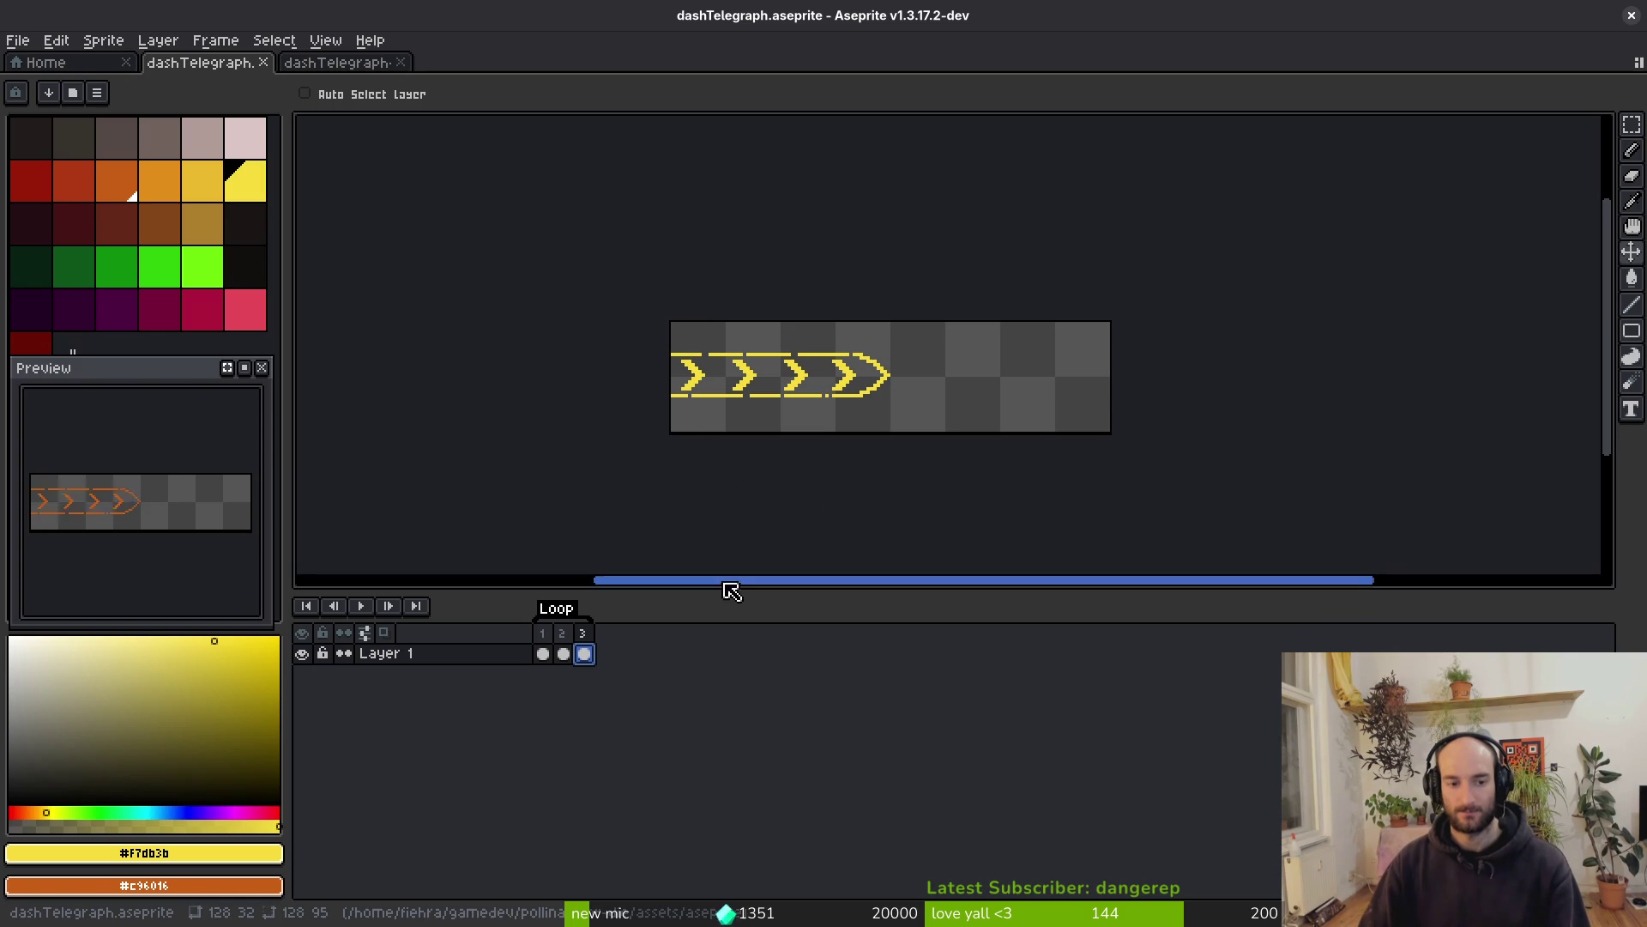
# Add a fourth frame and paste the copied arrow art into it
pyautogui.hotkey('alt', 'n')
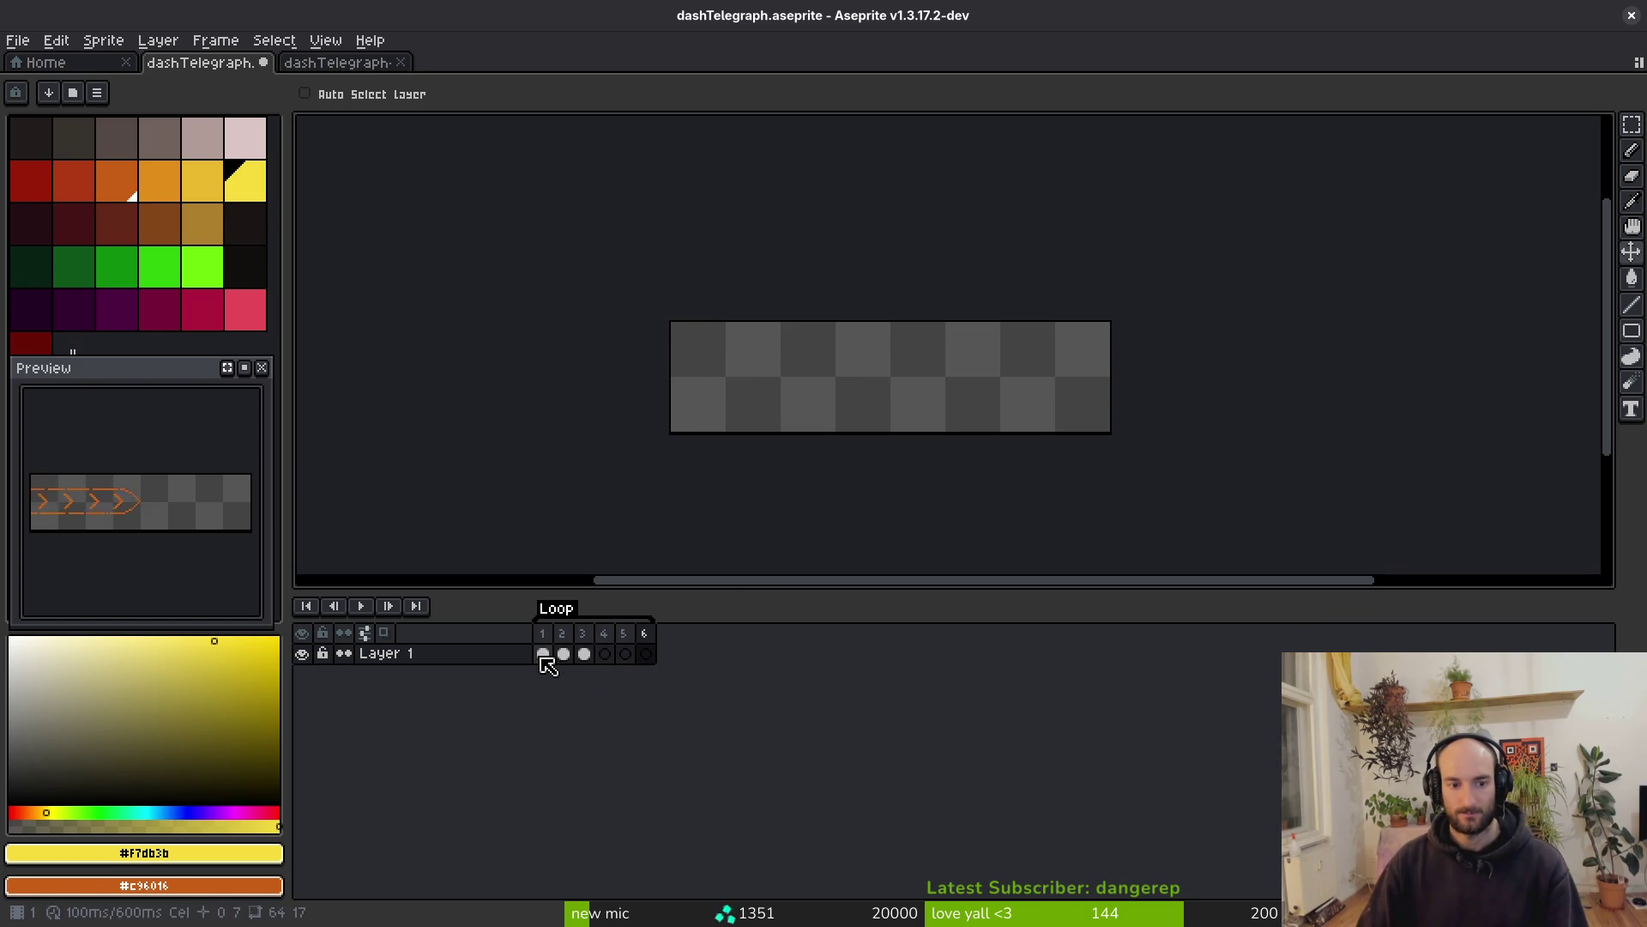
pyautogui.moveTo(543, 653); pyautogui.dragTo(590, 659)
pyautogui.press('Right')
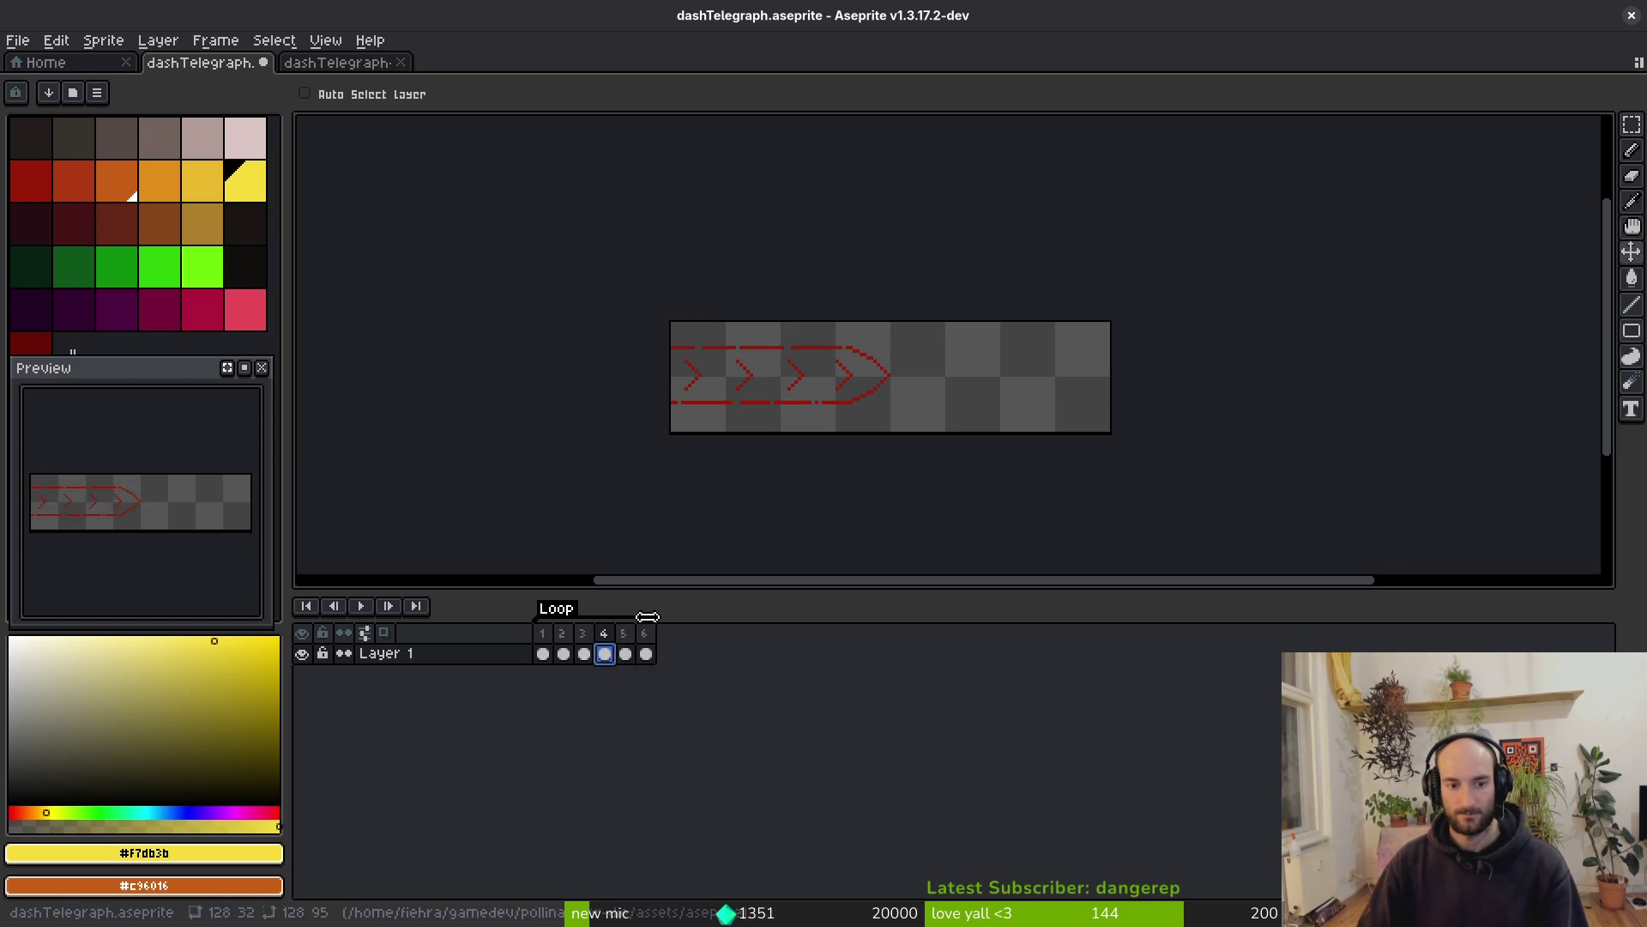
pyautogui.hotkey('ctrl', 'v')
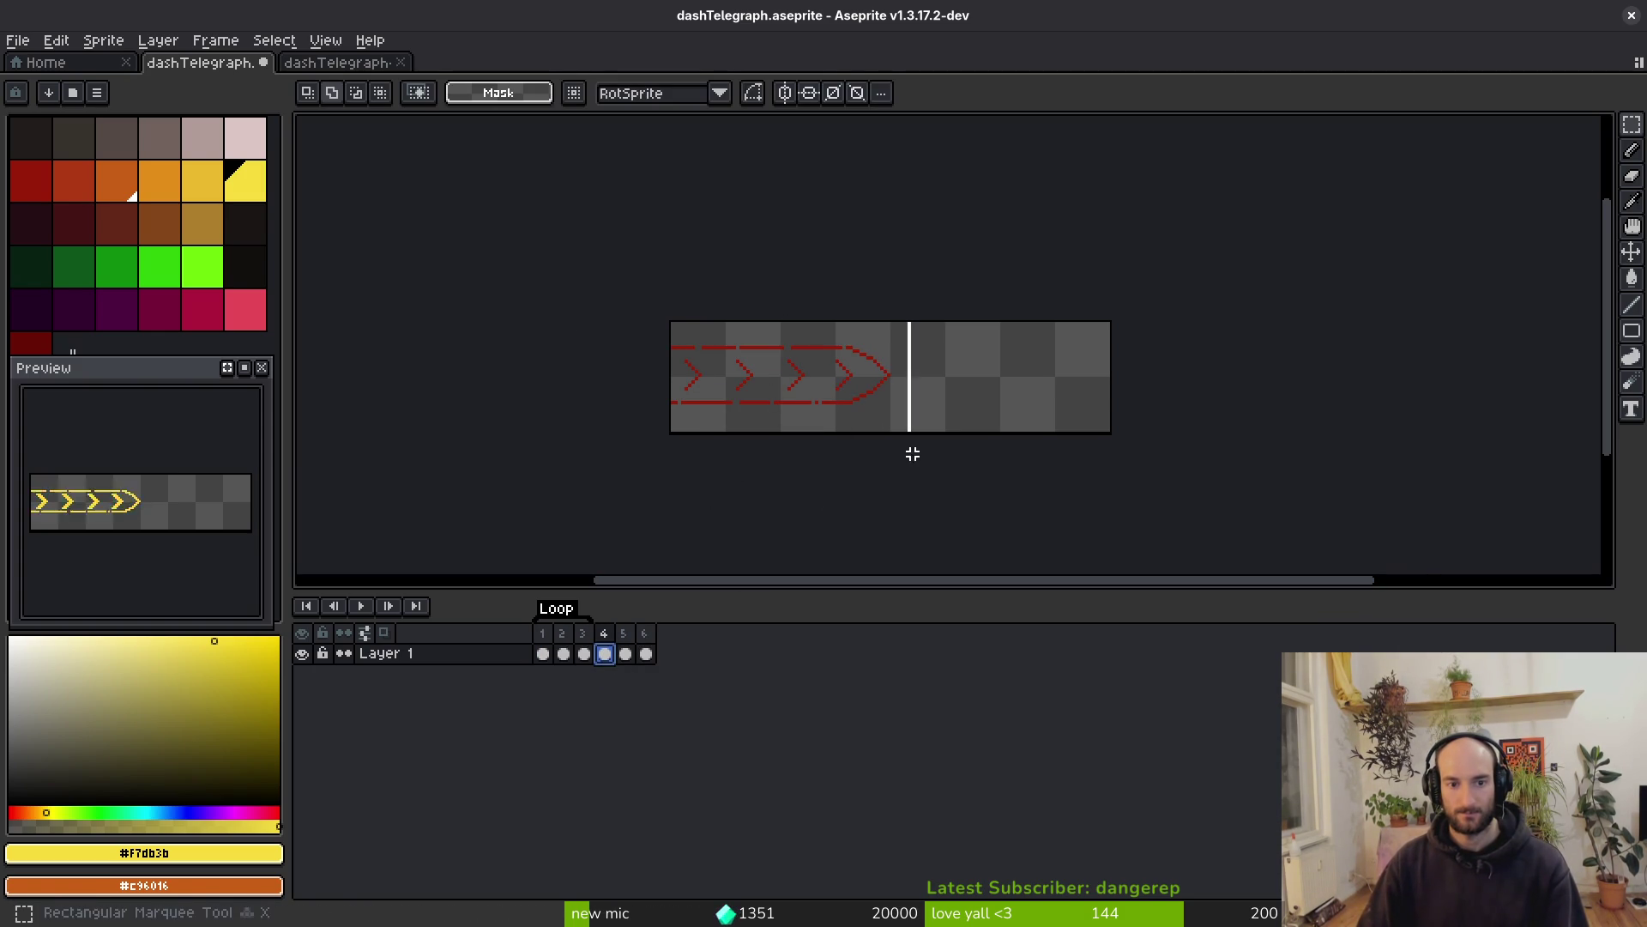
pyautogui.scroll(3, 914, 390)
pyautogui.moveTo(870, 377)
pyautogui.mouseDown()
pyautogui.moveTo(1095, 371)
pyautogui.moveTo(783, 390)
pyautogui.moveTo(870, 385)
pyautogui.mouseUp()
pyautogui.hotkey('ctrl', 'z')
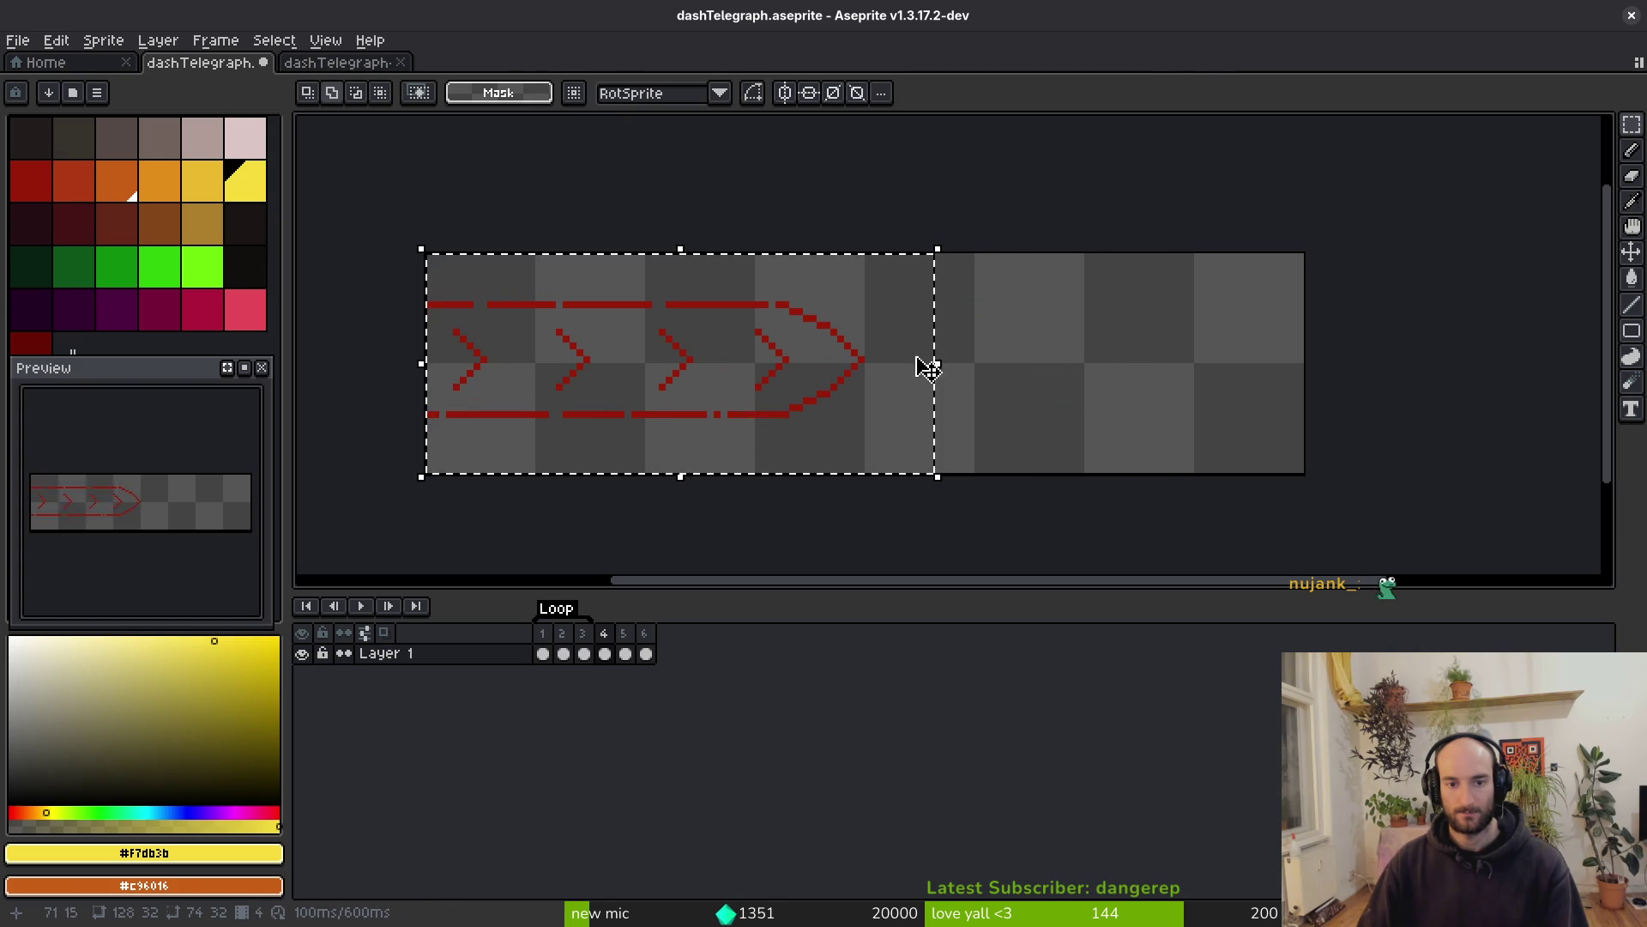
# Stretch the pasted arrow to about twice its width (146) and save
pyautogui.moveTo(646, 654); pyautogui.dragTo(605, 654)
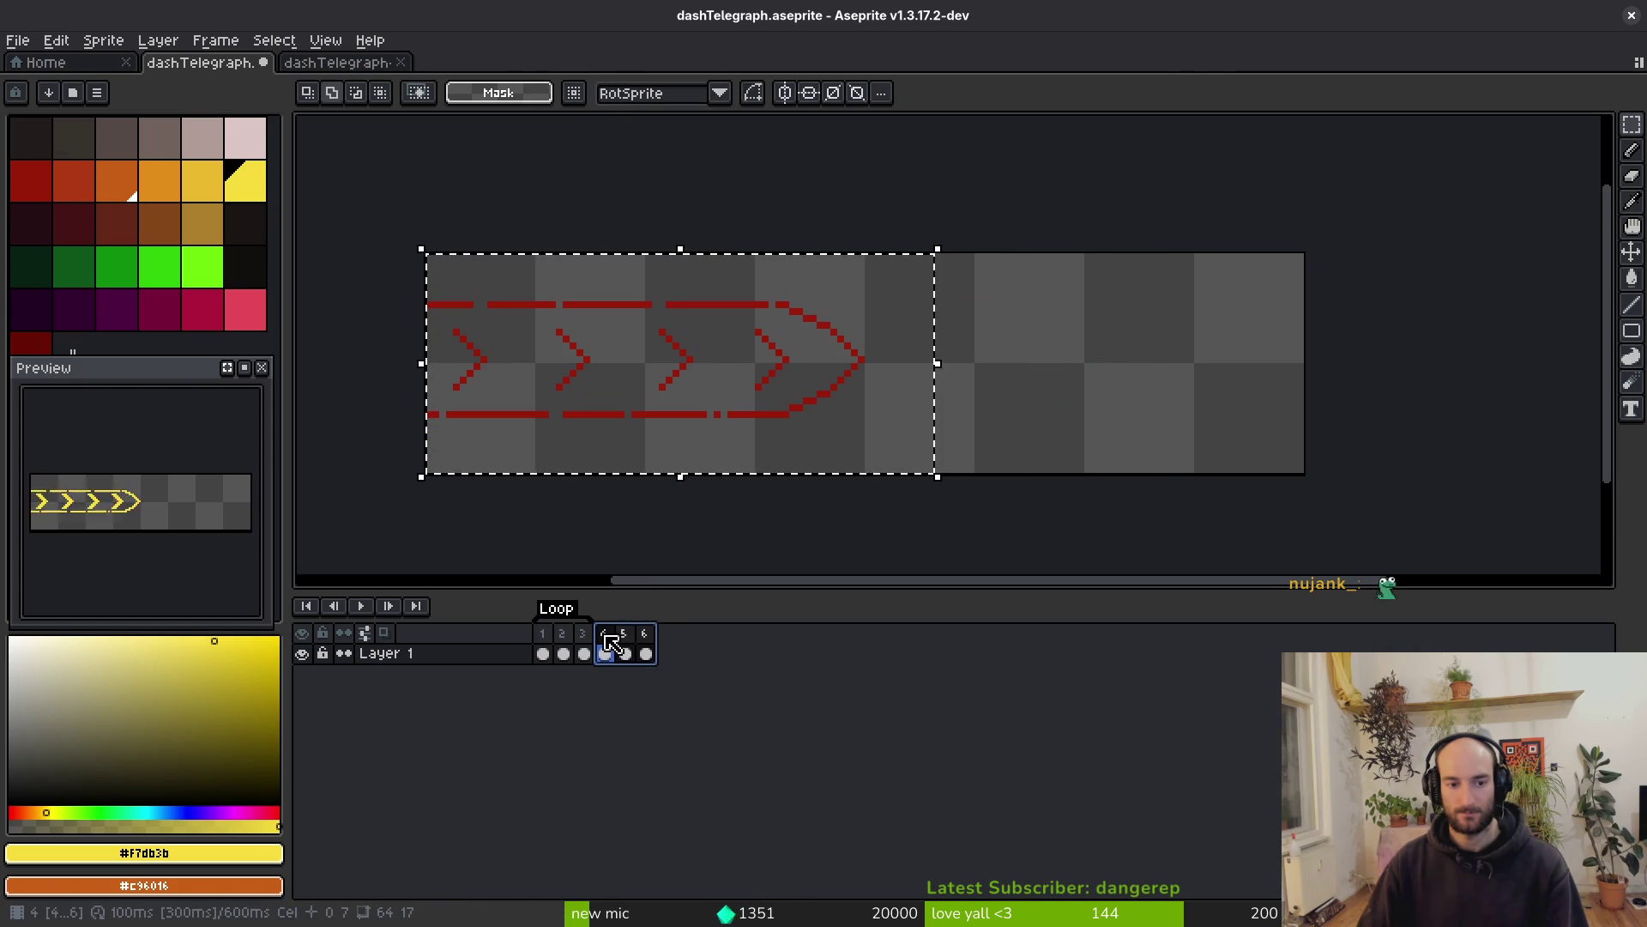
pyautogui.click(943, 365)
pyautogui.moveTo(945, 366); pyautogui.dragTo(1468, 384)
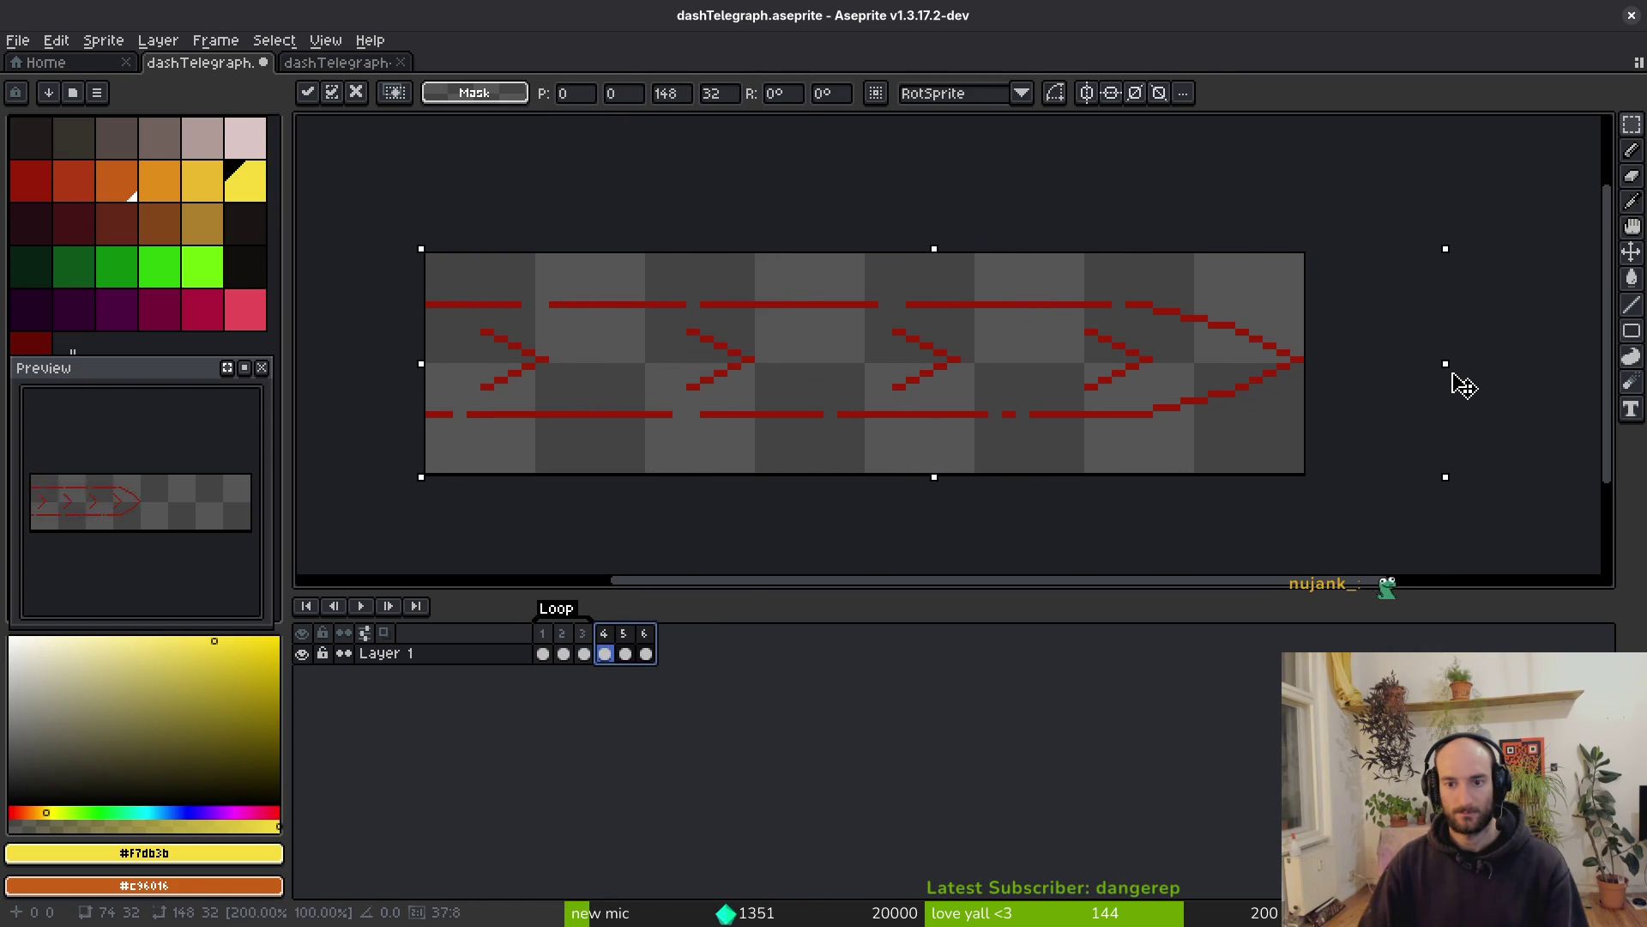
pyautogui.press('Return')
pyautogui.hotkey('ctrl', 's')
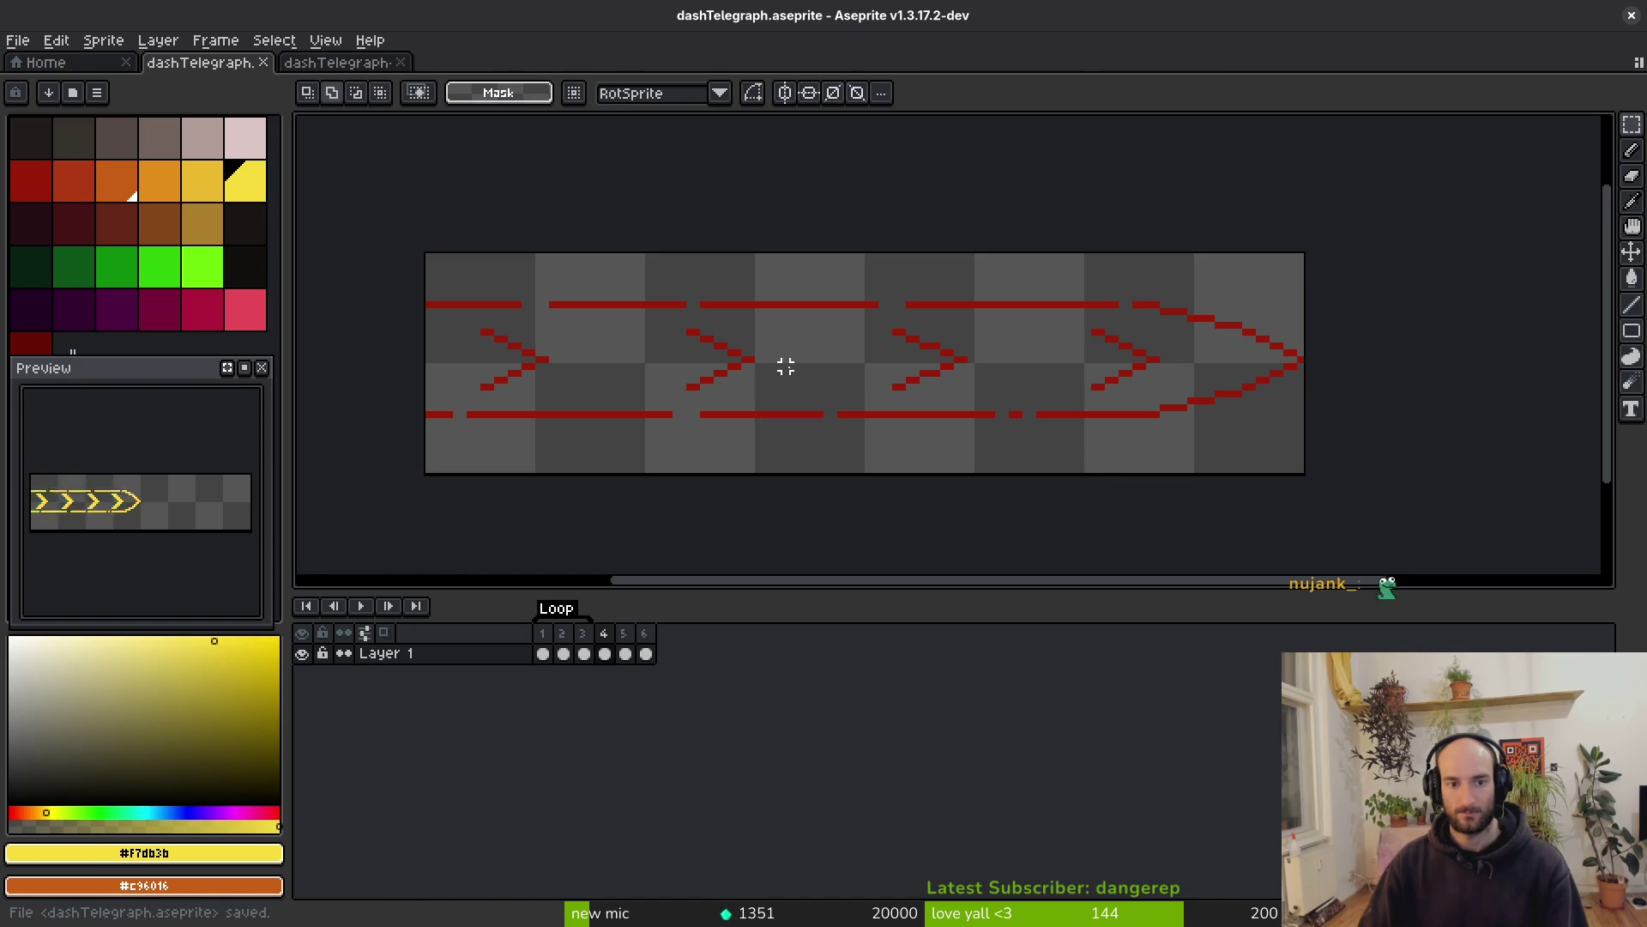
# Test an extra red pixel on the arrow outline, undo it, and save
pyautogui.scroll(3, 1345, 434)
pyautogui.scroll(-3, 1073, 404)
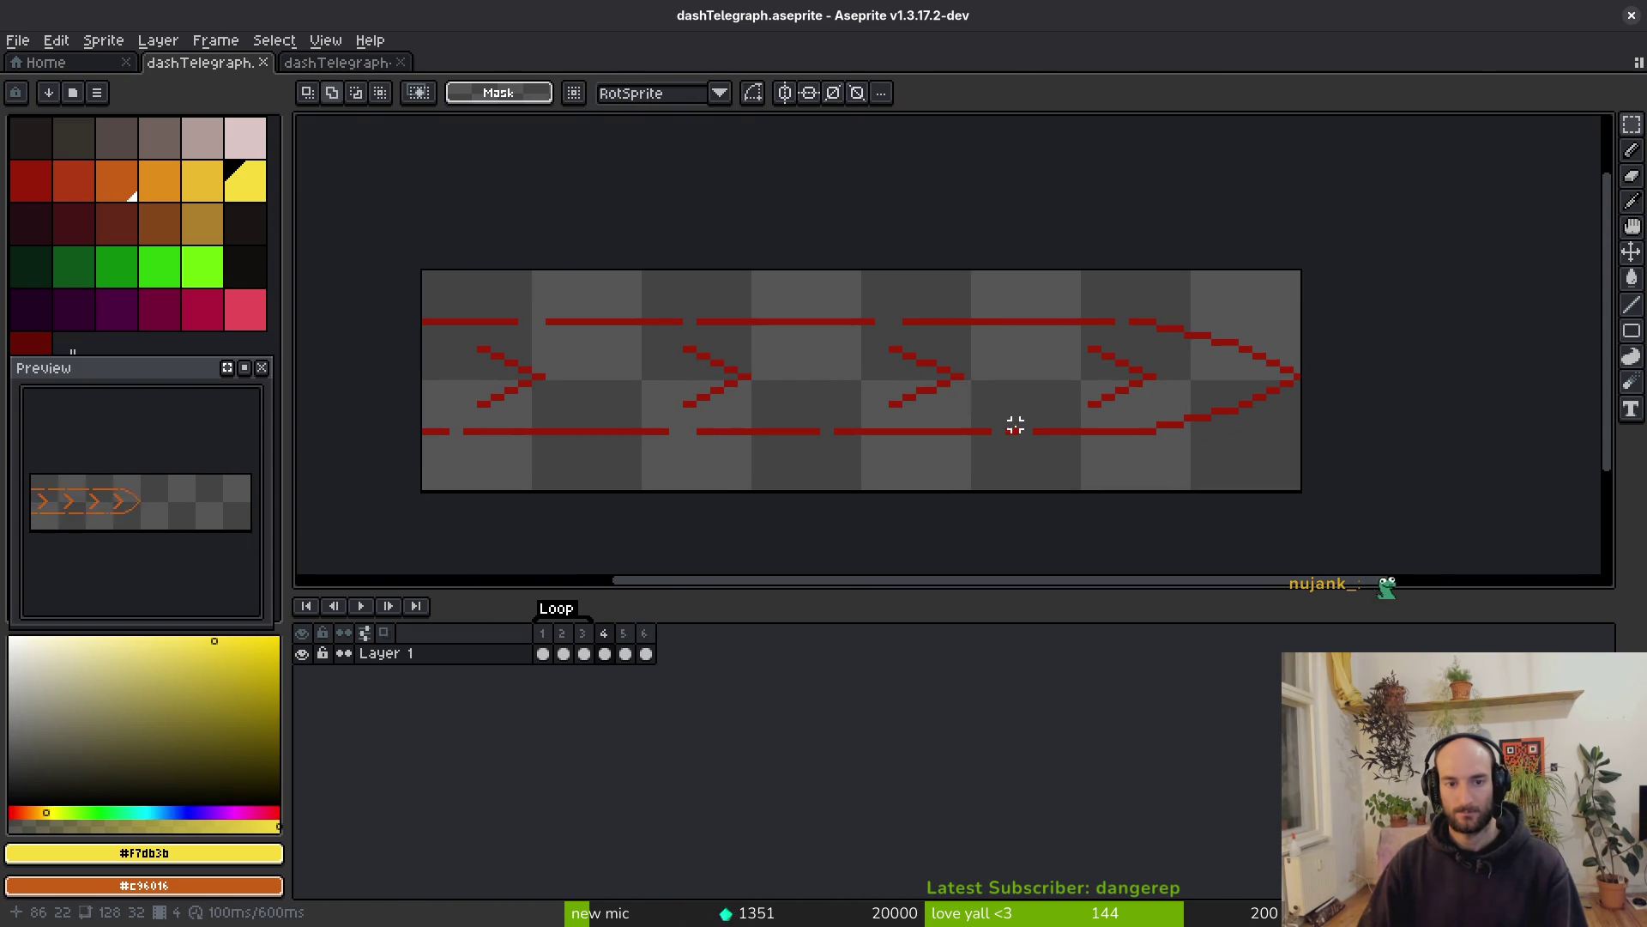
pyautogui.scroll(5, 1187, 397)
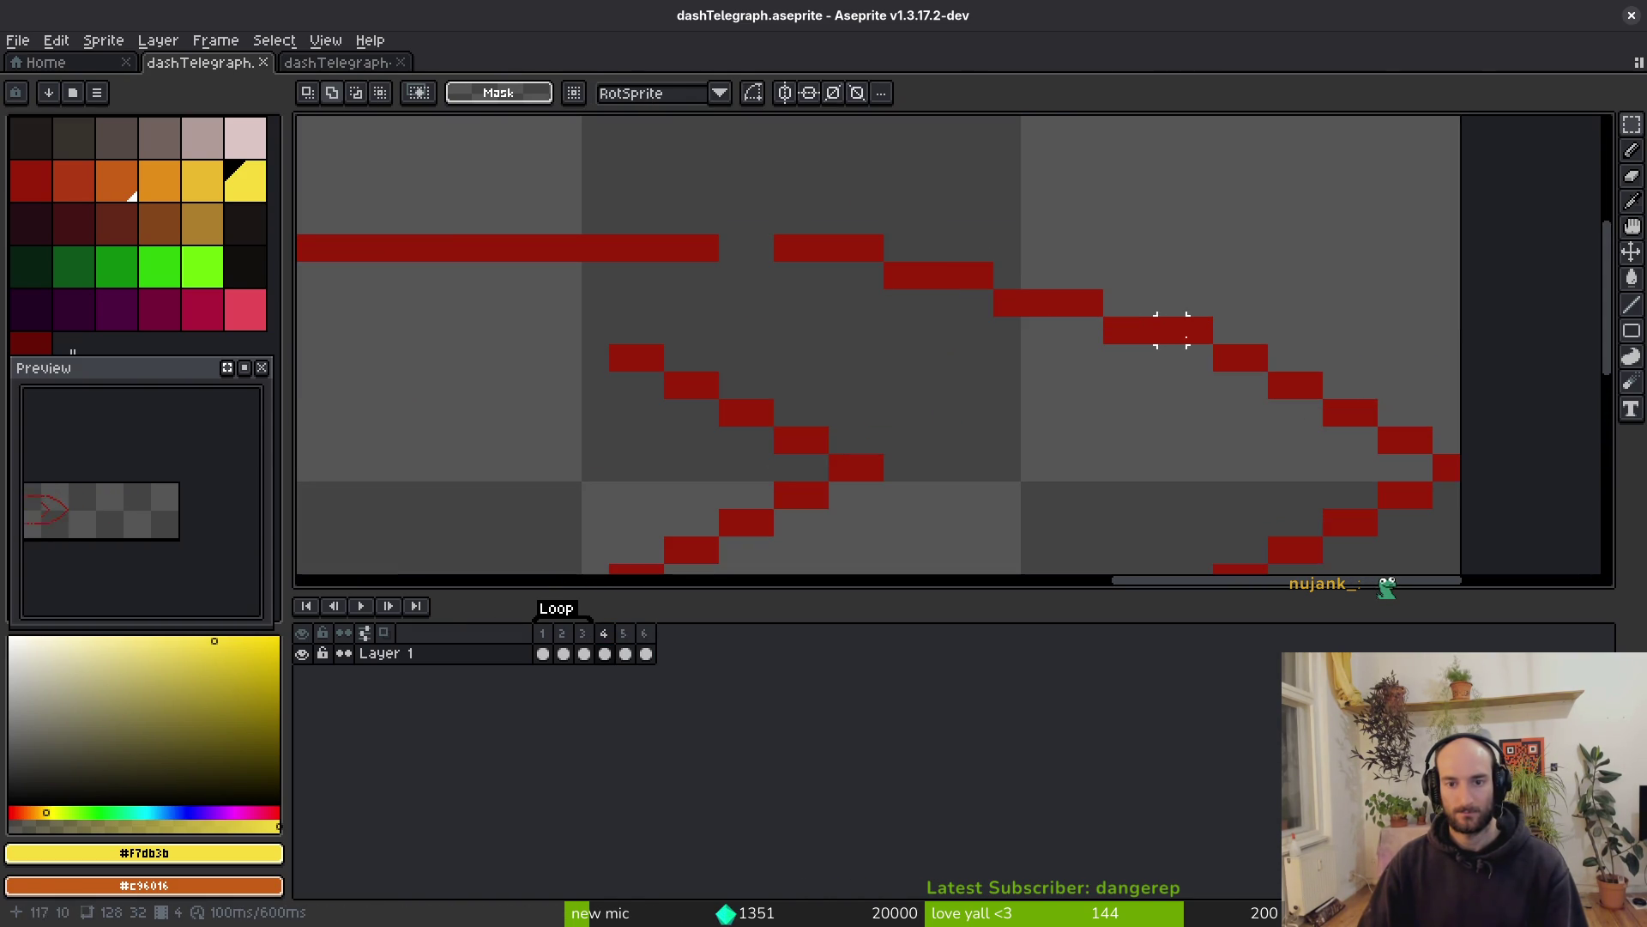
pyautogui.keyDown('alt'); pyautogui.click(1162, 328); pyautogui.keyUp('alt')
pyautogui.press('b')
pyautogui.click(1198, 351)
pyautogui.hotkey('ctrl', 'z')
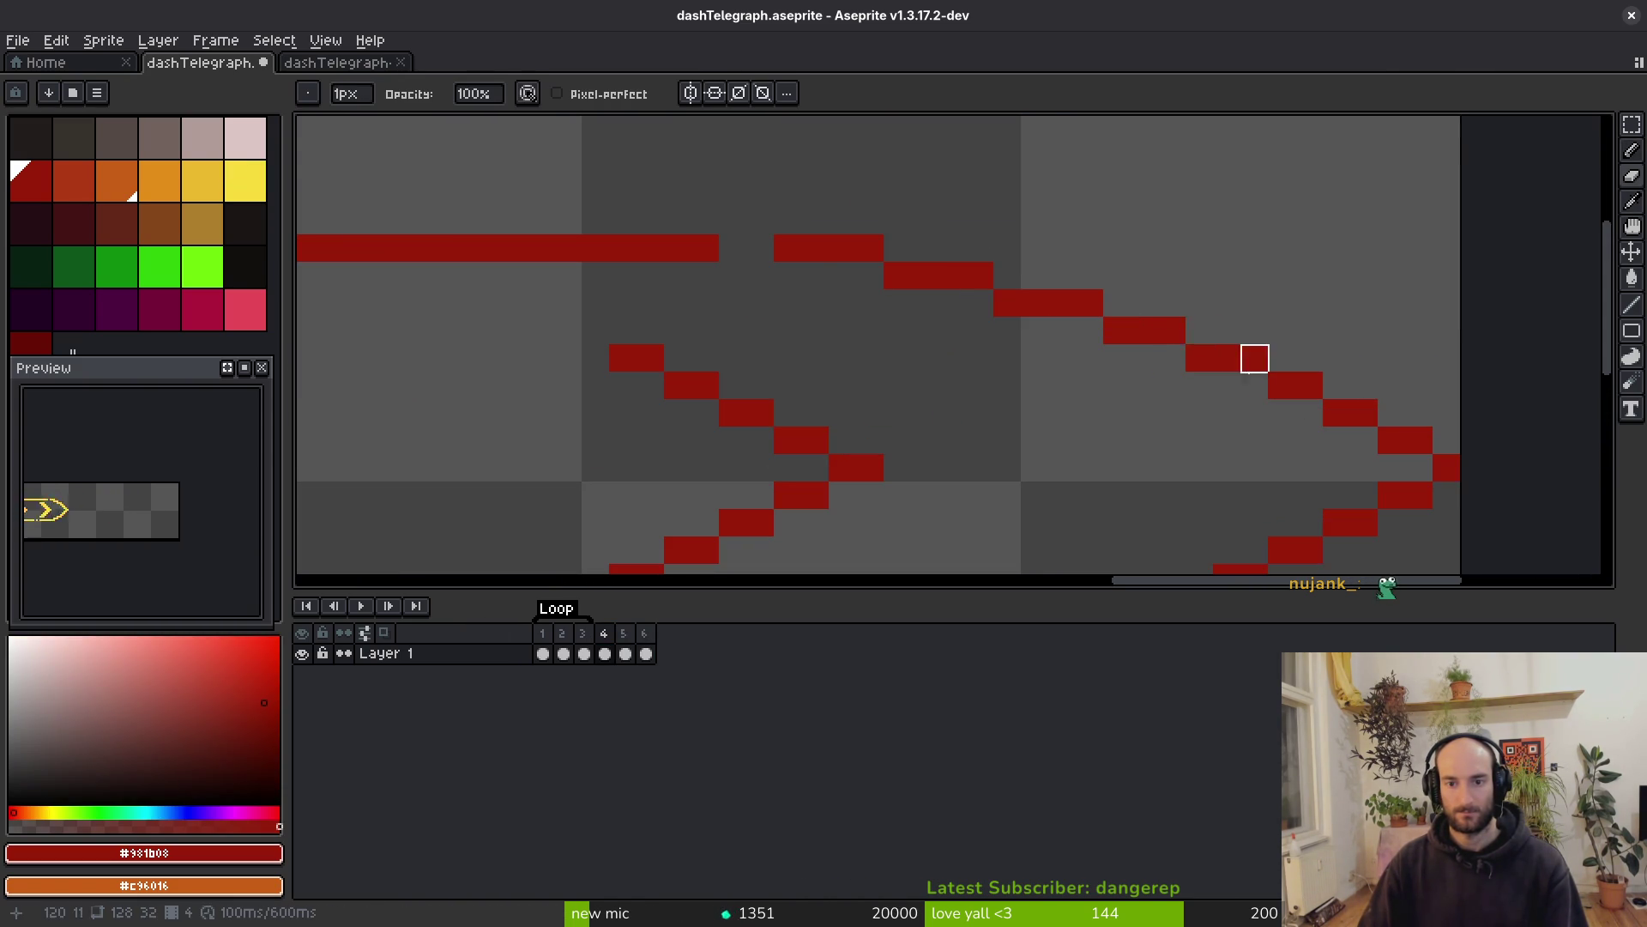
pyautogui.scroll(-4, 1206, 377)
pyautogui.scroll(4, 1210, 416)
pyautogui.hotkey('ctrl', 's')
pyautogui.scroll(-5, 1128, 467)
pyautogui.scroll(1, 872, 371)
pyautogui.scroll(-1, 873, 370)
pyautogui.hscroll(-1, 897, 357)
pyautogui.hscroll(1, 680, 411)
# Select the first small chevron in frame 1 to copy it
pyautogui.press('i')
pyautogui.press('Home')
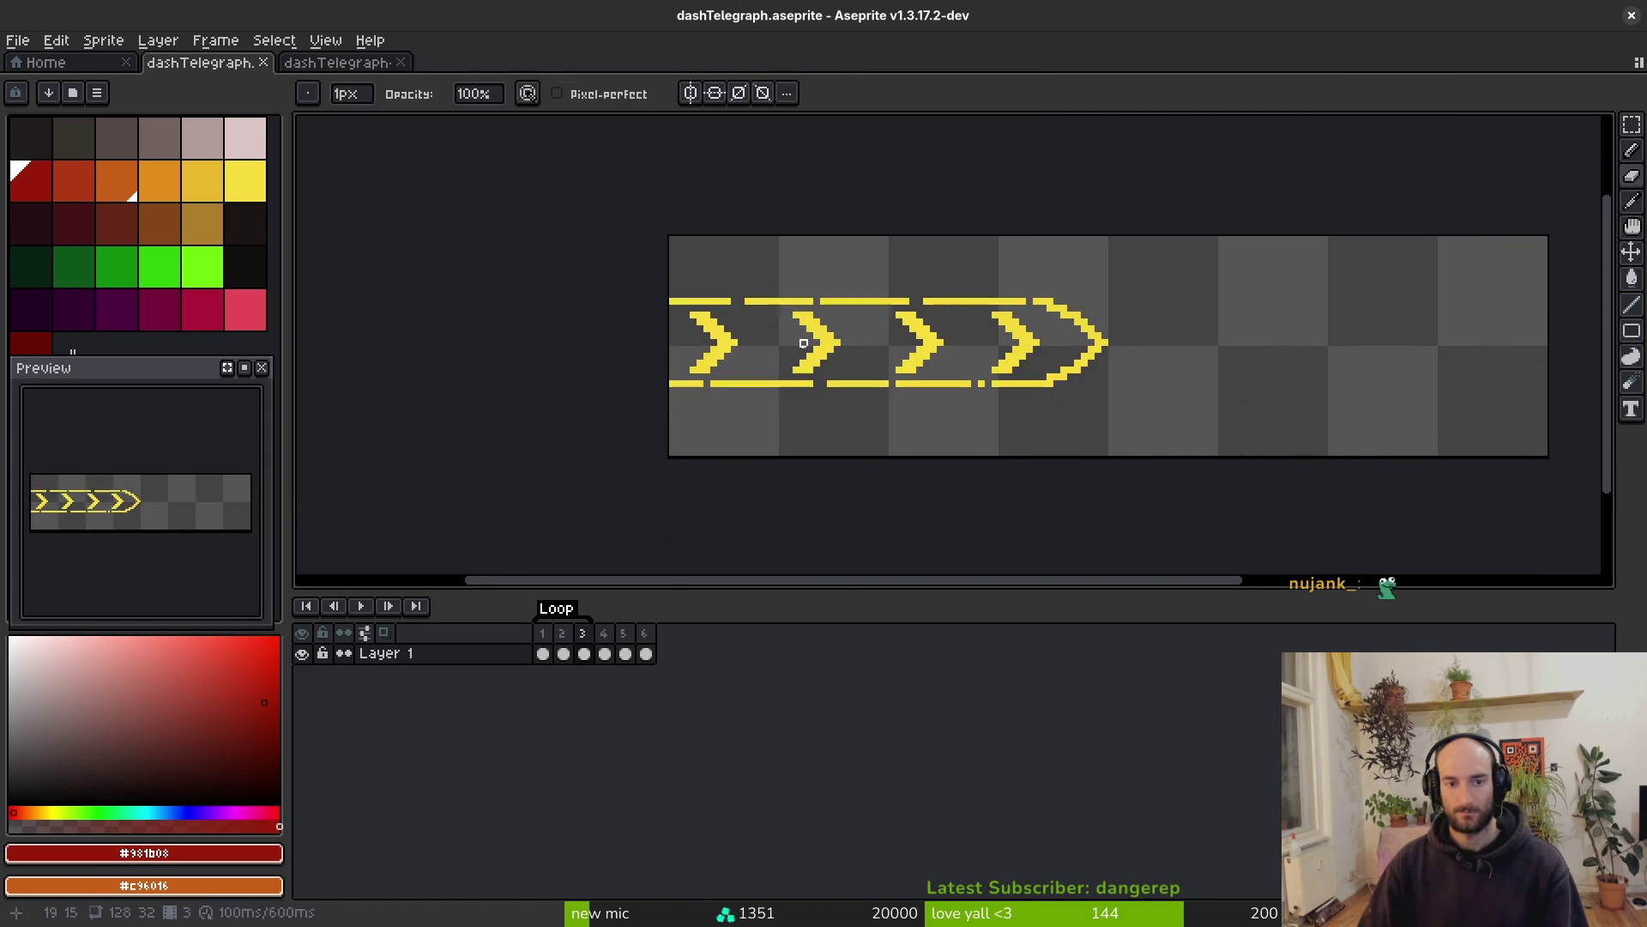
pyautogui.scroll(2, 732, 338)
pyautogui.press('m')
pyautogui.moveTo(600, 268)
pyautogui.mouseDown()
pyautogui.moveTo(774, 435)
pyautogui.moveTo(610, 262)
pyautogui.moveTo(600, 122)
pyautogui.mouseUp()
pyautogui.click(677, 338)
pyautogui.moveTo(626, 269); pyautogui.dragTo(746, 415)
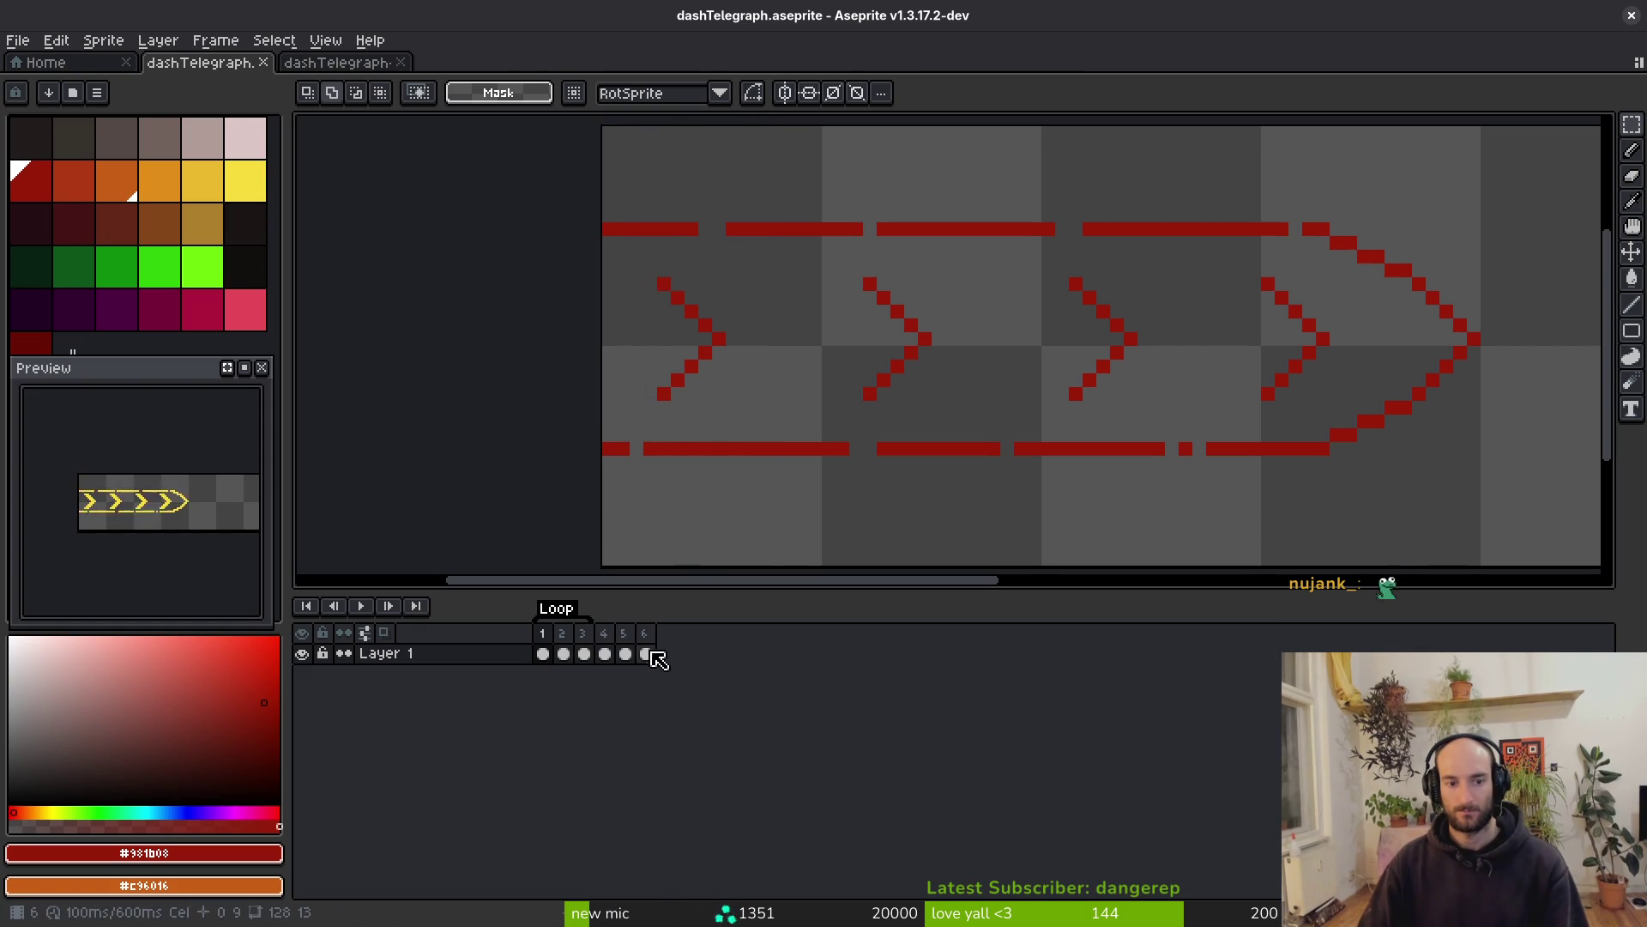
# In frame 4, select and delete the distorted stretched inner chevrons
pyautogui.click(605, 654)
pyautogui.scroll(-2, 933, 410)
pyautogui.moveTo(725, 340)
pyautogui.mouseDown()
pyautogui.moveTo(908, 404)
pyautogui.moveTo(1253, 404)
pyautogui.mouseUp()
pyautogui.scroll(-2, 1113, 409)
pyautogui.moveTo(1412, 405)
pyautogui.mouseDown()
pyautogui.moveTo(1445, 426)
pyautogui.moveTo(1408, 423)
pyautogui.mouseUp()
pyautogui.press('Delete')
pyautogui.scroll(2, 1171, 384)
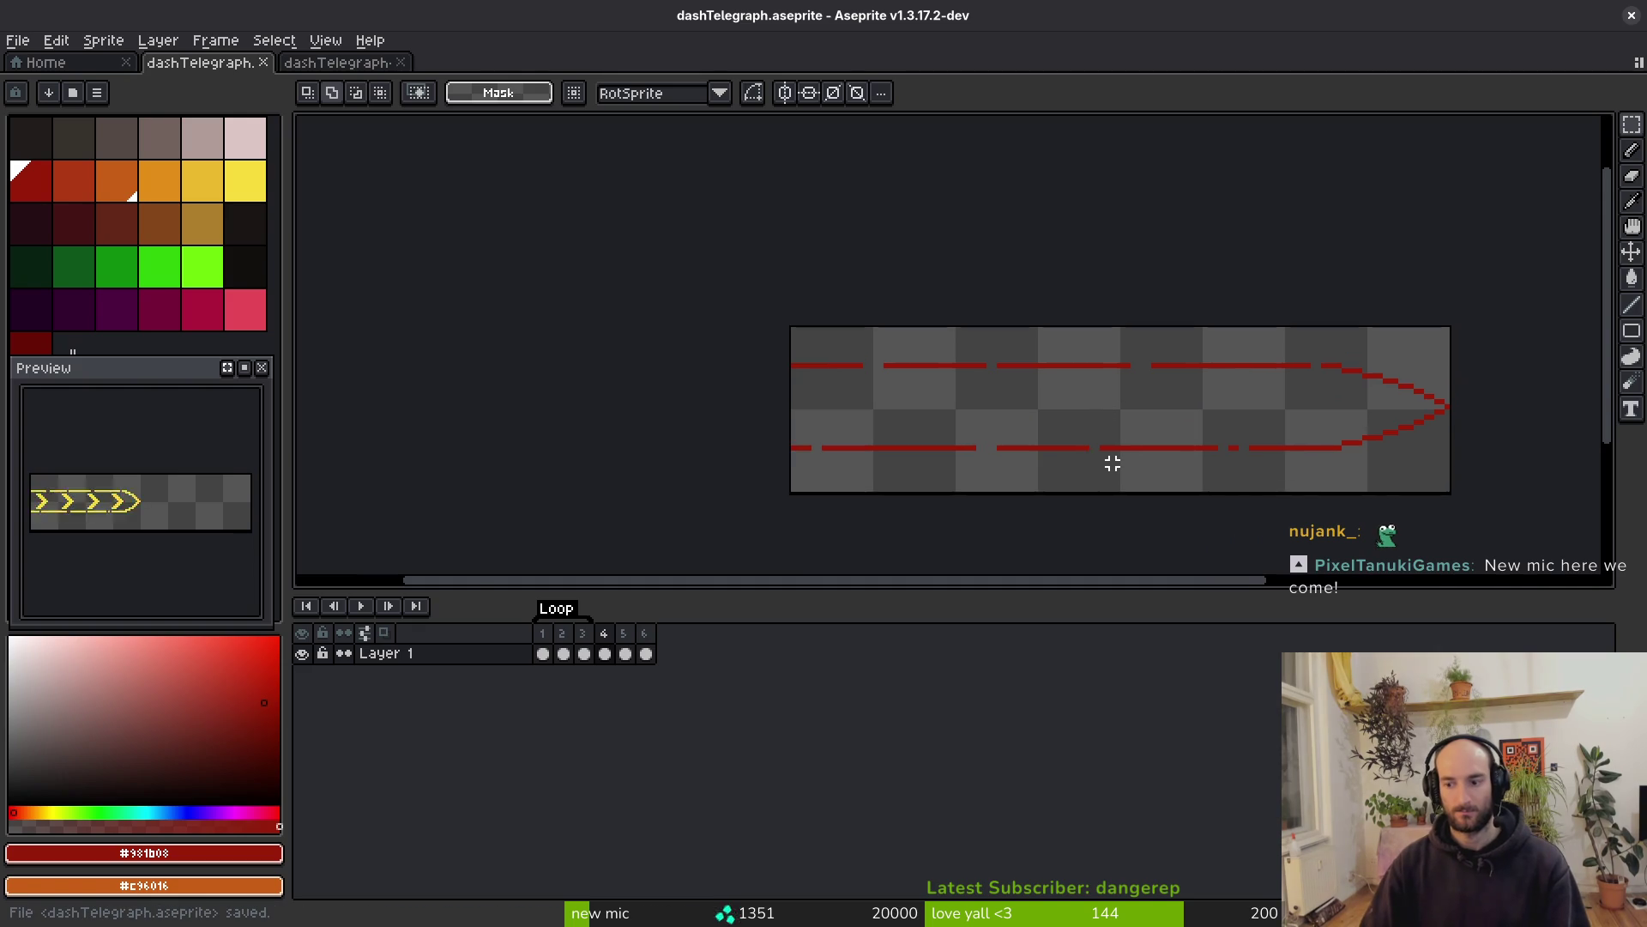
# Paste the small chevron into frame 4, nudged up one pixel, and place it
pyautogui.hotkey('ctrl', 'v')
pyautogui.hscroll(2, 921, 412)
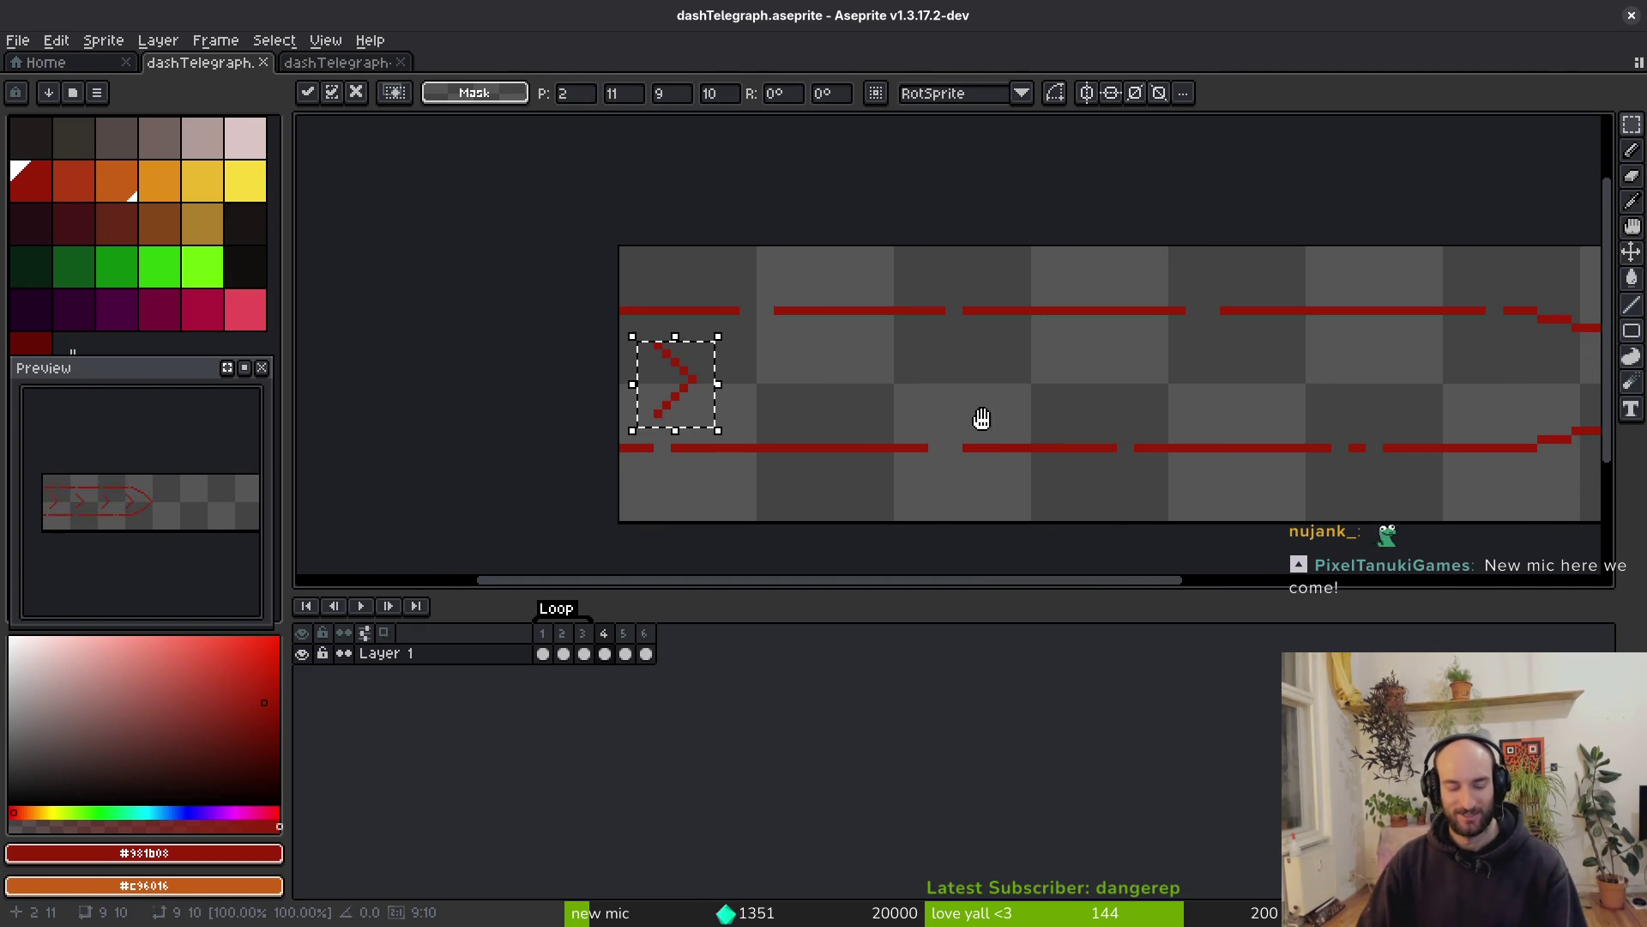
pyautogui.hscroll(4, 923, 430)
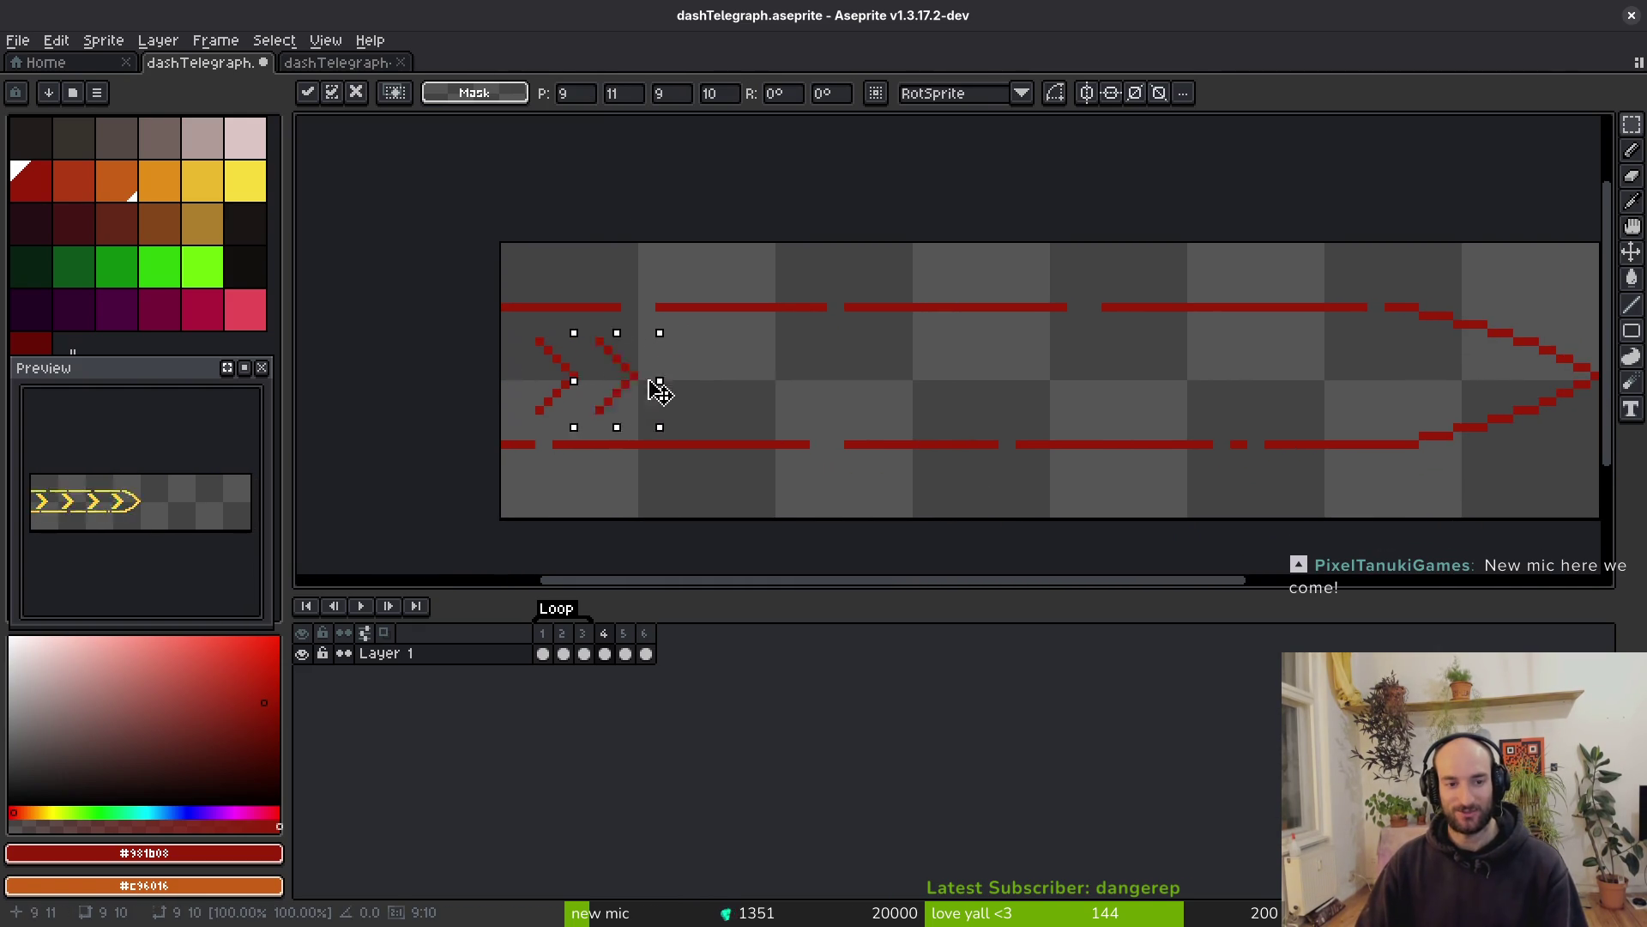
pyautogui.press('Up')
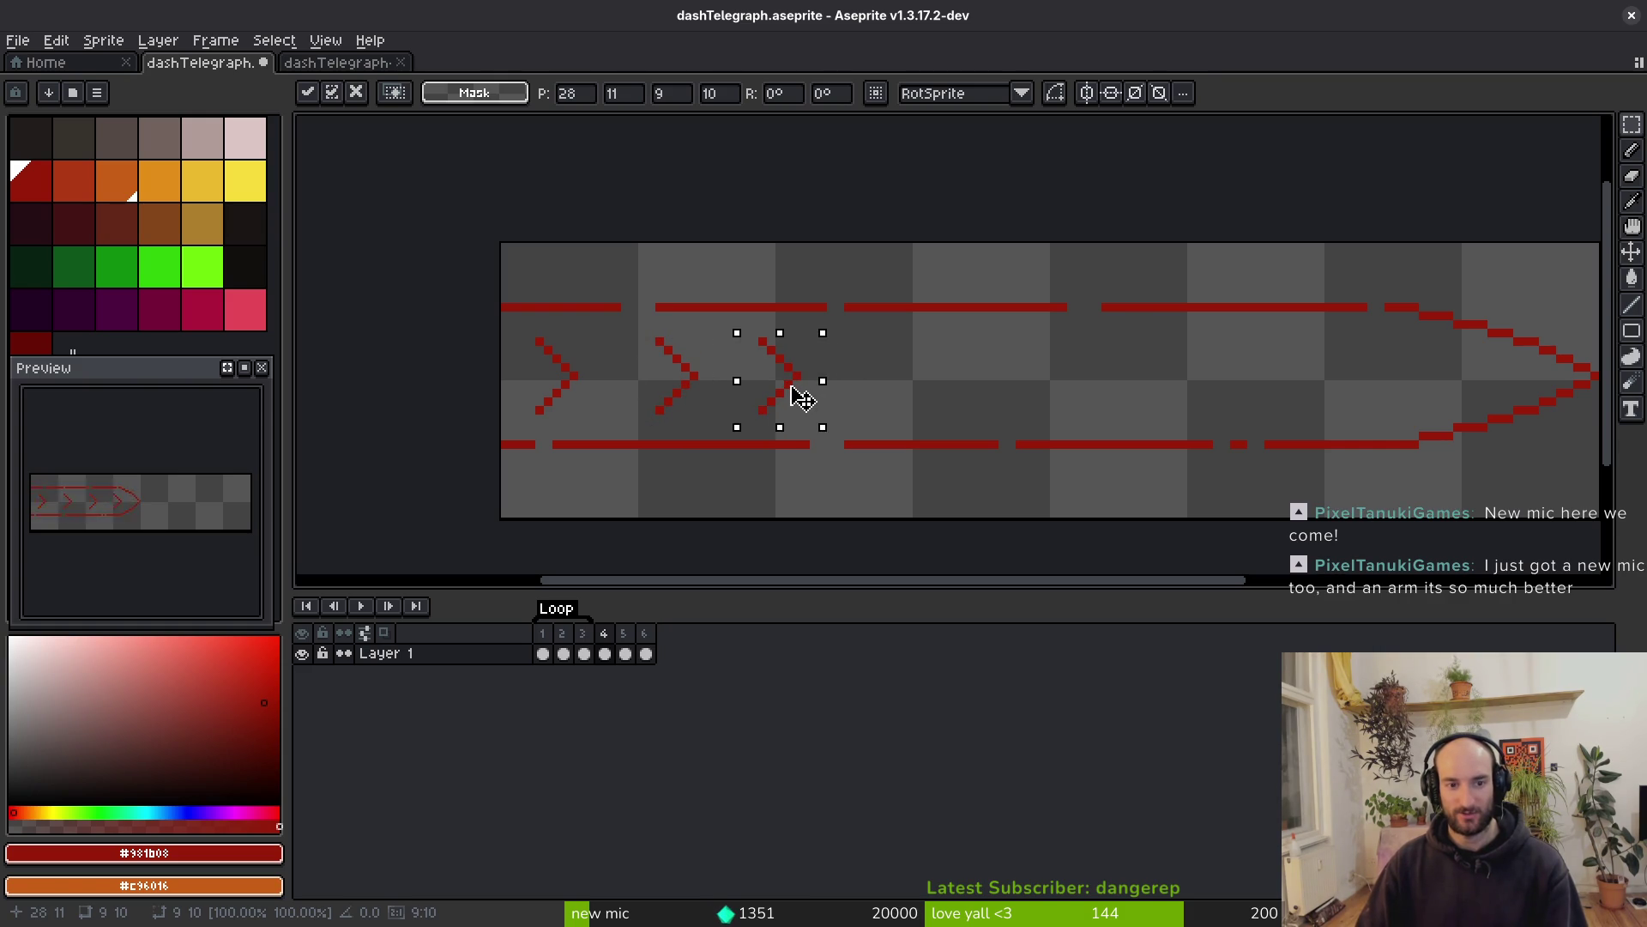
pyautogui.press('Return')
# Duplicate the three left chevrons along the trail for even spacing, and save
pyautogui.moveTo(831, 325)
pyautogui.mouseDown()
pyautogui.moveTo(672, 415)
pyautogui.moveTo(497, 436)
pyautogui.mouseUp()
pyautogui.moveTo(719, 443)
pyautogui.mouseDown()
pyautogui.moveTo(816, 412)
pyautogui.moveTo(1019, 414)
pyautogui.mouseUp()
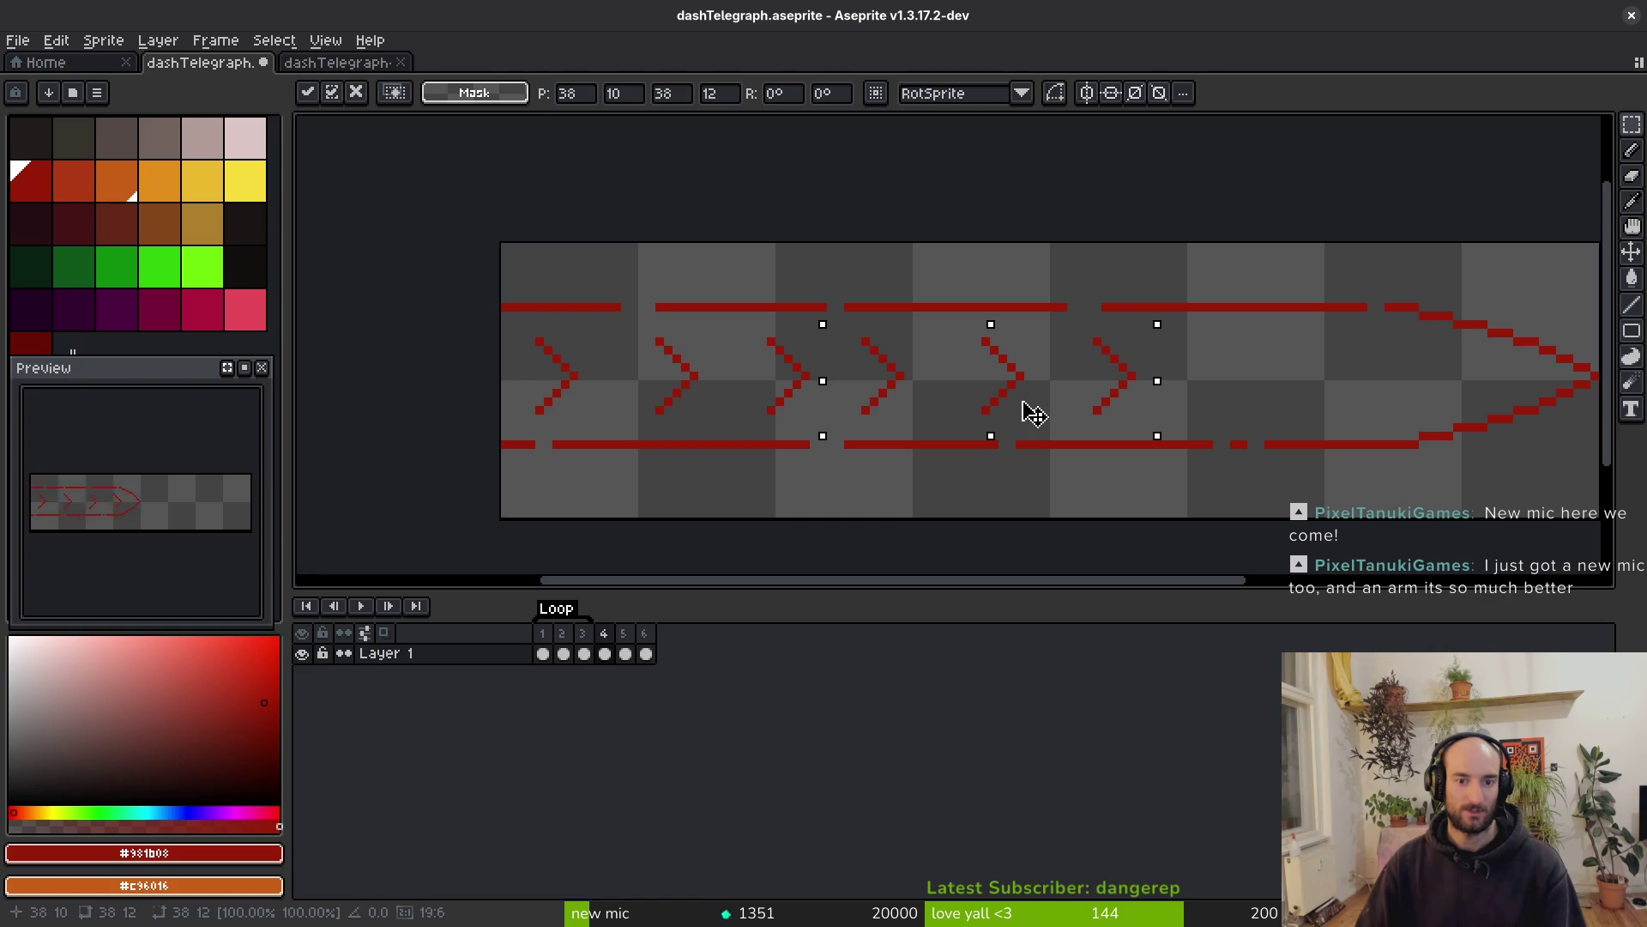
pyautogui.moveTo(1068, 405)
pyautogui.mouseDown()
pyautogui.moveTo(1022, 404)
pyautogui.moveTo(1325, 408)
pyautogui.mouseUp()
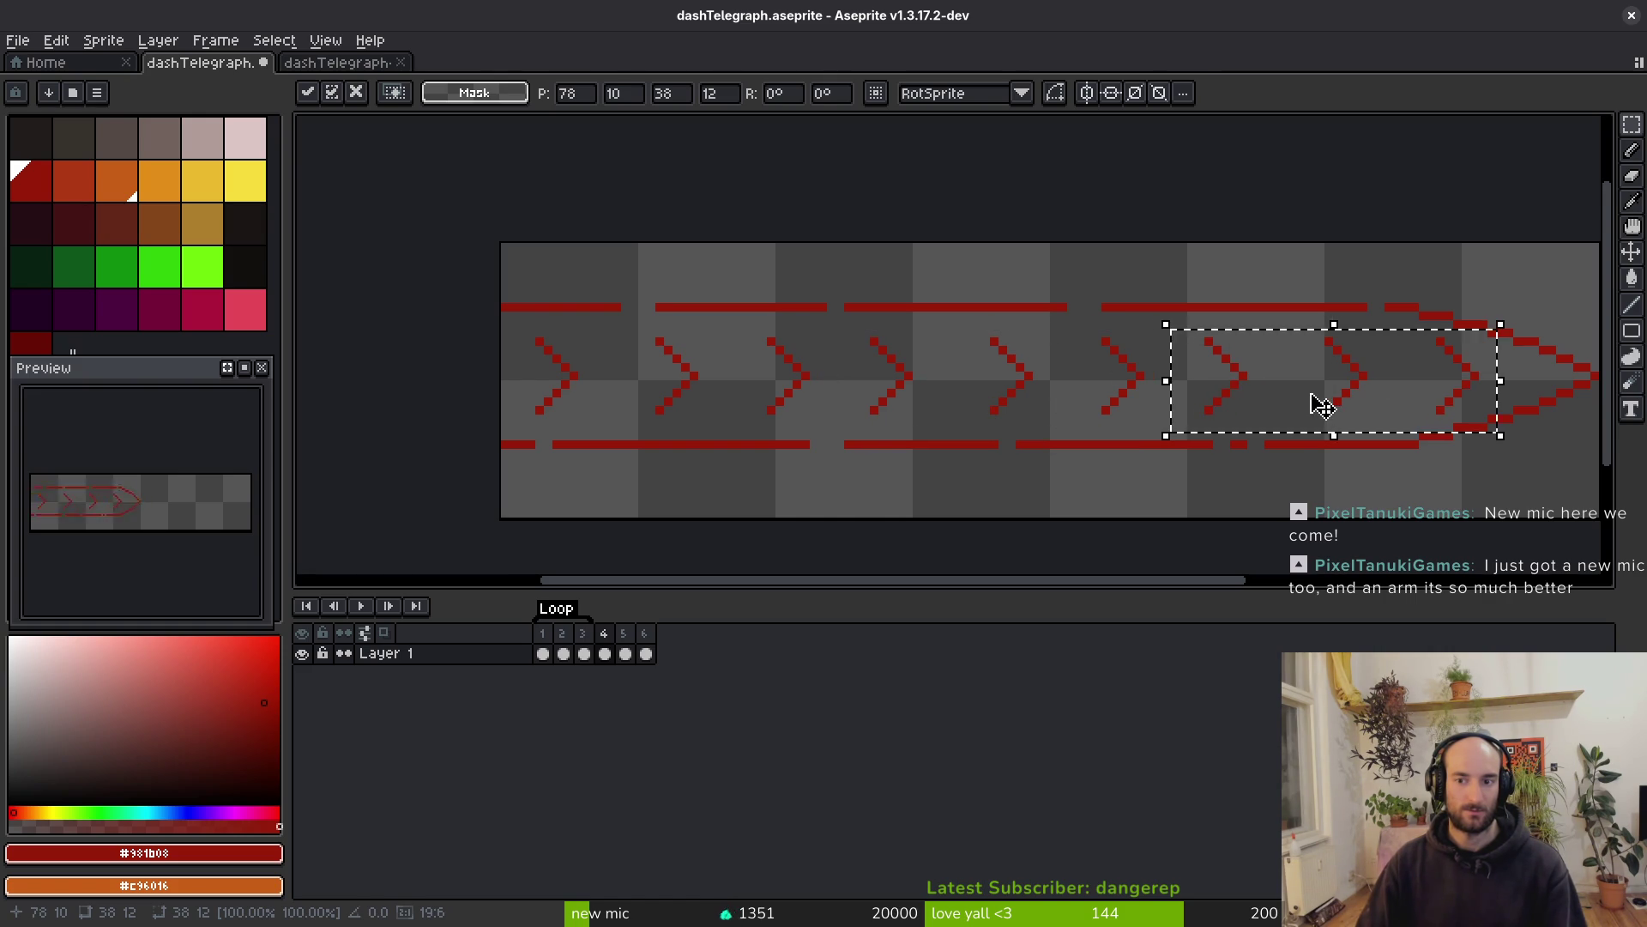
pyautogui.hotkey('ctrl', 's')
pyautogui.scroll(-2, 1079, 409)
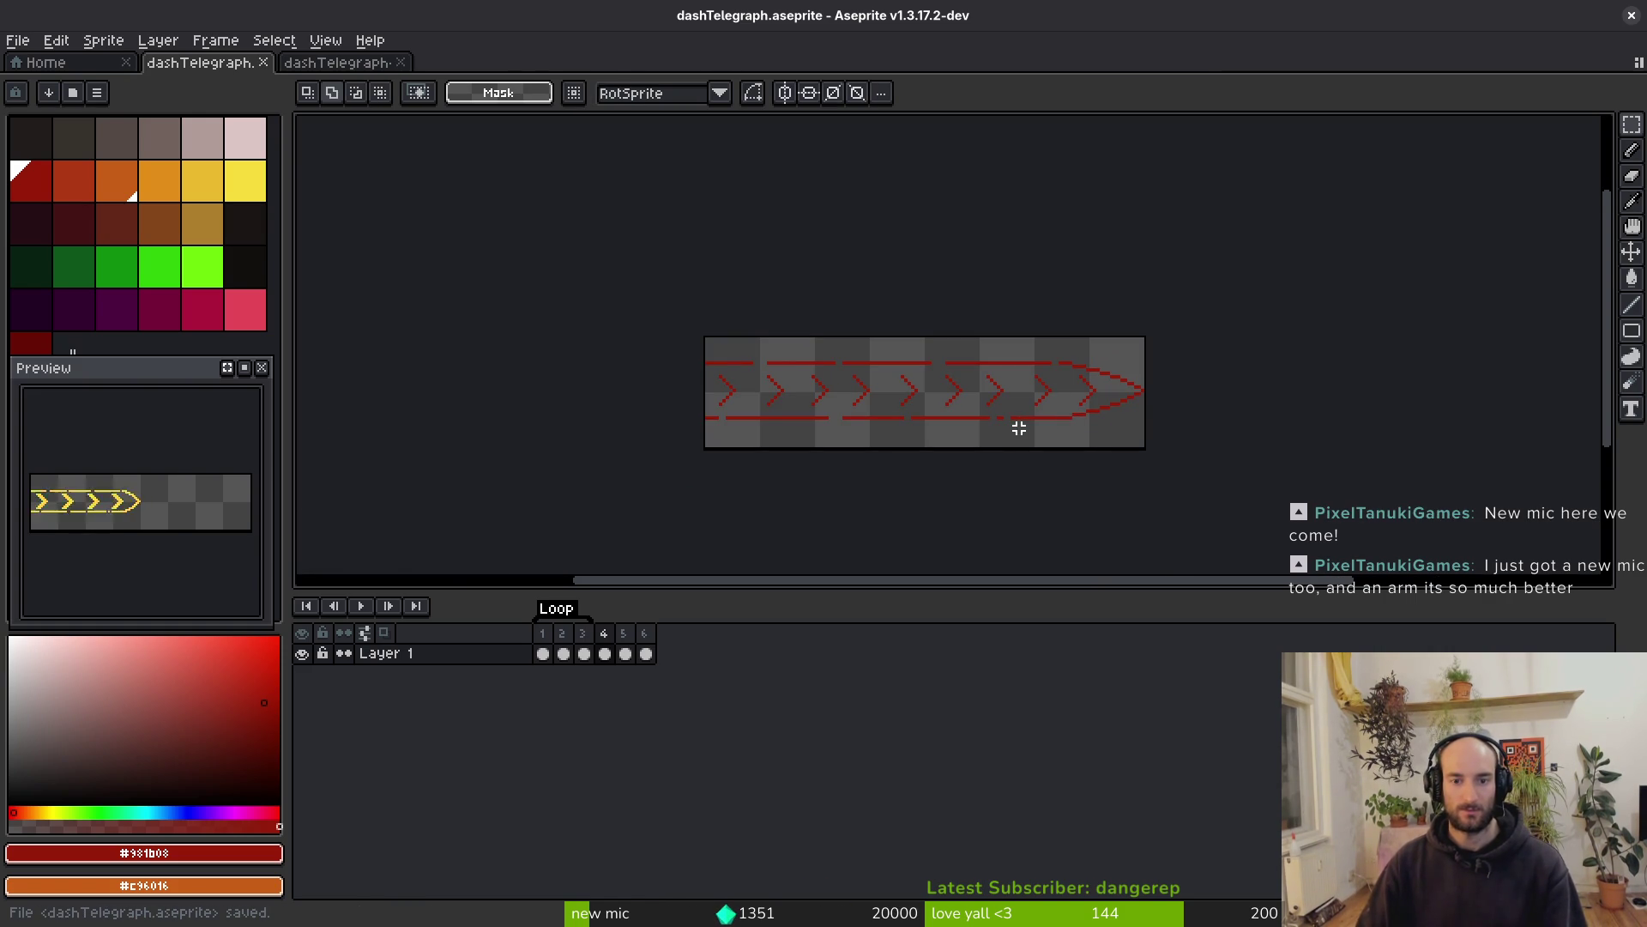
pyautogui.scroll(3, 1013, 424)
pyautogui.scroll(-4, 996, 387)
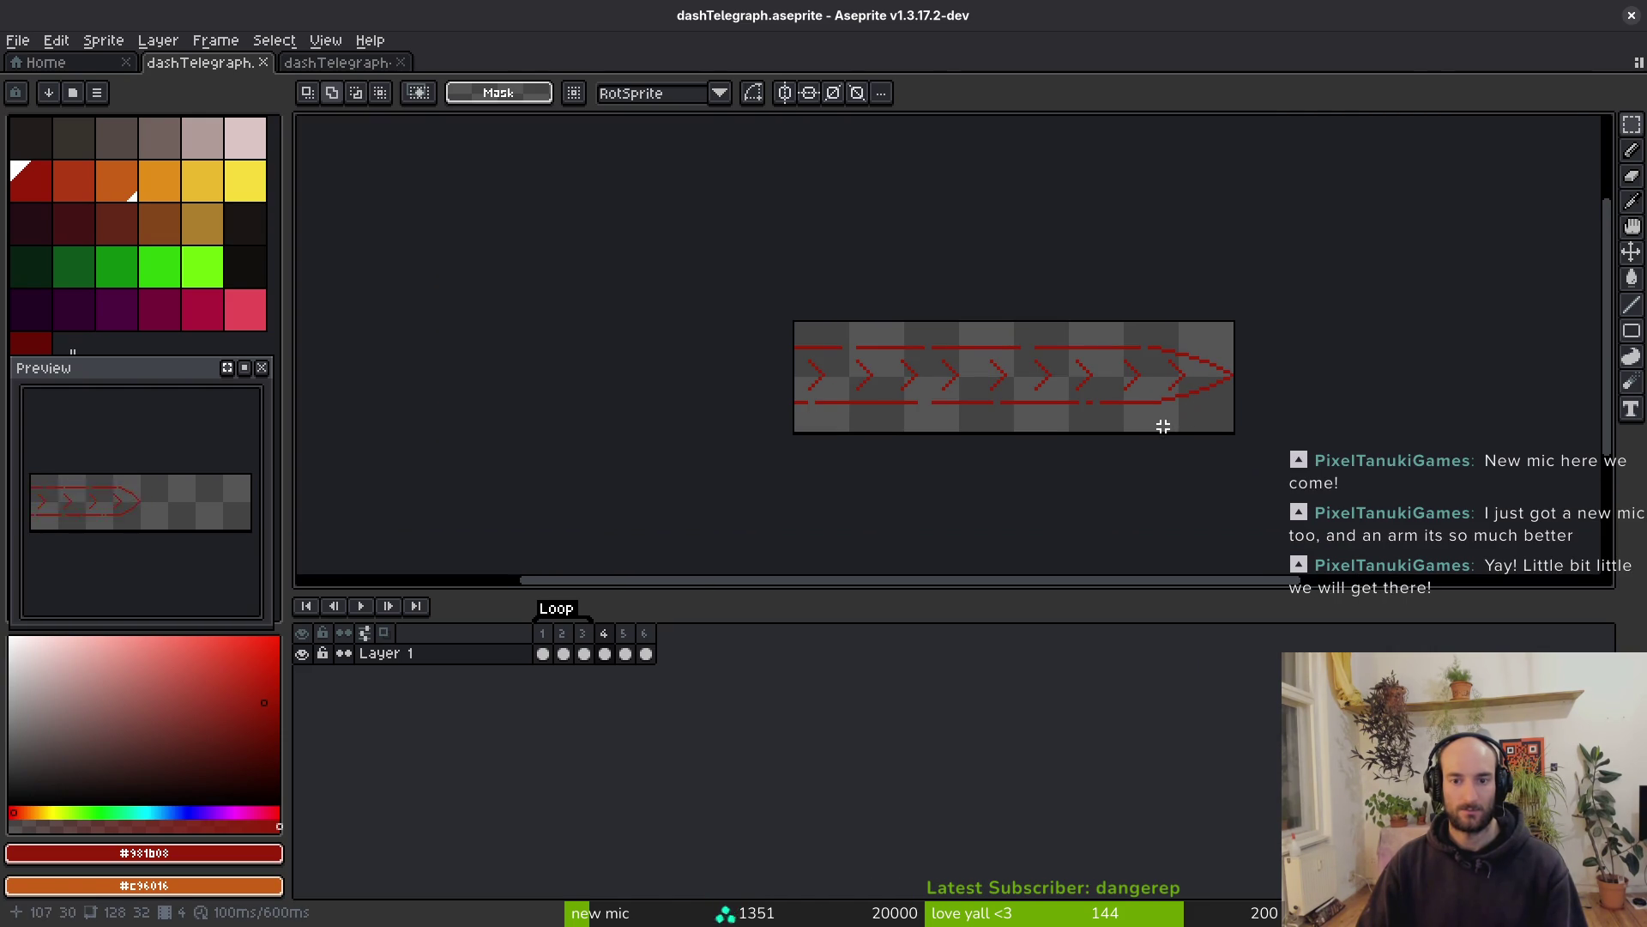
pyautogui.scroll(3, 1163, 427)
pyautogui.scroll(-1, 1213, 431)
pyautogui.hotkey('ctrl', 's')
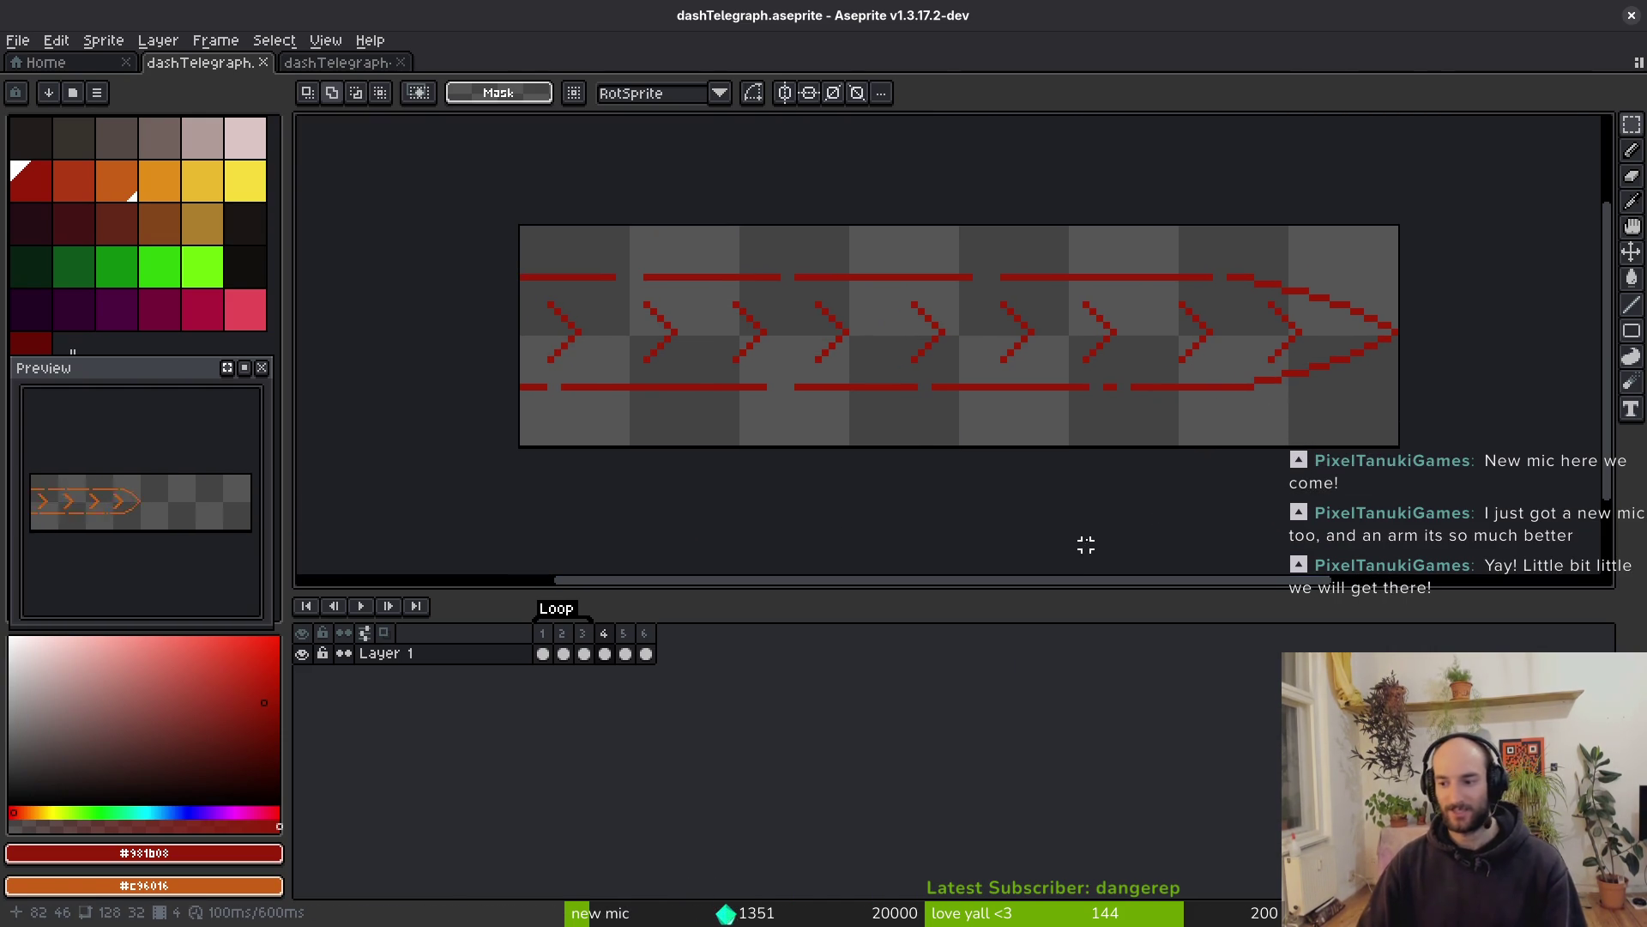
pyautogui.moveTo(1058, 433); pyautogui.dragTo(986, 467)
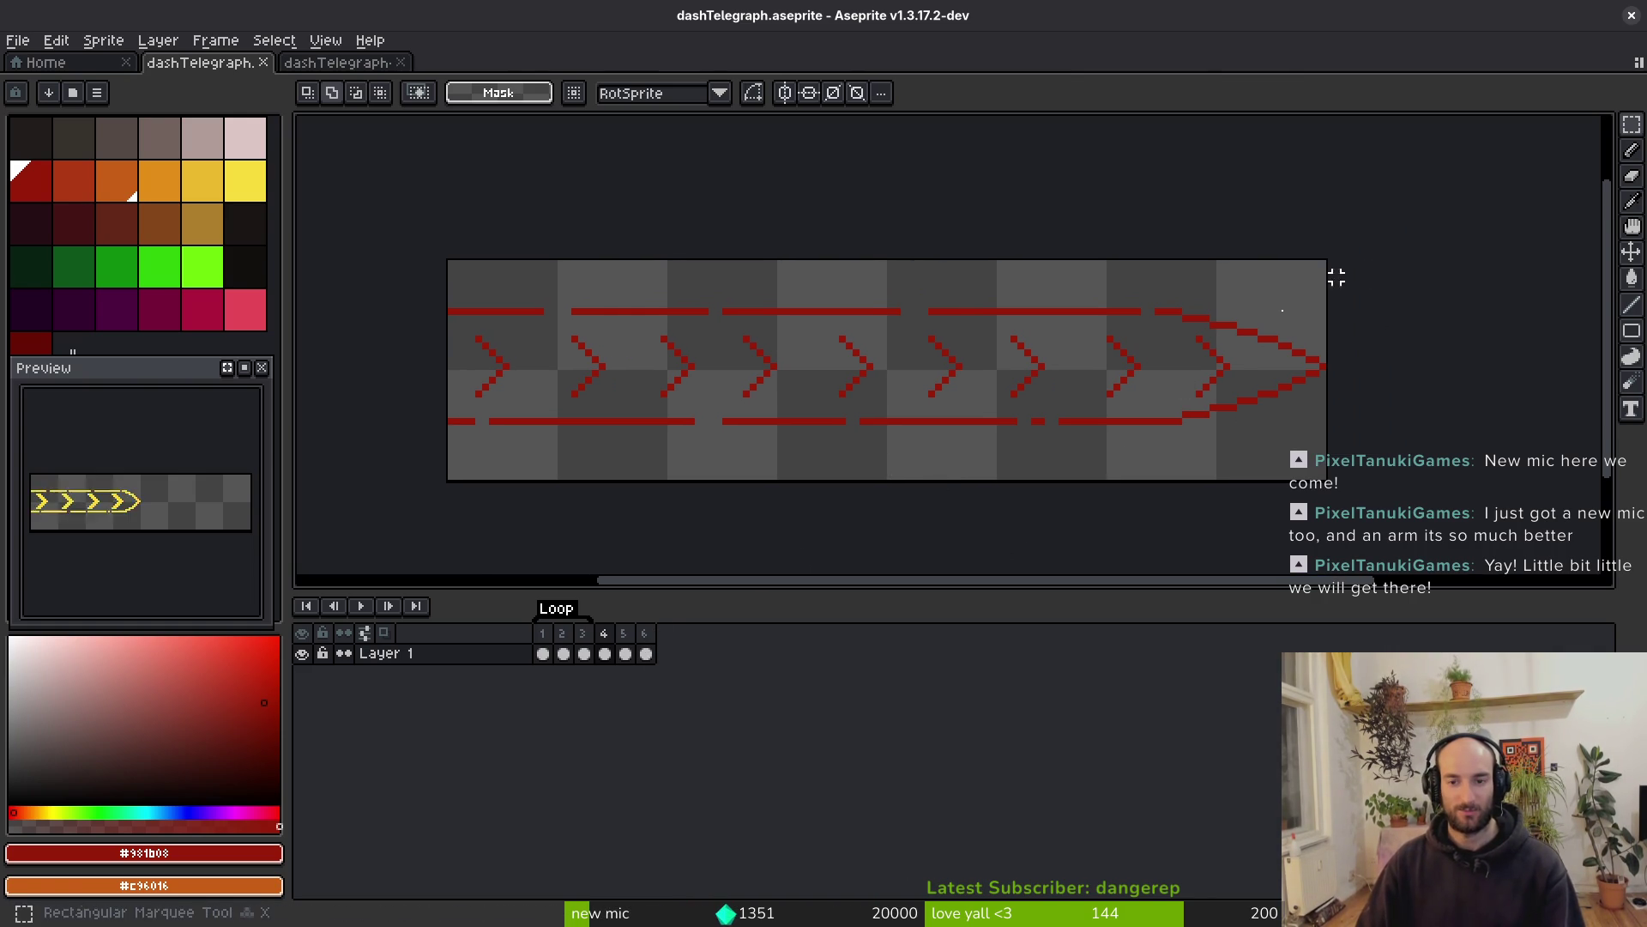
# Compare frame 5's orange chevrons with frame 4's red ones, then clear the selection
pyautogui.click(627, 654)
pyautogui.press('Left')
pyautogui.press('Right')
pyautogui.press('Home')
pyautogui.hotkey('ctrl', 'd')
pyautogui.press('Right')
# Delete frame 5's four large chevrons and paste the small chevron row into the trail
pyautogui.moveTo(458, 332); pyautogui.dragTo(834, 405)
pyautogui.click(625, 654)
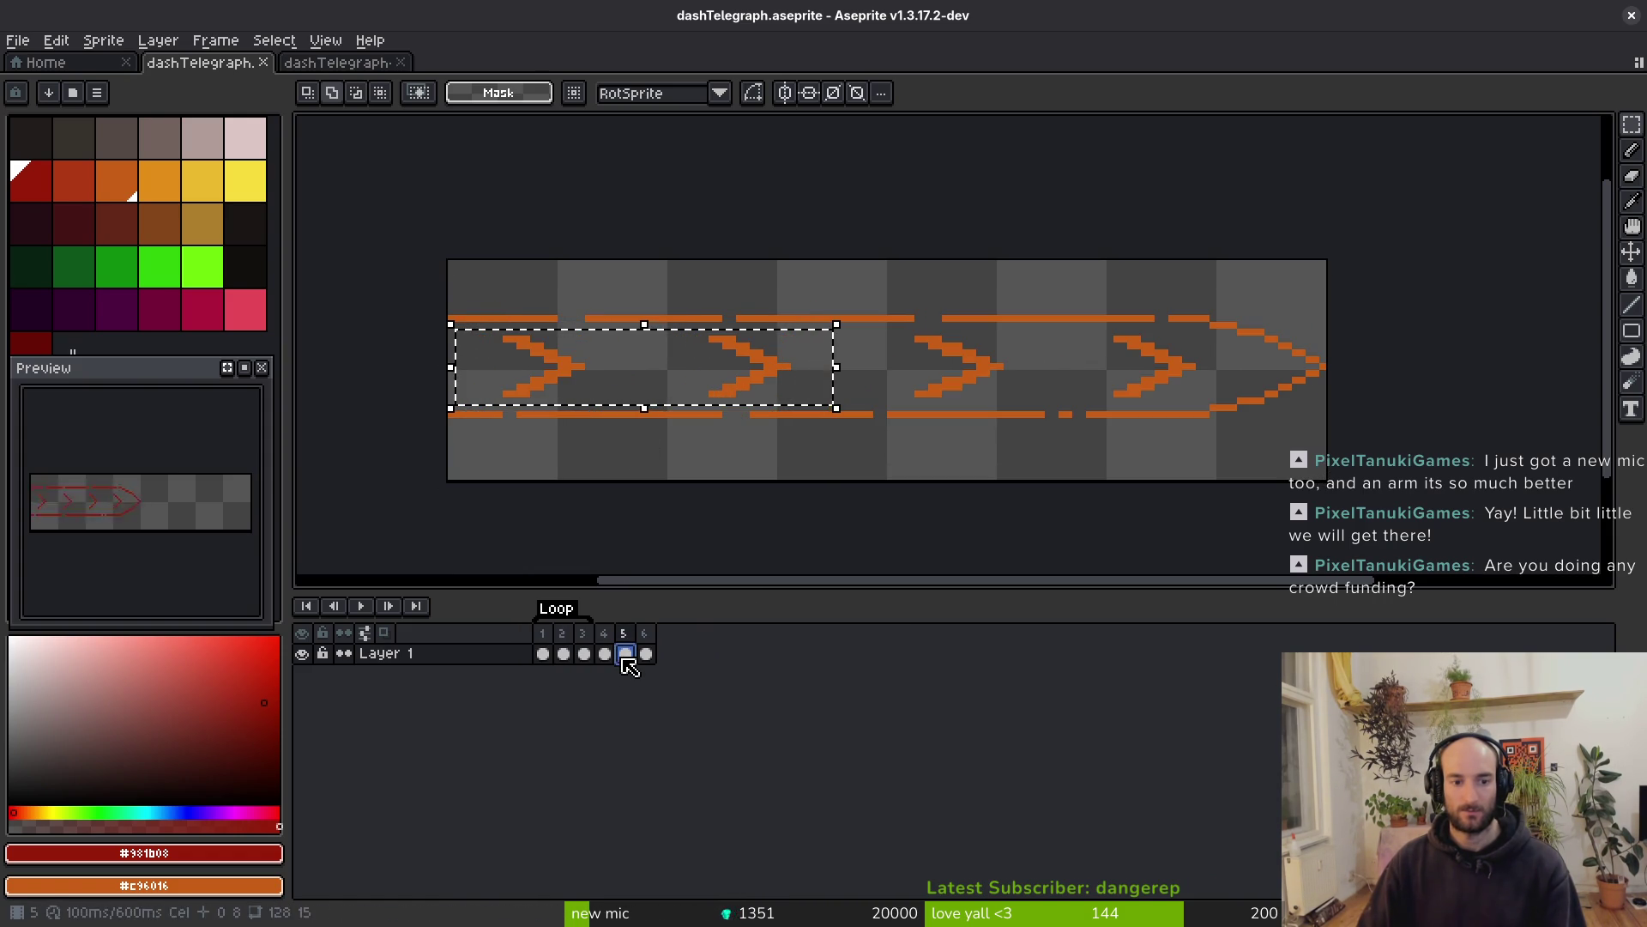
pyautogui.press('Delete')
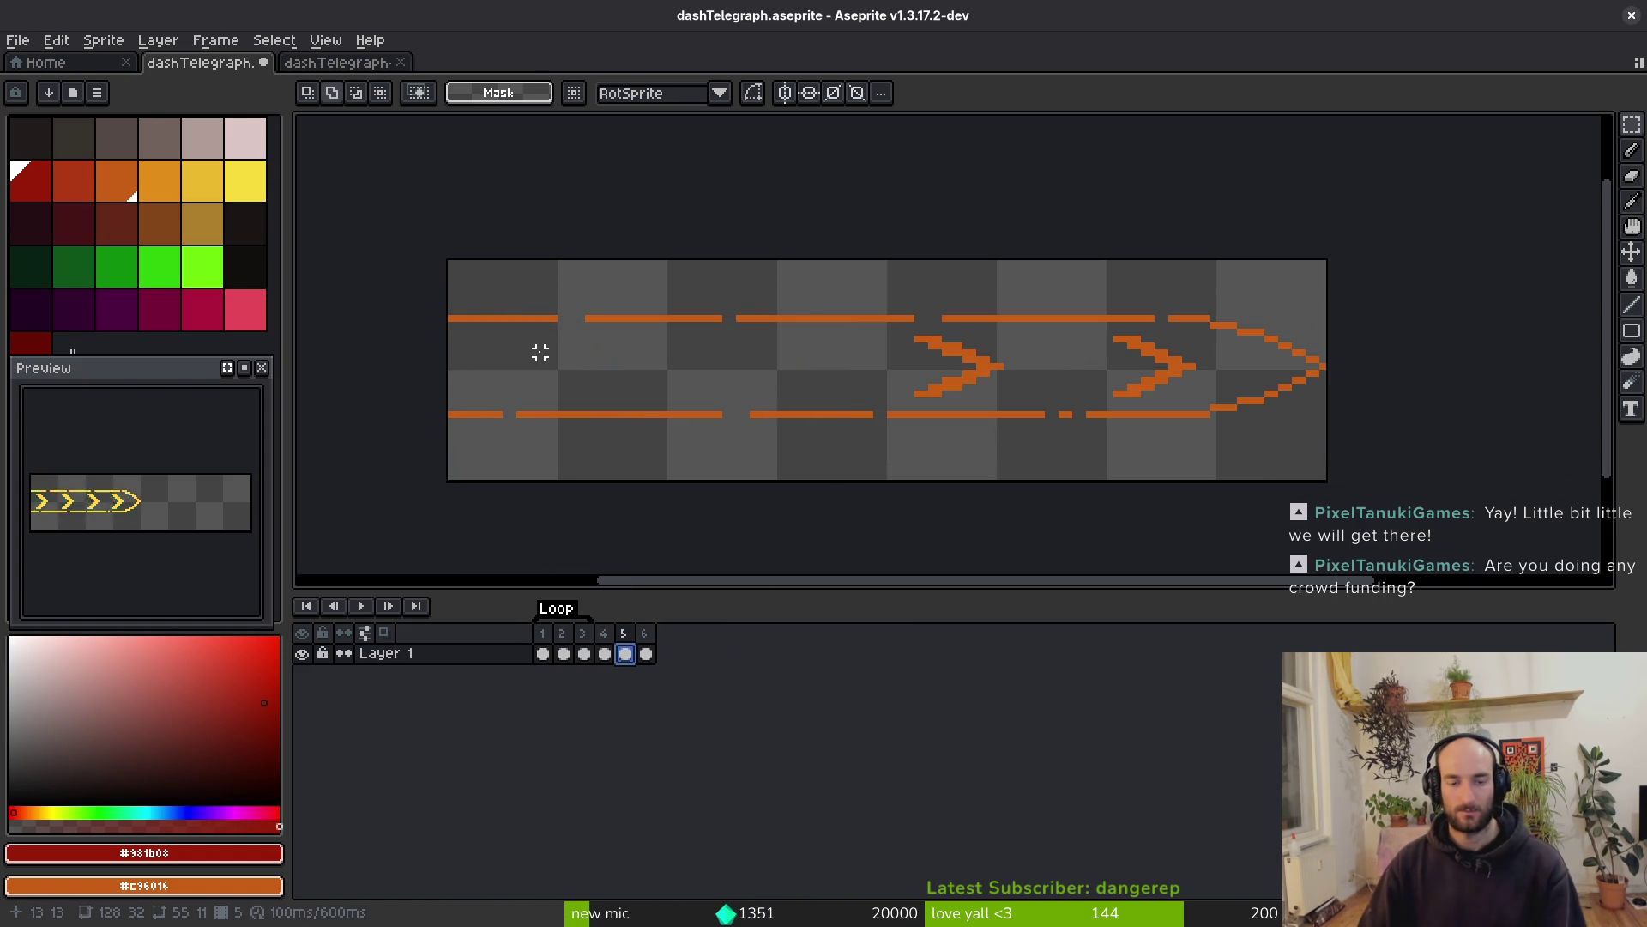
pyautogui.moveTo(875, 331); pyautogui.dragTo(1202, 403)
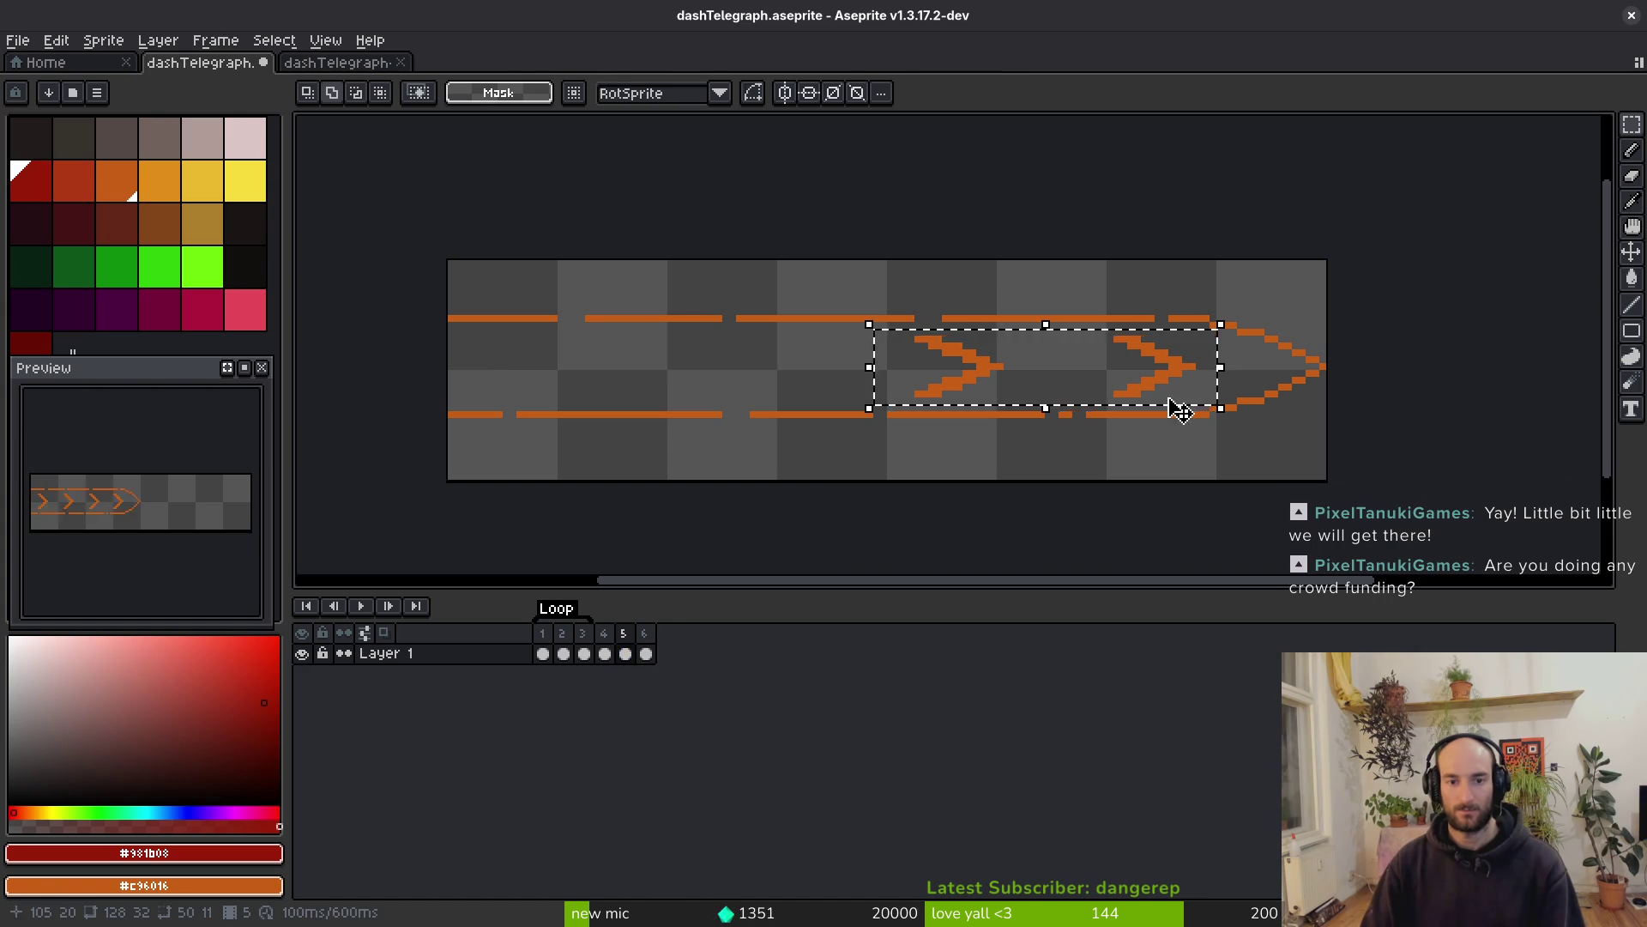
pyautogui.press('Delete')
pyautogui.hotkey('ctrl', 'v')
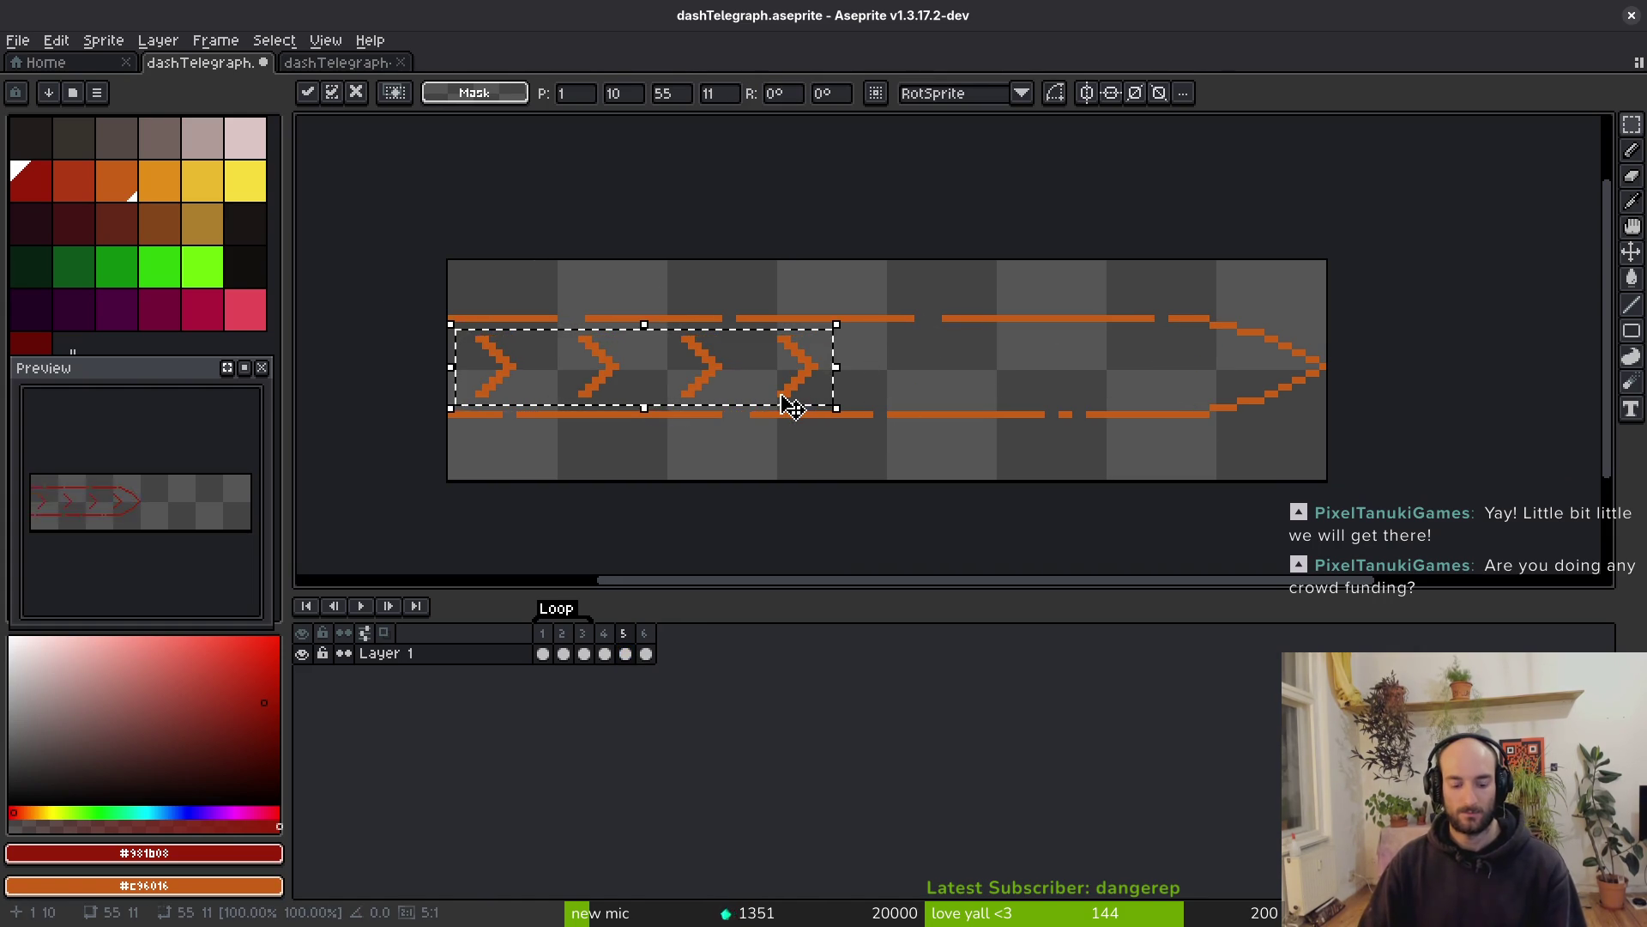
pyautogui.moveTo(693, 382); pyautogui.dragTo(1081, 379)
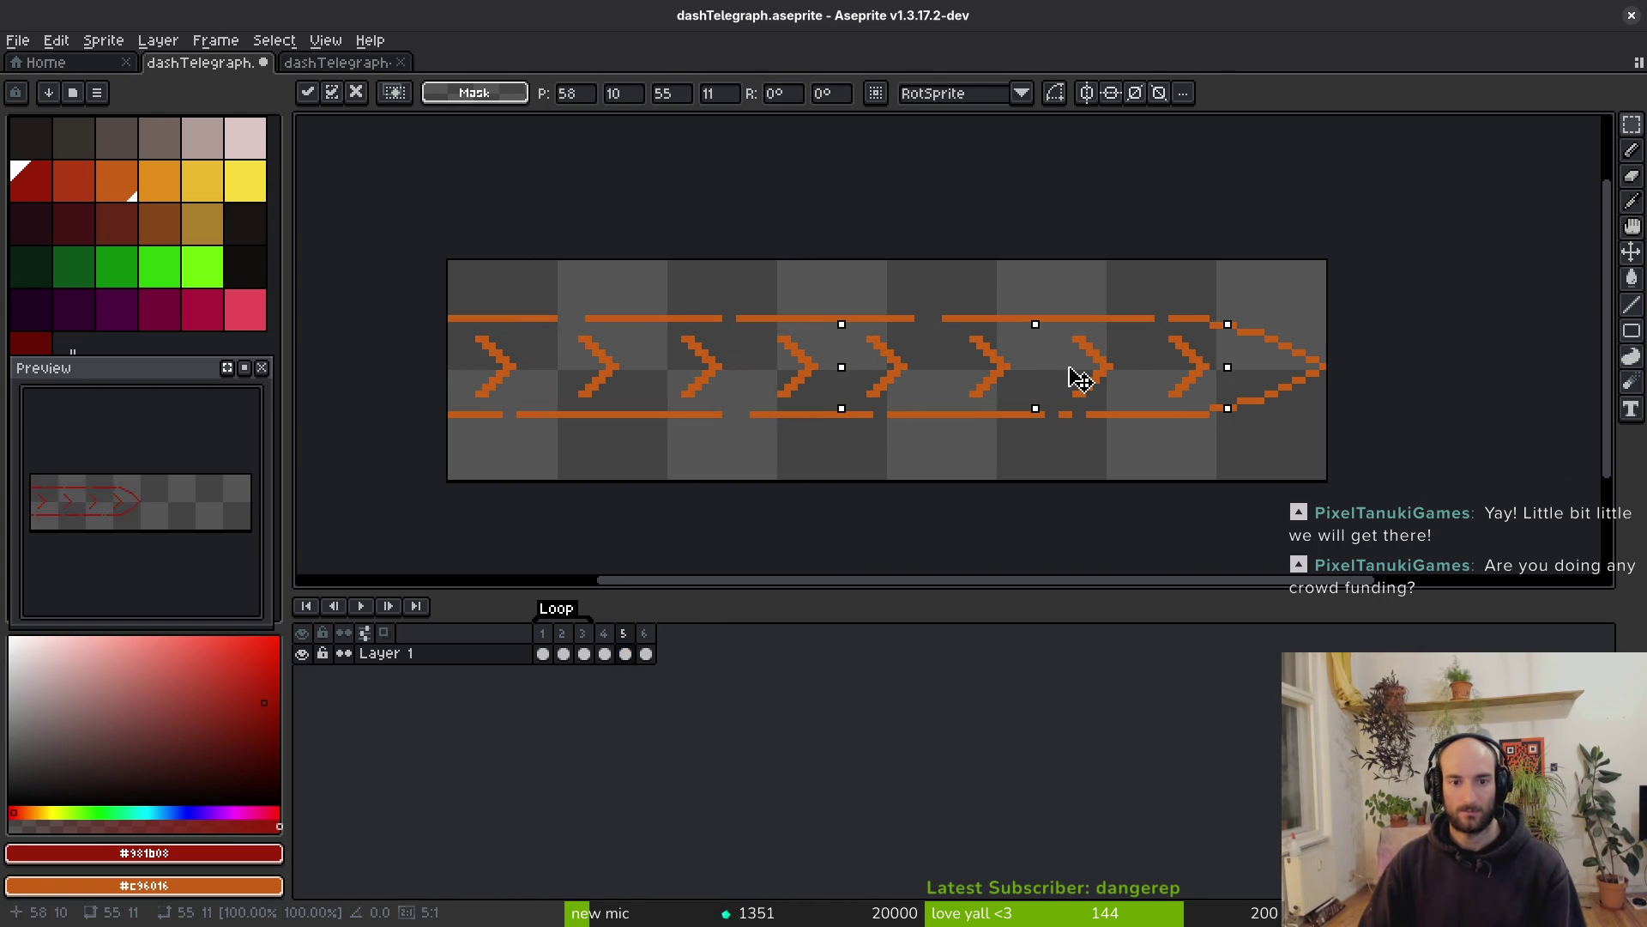
pyautogui.press('Return')
# Select the small chevron row and shift it two pixels right along the trail
pyautogui.press('Left')
pyautogui.press('i')
pyautogui.press('Right')
pyautogui.press('Left')
pyautogui.press('Right')
pyautogui.press('m')
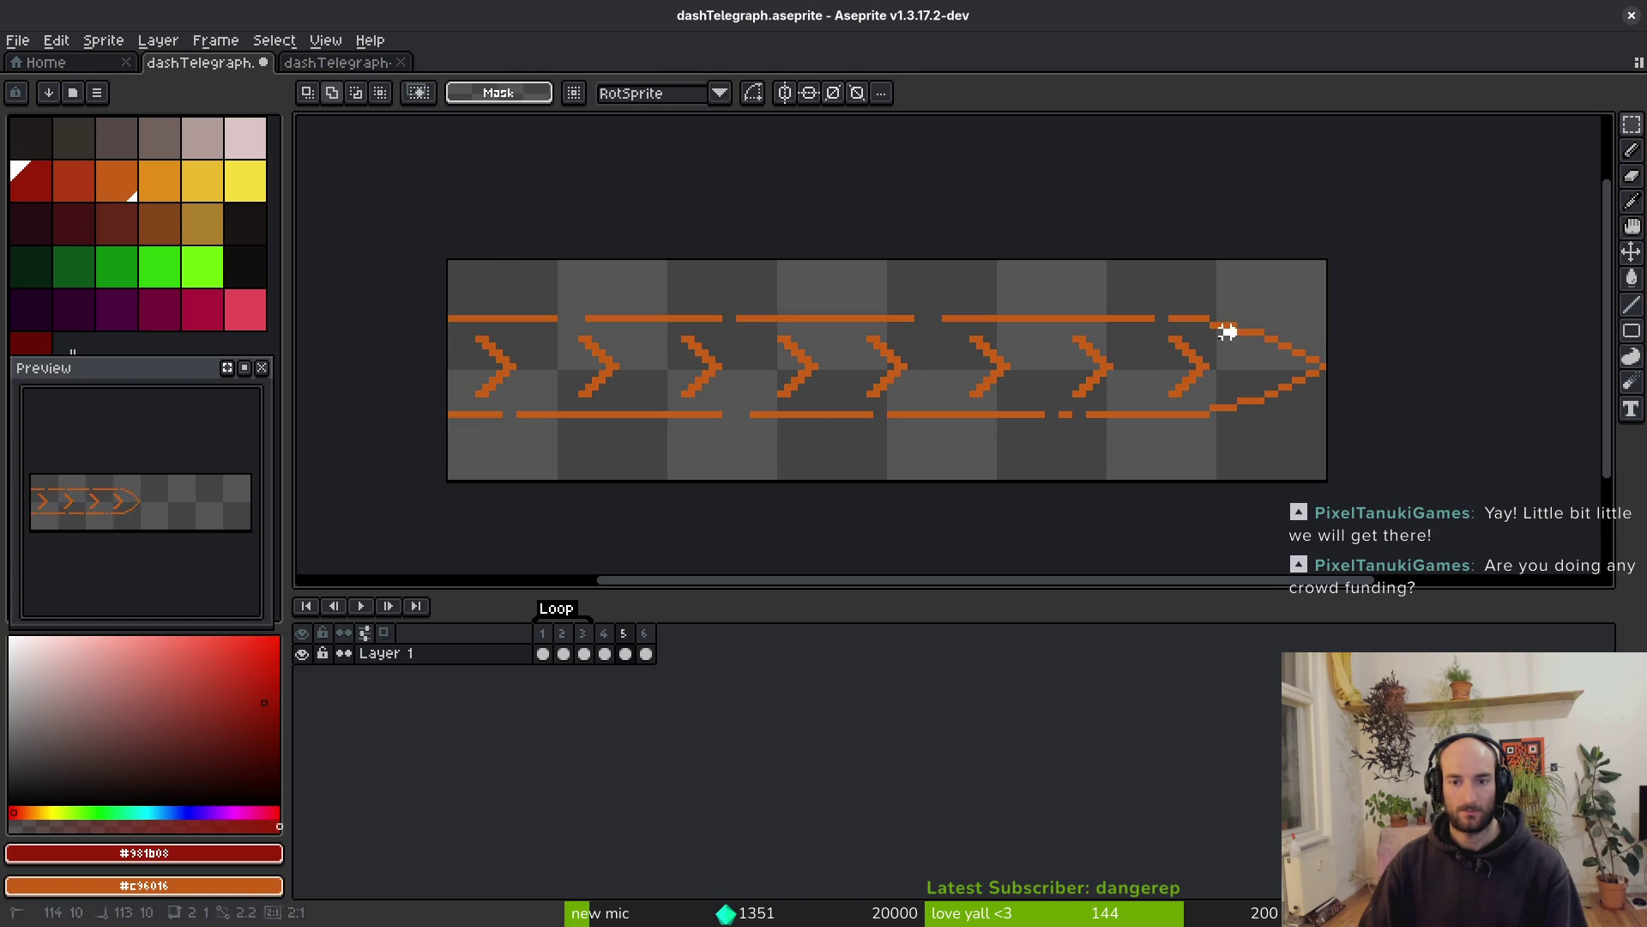
pyautogui.moveTo(1124, 393); pyautogui.dragTo(642, 400)
pyautogui.moveTo(449, 400); pyautogui.dragTo(447, 407)
pyautogui.press('Right')
pyautogui.press('Right')
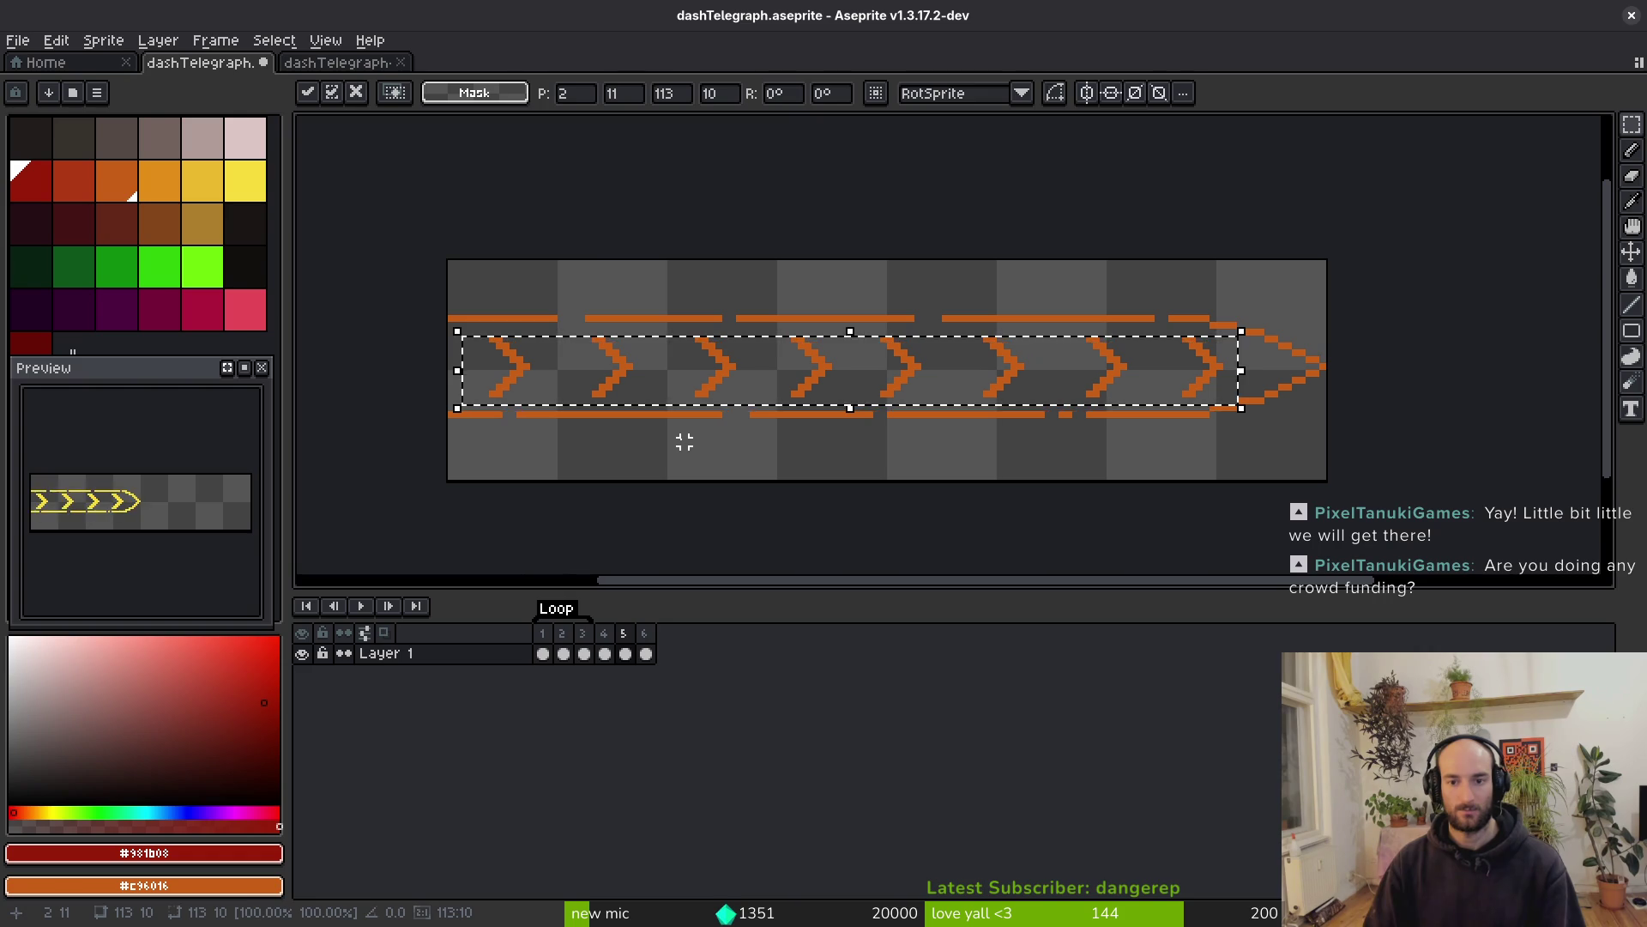
pyautogui.hotkey('ctrl', 'd')
pyautogui.moveTo(464, 325)
pyautogui.mouseDown()
pyautogui.moveTo(1225, 426)
pyautogui.moveTo(1216, 403)
pyautogui.mouseUp()
pyautogui.scroll(5, 1213, 360)
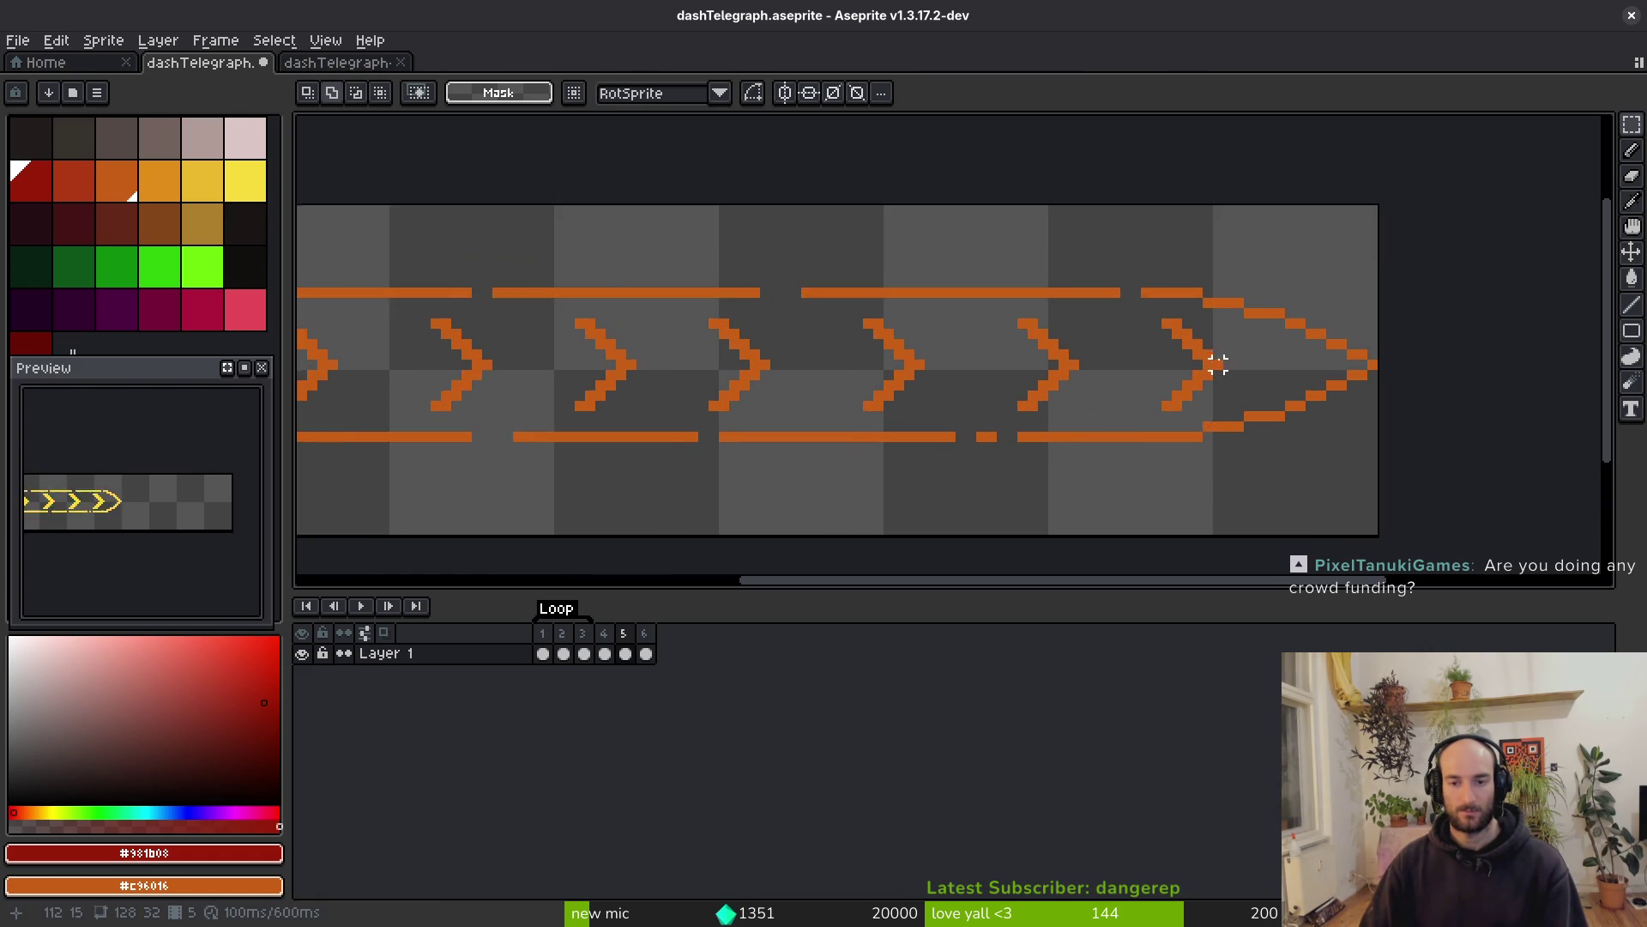
# Marquee-select the full chevron row across the trail, widening the selection to cover every chevron
pyautogui.scroll(-2, 1286, 352)
pyautogui.moveTo(1312, 307)
pyautogui.mouseDown()
pyautogui.moveTo(1040, 415)
pyautogui.moveTo(316, 429)
pyautogui.mouseUp()
pyautogui.scroll(-1, 857, 415)
pyautogui.scroll(-1, 601, 420)
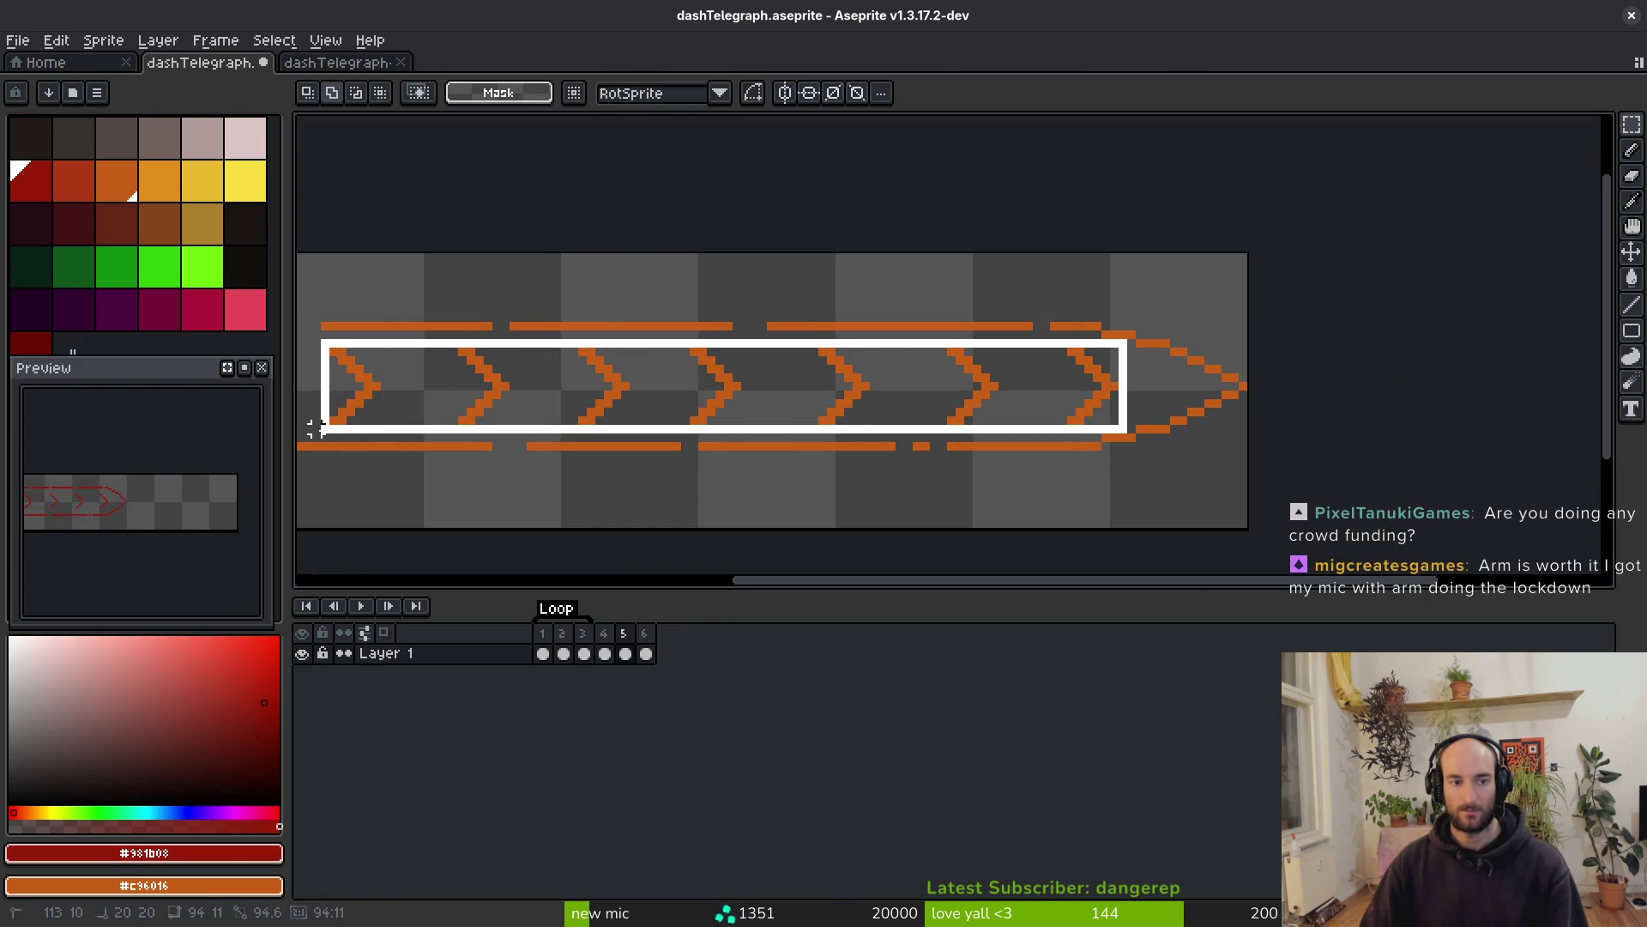
pyautogui.moveTo(724, 454); pyautogui.dragTo(799, 437)
pyautogui.hscroll(-5, 873, 465)
pyautogui.moveTo(621, 329); pyautogui.dragTo(820, 429)
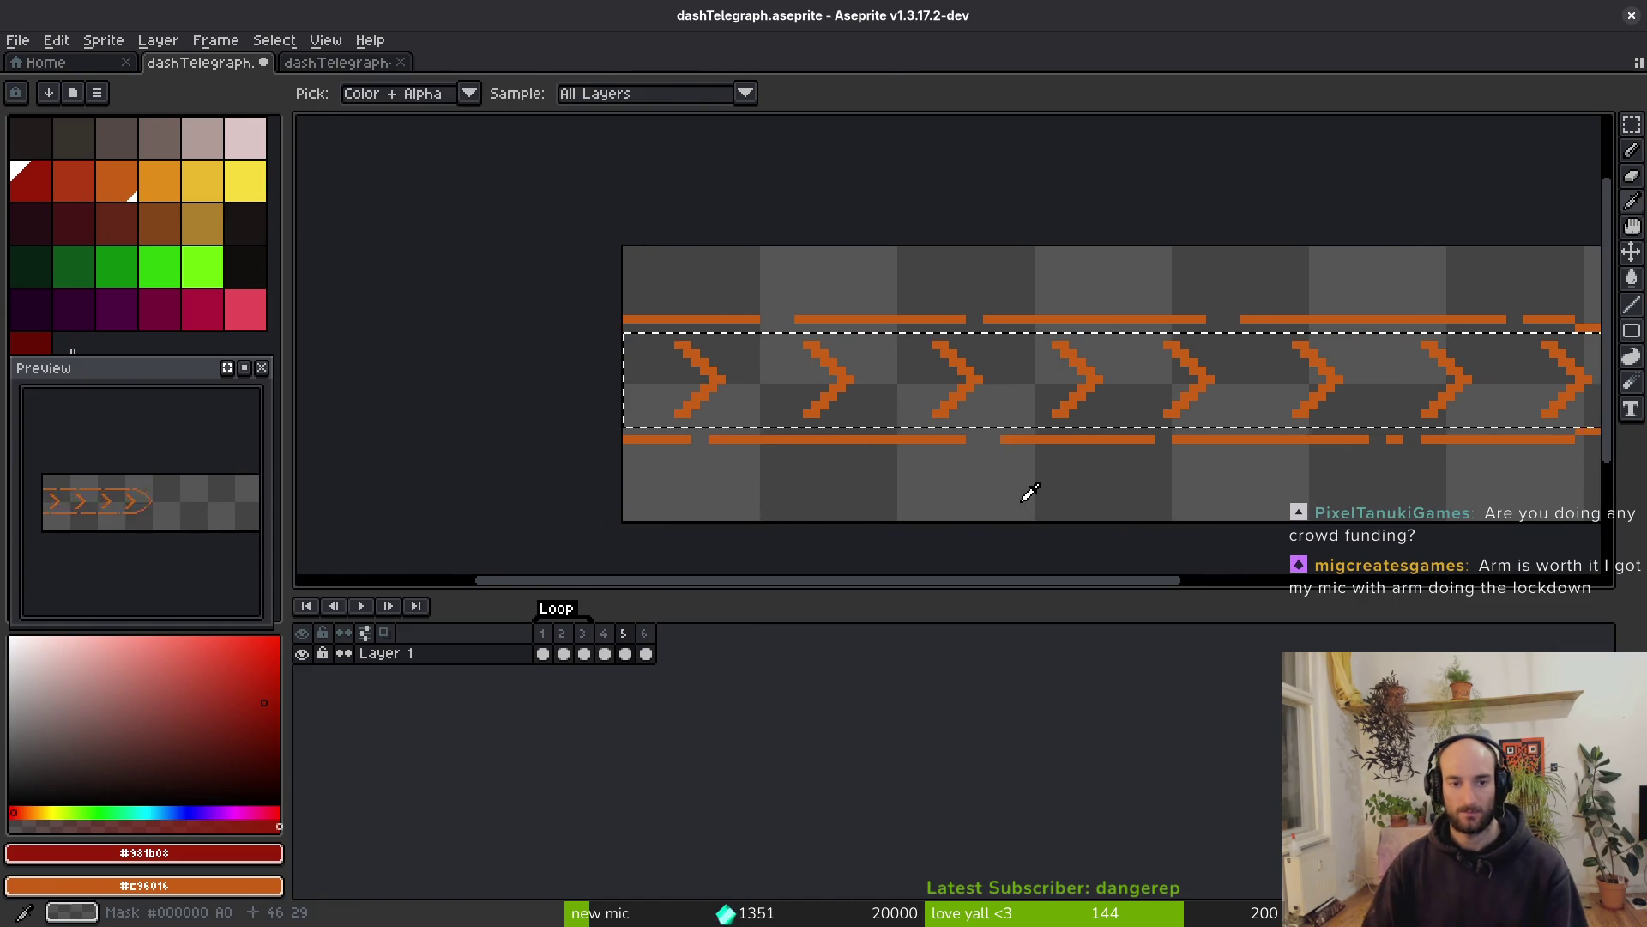
pyautogui.hscroll(3, 995, 472)
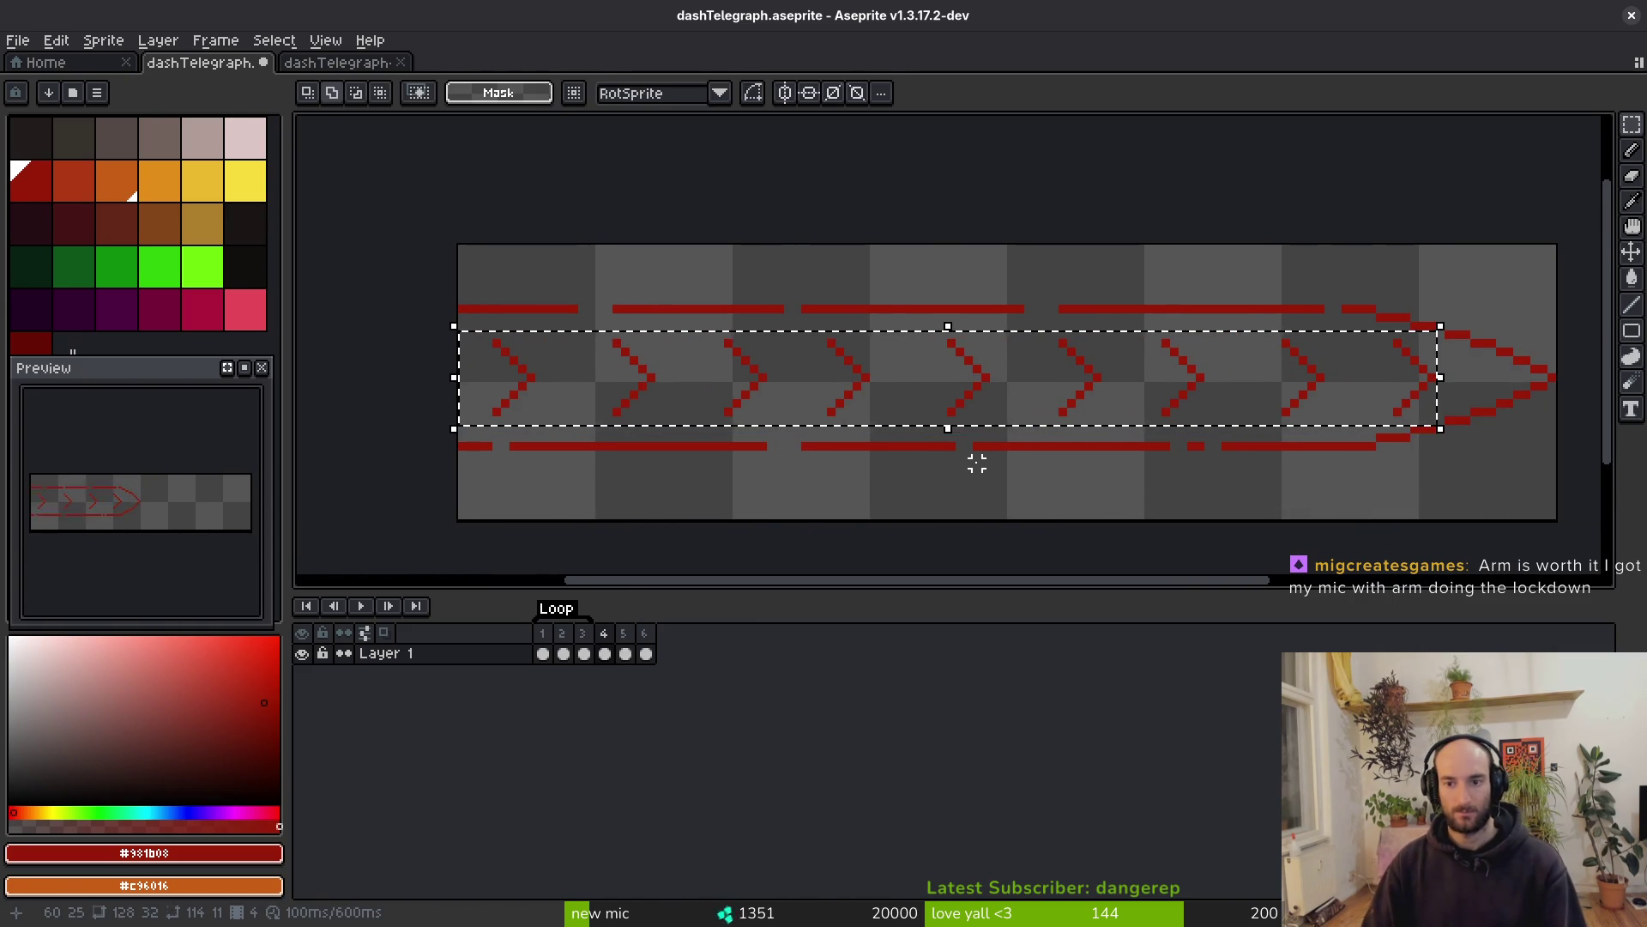
pyautogui.hotkey('ctrl', 't')
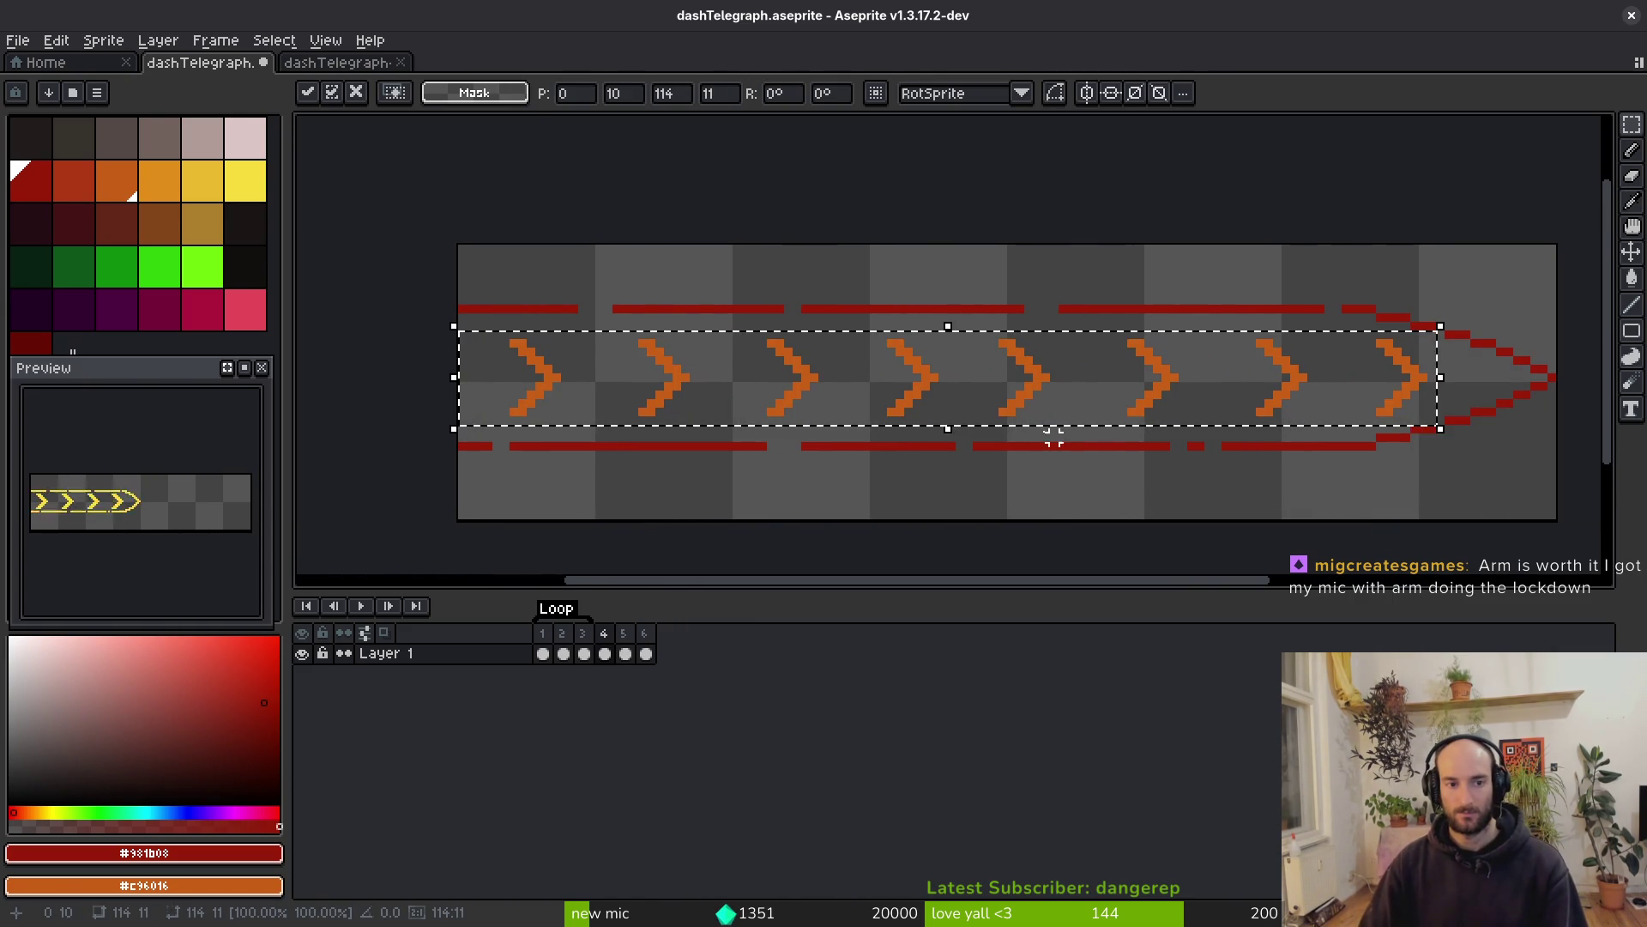
# In frame 6, delete the large yellow chevrons and paste the orange chevron row
pyautogui.click(646, 654)
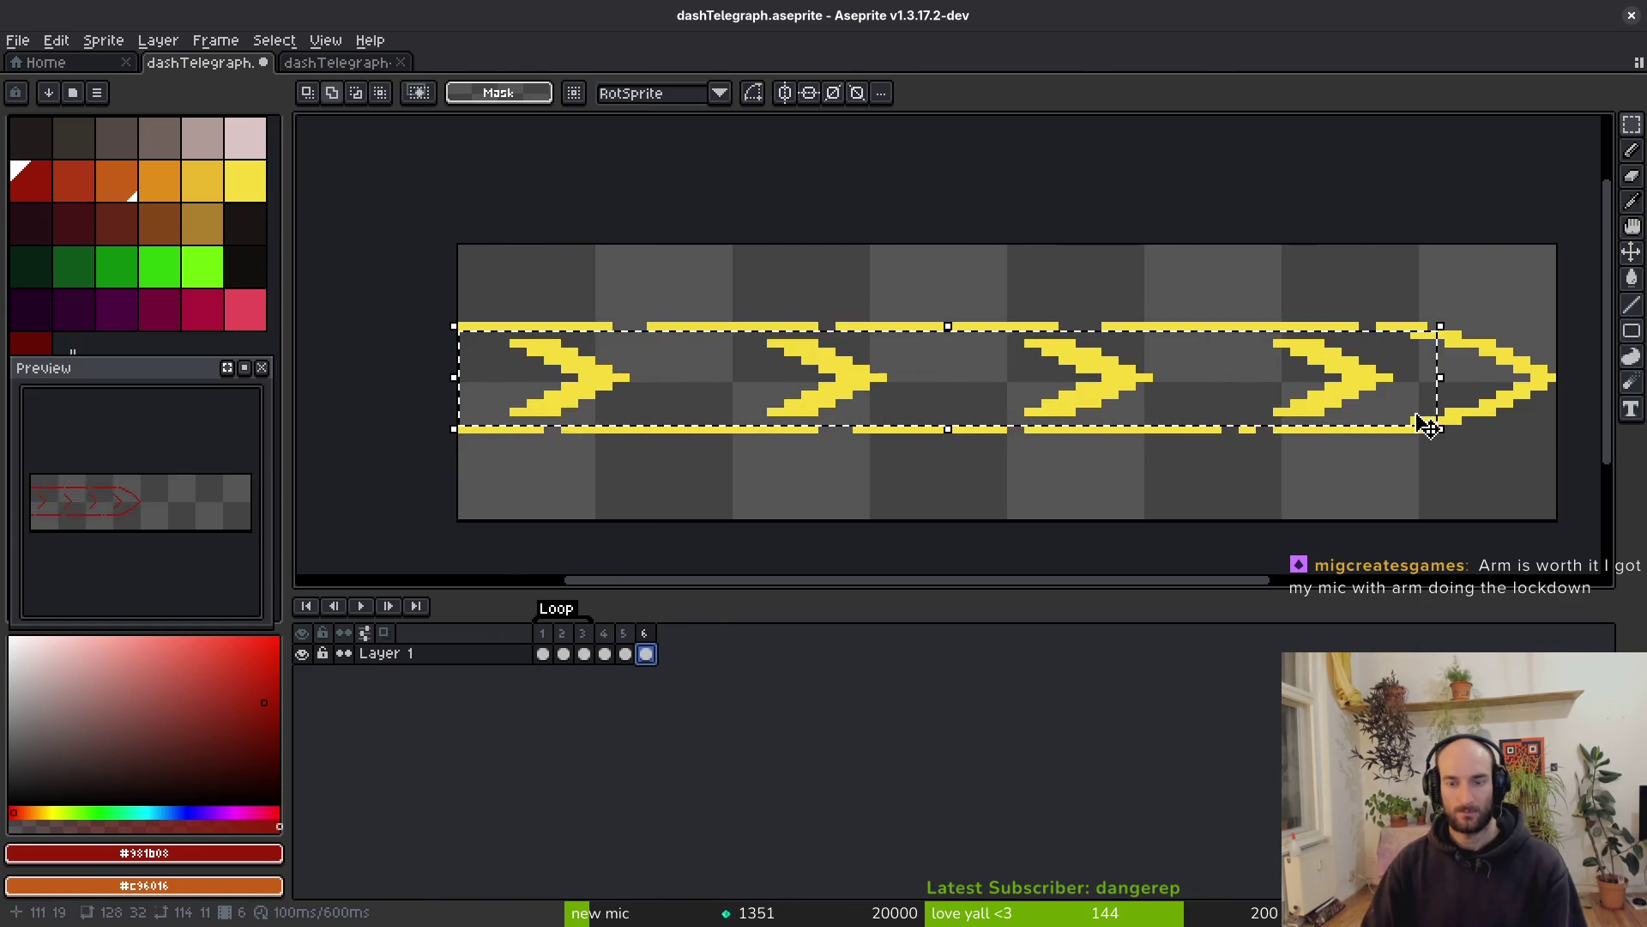
pyautogui.press('Delete')
pyautogui.hotkey('ctrl', 'v')
pyautogui.scroll(3, 1334, 419)
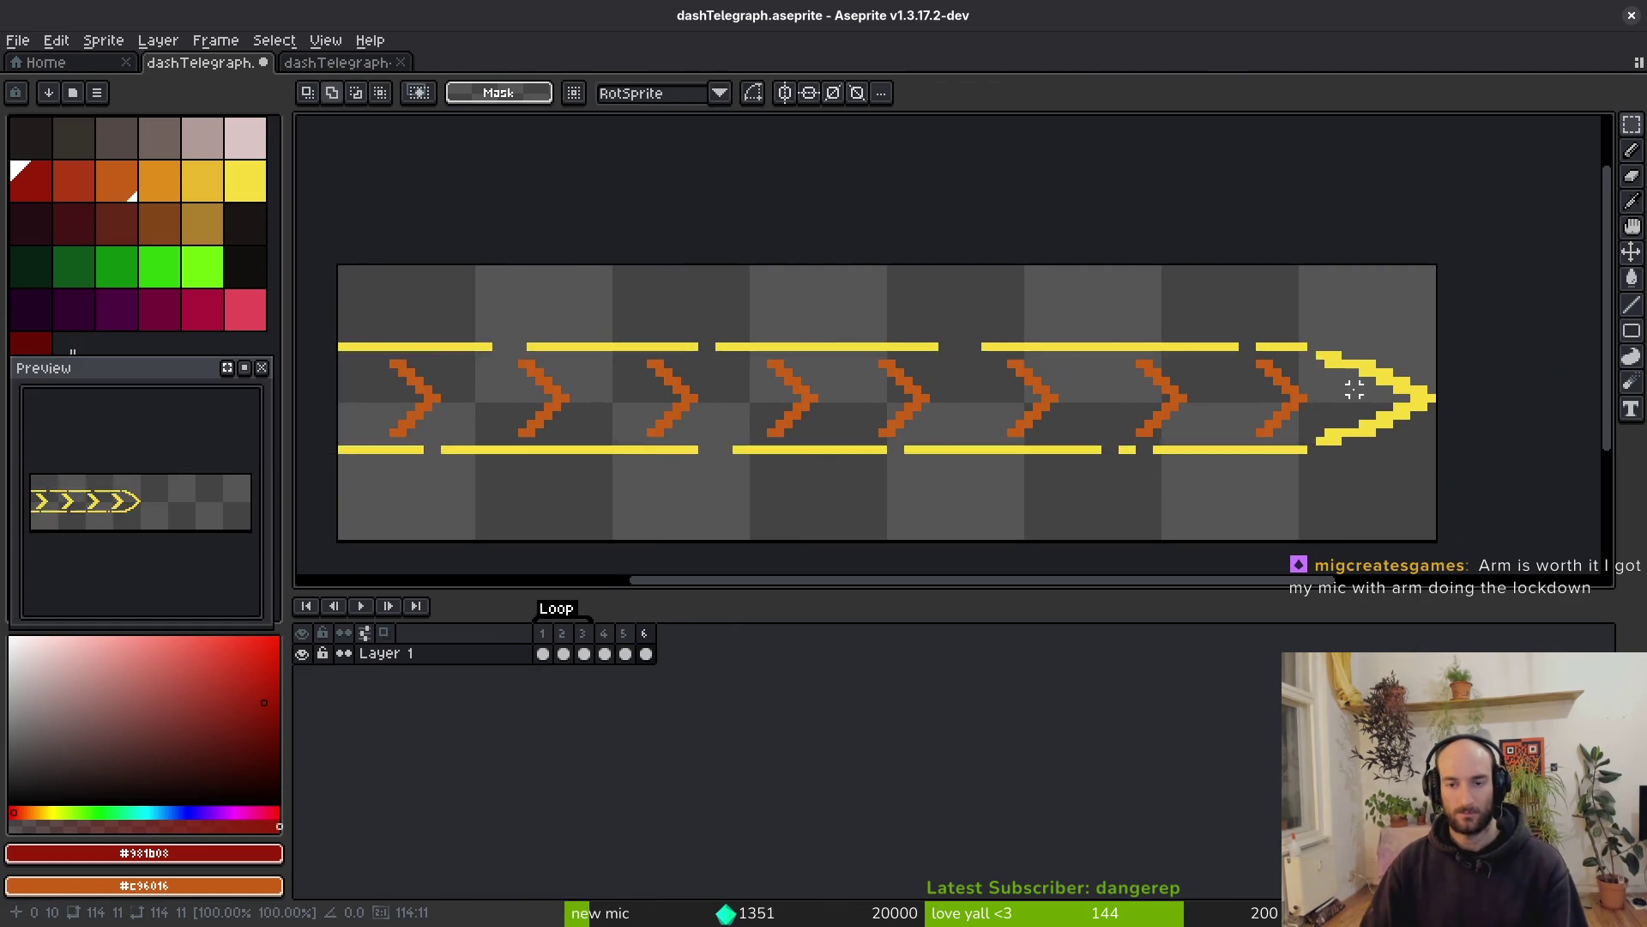
# Add yellow pixels to the arrowhead's corners and diagonals with the Pencil, undoing one mistake
pyautogui.press('b')
pyautogui.keyDown('alt'); pyautogui.click(1246, 307); pyautogui.keyUp('alt')
pyautogui.click(1235, 303)
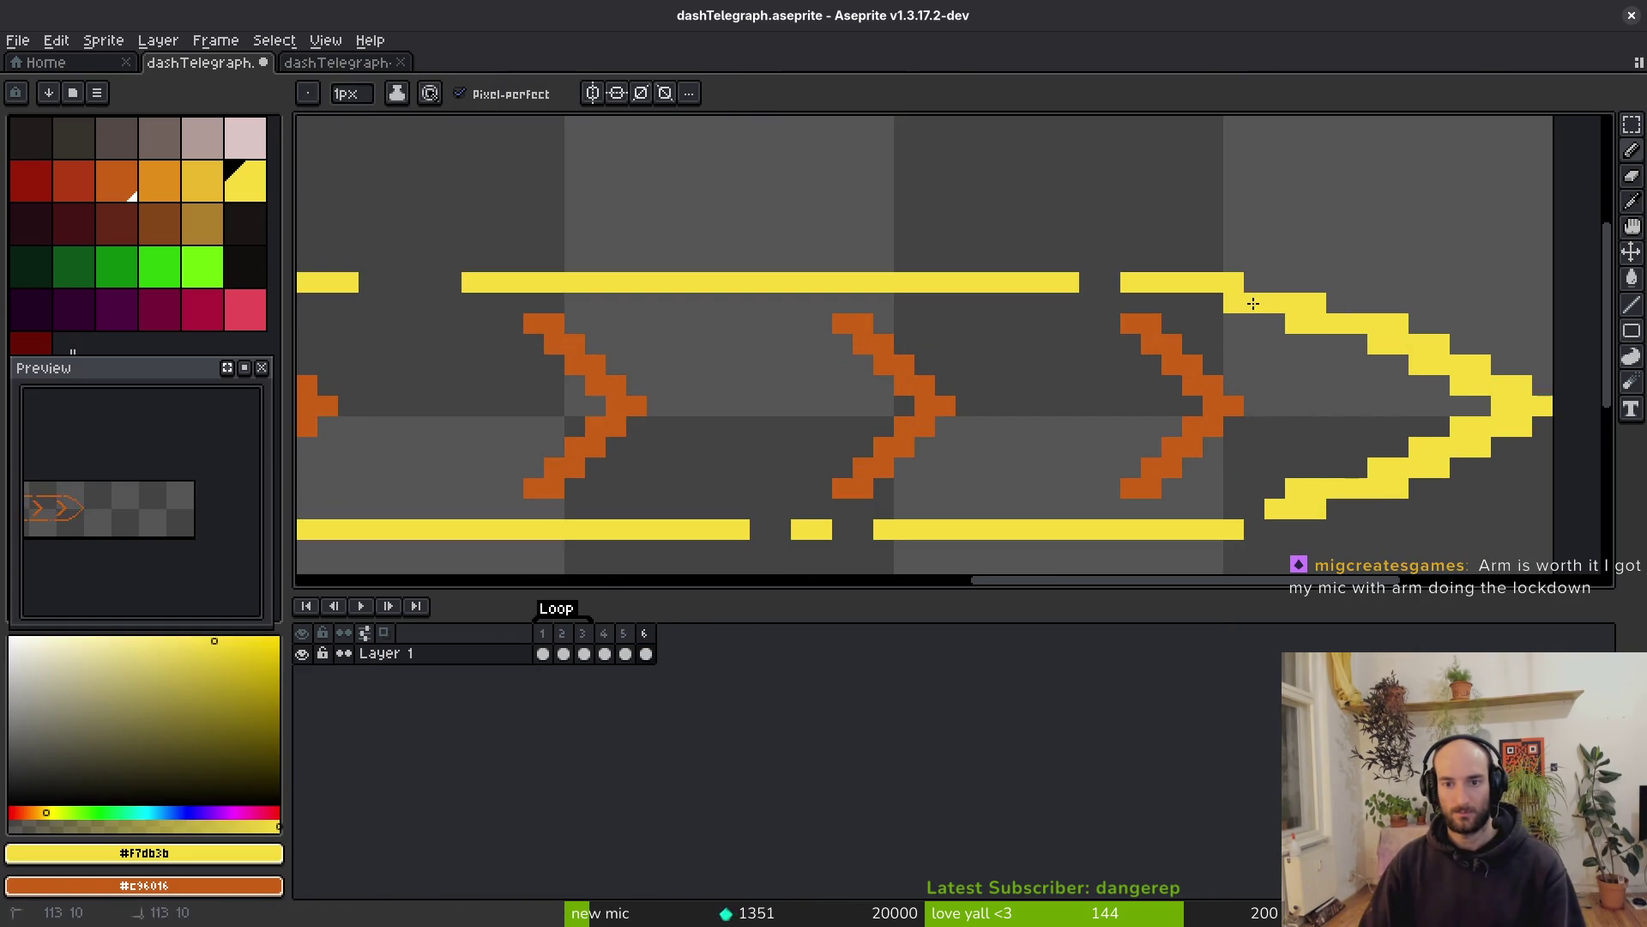
pyautogui.click(1239, 515)
pyautogui.click(1253, 519)
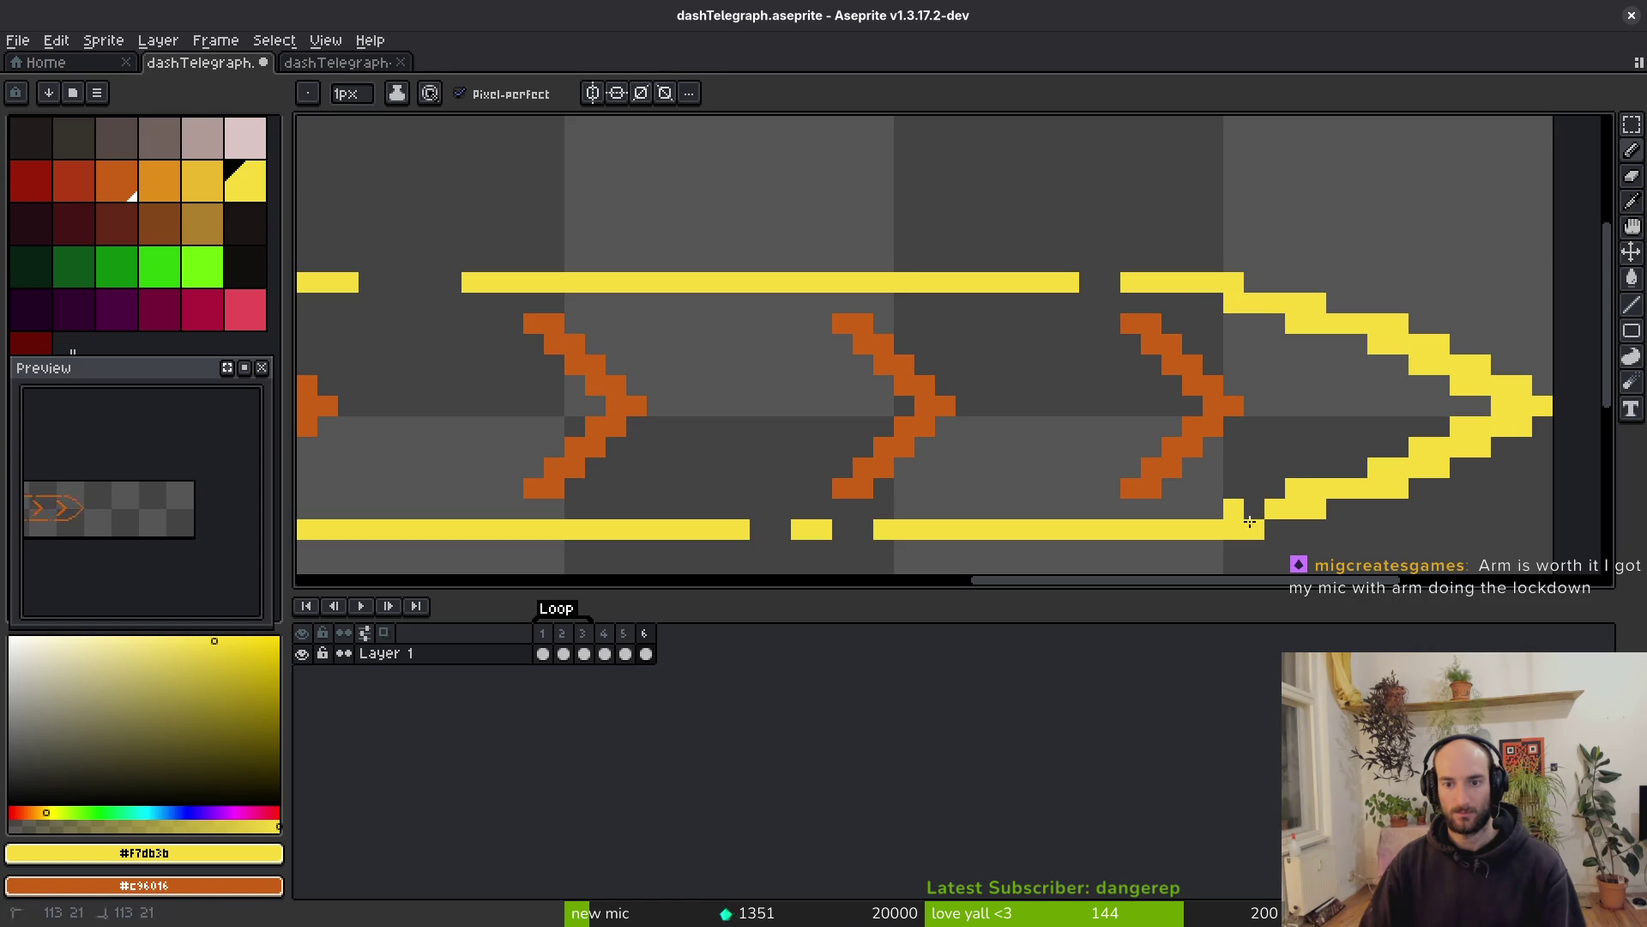
pyautogui.hotkey('ctrl', 'z')
pyautogui.hscroll(3, 1227, 506)
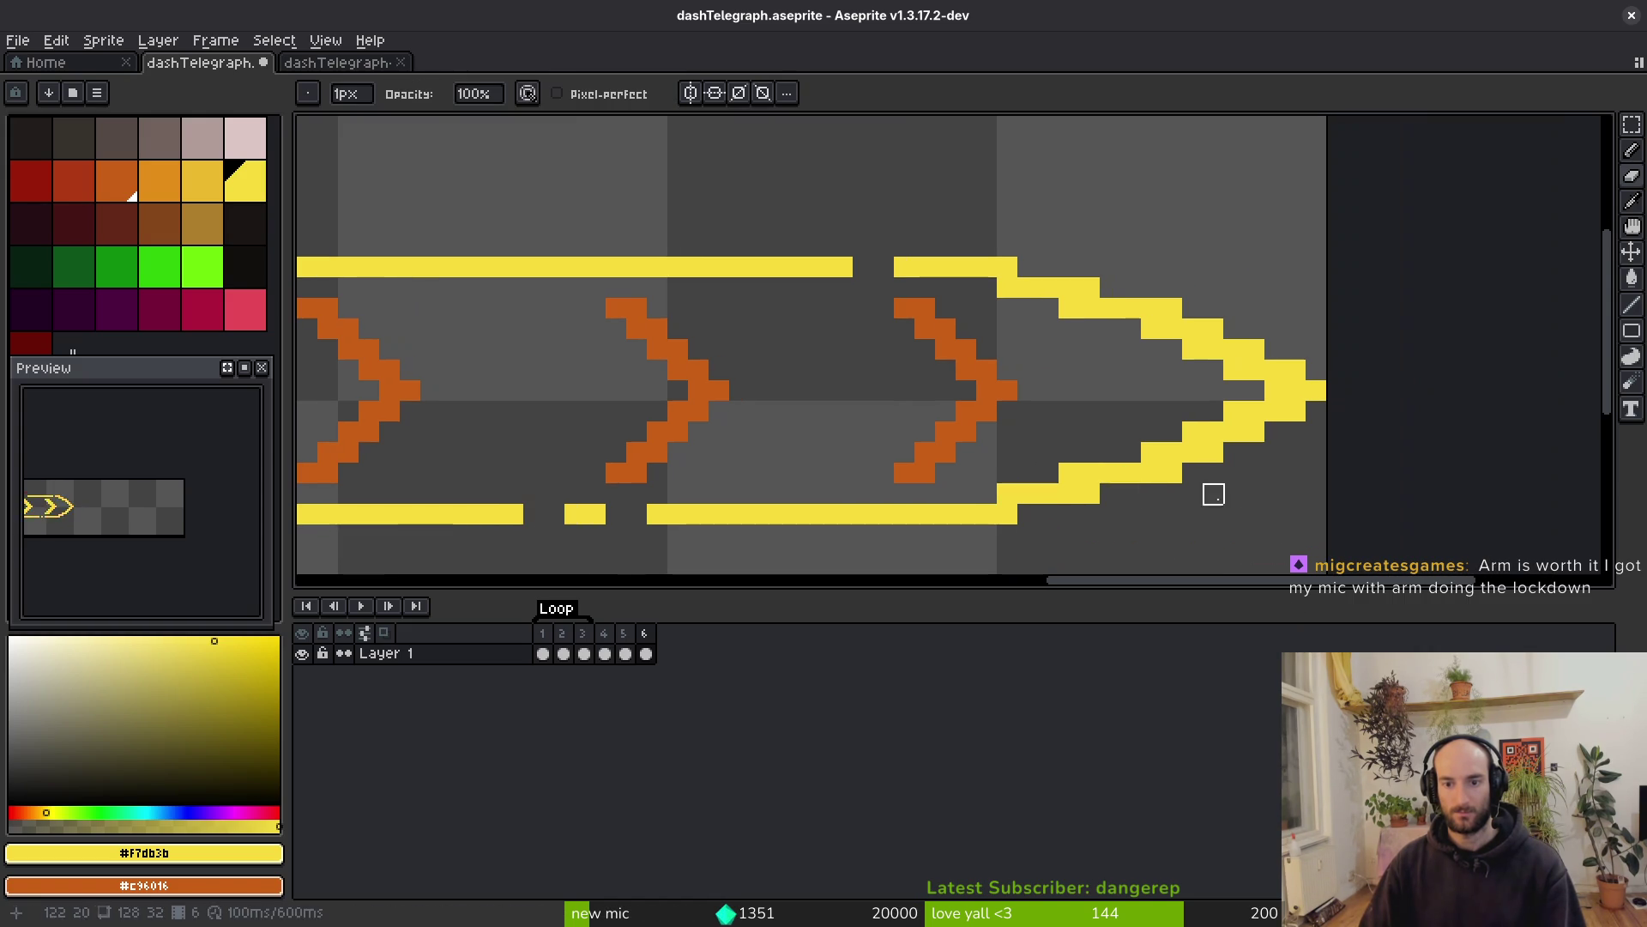
pyautogui.click(1288, 425)
pyautogui.click(1233, 452)
pyautogui.click(1237, 333)
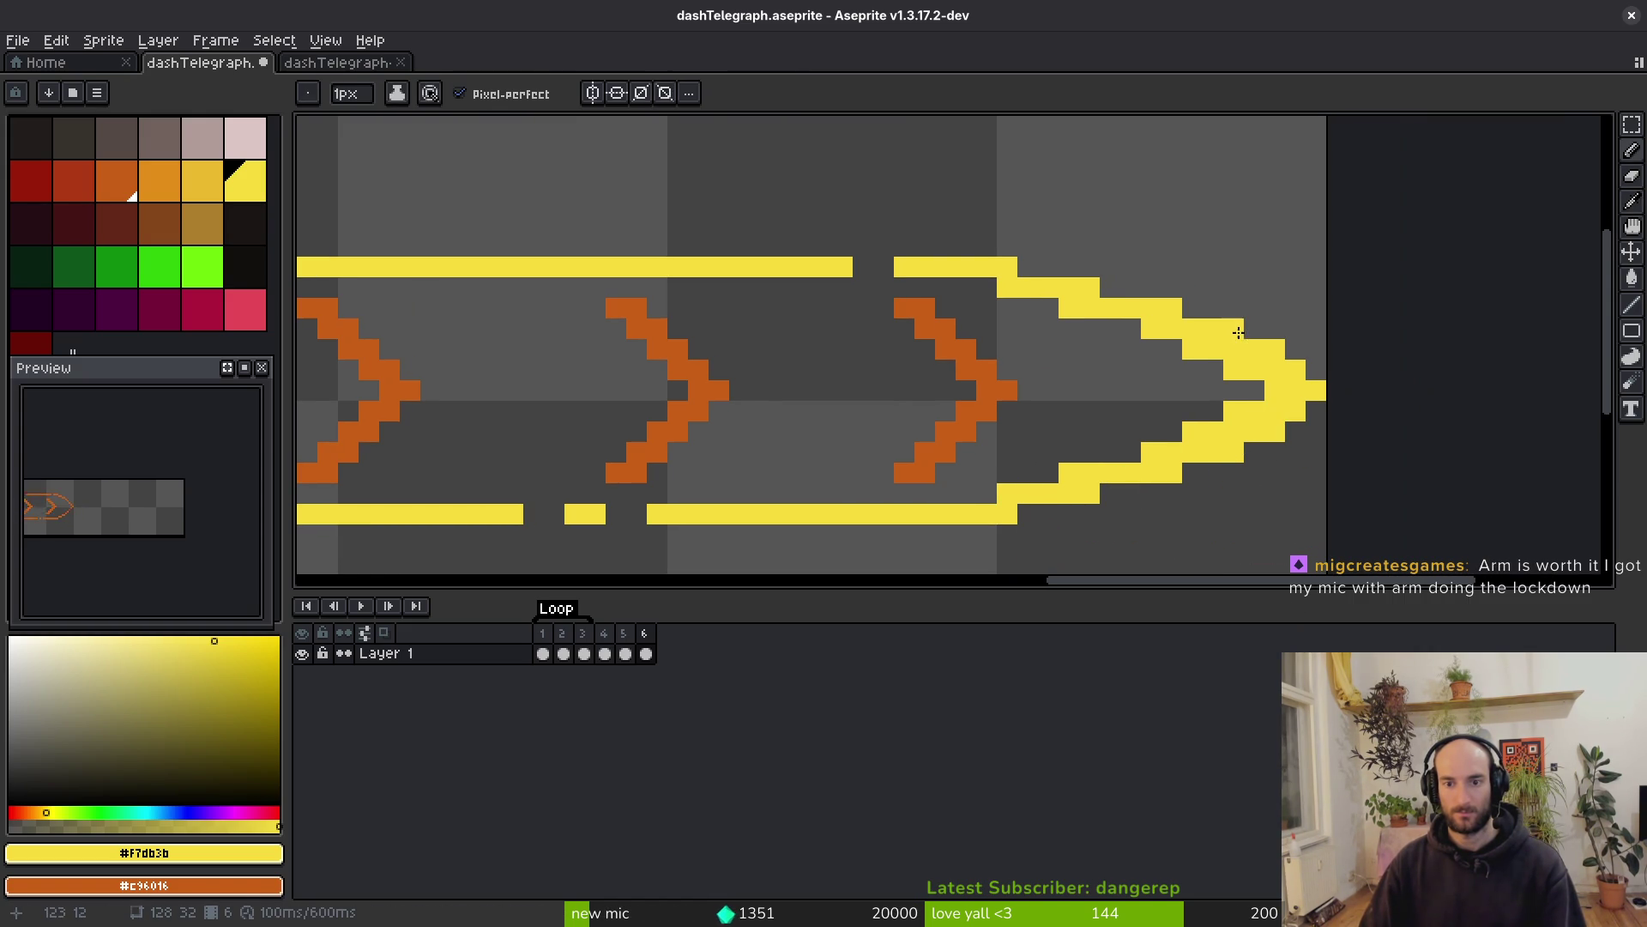
# Erase the stray yellow pixels inside the arrow tip and save the sprite
pyautogui.press('e')
pyautogui.click(1234, 370)
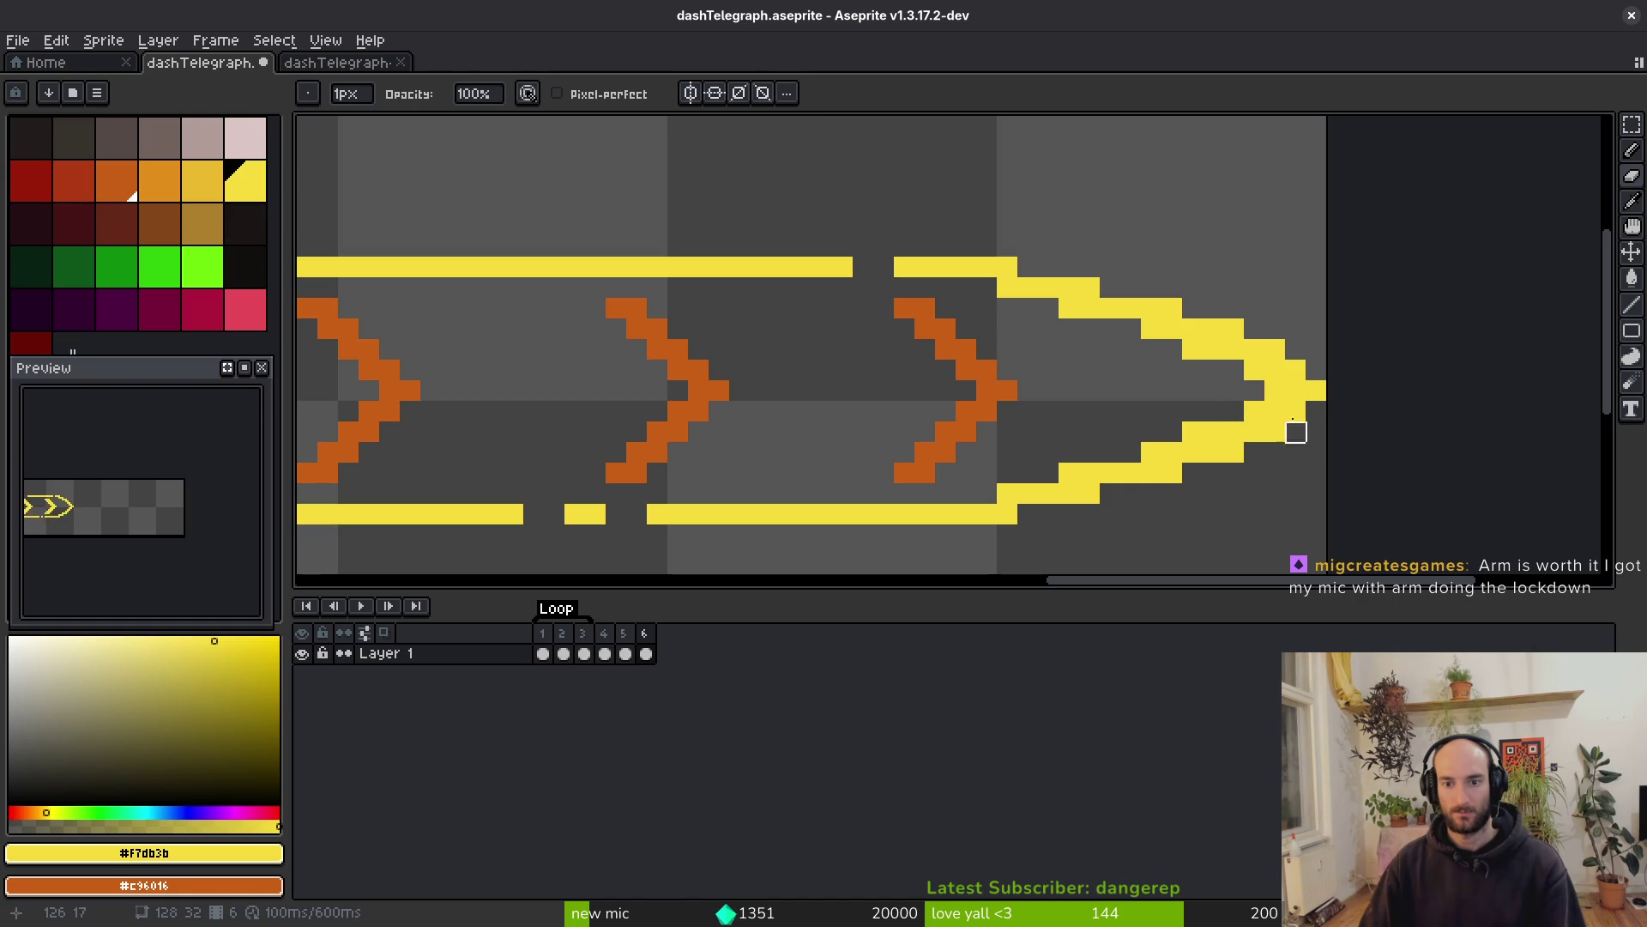
pyautogui.moveTo(1253, 368); pyautogui.dragTo(1251, 412)
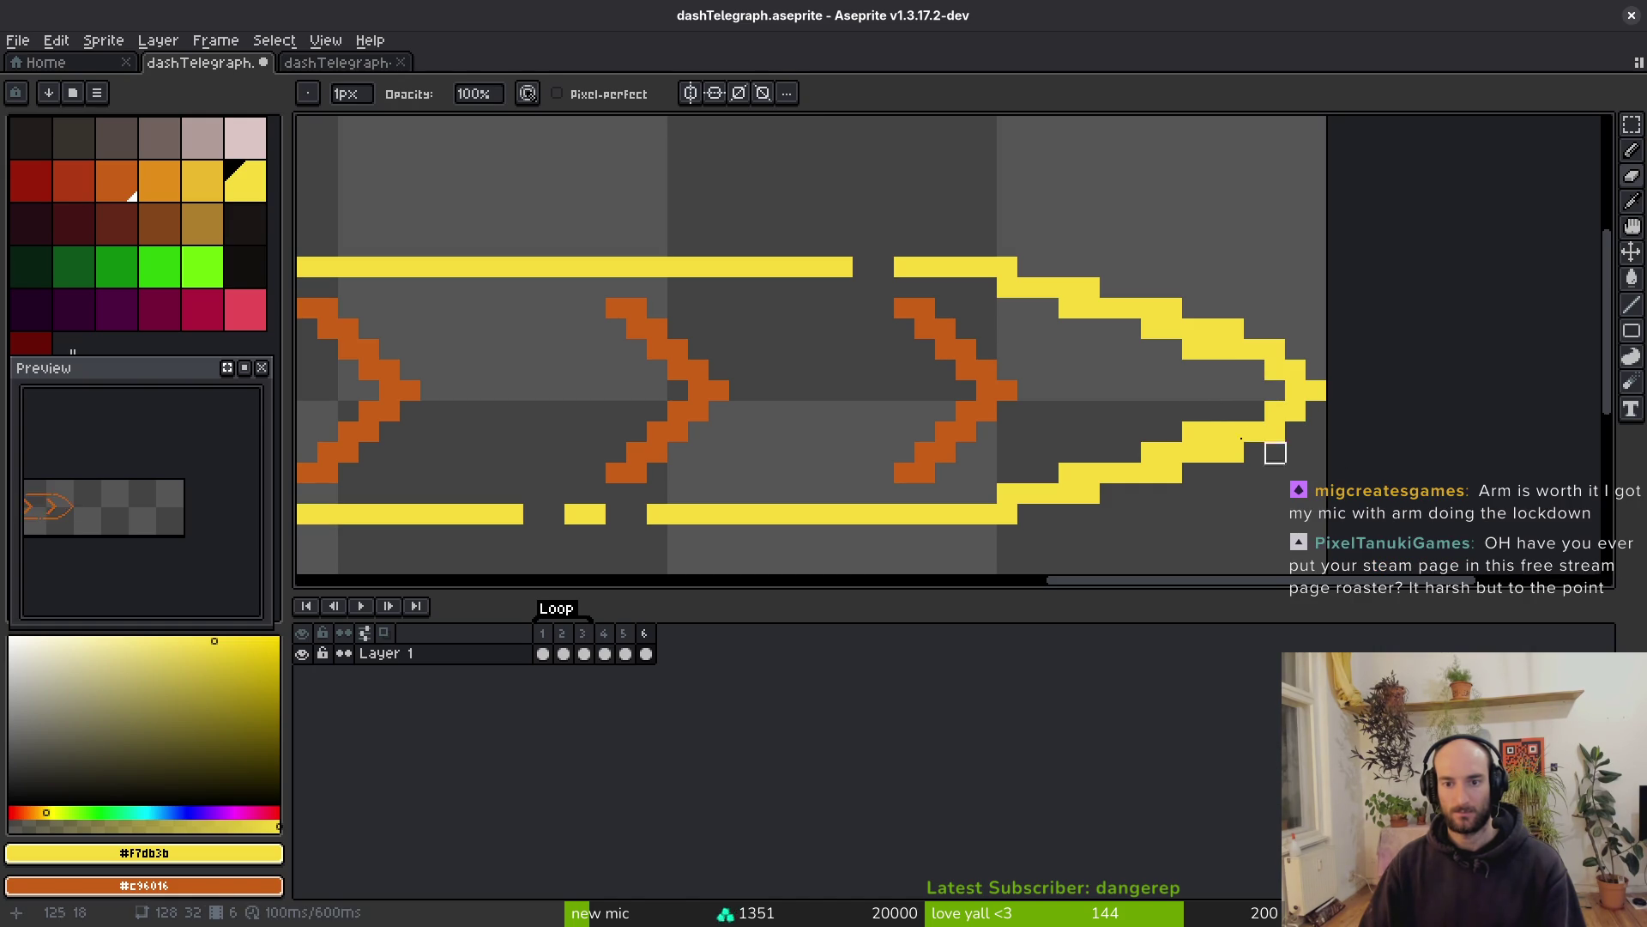
pyautogui.scroll(-3, 1269, 443)
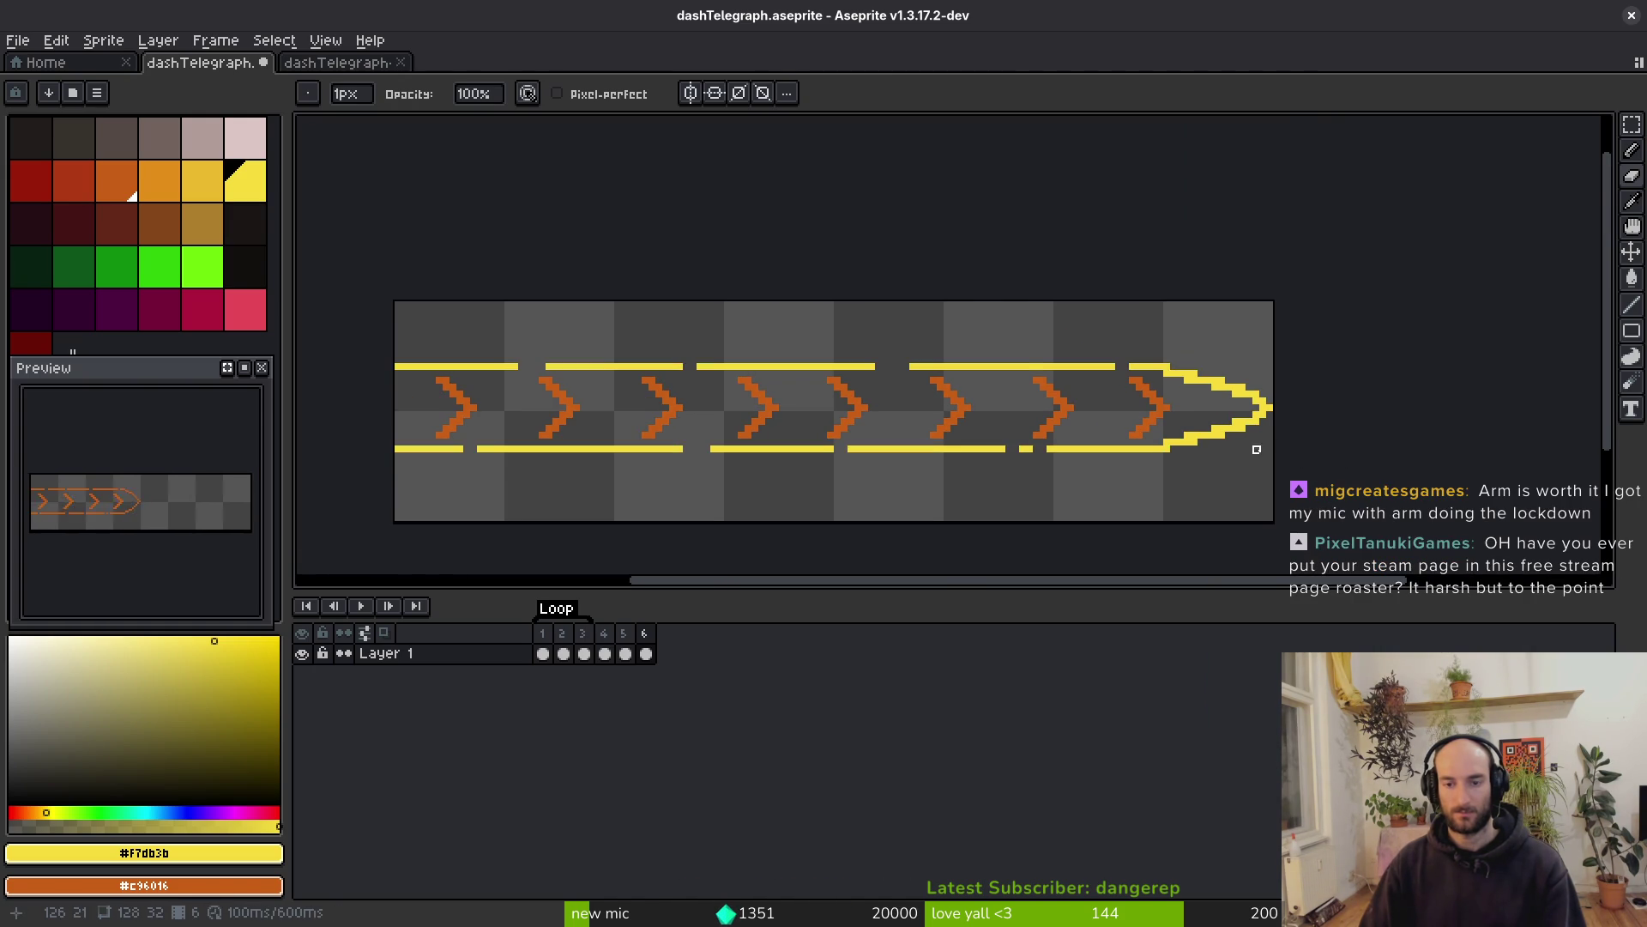
pyautogui.hotkey('ctrl', 's')
pyautogui.scroll(3, 1263, 449)
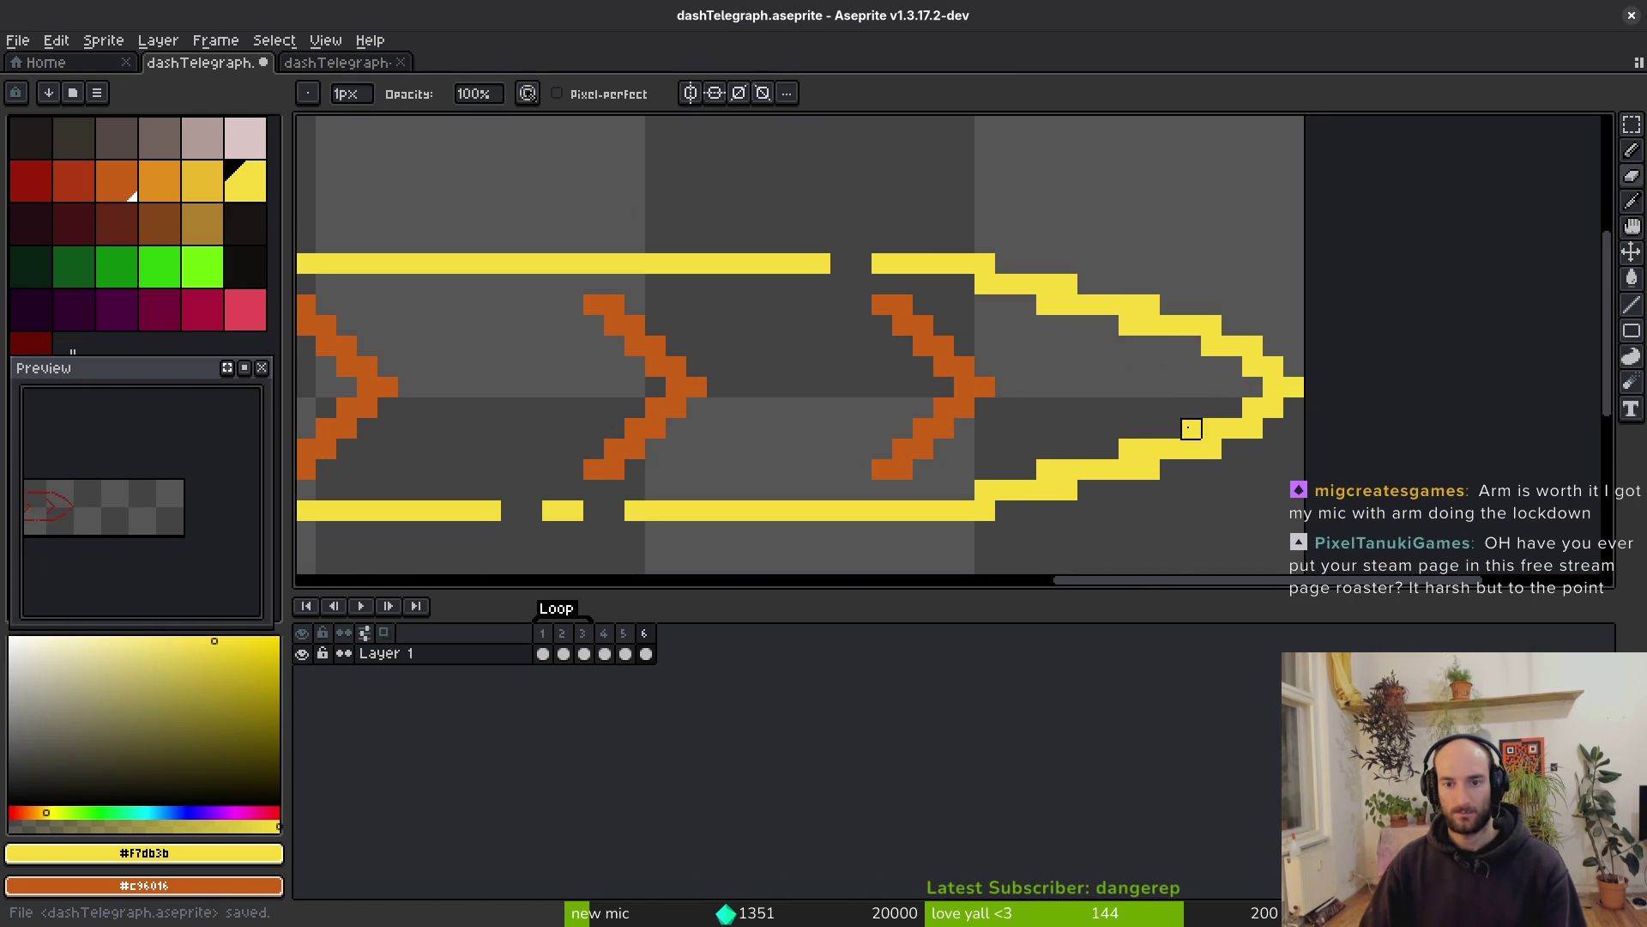
pyautogui.scroll(-4, 1262, 465)
pyautogui.hotkey('ctrl', 's')
pyautogui.scroll(3, 1219, 477)
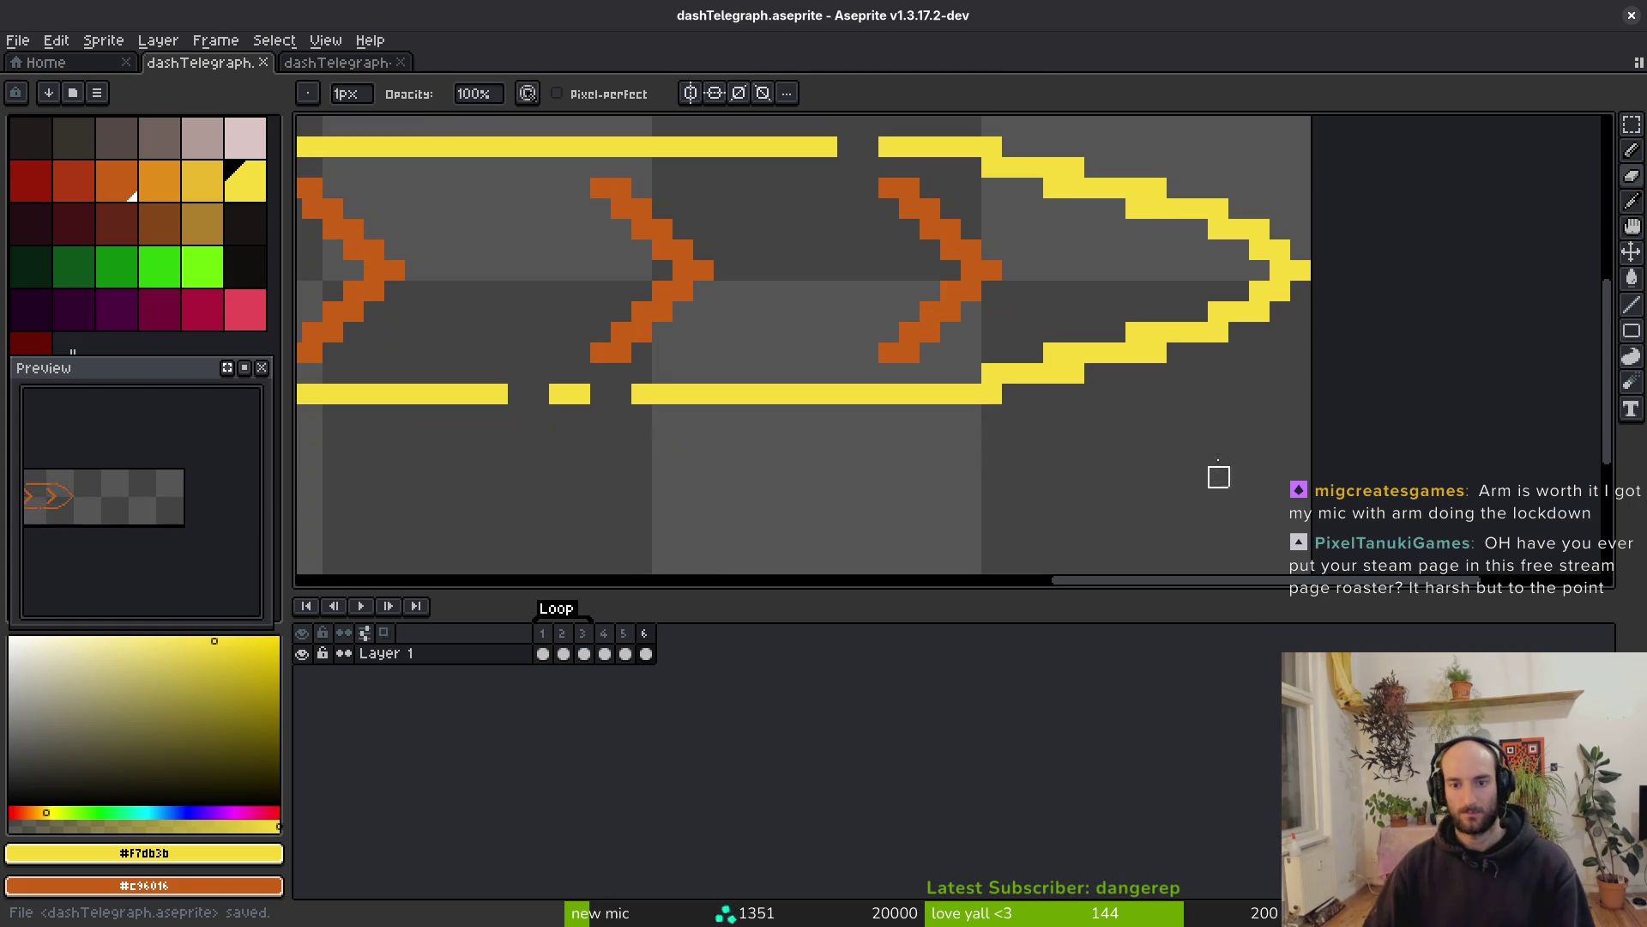
# Draw a yellow zig-zag along the arrow tip's inner edge and save dashTelegraph.aseprite
pyautogui.click(1197, 229)
pyautogui.moveTo(1235, 249)
pyautogui.mouseDown()
pyautogui.moveTo(1258, 270)
pyautogui.moveTo(1242, 296)
pyautogui.mouseUp()
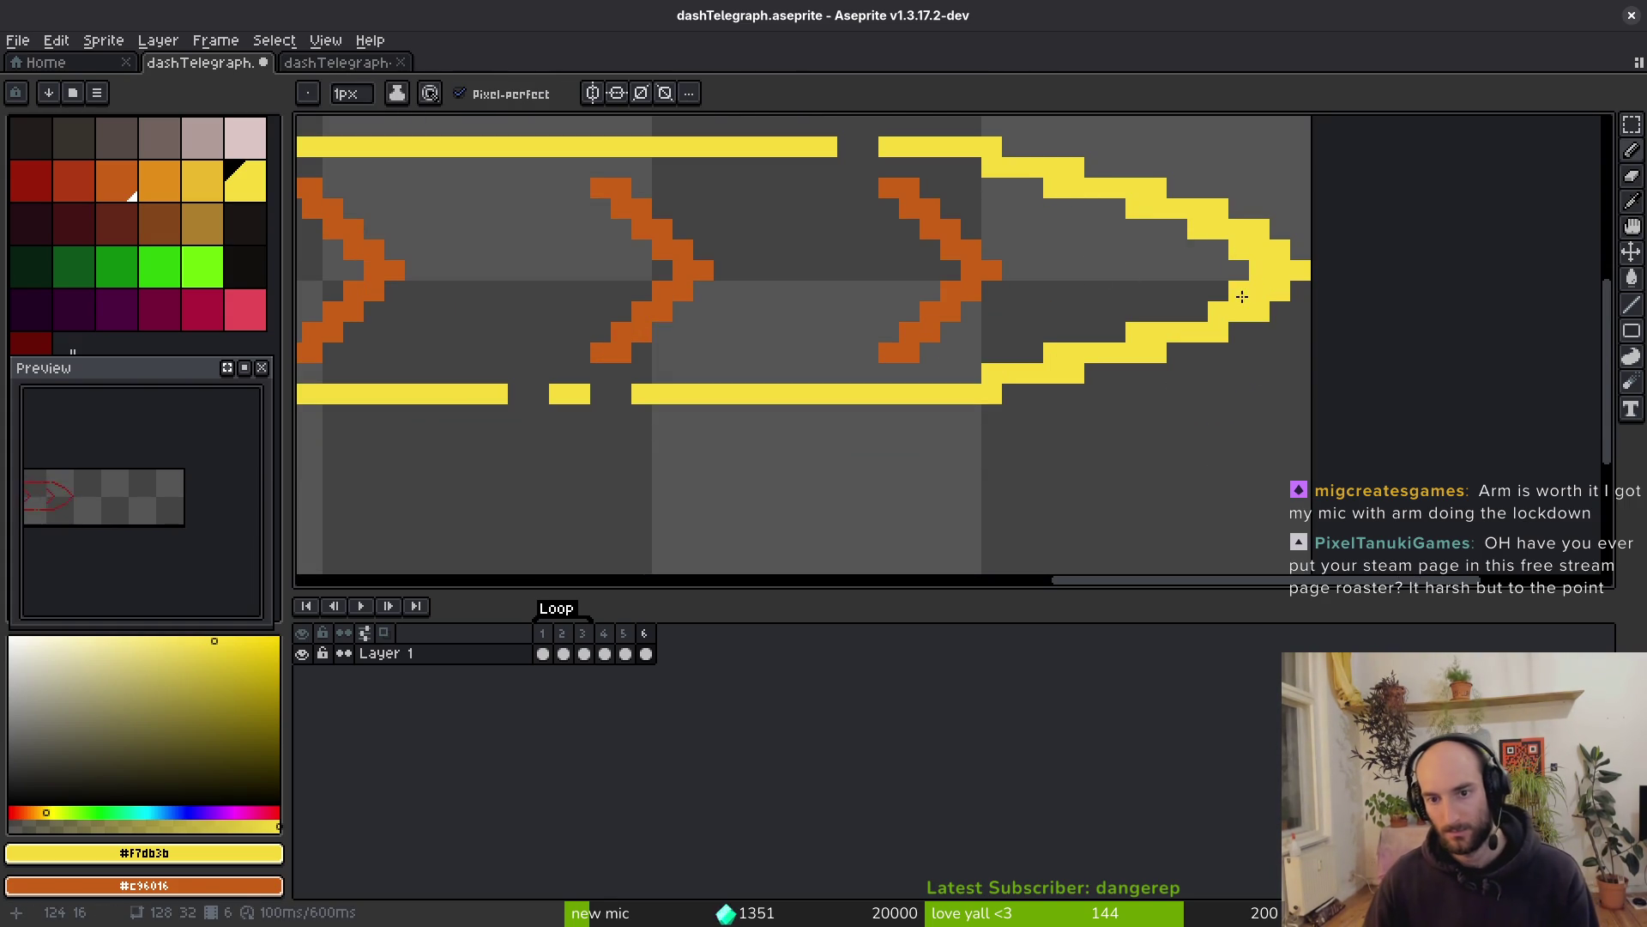
pyautogui.hotkey('ctrl', 's')
pyautogui.moveTo(1154, 396); pyautogui.dragTo(1176, 321)
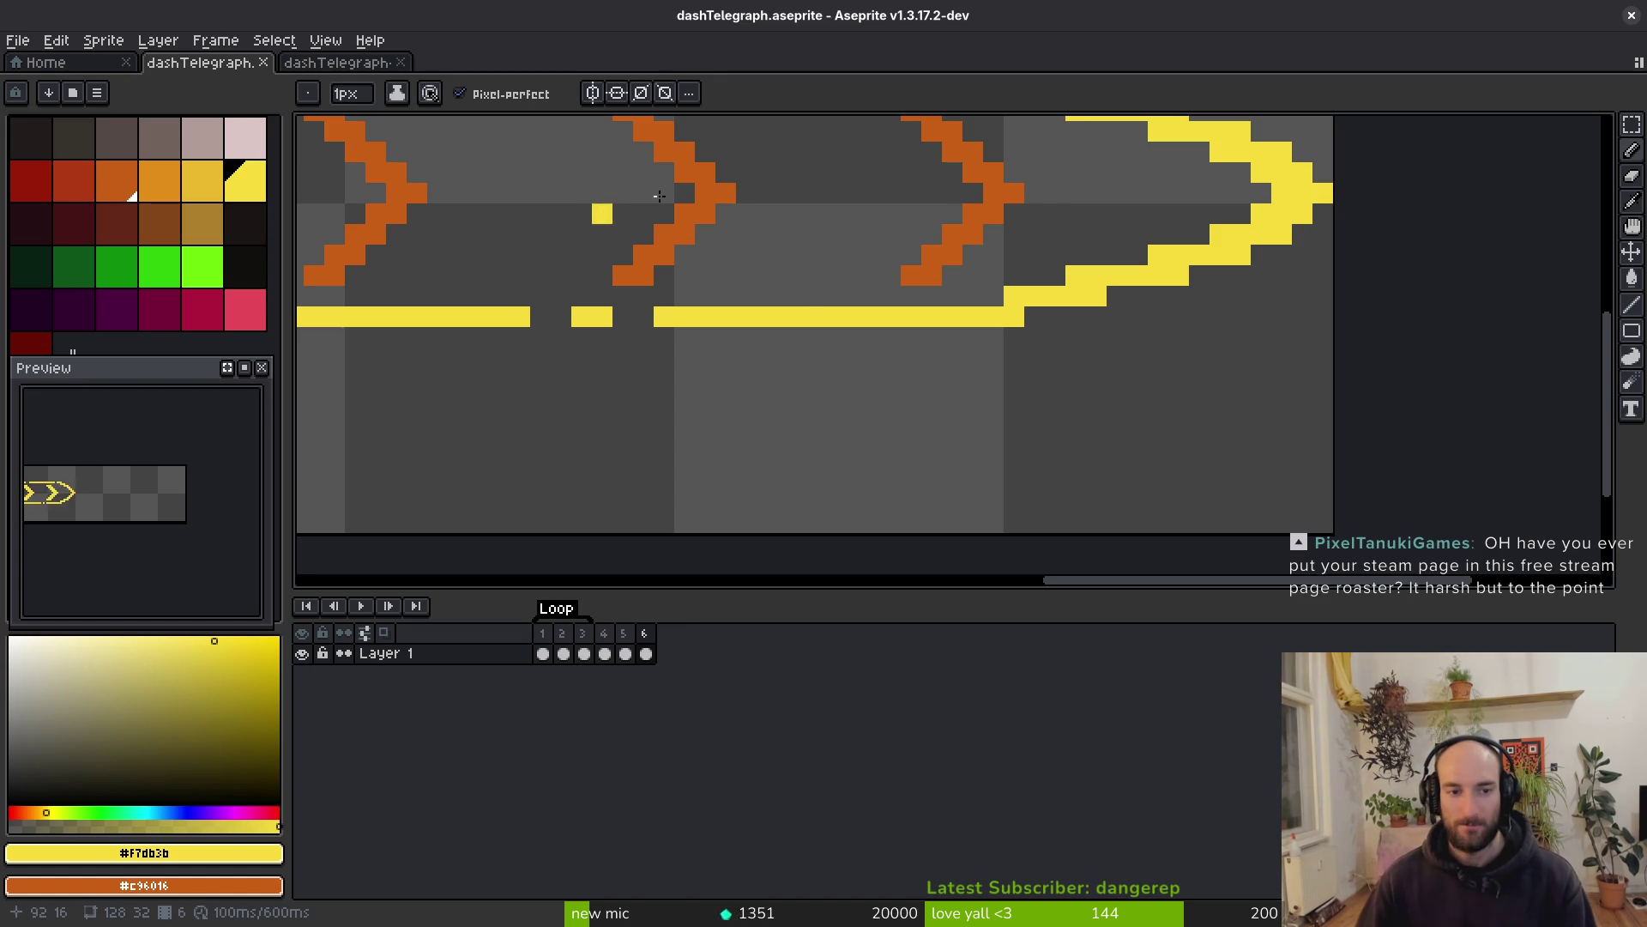
pyautogui.scroll(-3, 600, 215)
pyautogui.scroll(1, 869, 369)
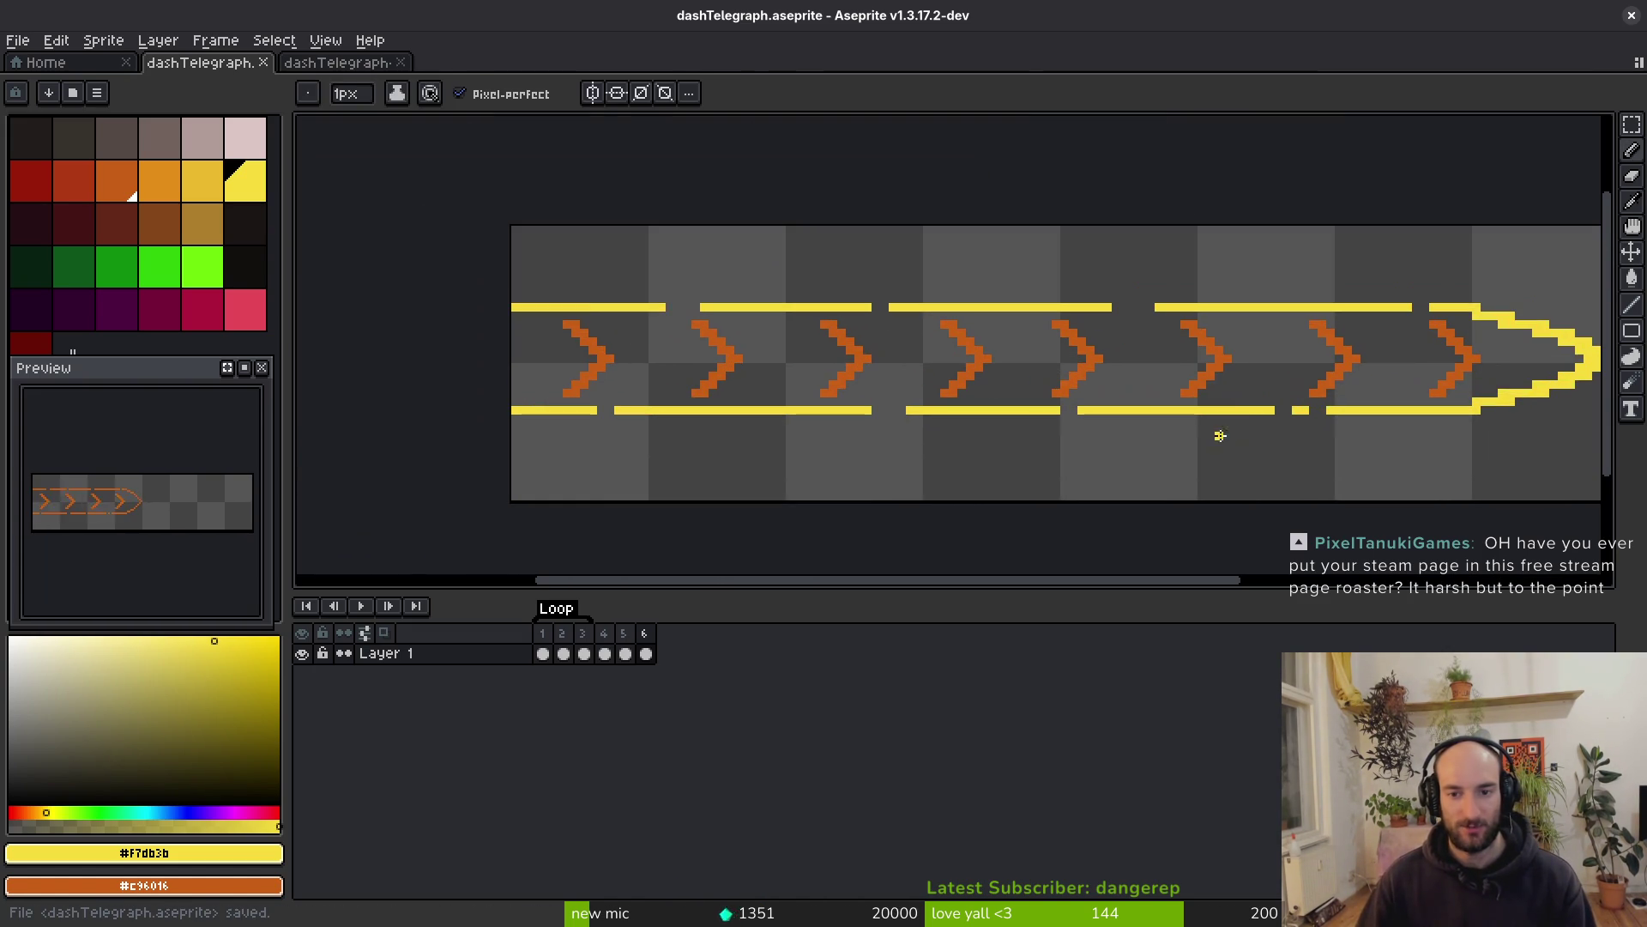
# Replace the chevrons' orange #c96016 with the lines' yellow #f7db3b and save
pyautogui.press('i')
pyautogui.click(1224, 355)
pyautogui.rightClick(1209, 306)
pyautogui.hotkey('shift', 'r')
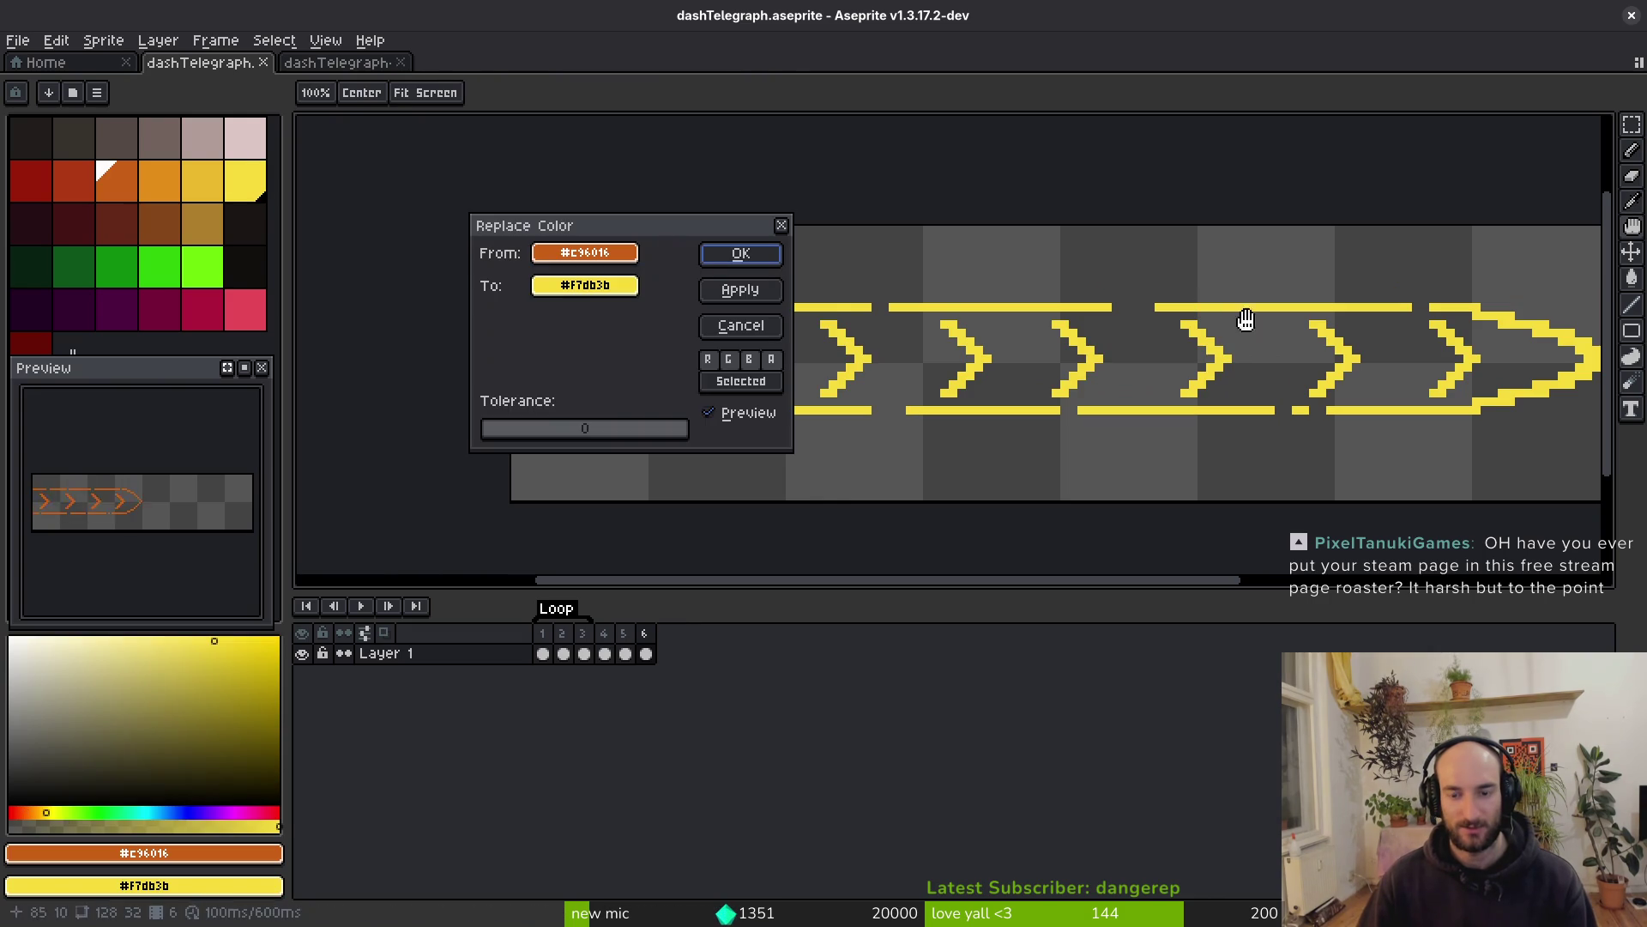
pyautogui.press('Return')
pyautogui.hotkey('ctrl', 's')
# Respace the chevrons by nudging the first one left and moving a copy further right
pyautogui.moveTo(541, 306); pyautogui.dragTo(661, 408)
pyautogui.click(639, 397)
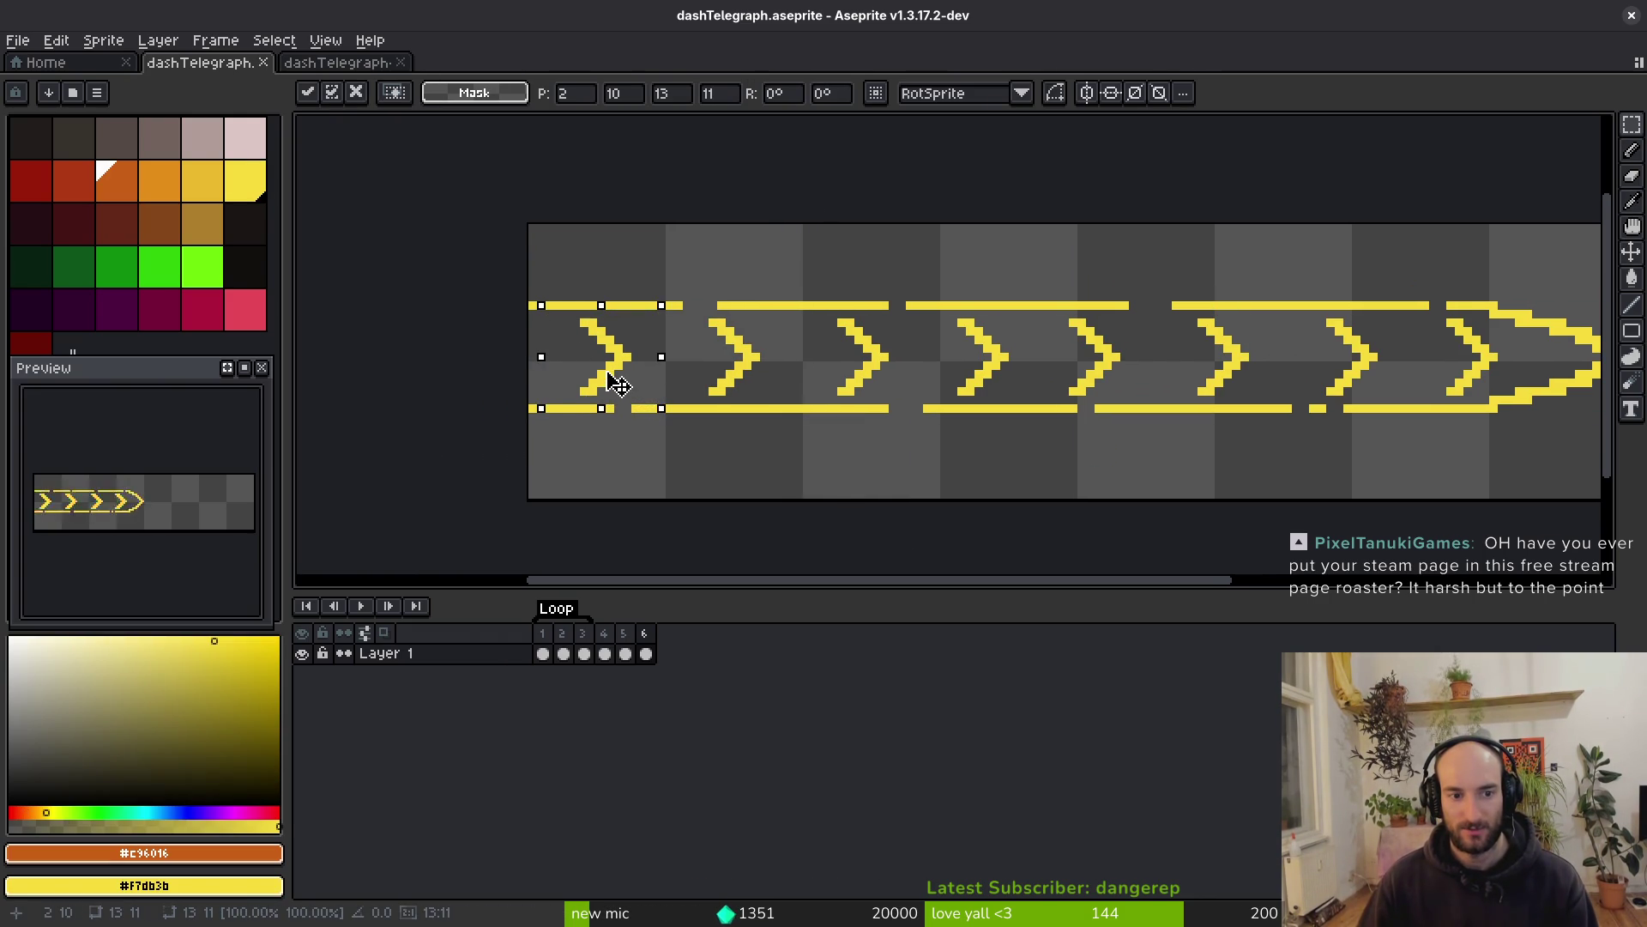
pyautogui.press('Left')
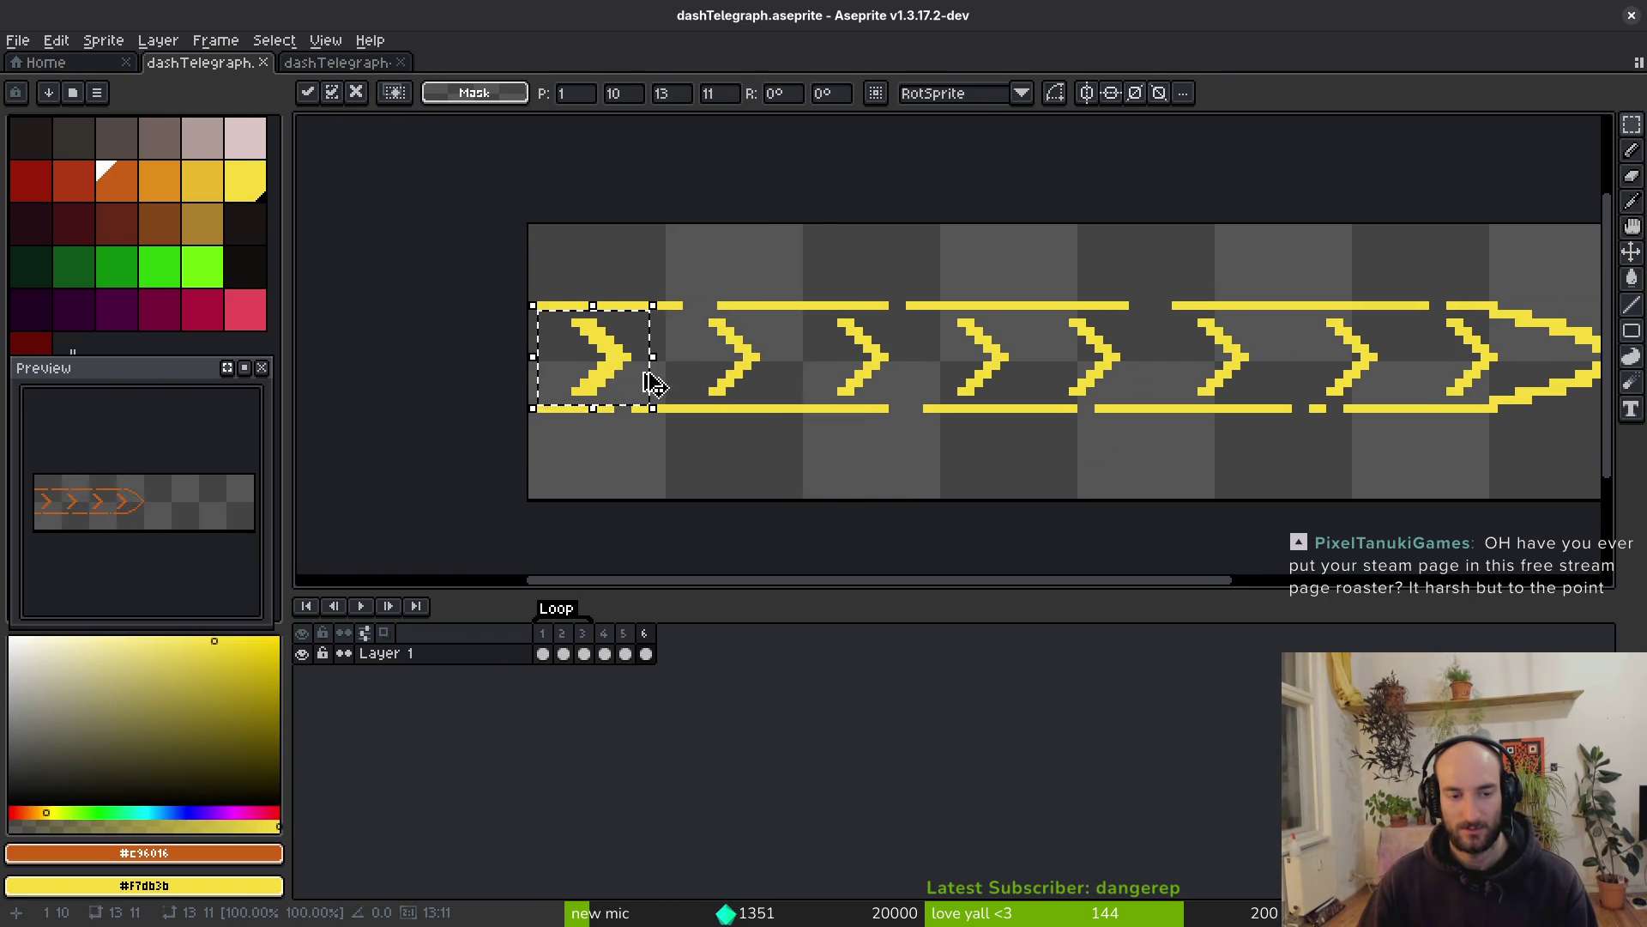
pyautogui.moveTo(666, 372)
pyautogui.mouseDown()
pyautogui.moveTo(743, 387)
pyautogui.moveTo(993, 368)
pyautogui.mouseUp()
pyautogui.moveTo(896, 386)
pyautogui.mouseDown()
pyautogui.moveTo(1018, 360)
pyautogui.moveTo(1023, 395)
pyautogui.moveTo(1114, 415)
pyautogui.moveTo(1030, 415)
pyautogui.moveTo(1153, 419)
pyautogui.mouseUp()
pyautogui.press('Return')
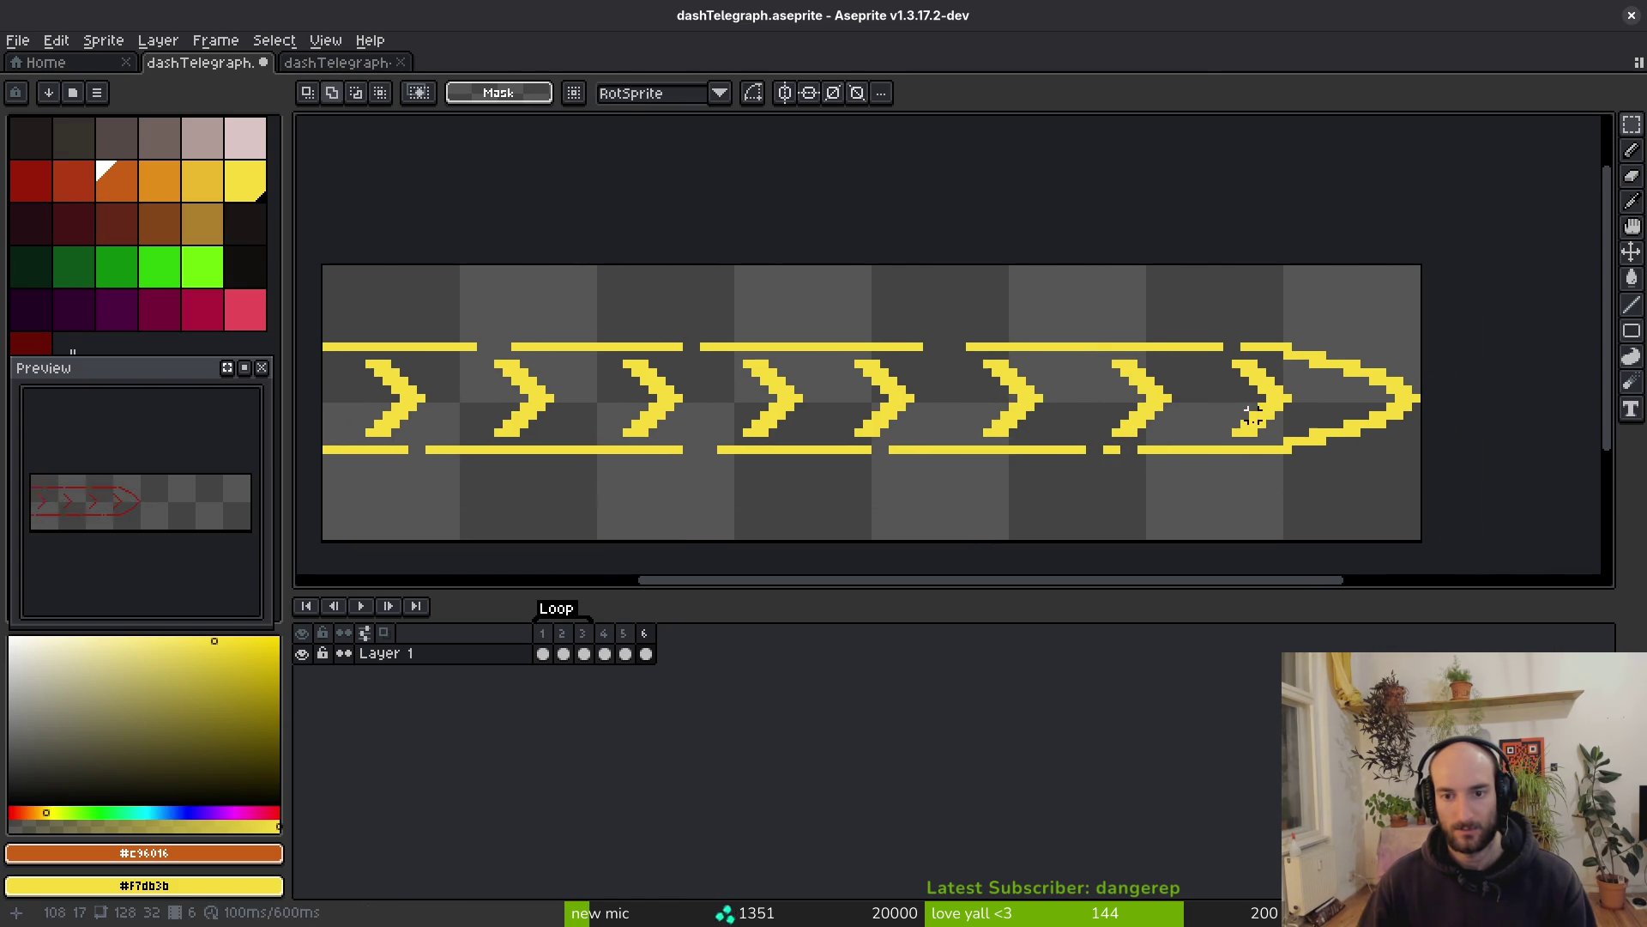
# In frame 4, erase pixels to thin the middle and fourth chevrons' arms
pyautogui.hotkey('ctrl', 's')
pyautogui.press('Left')
pyautogui.press('Left')
pyautogui.scroll(2, 1033, 408)
pyautogui.press('b')
pyautogui.click(961, 271)
pyautogui.click(981, 292)
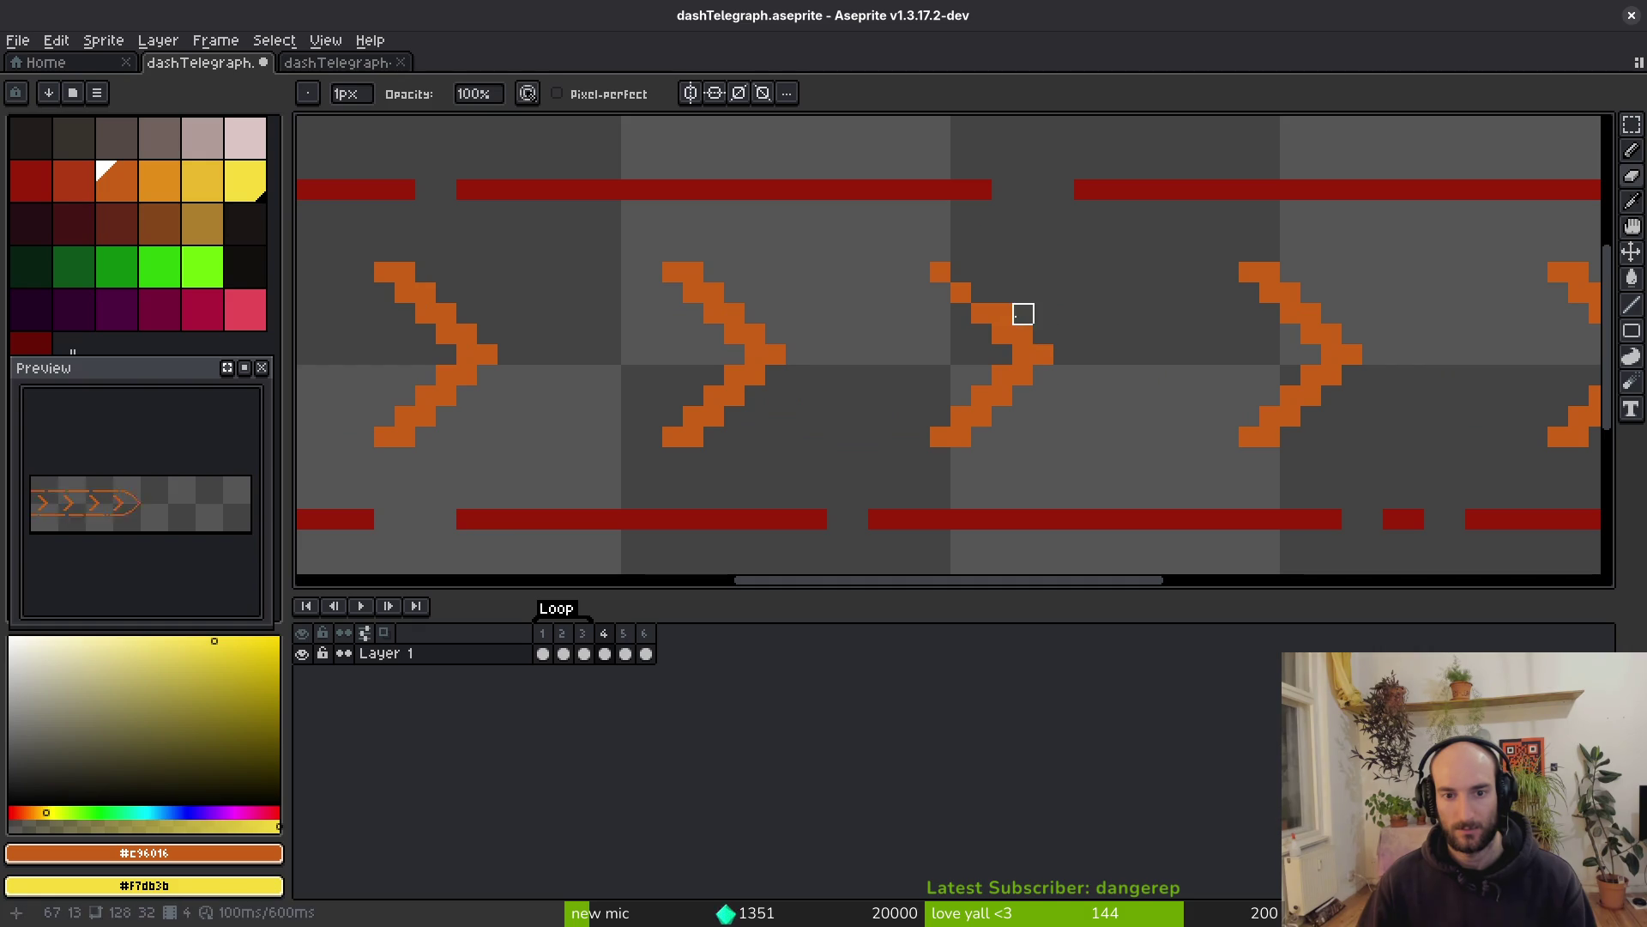
pyautogui.click(1044, 354)
pyautogui.moveTo(982, 416); pyautogui.dragTo(1023, 375)
pyautogui.hscroll(2, 1146, 437)
pyautogui.scroll(1, 1146, 437)
pyautogui.moveTo(1166, 471)
pyautogui.mouseDown()
pyautogui.moveTo(1184, 475)
pyautogui.moveTo(1247, 412)
pyautogui.moveTo(1247, 372)
pyautogui.moveTo(1184, 287)
pyautogui.moveTo(1272, 394)
pyautogui.moveTo(1152, 503)
pyautogui.moveTo(1254, 397)
pyautogui.mouseUp()
pyautogui.click(1246, 371)
# Redraw the fourth chevron's tip pixel and thin its lower arm to one pixel
pyautogui.press('b')
pyautogui.click(1247, 392)
pyautogui.click(1329, 454)
pyautogui.press('e')
pyautogui.hscroll(2, 1304, 447)
pyautogui.hscroll(2, 1398, 437)
pyautogui.moveTo(1210, 310); pyautogui.dragTo(1231, 309)
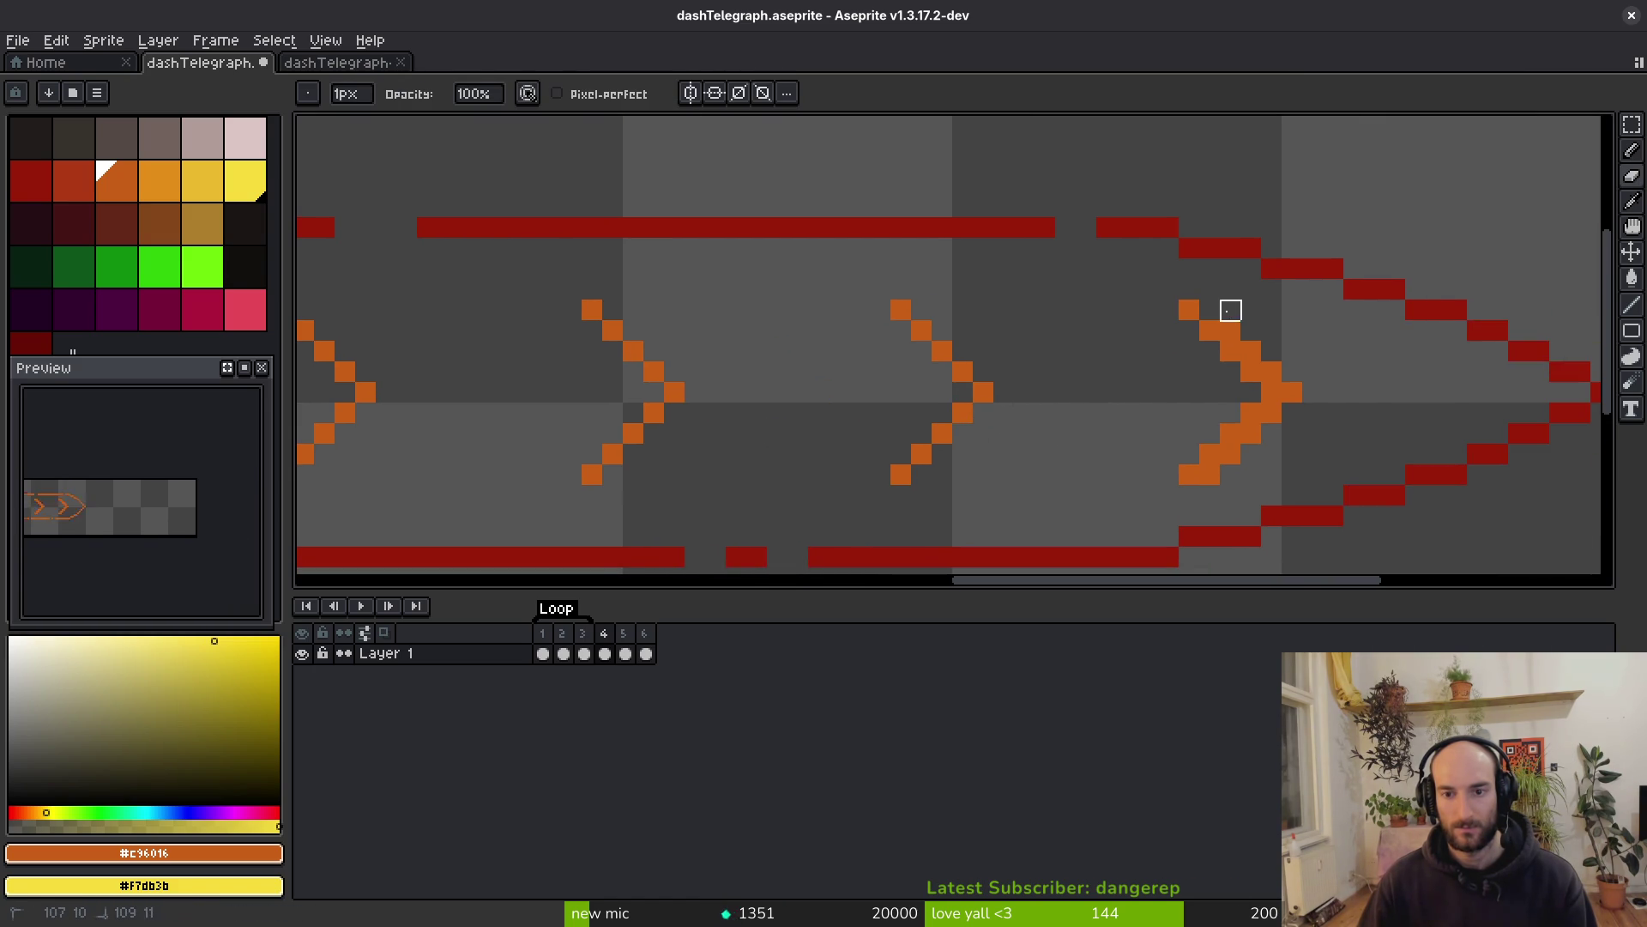
pyautogui.moveTo(1292, 372)
pyautogui.mouseDown()
pyautogui.moveTo(1207, 492)
pyautogui.moveTo(1250, 453)
pyautogui.moveTo(1232, 456)
pyautogui.mouseUp()
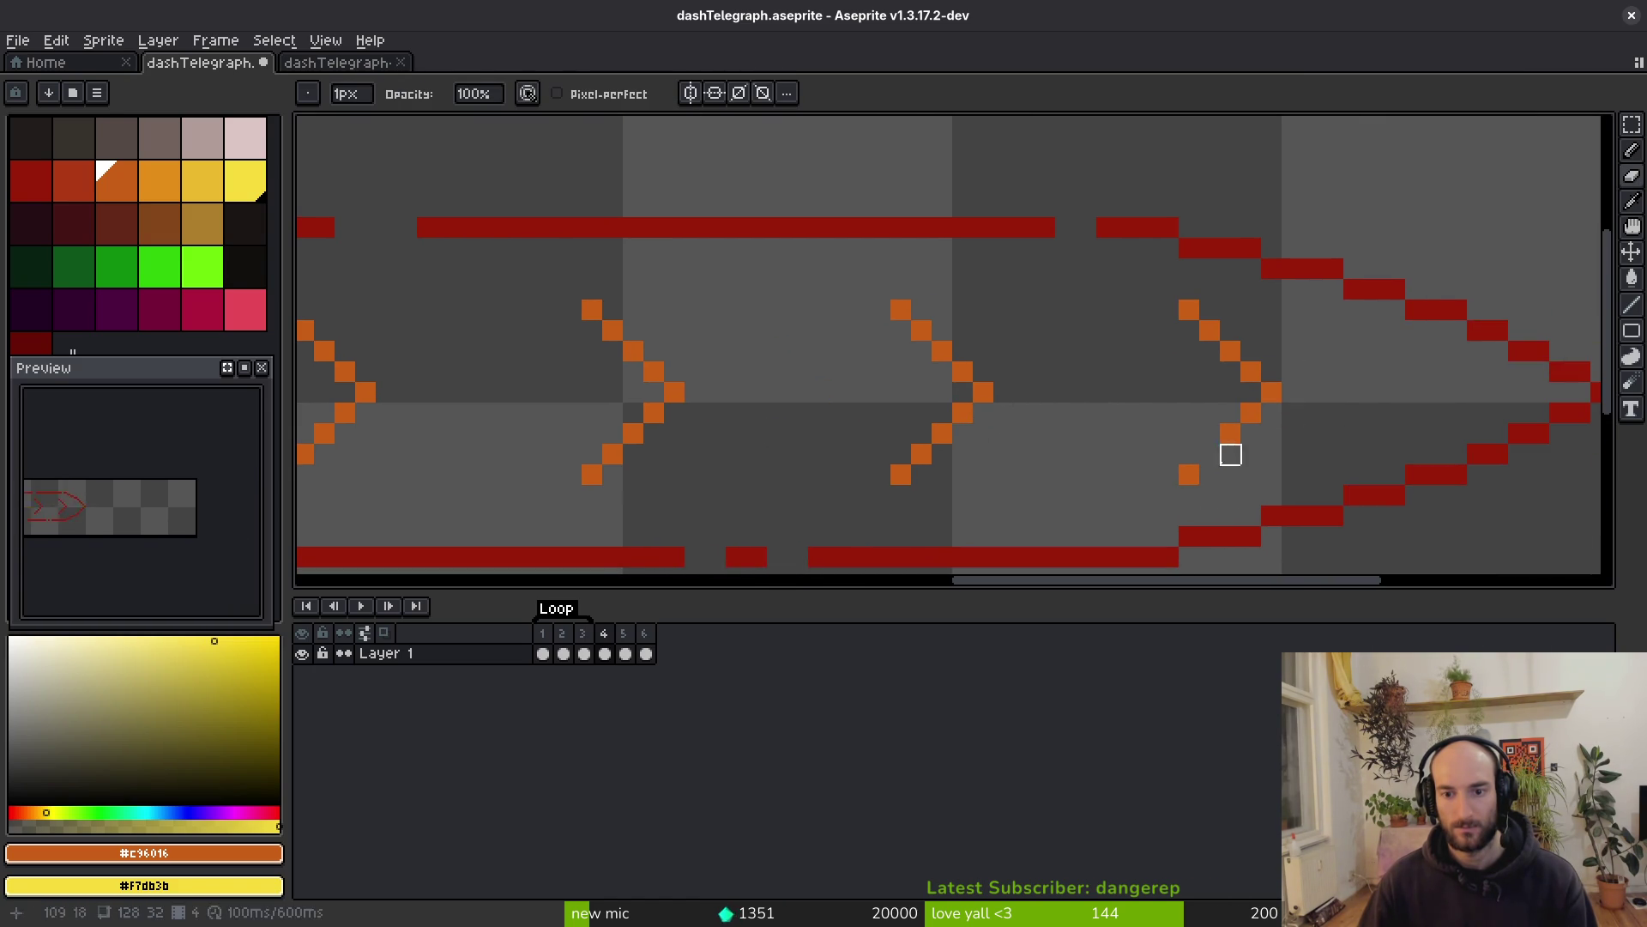
# Fill a gap in the fourth chevron's arm with orange #c96016 and erase extra tip pixels
pyautogui.press('b')
pyautogui.keyDown('alt'); pyautogui.click(1209, 454); pyautogui.keyUp('alt')
pyautogui.keyDown('alt'); pyautogui.click(1251, 413); pyautogui.keyUp('alt')
pyautogui.click(1210, 454)
pyautogui.scroll(-3, 948, 467)
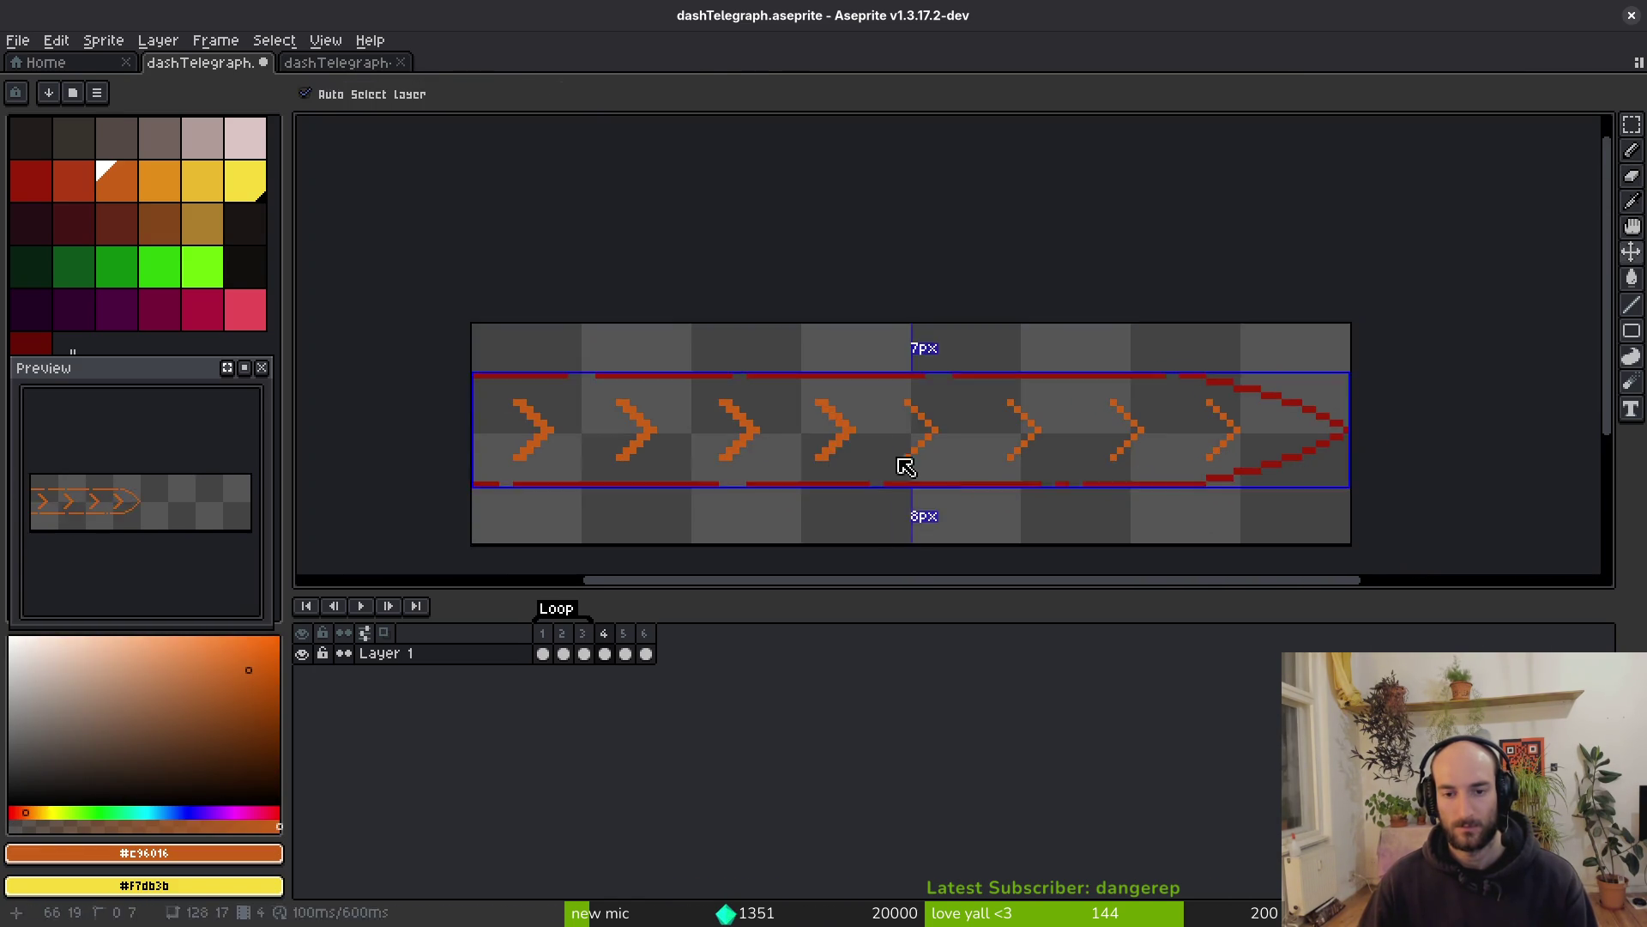
pyautogui.scroll(2, 949, 467)
pyautogui.scroll(1, 1221, 447)
pyautogui.press('e')
pyautogui.scroll(3, 1222, 447)
pyautogui.moveTo(1213, 445)
pyautogui.mouseDown()
pyautogui.moveTo(1375, 280)
pyautogui.moveTo(1334, 399)
pyautogui.moveTo(1168, 275)
pyautogui.mouseUp()
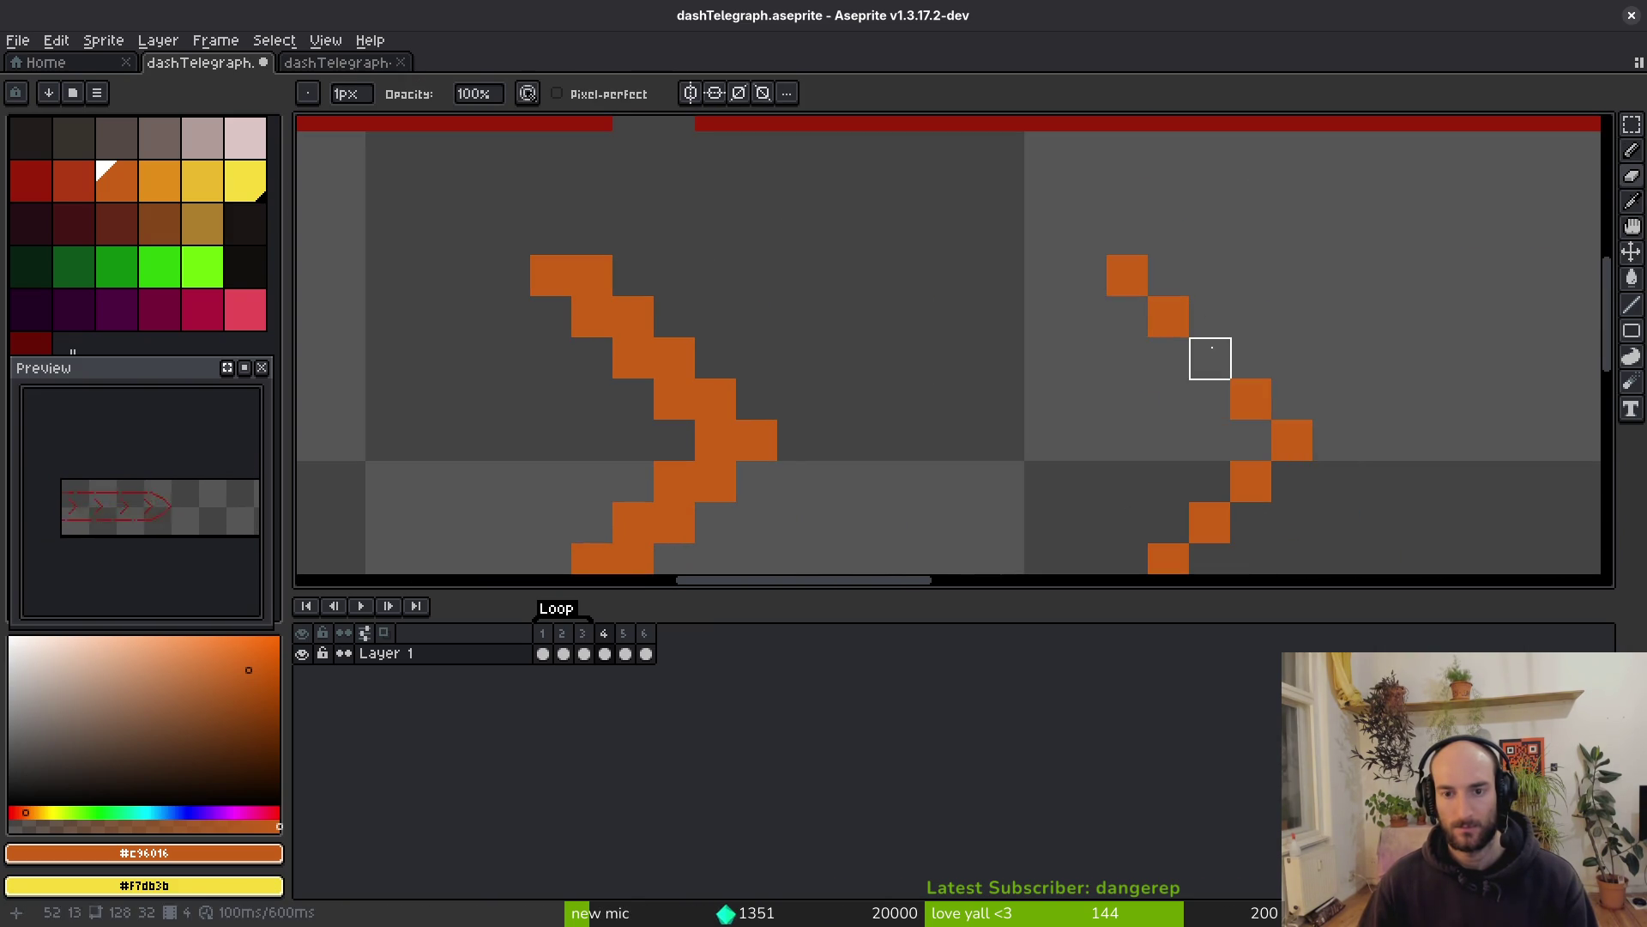
pyautogui.press('b')
pyautogui.press('e')
# Thin the left chevrons' upper and lower arms to one-pixel diagonals
pyautogui.moveTo(808, 151); pyautogui.dragTo(973, 315)
pyautogui.click(850, 440)
pyautogui.moveTo(849, 439); pyautogui.dragTo(764, 404)
pyautogui.hscroll(-3, 723, 440)
pyautogui.moveTo(681, 478); pyautogui.dragTo(927, 315)
pyautogui.scroll(2, 926, 315)
pyautogui.moveTo(813, 331); pyautogui.dragTo(691, 206)
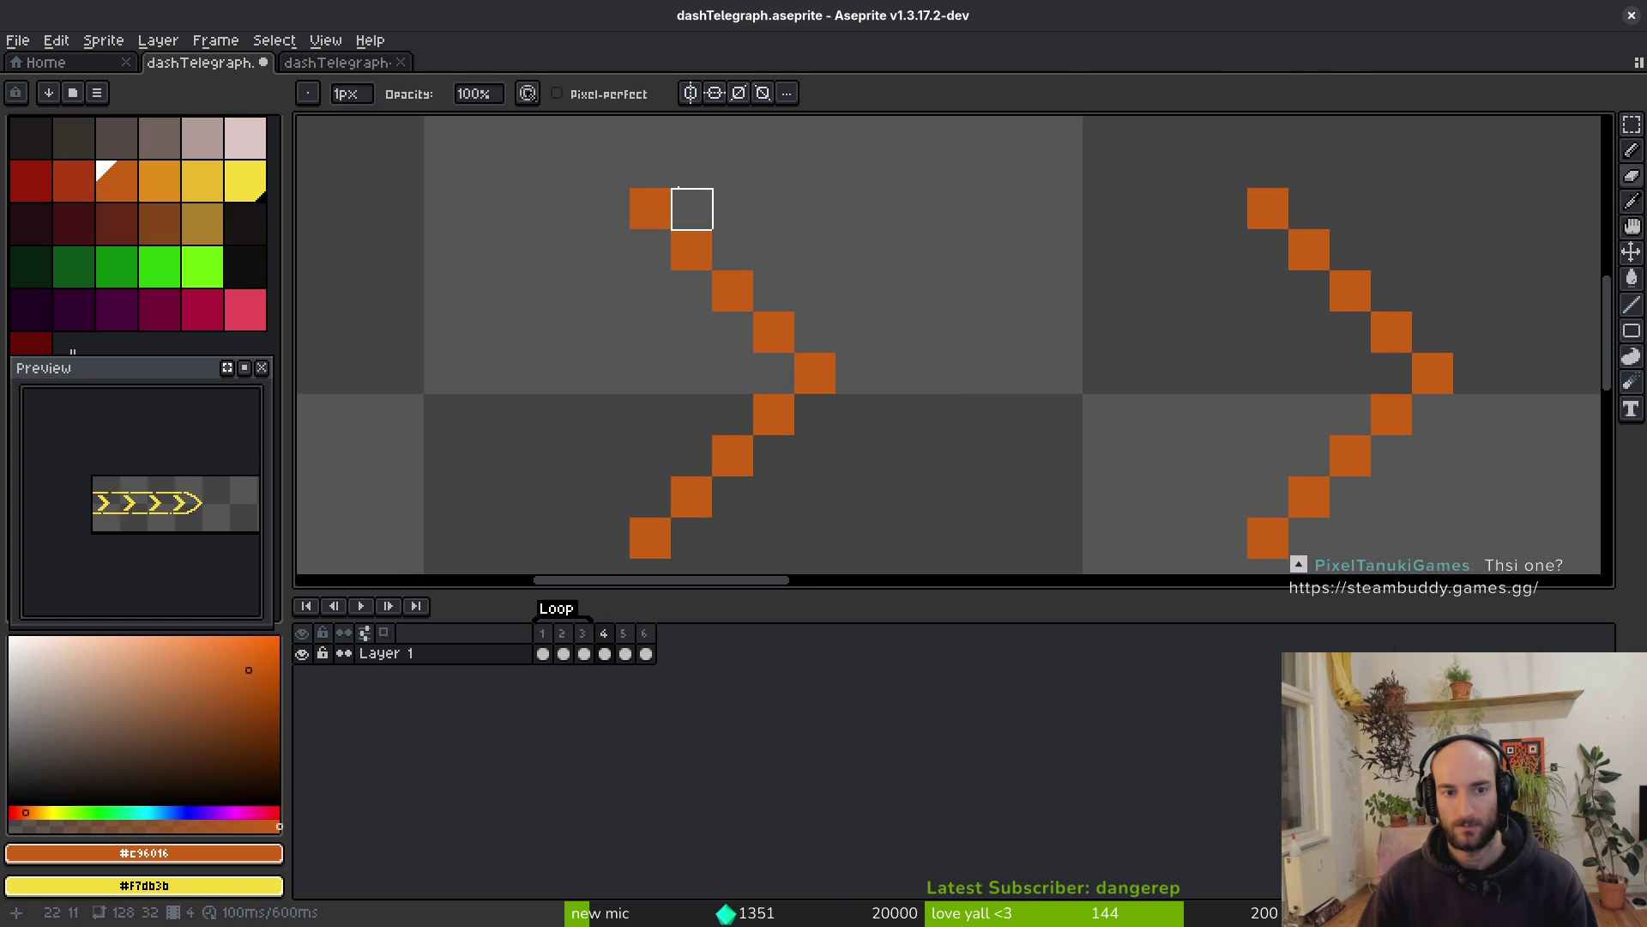
pyautogui.scroll(-3, 691, 206)
# Thin the next chevron's upper and lower arms to one pixel and save the sprite
pyautogui.moveTo(620, 312); pyautogui.dragTo(1023, 345)
pyautogui.scroll(5, 1022, 346)
pyautogui.scroll(-1, 901, 172)
pyautogui.scroll(-1, 1055, 261)
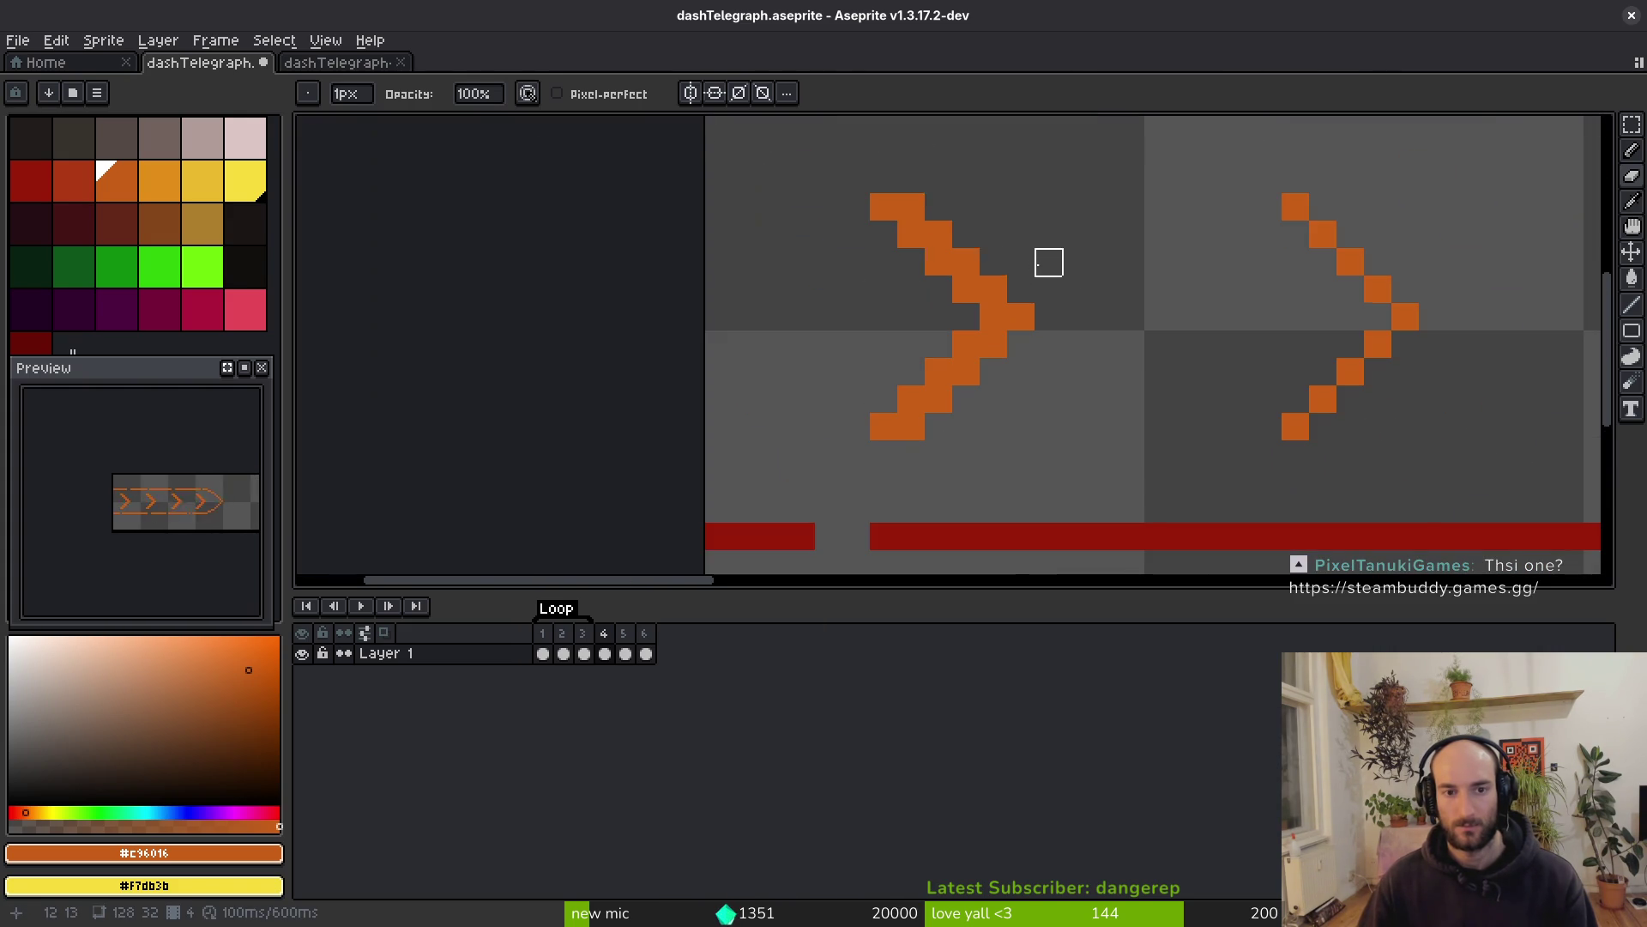
pyautogui.moveTo(909, 206); pyautogui.dragTo(1048, 345)
pyautogui.moveTo(911, 455)
pyautogui.mouseDown()
pyautogui.moveTo(967, 368)
pyautogui.moveTo(1016, 342)
pyautogui.mouseUp()
pyautogui.scroll(-2, 1030, 348)
pyautogui.hotkey('ctrl', 's')
# Pick the lines' dark red #981b08 and open Replace Color from #c96016
pyautogui.press('i')
pyautogui.rightClick(1165, 240)
pyautogui.hotkey('shift', 'r')
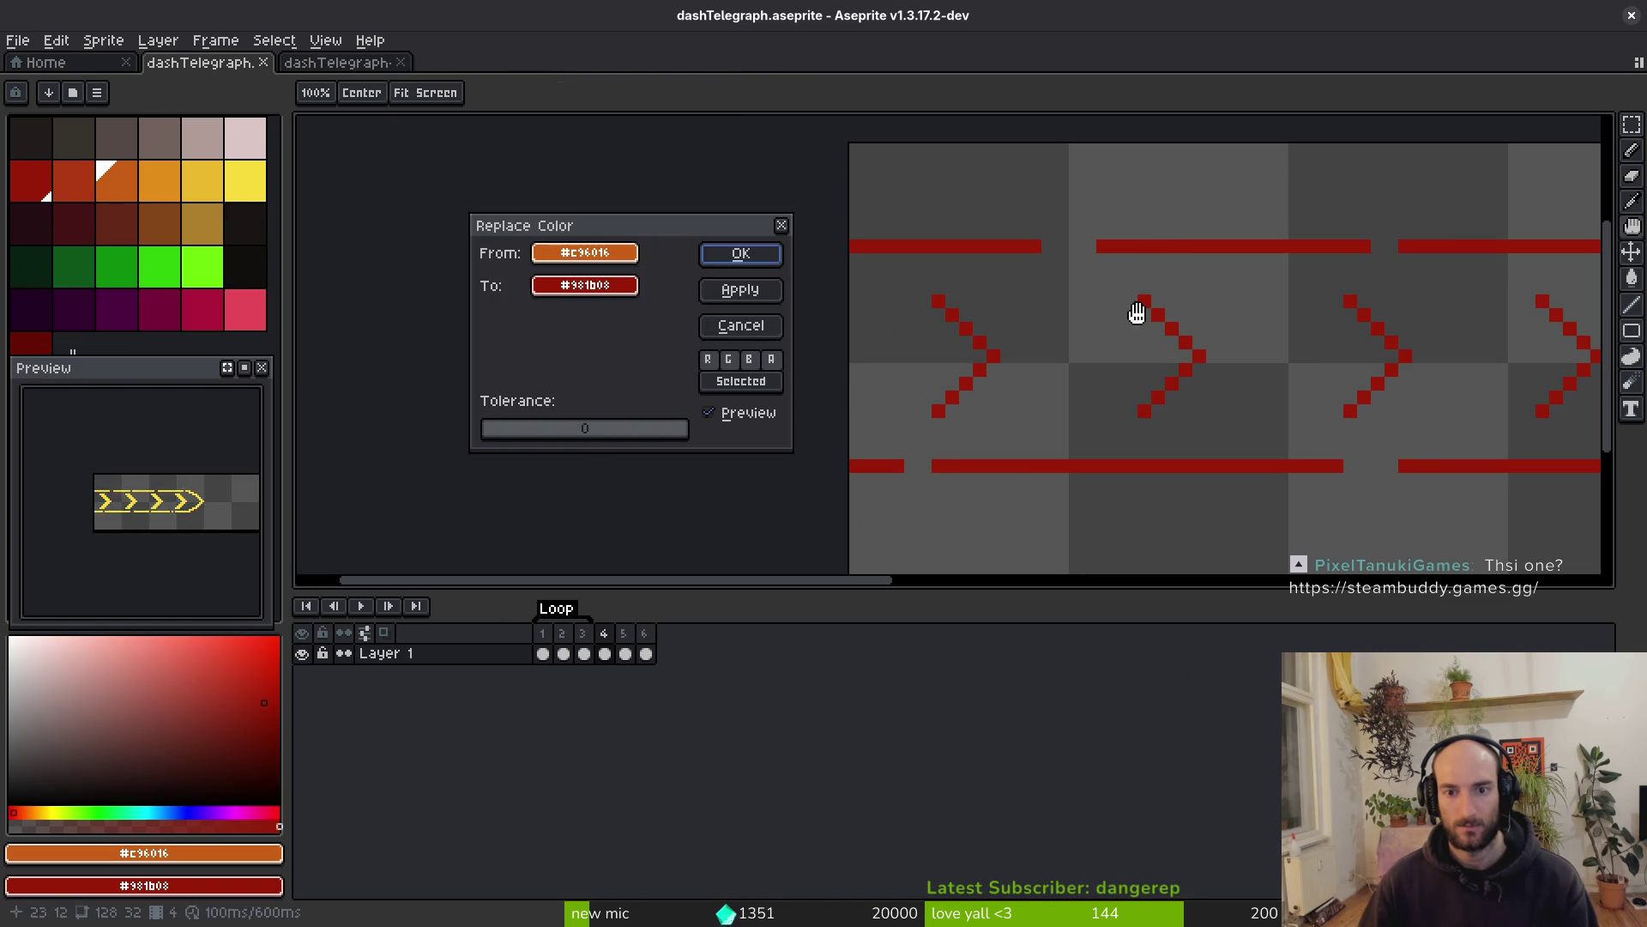
# Recolour frame 4's orange chevrons to dark red #981b08 and save
pyautogui.click(748, 256)
pyautogui.scroll(-1, 1006, 386)
pyautogui.hscroll(5, 987, 411)
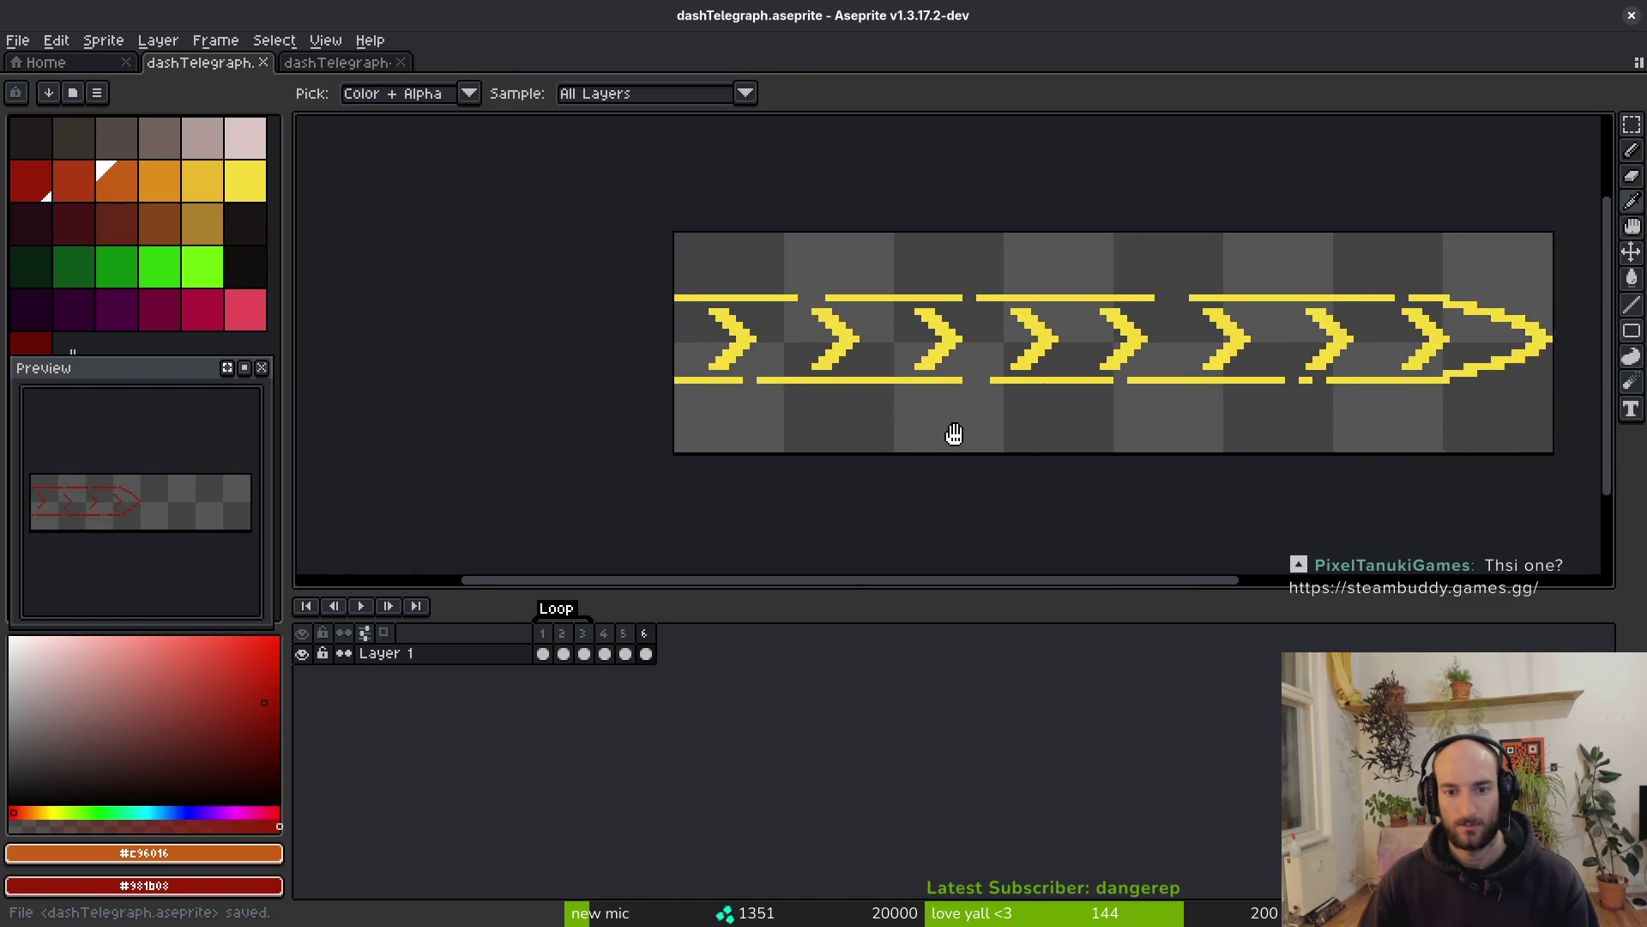
pyautogui.press('b')
pyautogui.hscroll(2, 919, 422)
pyautogui.press('i')
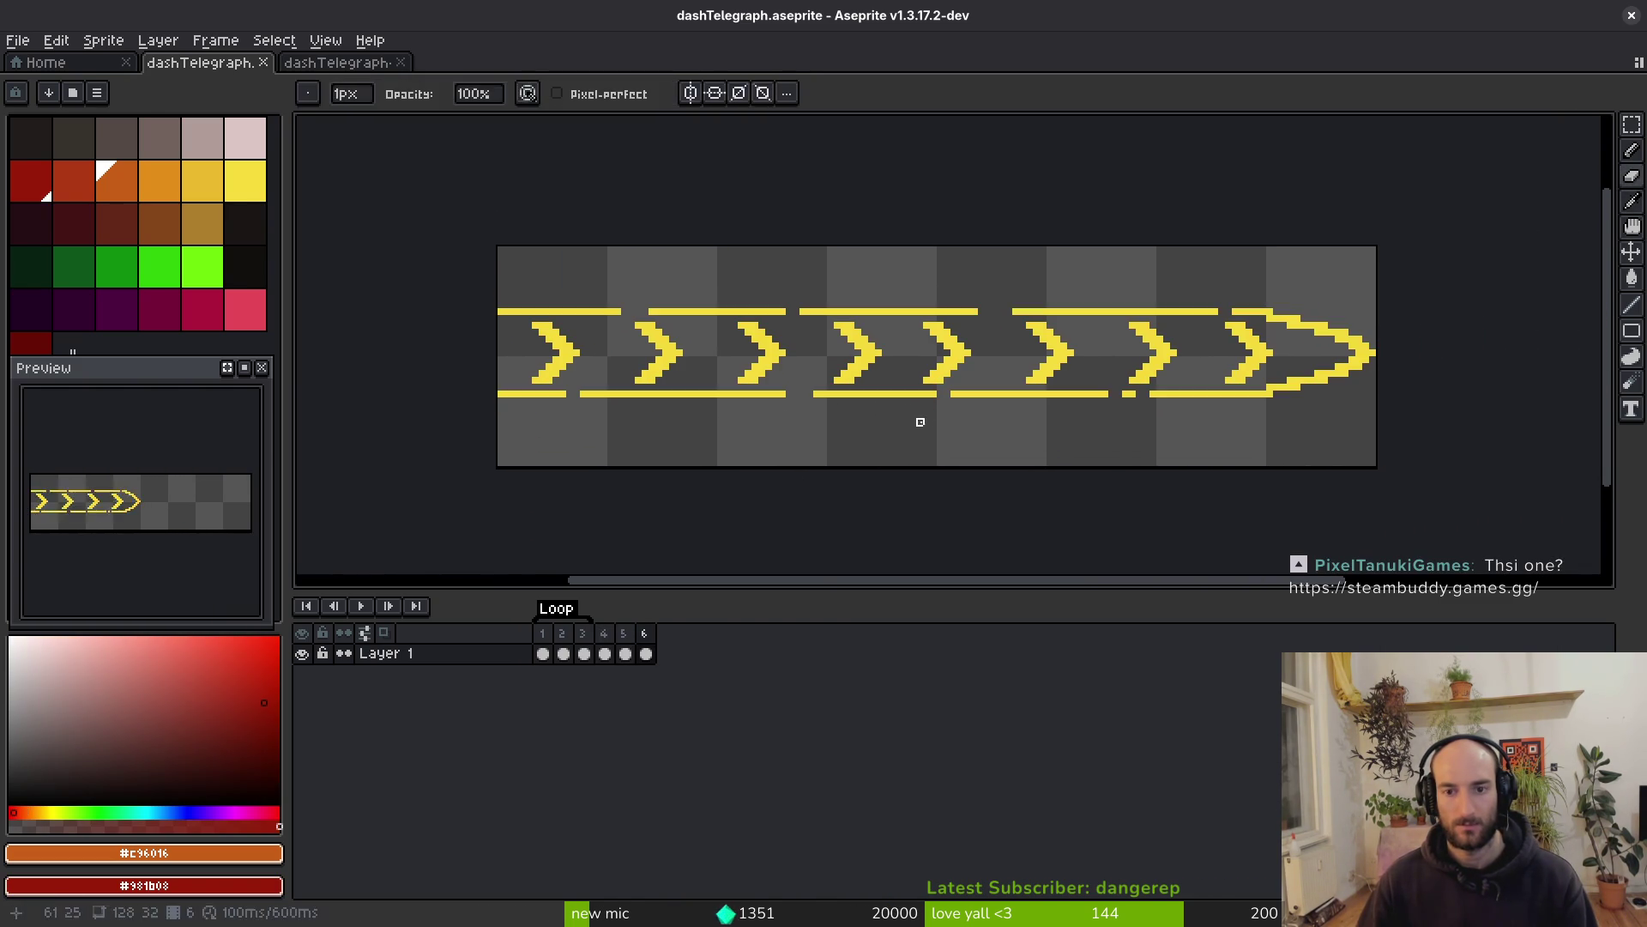
pyautogui.scroll(-1, 1092, 421)
pyautogui.hotkey('ctrl', 's')
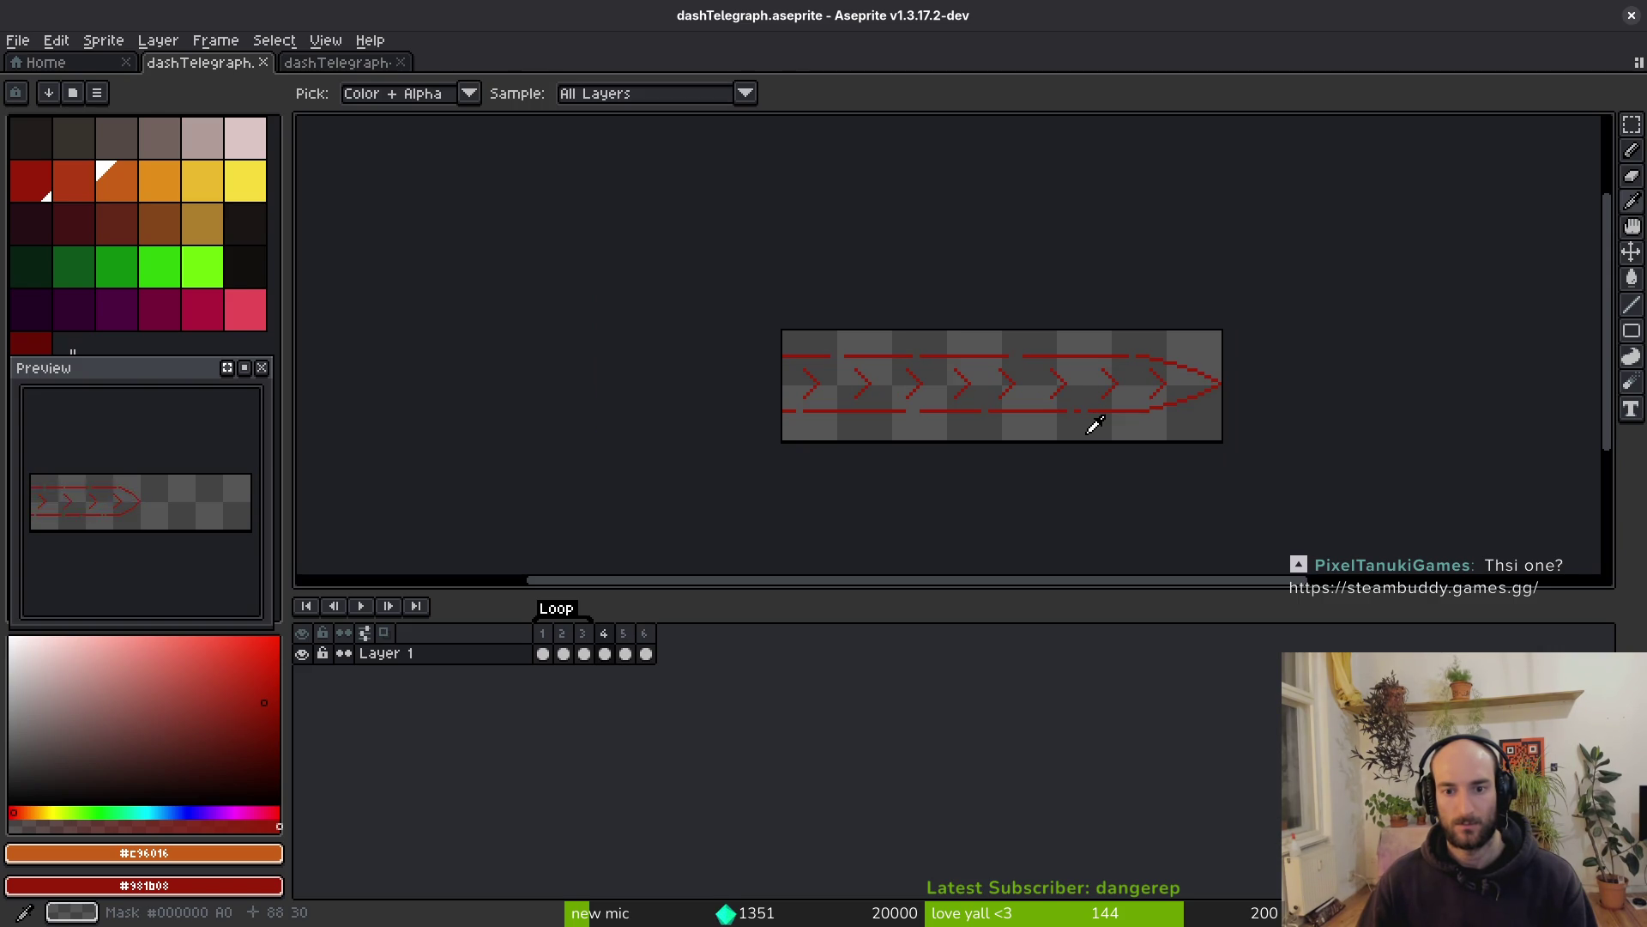
# Fill the one-pixel gap in the red strip's bottom line and save dashTelegraph.aseprite
pyautogui.press('b')
pyautogui.hotkey('ctrl', 's')
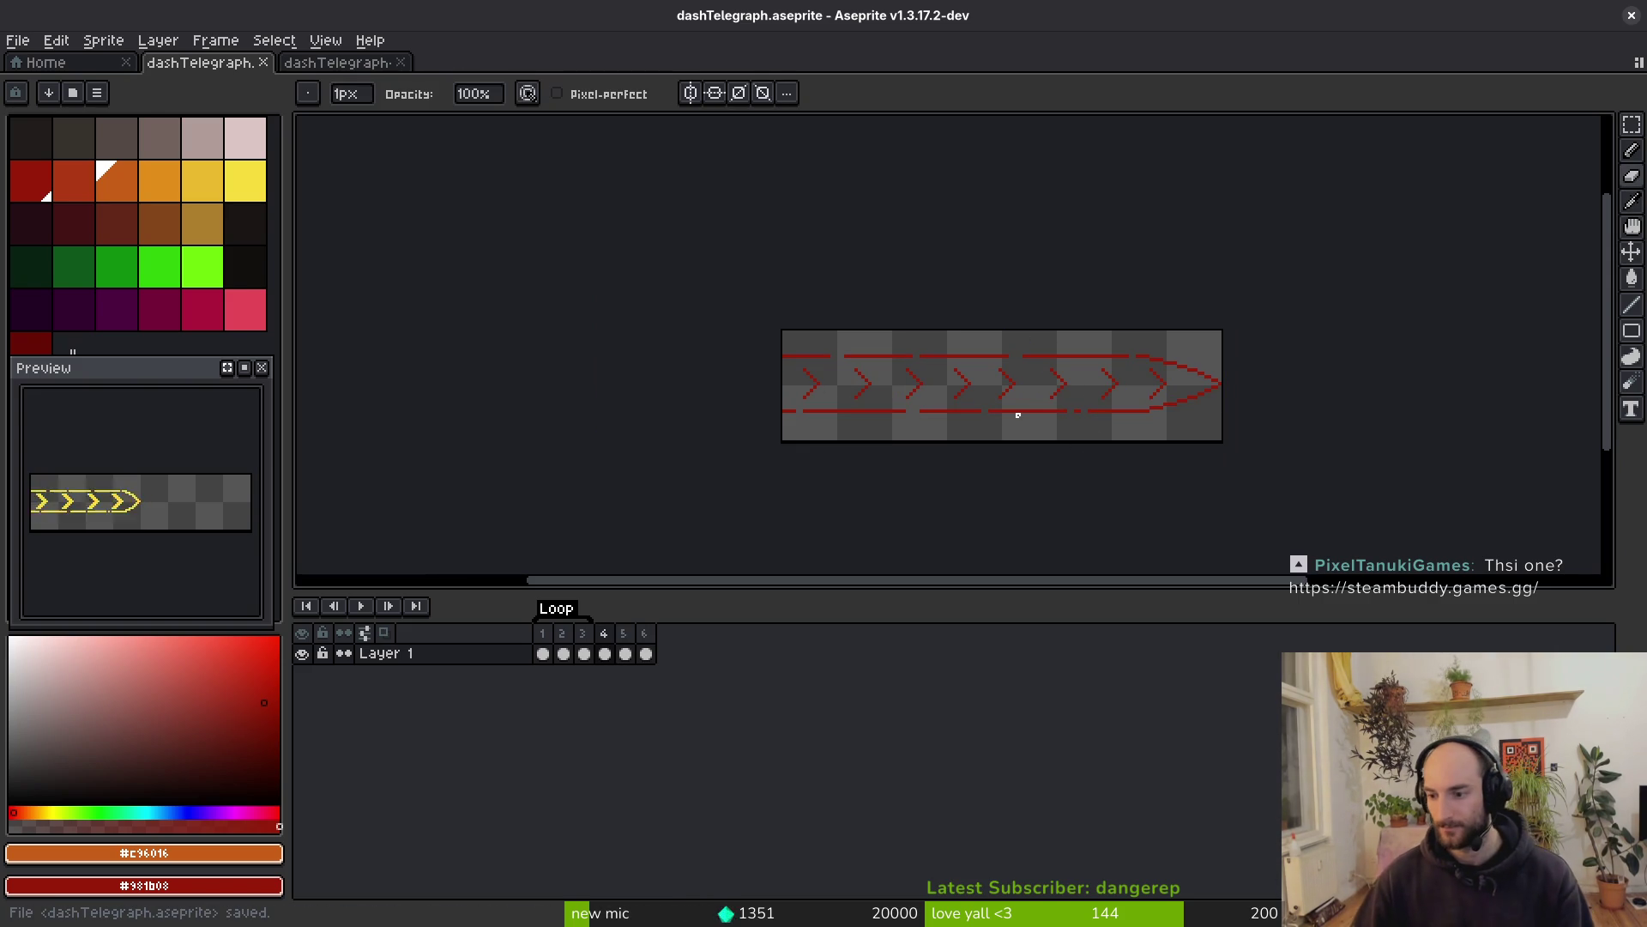
pyautogui.click(1018, 415)
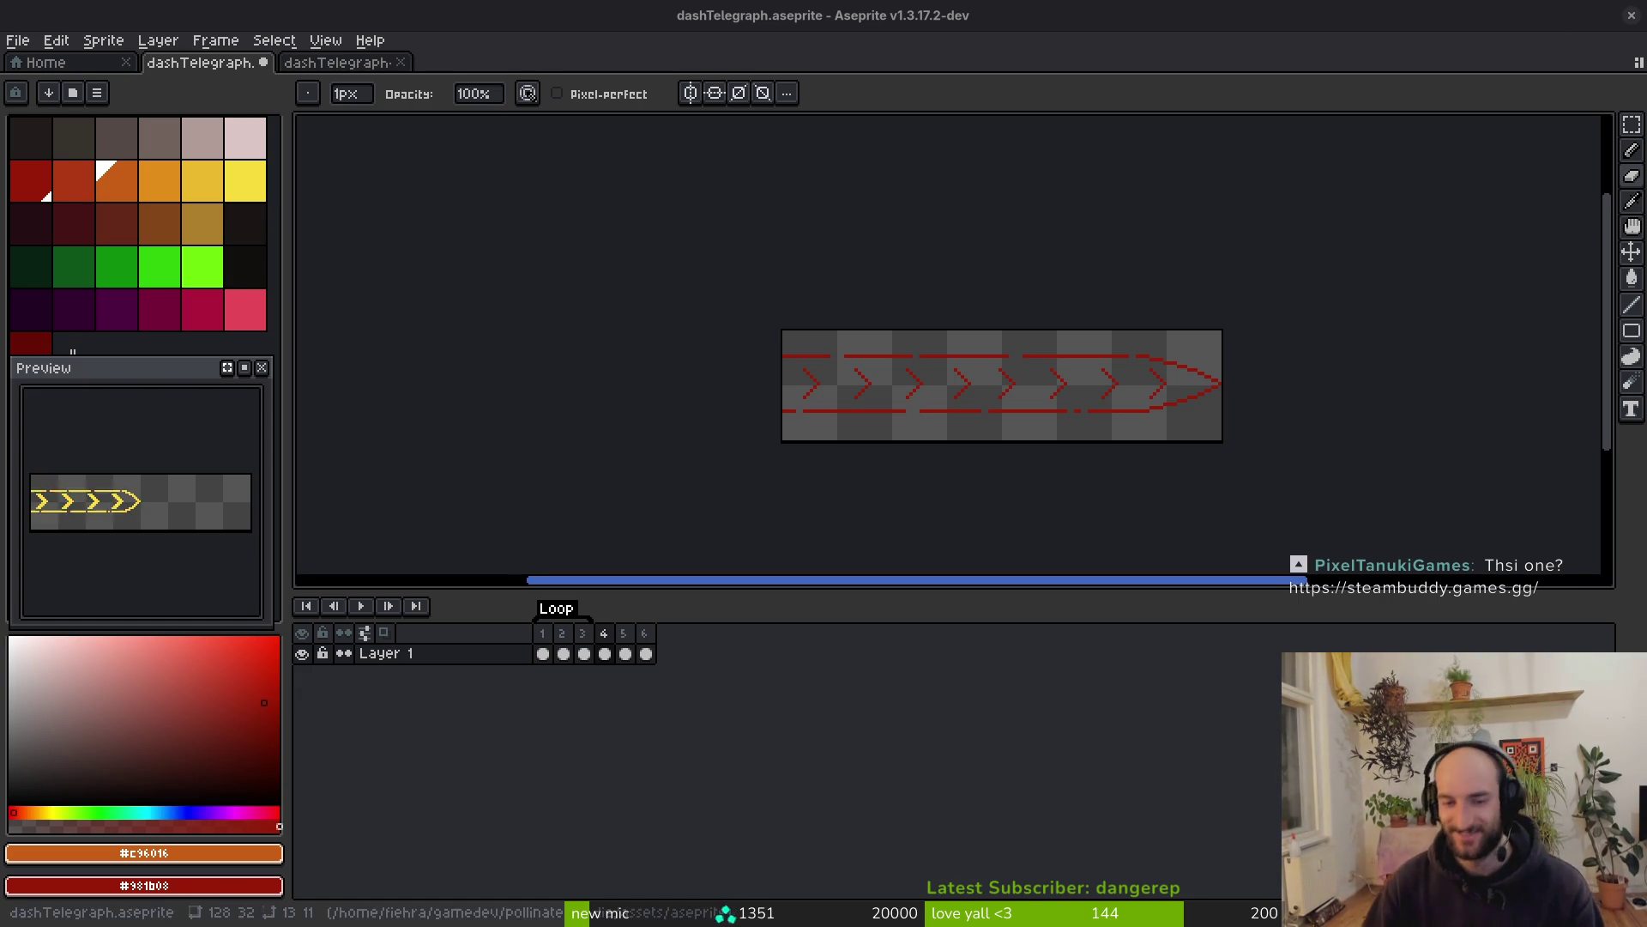
pyautogui.hotkey('ctrl', 's')
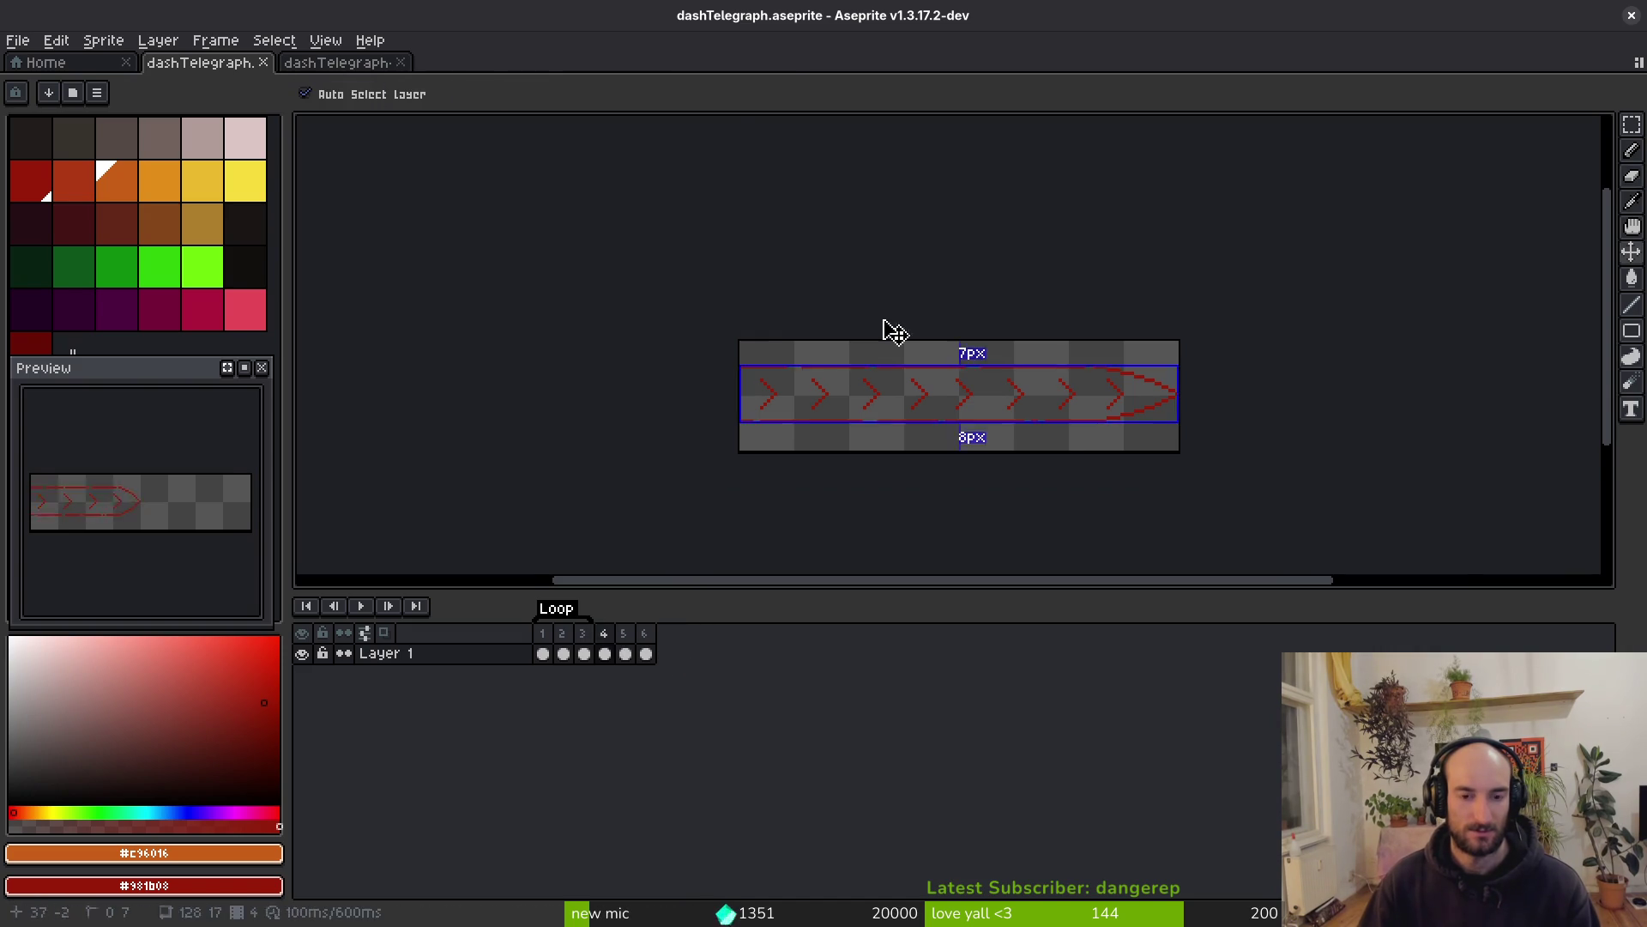
# Add a new animation tag spanning frames 4–6
pyautogui.hotkey('ctrl', 'e')
pyautogui.press('Escape')
pyautogui.click(605, 652)
pyautogui.click(624, 653)
pyautogui.press('F2')
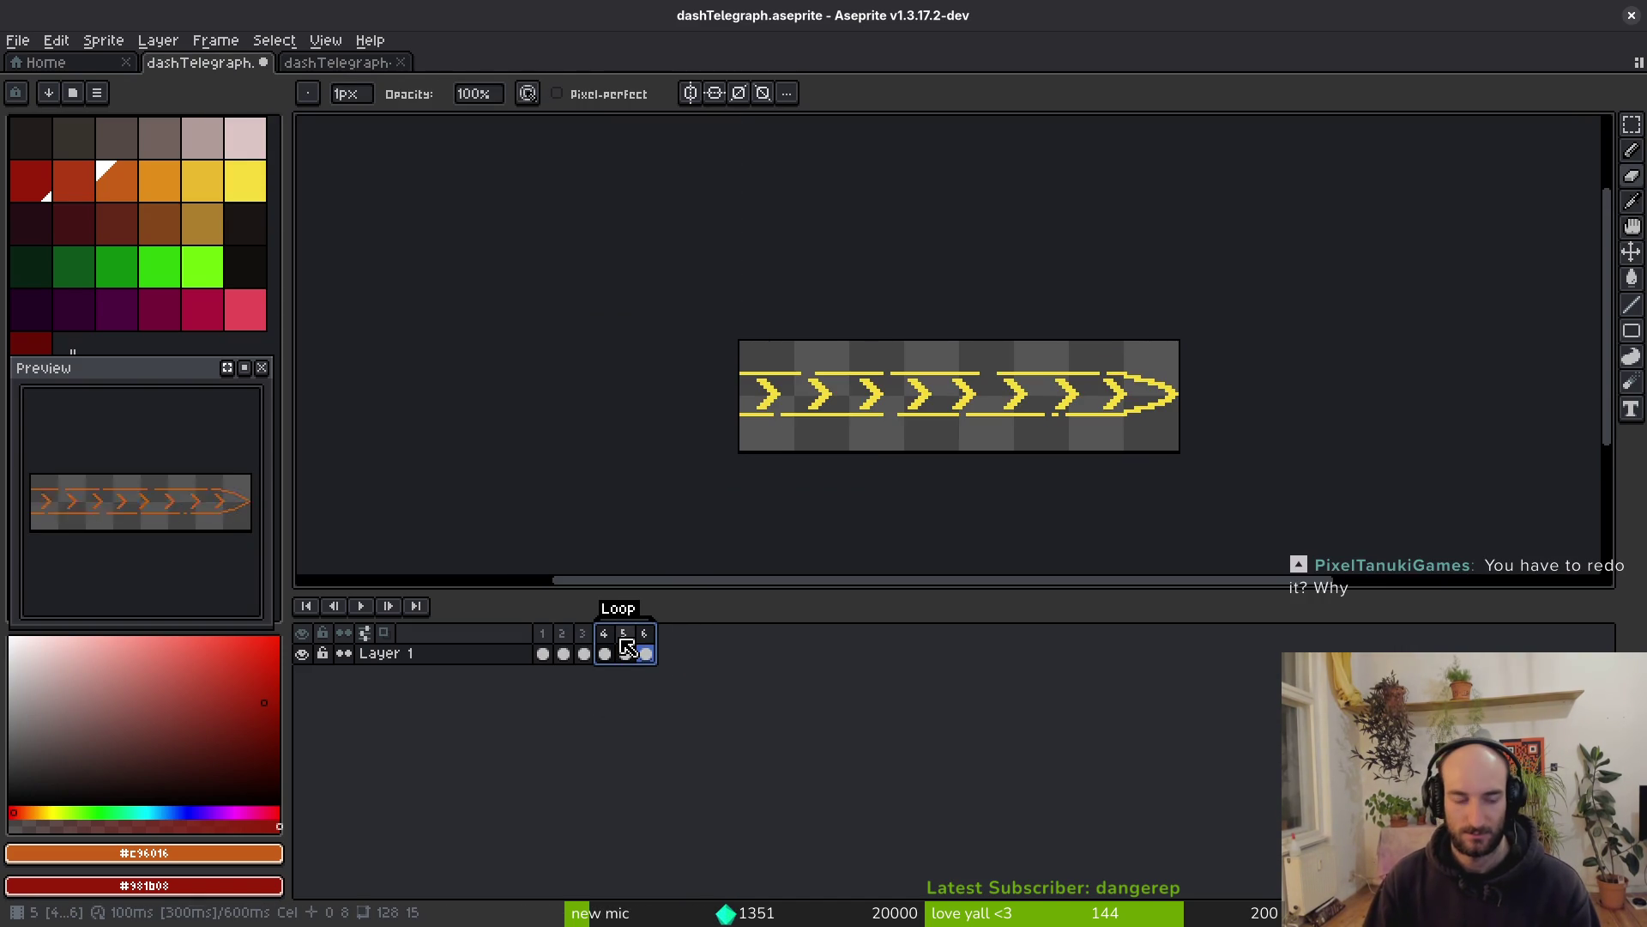
pyautogui.press('Tab')
pyautogui.press('Tab')
pyautogui.hotkey('ctrl', 'z')
# Rename the frames 1–3 tag to 'fruitfly' and the frames 4–6 tag to 'fly'
pyautogui.doubleClick(557, 609)
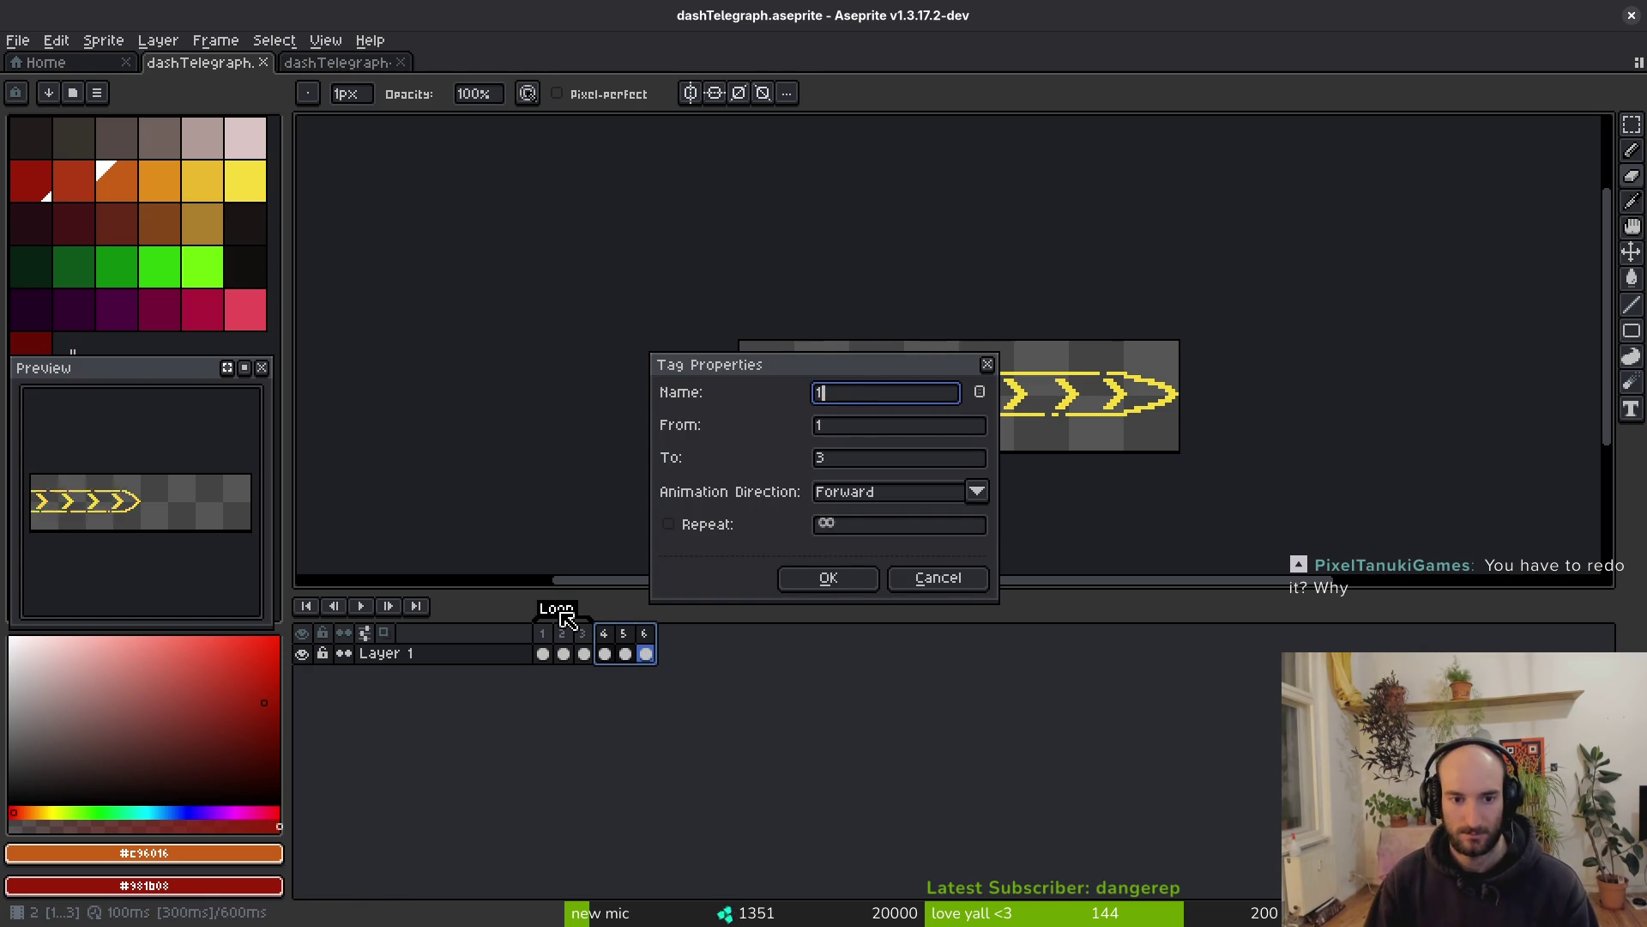
pyautogui.press('Return')
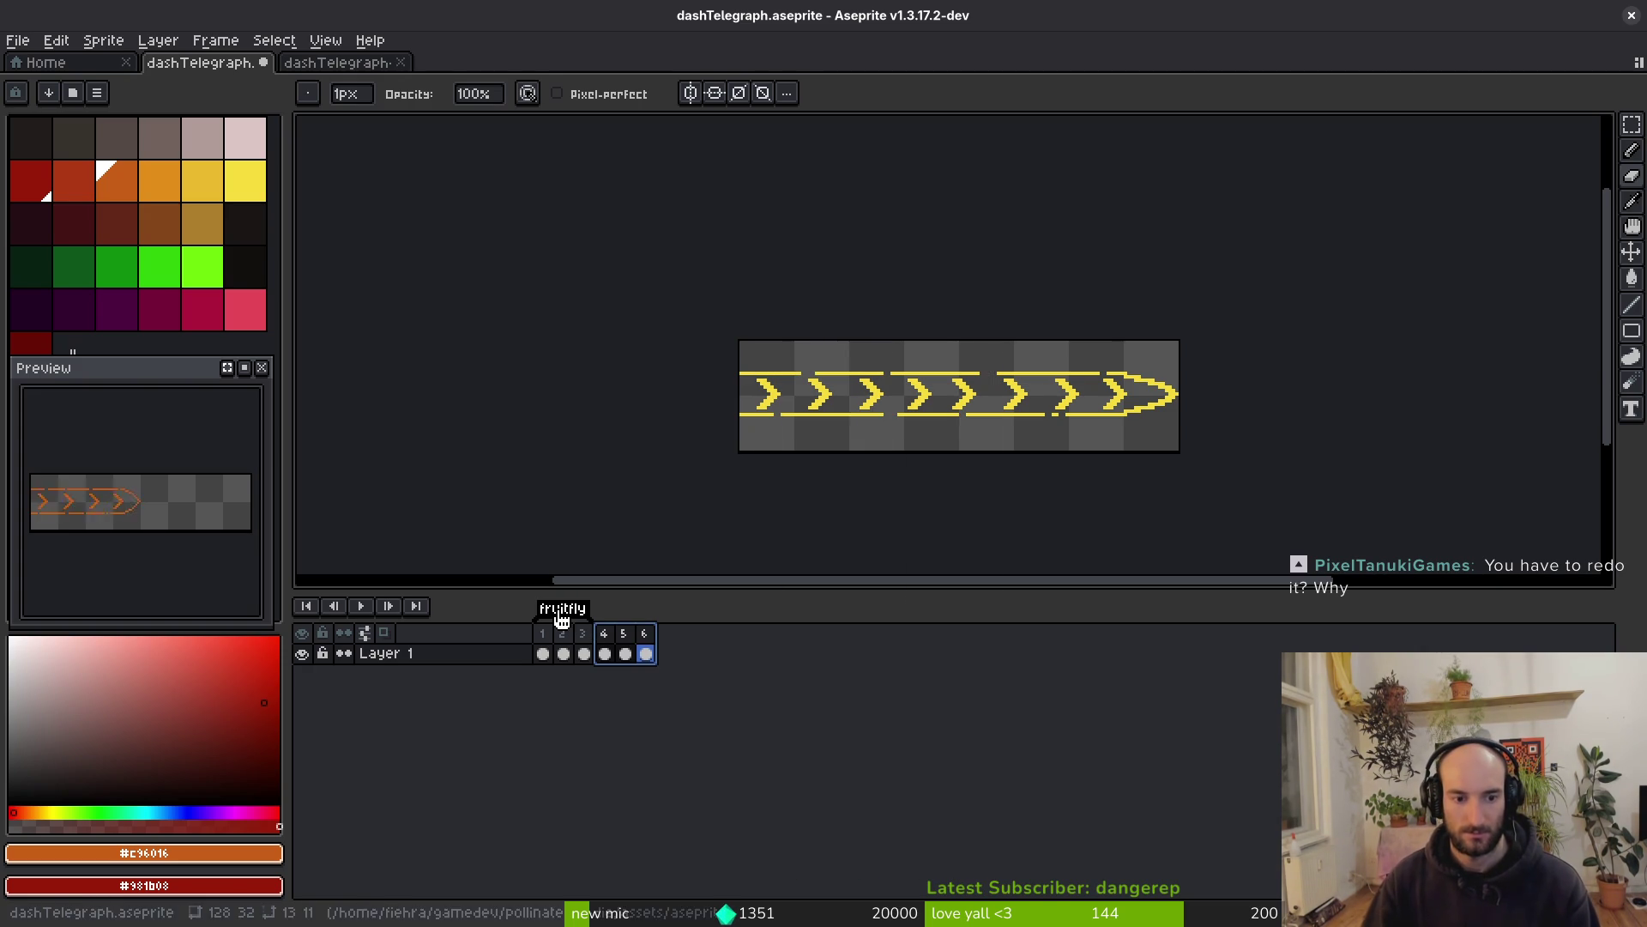
pyautogui.press('F2')
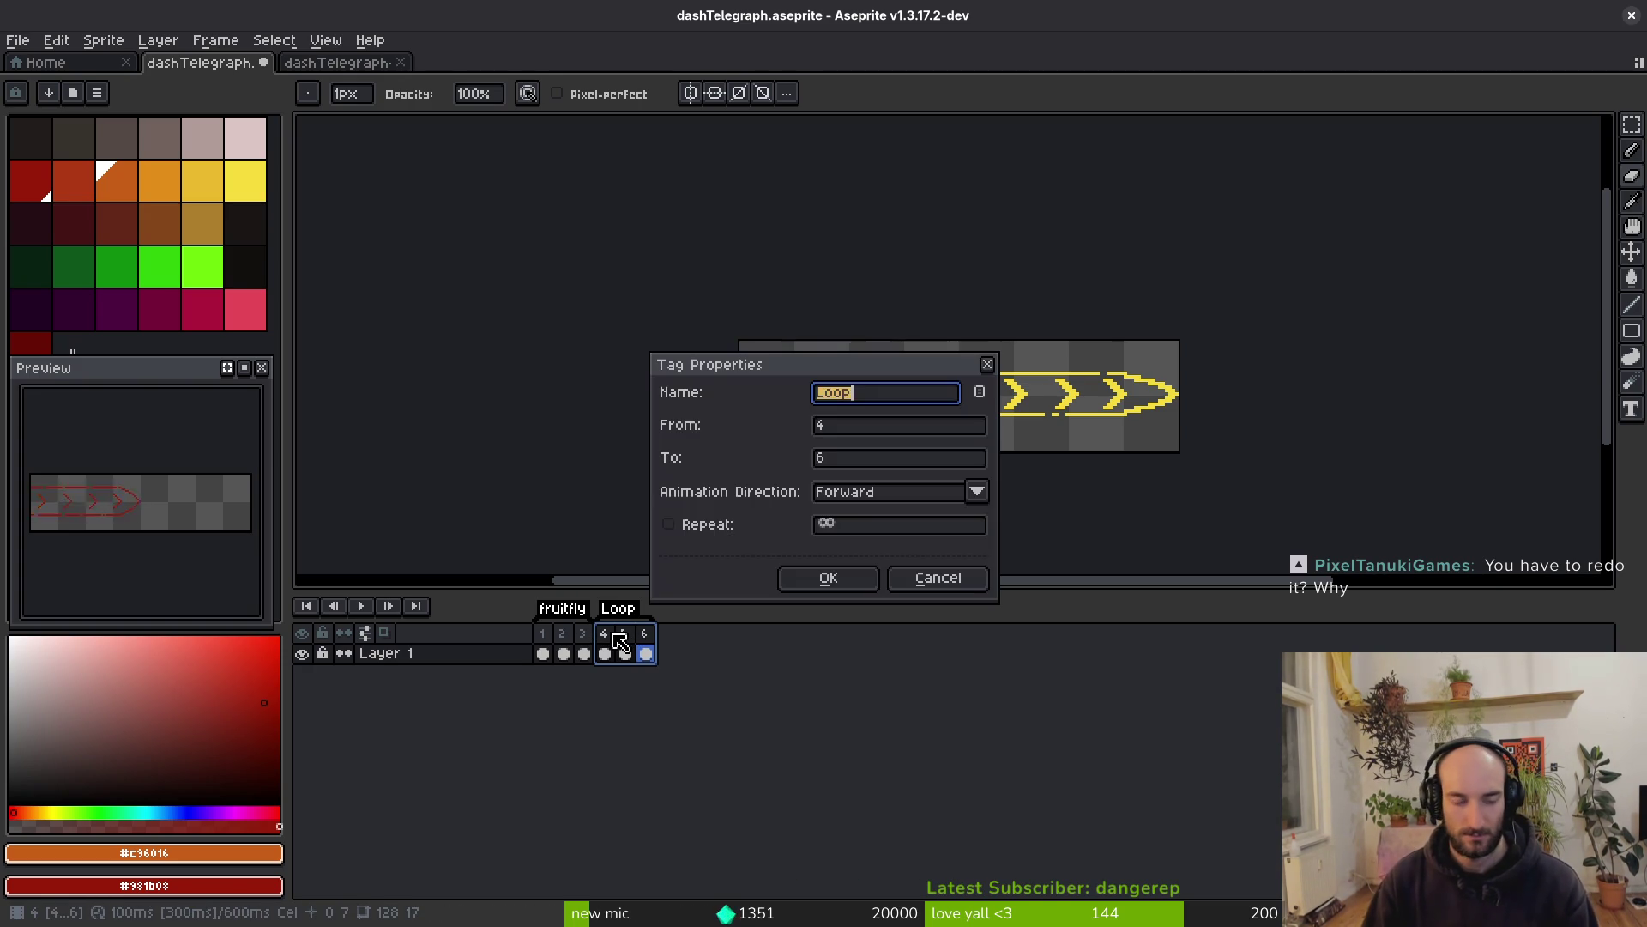
pyautogui.write('y')
pyautogui.press('Return')
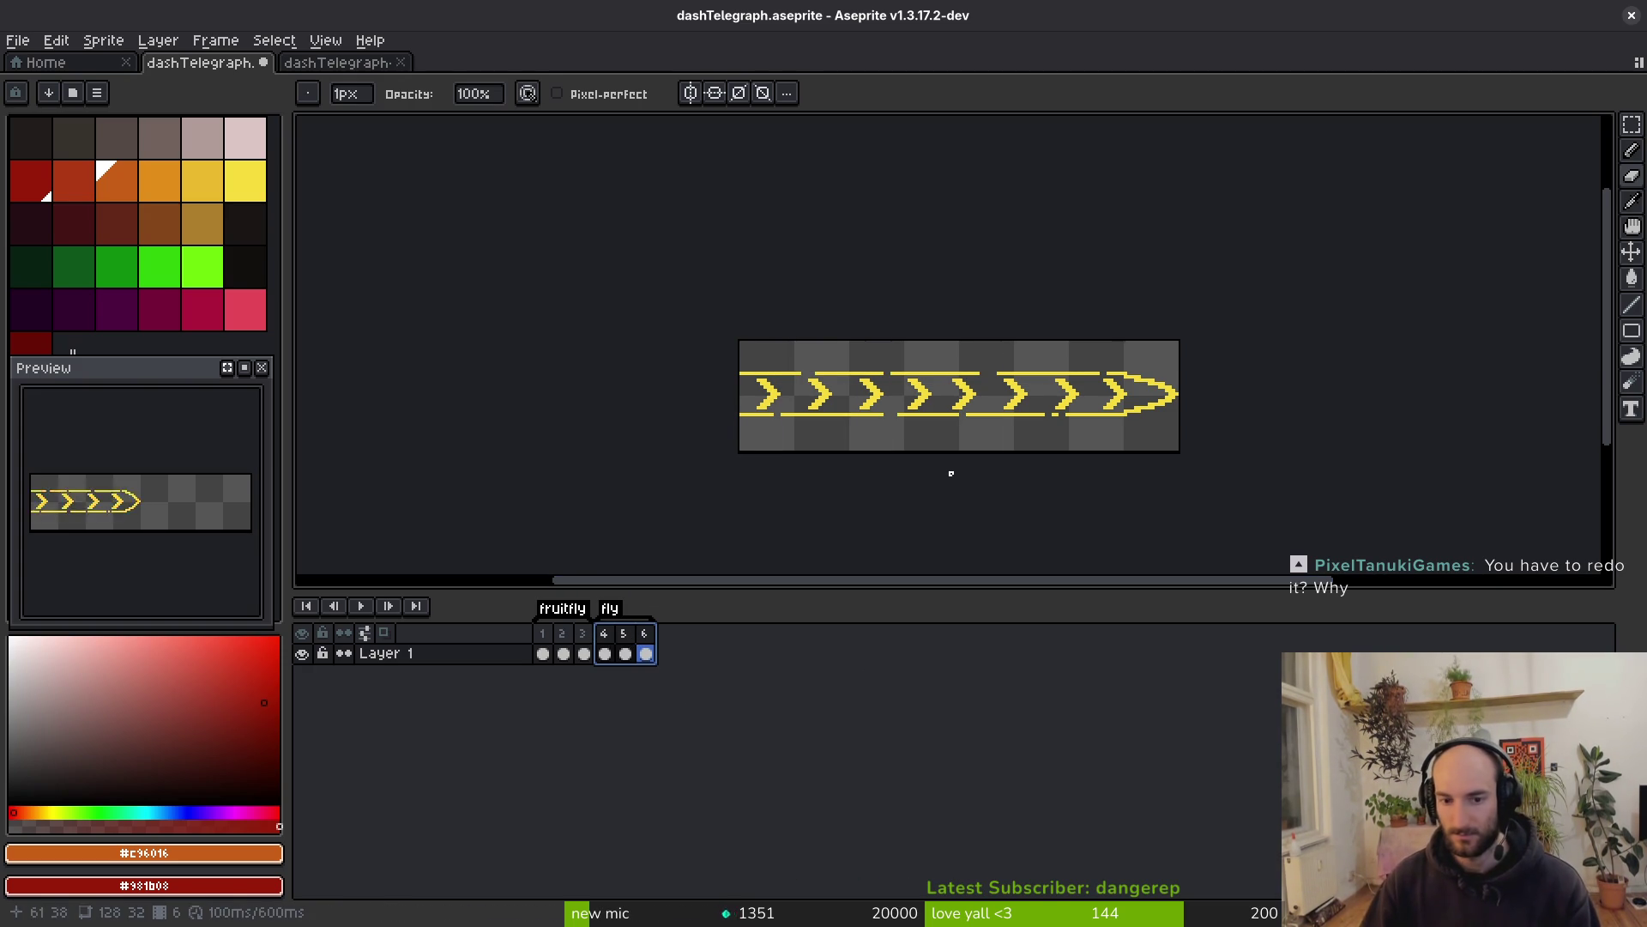
pyautogui.moveTo(938, 523)
pyautogui.mouseDown()
pyautogui.moveTo(901, 523)
pyautogui.moveTo(936, 463)
pyautogui.moveTo(936, 419)
pyautogui.mouseUp()
# Fill the one-pixel gap in the yellow strip's bottom line with the strip's yellow
pyautogui.scroll(5, 936, 419)
pyautogui.keyDown('alt'); pyautogui.click(783, 268); pyautogui.keyUp('alt')
pyautogui.scroll(2, 695, 279)
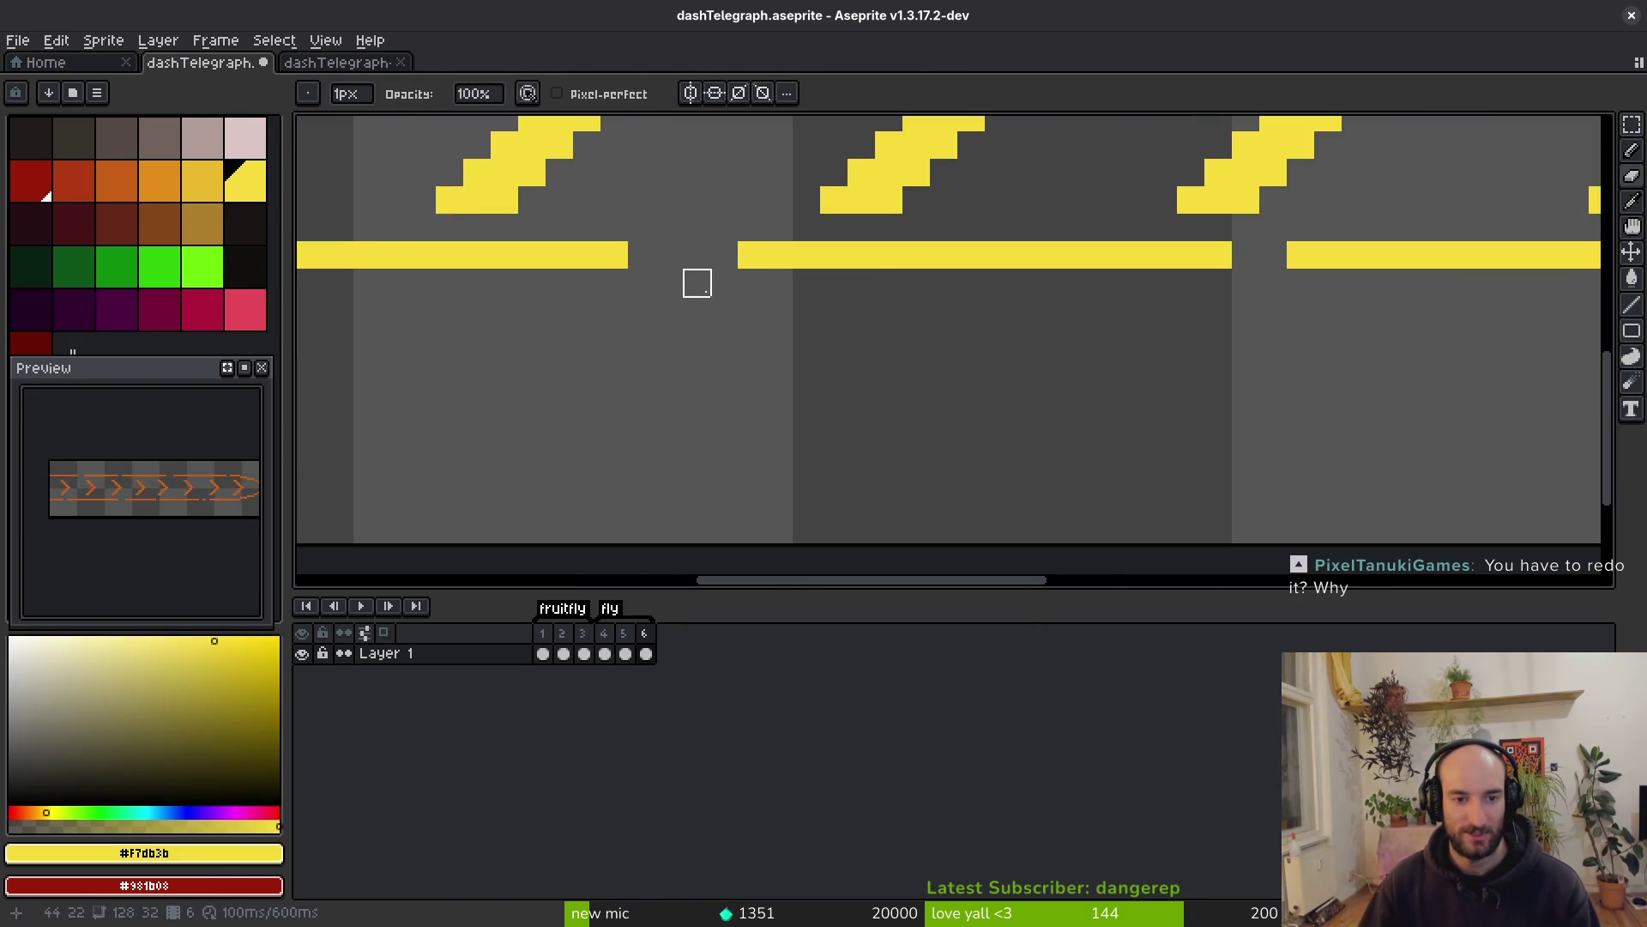
pyautogui.click(724, 256)
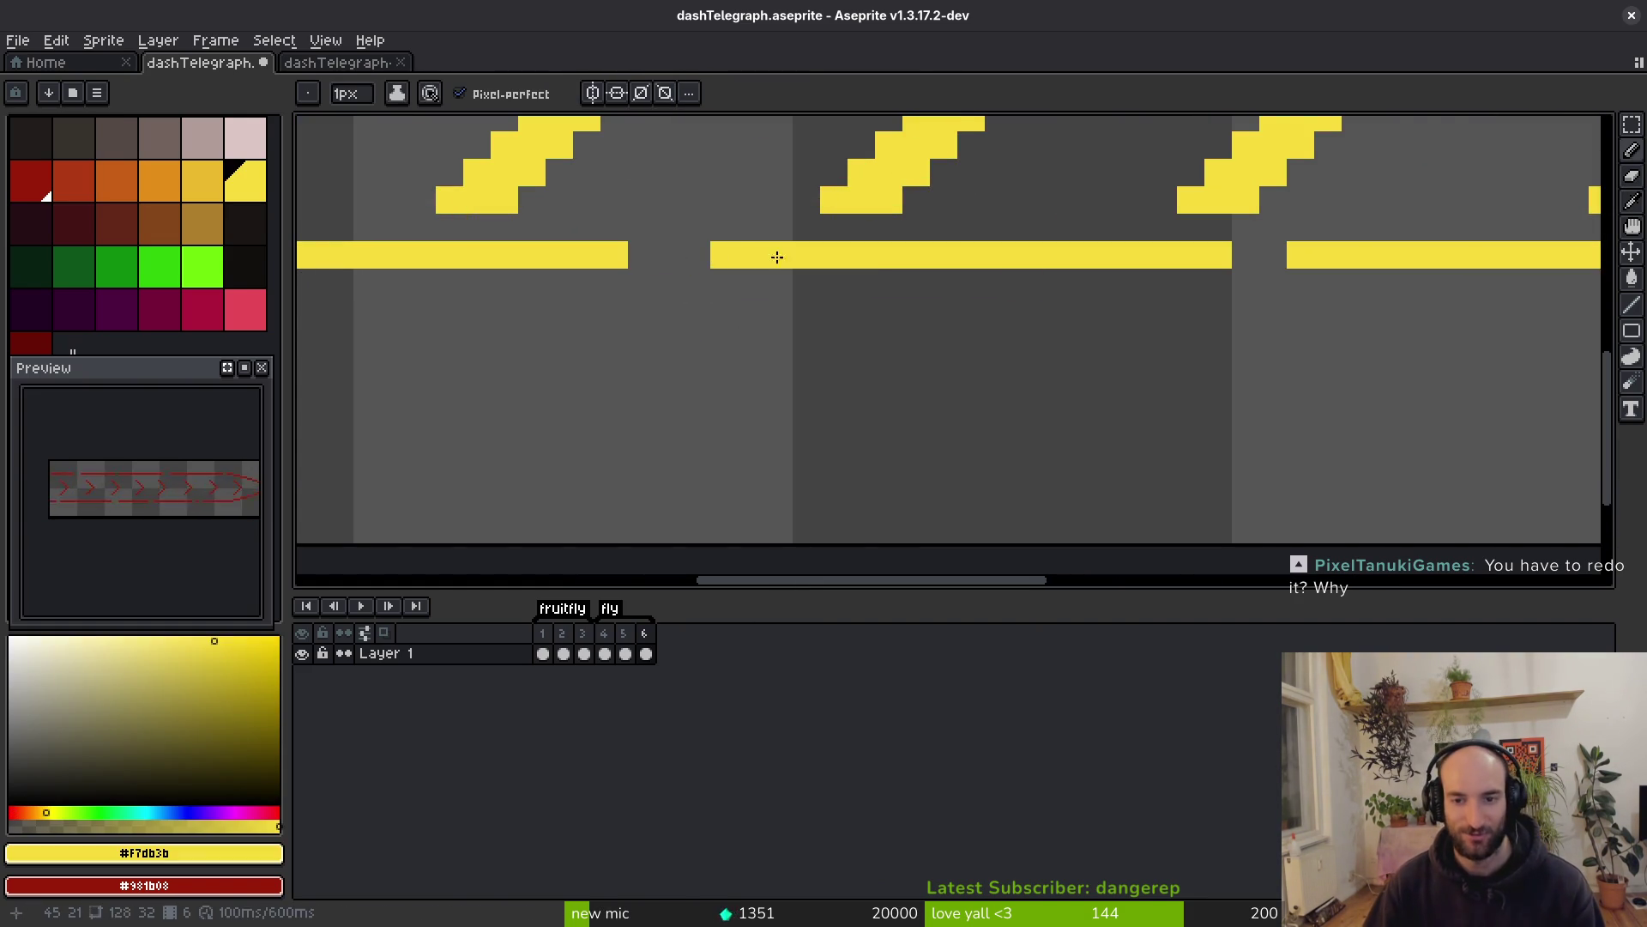
pyautogui.scroll(-5, 988, 446)
pyautogui.scroll(2, 988, 452)
# Save dashTelegraph.aseprite and generate the 384×64 dashTelegraph-Sheet sprite sheet
pyautogui.hotkey('ctrl', 's')
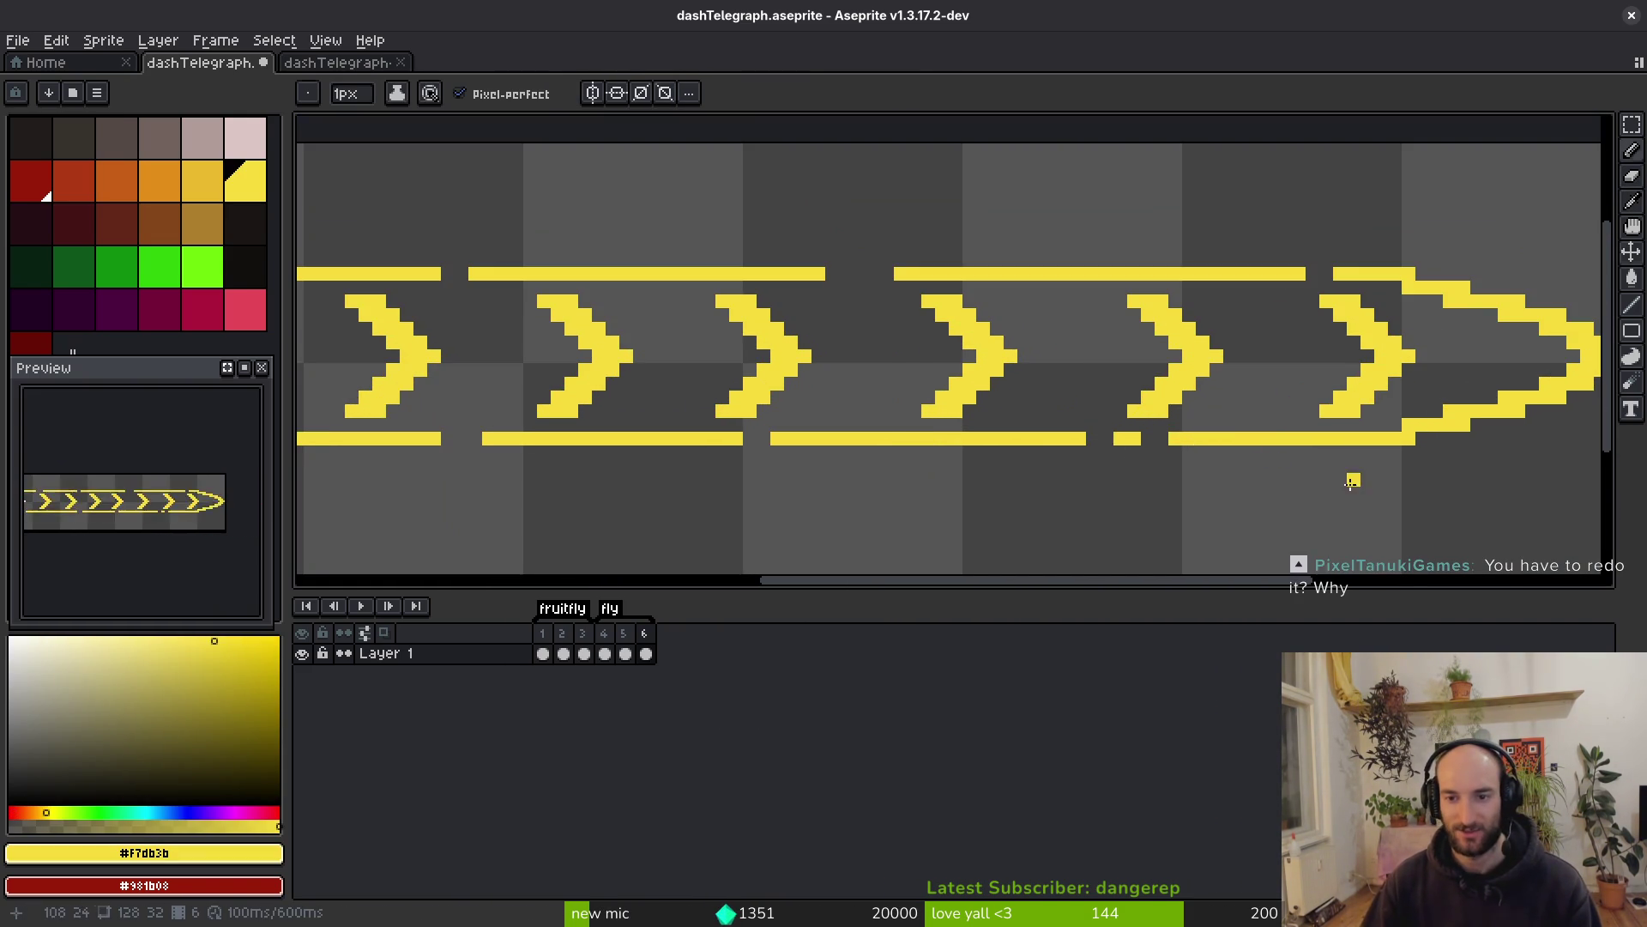
pyautogui.scroll(-2, 901, 364)
pyautogui.scroll(-1, 896, 364)
pyautogui.hscroll(-3, 948, 367)
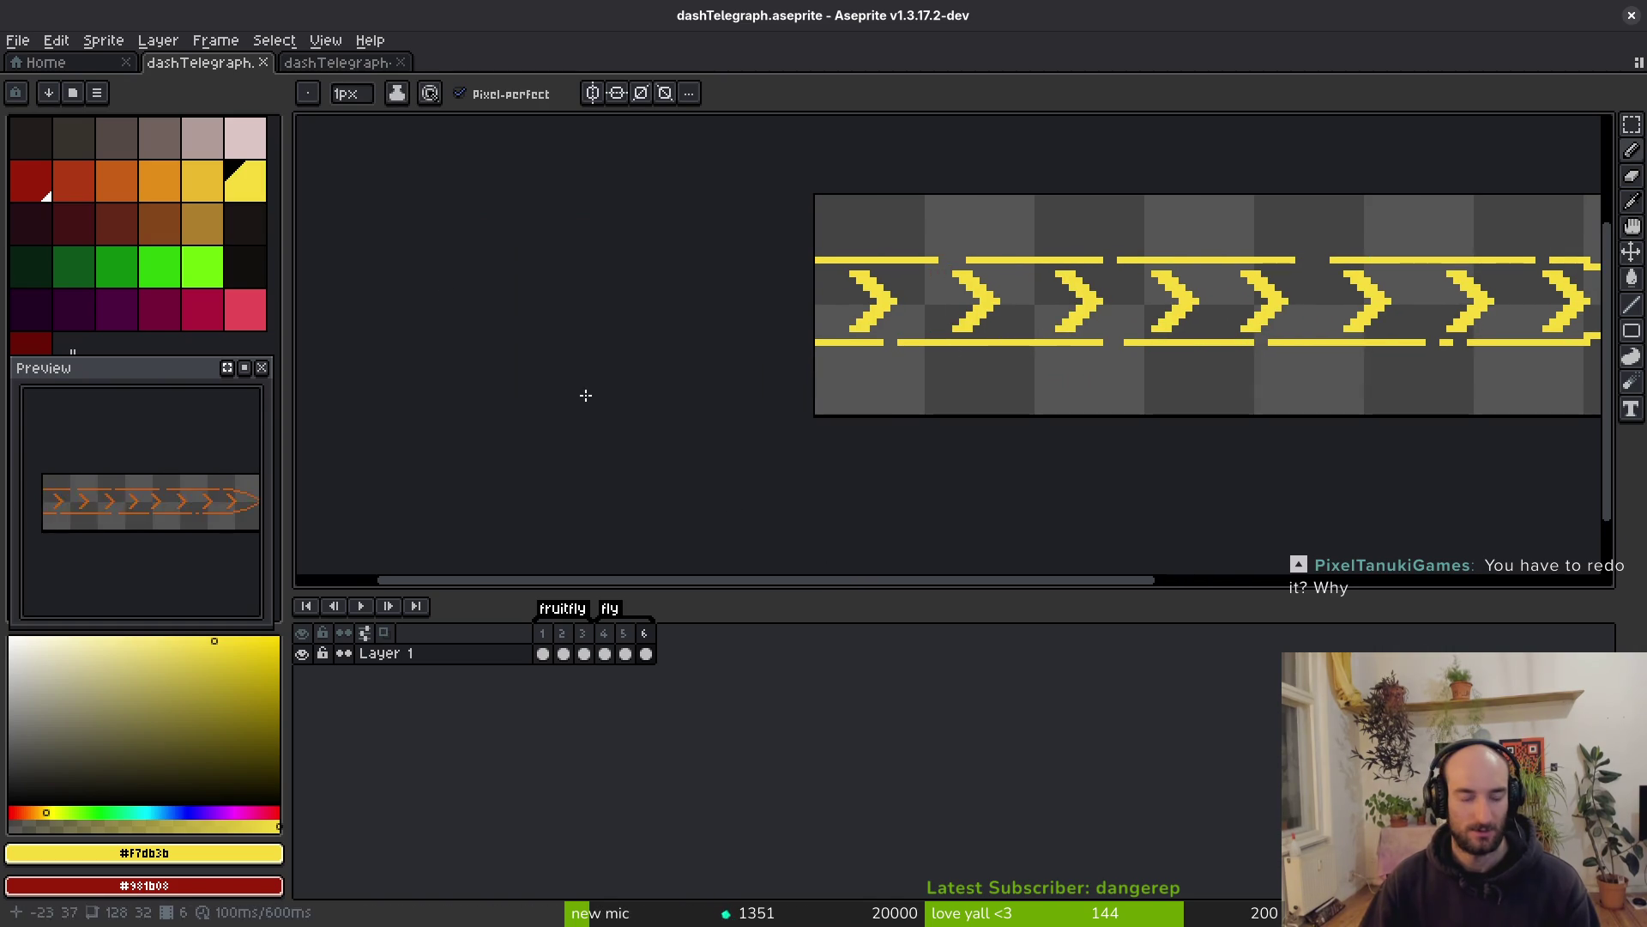
pyautogui.hotkey('ctrl', 'e')
pyautogui.click(599, 306)
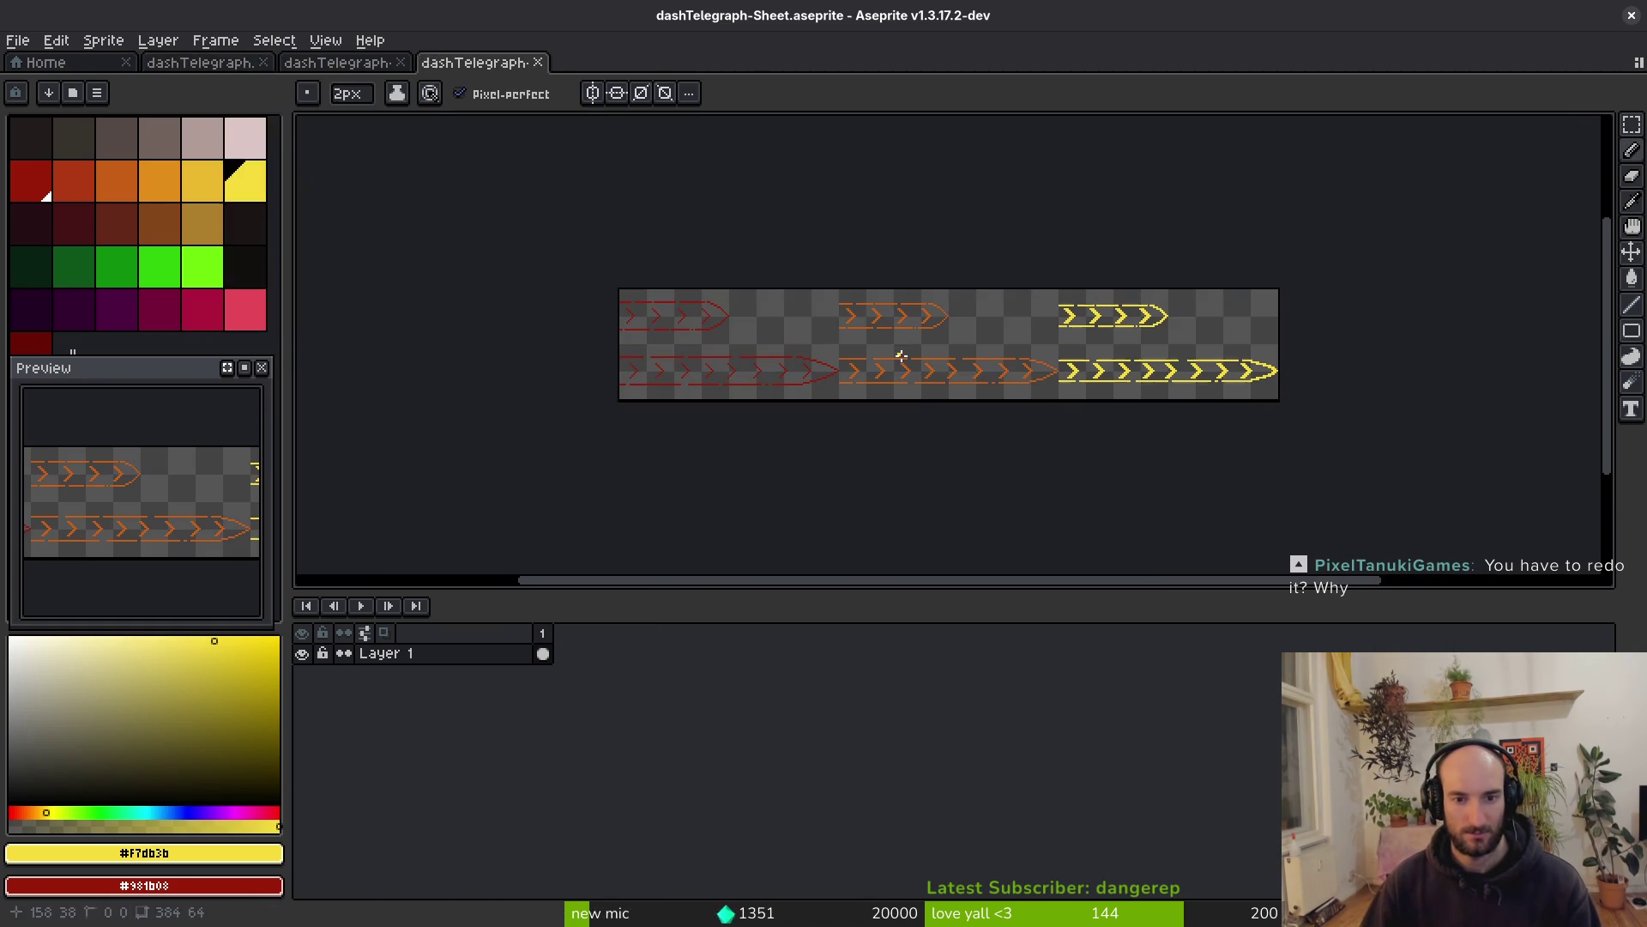
# Export the sheet as PNG, overwriting dashTelegraph-Sheet.png in art/vfx
pyautogui.hotkey('ctrl', 'shift', 'e')
pyautogui.click(416, 77)
pyautogui.click(492, 118)
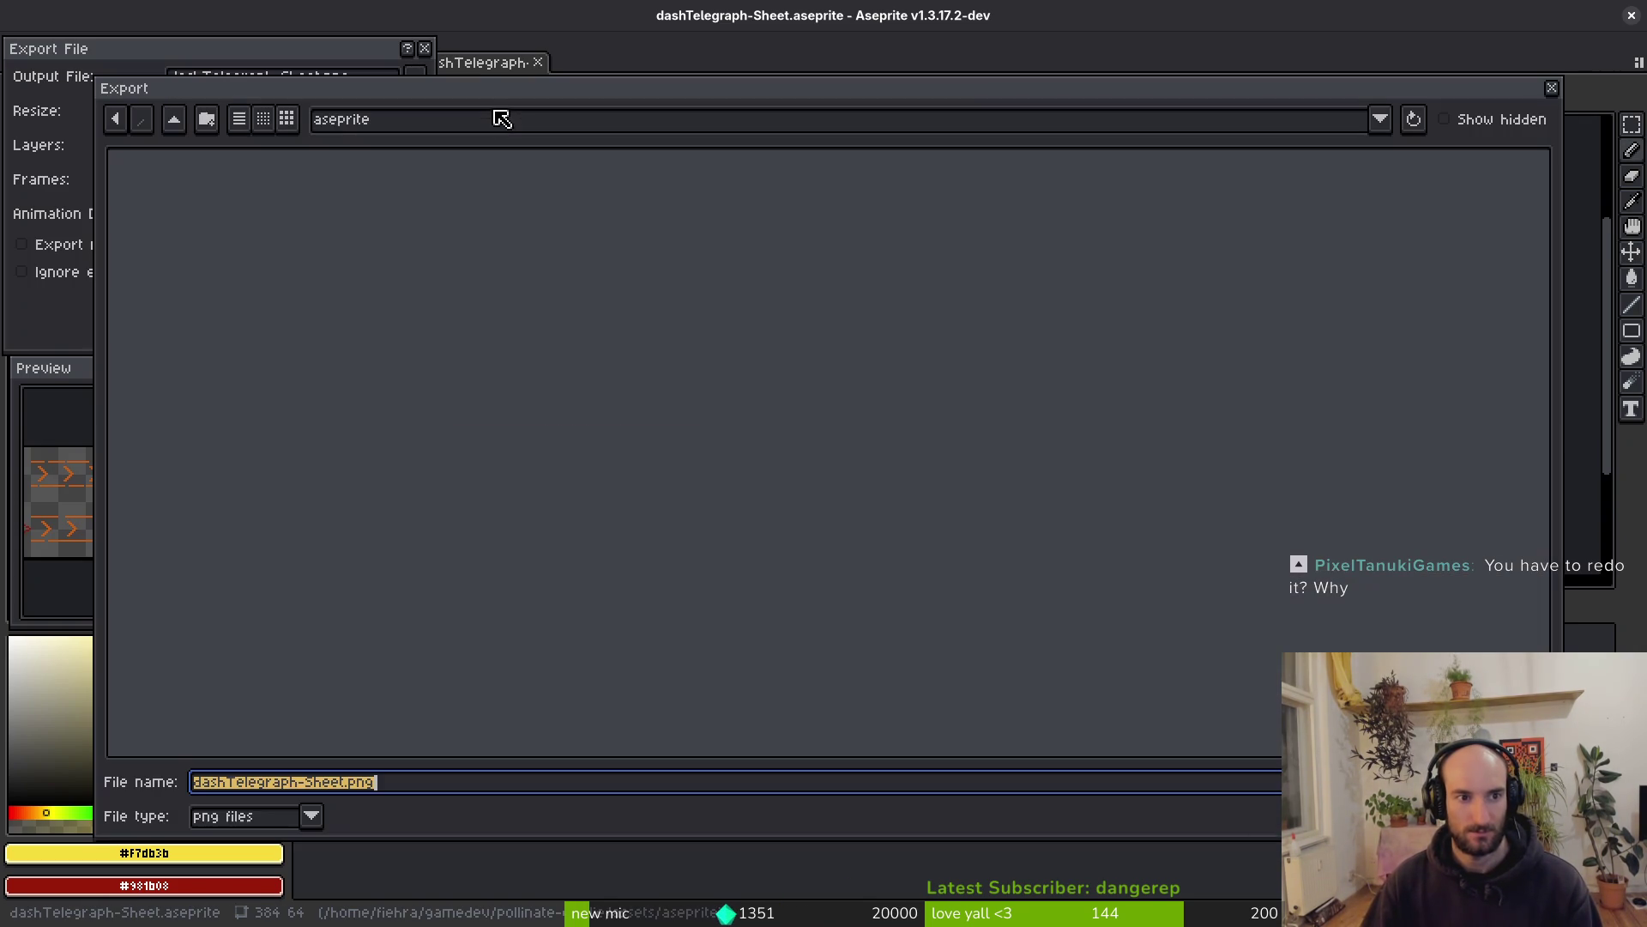
pyautogui.doubleClick(170, 203)
pyautogui.doubleClick(786, 306)
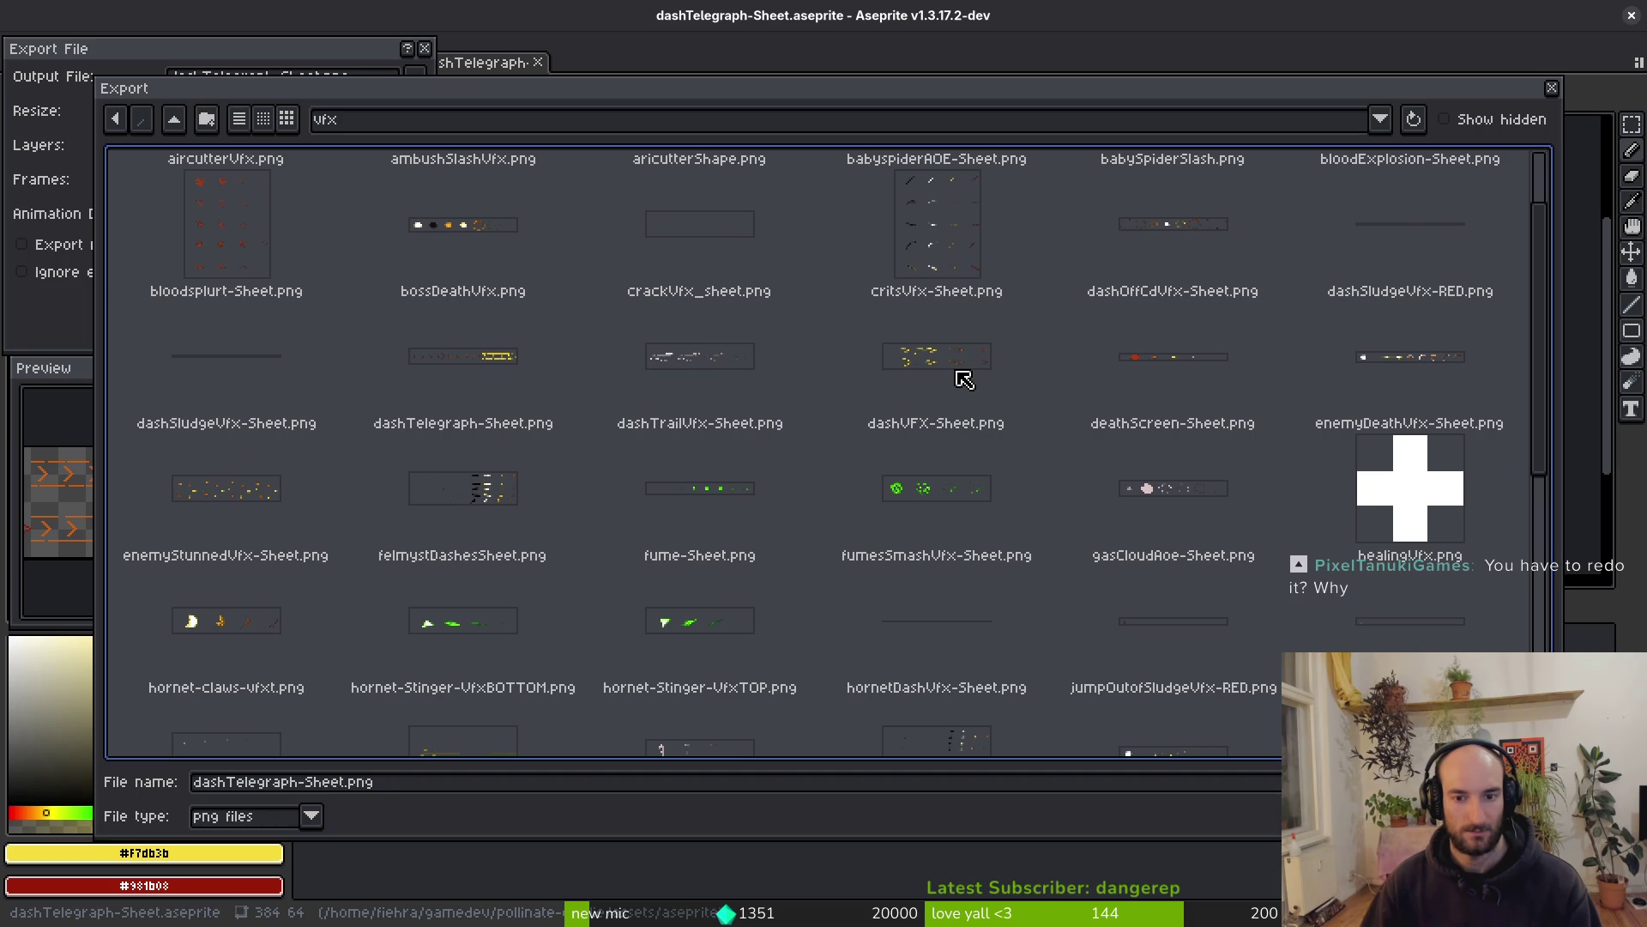
pyautogui.click(469, 373)
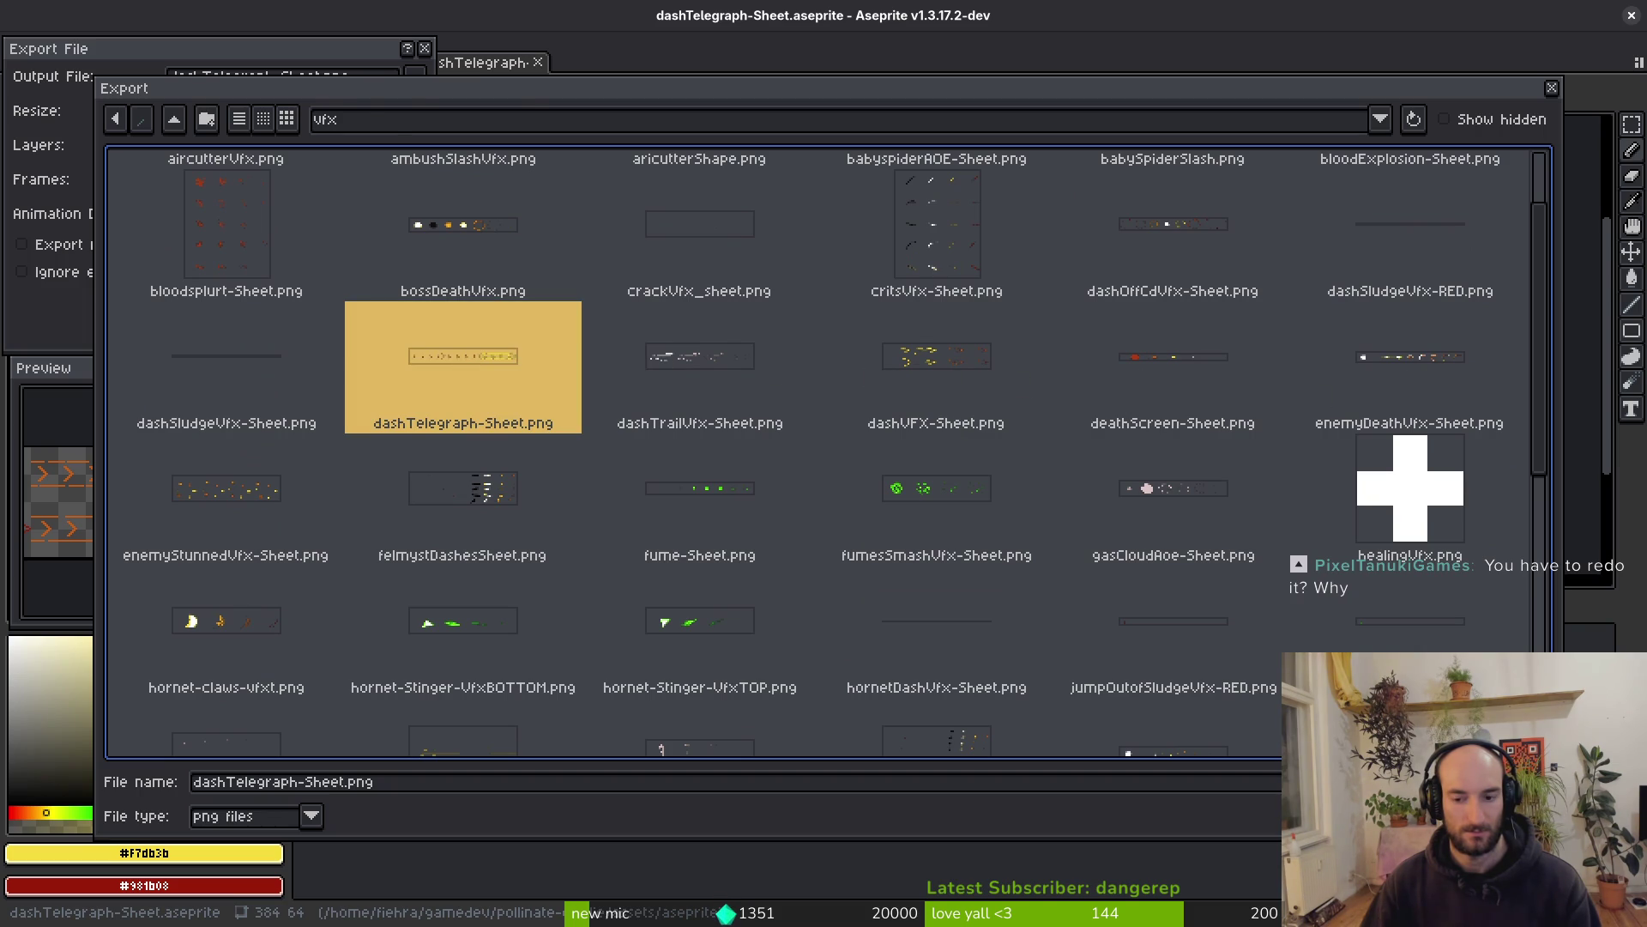
pyautogui.press('Return')
pyautogui.click(708, 515)
pyautogui.click(266, 302)
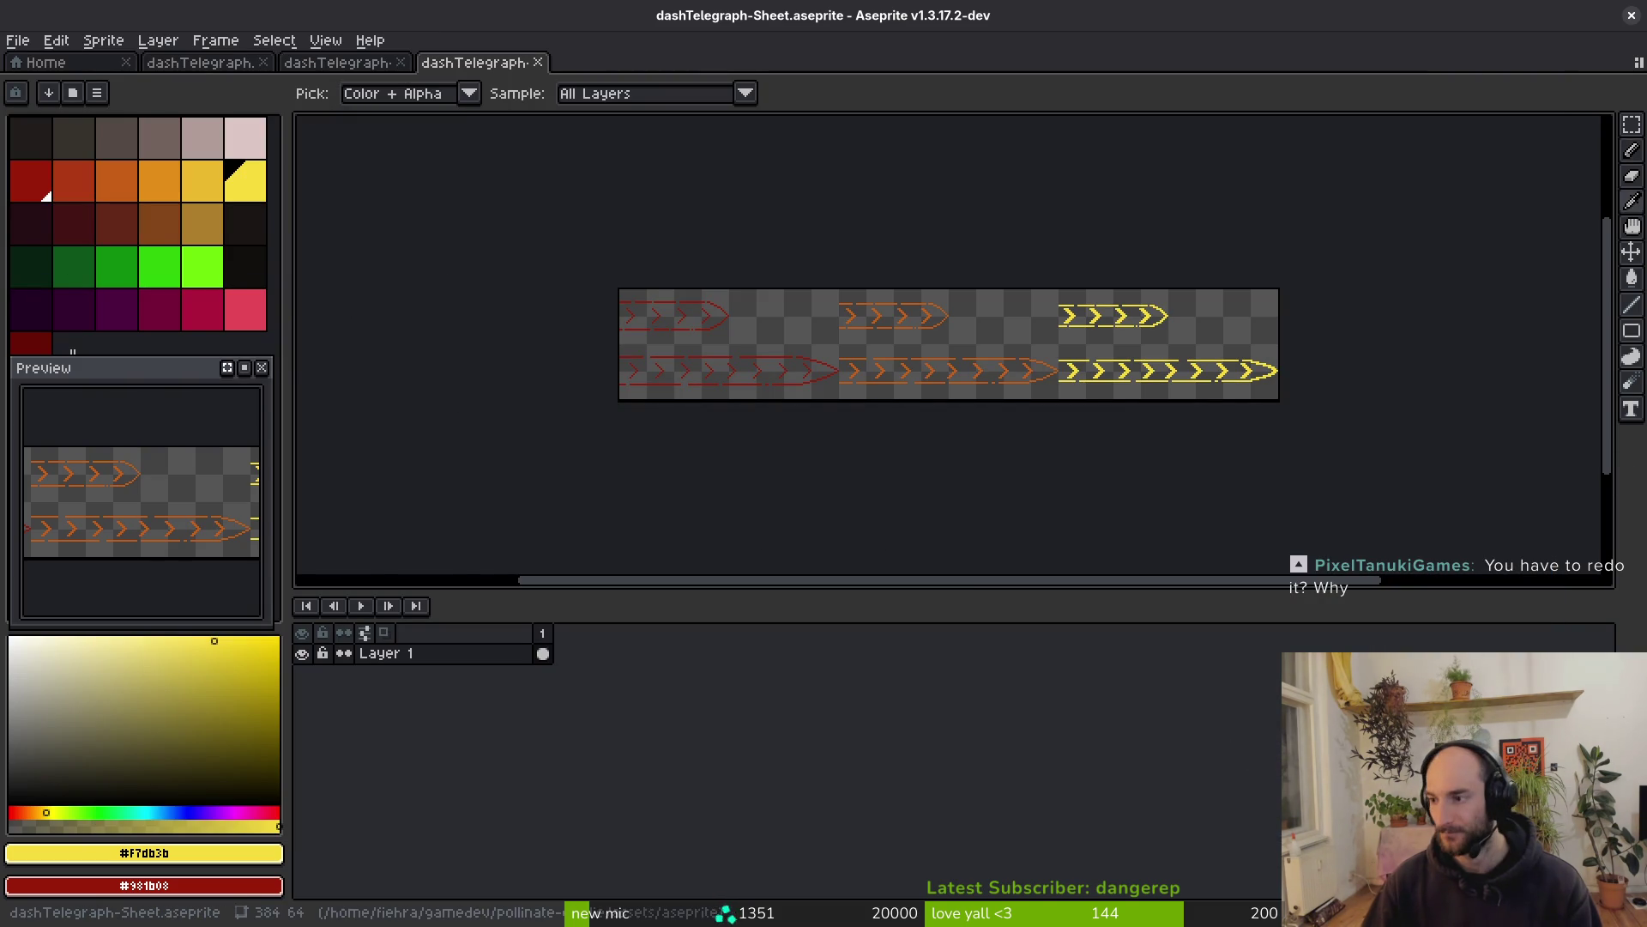
pyautogui.hotkey('alt', 'Tab')
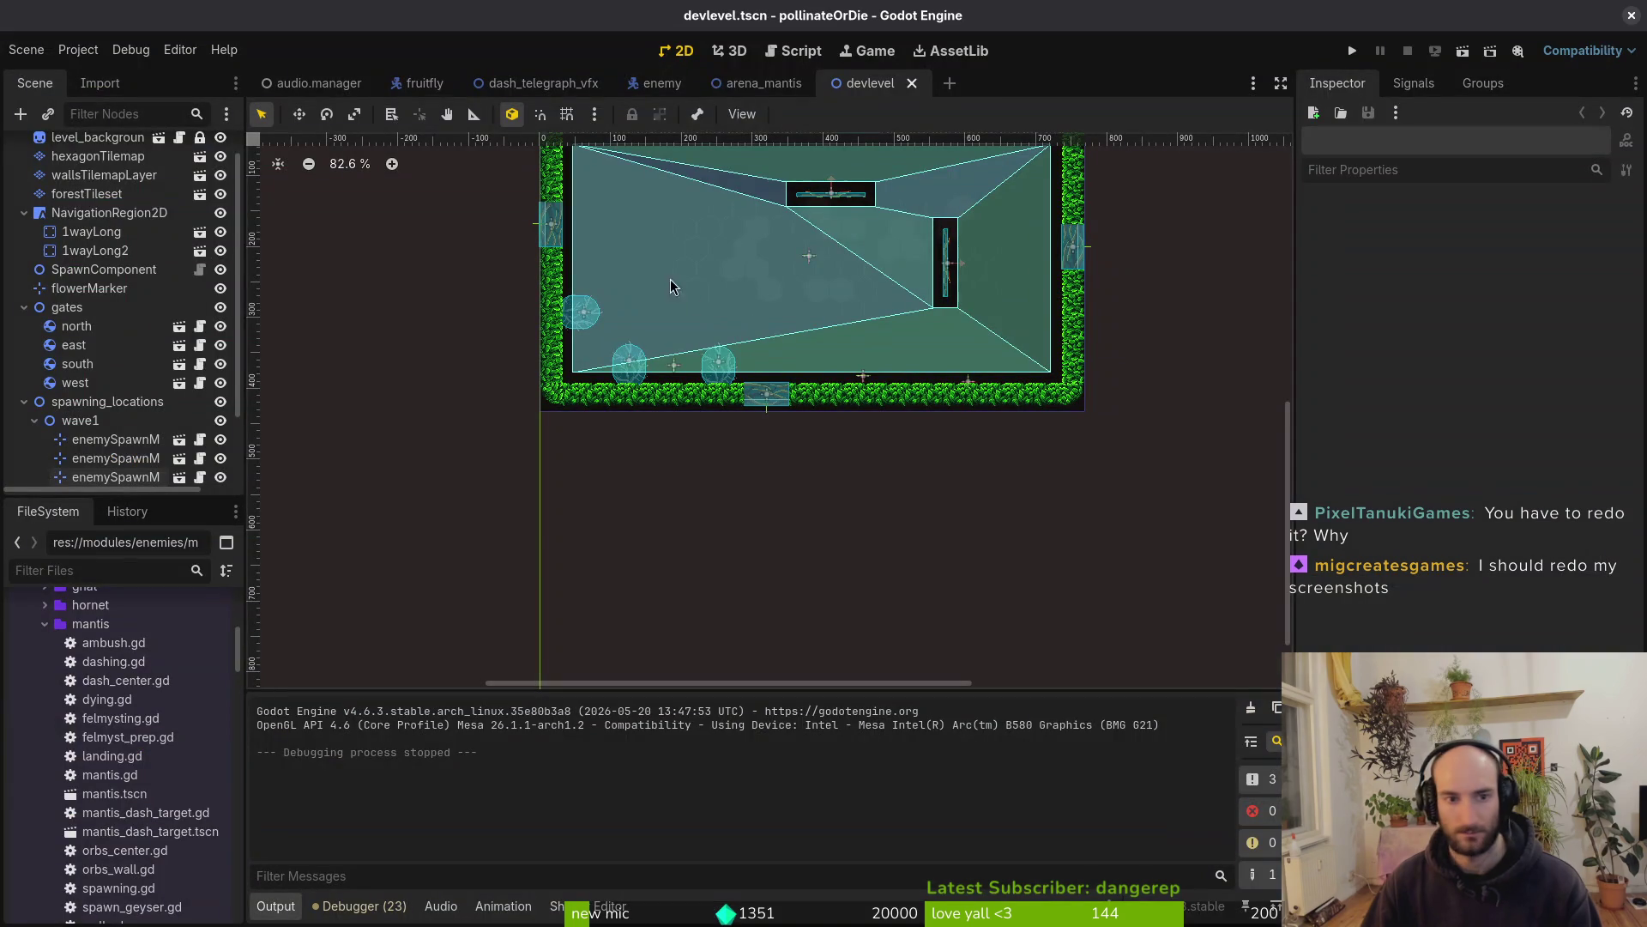
# Open dash_telegraph_vfx.tscn and rename its root node to fruitflyDashTelegraphVfx
pyautogui.click(471, 89)
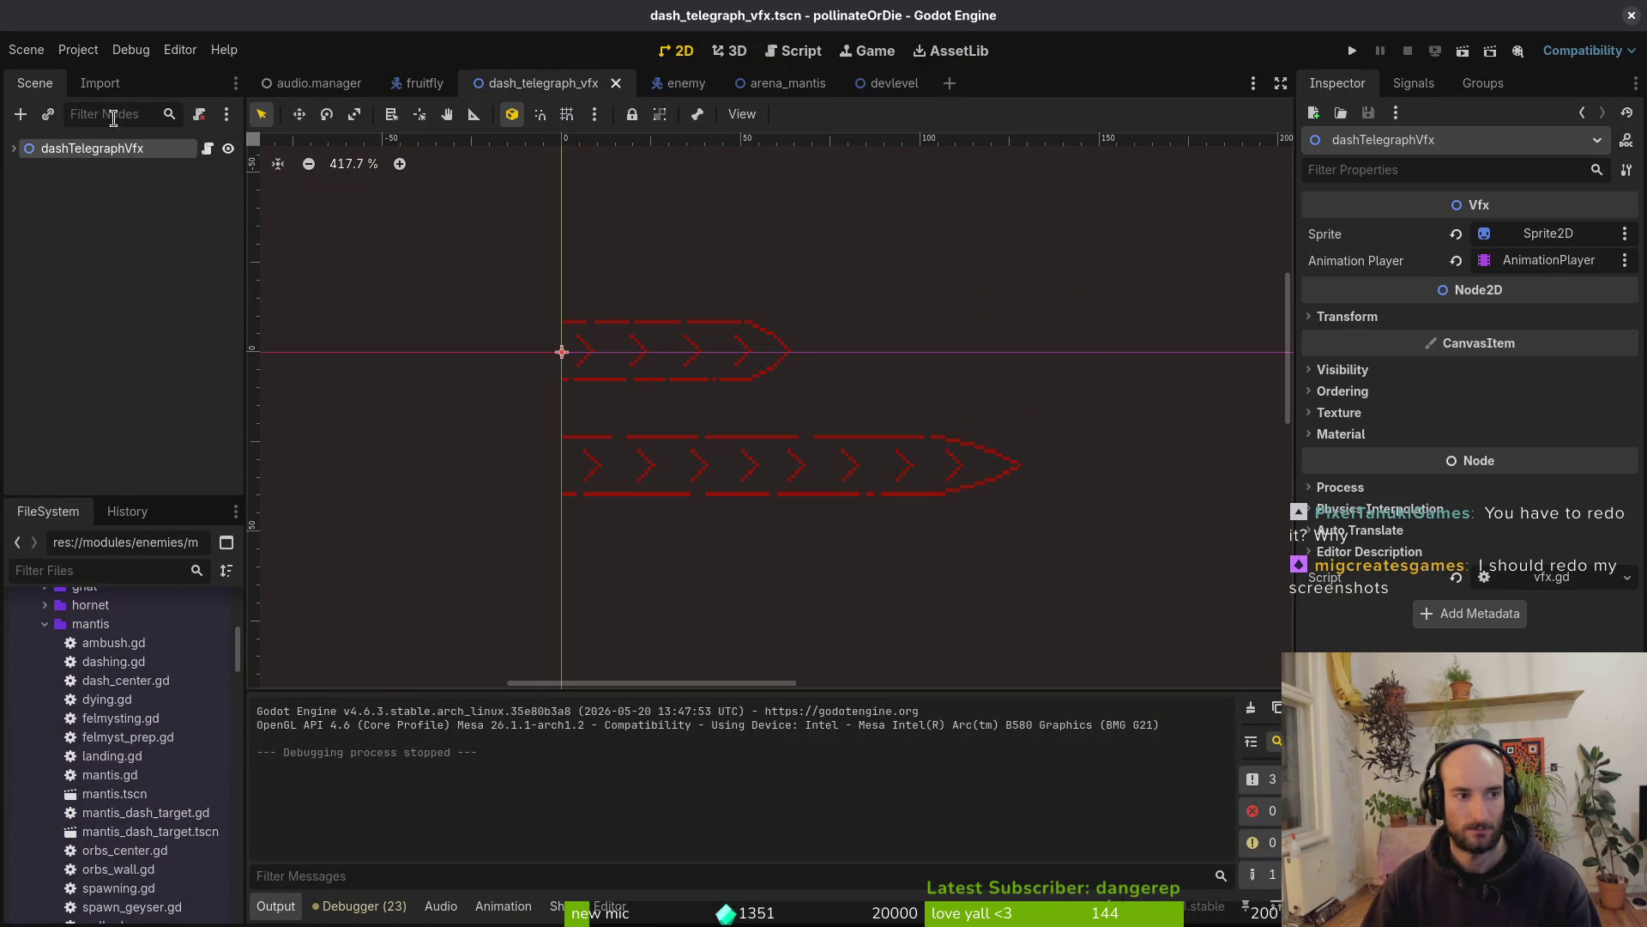
pyautogui.click(14, 149)
pyautogui.click(75, 167)
pyautogui.click(93, 152)
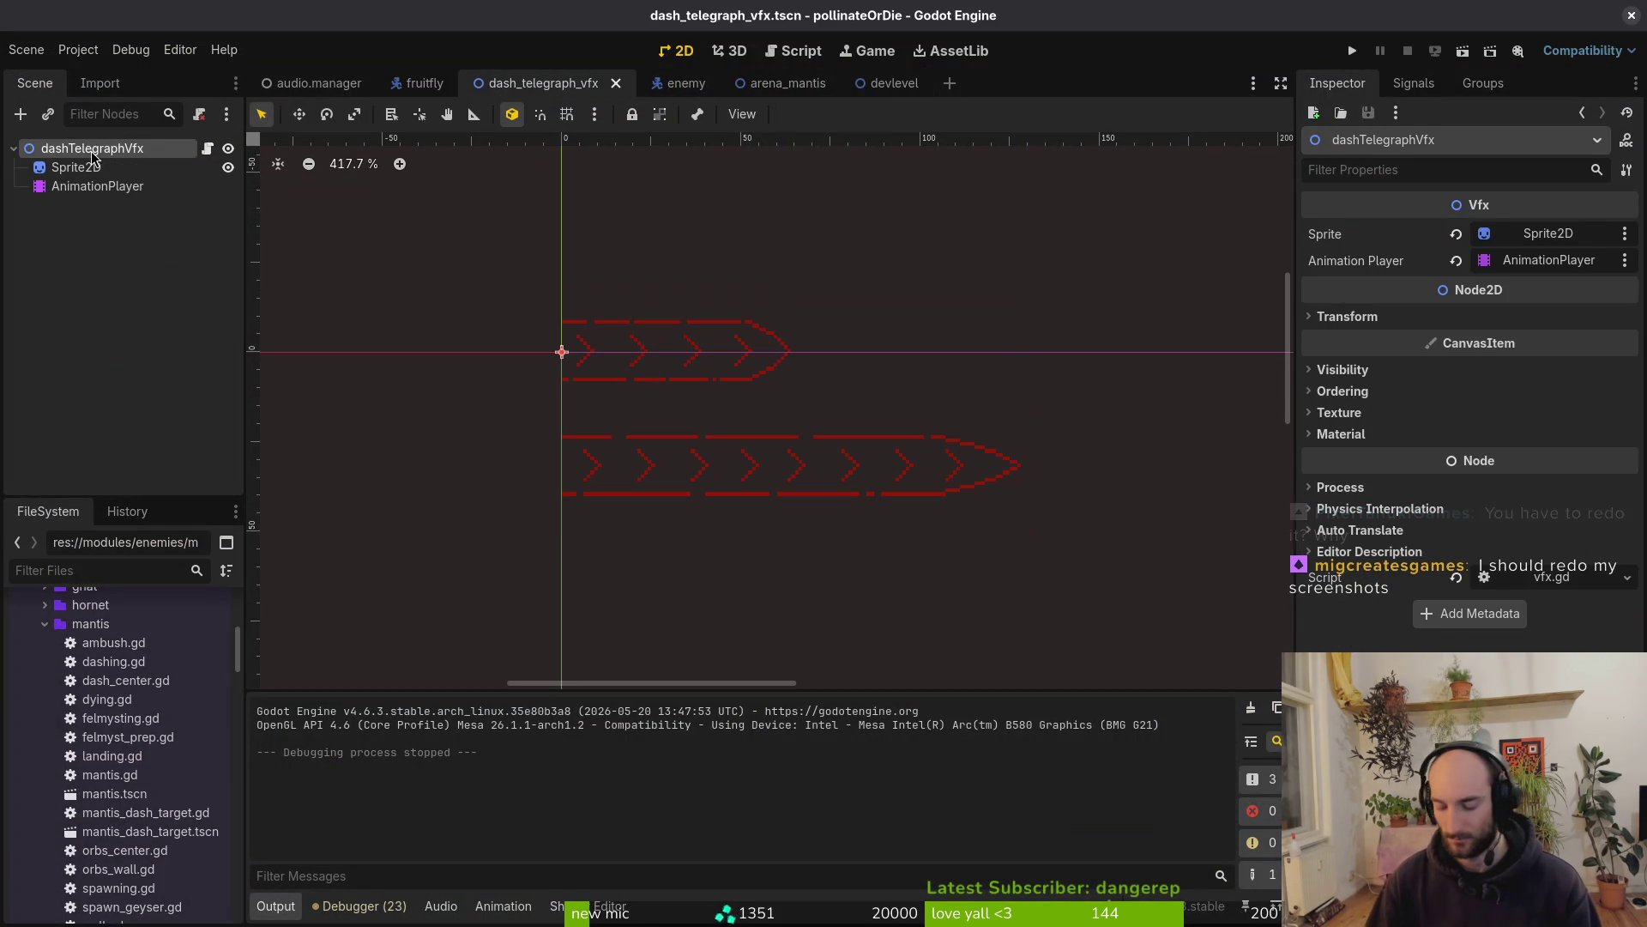
pyautogui.doubleClick(93, 150)
pyautogui.write('fruitfly')
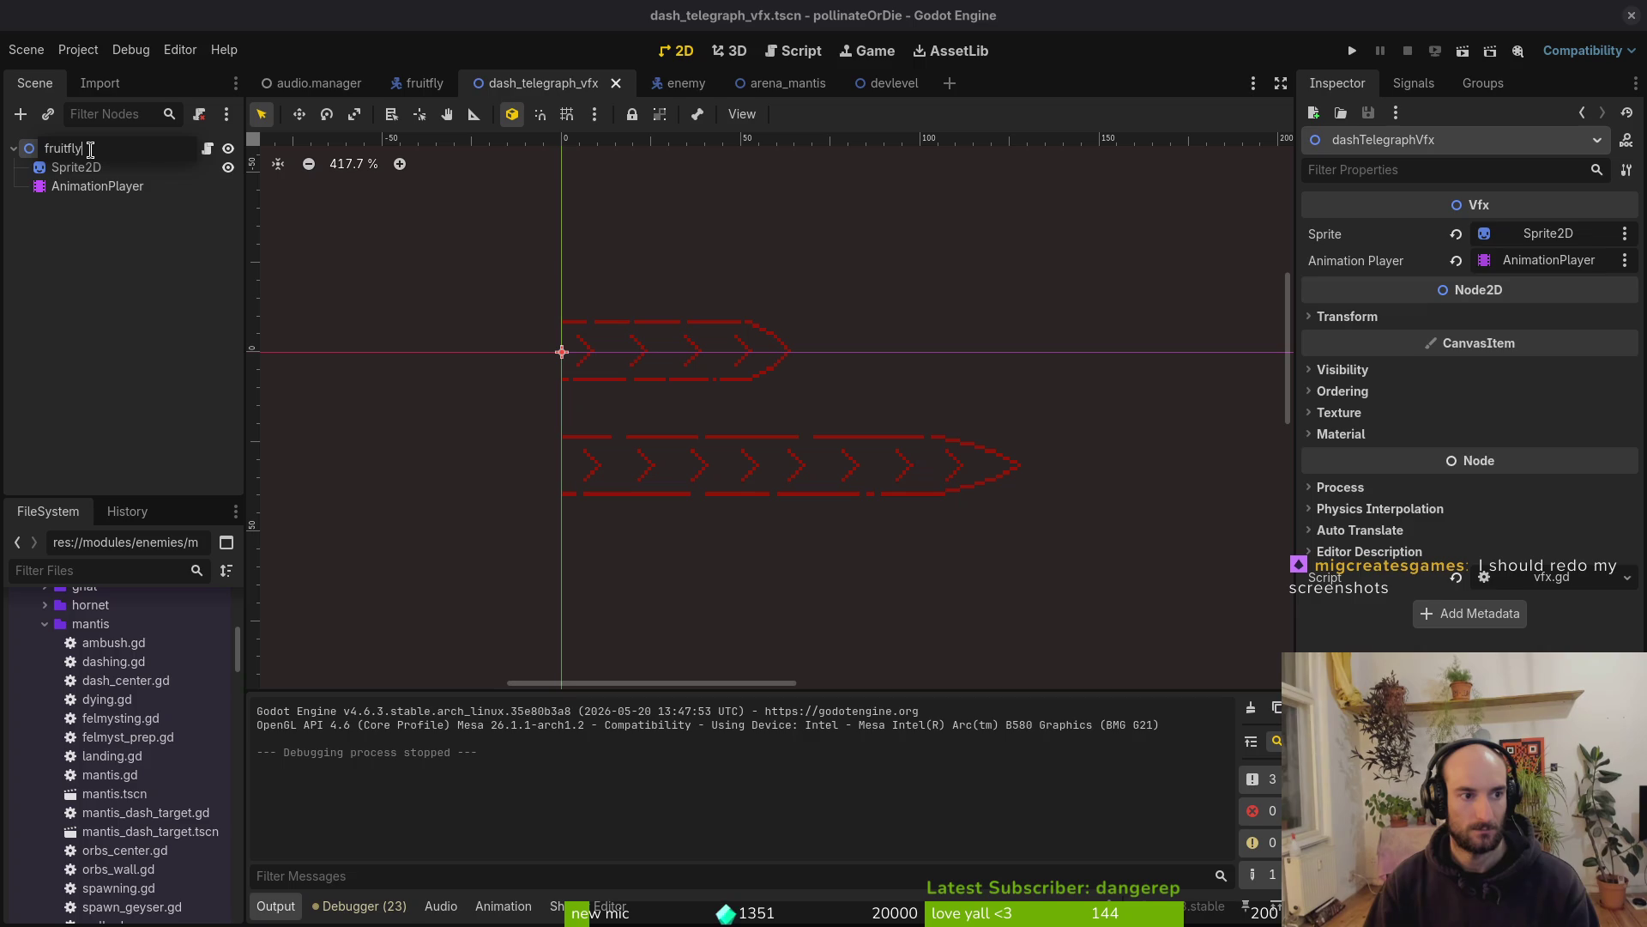
pyautogui.write('DashTelegraph')
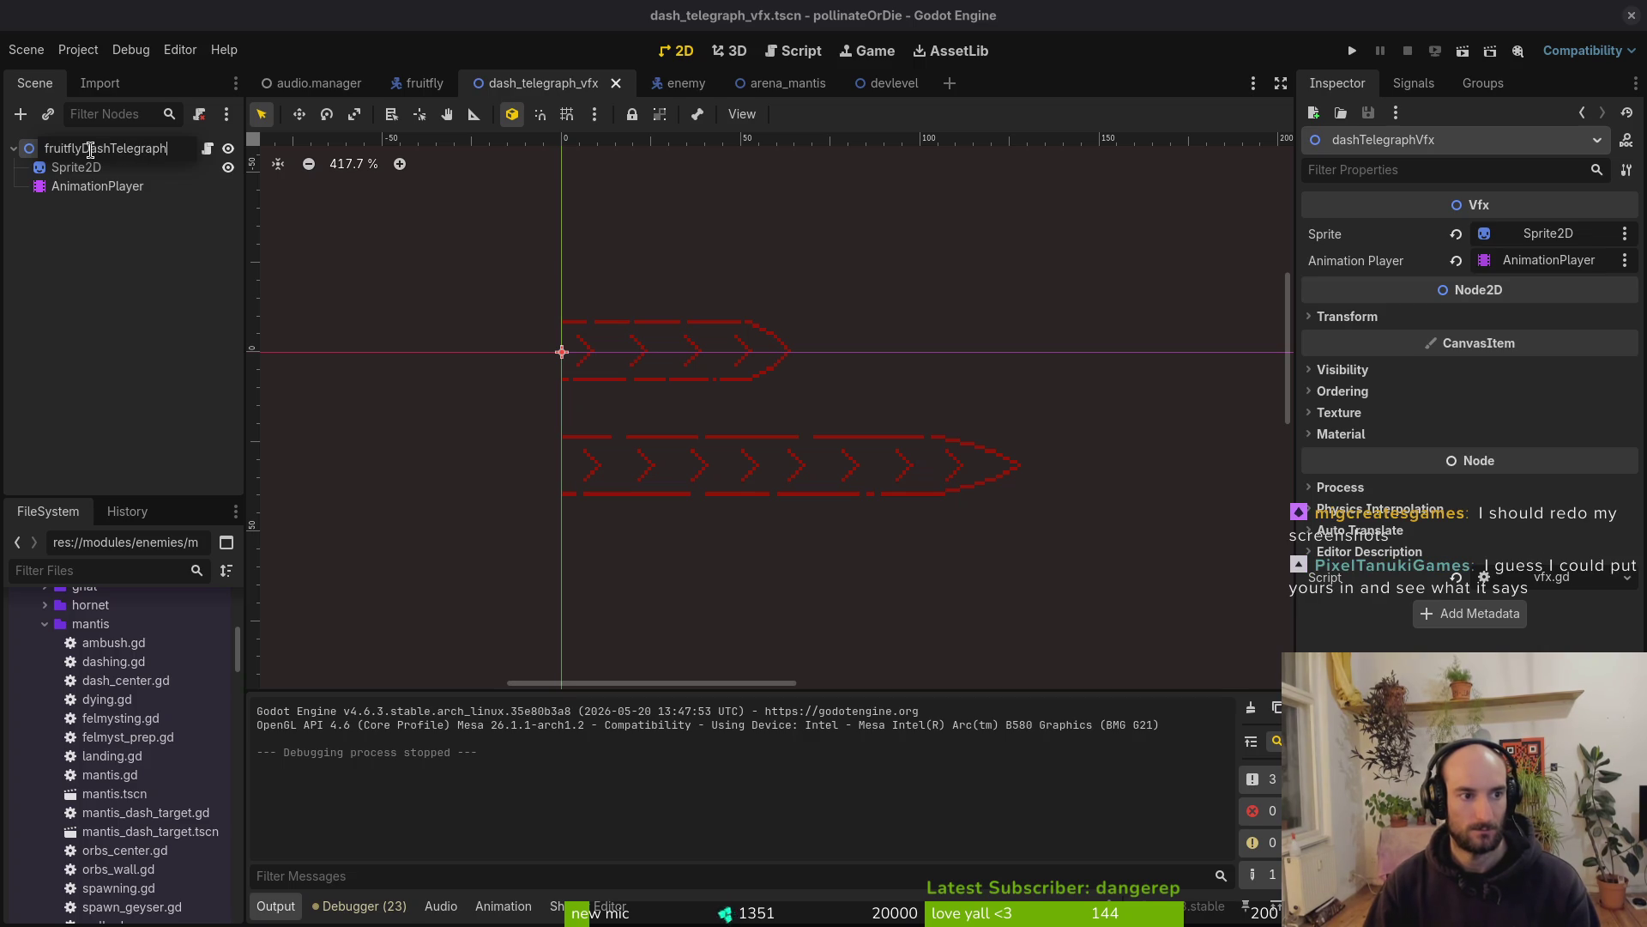
pyautogui.write('Vfx')
pyautogui.press('Return')
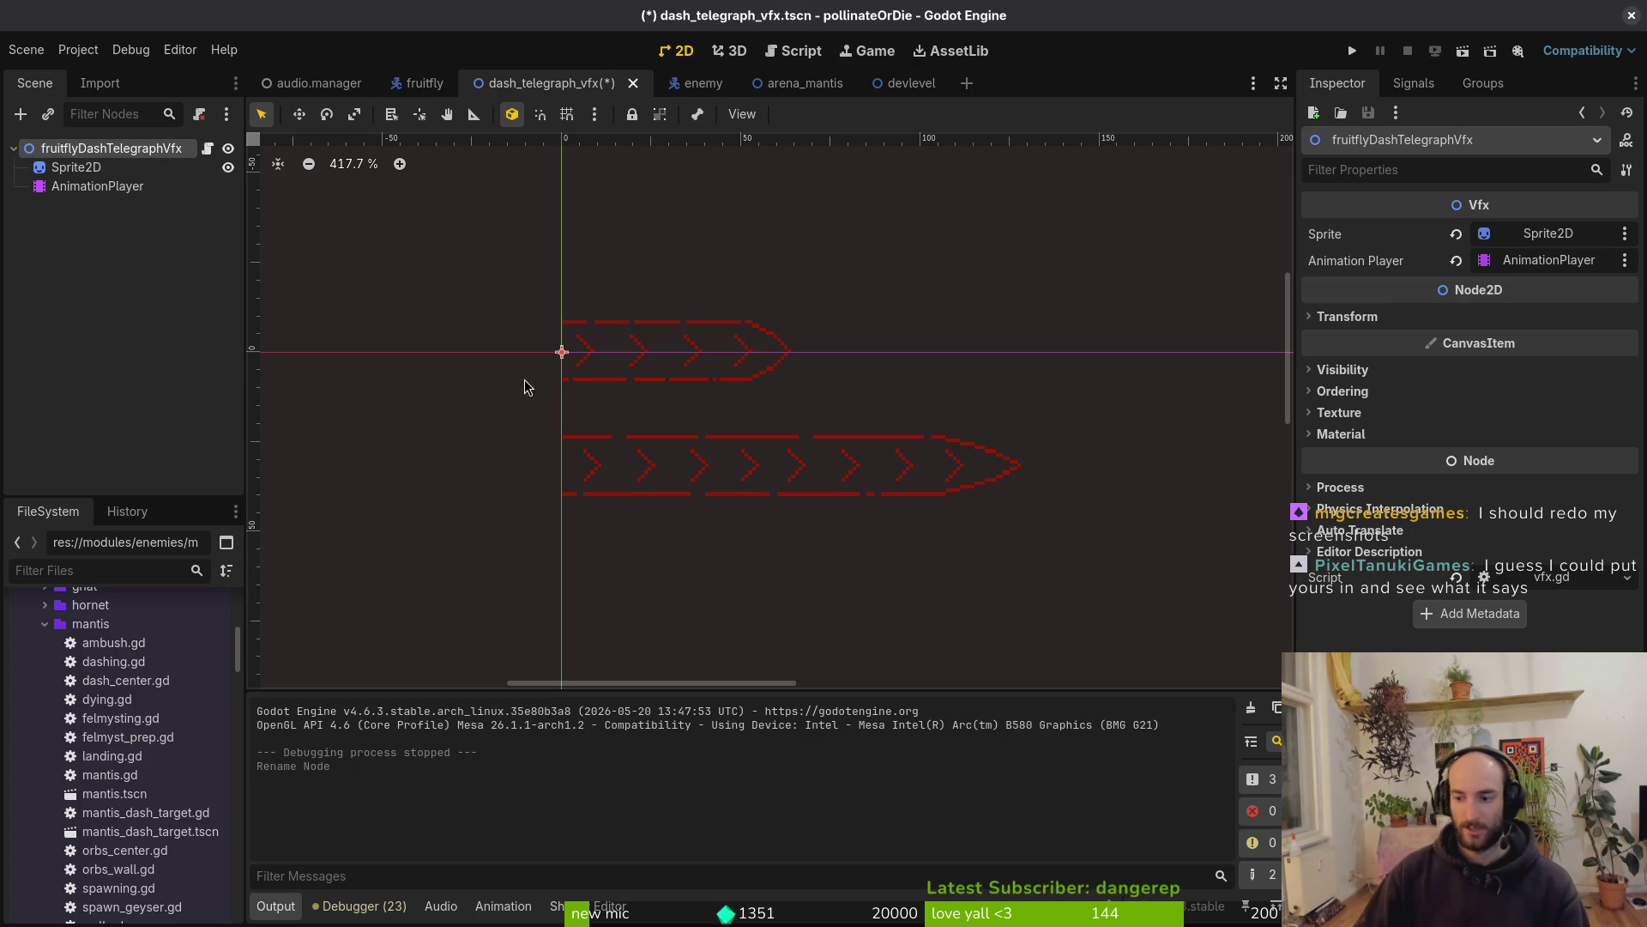
pyautogui.click(76, 167)
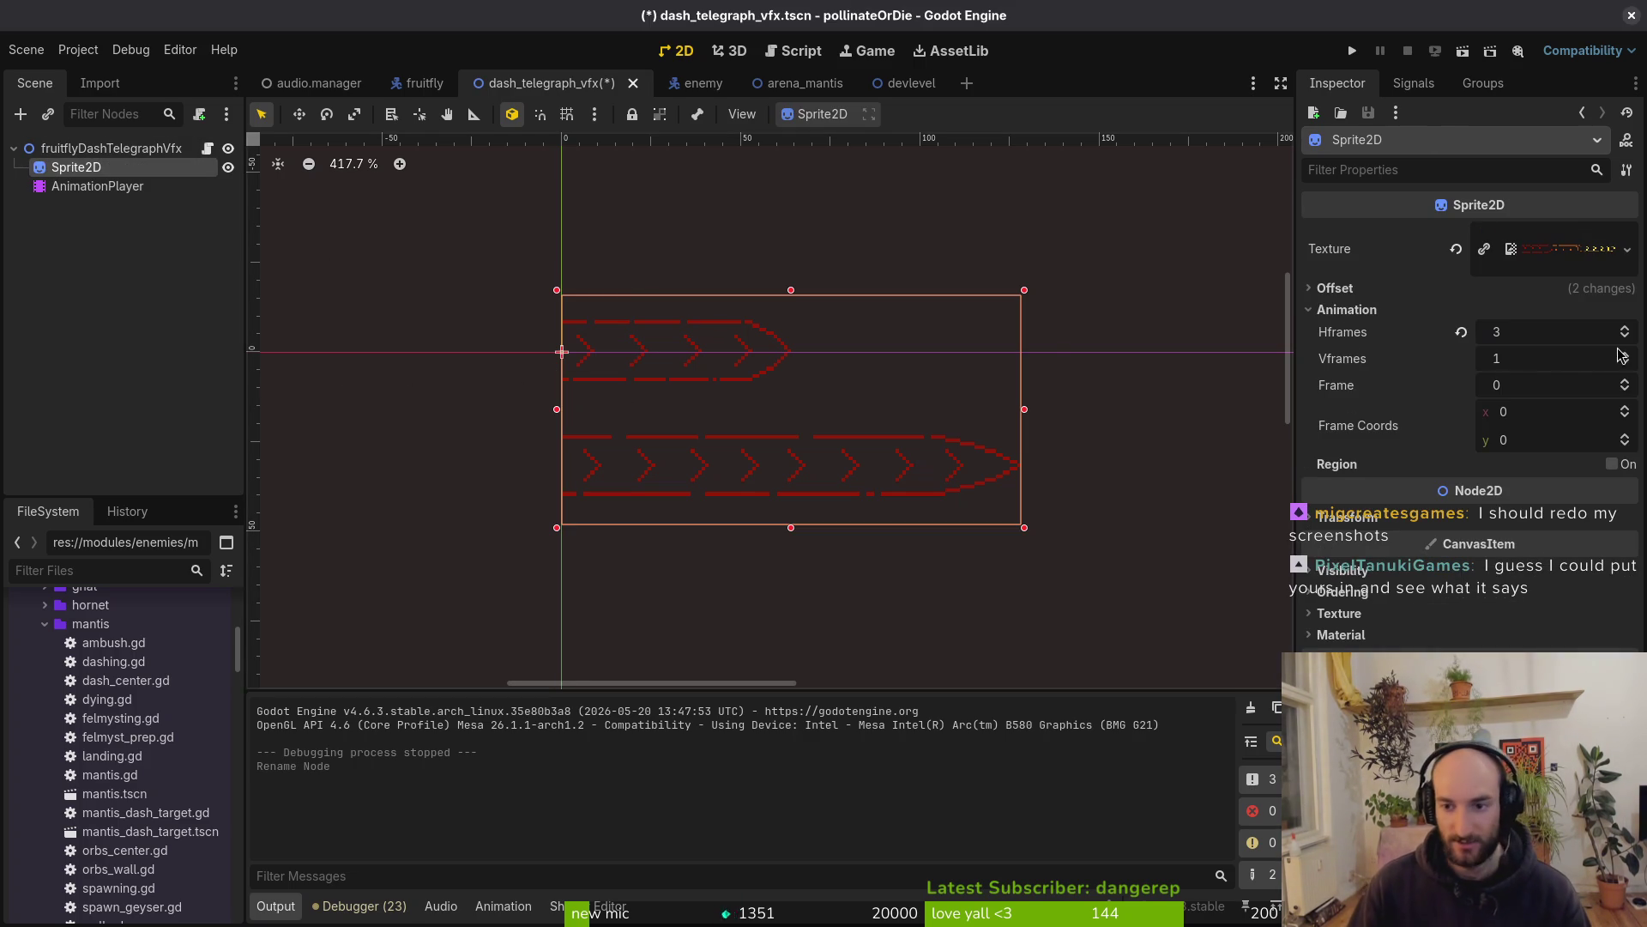
# Set the Sprite2D's Vframes to 2 and save the scene
pyautogui.click(1536, 358)
pyautogui.write('2')
pyautogui.press('Return')
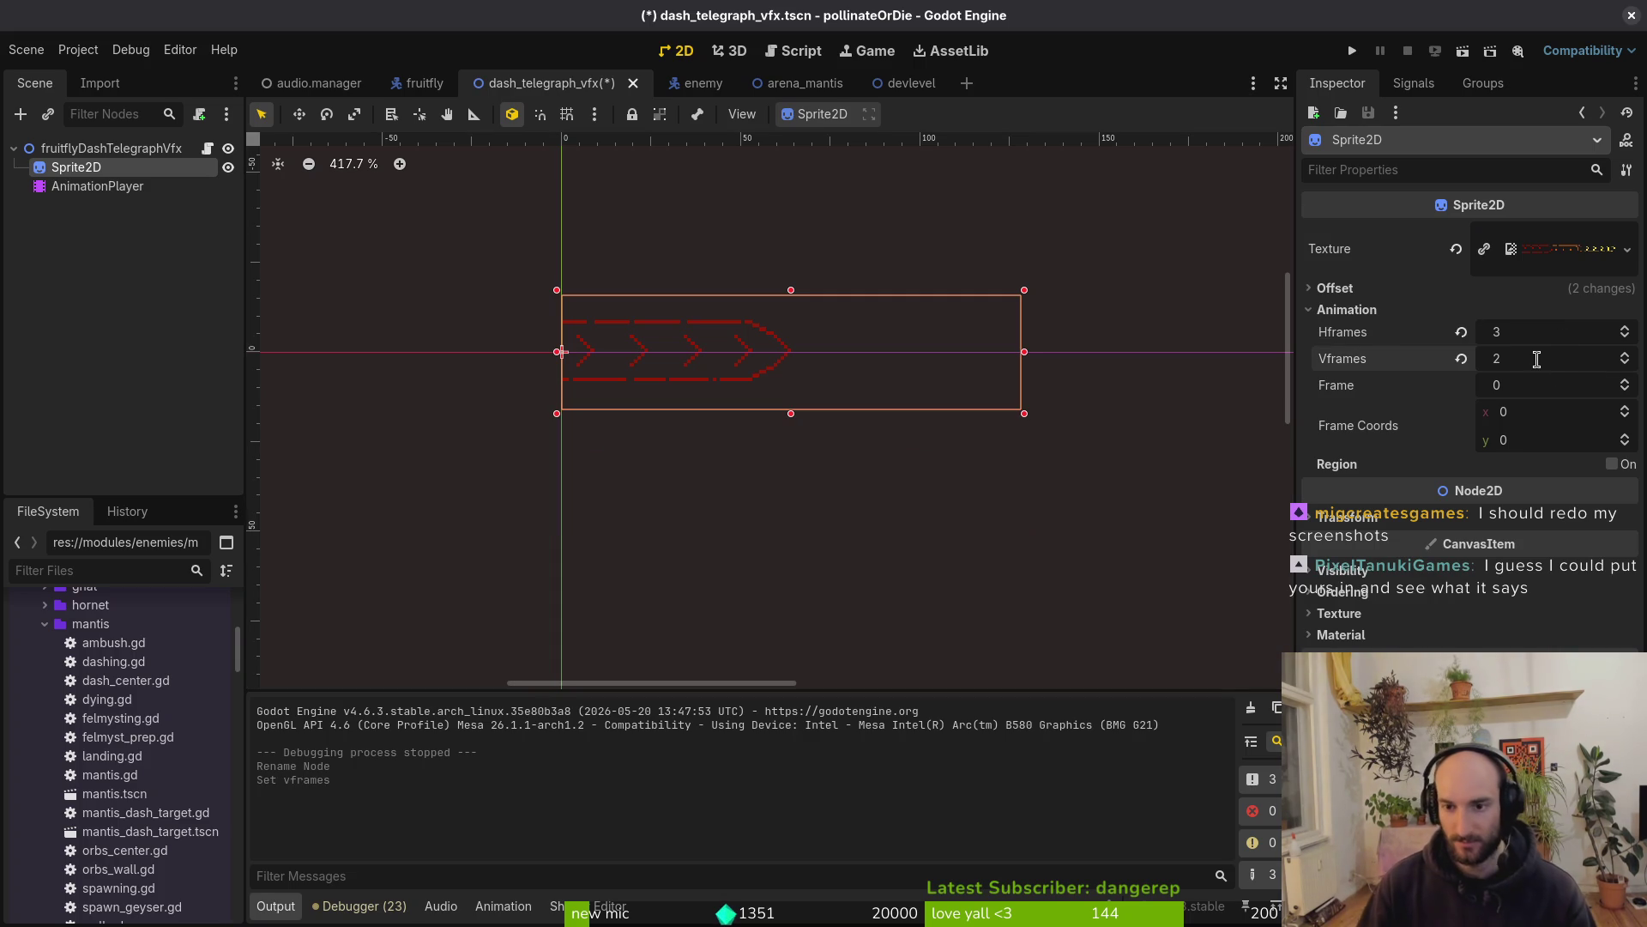
pyautogui.hotkey('ctrl', 's')
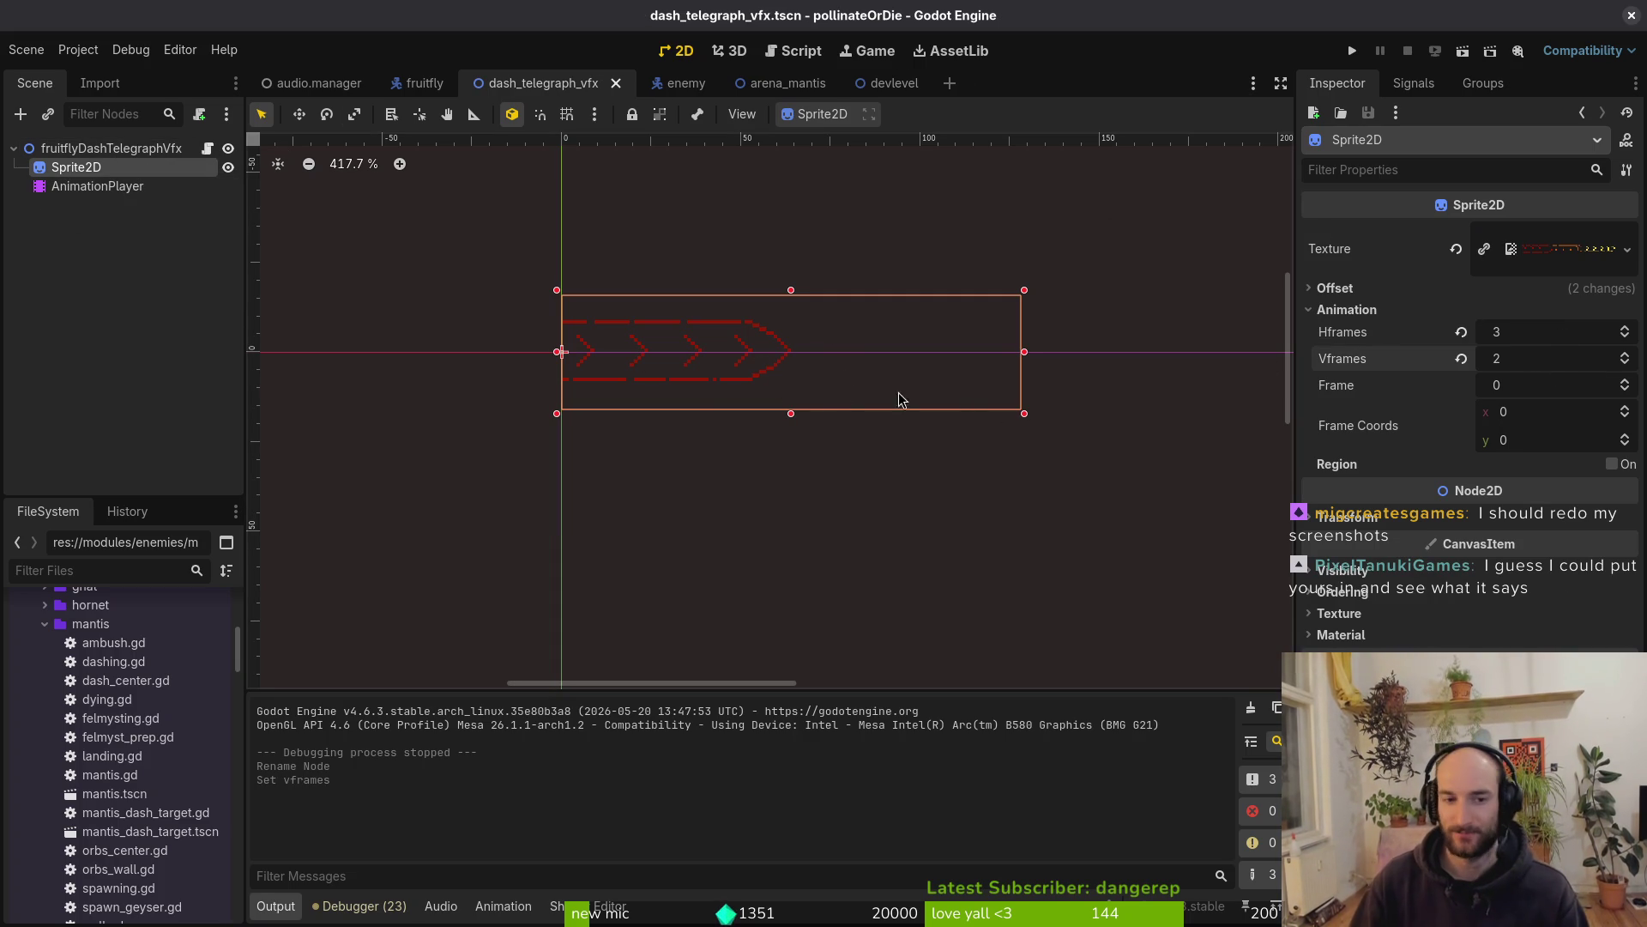
# Inspect the 3×2-split chevron sprite in the 2D view, then select the AnimationPlayer node
pyautogui.moveTo(851, 353); pyautogui.dragTo(873, 371)
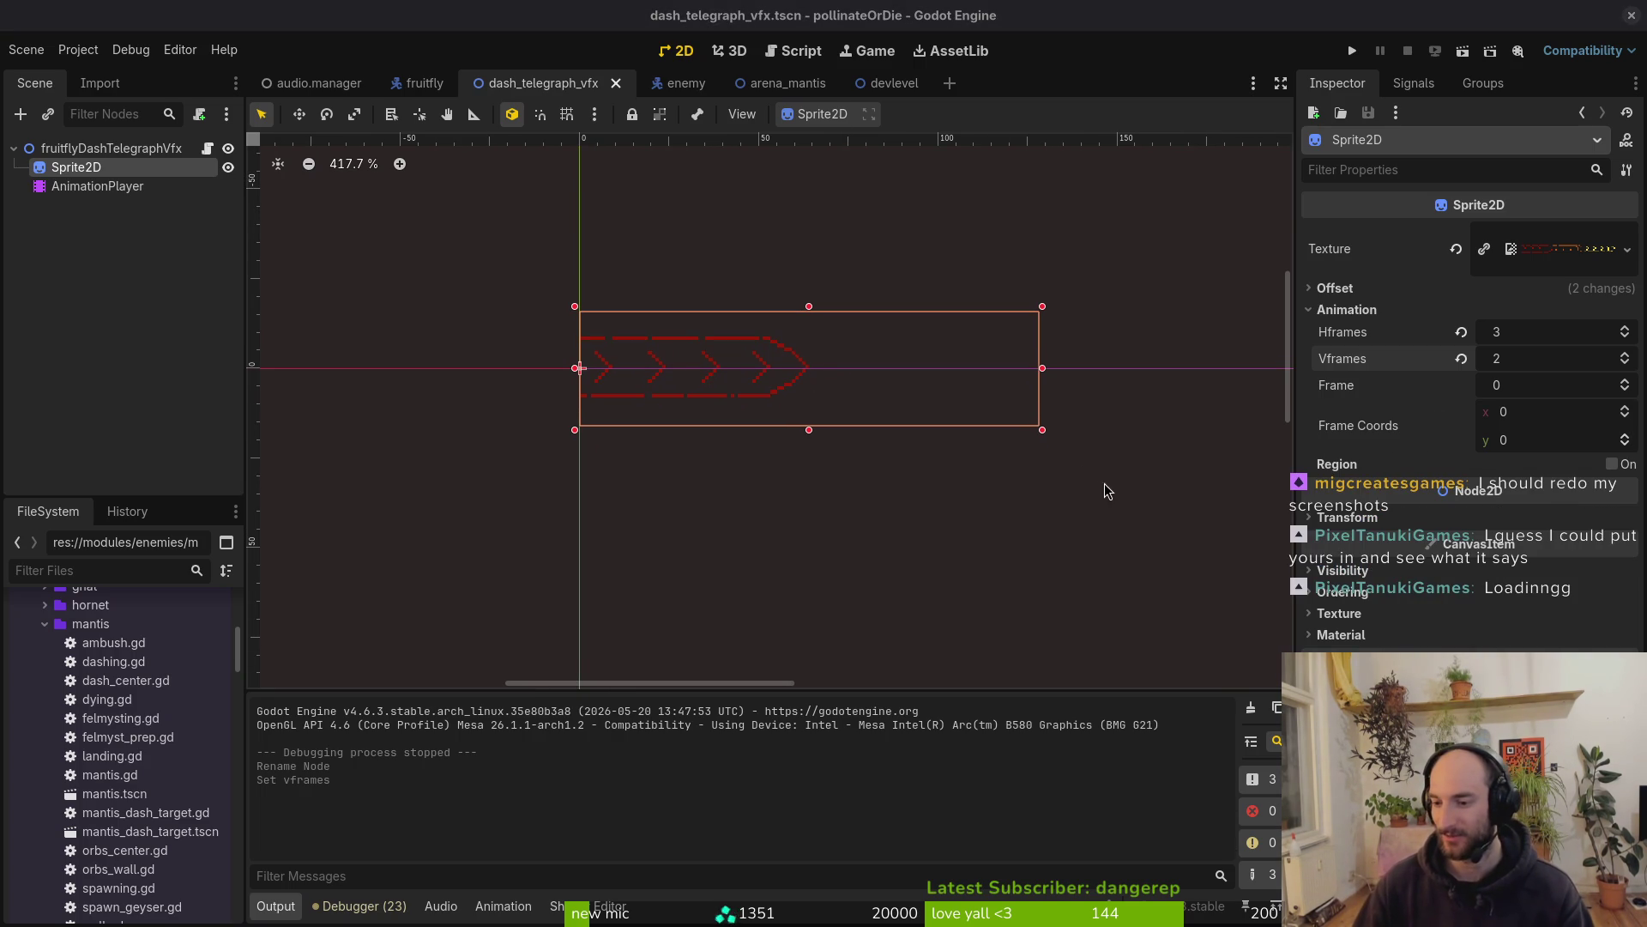
pyautogui.scroll(3, 820, 423)
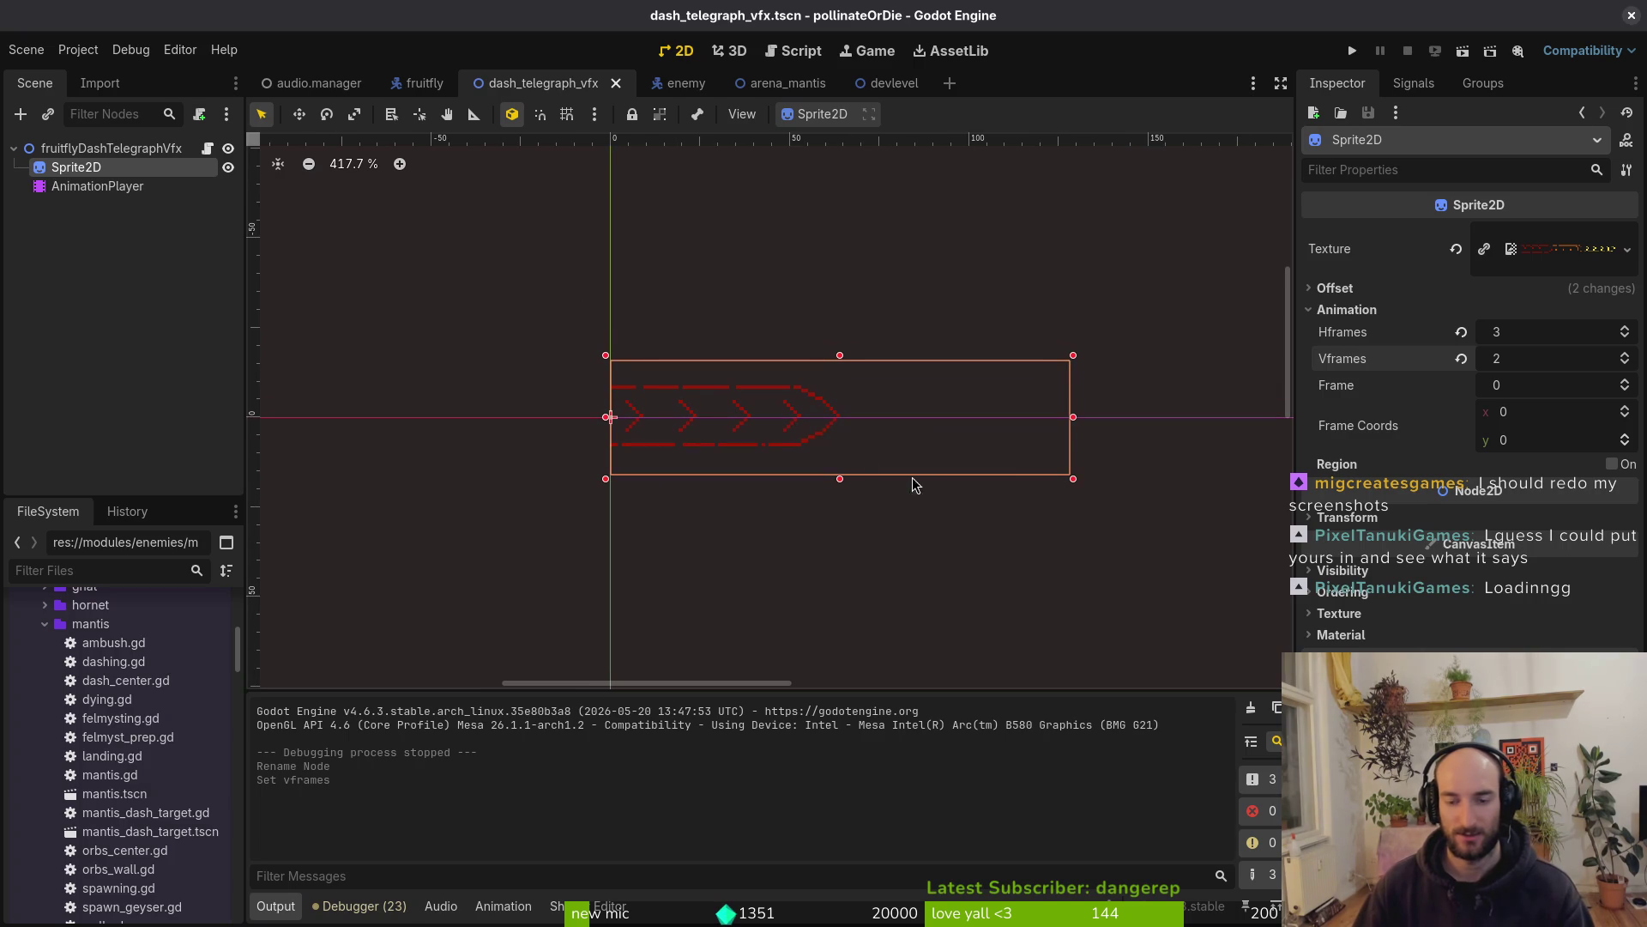
pyautogui.hscroll(3, 931, 464)
pyautogui.hscroll(-2, 942, 478)
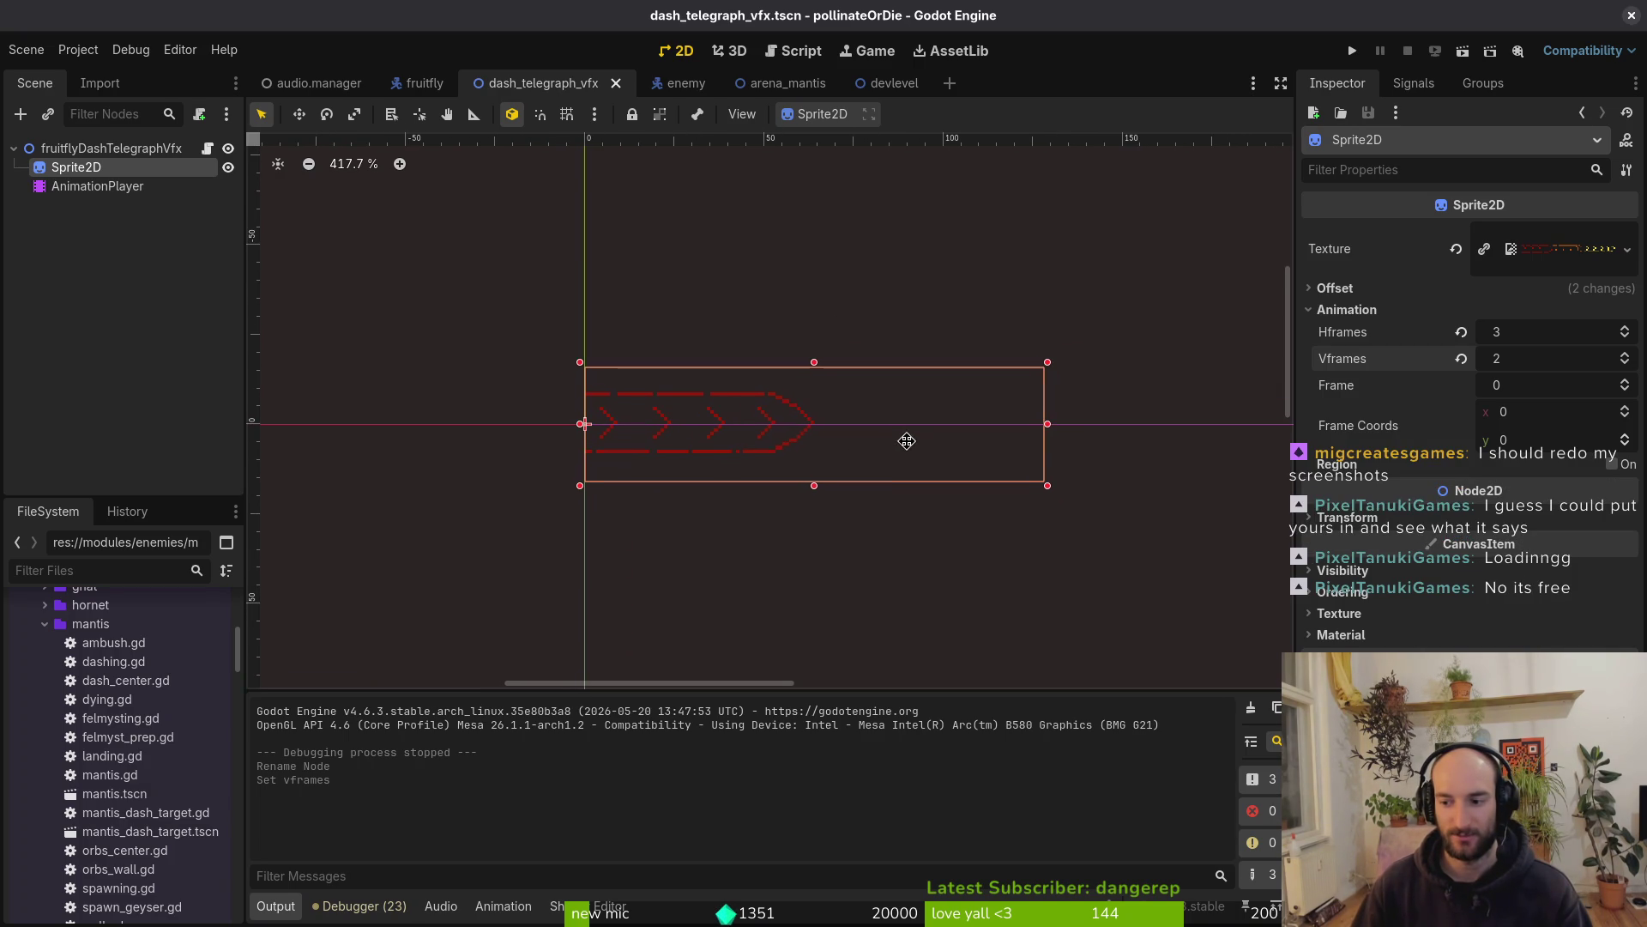
pyautogui.hscroll(1, 909, 441)
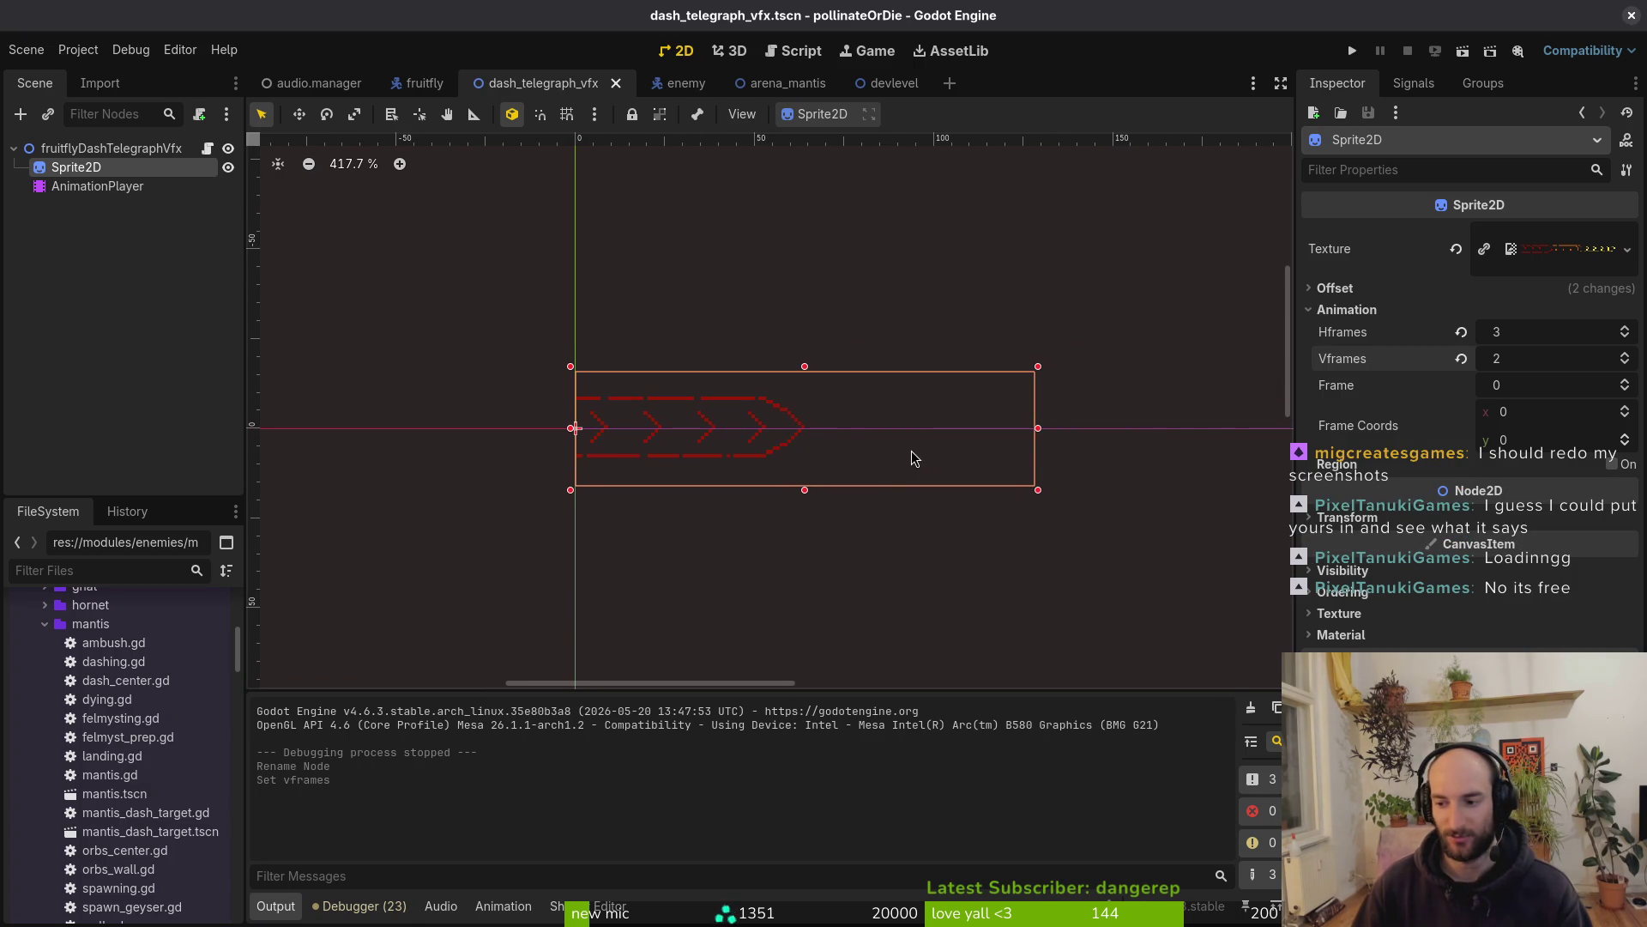
pyautogui.hscroll(1, 884, 420)
pyautogui.scroll(1, 730, 478)
pyautogui.hscroll(-1, 730, 478)
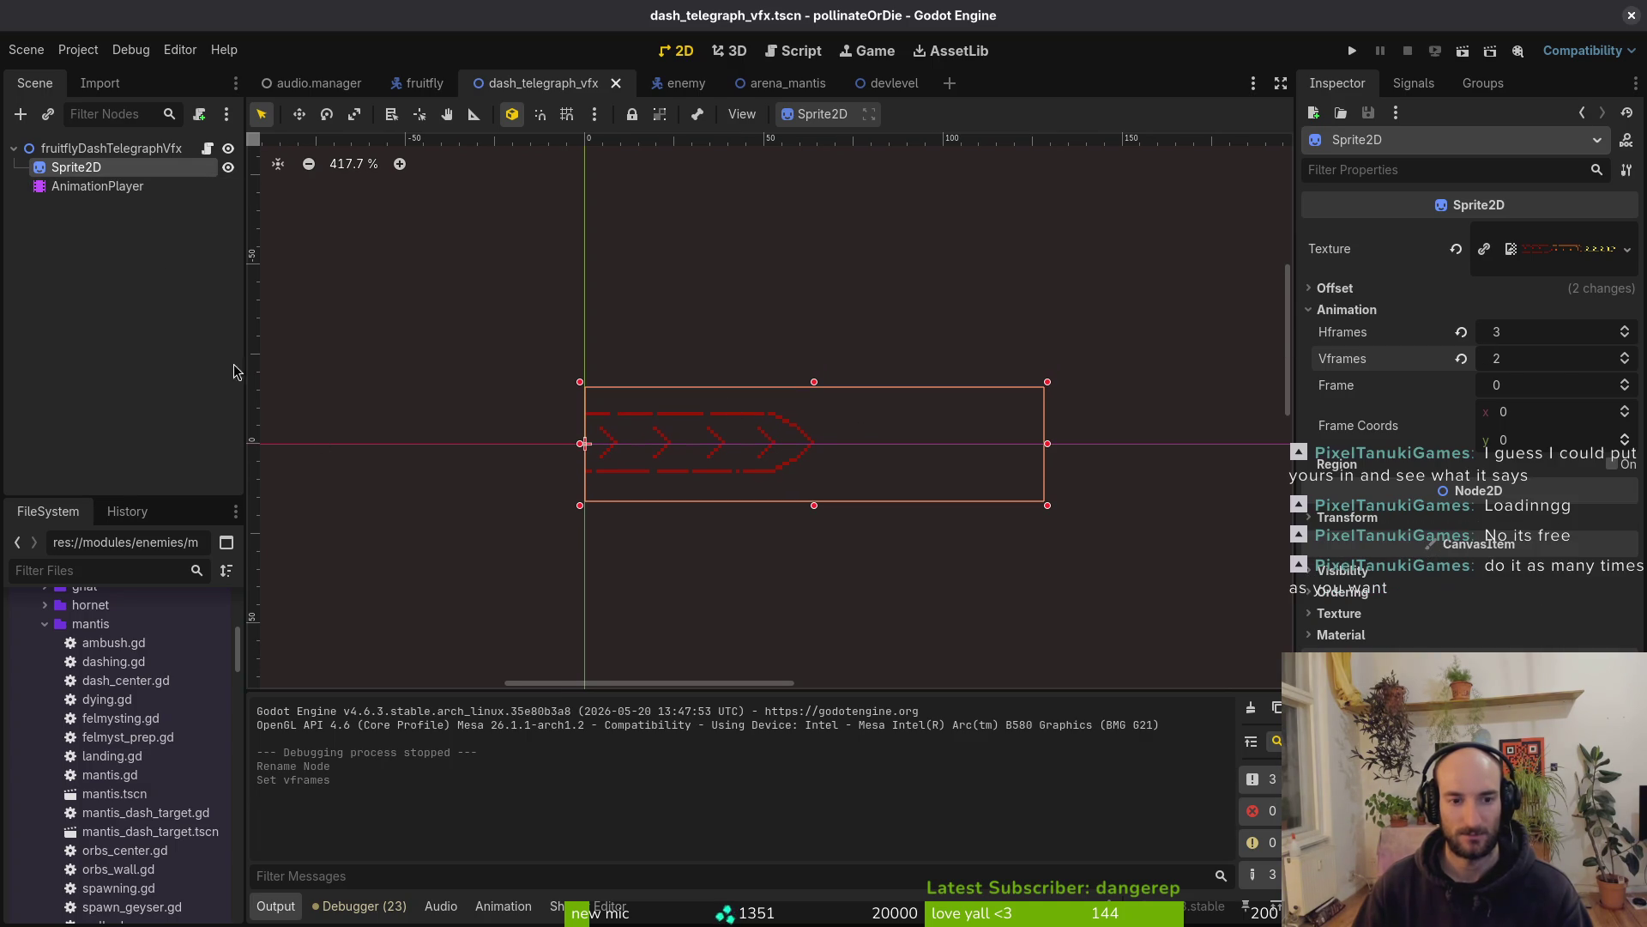
pyautogui.click(97, 186)
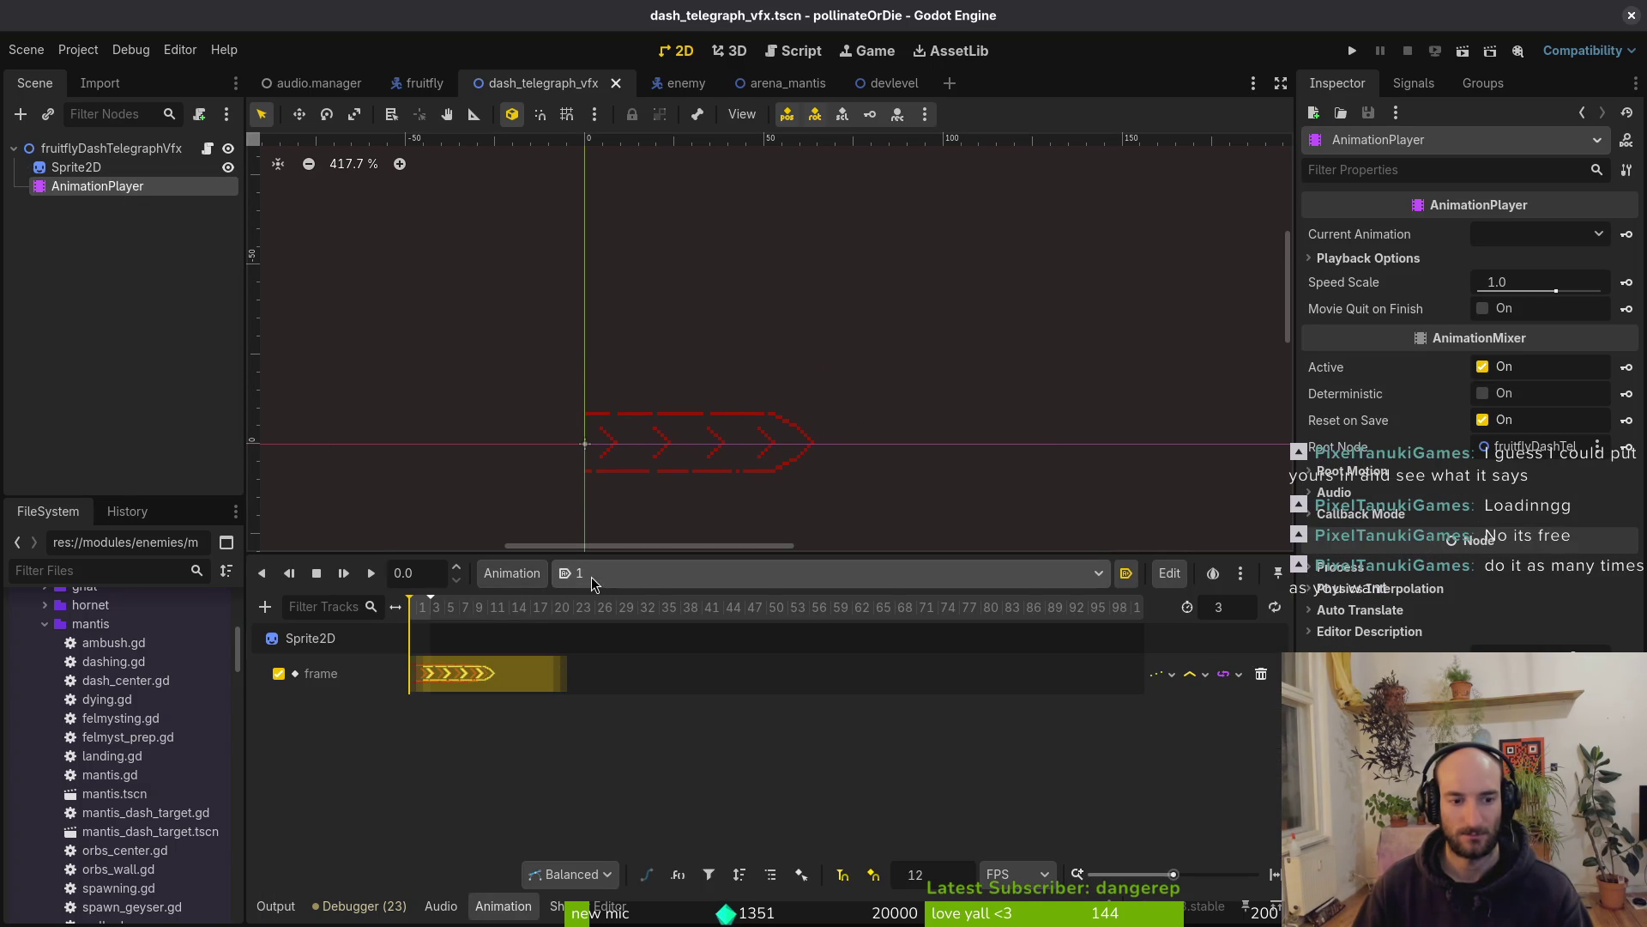
# Preview the chevron animation '1' with Play and Stop, keeping it as the current animation
pyautogui.click(369, 573)
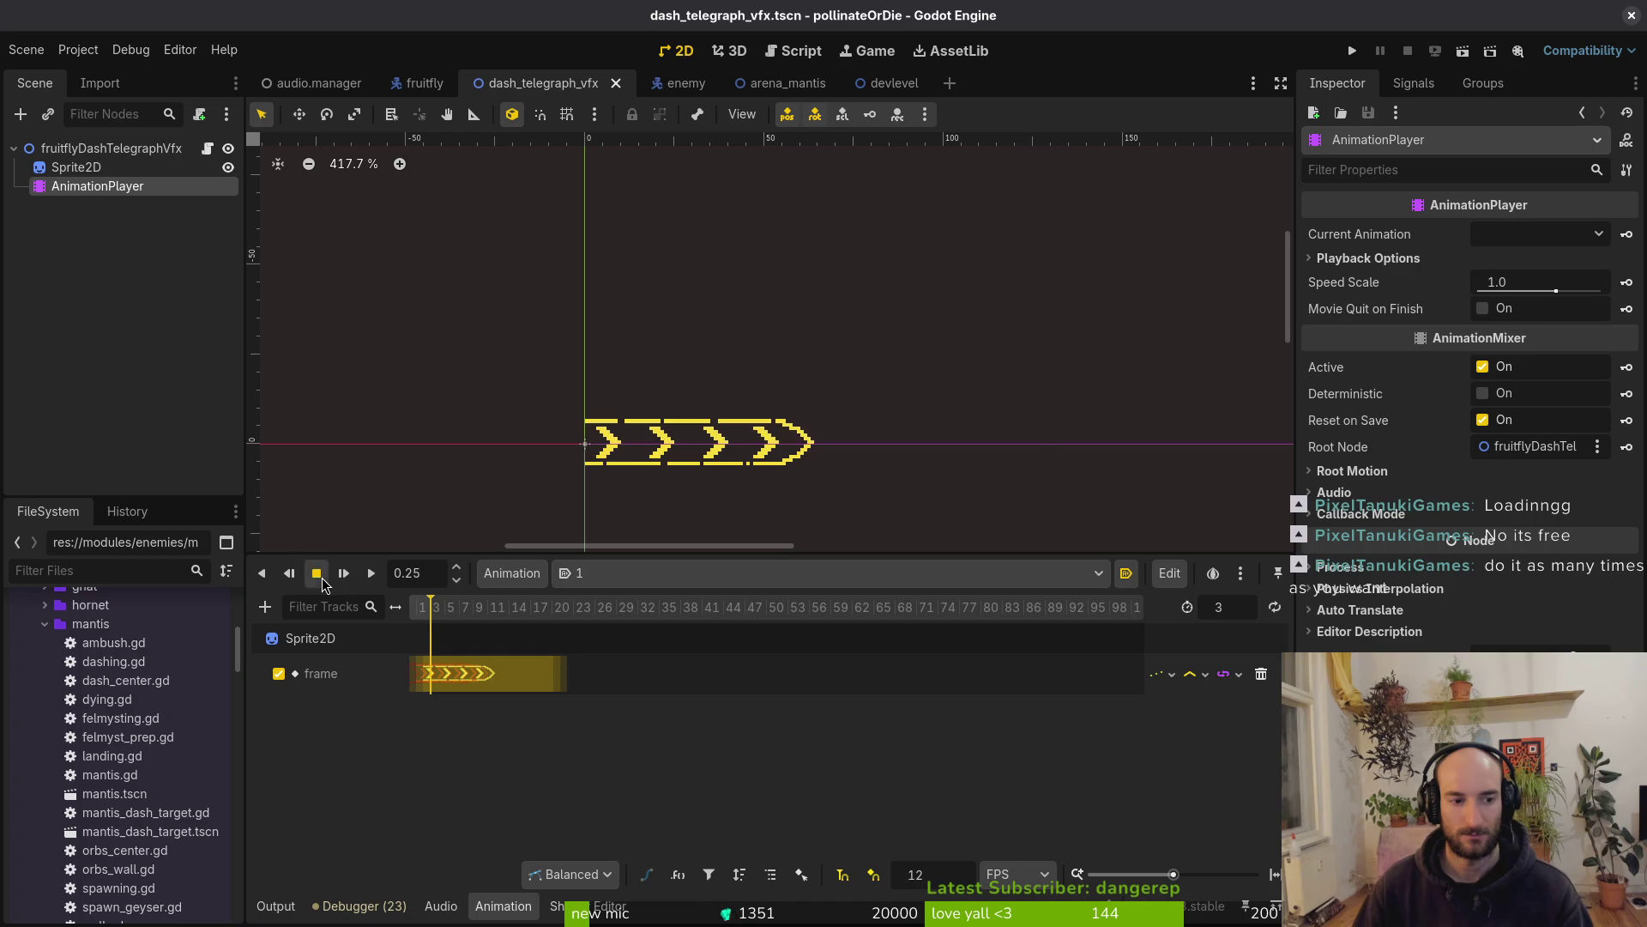
pyautogui.click(319, 578)
pyautogui.click(371, 575)
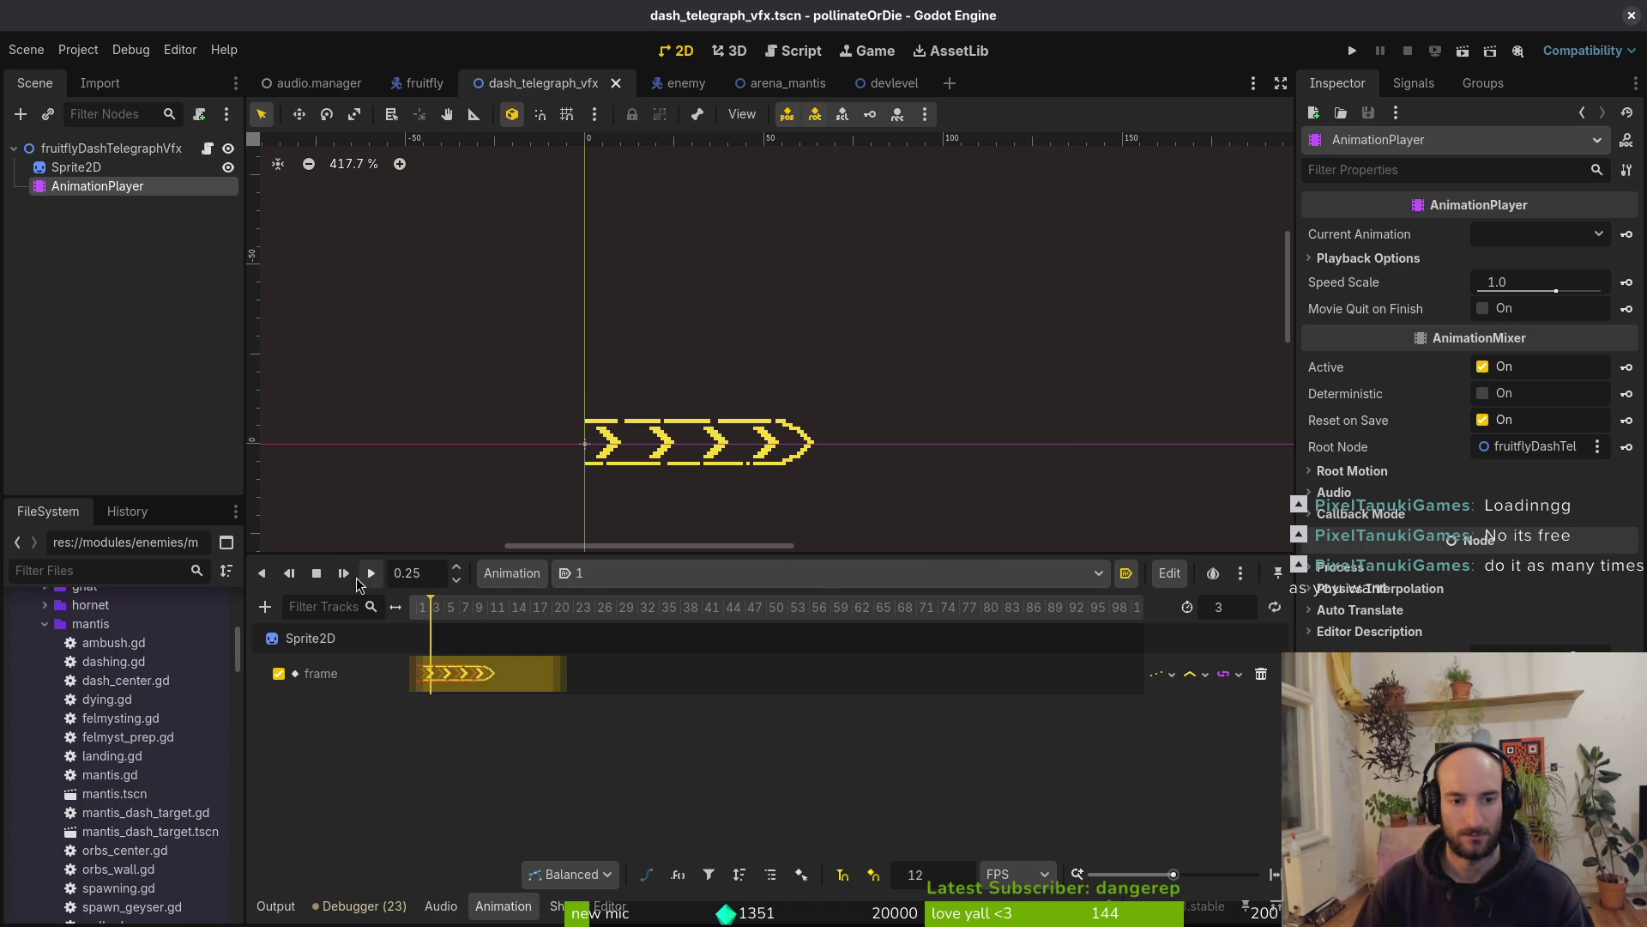
pyautogui.click(317, 573)
pyautogui.click(631, 575)
pyautogui.click(634, 595)
pyautogui.click(526, 575)
pyautogui.click(527, 577)
# Create a new scene with a Node2D root via 2D Scene
pyautogui.click(26, 49)
pyautogui.click(52, 69)
pyautogui.click(101, 163)
pyautogui.doubleClick(101, 160)
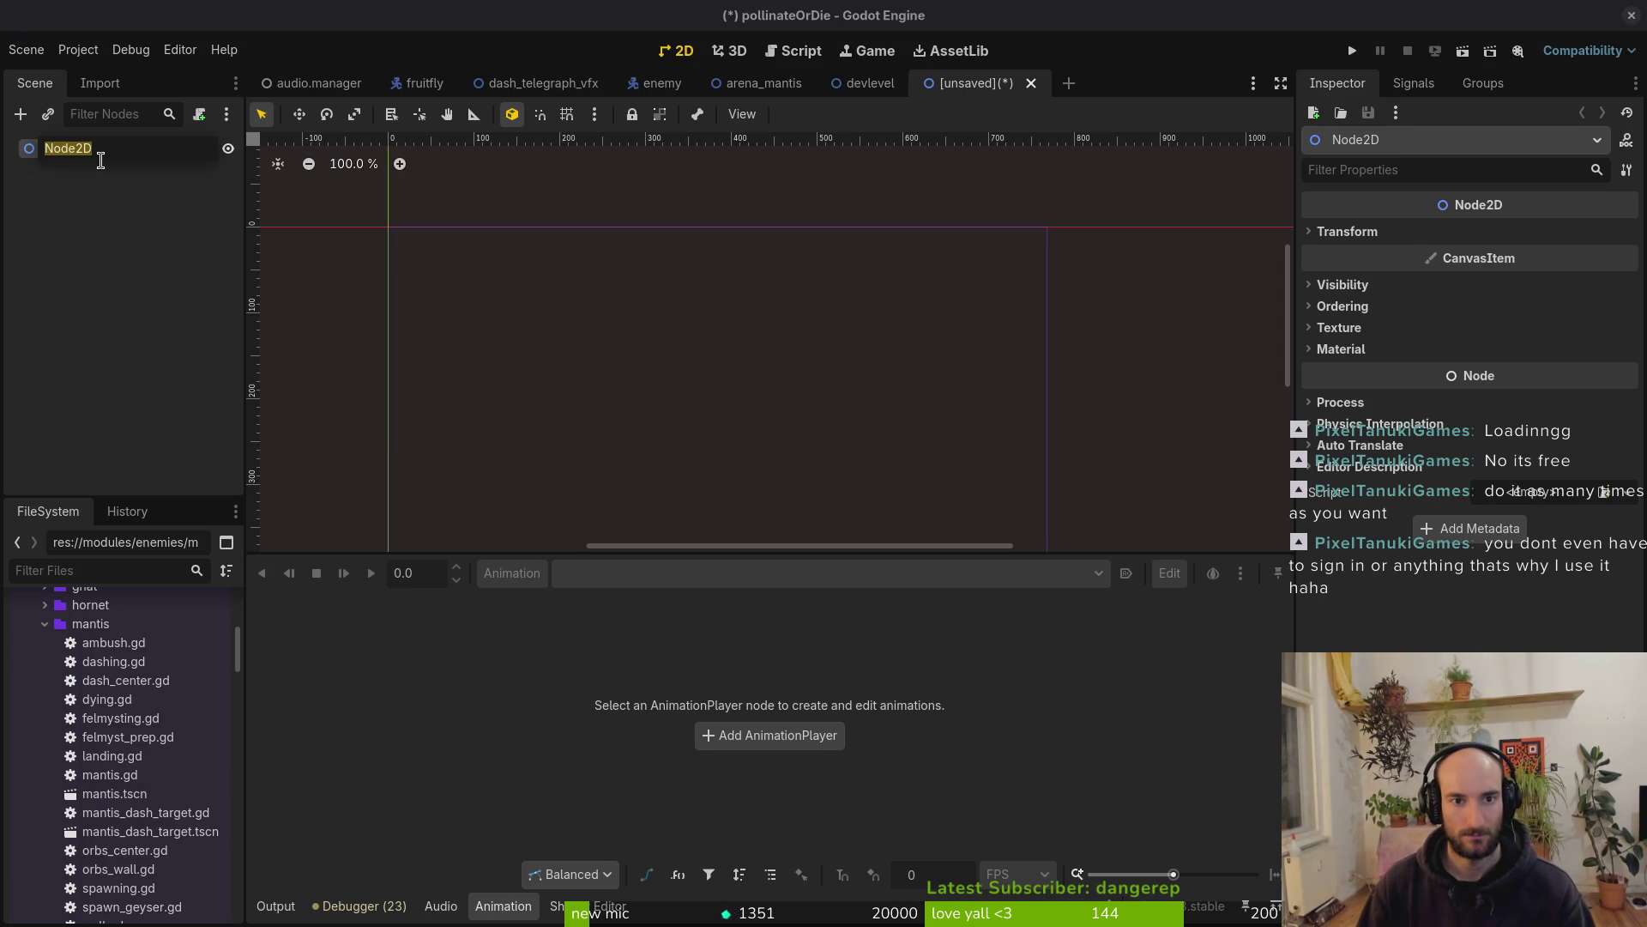
# Name the new root flyDashTelegraphVfx and add a Sprite2D child
pyautogui.write('flyDashT')
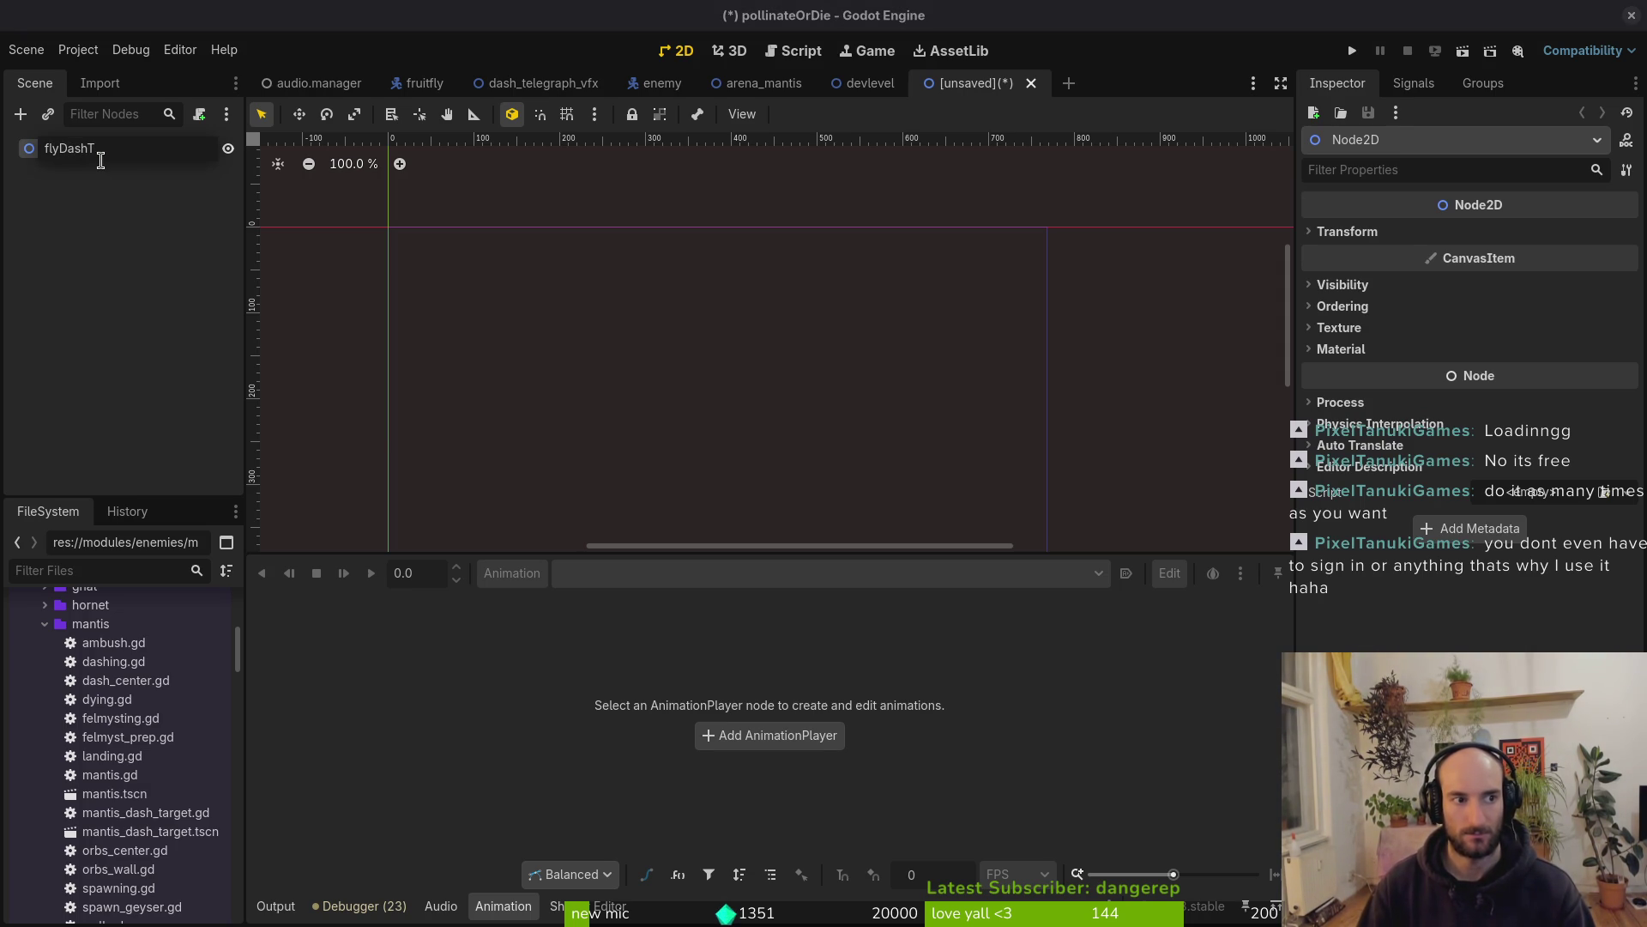
pyautogui.press('Return')
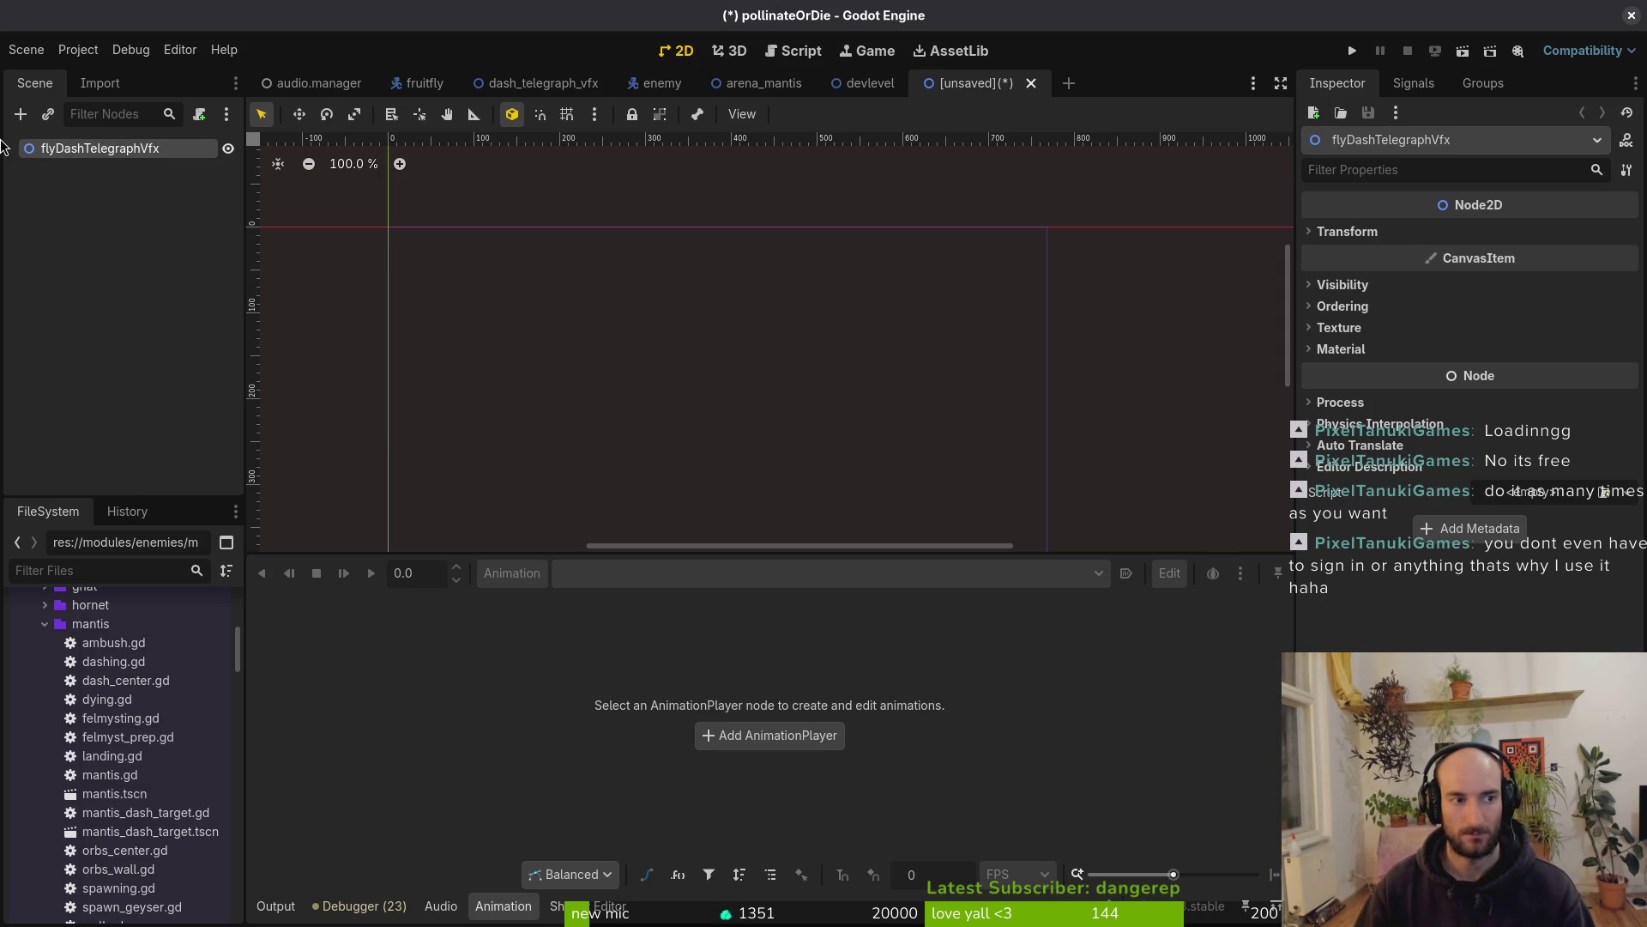
pyautogui.hotkey('ctrl', 'a')
pyautogui.write('spite')
pyautogui.press('Return')
pyautogui.hotkey('ctrl', 'a')
pyautogui.press('Escape')
# Add an AnimationPlayer child under the root and begin saving the scene
pyautogui.press('Up')
pyautogui.hotkey('ctrl', 'a')
pyautogui.write('animationplayer')
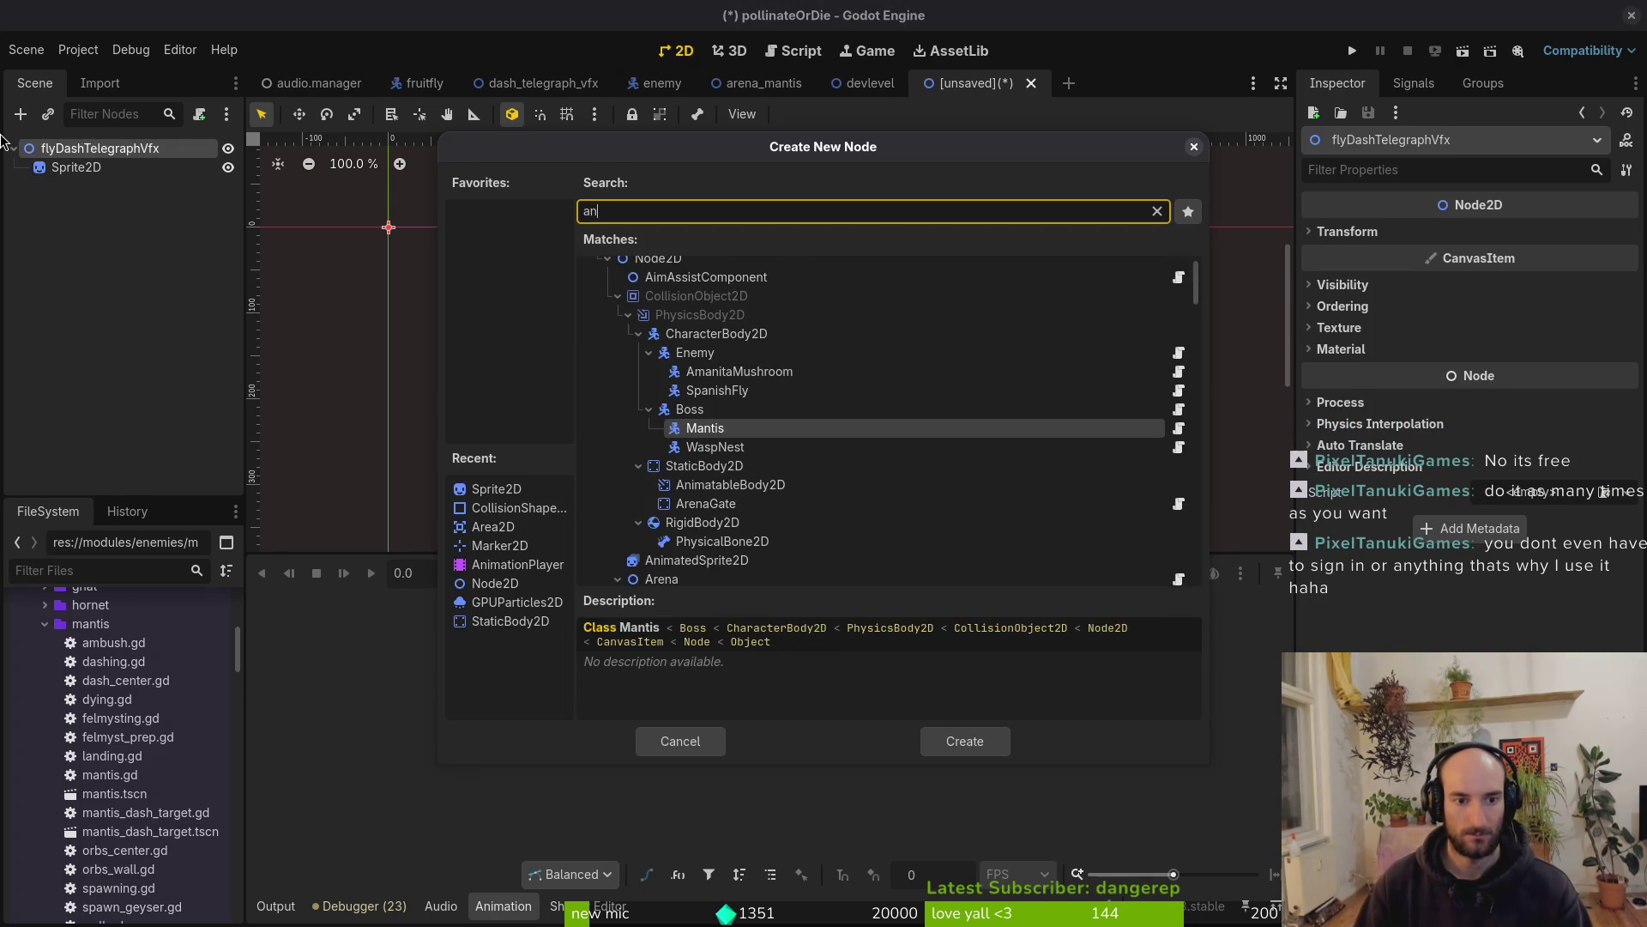
pyautogui.press('Return')
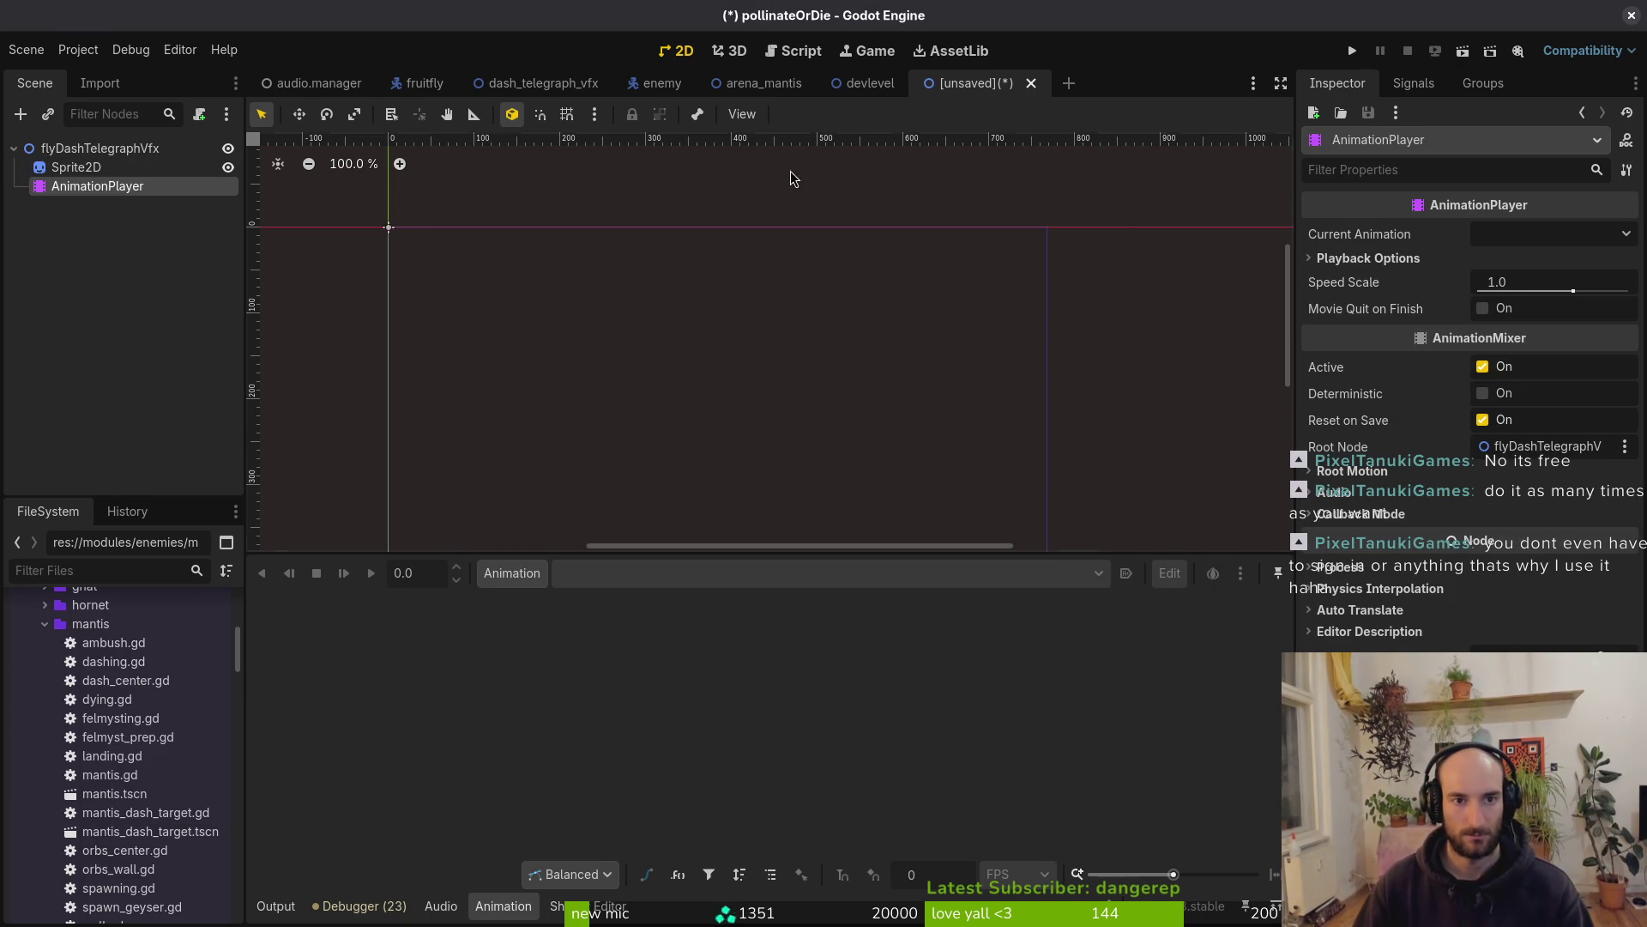
pyautogui.hotkey('ctrl', 's')
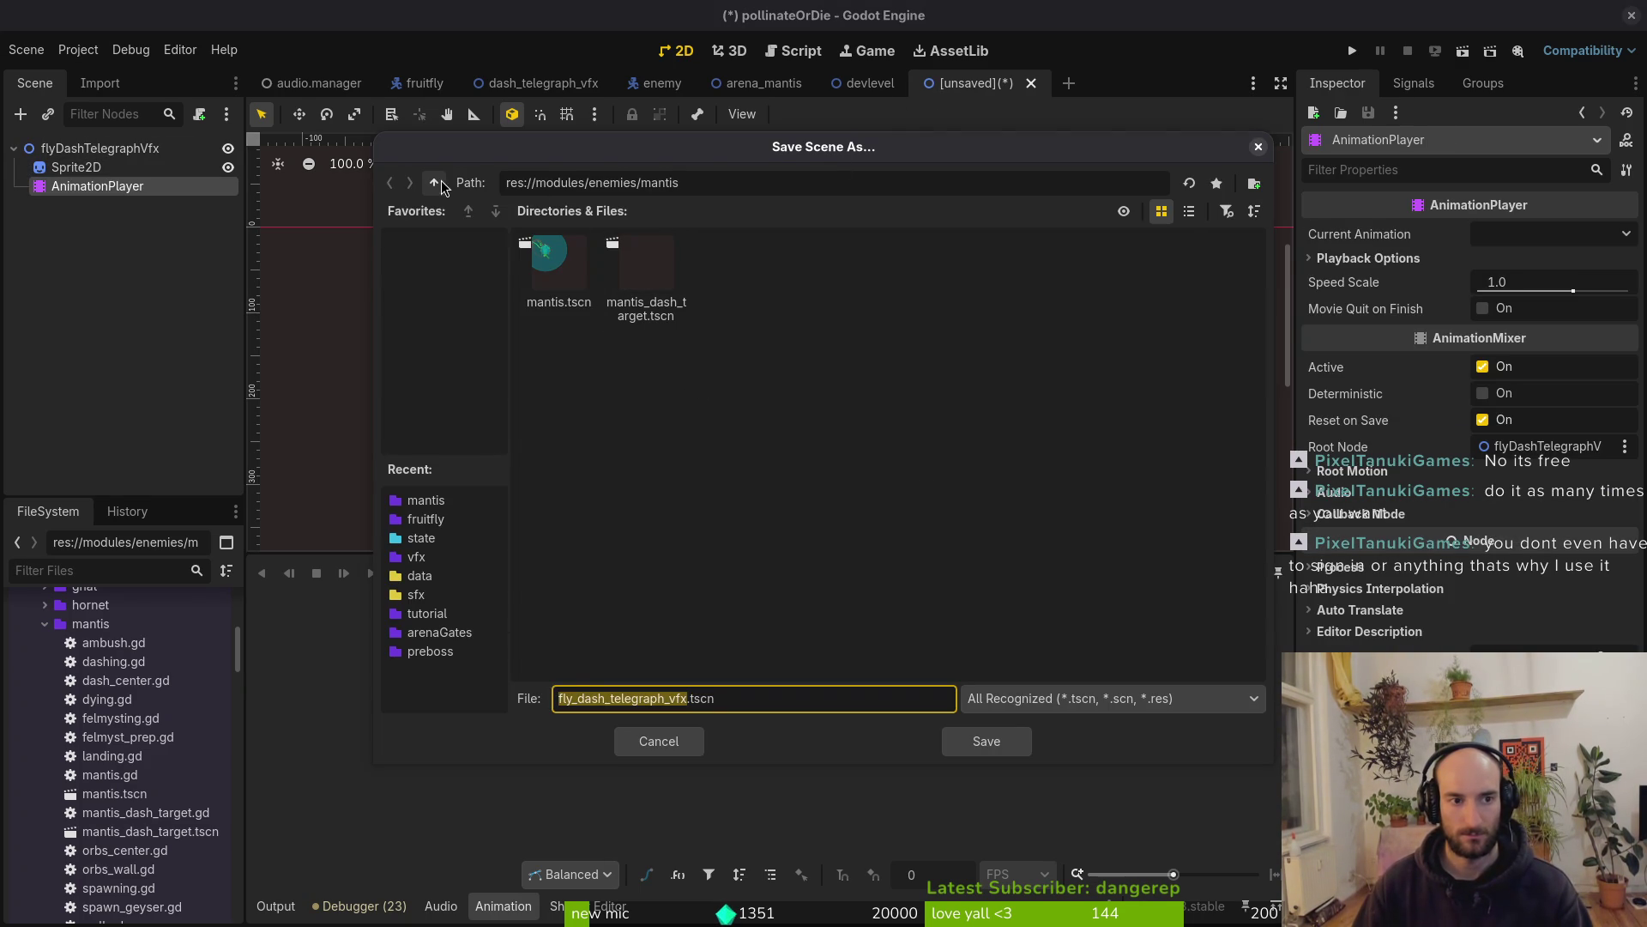
# Save the new scene as fly_dash_telegraph_vfx.tscn in res://modules/vfx
pyautogui.click(434, 182)
pyautogui.click(435, 182)
pyautogui.doubleClick(706, 367)
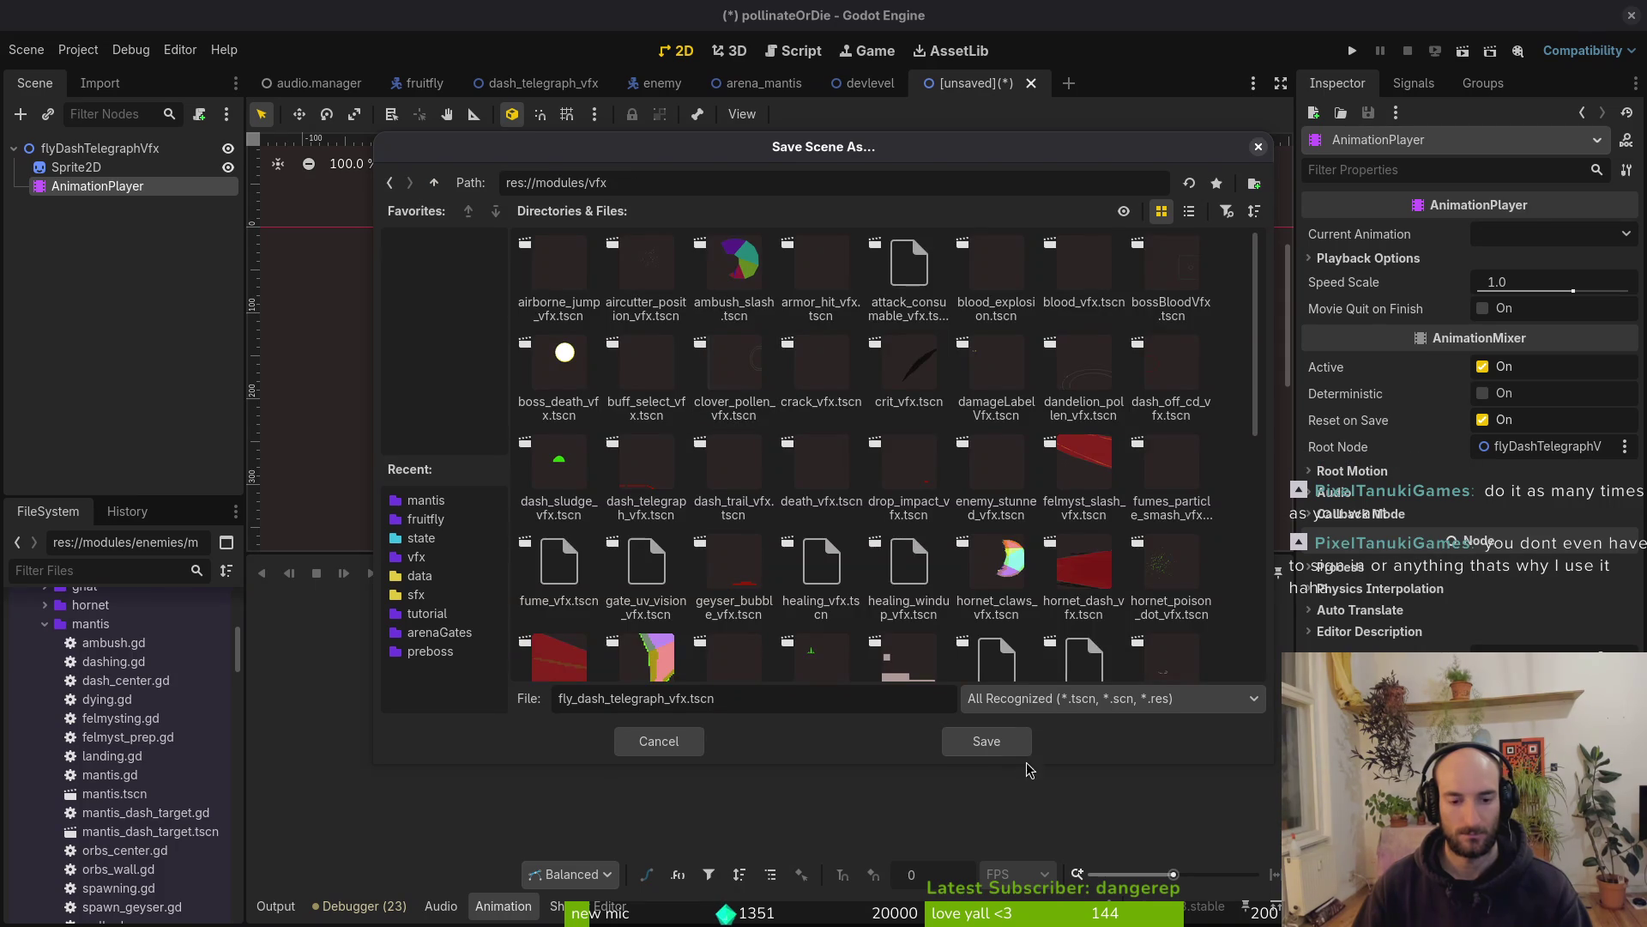
pyautogui.click(995, 750)
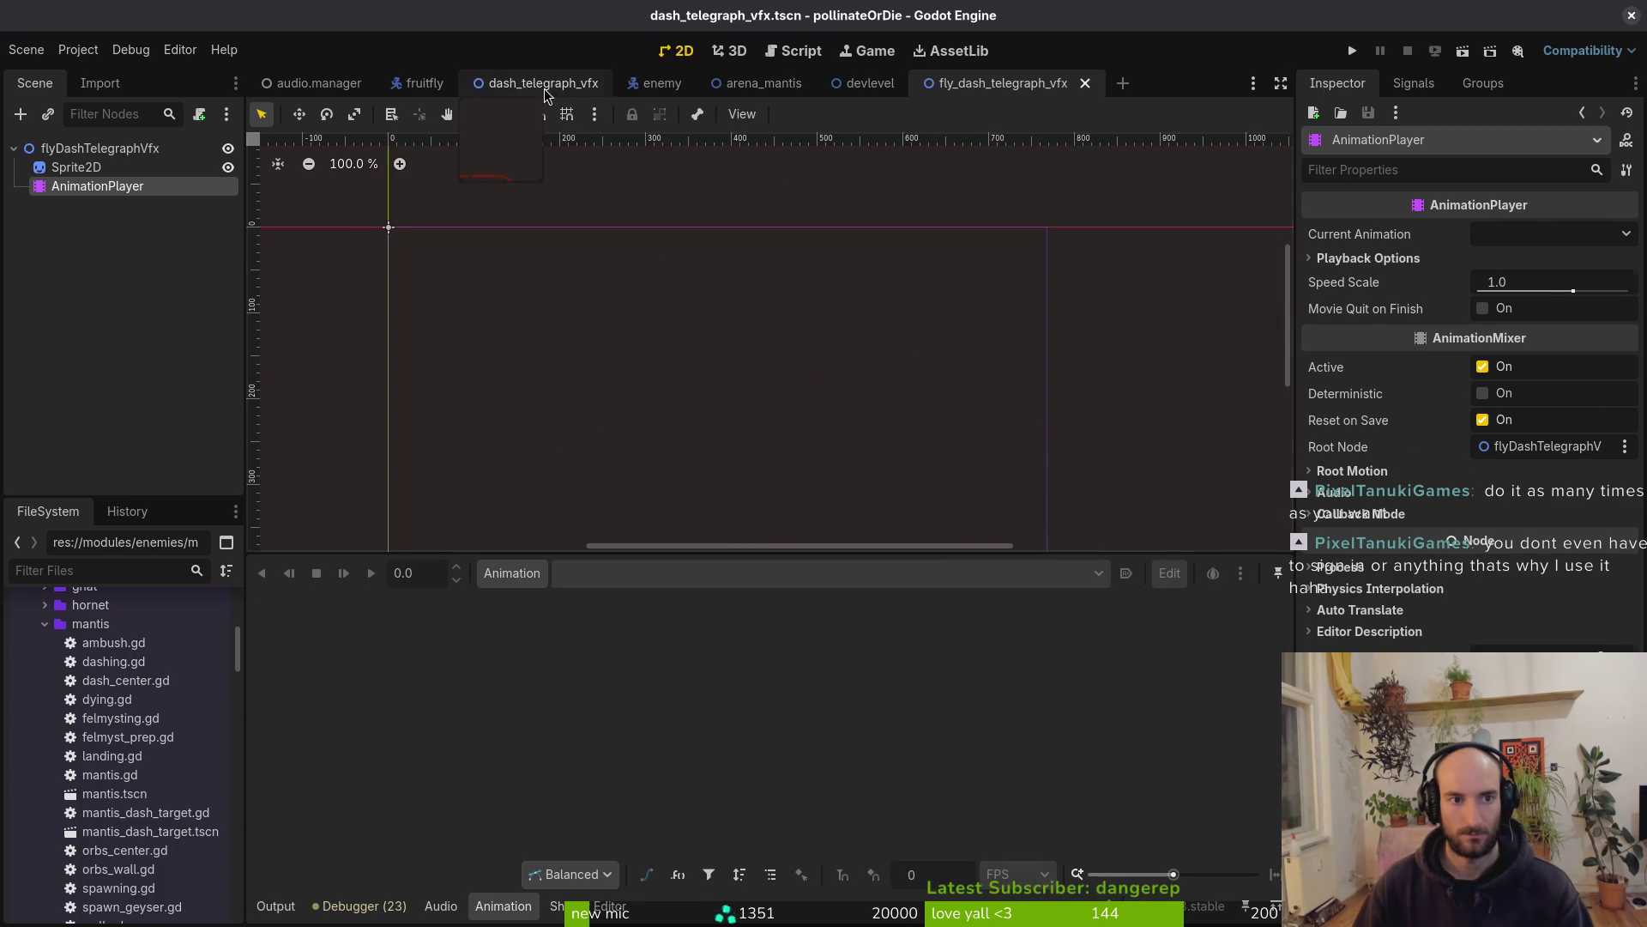
# Rename the original scene file to fruitfly_dash_telegraph_vfx.tscn
pyautogui.rightClick(573, 85)
pyautogui.click(625, 188)
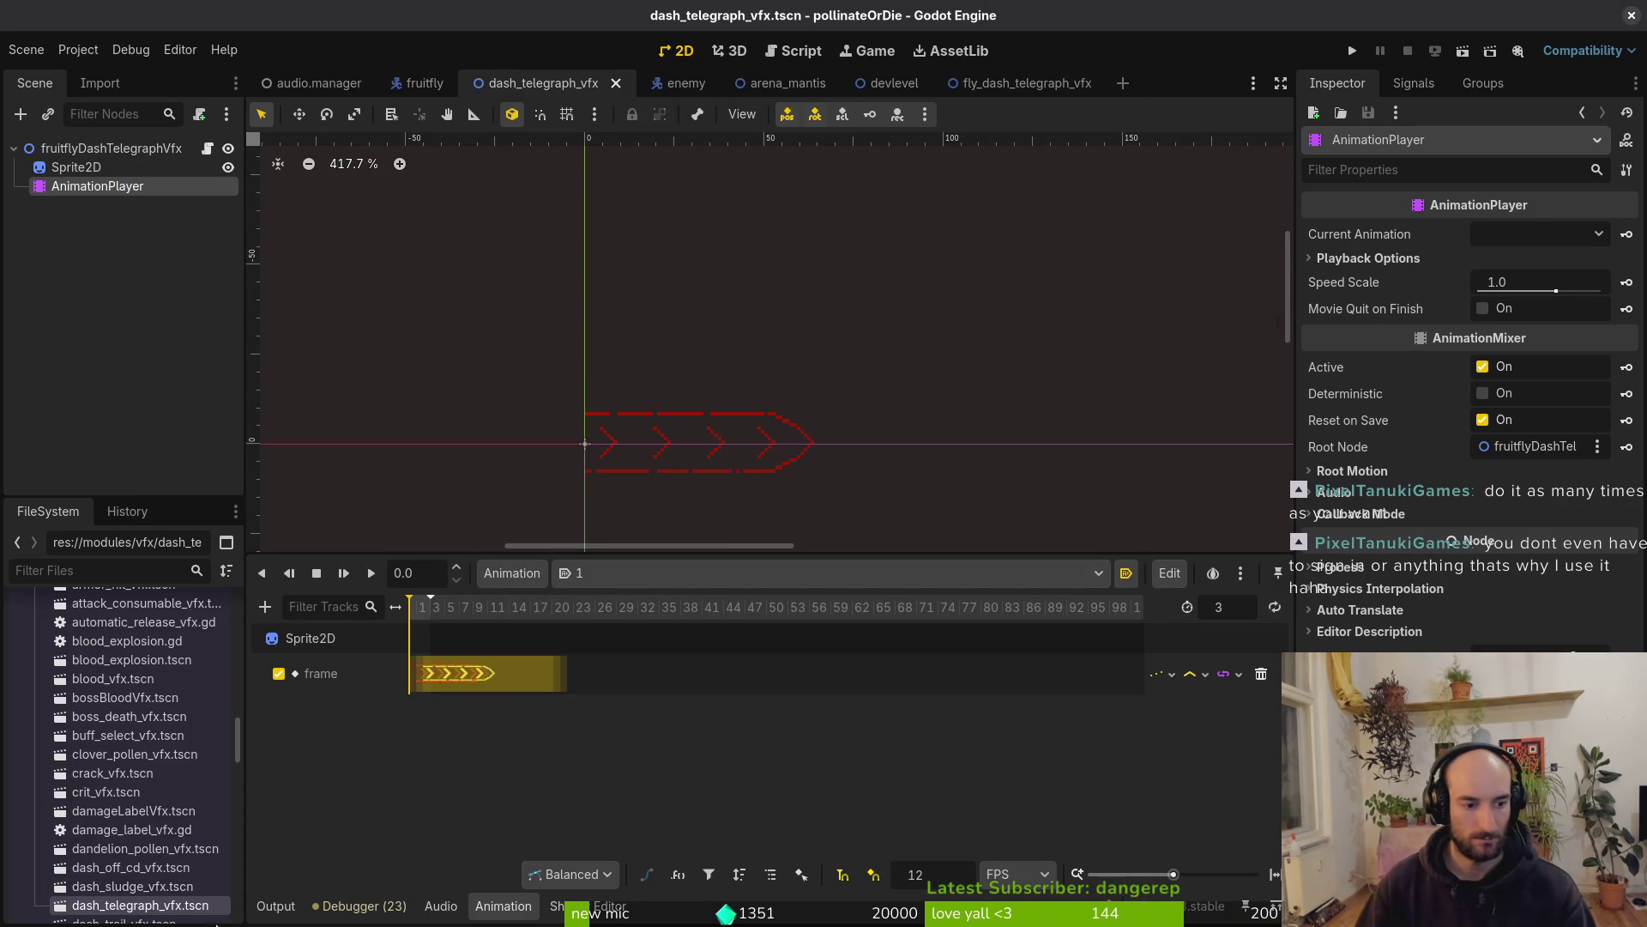
pyautogui.press('F2')
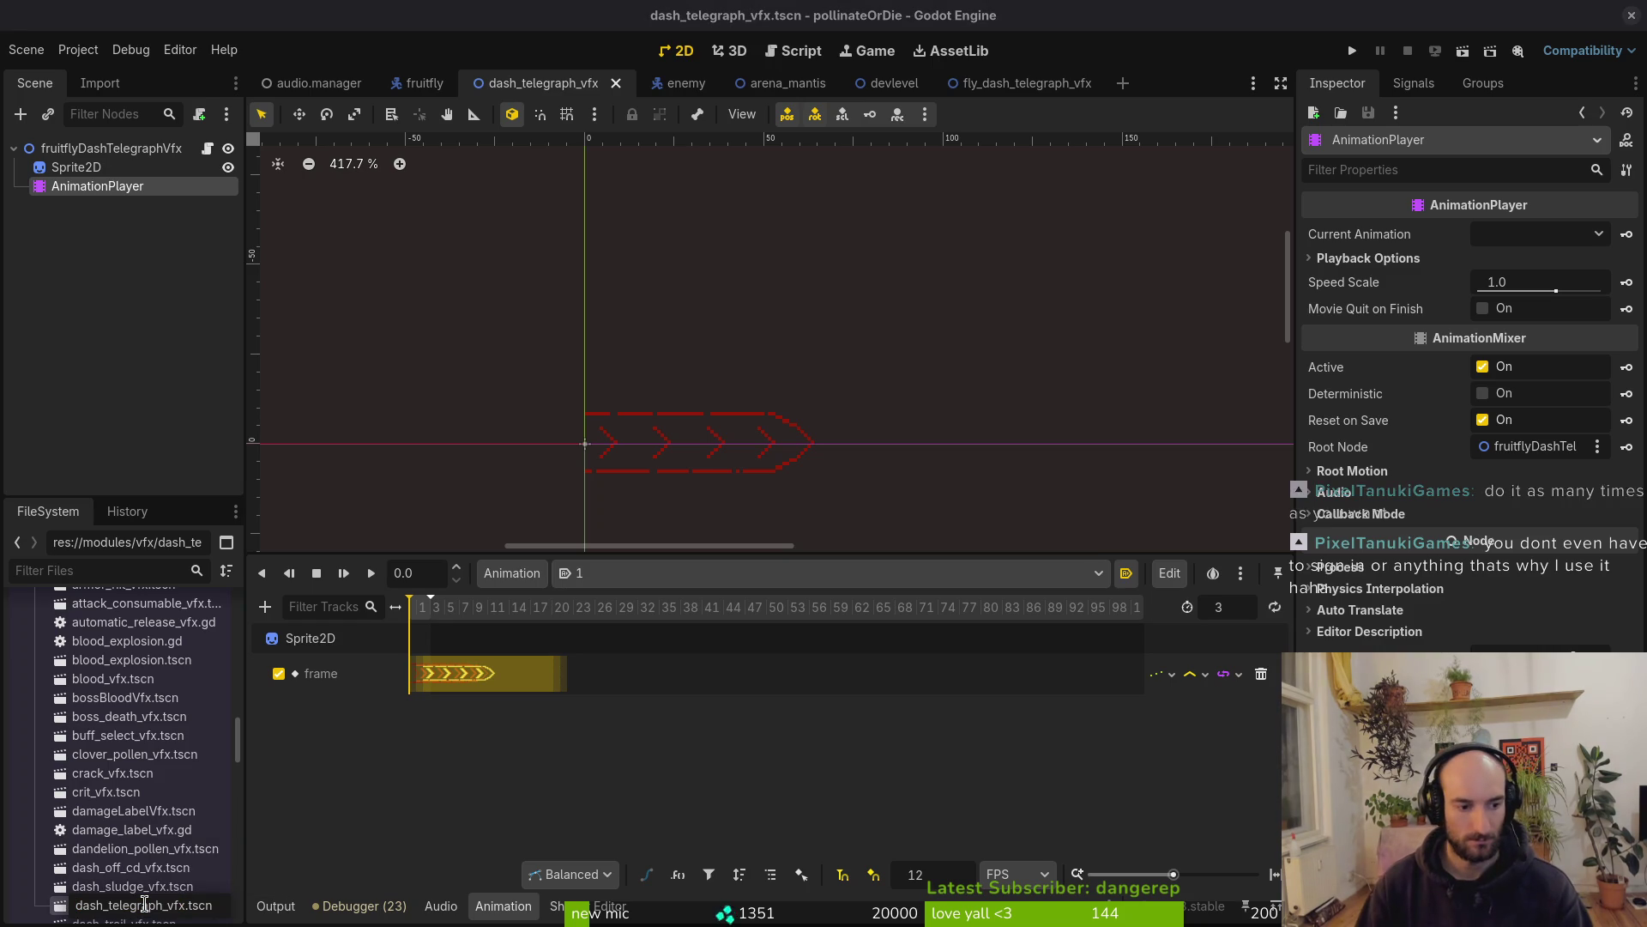
pyautogui.press('Home')
pyautogui.write('fruitfly_')
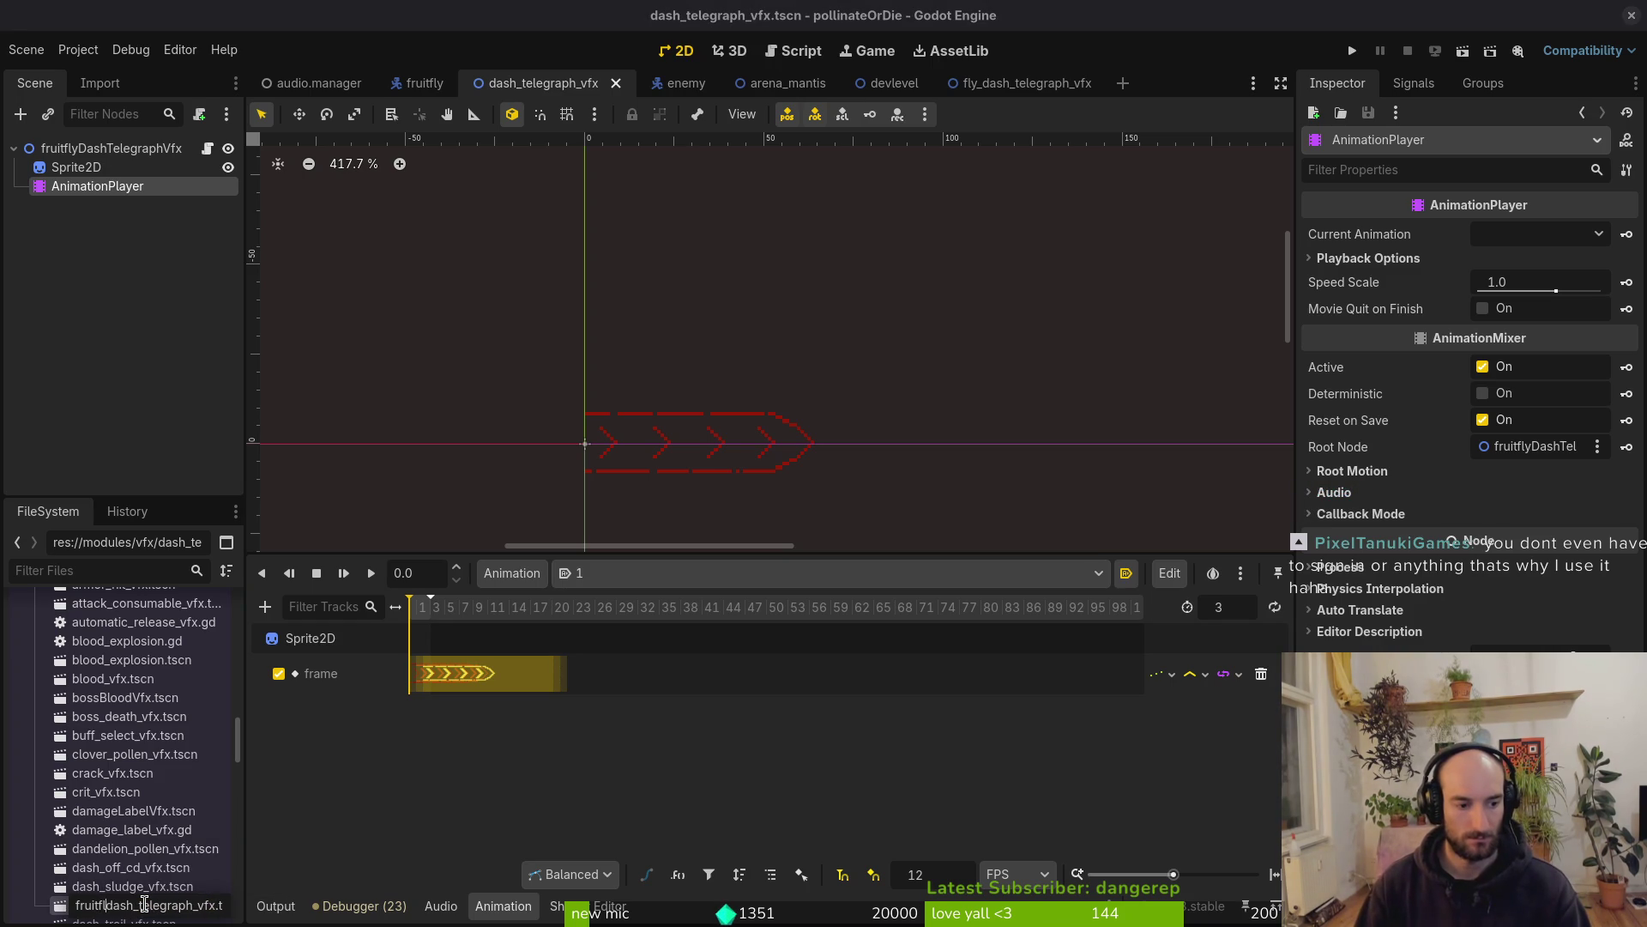
pyautogui.press('Return')
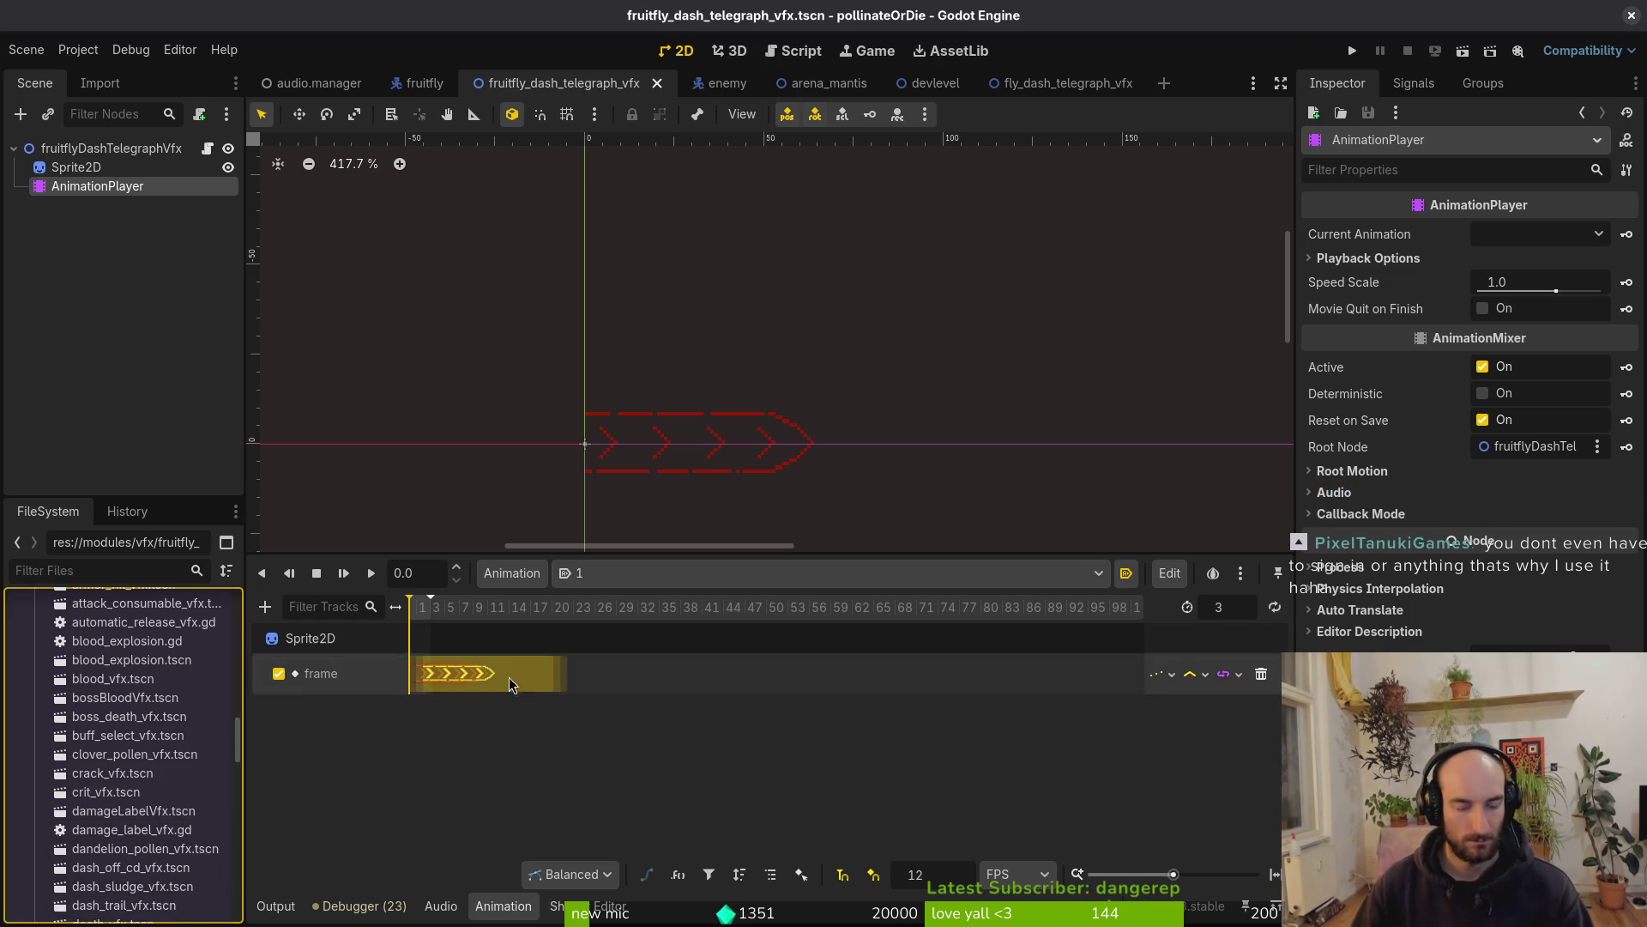
pyautogui.click(1064, 91)
pyautogui.click(389, 227)
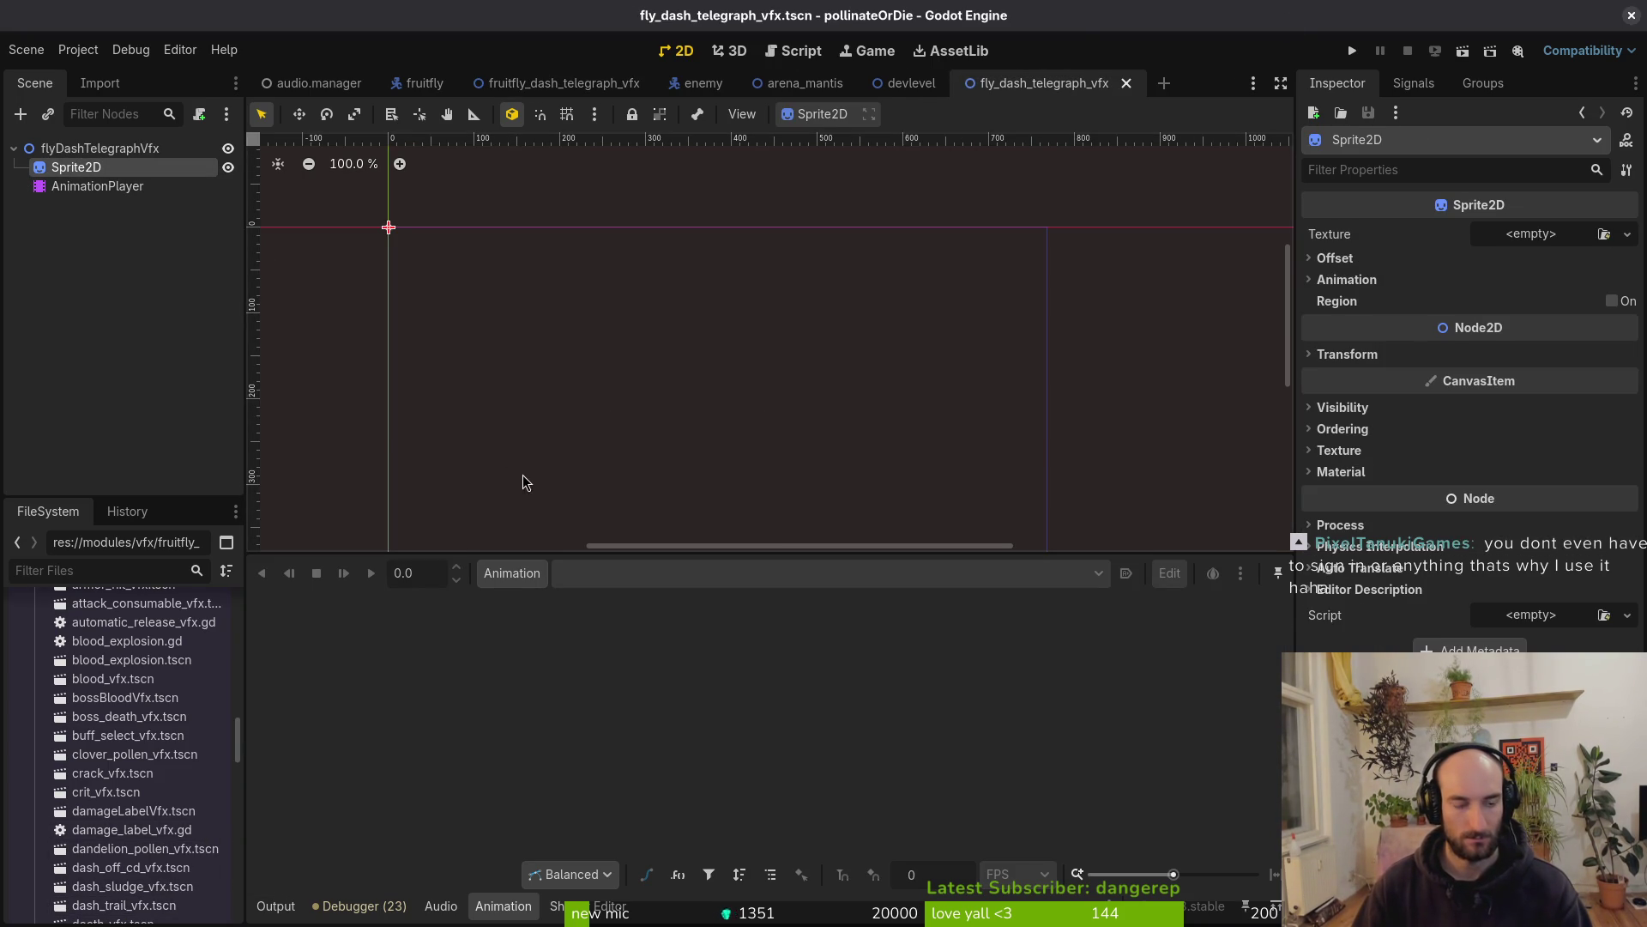
# Load the chevron dash telegraph texture onto the new Sprite2D via Quick Load
pyautogui.click(1567, 237)
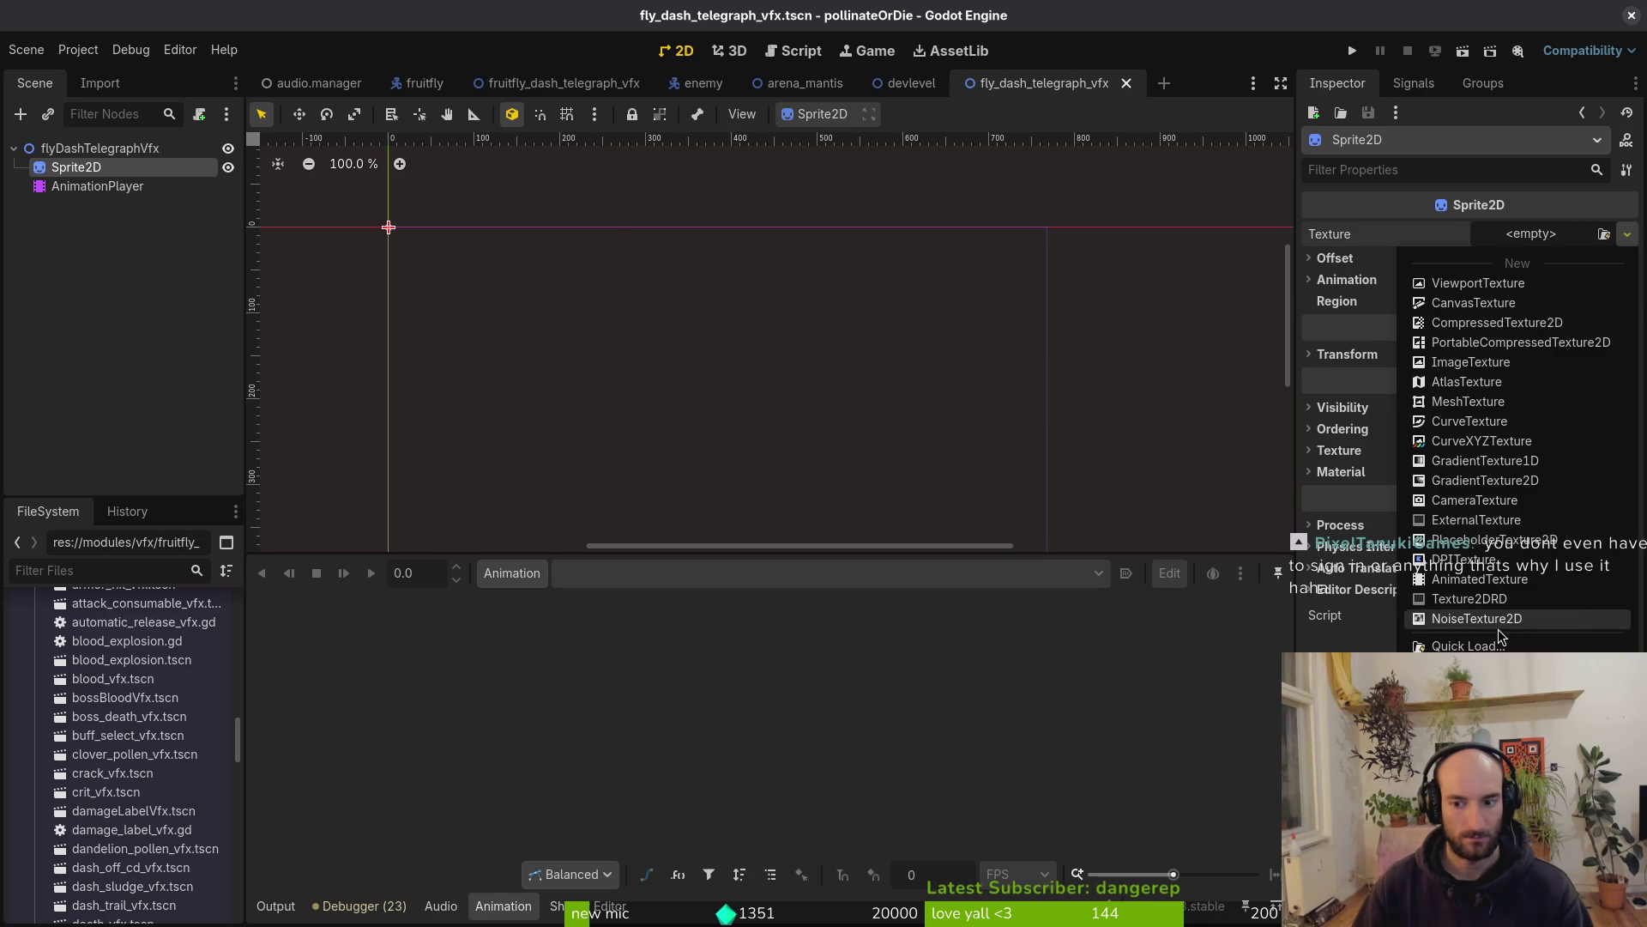
pyautogui.click(1462, 618)
pyautogui.click(1536, 233)
pyautogui.click(1456, 233)
pyautogui.click(1627, 233)
pyautogui.click(1468, 645)
pyautogui.write('das')
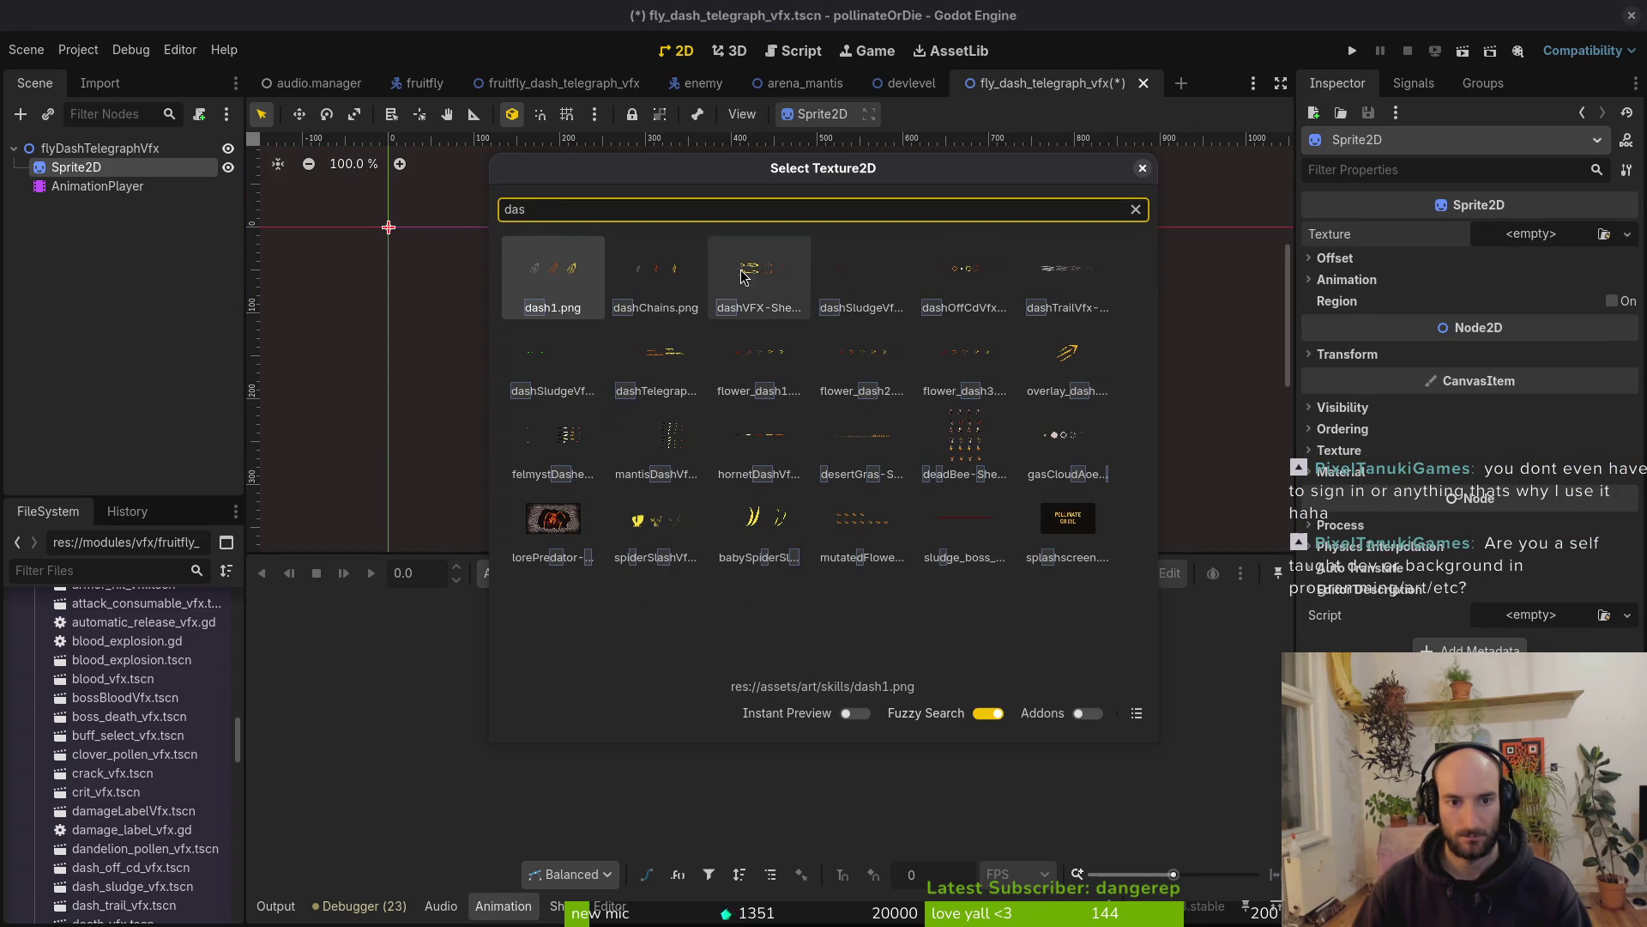
pyautogui.doubleClick(758, 356)
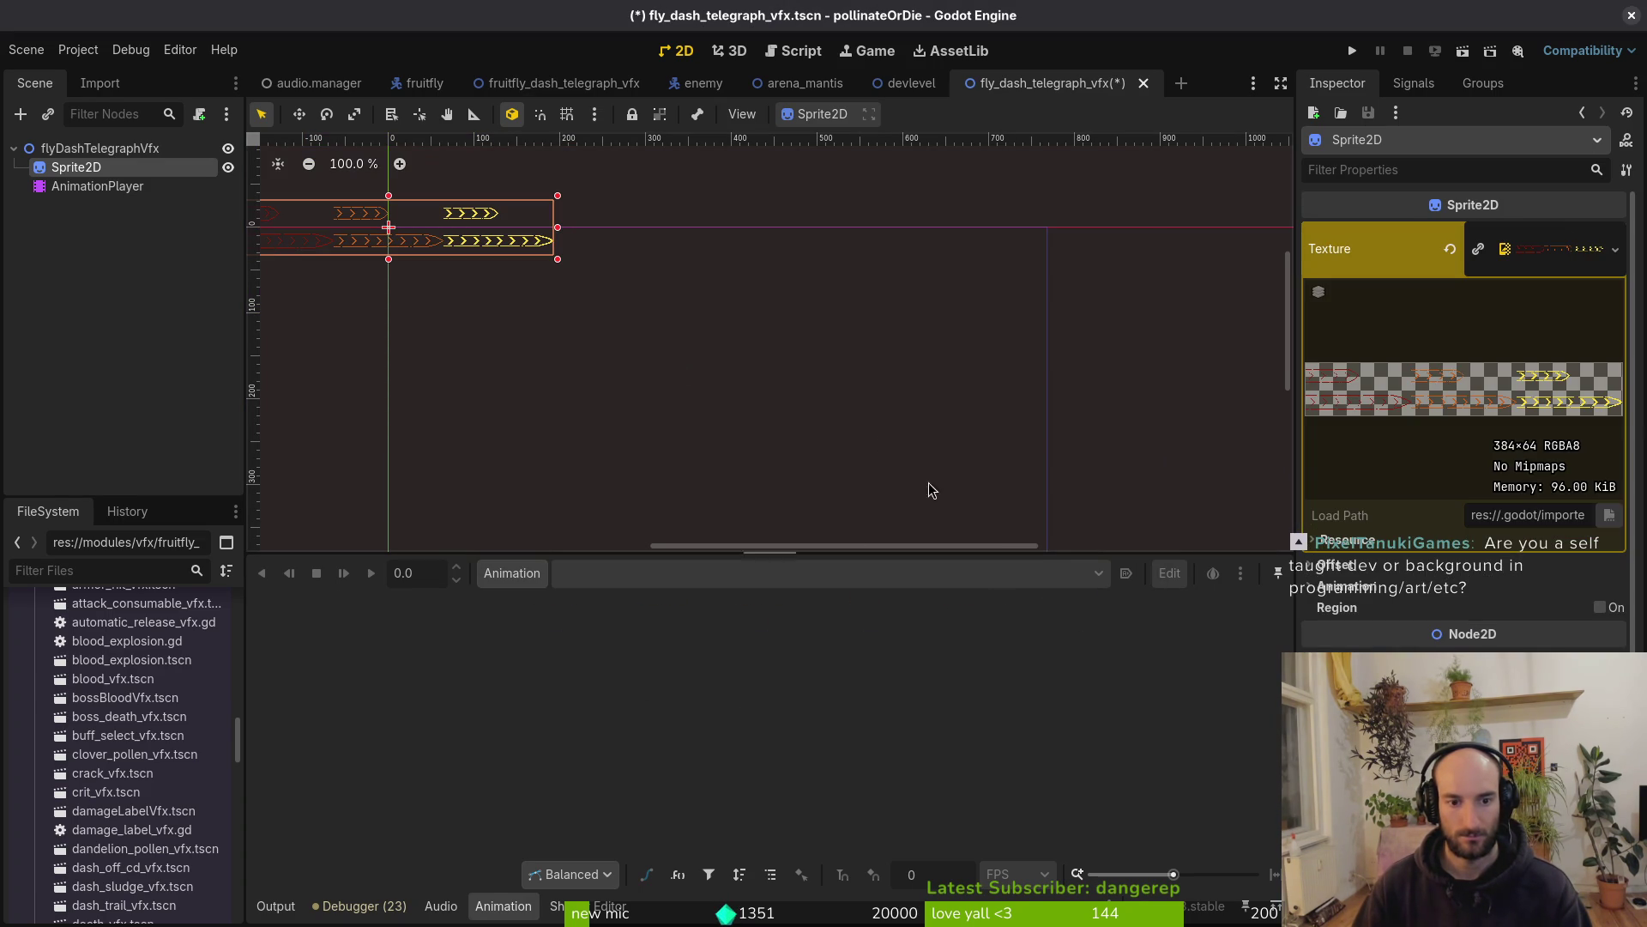
# Turn off Centered and set the sprite's vertical offset to -16
pyautogui.click(1337, 565)
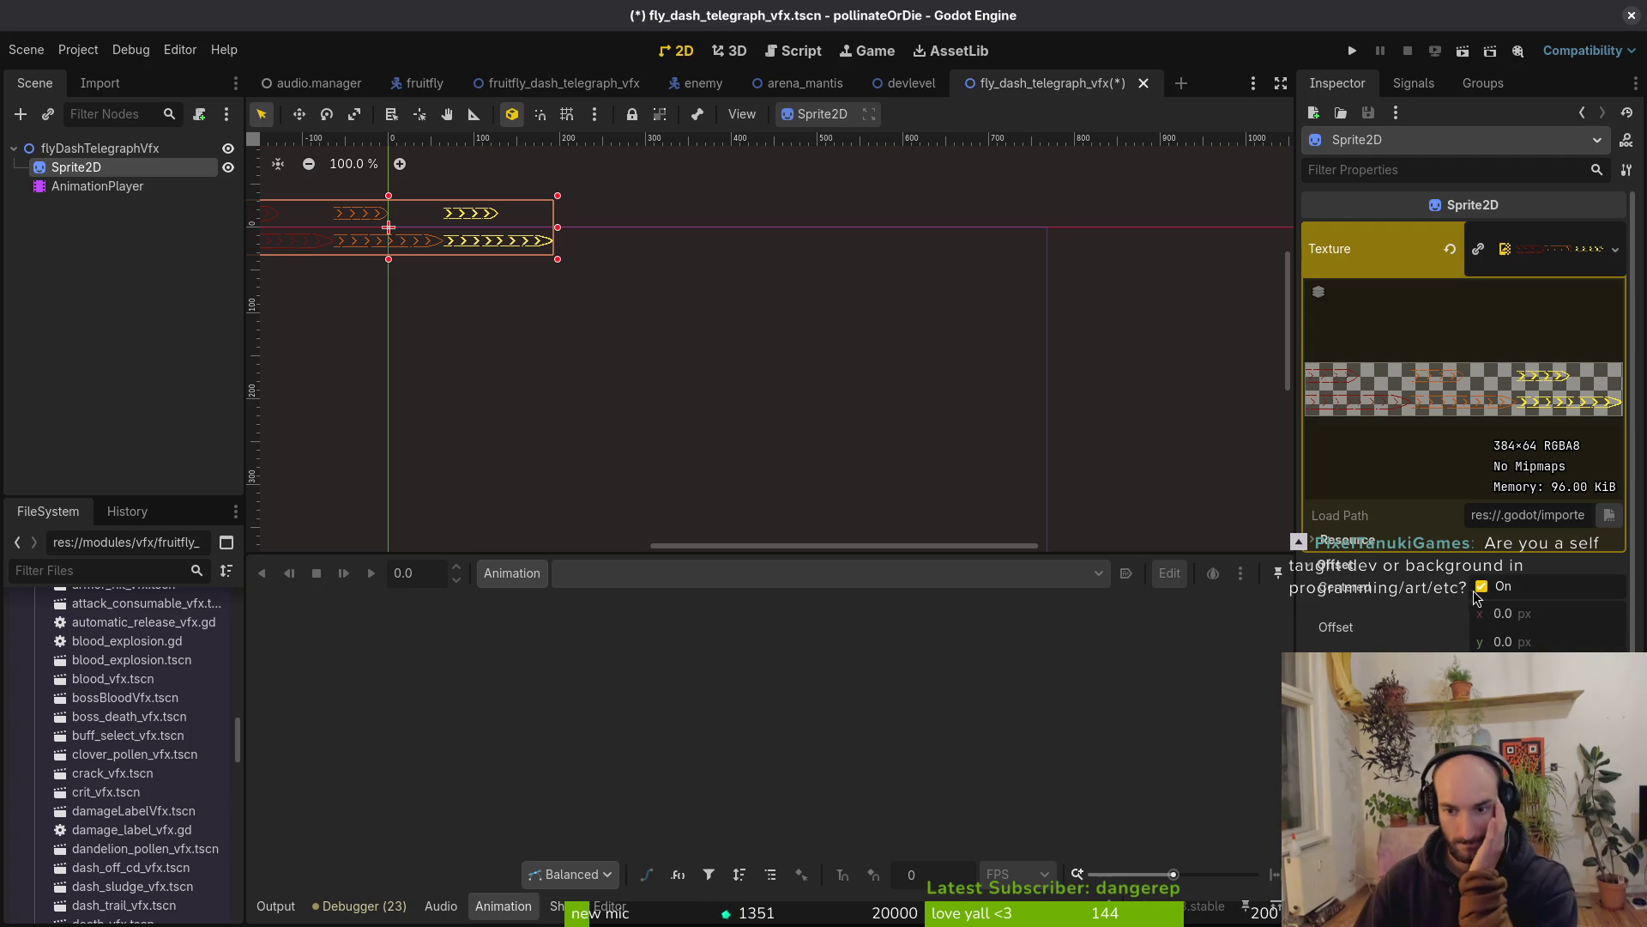
pyautogui.click(1481, 587)
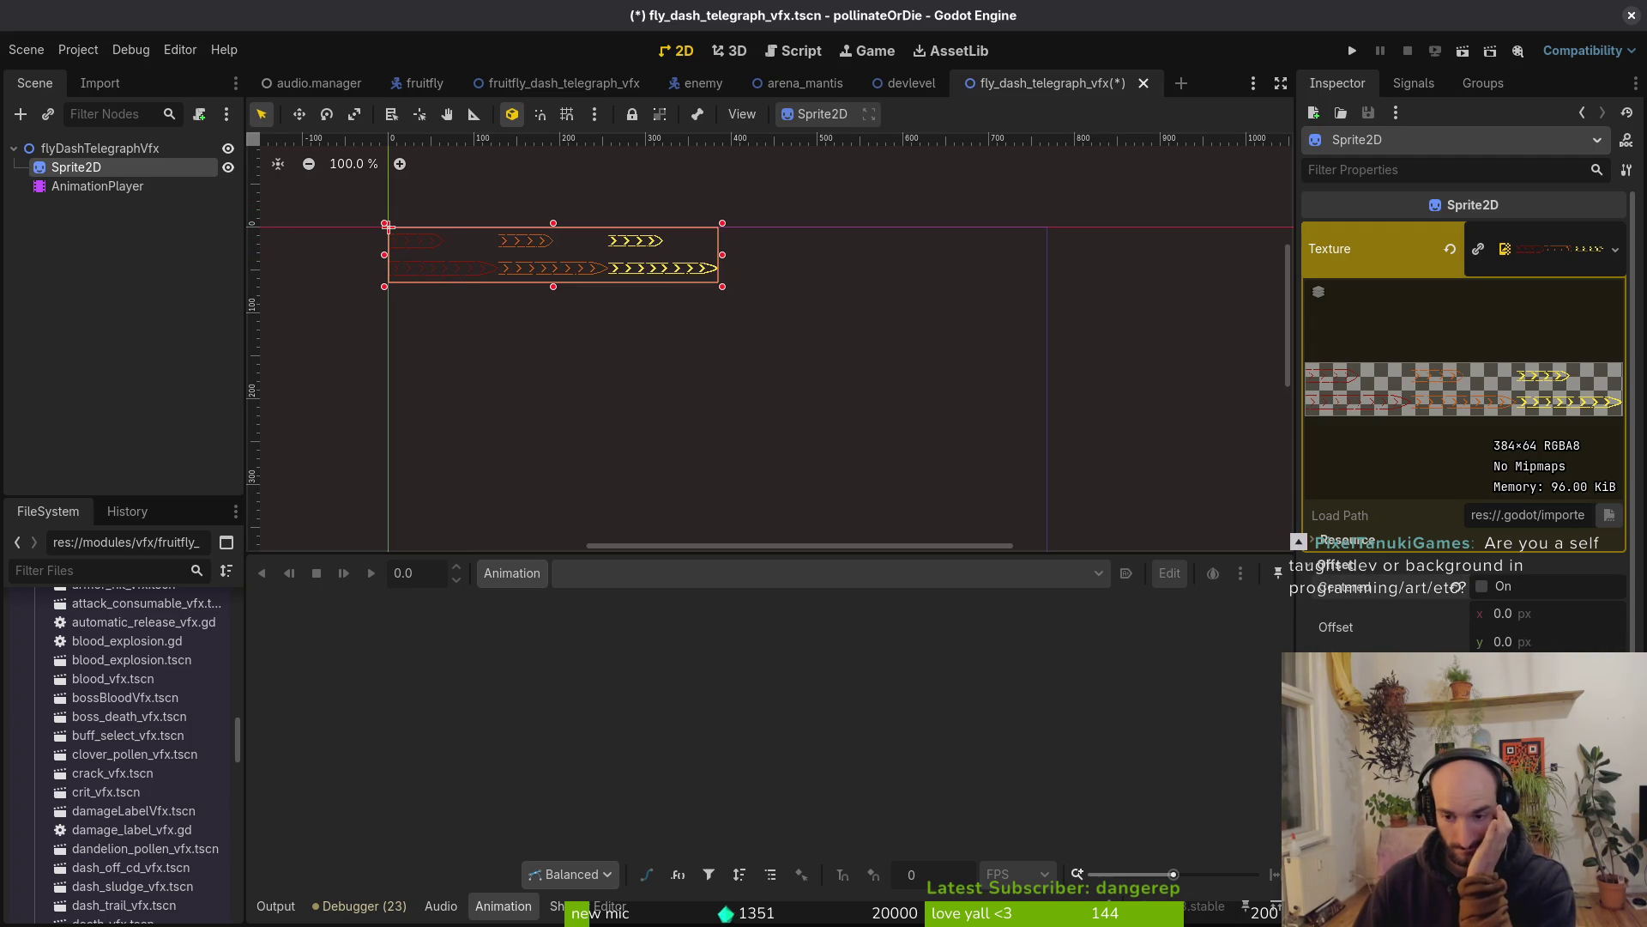
pyautogui.click(1545, 641)
pyautogui.write('16')
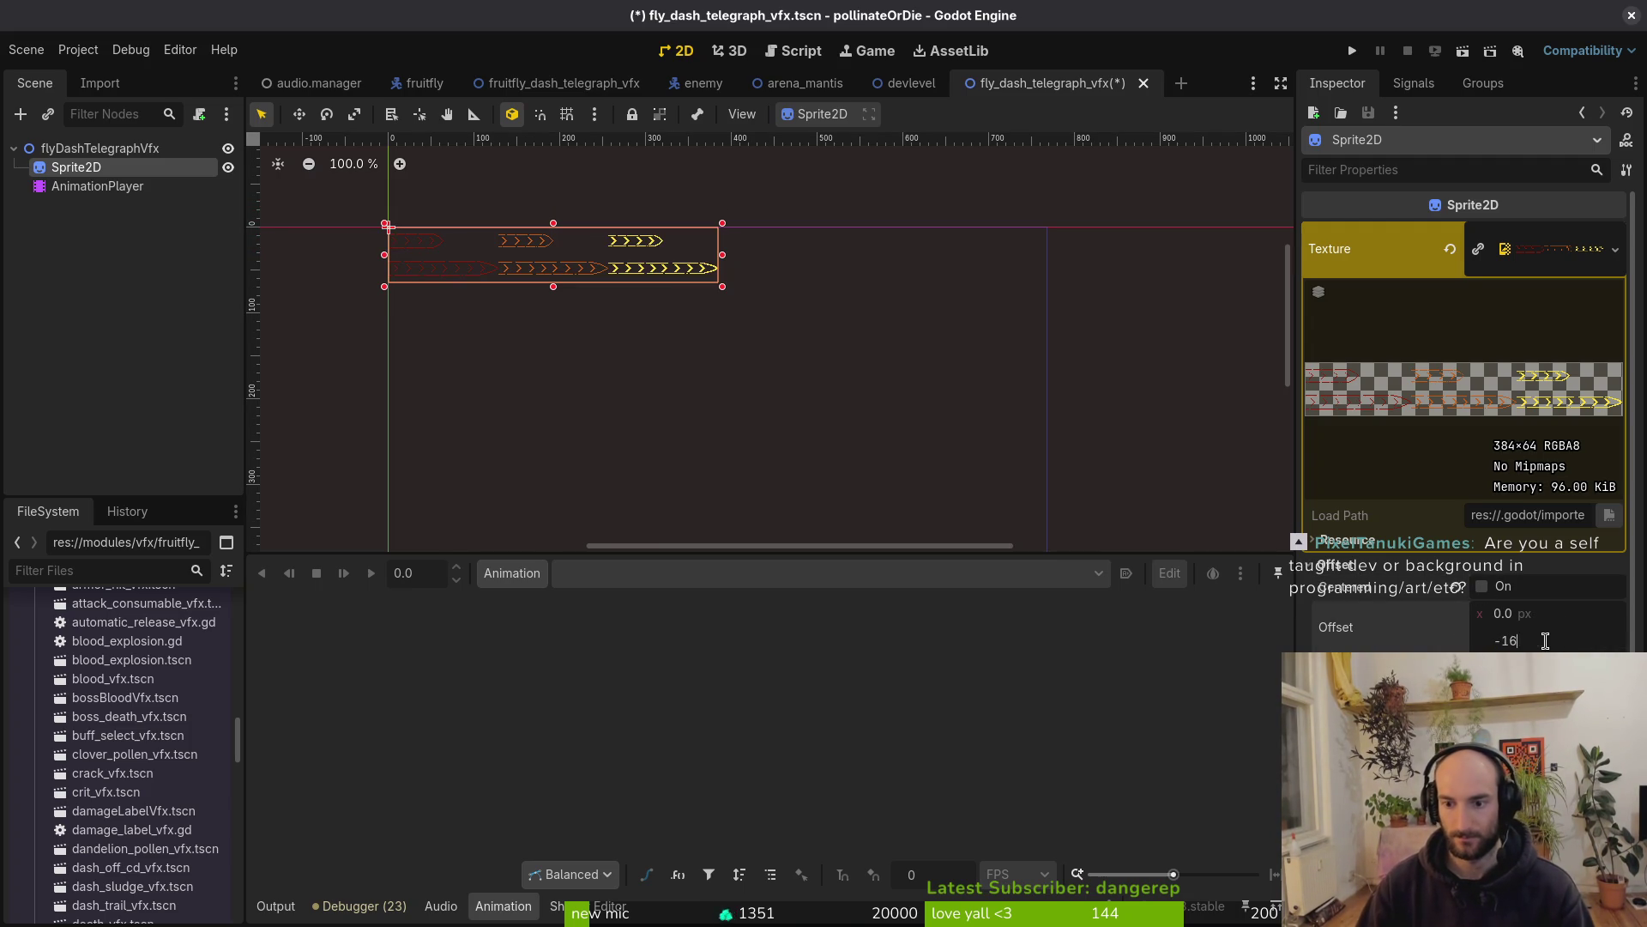
pyautogui.press('Return')
# Set Hframes to 3 and Vframes to 2, then save the scene
pyautogui.click(1356, 570)
pyautogui.click(1540, 616)
pyautogui.write('3')
pyautogui.press('Tab')
pyautogui.write('2')
pyautogui.press('Return')
pyautogui.hotkey('ctrl', 's')
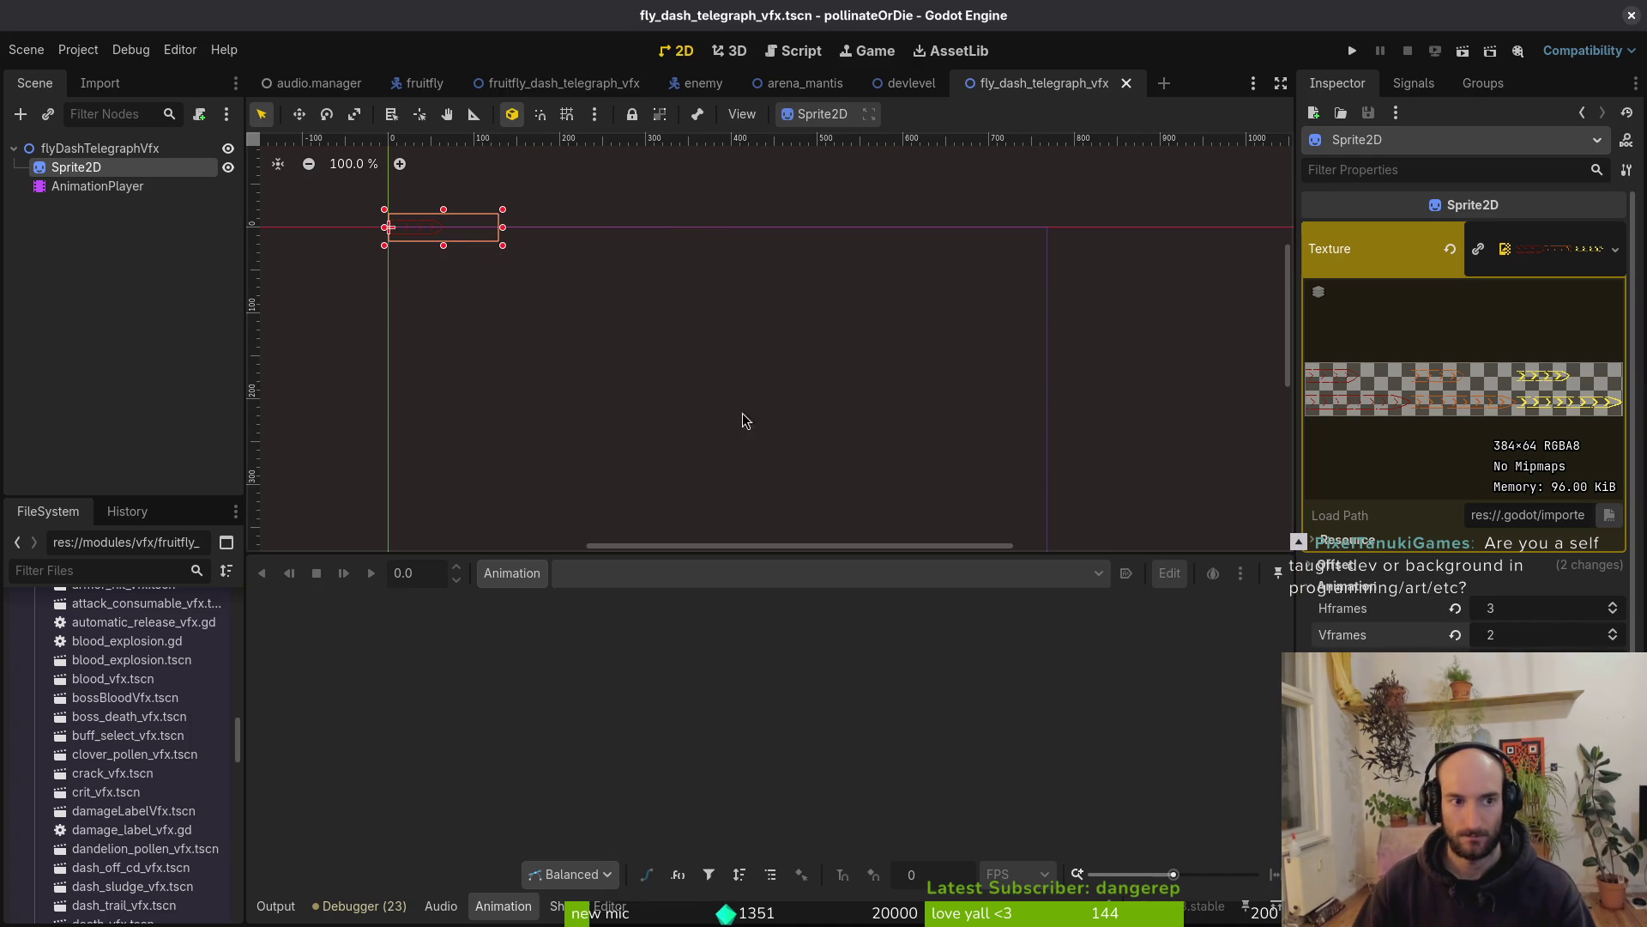
pyautogui.scroll(2, 457, 267)
pyautogui.click(513, 573)
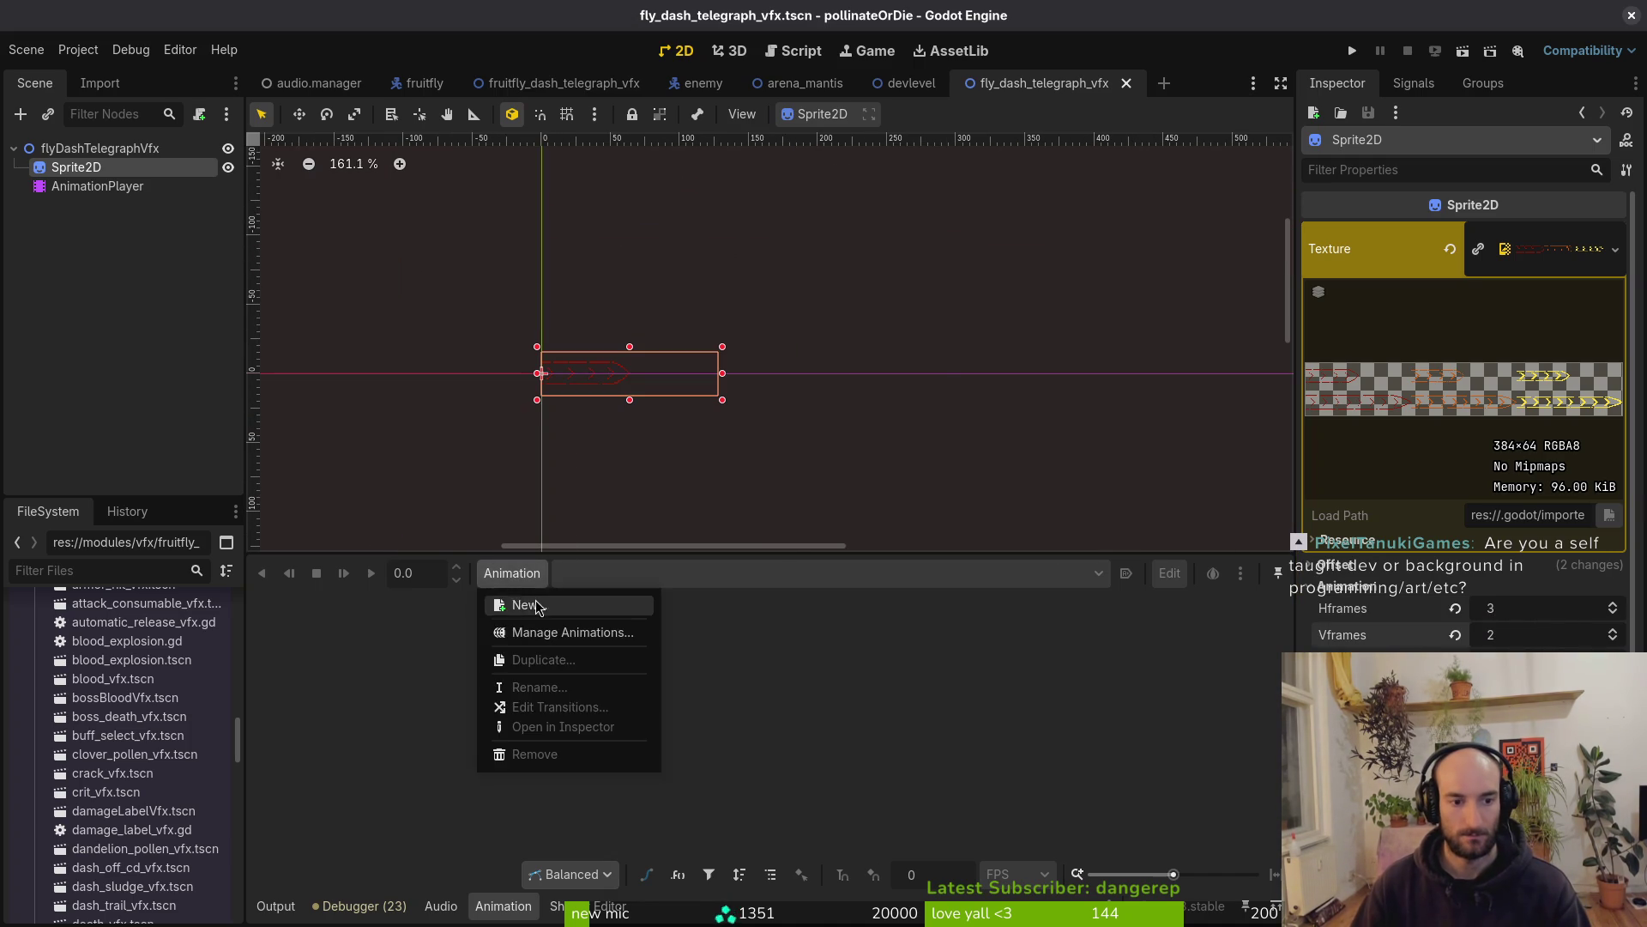
# Create an animation named '1' with length 3 and save
pyautogui.click(515, 601)
pyautogui.write('1')
pyautogui.press('Return')
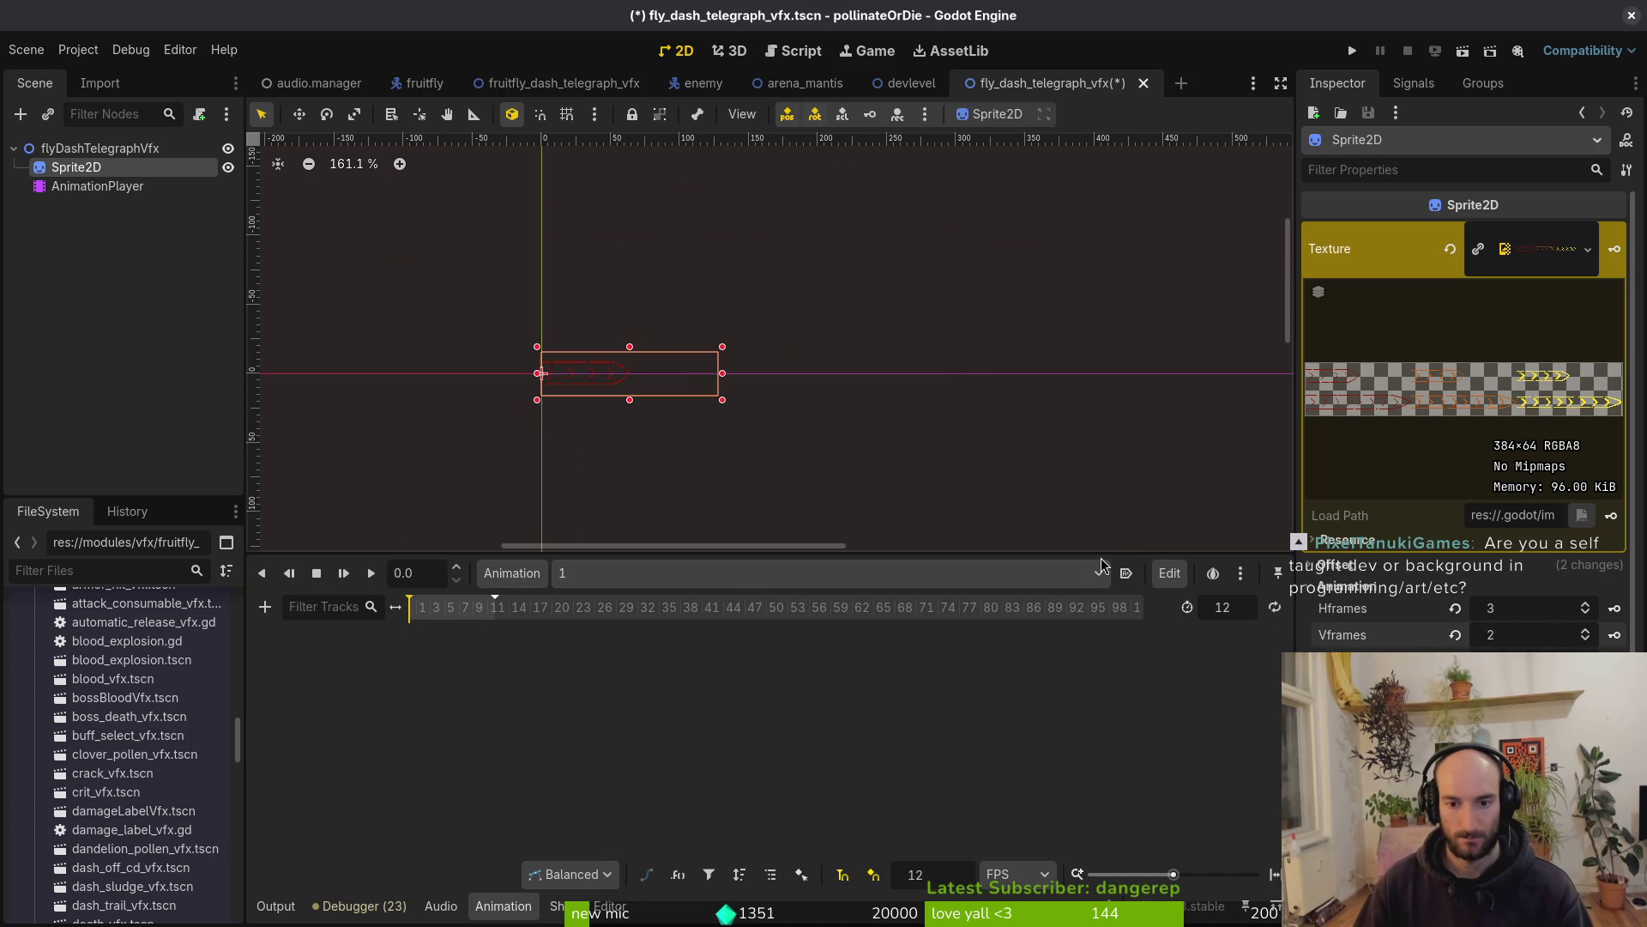
pyautogui.write('3')
pyautogui.press('Return')
pyautogui.hotkey('ctrl', 's')
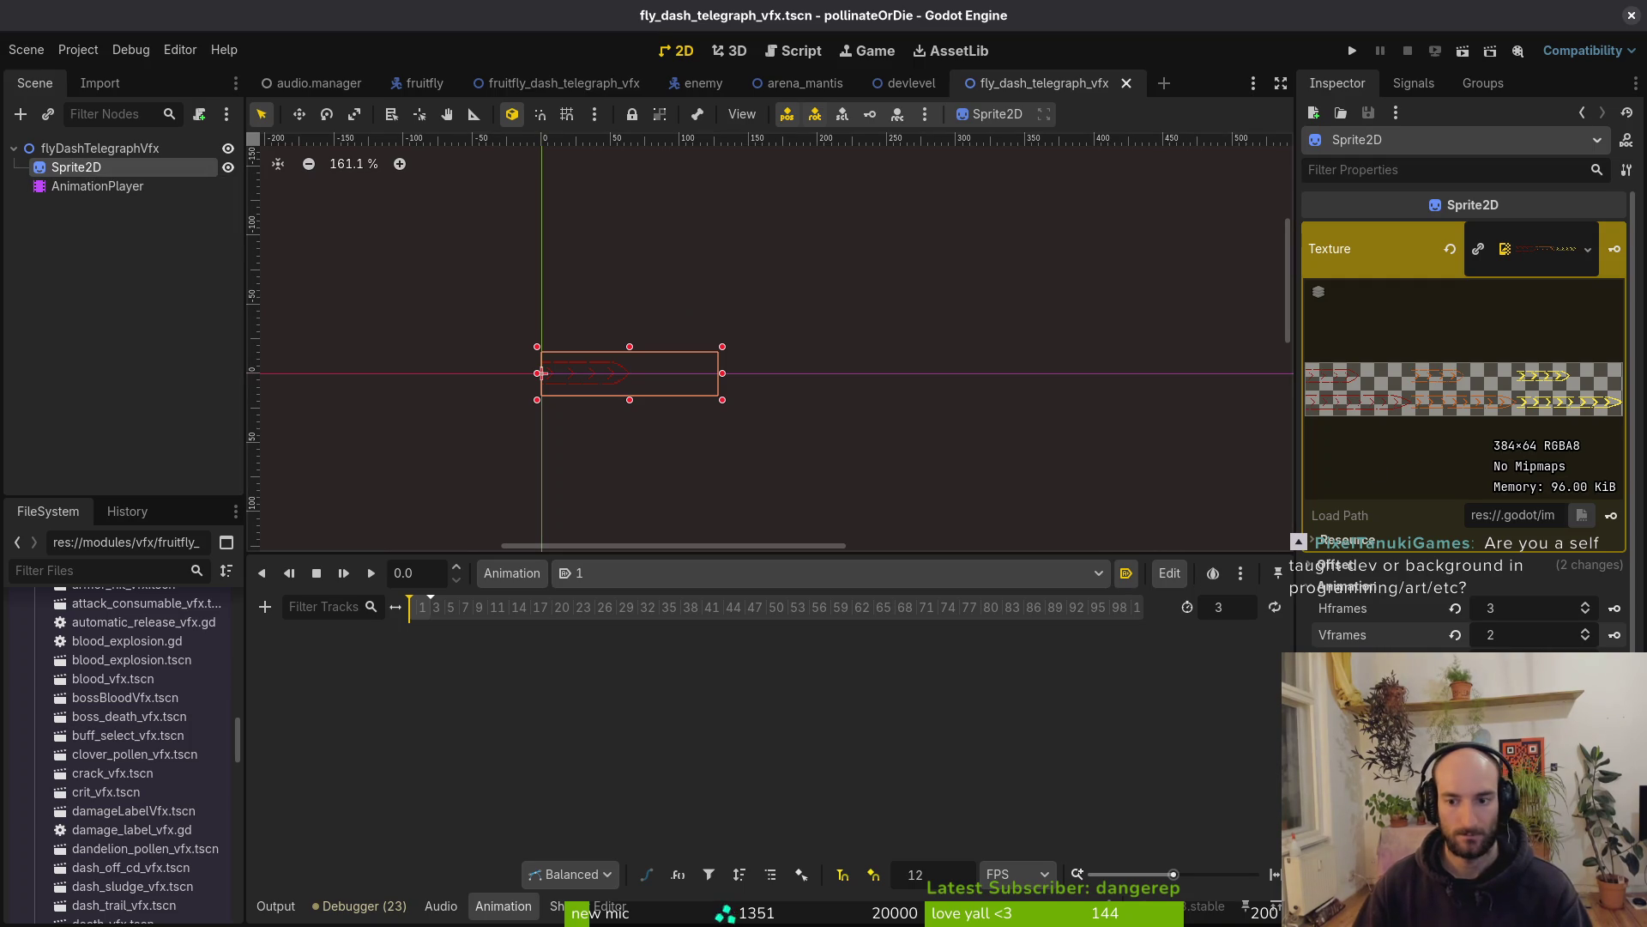
# Key the Sprite2D frame track through the three fly chevron frames and save
pyautogui.click(1615, 660)
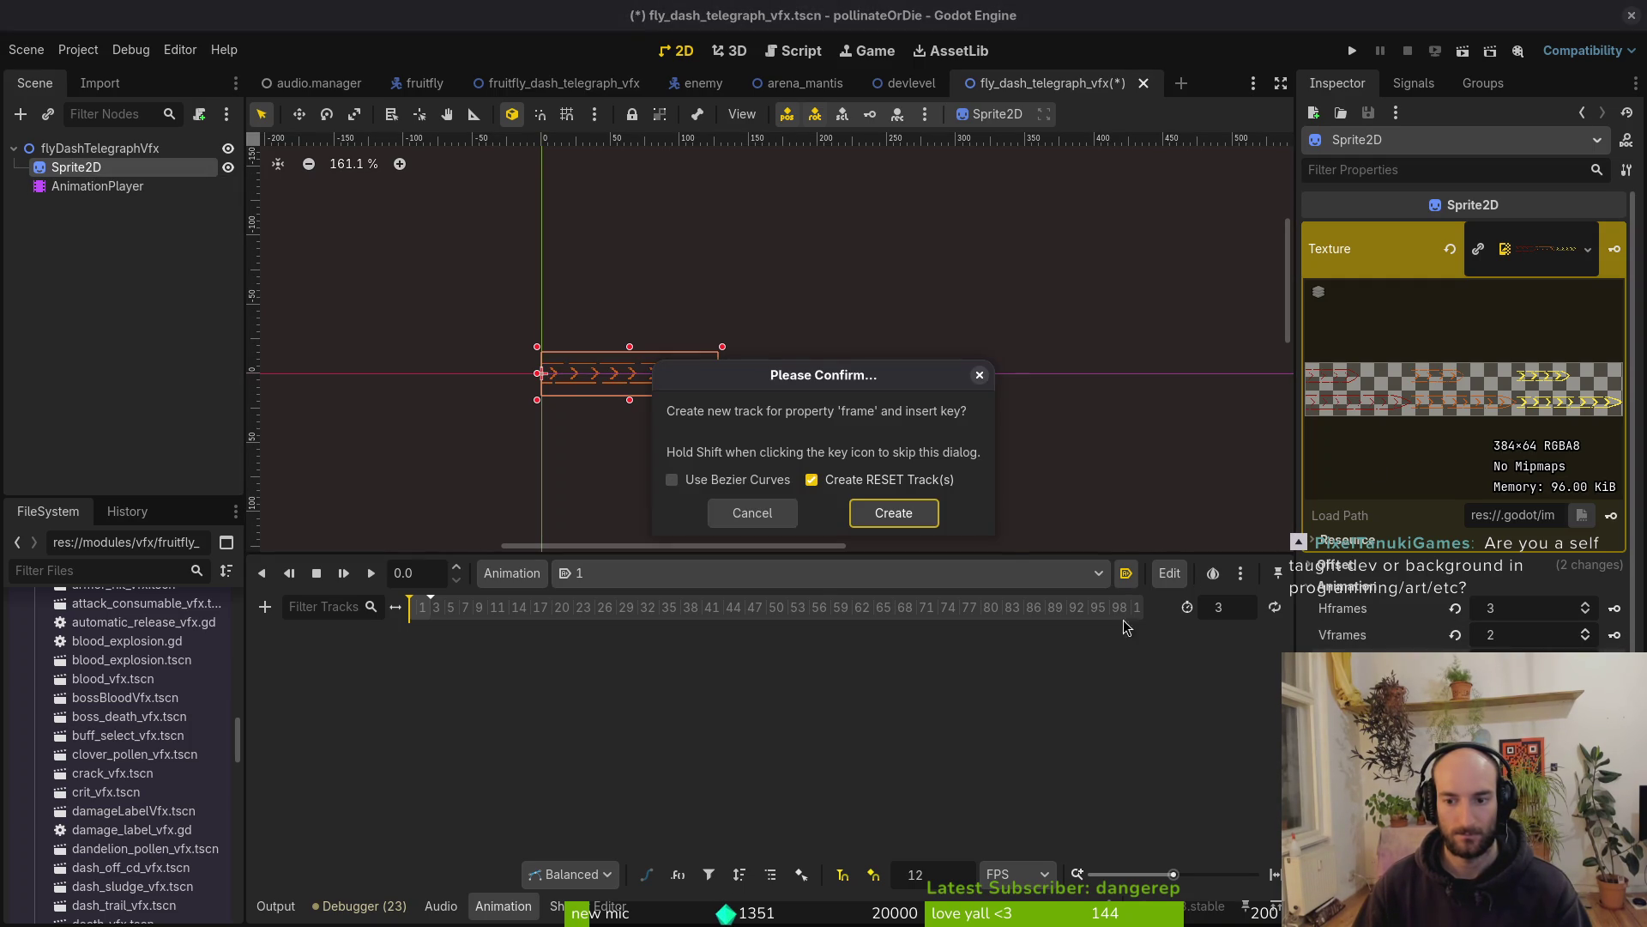
pyautogui.click(888, 512)
pyautogui.click(425, 606)
pyautogui.scroll(3, 471, 614)
pyautogui.click(1615, 661)
pyautogui.click(1615, 661)
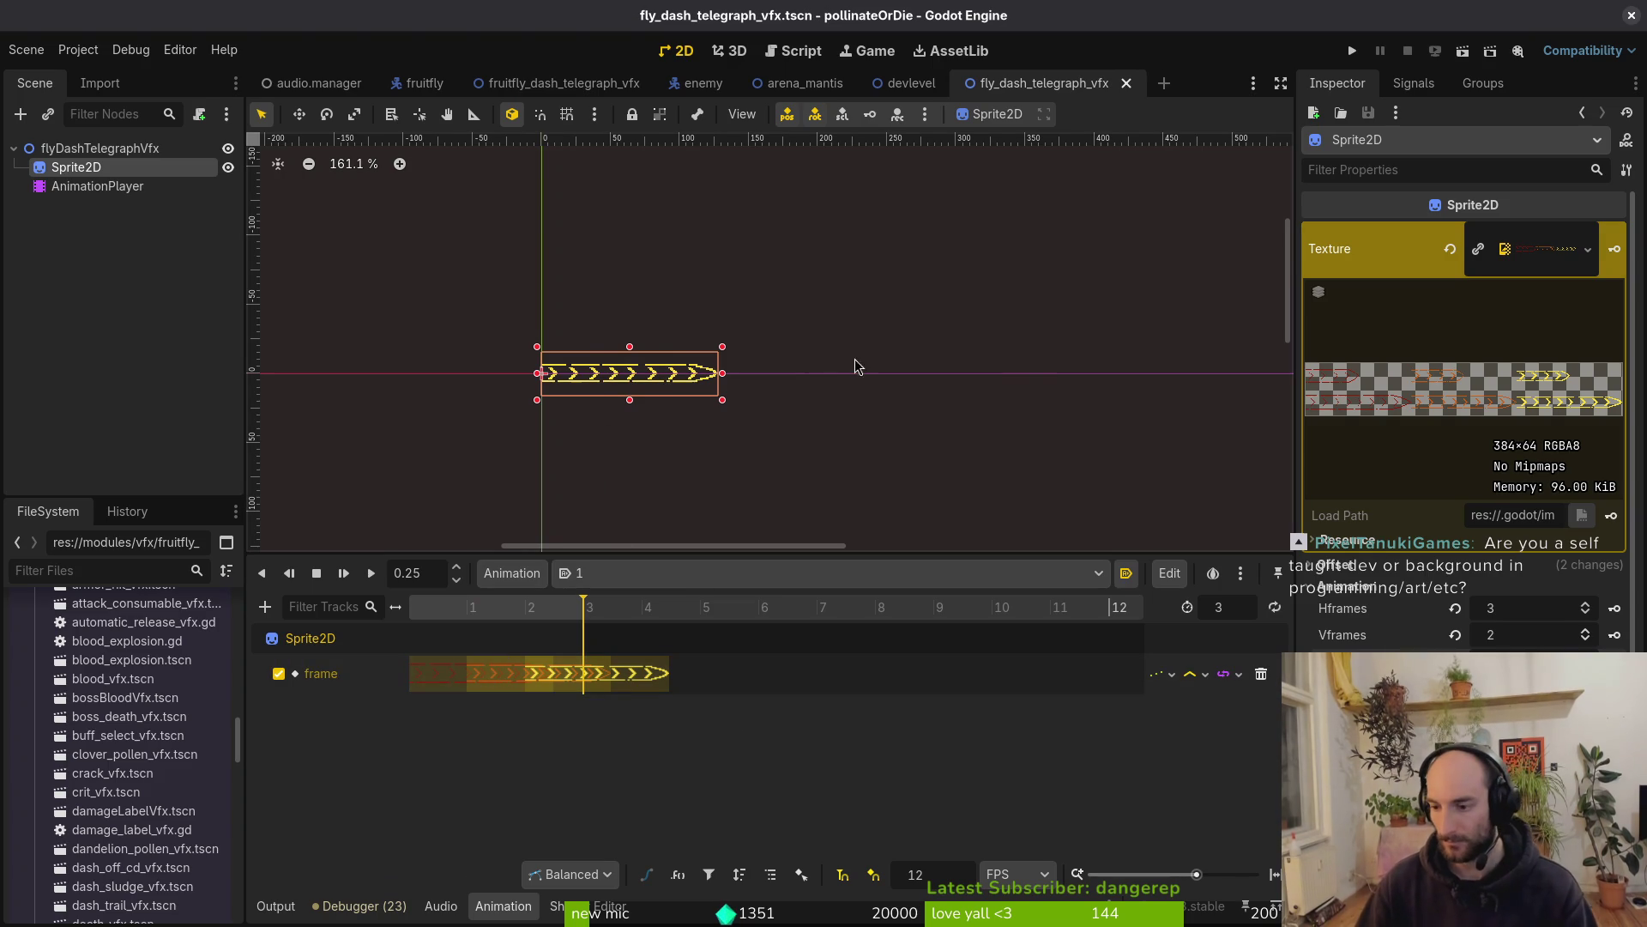
pyautogui.hotkey('ctrl', 's')
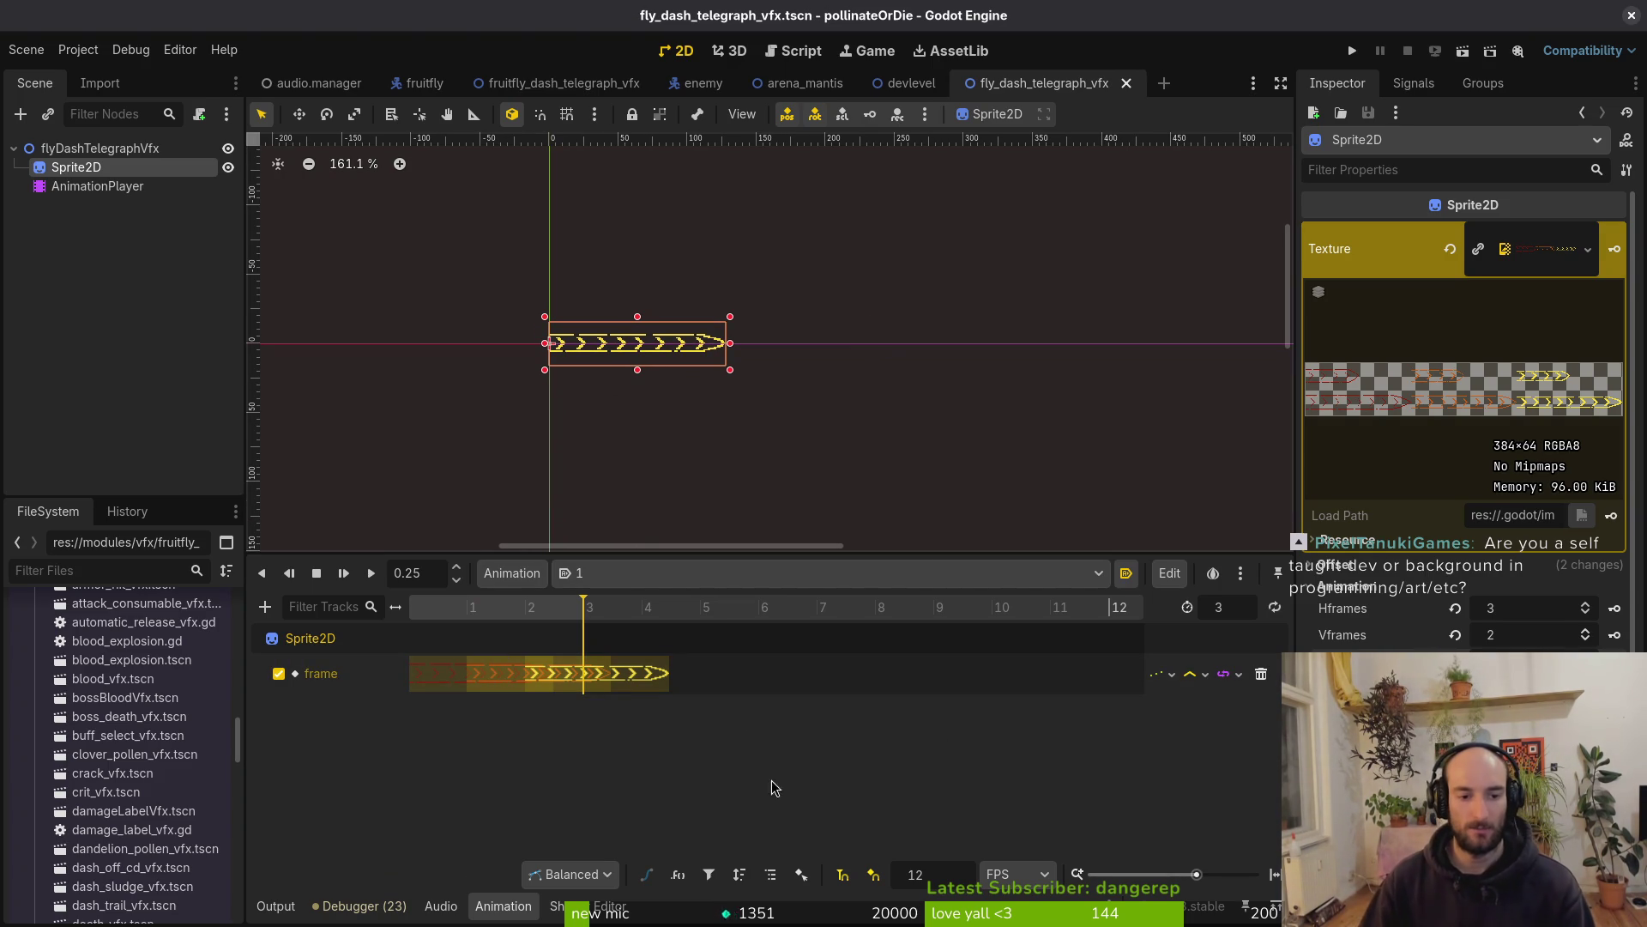
# Deselect Sprite2D and collapse the flyDashTelegraphVfx node tree
pyautogui.scroll(4, 847, 667)
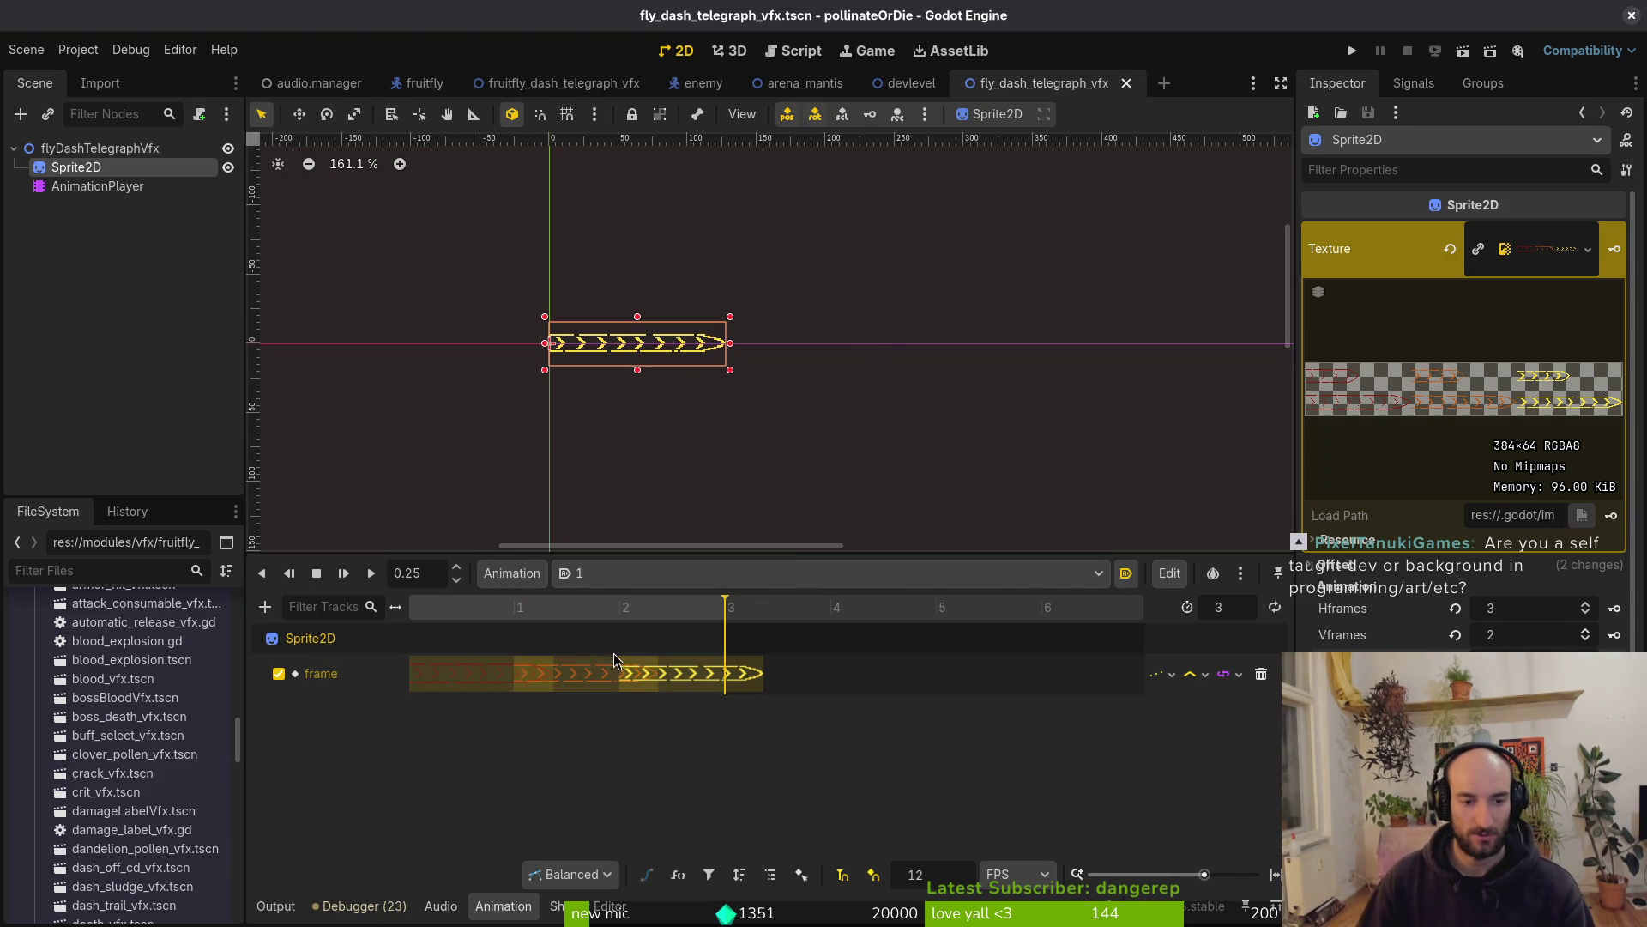
pyautogui.click(85, 211)
pyautogui.click(13, 148)
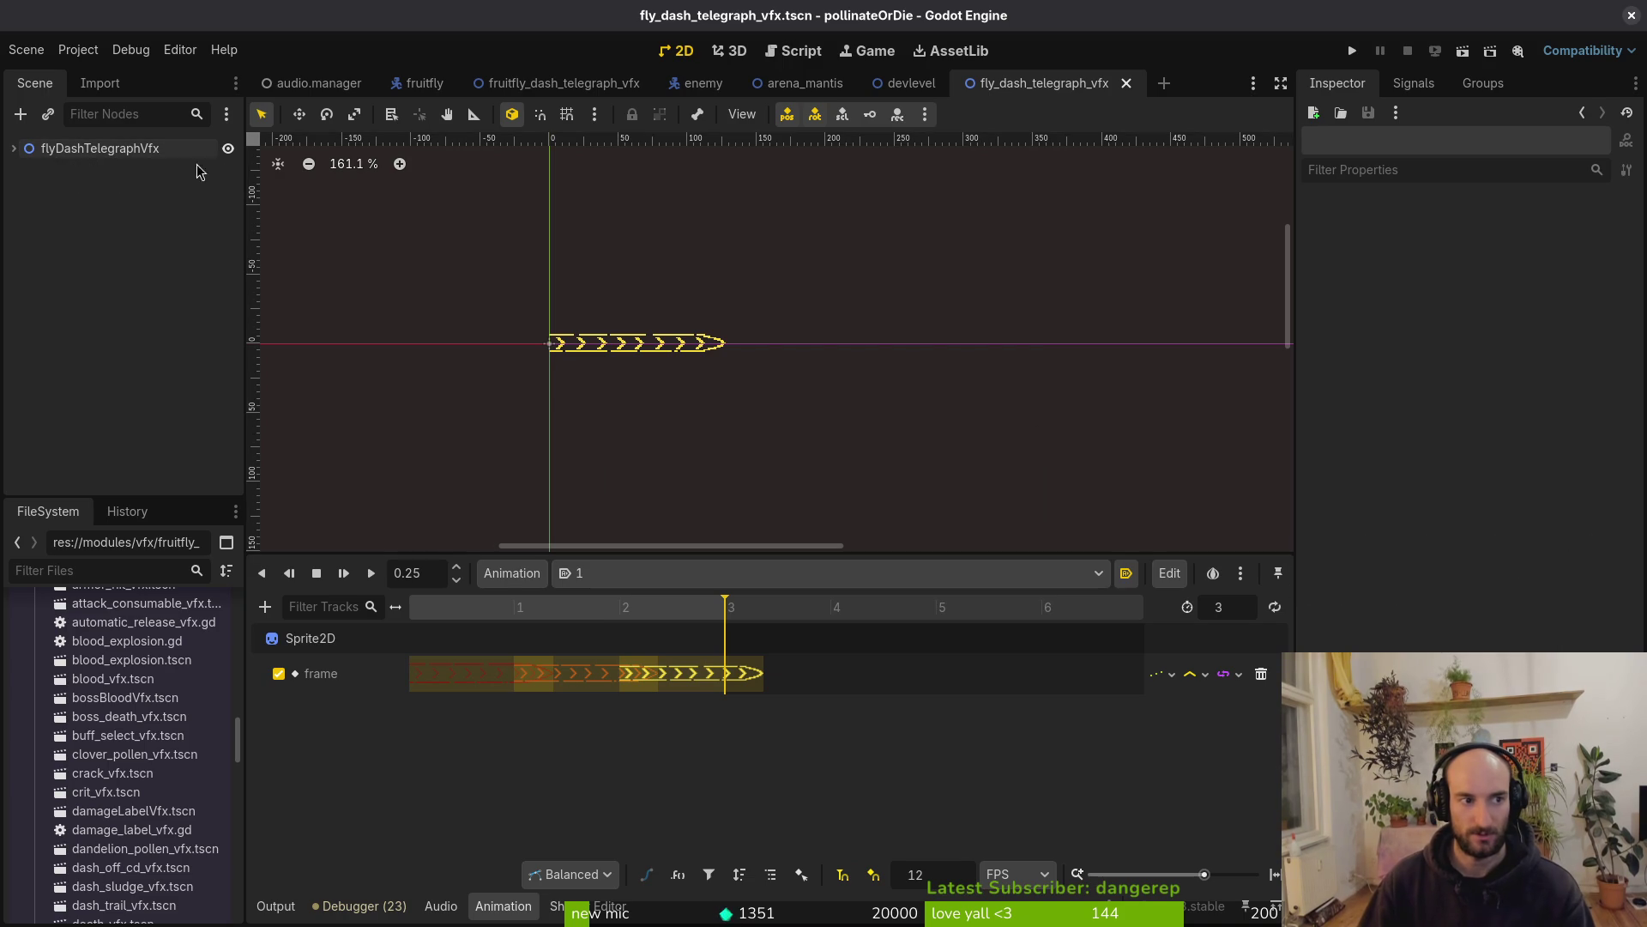
# Close the devlevel, arena_mantis, enemy, audio.manager and fruitfly scene tabs
pyautogui.middleClick(944, 83)
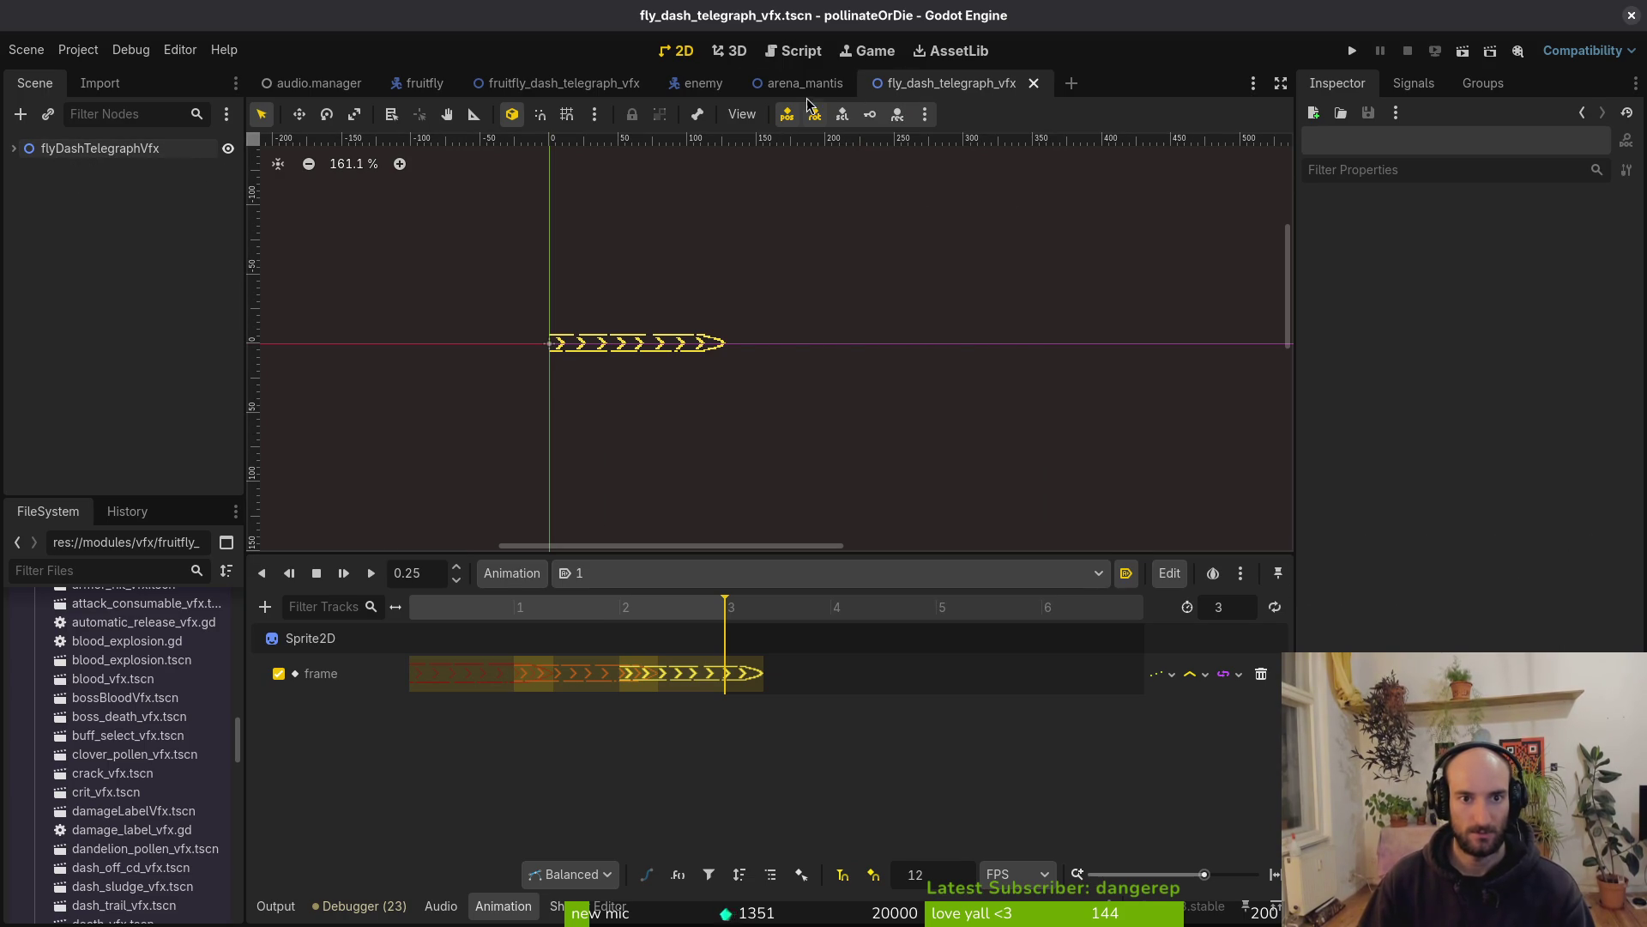
pyautogui.middleClick(807, 86)
pyautogui.middleClick(712, 86)
pyautogui.middleClick(421, 83)
pyautogui.middleClick(313, 84)
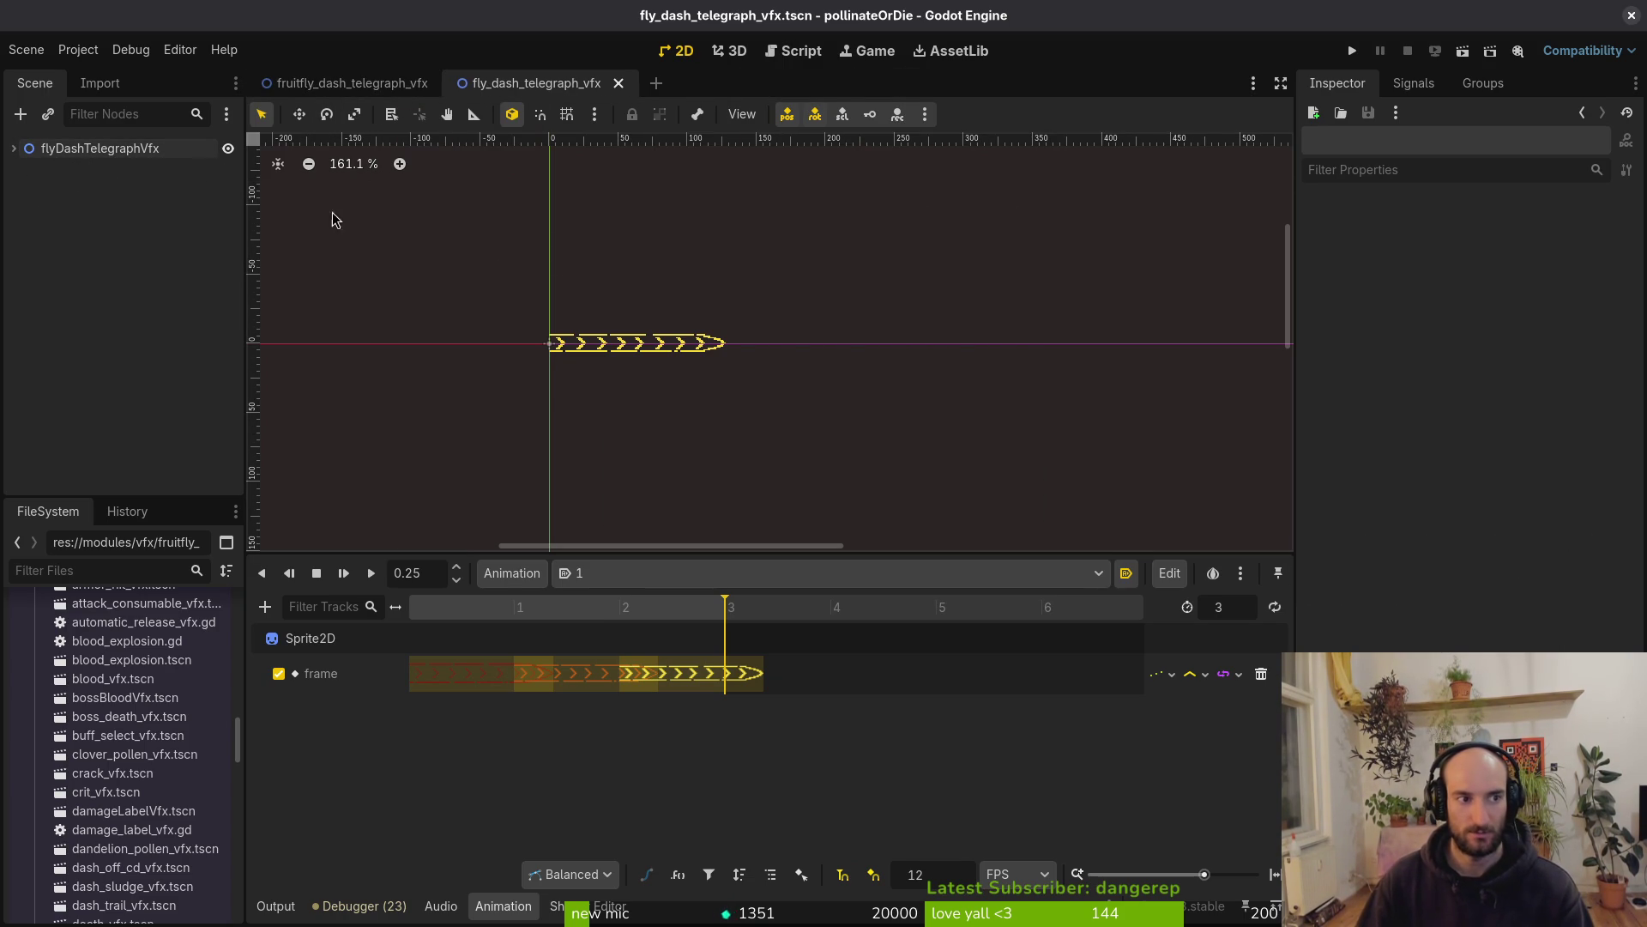
# Zoom and pan the canvas to inspect the yellow chevron dash arrow, glancing at the git terminal
pyautogui.scroll(8, 815, 361)
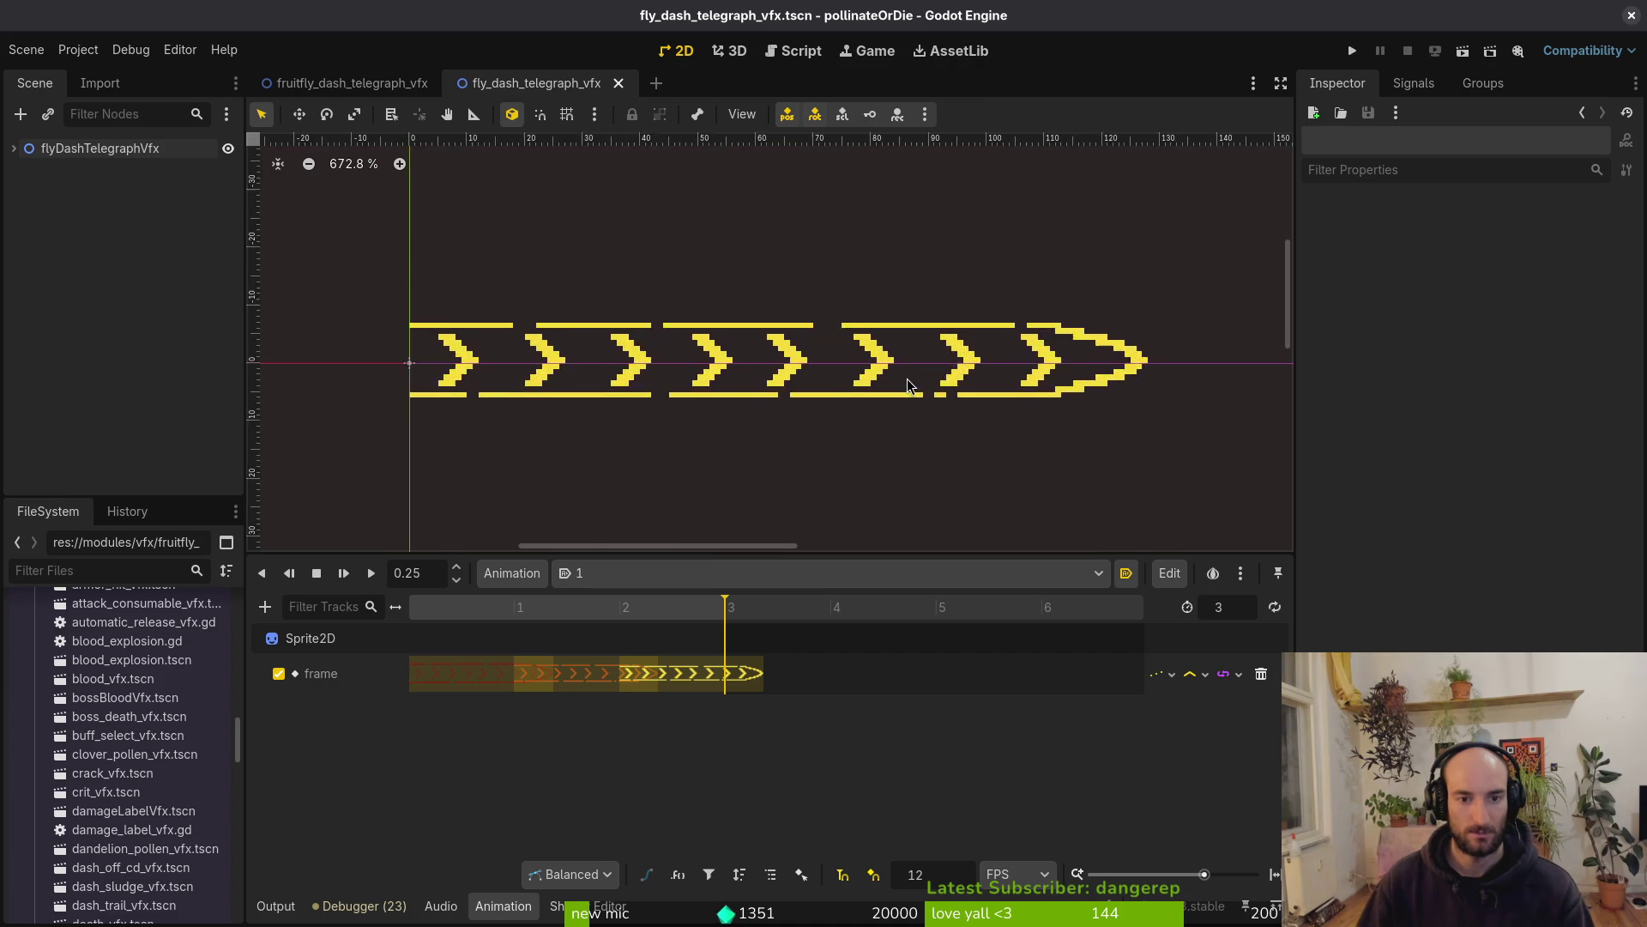
pyautogui.scroll(-4, 819, 343)
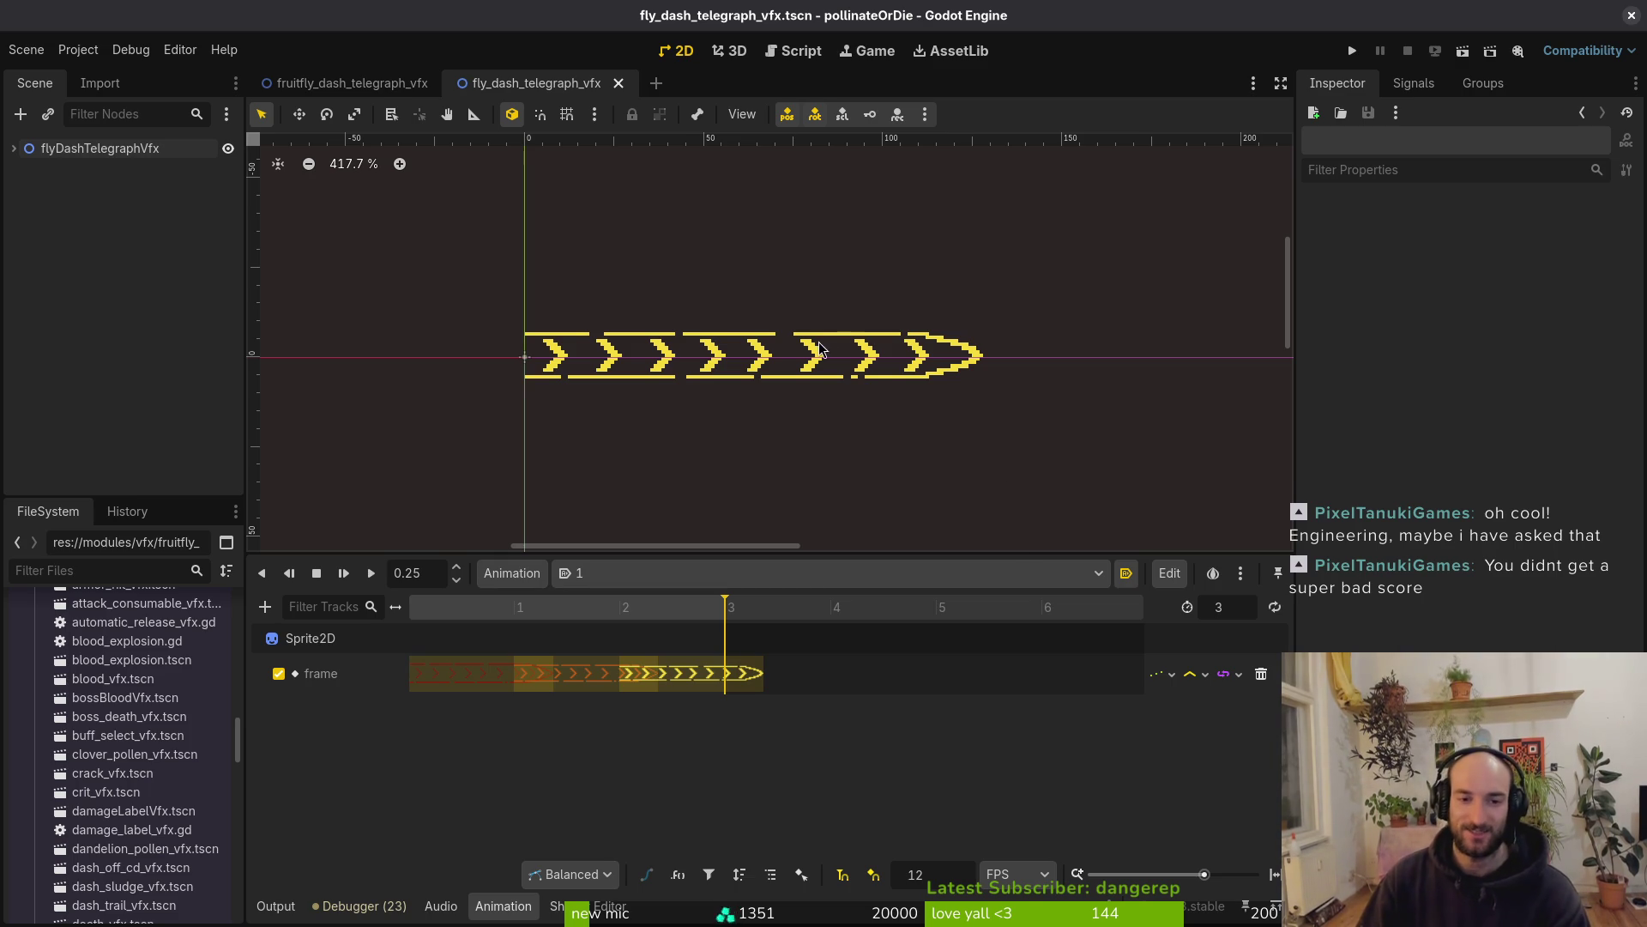
pyautogui.moveTo(829, 369); pyautogui.dragTo(848, 392)
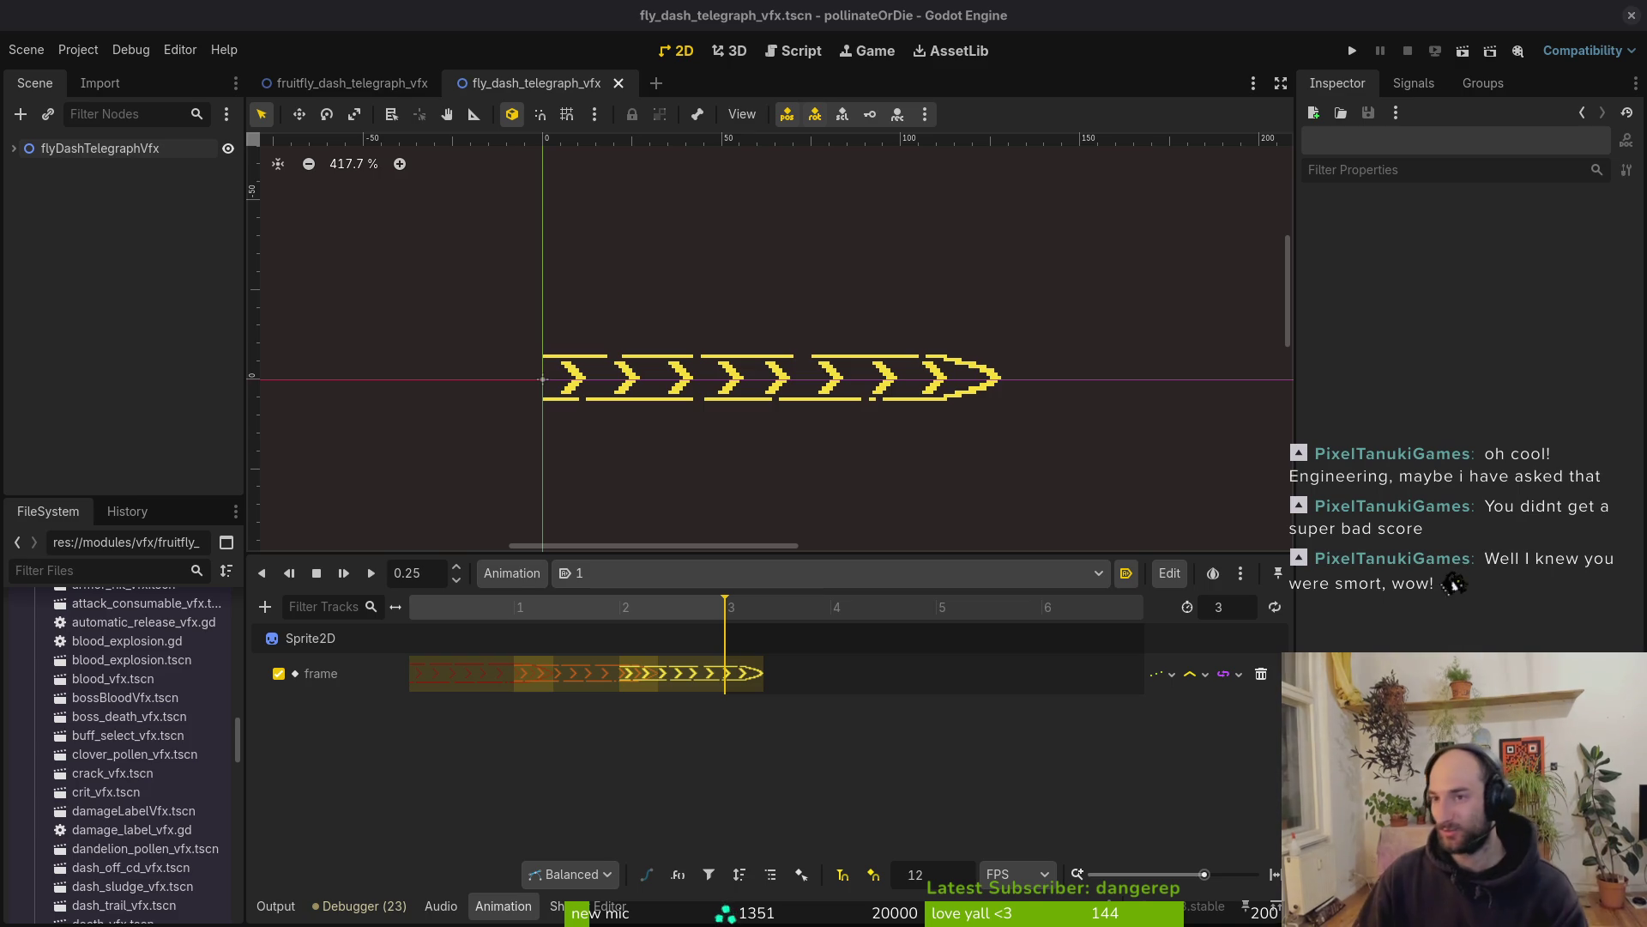
pyautogui.moveTo(772, 412); pyautogui.dragTo(741, 419)
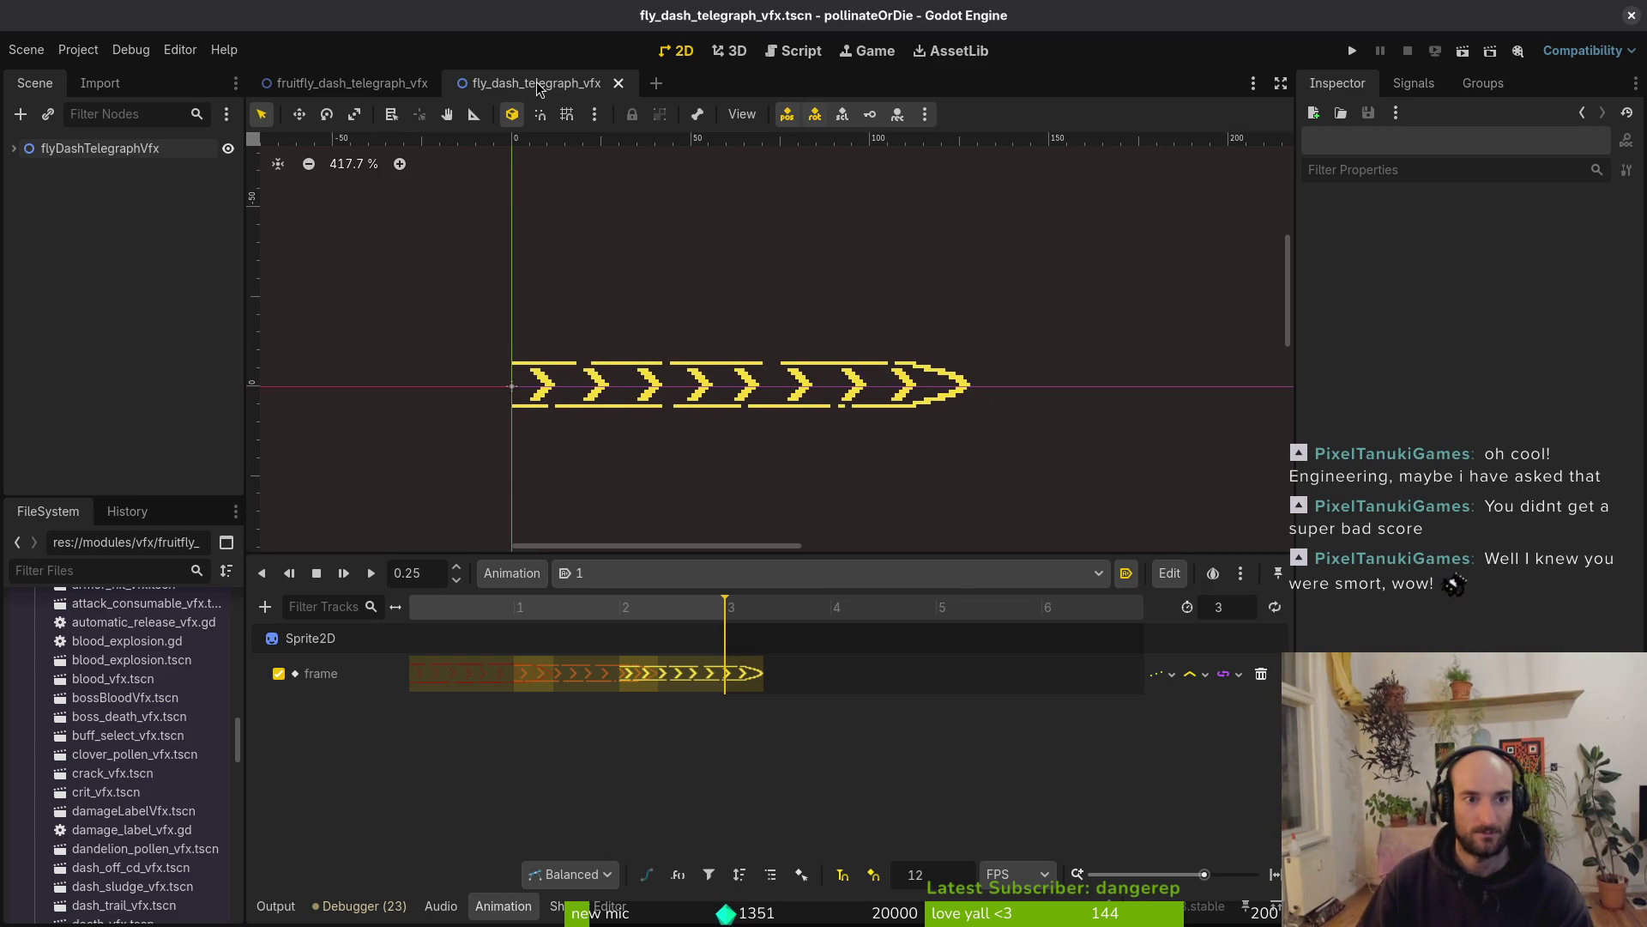
pyautogui.press('super+2')
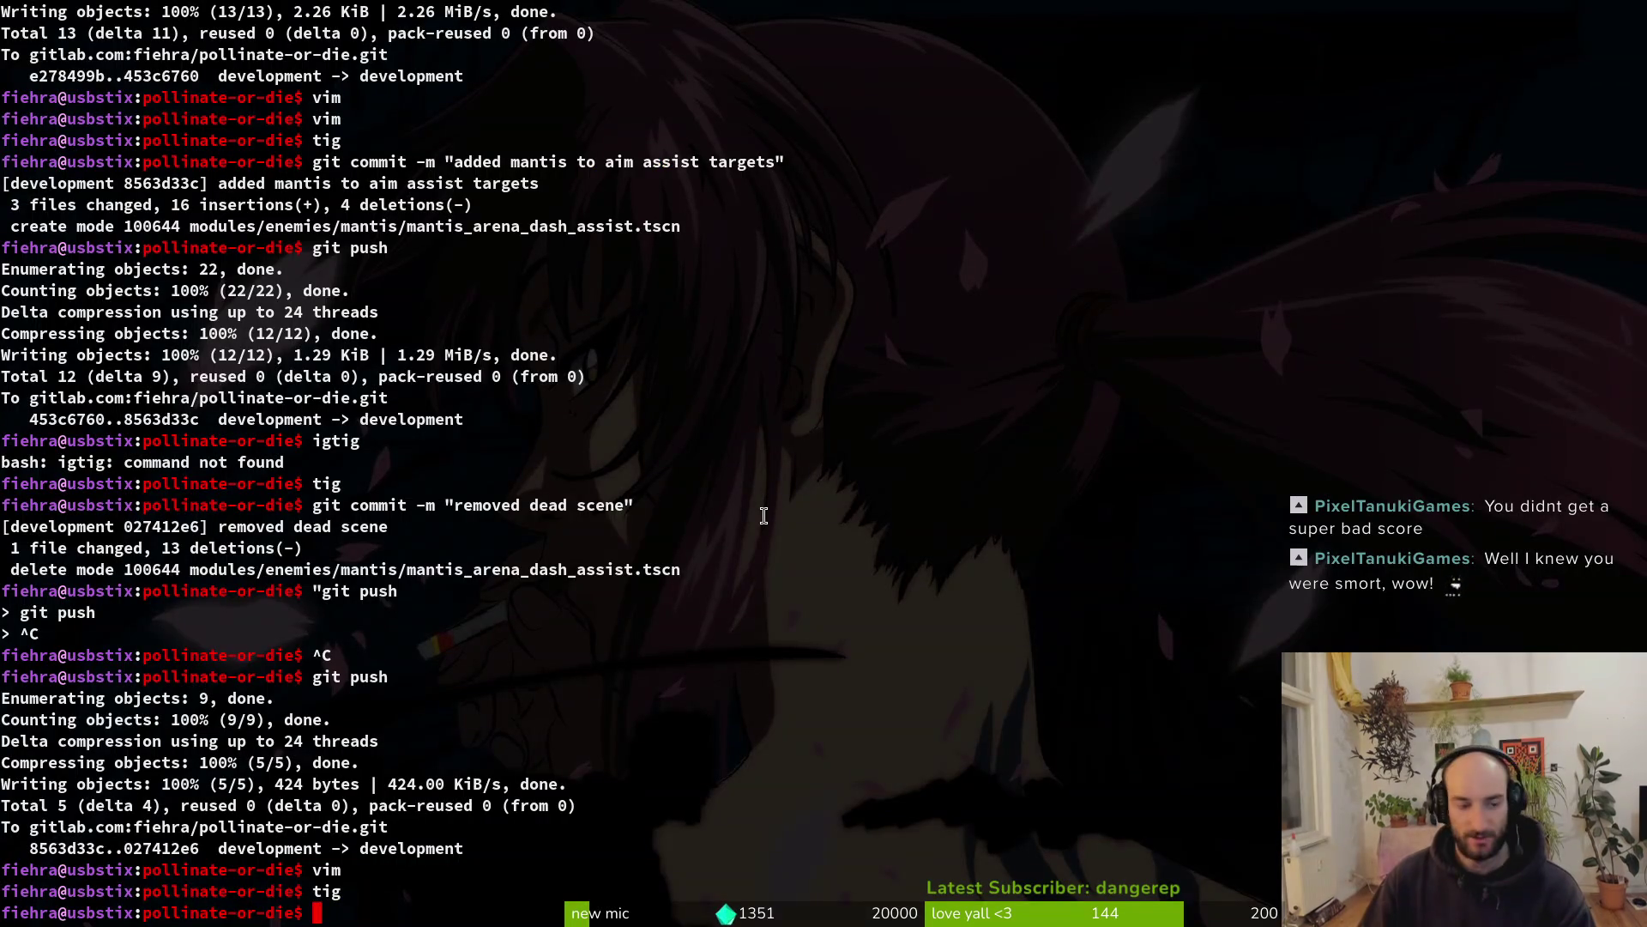
pyautogui.press('super+1')
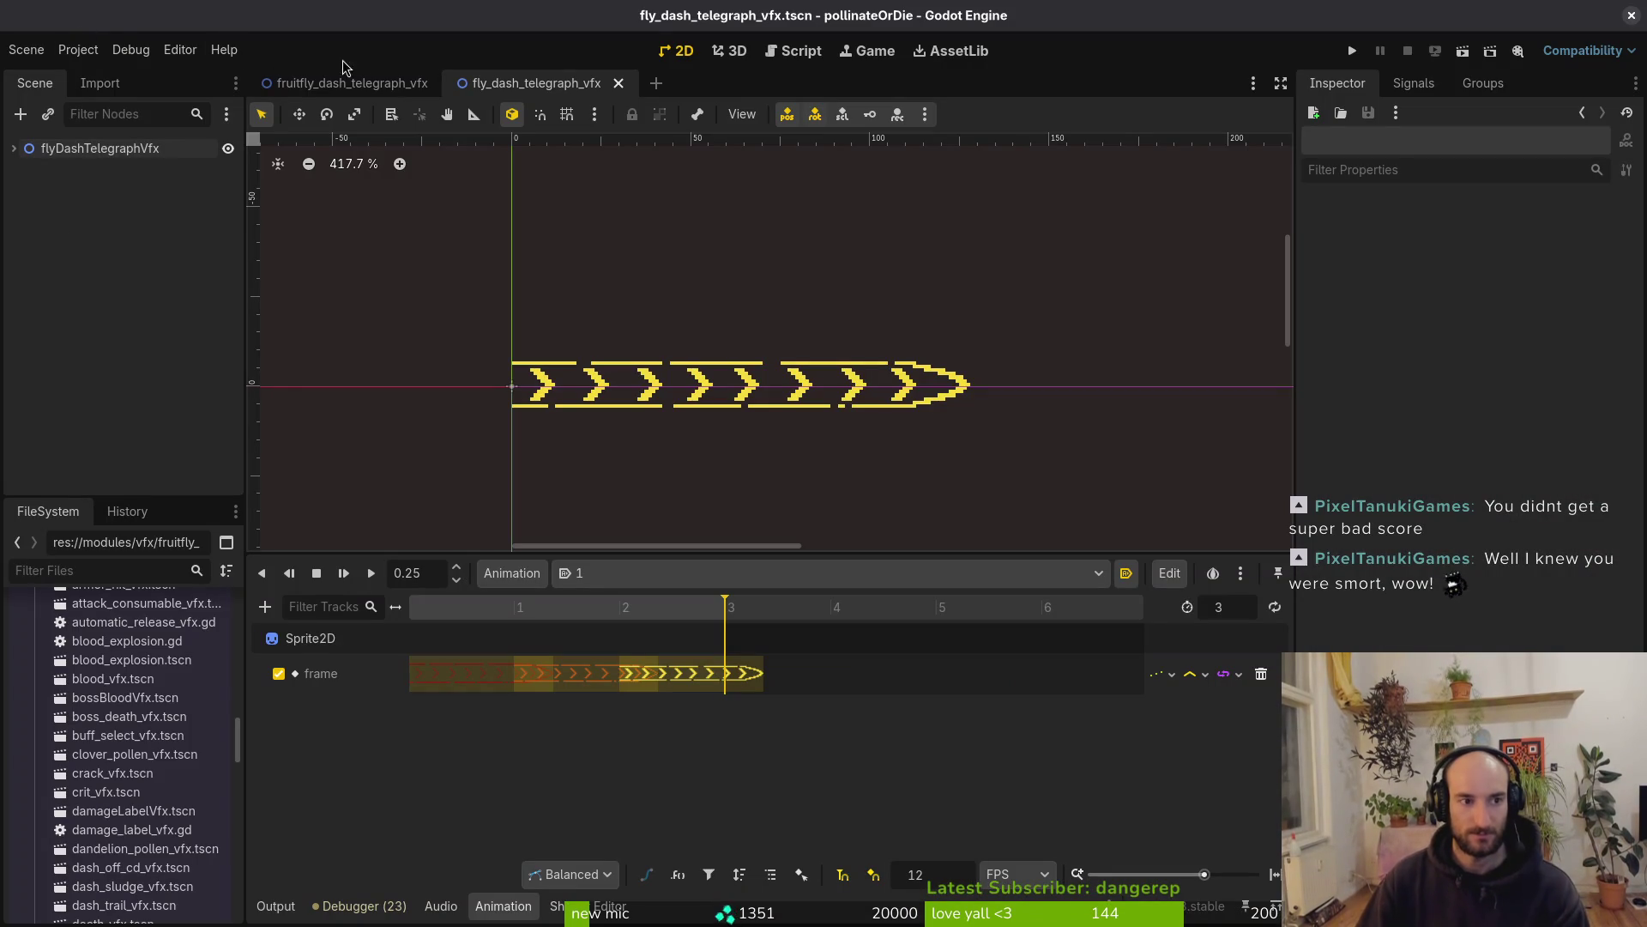
# Quick-open fly.tscn, collapse the components, areas and timers groups, and detach the dashing node's script
pyautogui.hotkey('ctrl', 'shift', 'o')
pyautogui.write('flyts')
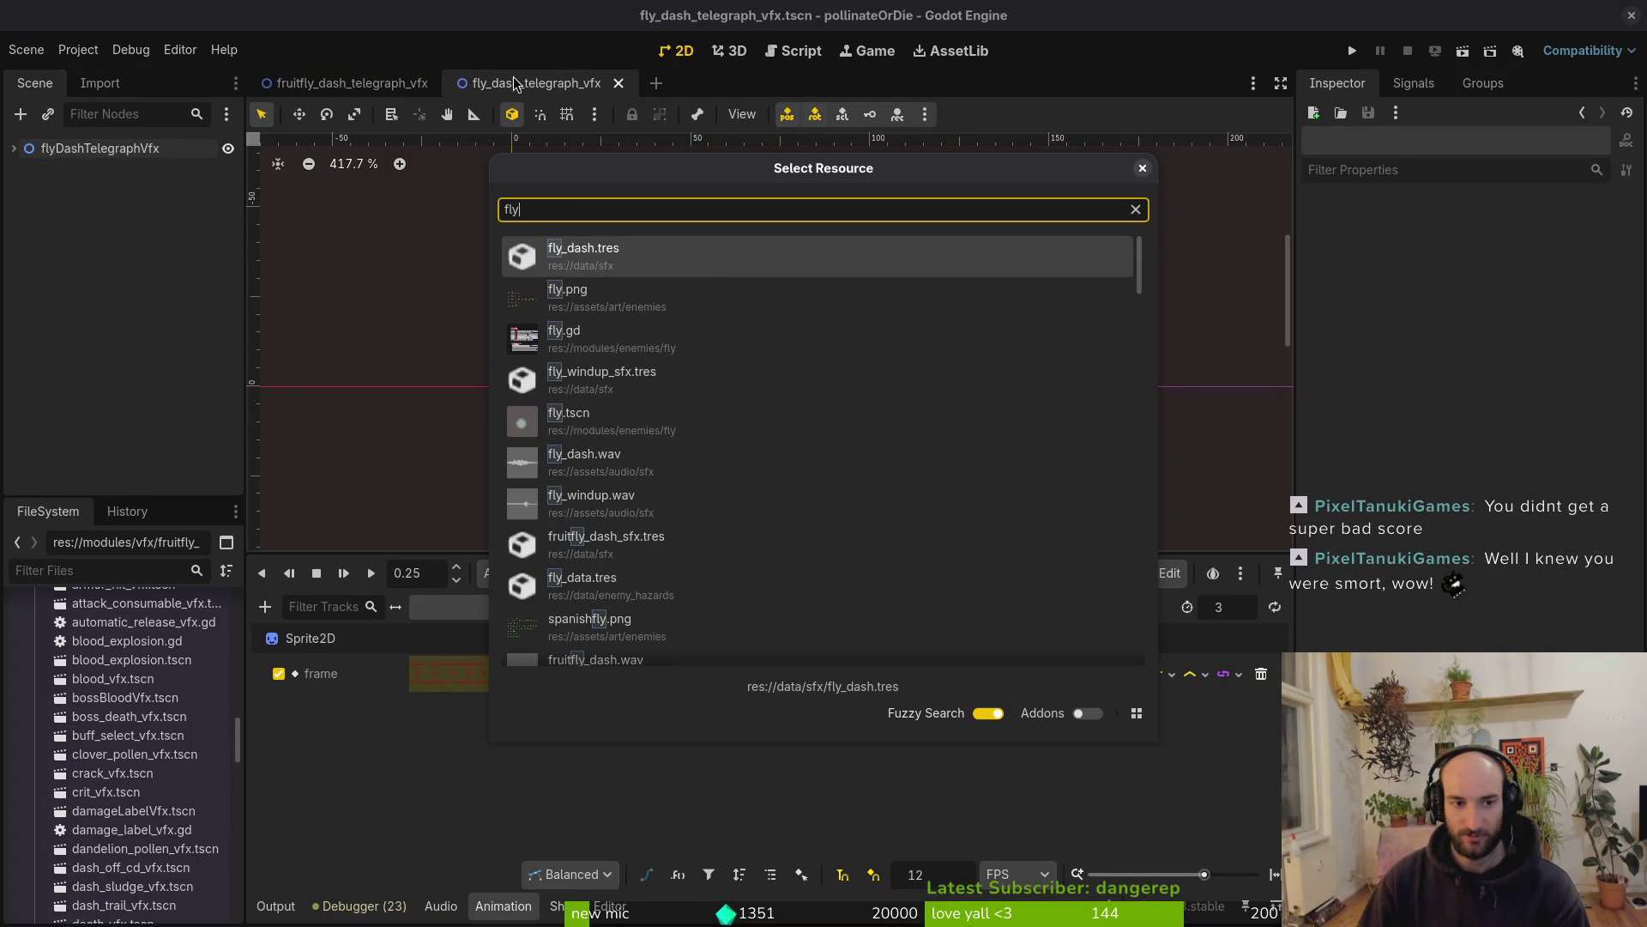
pyautogui.press('Return')
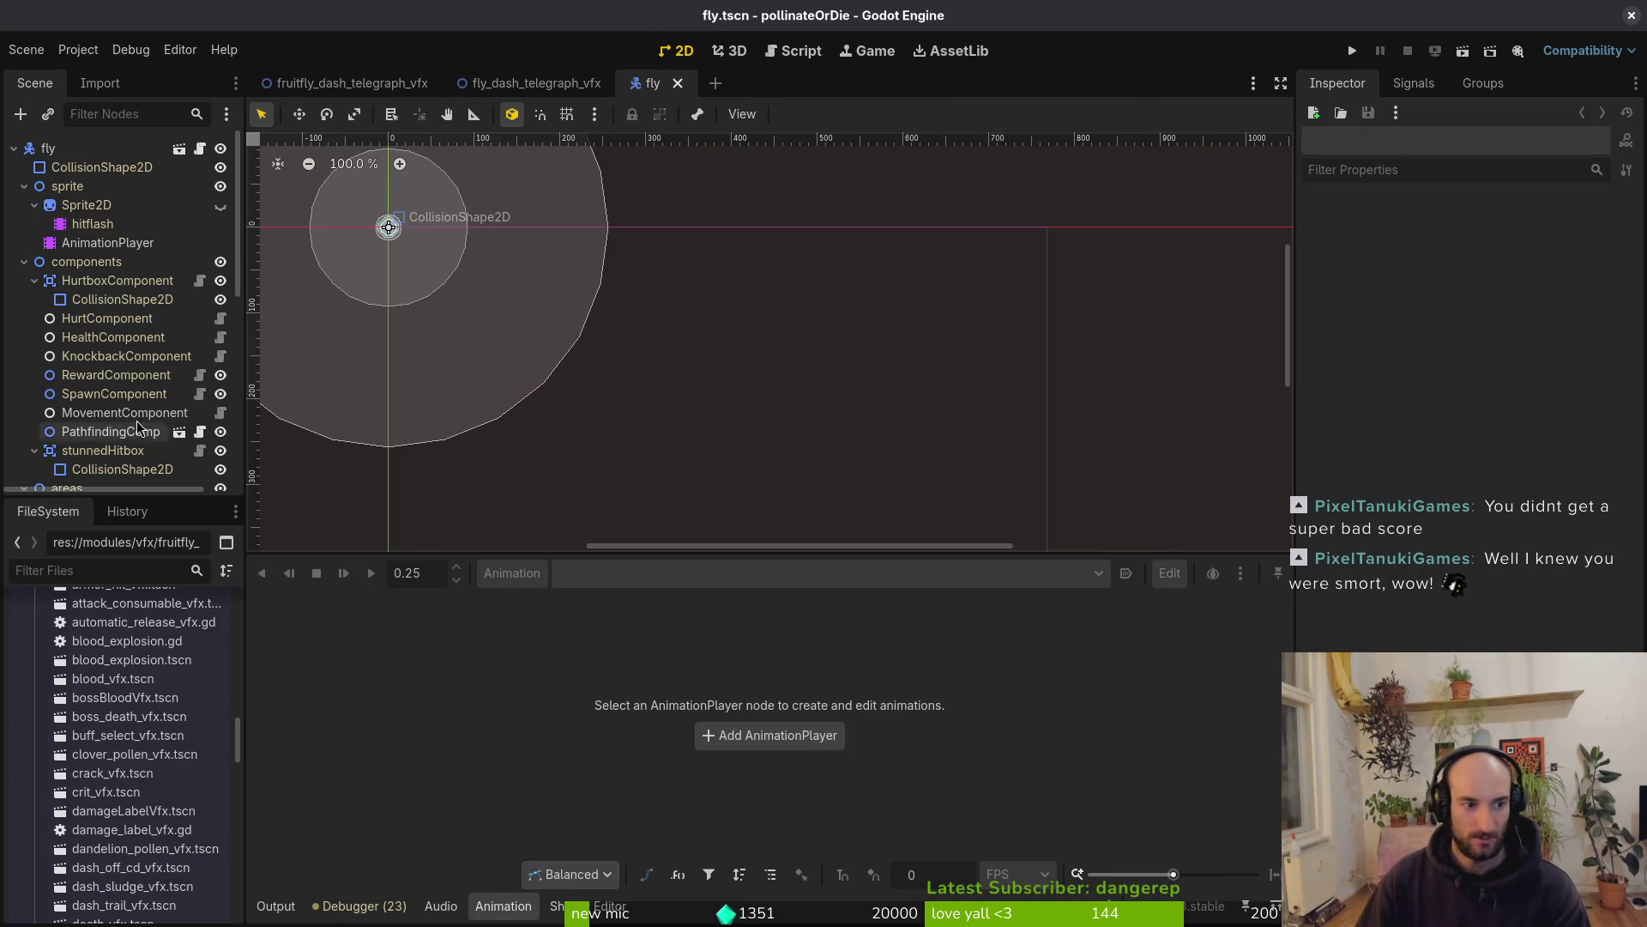
pyautogui.click(24, 262)
pyautogui.click(24, 280)
pyautogui.click(24, 299)
pyautogui.click(86, 432)
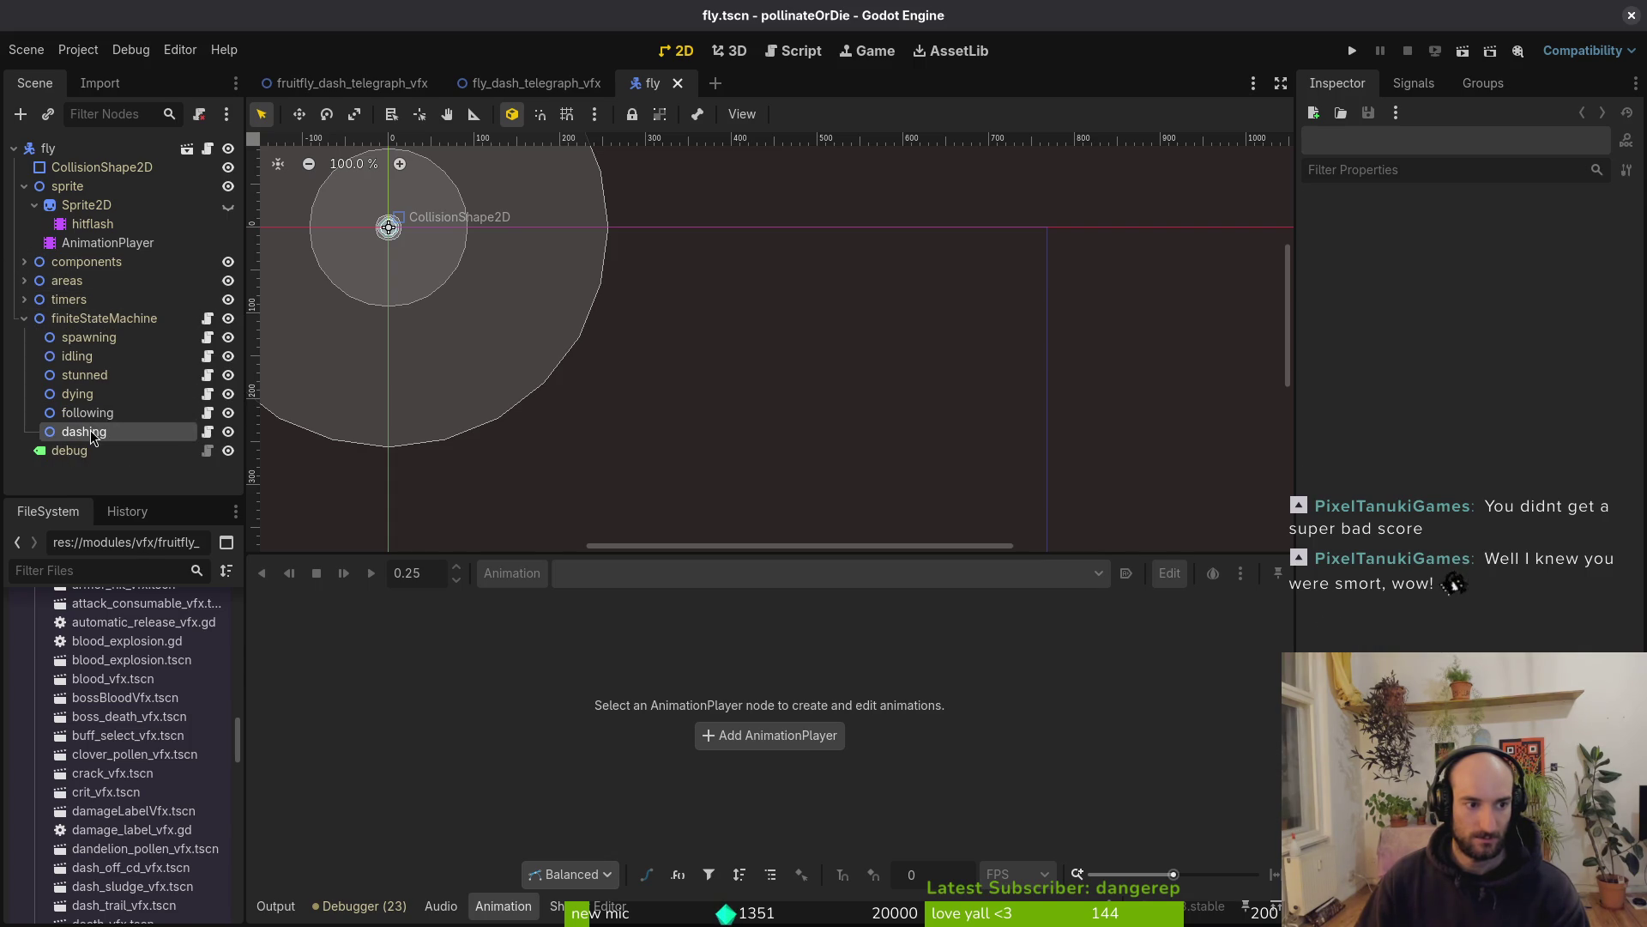
pyautogui.rightClick(91, 432)
pyautogui.click(284, 605)
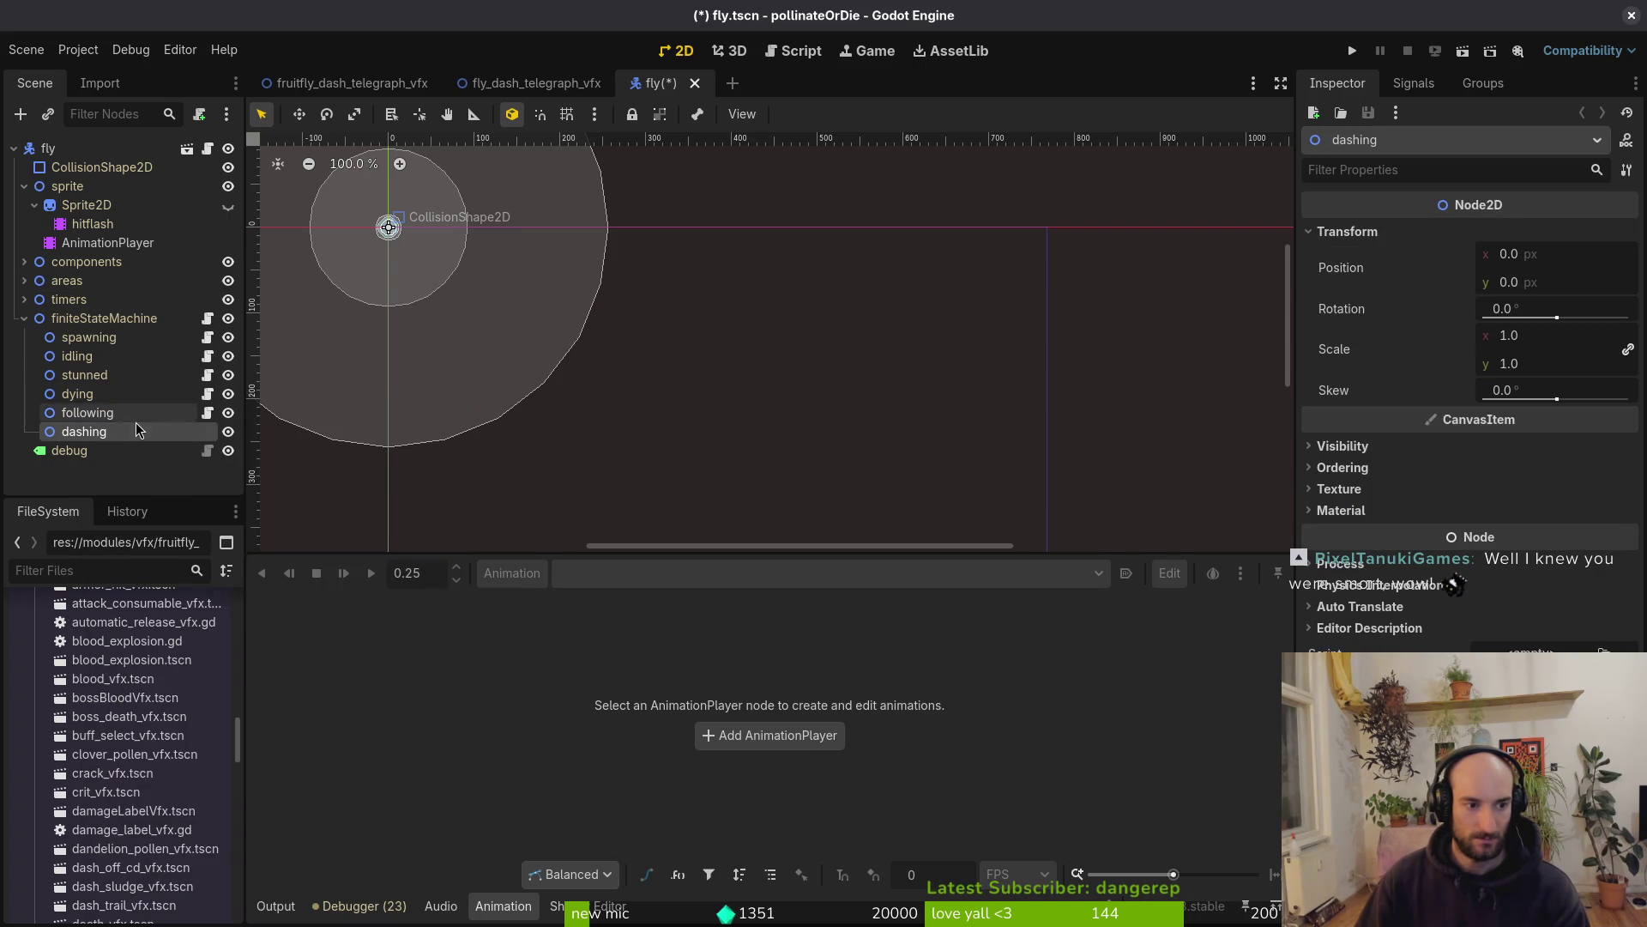
# Attach the existing res://modules/core/state/stunned.state.gd script to the dashing state node
pyautogui.rightClick(137, 432)
pyautogui.click(254, 562)
pyautogui.click(1011, 449)
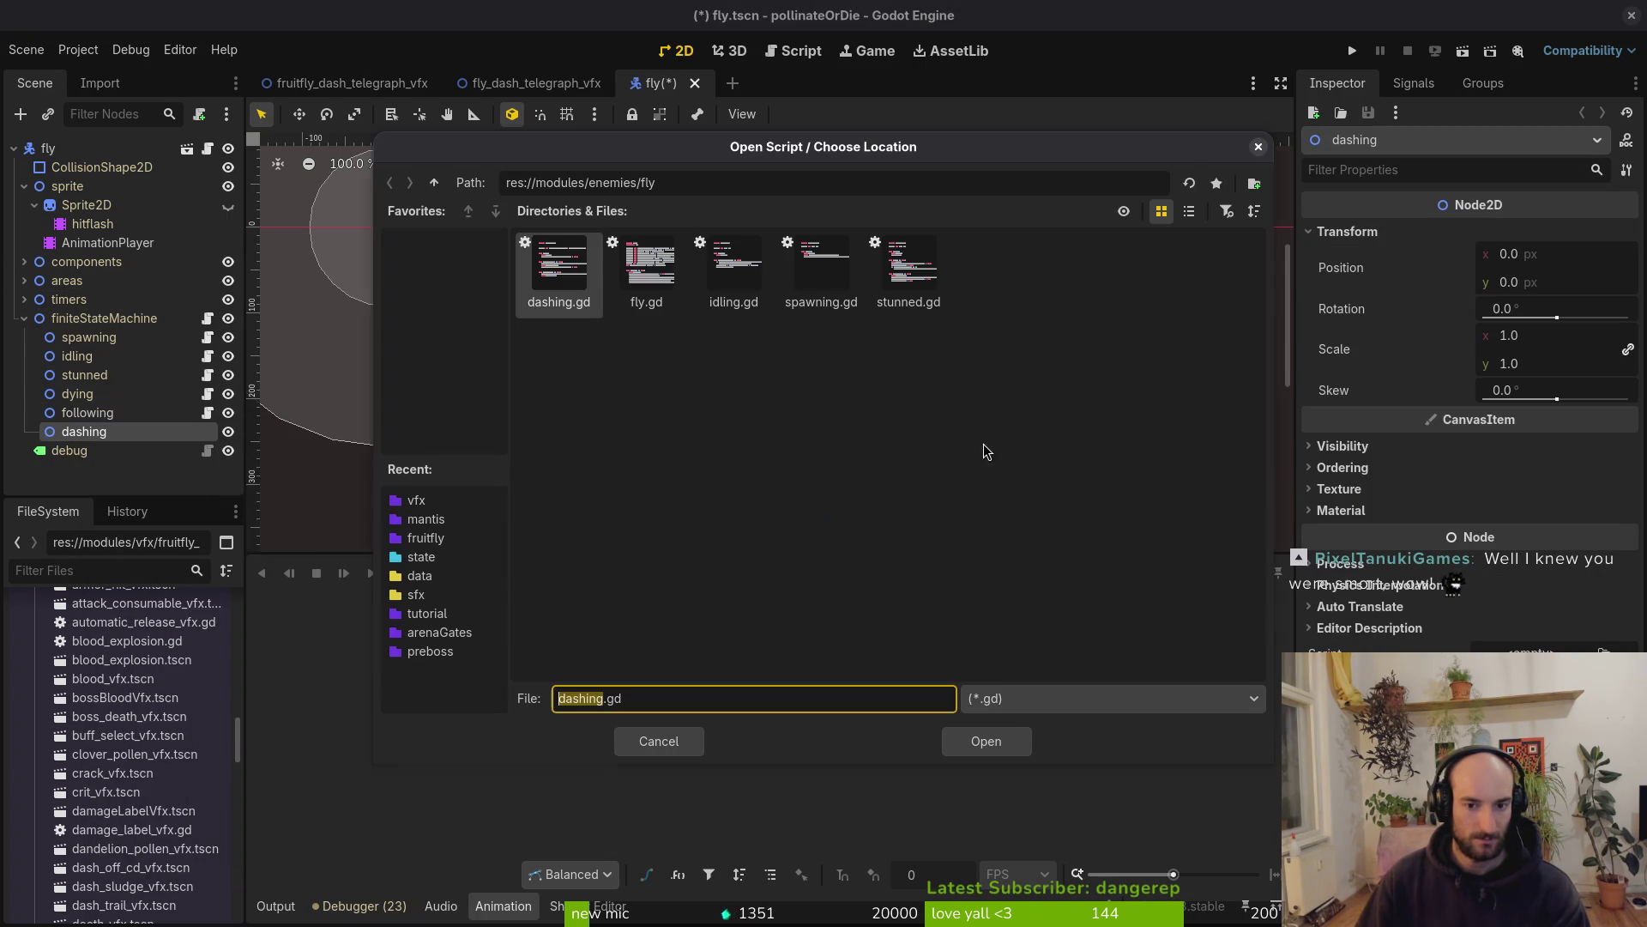
pyautogui.click(435, 183)
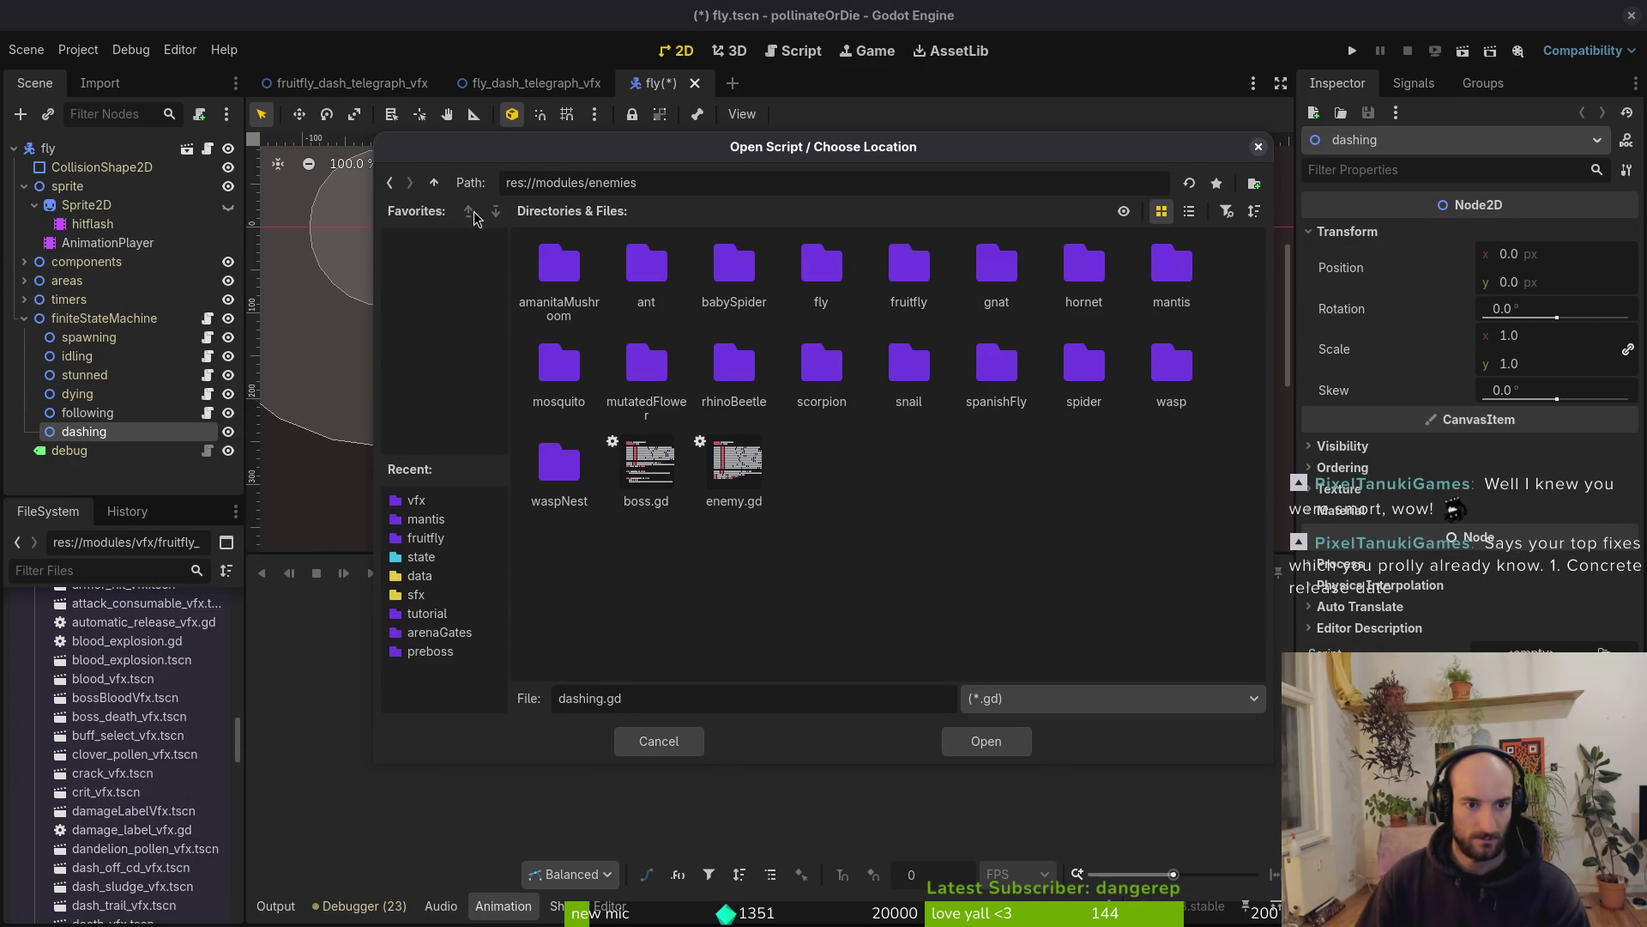
pyautogui.click(433, 186)
pyautogui.doubleClick(559, 262)
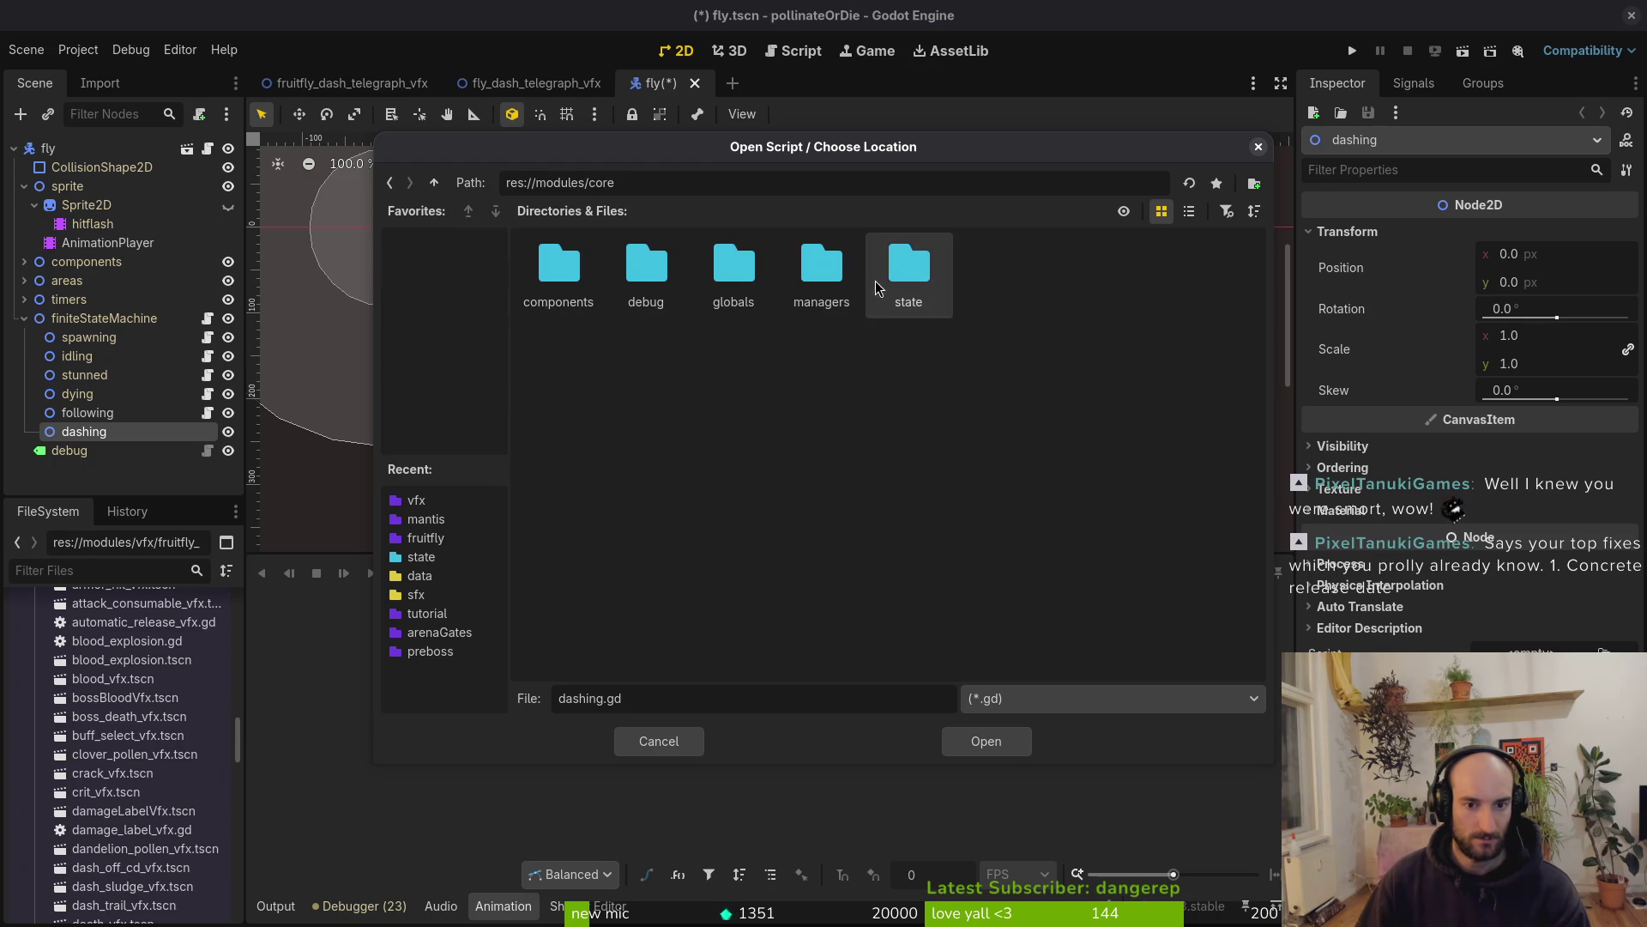
pyautogui.doubleClick(909, 262)
pyautogui.click(1171, 267)
pyautogui.click(1026, 743)
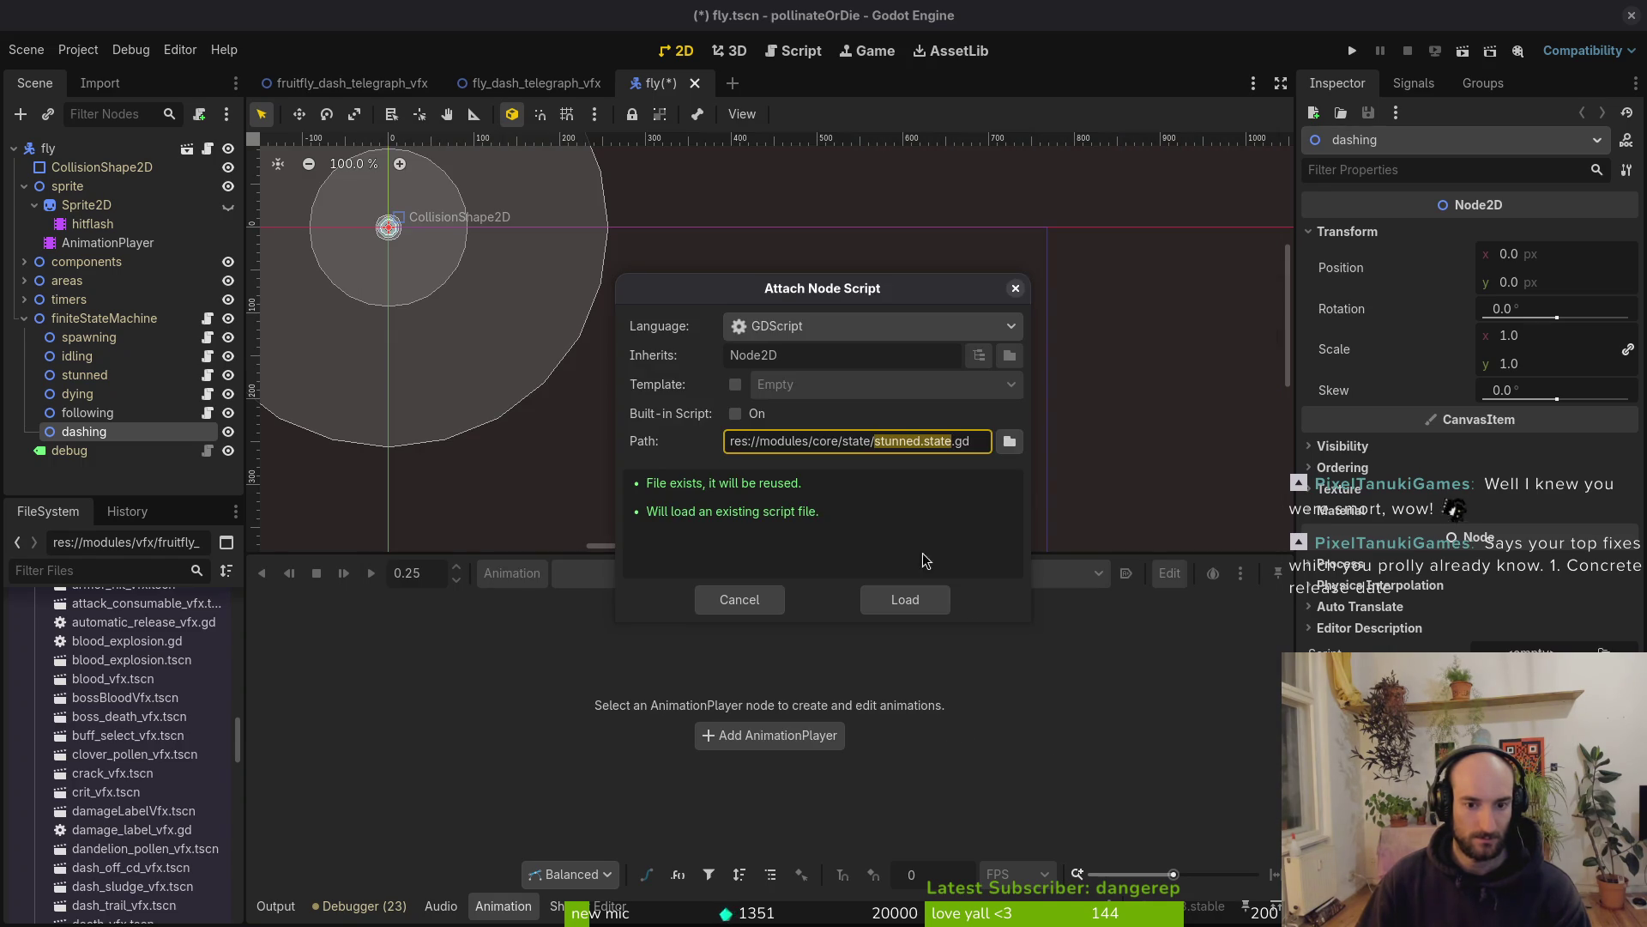
pyautogui.click(907, 605)
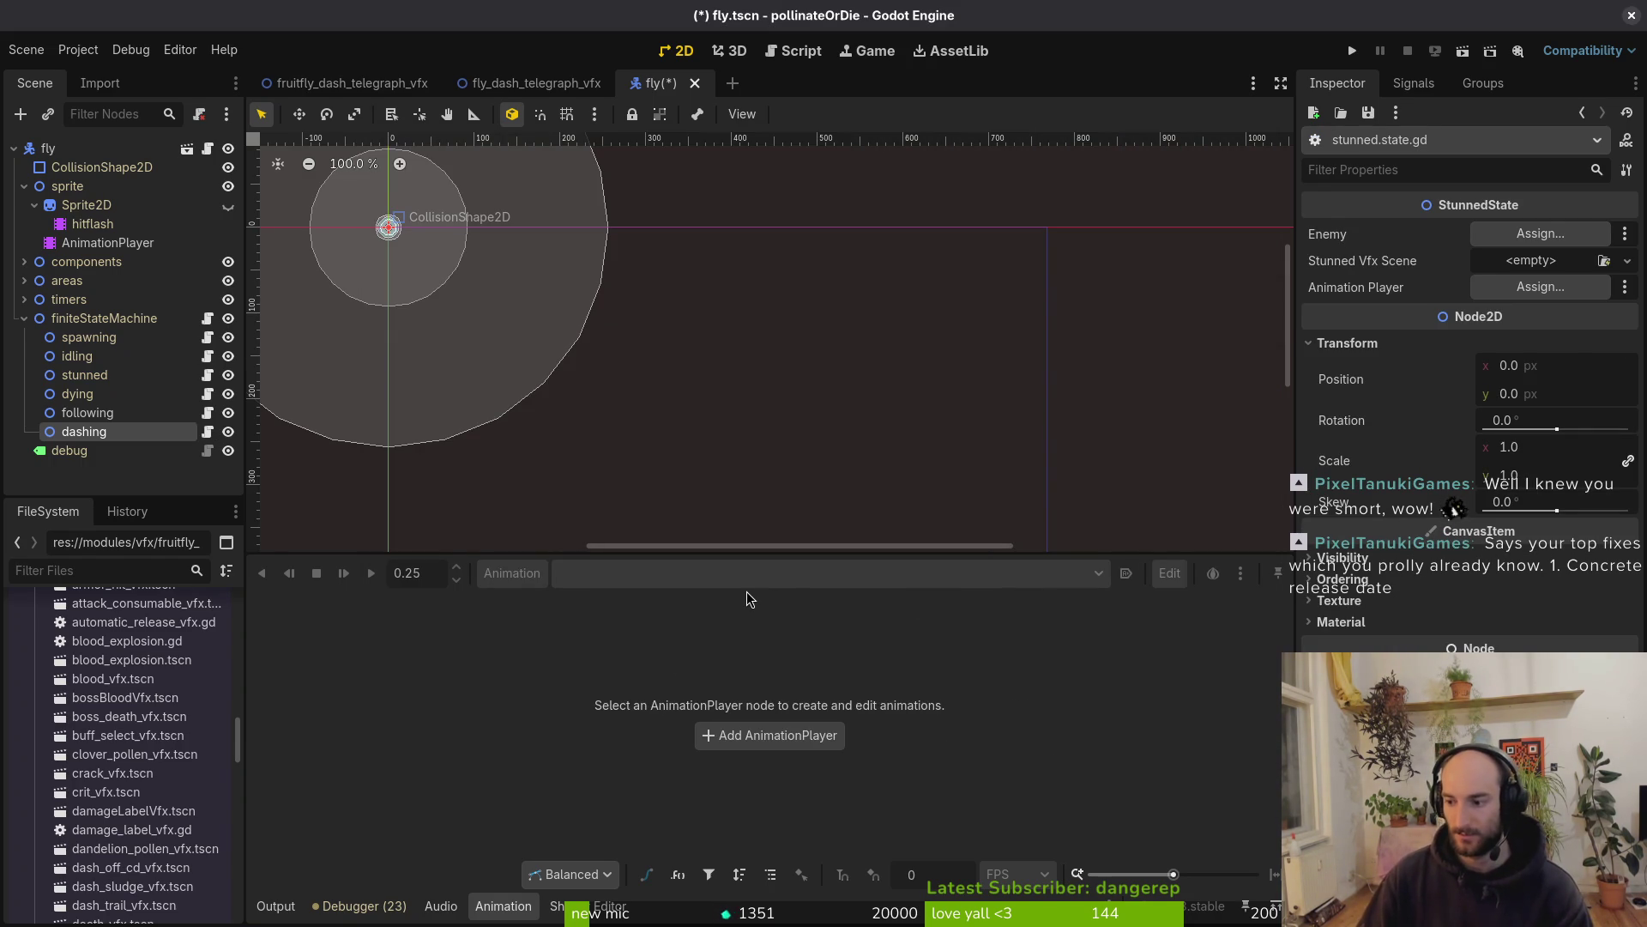
pyautogui.click(21, 319)
pyautogui.click(21, 319)
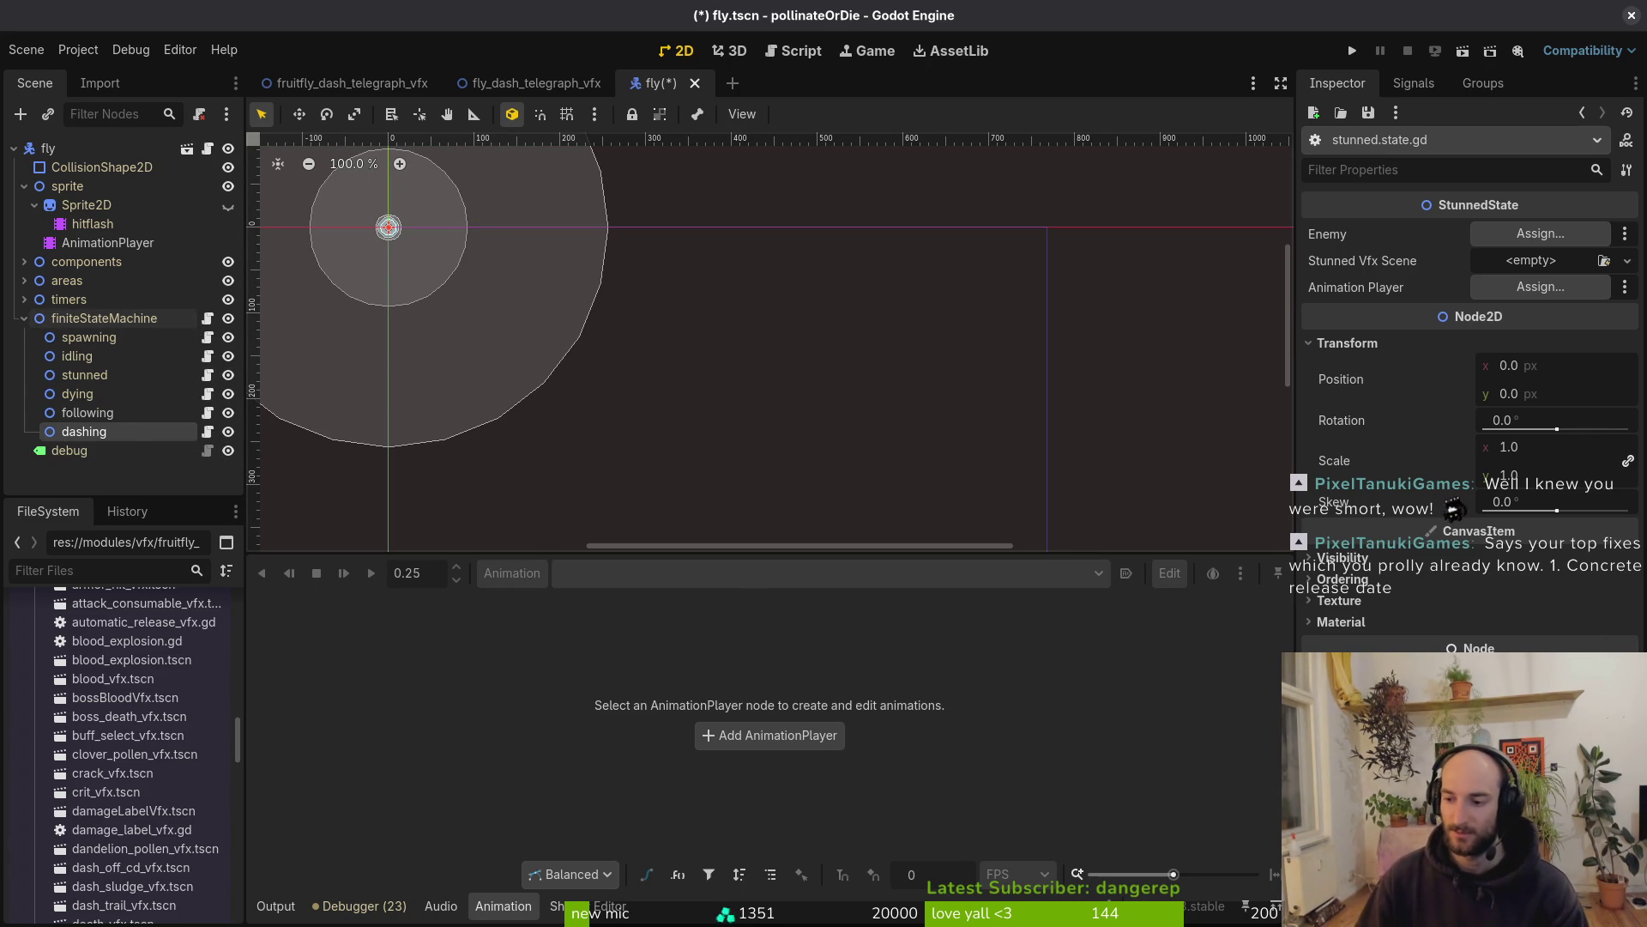
# Deselect dashing, centre the fly's collision shapes, and drag the bottom panel down to enlarge the viewport
pyautogui.click(90, 479)
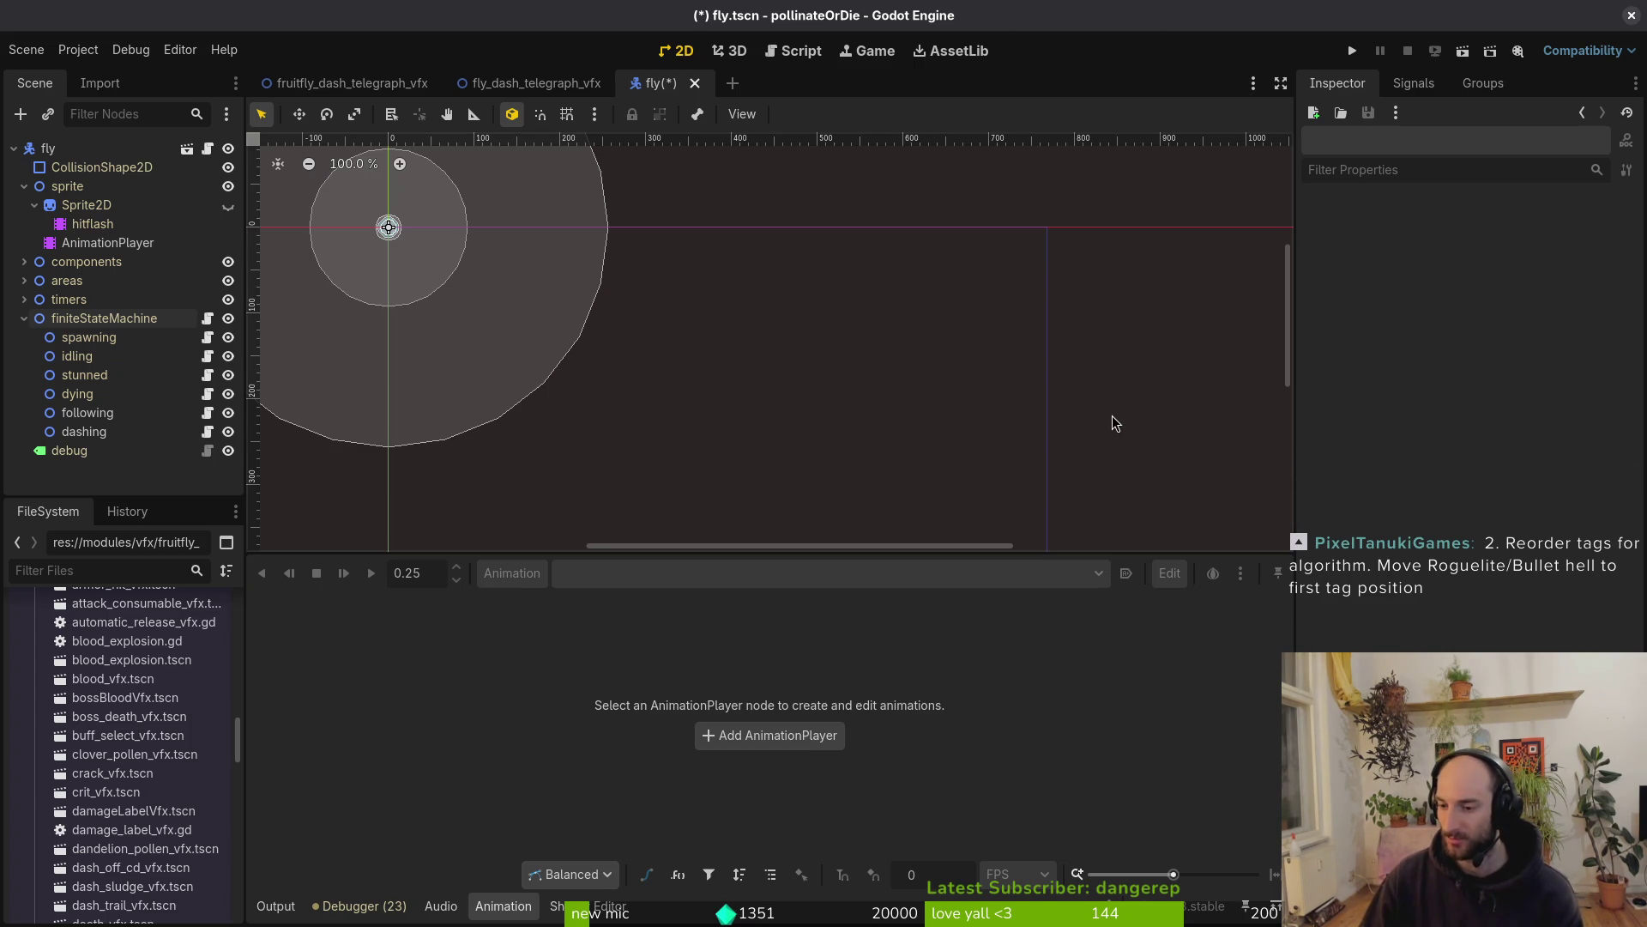
pyautogui.moveTo(497, 331); pyautogui.dragTo(879, 437)
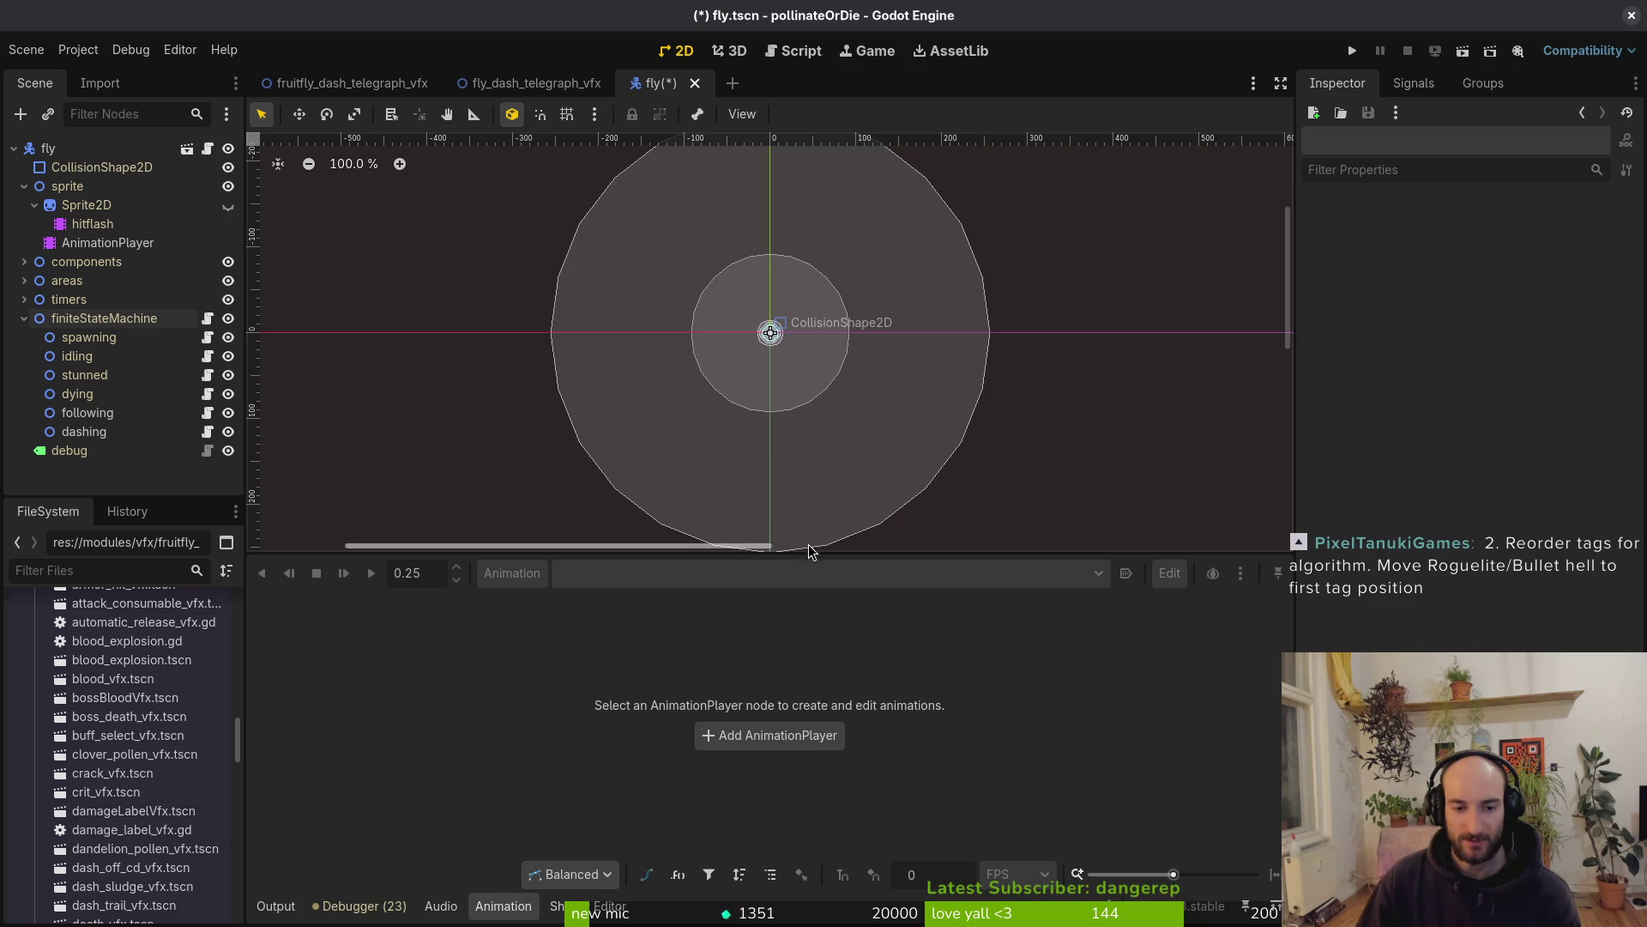
pyautogui.moveTo(817, 556); pyautogui.dragTo(820, 684)
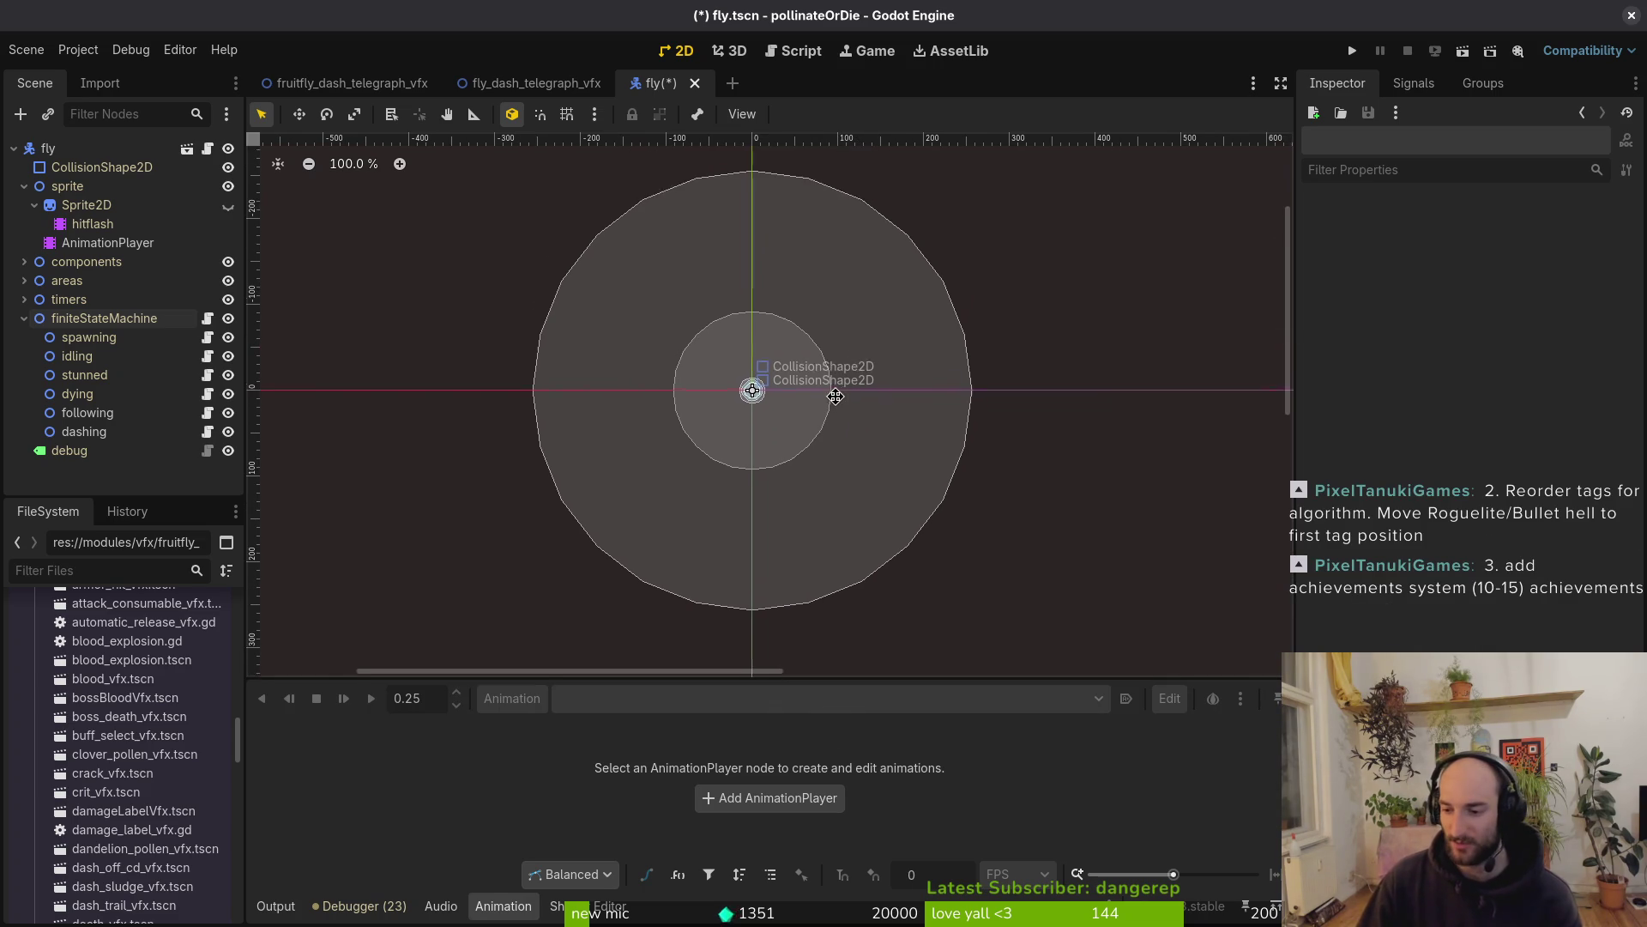
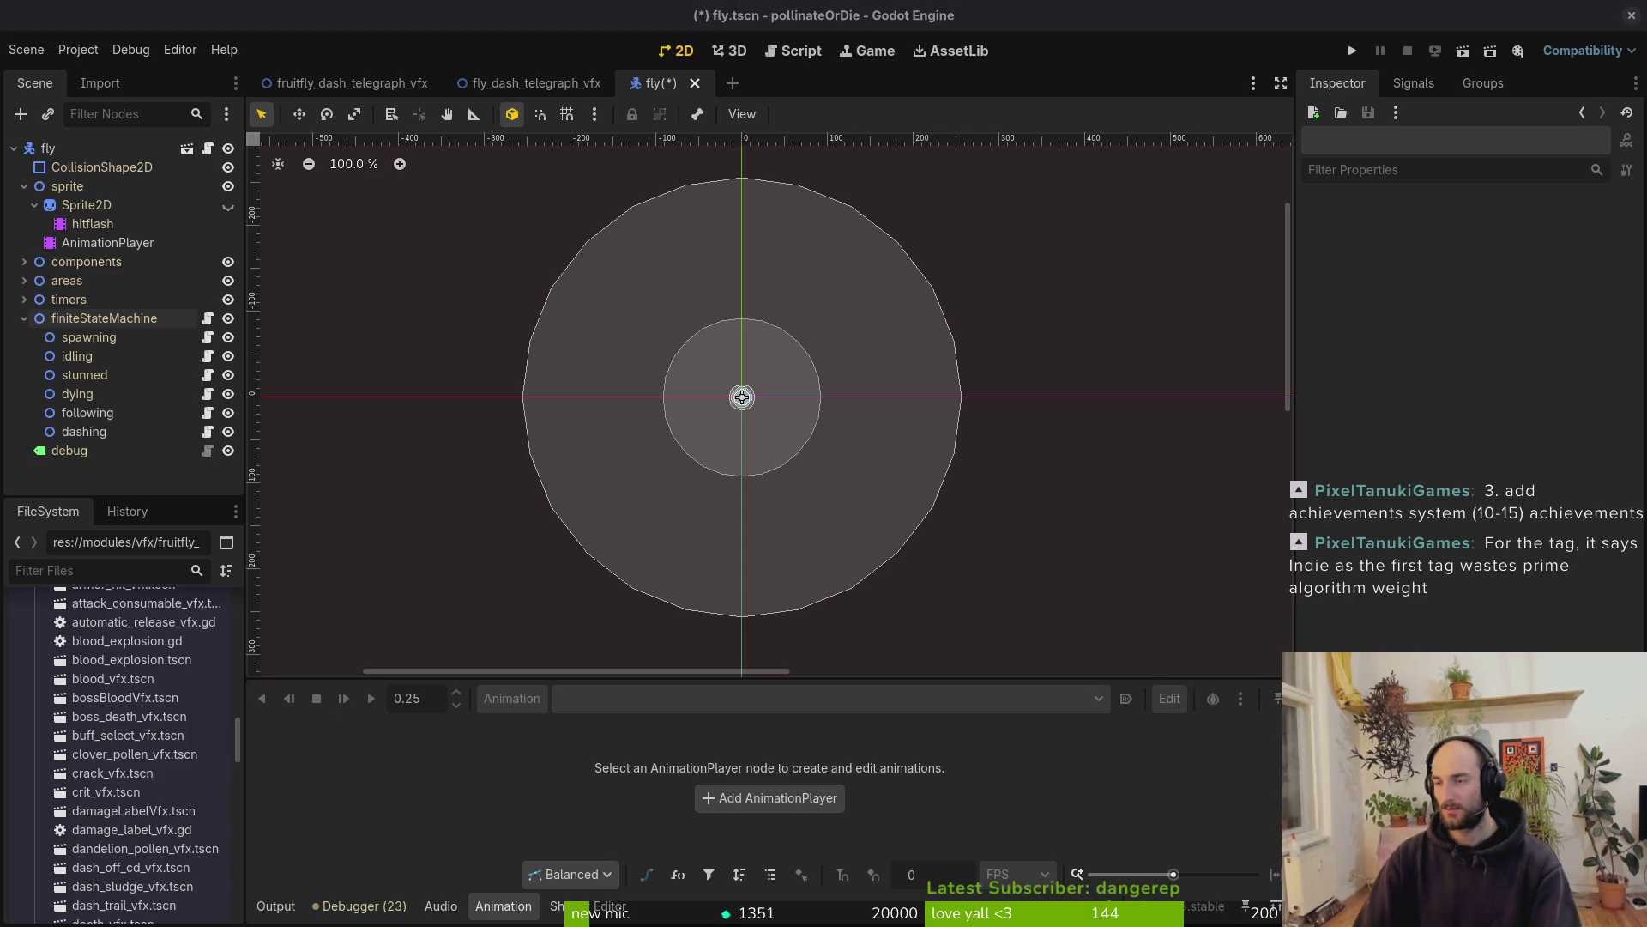
# Close the Steam store page, collapse finiteStateMachine, save fly.tscn, and return to the terminal
pyautogui.scroll(-3, 908, 621)
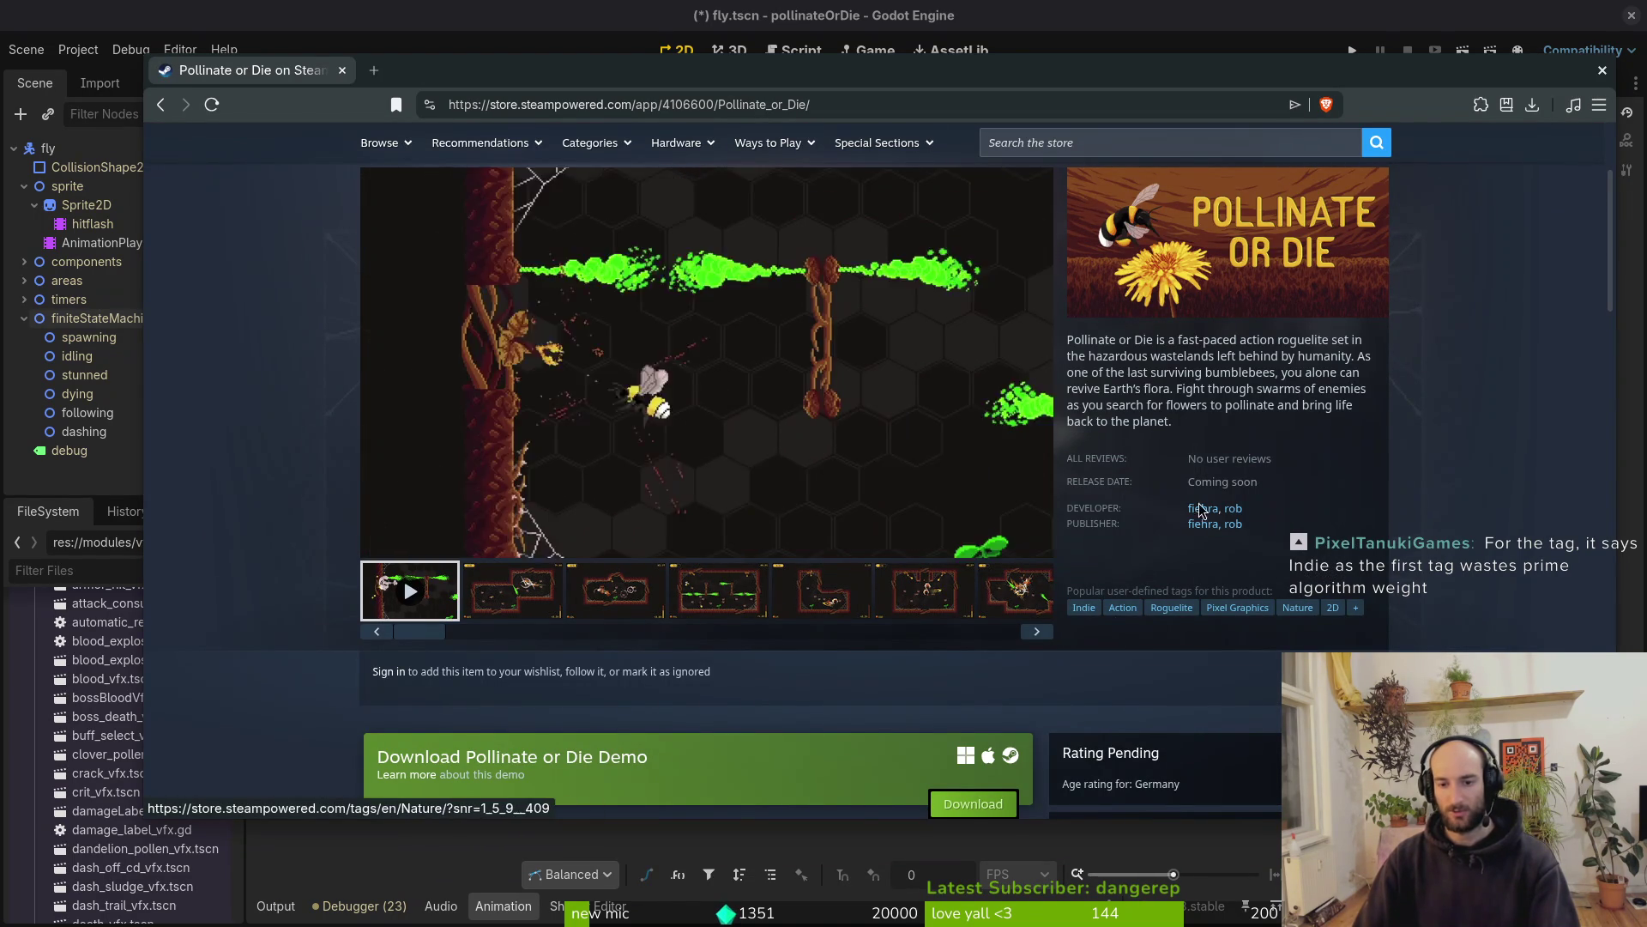
pyautogui.hotkey('alt', 'Tab')
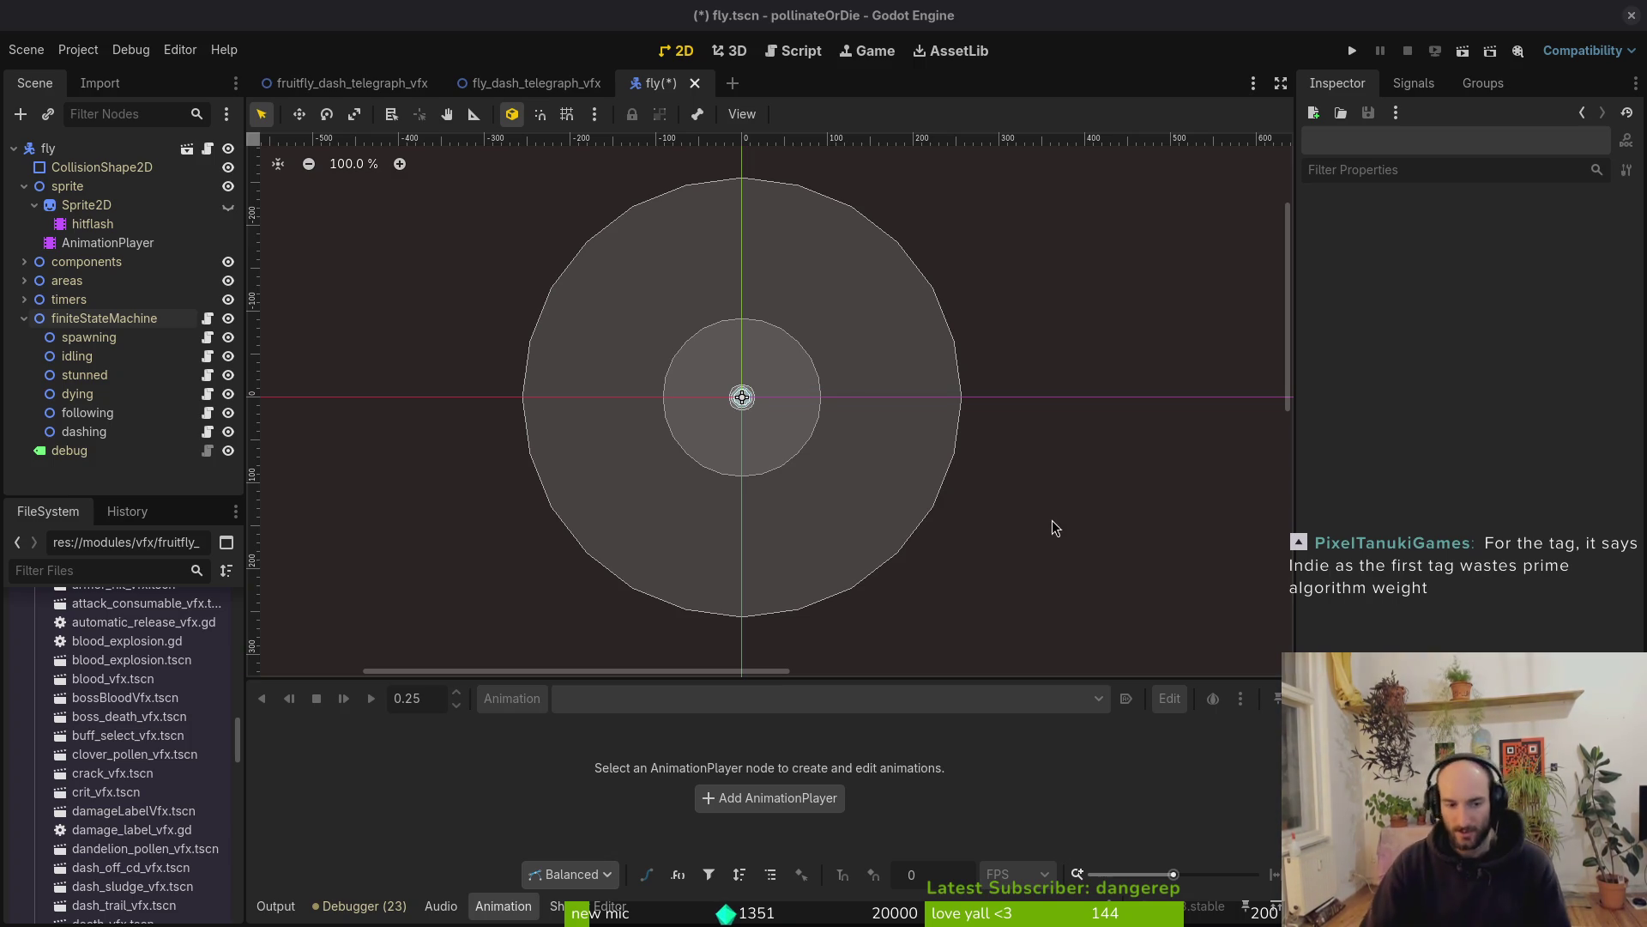
pyautogui.click(23, 319)
pyautogui.hotkey('ctrl', 's')
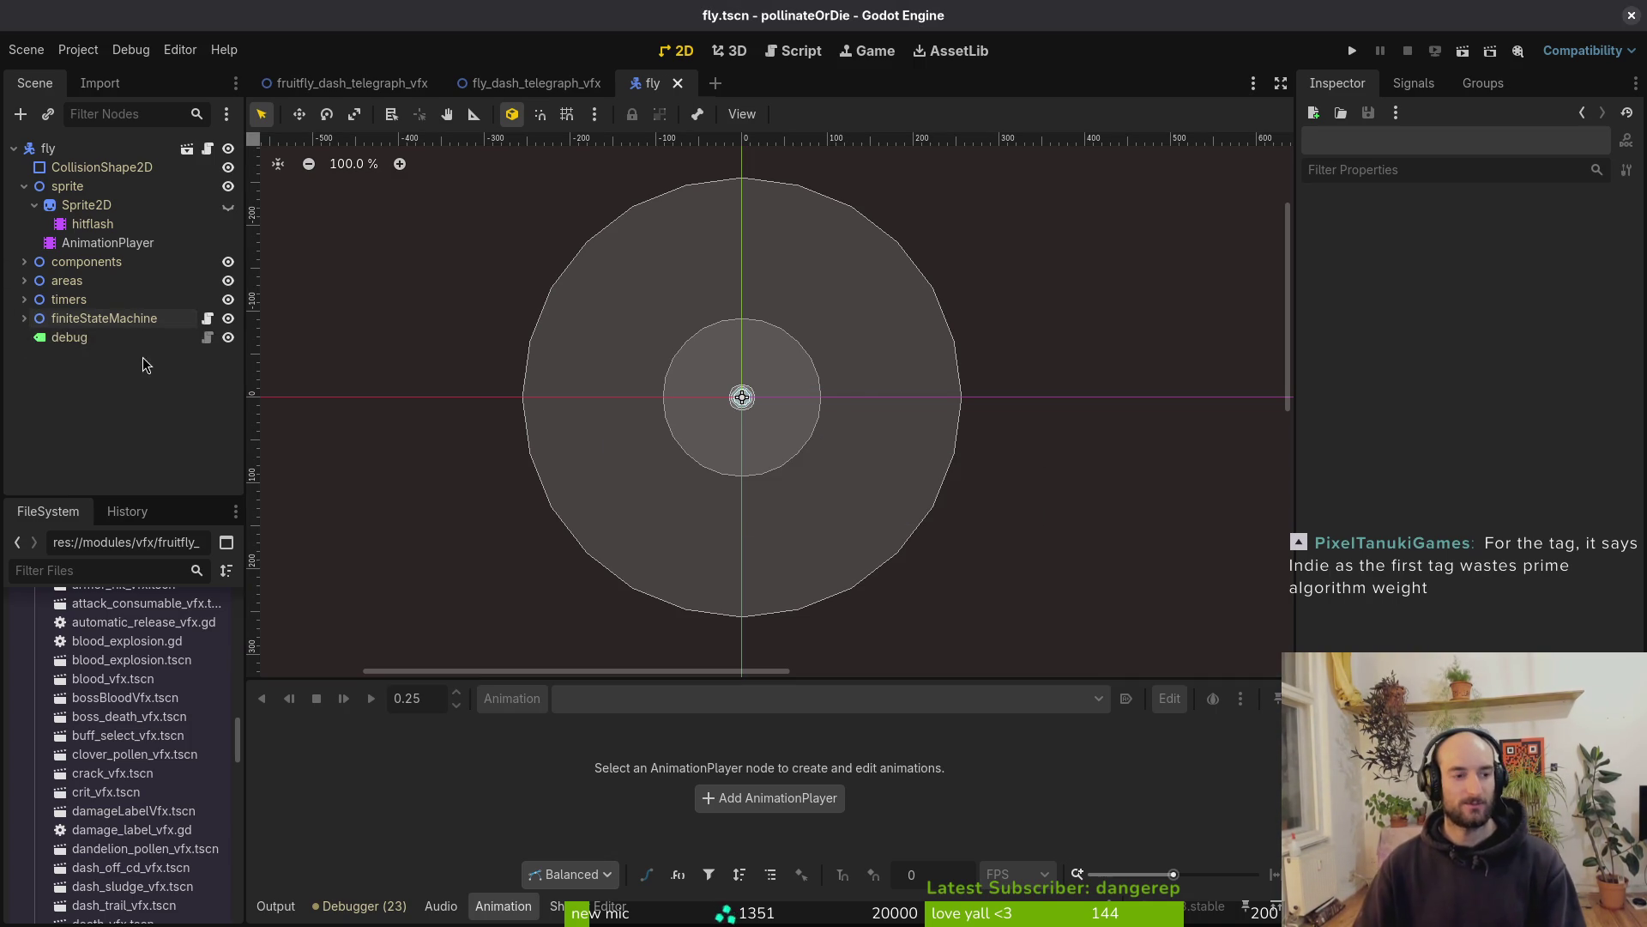
pyautogui.keyDown('alt'); pyautogui.rightClick(753, 397); pyautogui.keyUp('alt')
pyautogui.hotkey('alt', 'Tab')
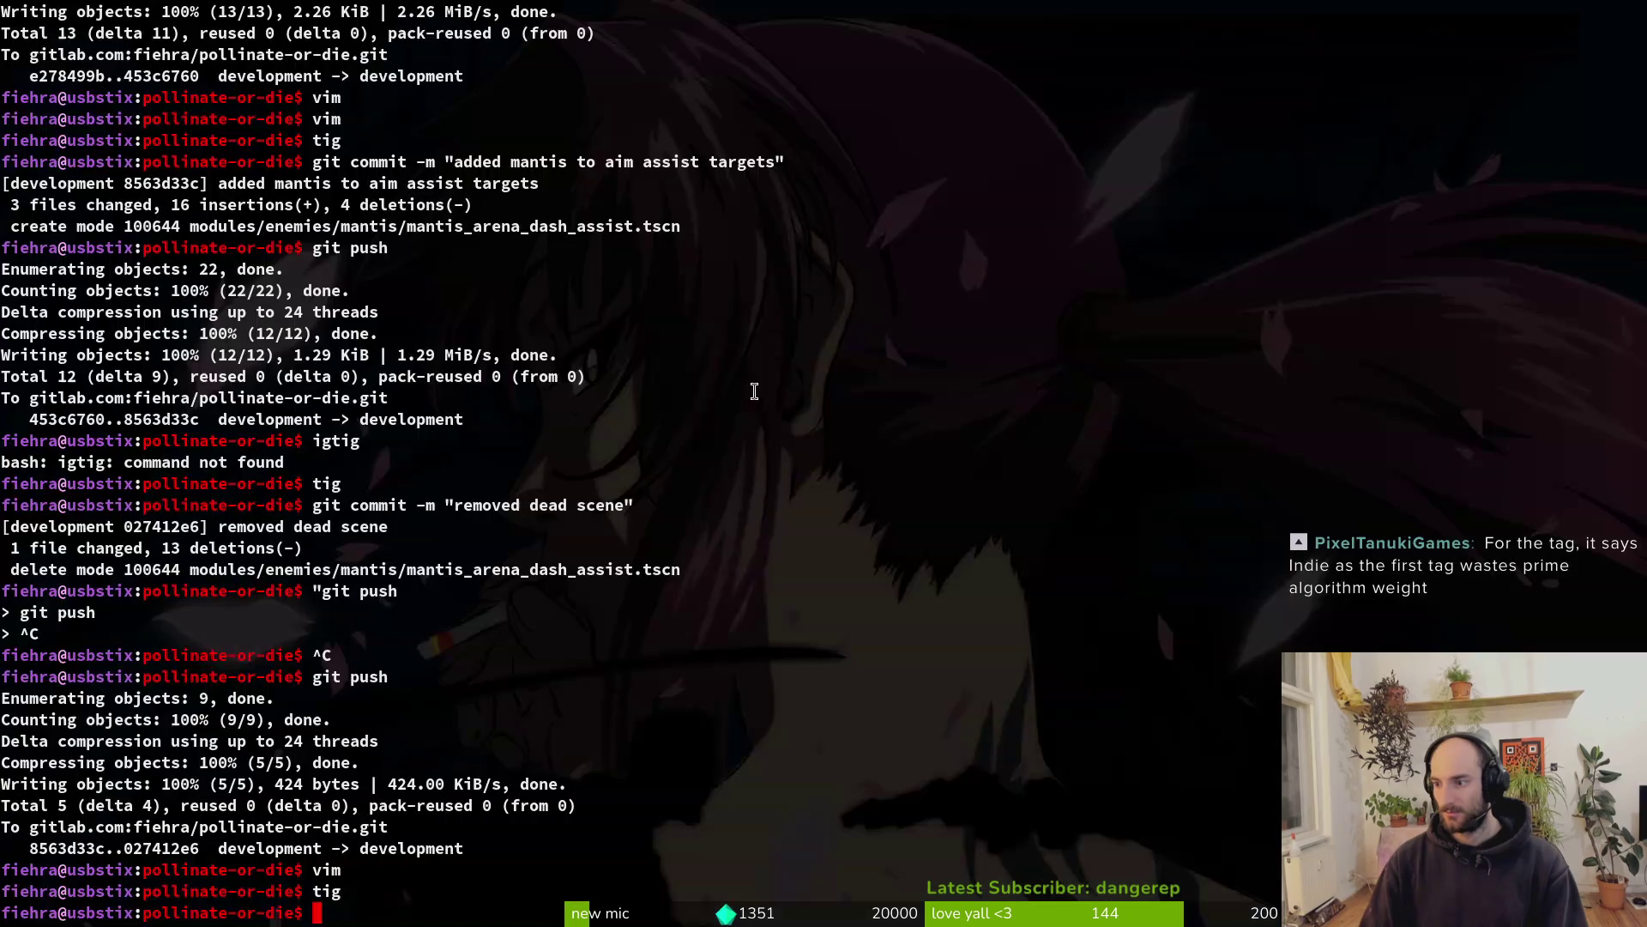
# Launch vim and paste the whole DashingState script below start_dash in the fly's dashing.gd
pyautogui.write('vim')
pyautogui.press('Return')
pyautogui.hotkey('ctrl', 'o')
pyautogui.press('P')
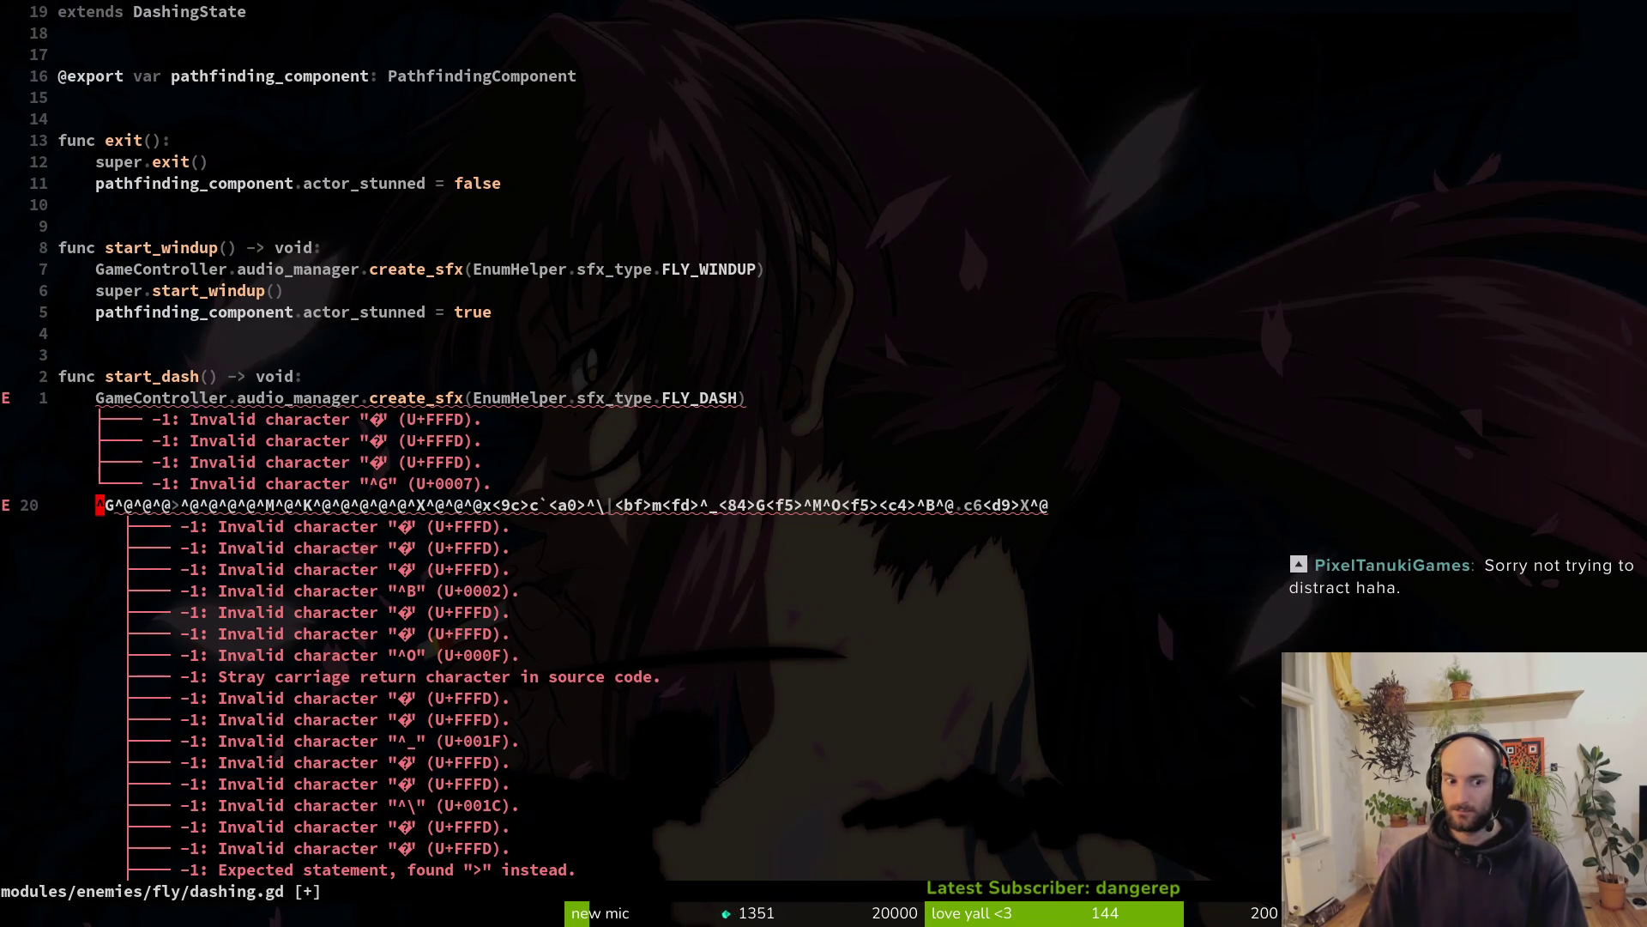
pyautogui.hotkey('ctrl', 'o')
pyautogui.press('g')
pyautogui.press('g')
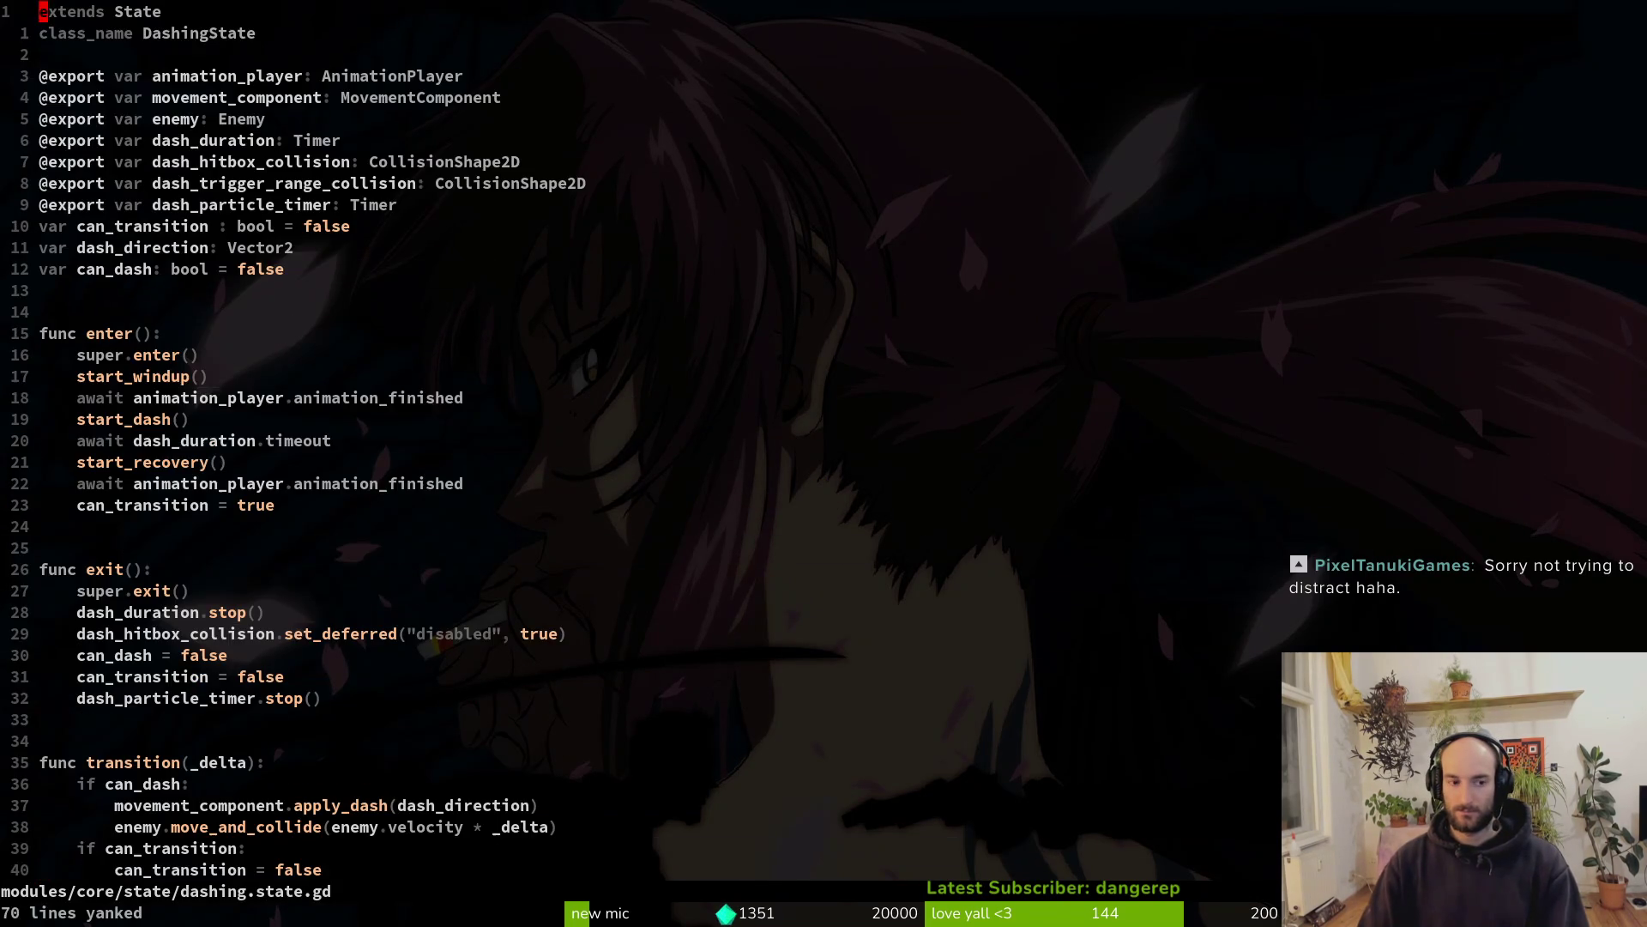
pyautogui.hotkey('ctrl', 'o')
pyautogui.press('u')
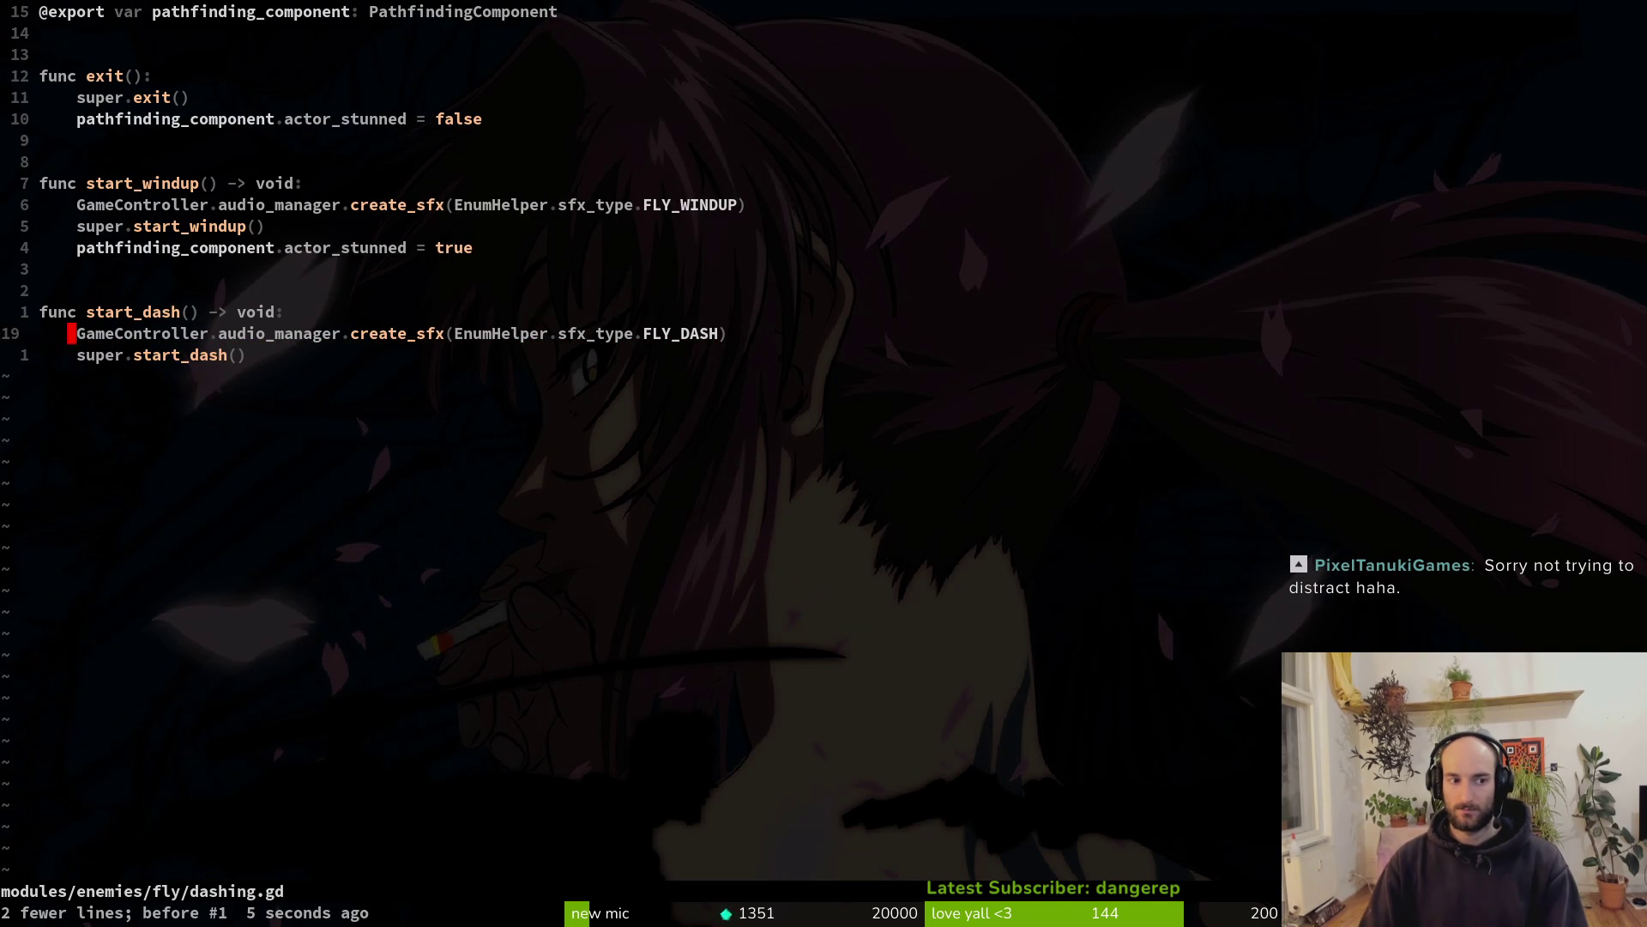
pyautogui.press('o')
pyautogui.press('Escape')
pyautogui.press('p')
pyautogui.press('O')
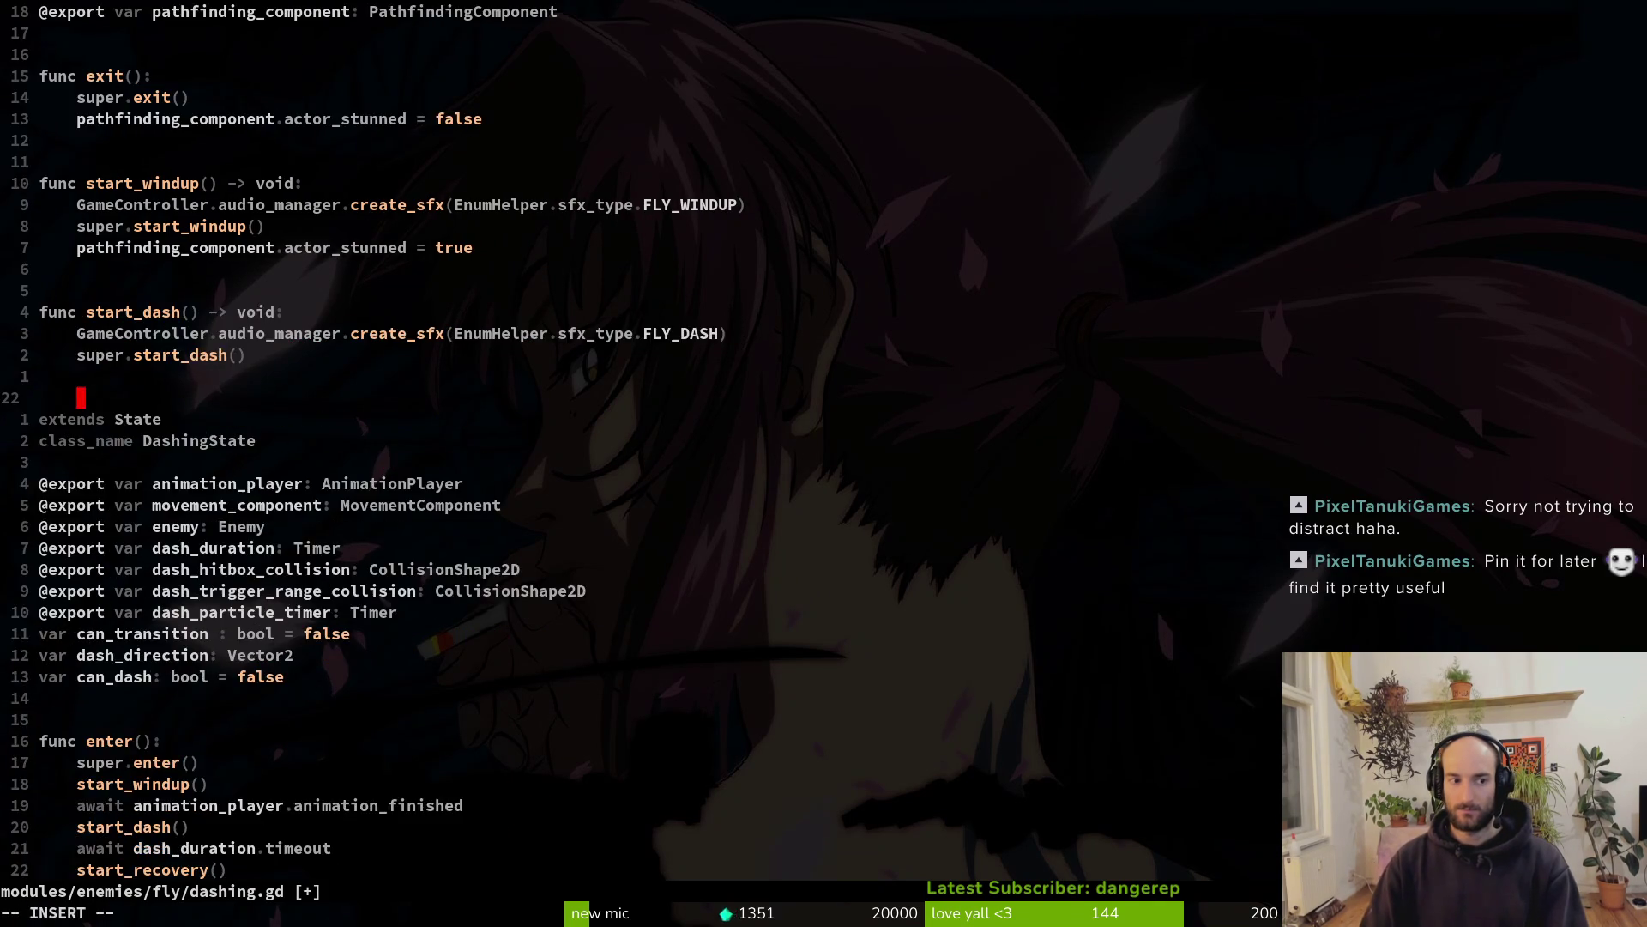
pyautogui.press('Escape')
pyautogui.press('j')
# Make dashing.gd extend State, delete the class_name DashingState line, and save
pyautogui.hotkey('ctrl', 'o')
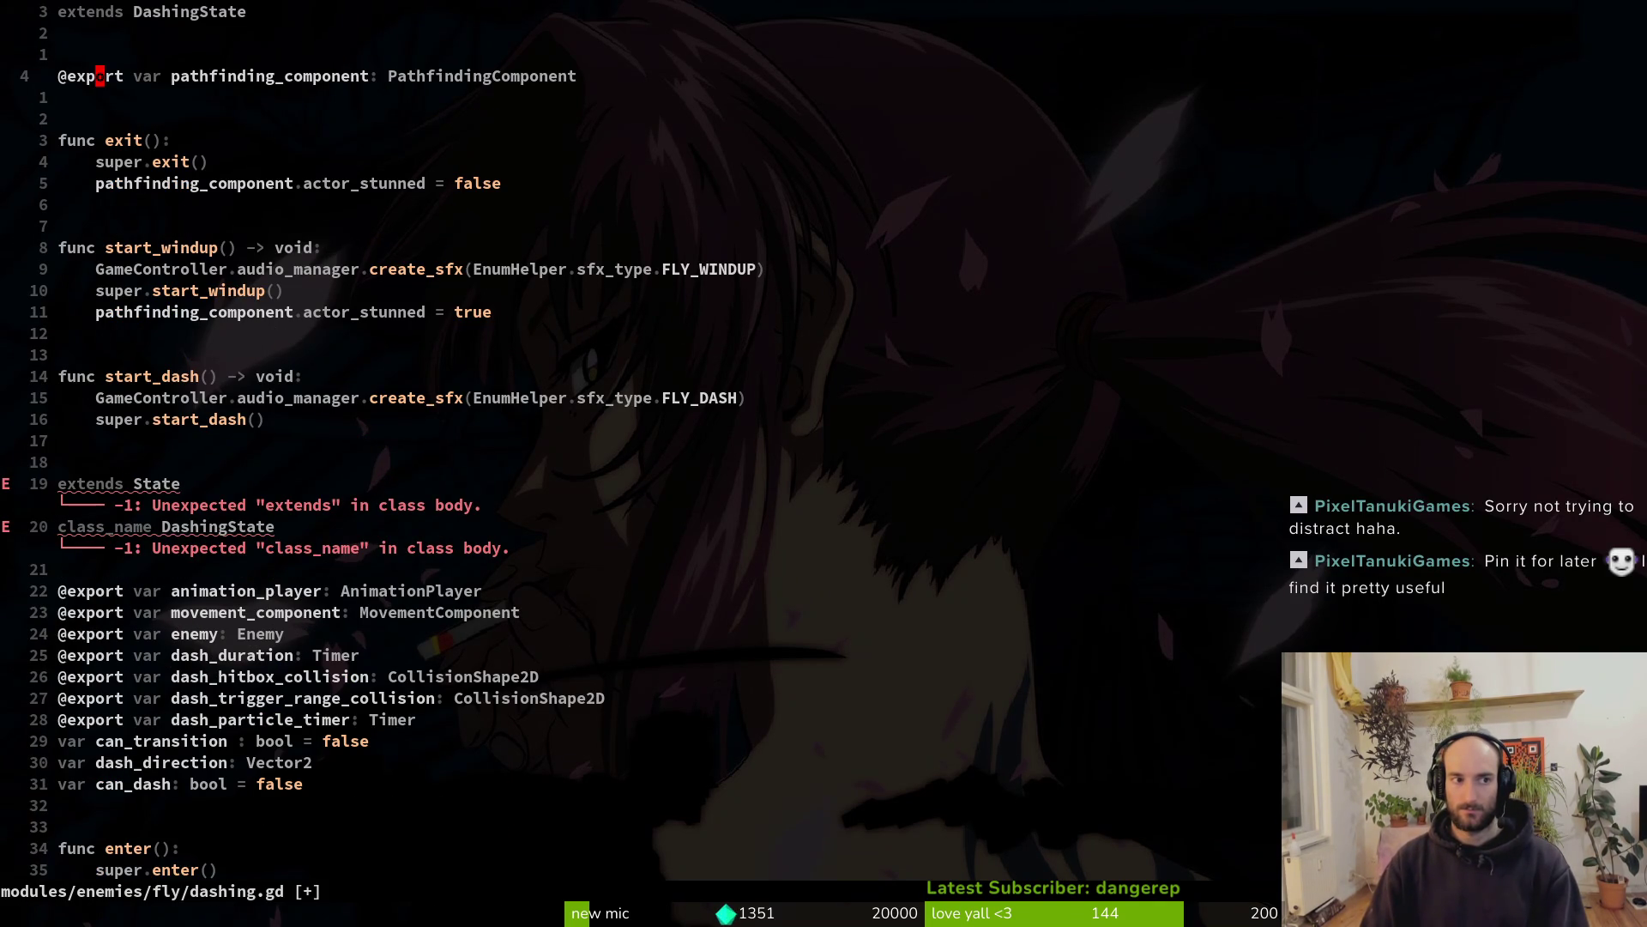
pyautogui.press('1')
pyautogui.press('9')
pyautogui.press('j')
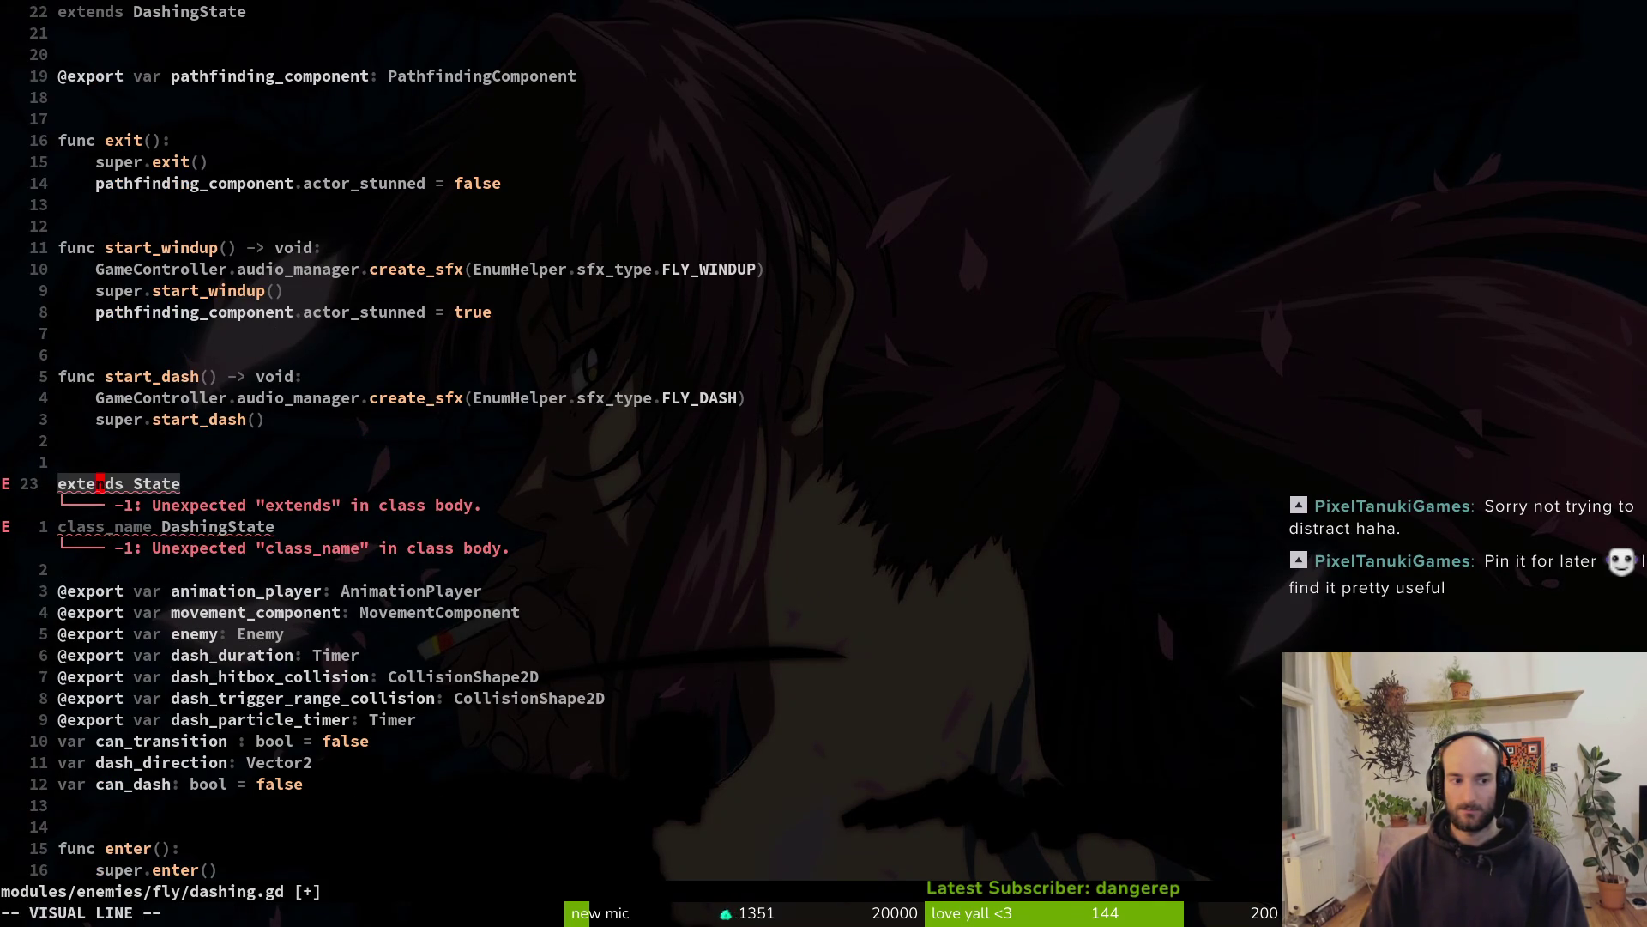
pyautogui.press('d')
pyautogui.press('d')
pyautogui.press('g')
pyautogui.press('g')
pyautogui.write('V')
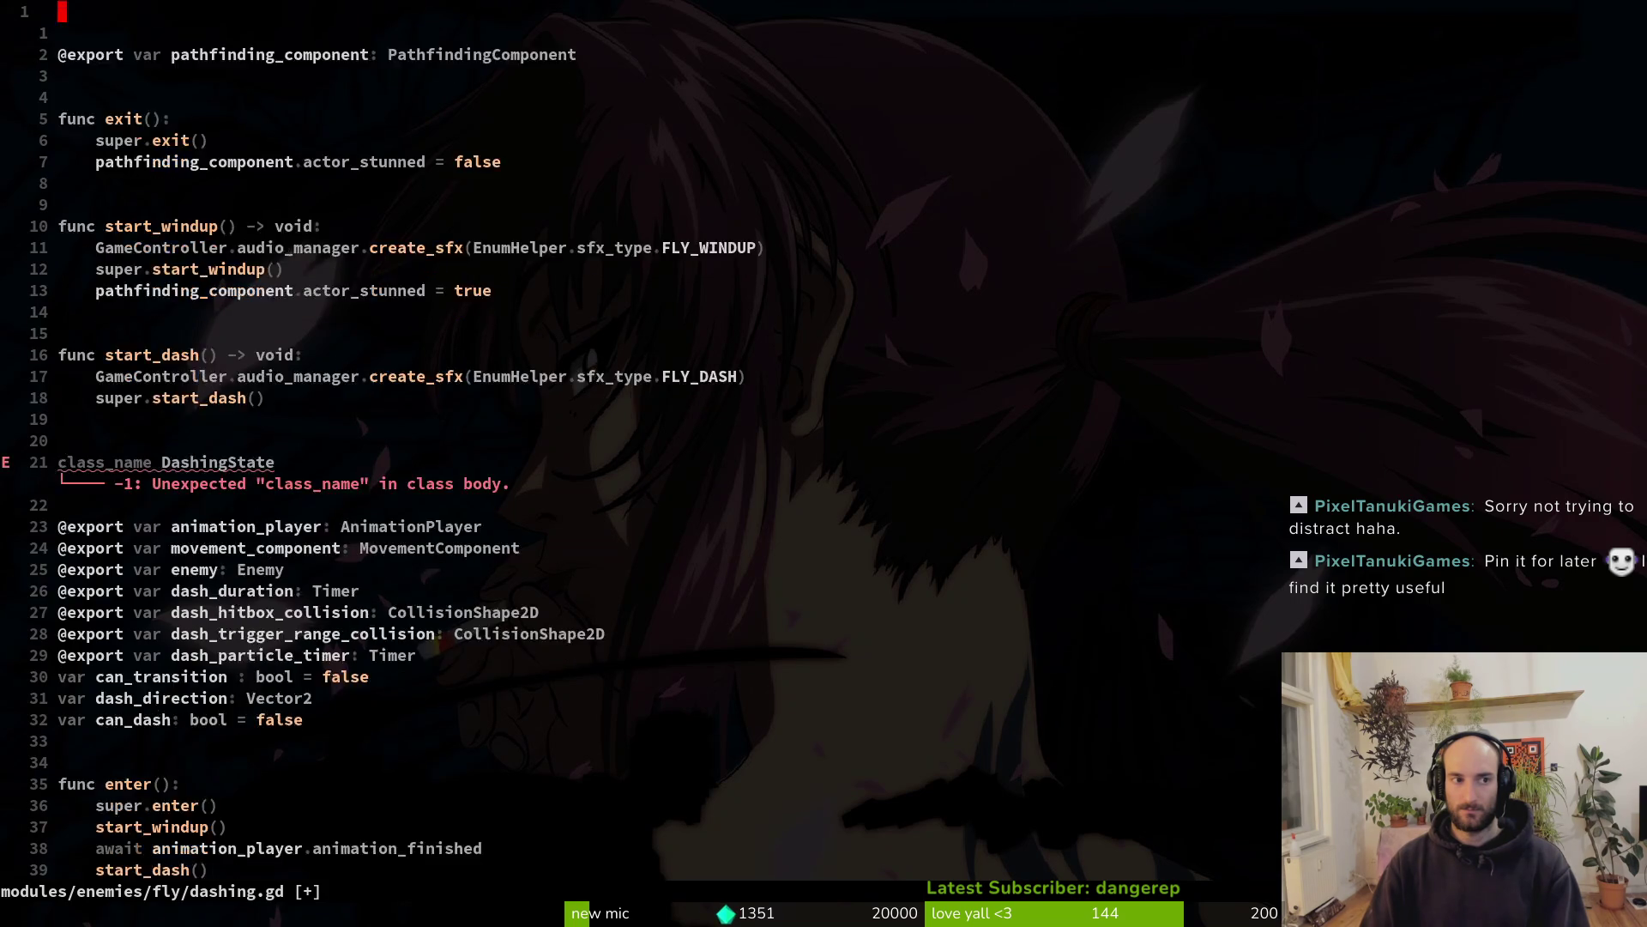
pyautogui.write('p:w')
pyautogui.press('Return')
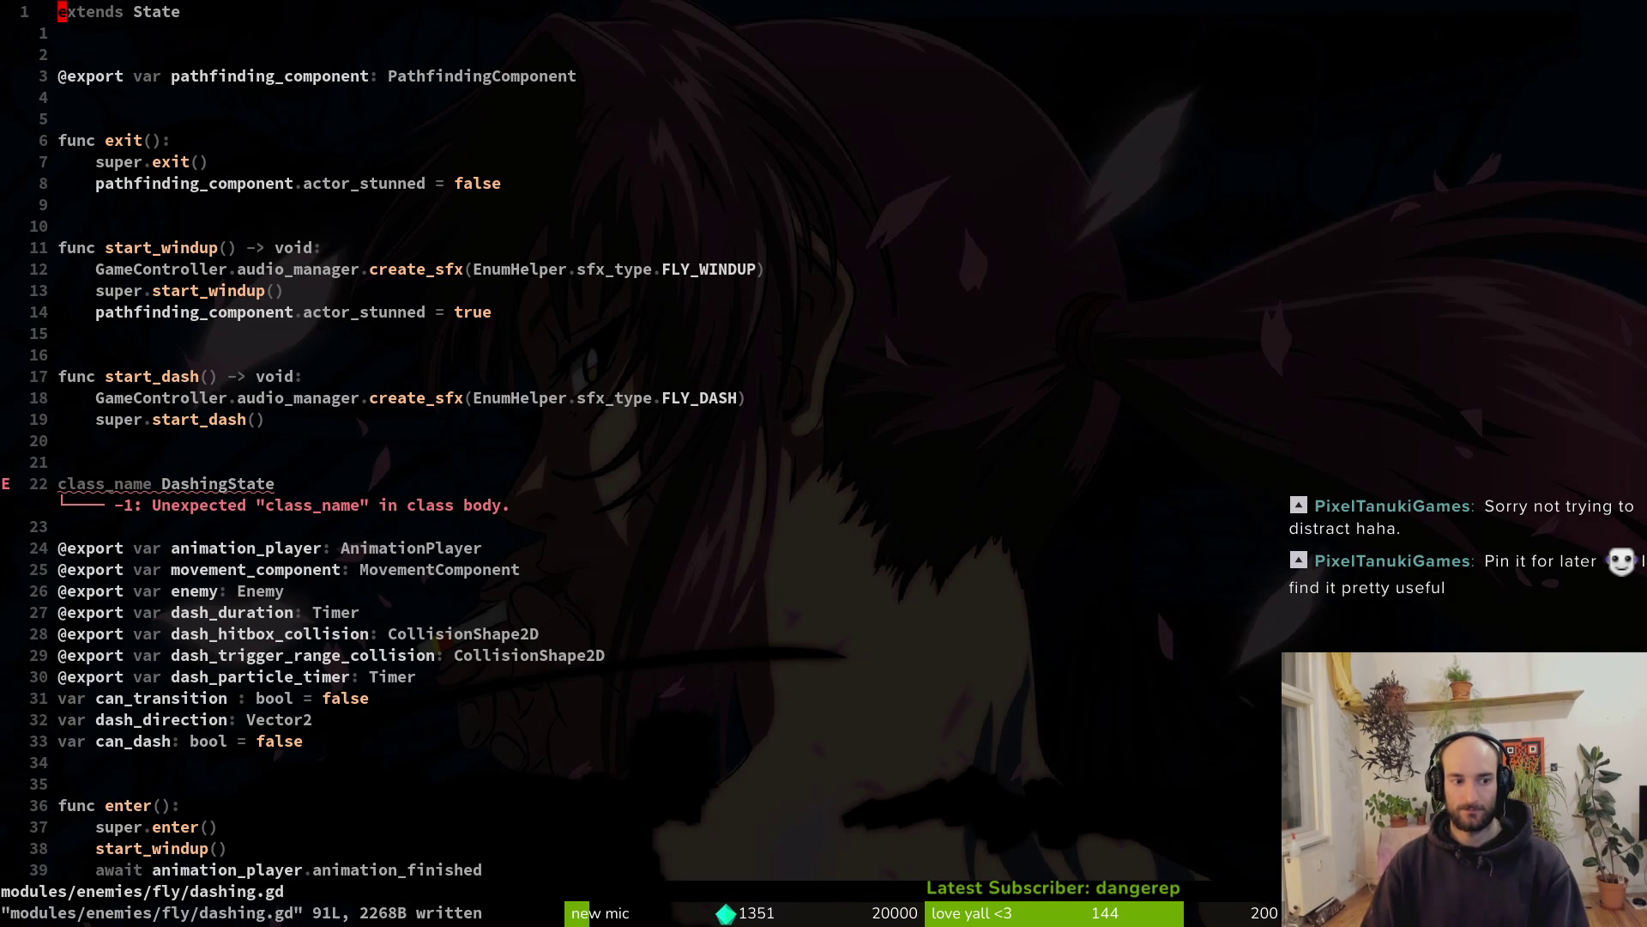
pyautogui.press('2')
pyautogui.press('2')
pyautogui.press('j')
pyautogui.press('d')
pyautogui.press('d')
pyautogui.write(':w')
pyautogui.press('Return')
# Move the pathfinding_component export up to join the other export variables
pyautogui.press('V')
pyautogui.press('j')
pyautogui.press('j')
pyautogui.press('j')
pyautogui.press('j')
pyautogui.press('j')
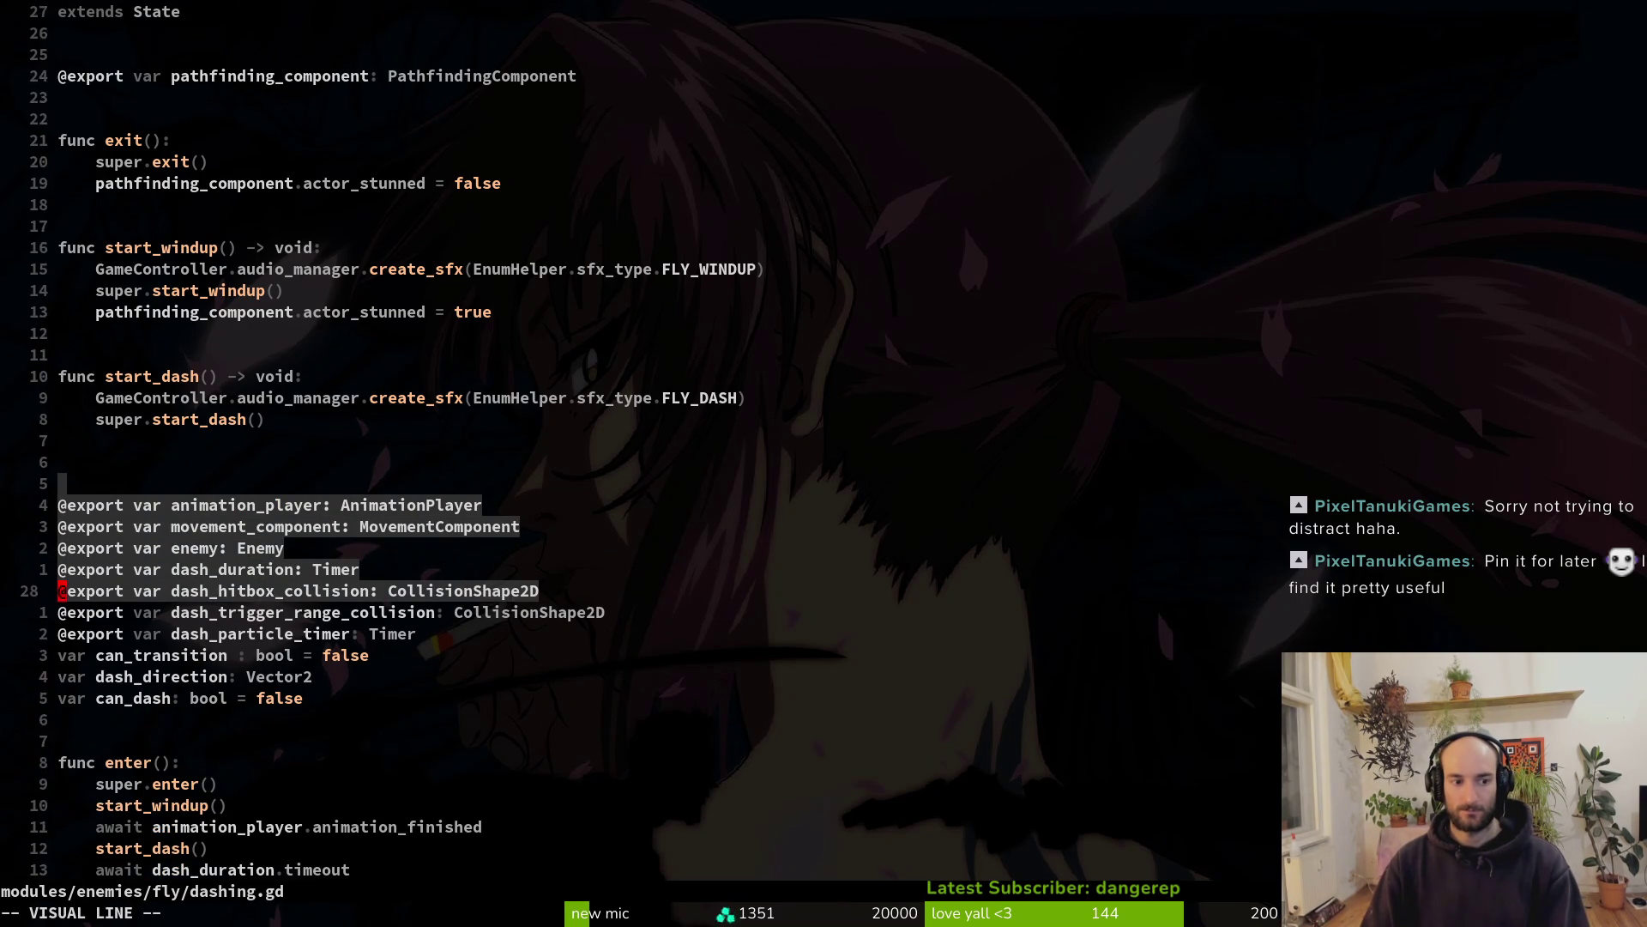
pyautogui.write('d:w')
pyautogui.press('Return')
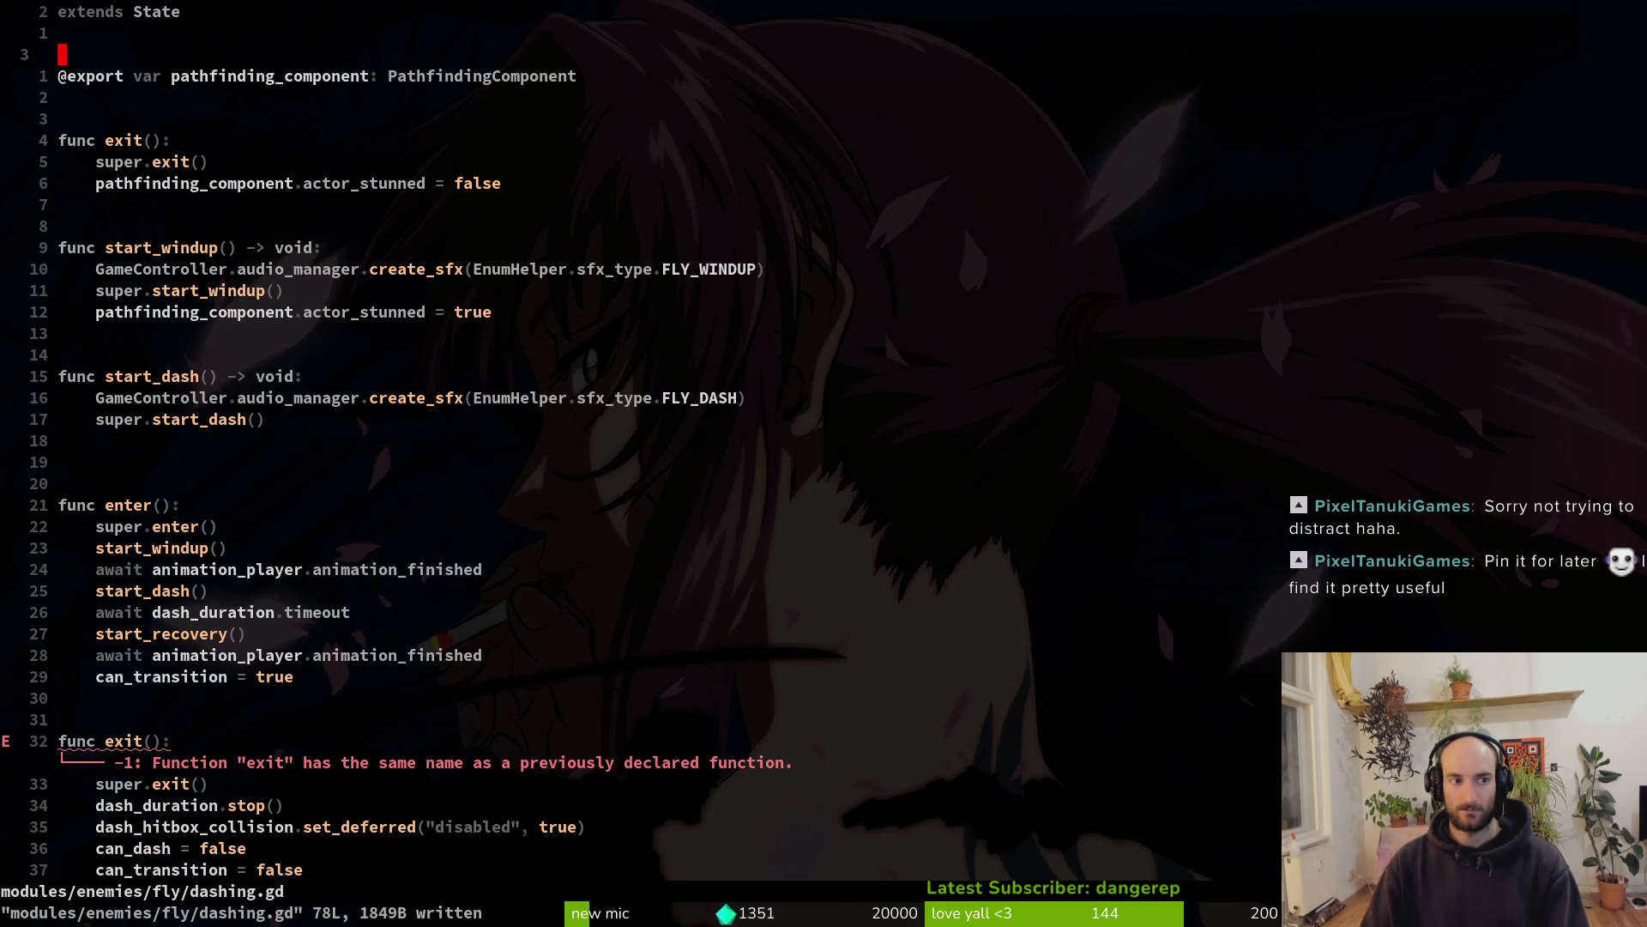
pyautogui.press('u')
pyautogui.press('j')
pyautogui.press('j')
pyautogui.press('j')
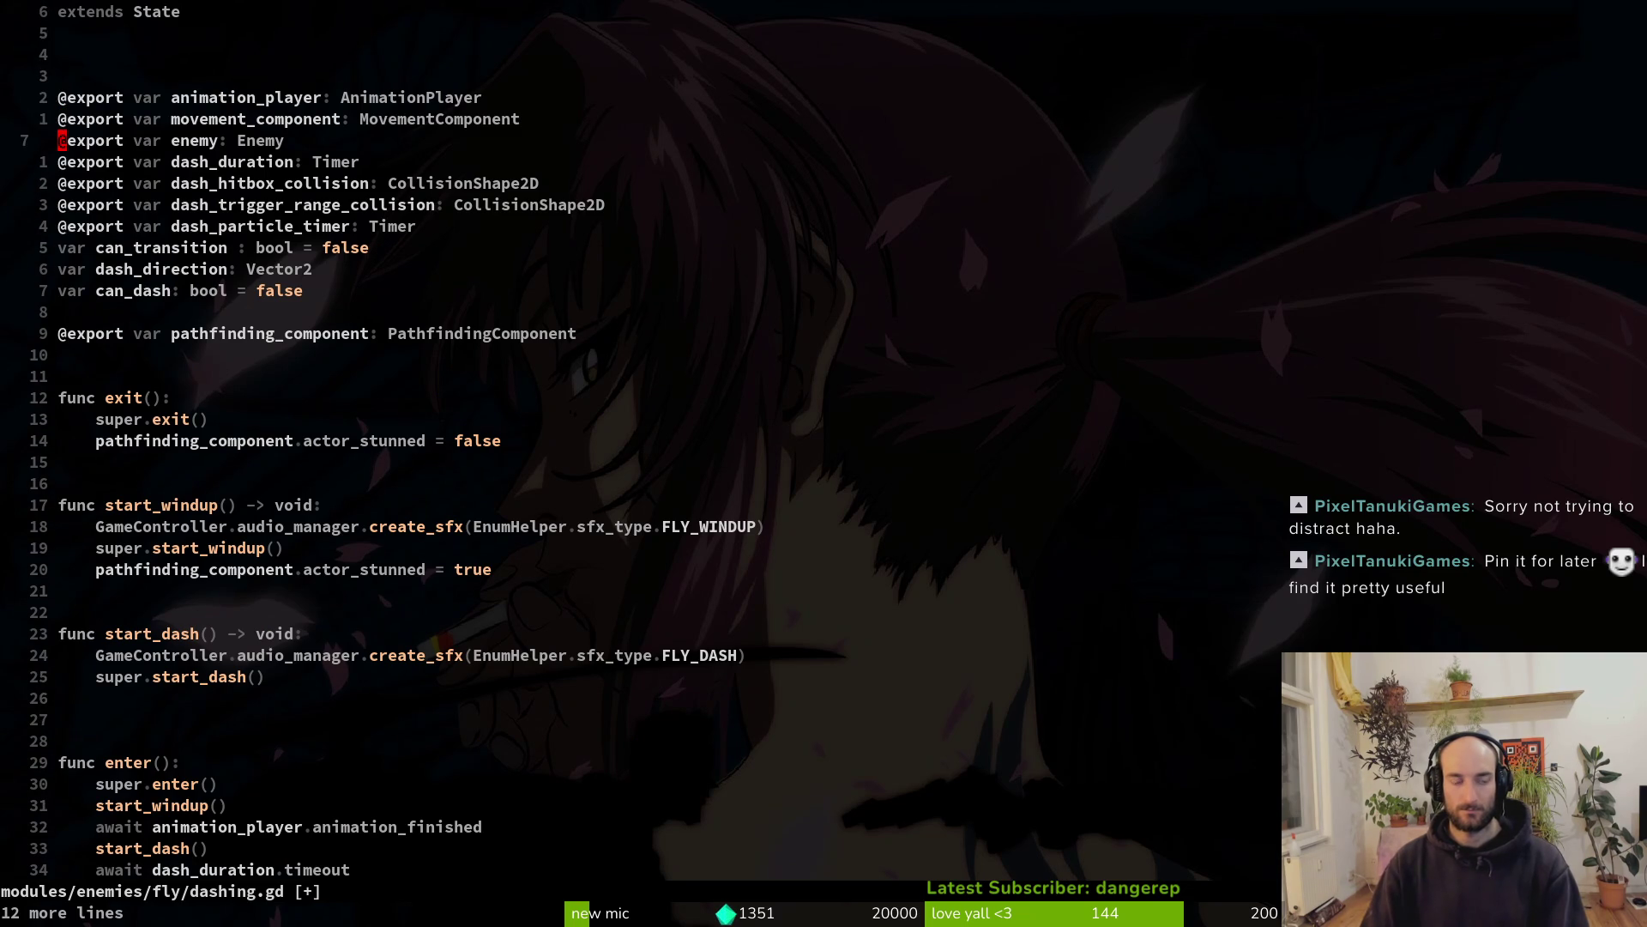
pyautogui.press('V')
pyautogui.press('K')
pyautogui.press('K')
pyautogui.press('K')
pyautogui.press('K')
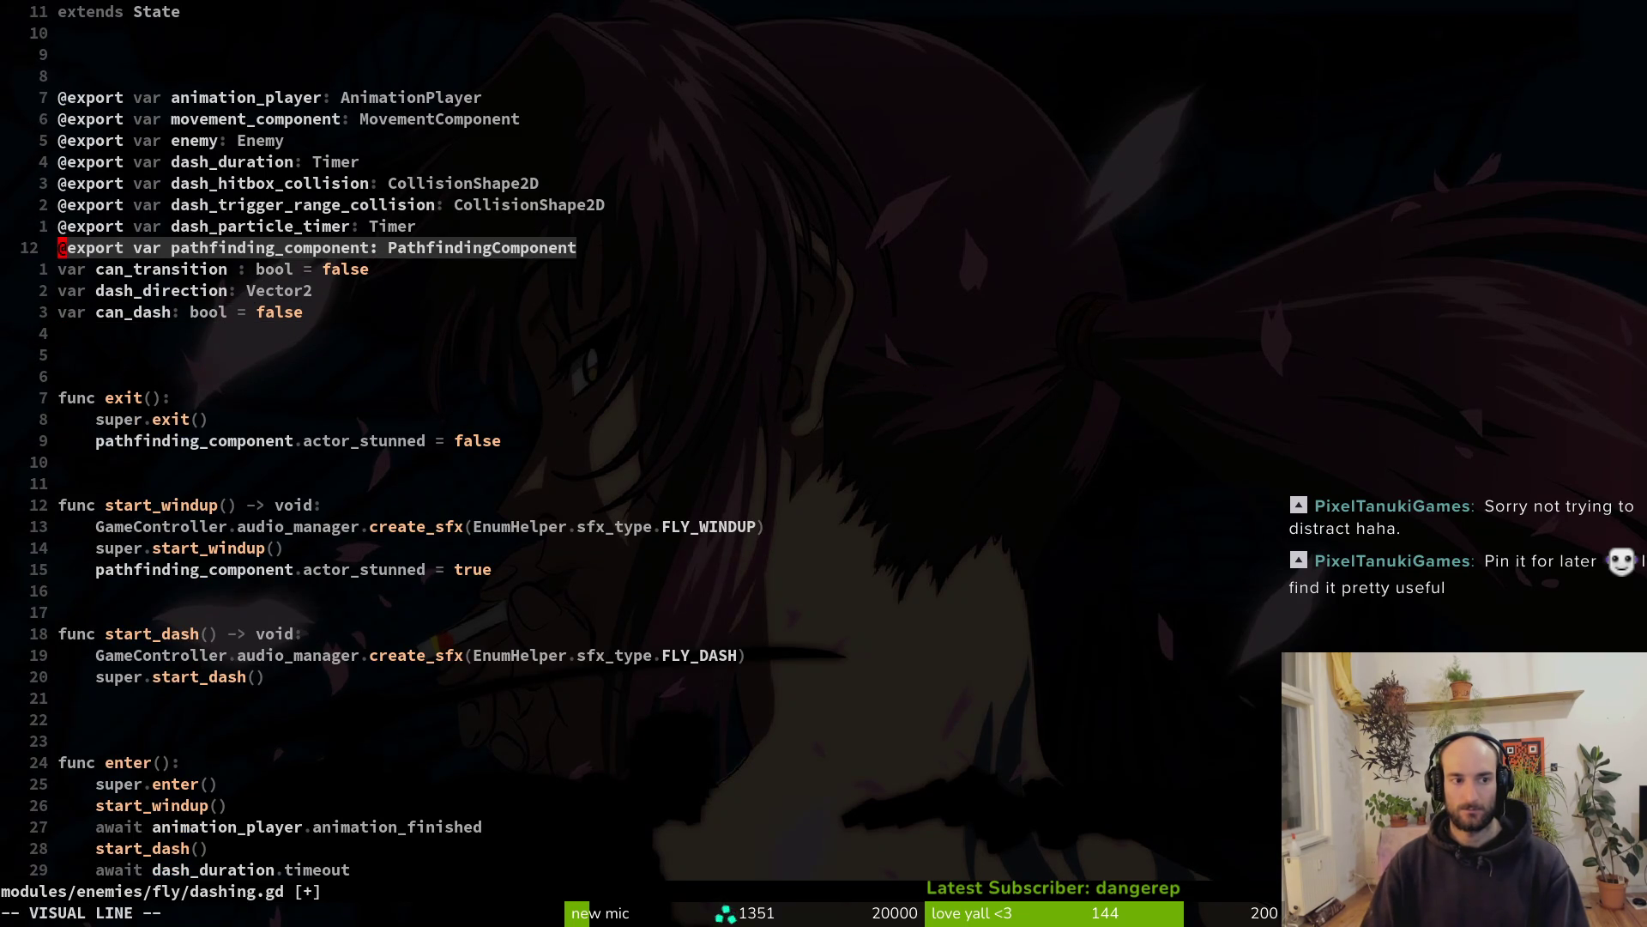
pyautogui.press('Escape')
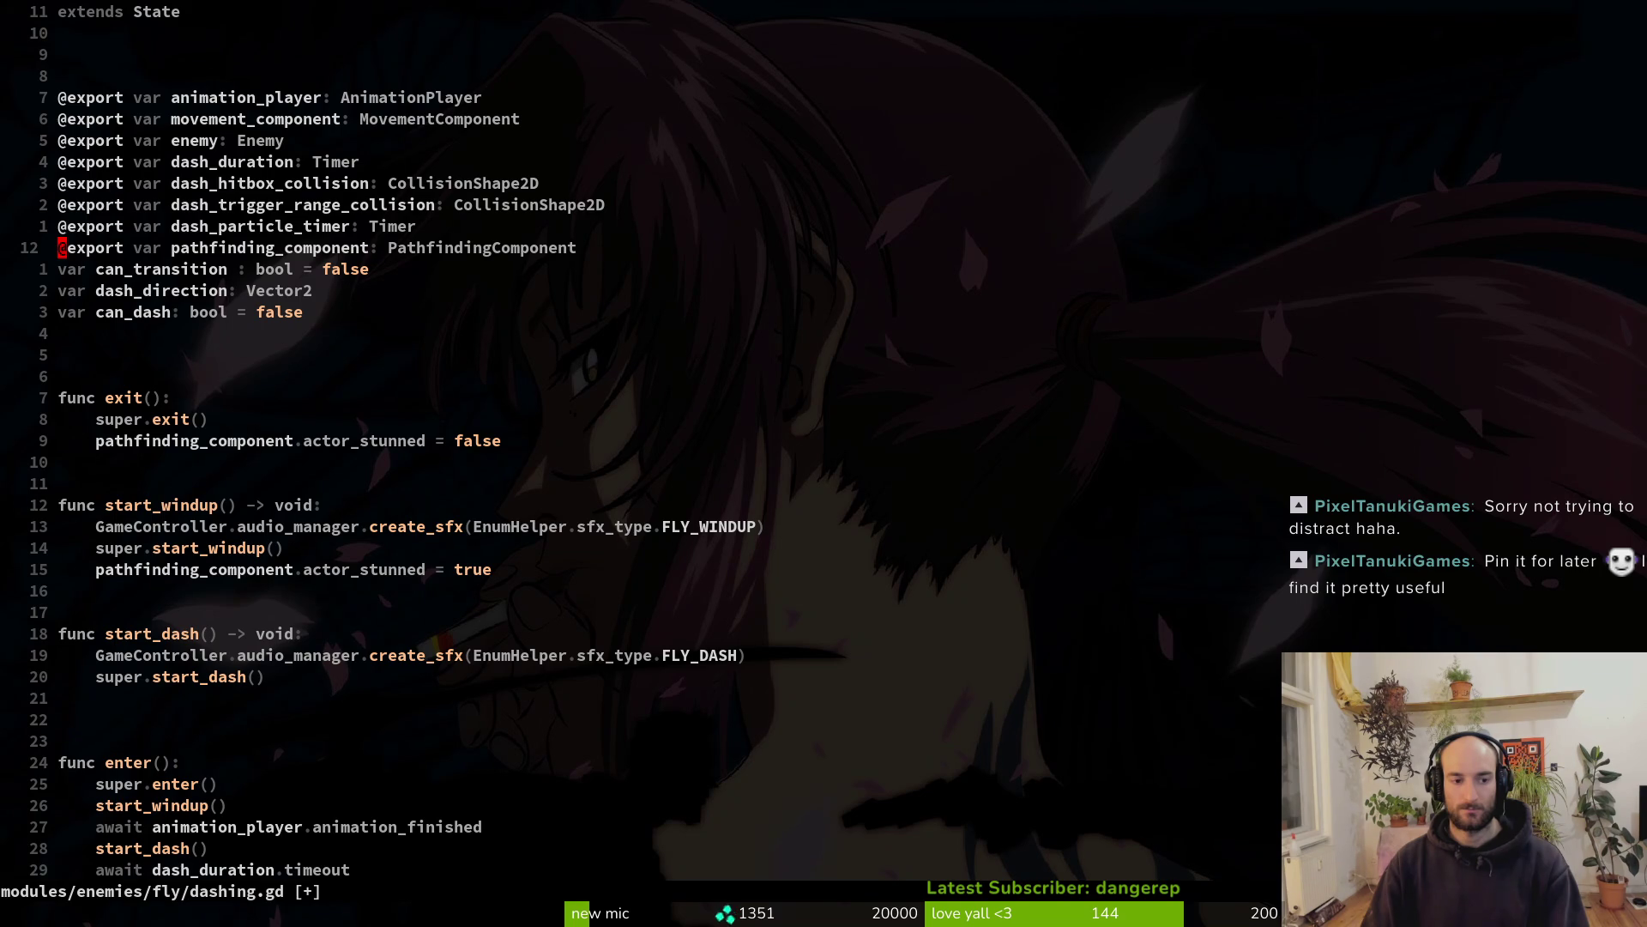
# Search the project files for 'fruidas' in the file finder
pyautogui.press('space')
pyautogui.press('f')
pyautogui.press('f')
pyautogui.write('f')
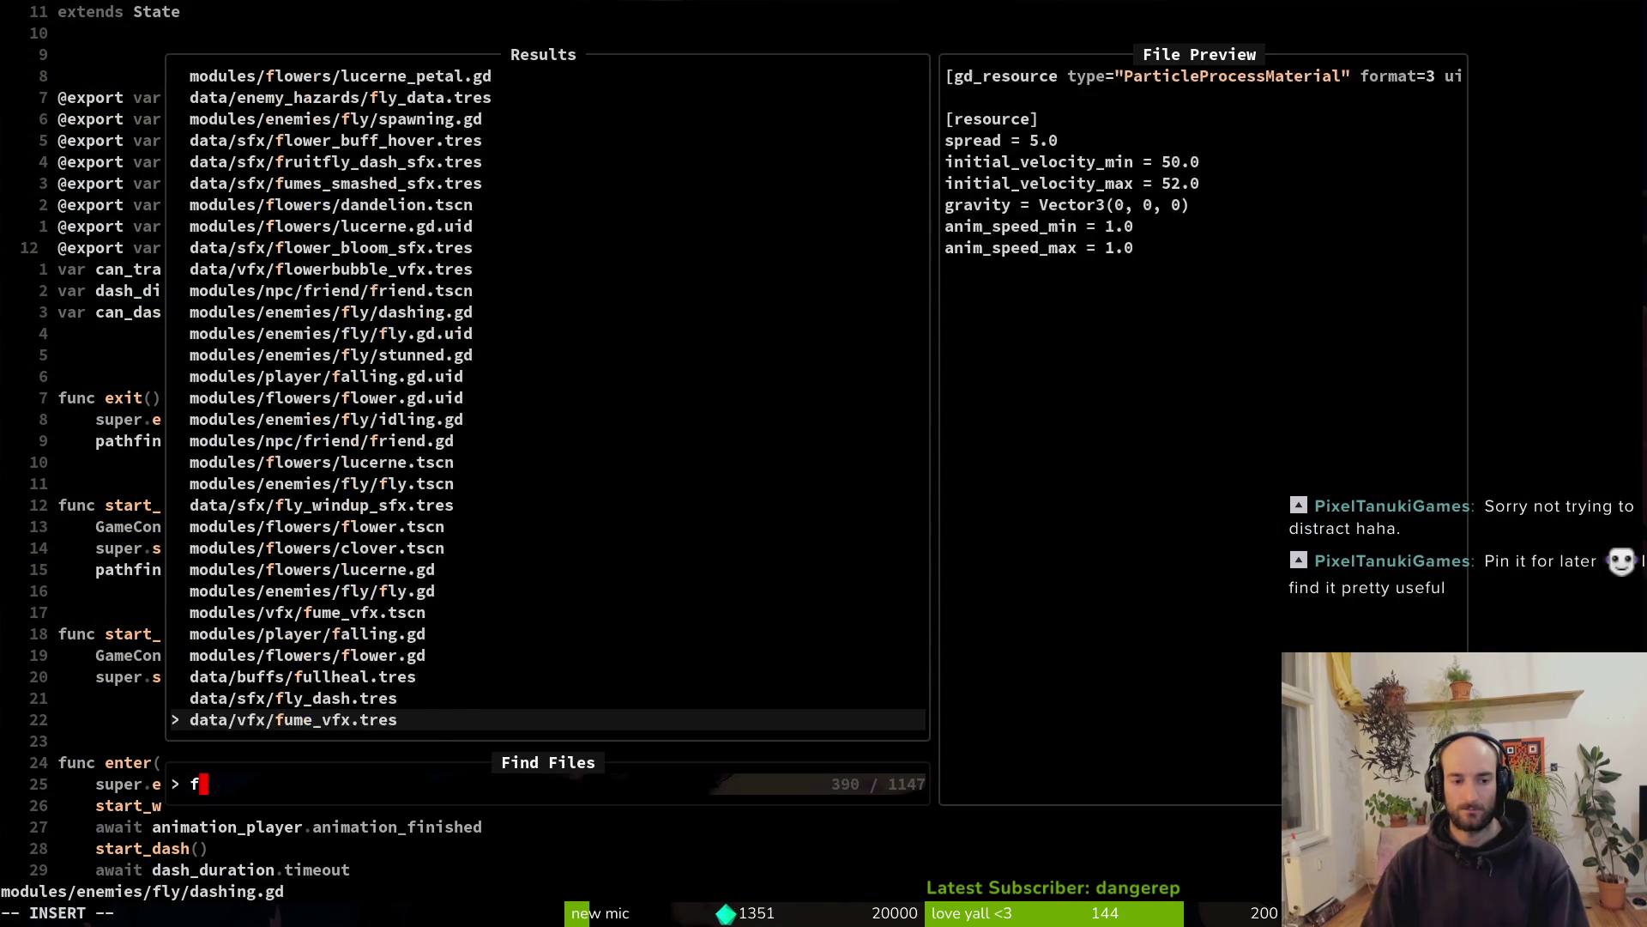
pyautogui.write('ruidas')
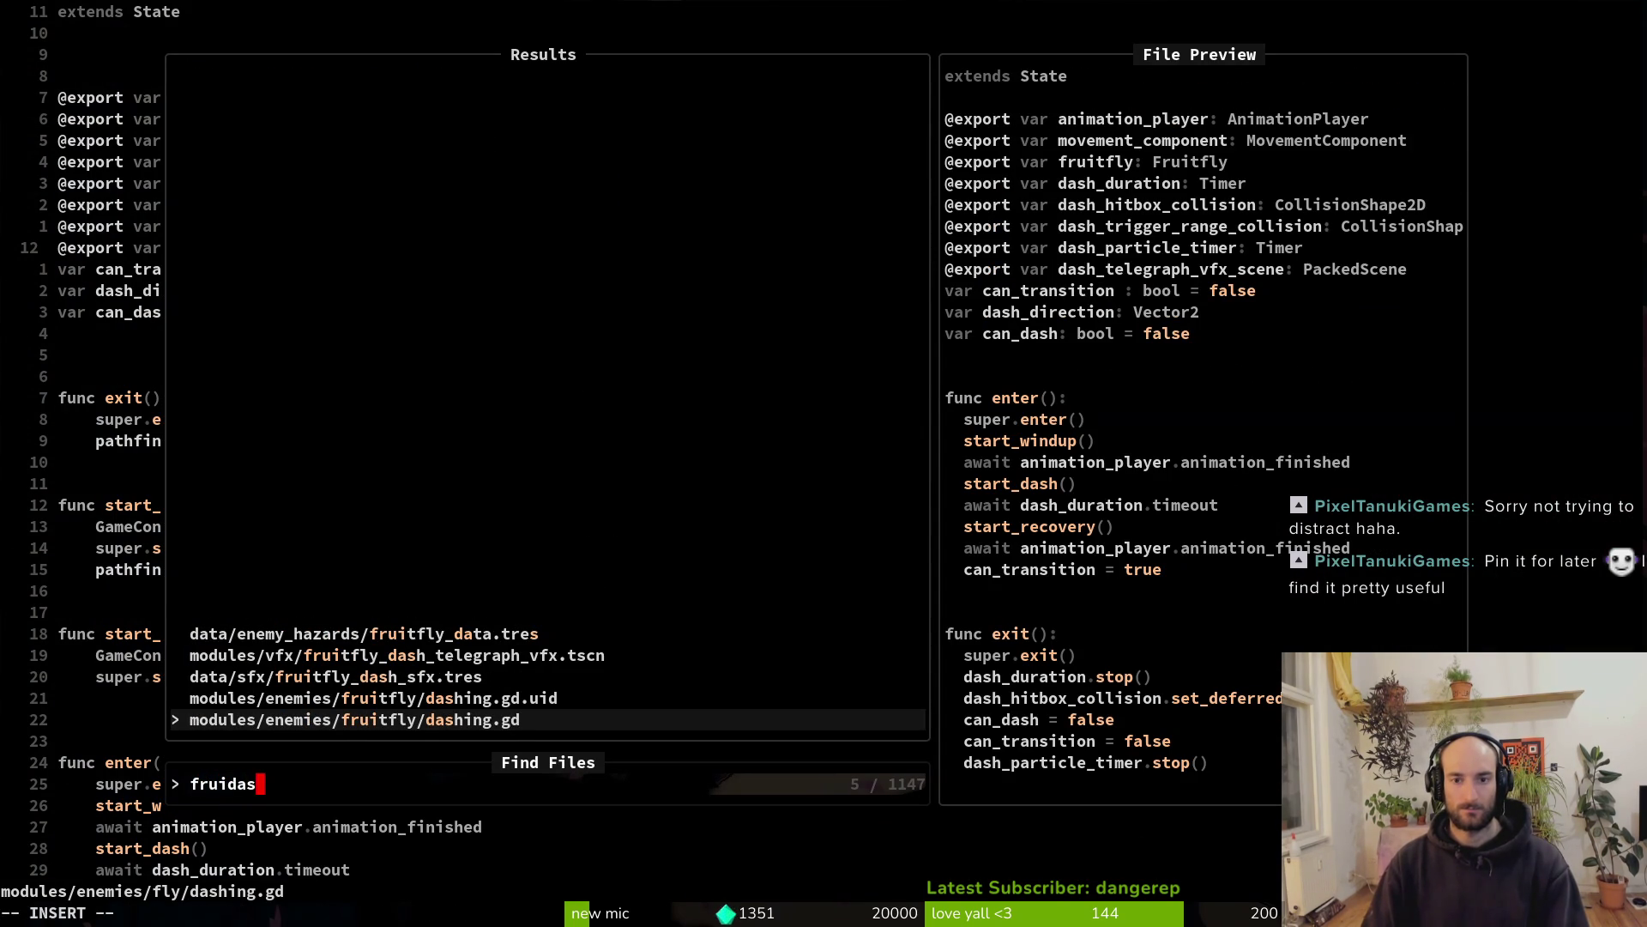
# Open the fruitfly's dashing.gd, then return to the fly's dashing.gd and review it
pyautogui.press('Return')
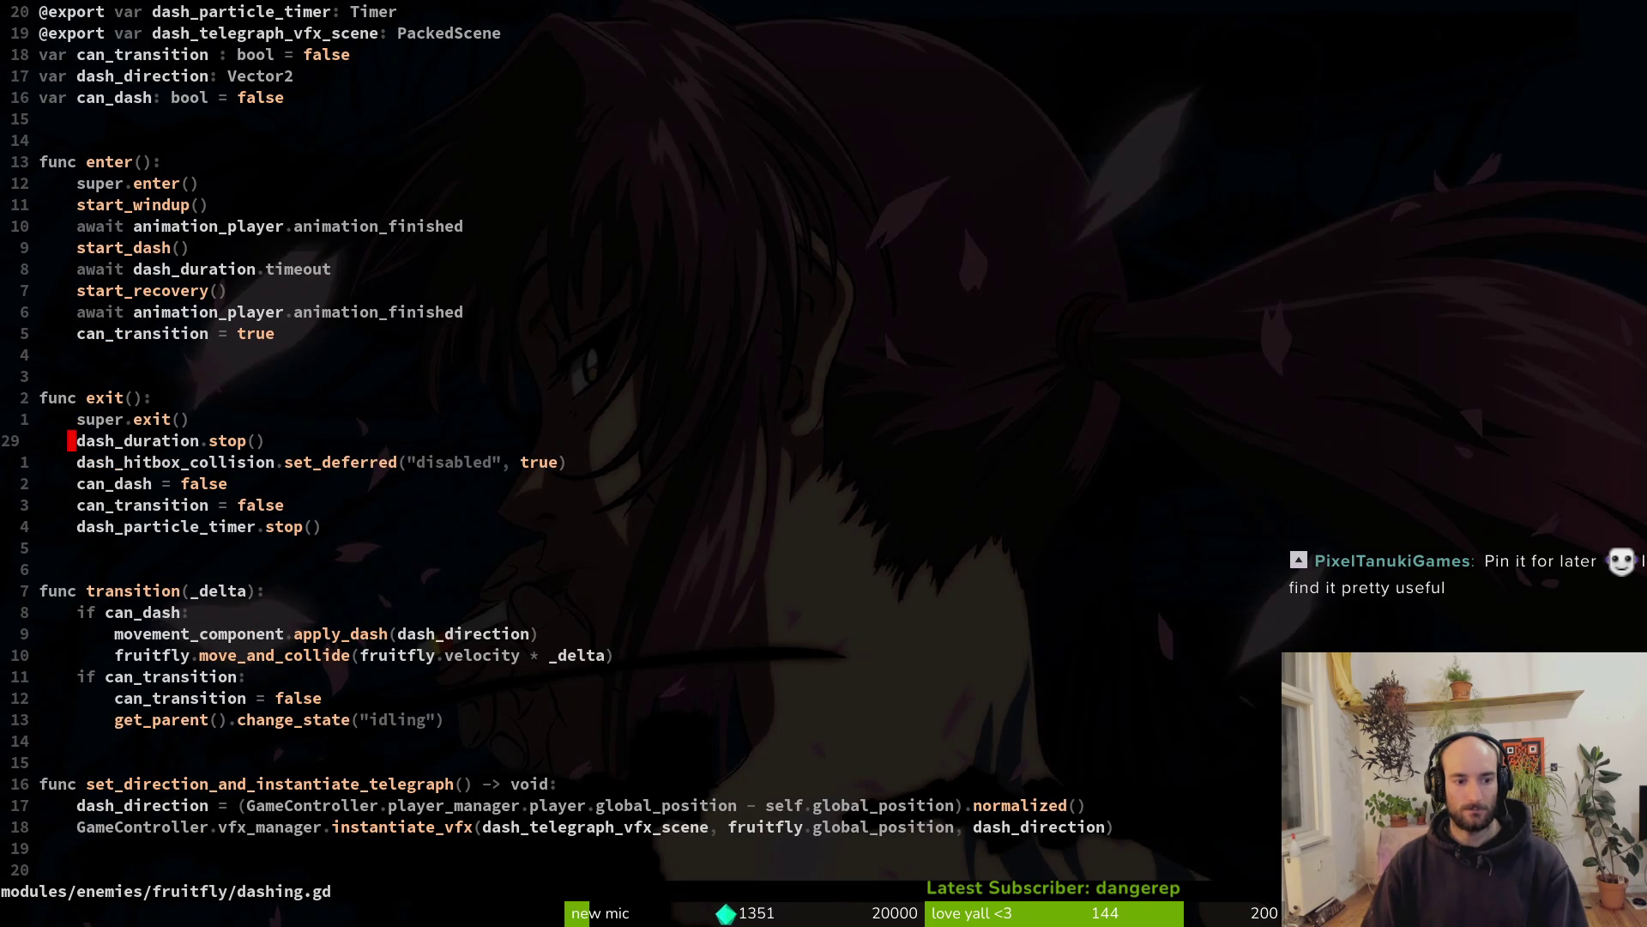
pyautogui.press('g')
pyautogui.press('a')
pyautogui.press('k')
pyautogui.press('k')
pyautogui.press('k')
pyautogui.press('j')
pyautogui.press('j')
pyautogui.press('j')
pyautogui.press('j')
pyautogui.press('j')
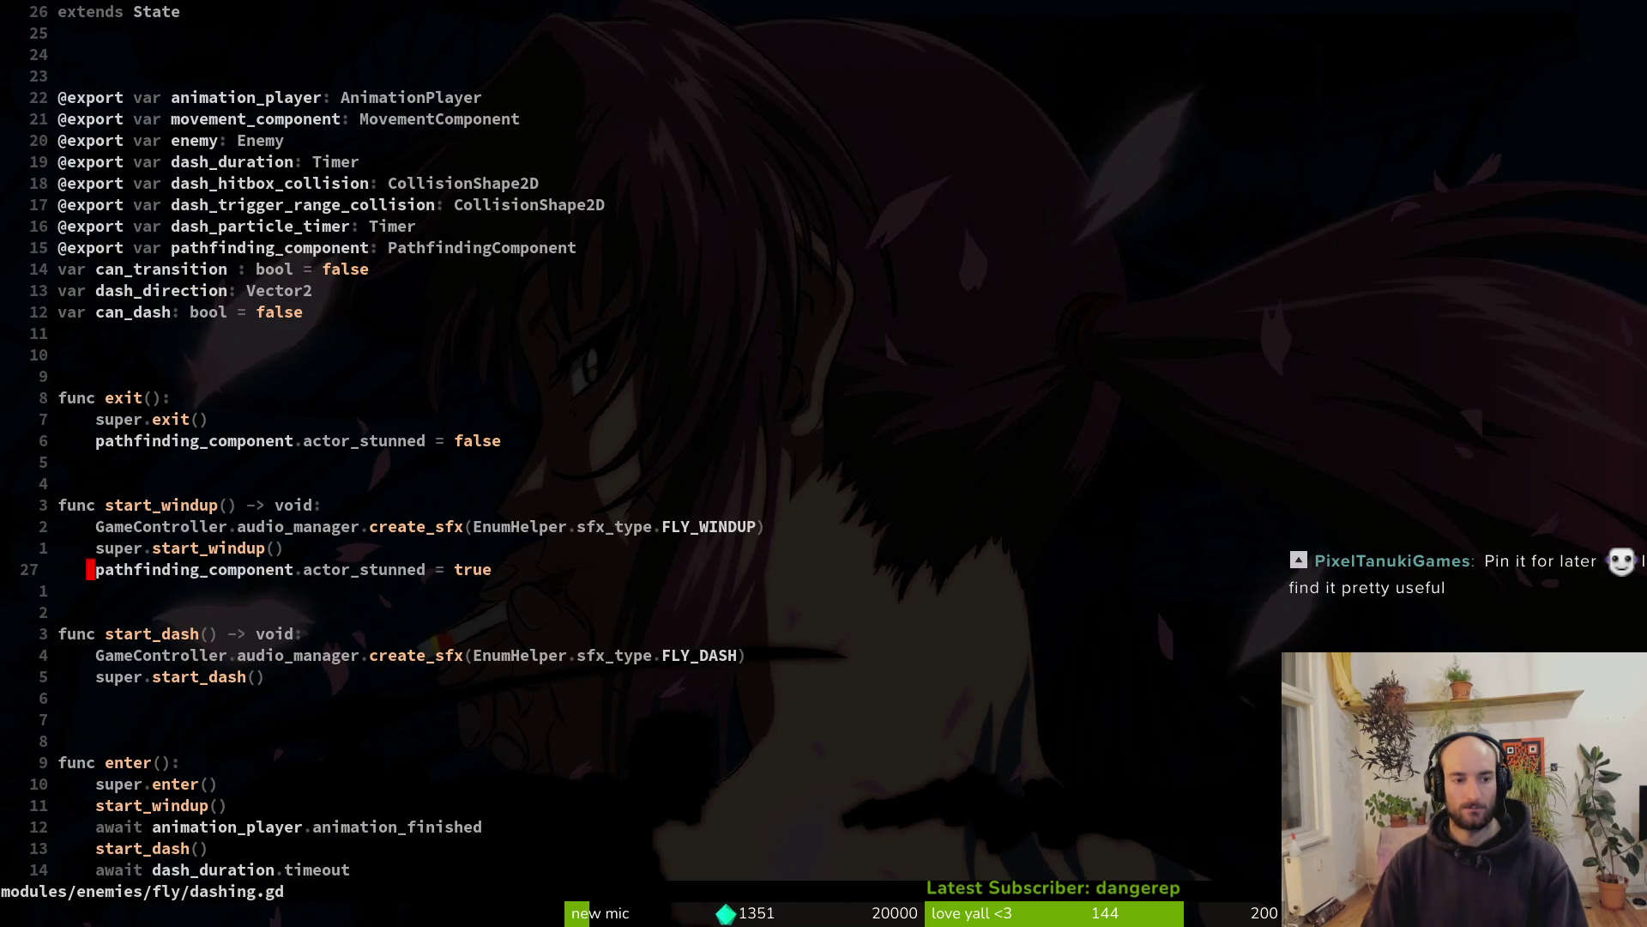
# Search 'frui' to preview fruitfly.gd, then close the finder and return to Godot
pyautogui.press('space')
pyautogui.press('f')
pyautogui.press('f')
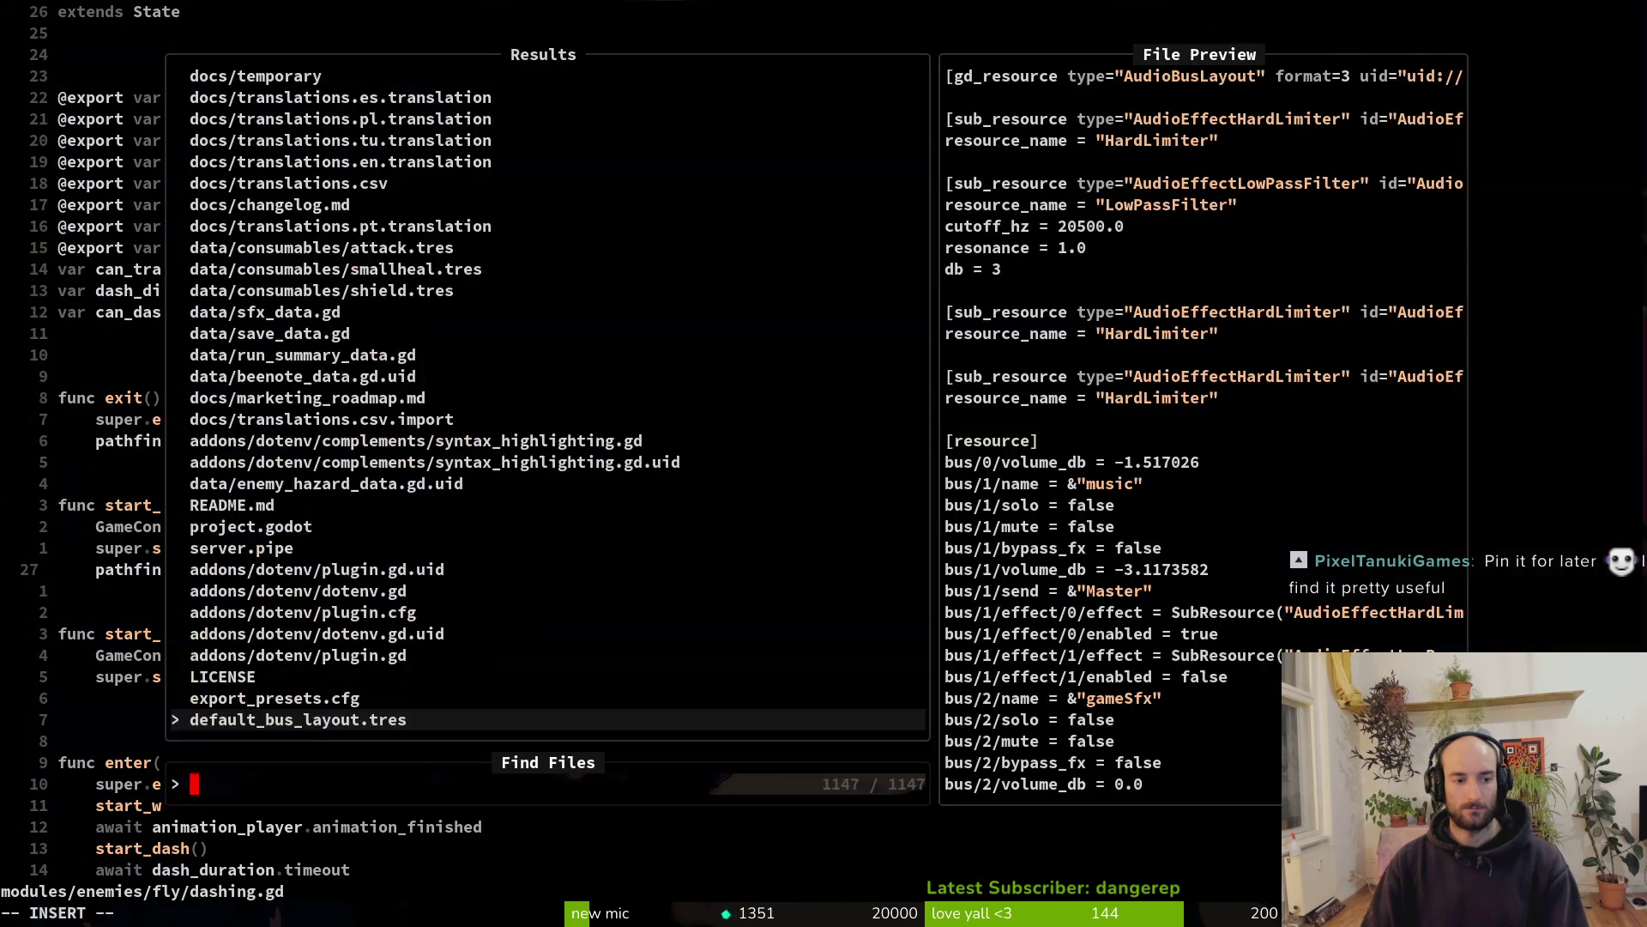
pyautogui.write('frui')
pyautogui.hotkey('ctrl', 'k')
pyautogui.hotkey('ctrl', 'k')
pyautogui.hotkey('ctrl', 'k')
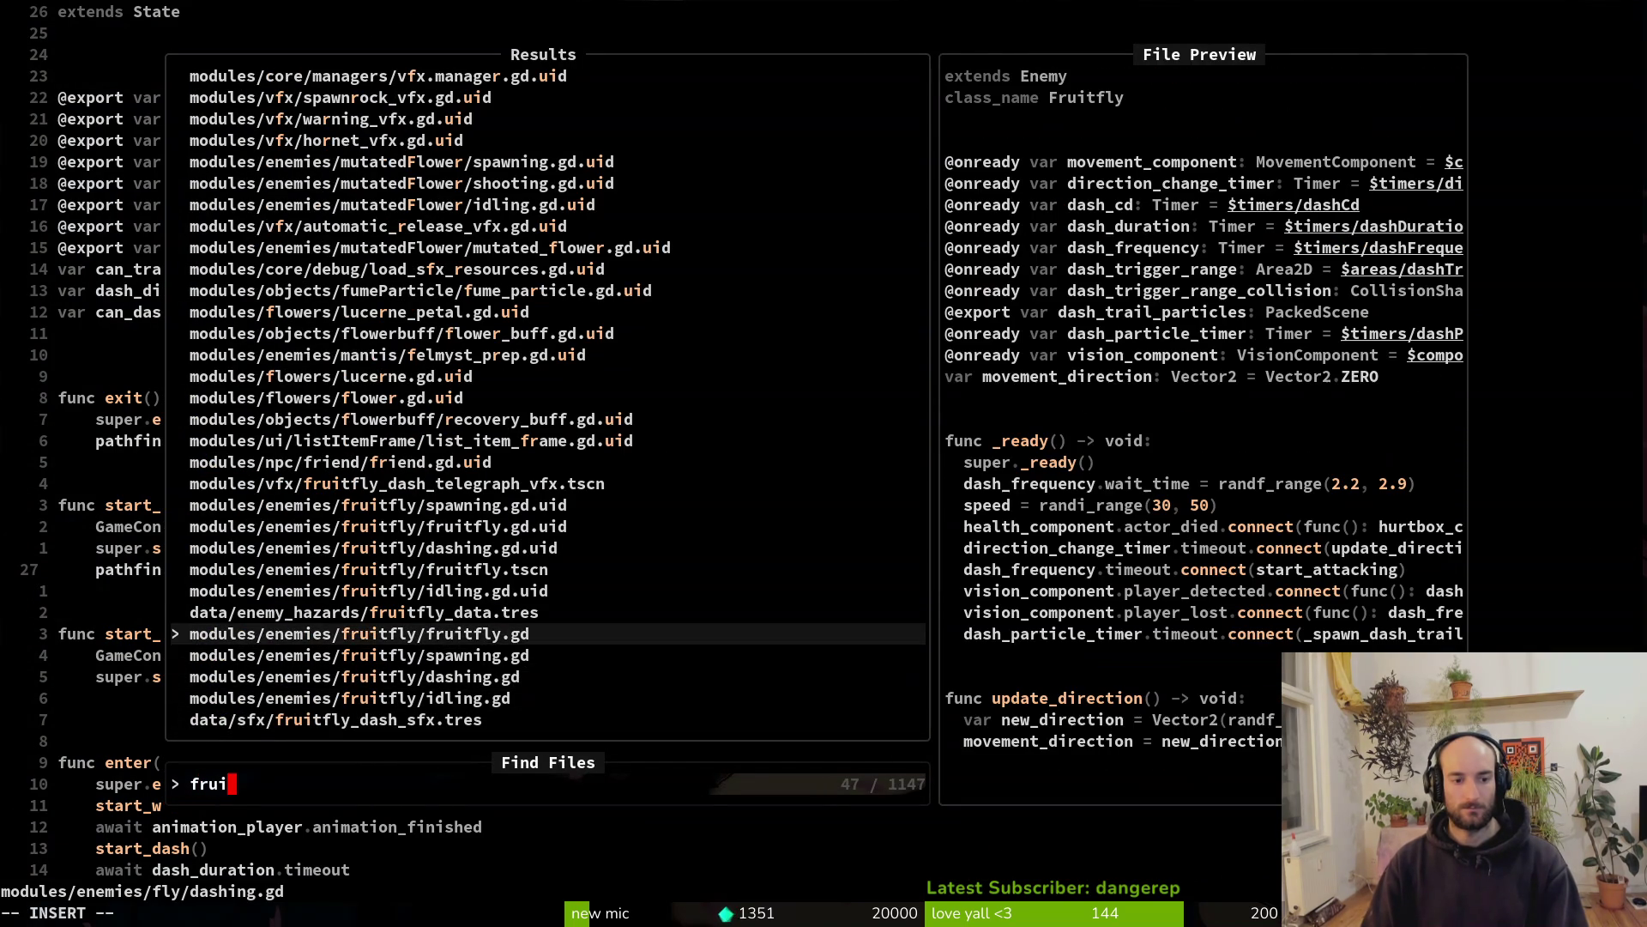
pyautogui.press('Escape')
pyautogui.hotkey('alt', 'Tab')
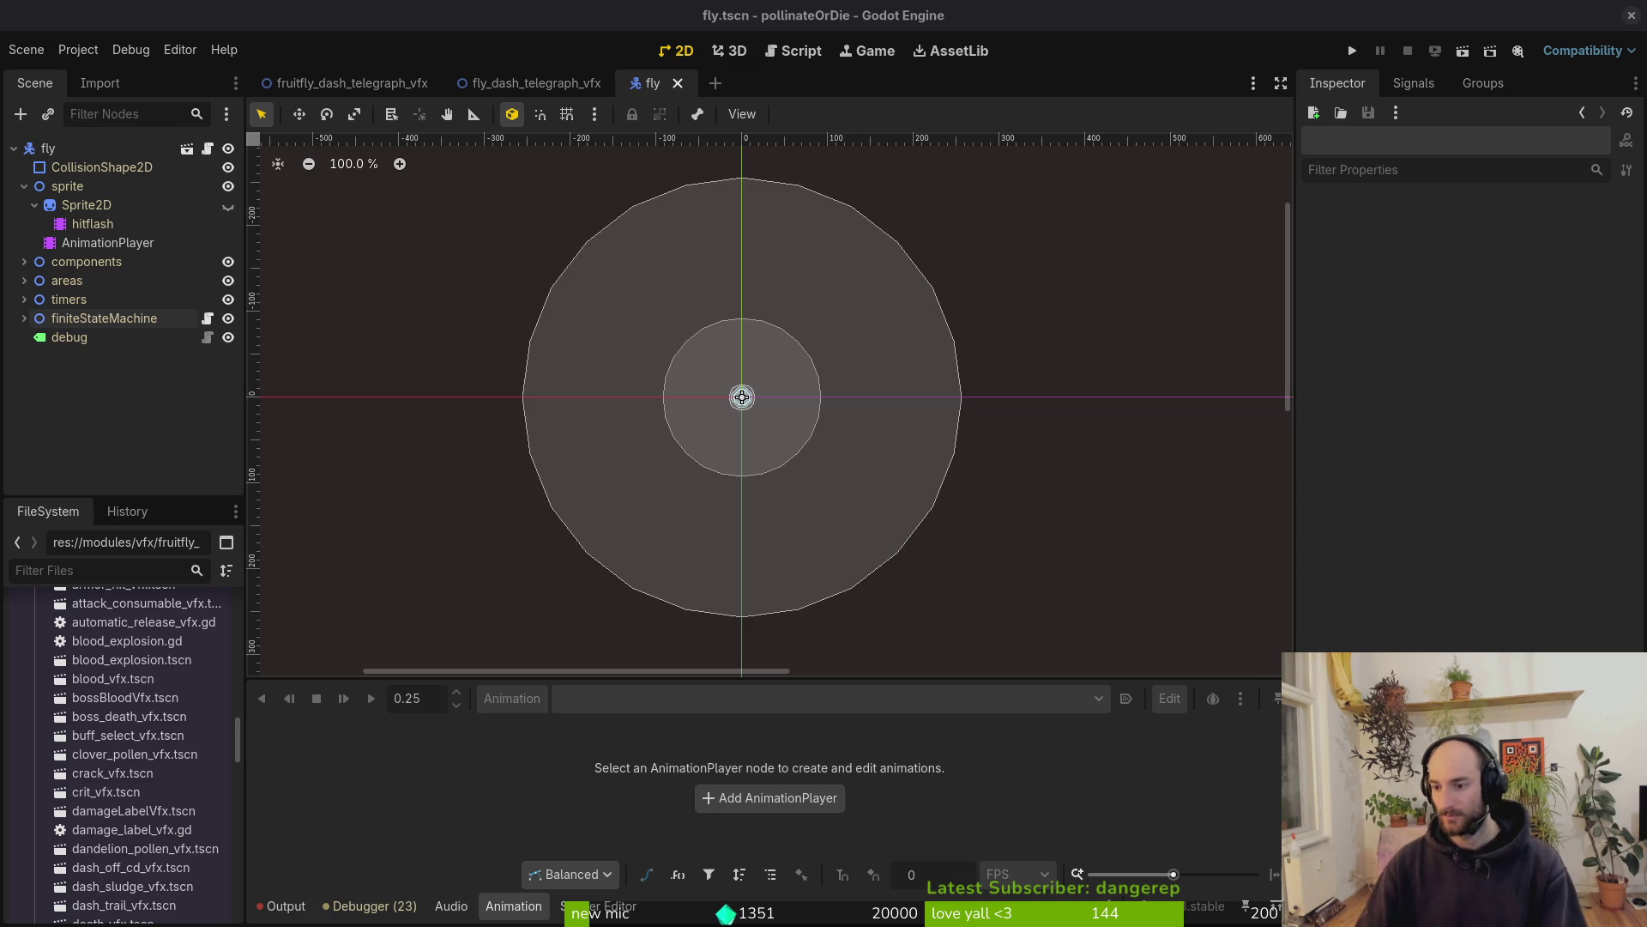
# Collapse sprite, expand finiteStateMachine, inspect the dashing node, then go back to Neovim
pyautogui.click(25, 186)
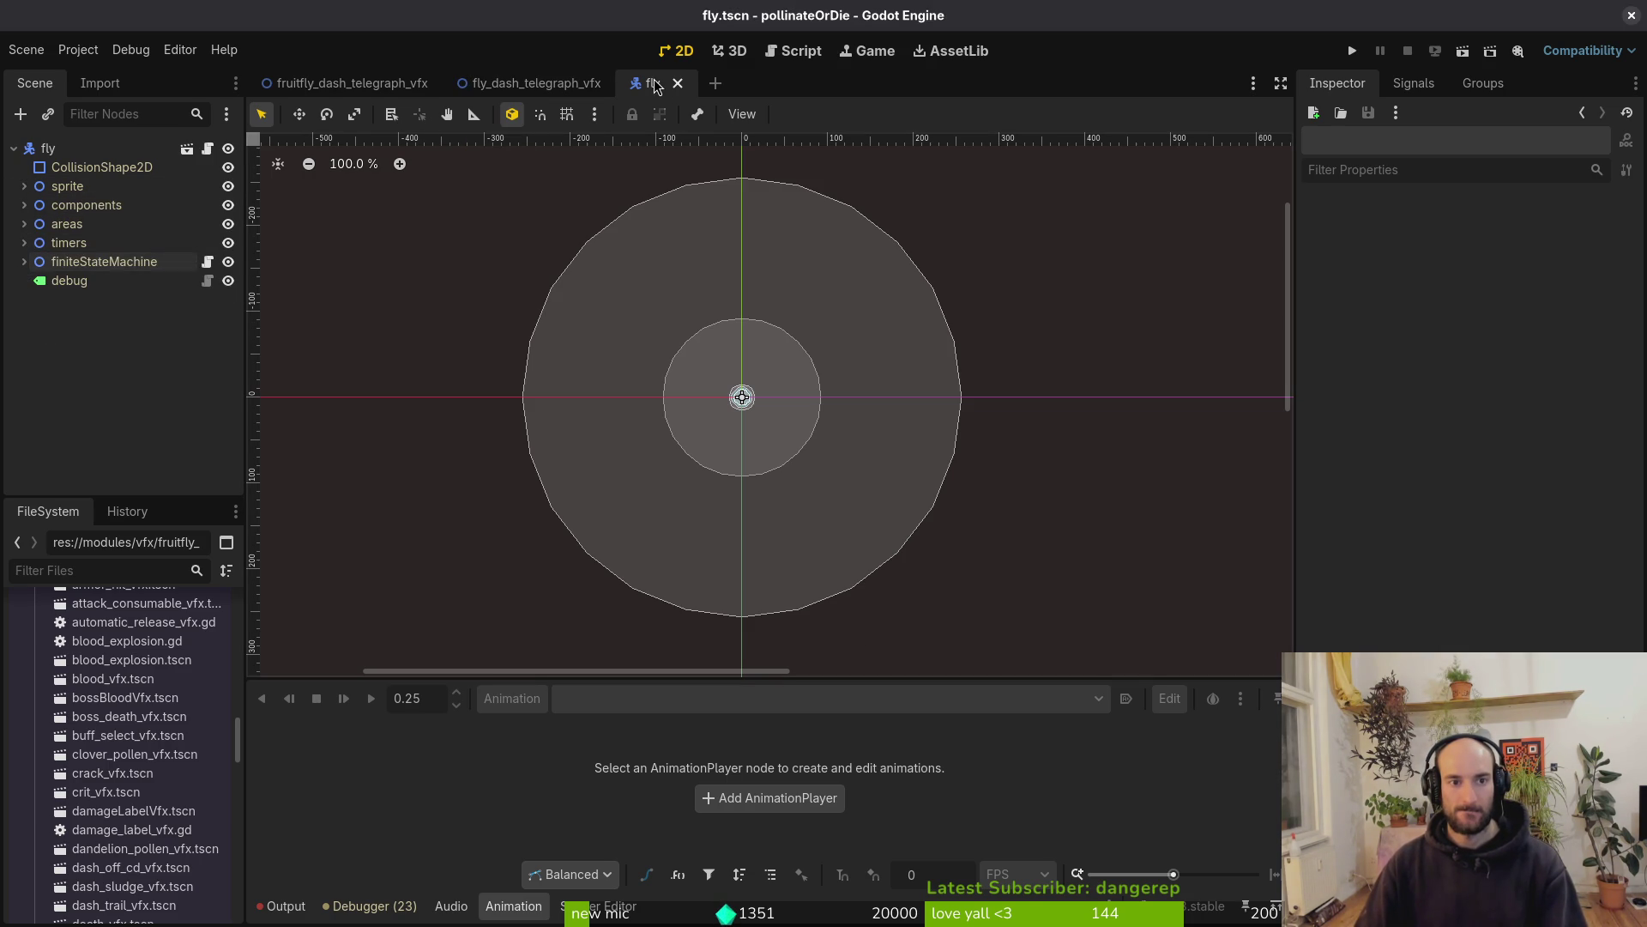
pyautogui.click(24, 262)
pyautogui.click(84, 375)
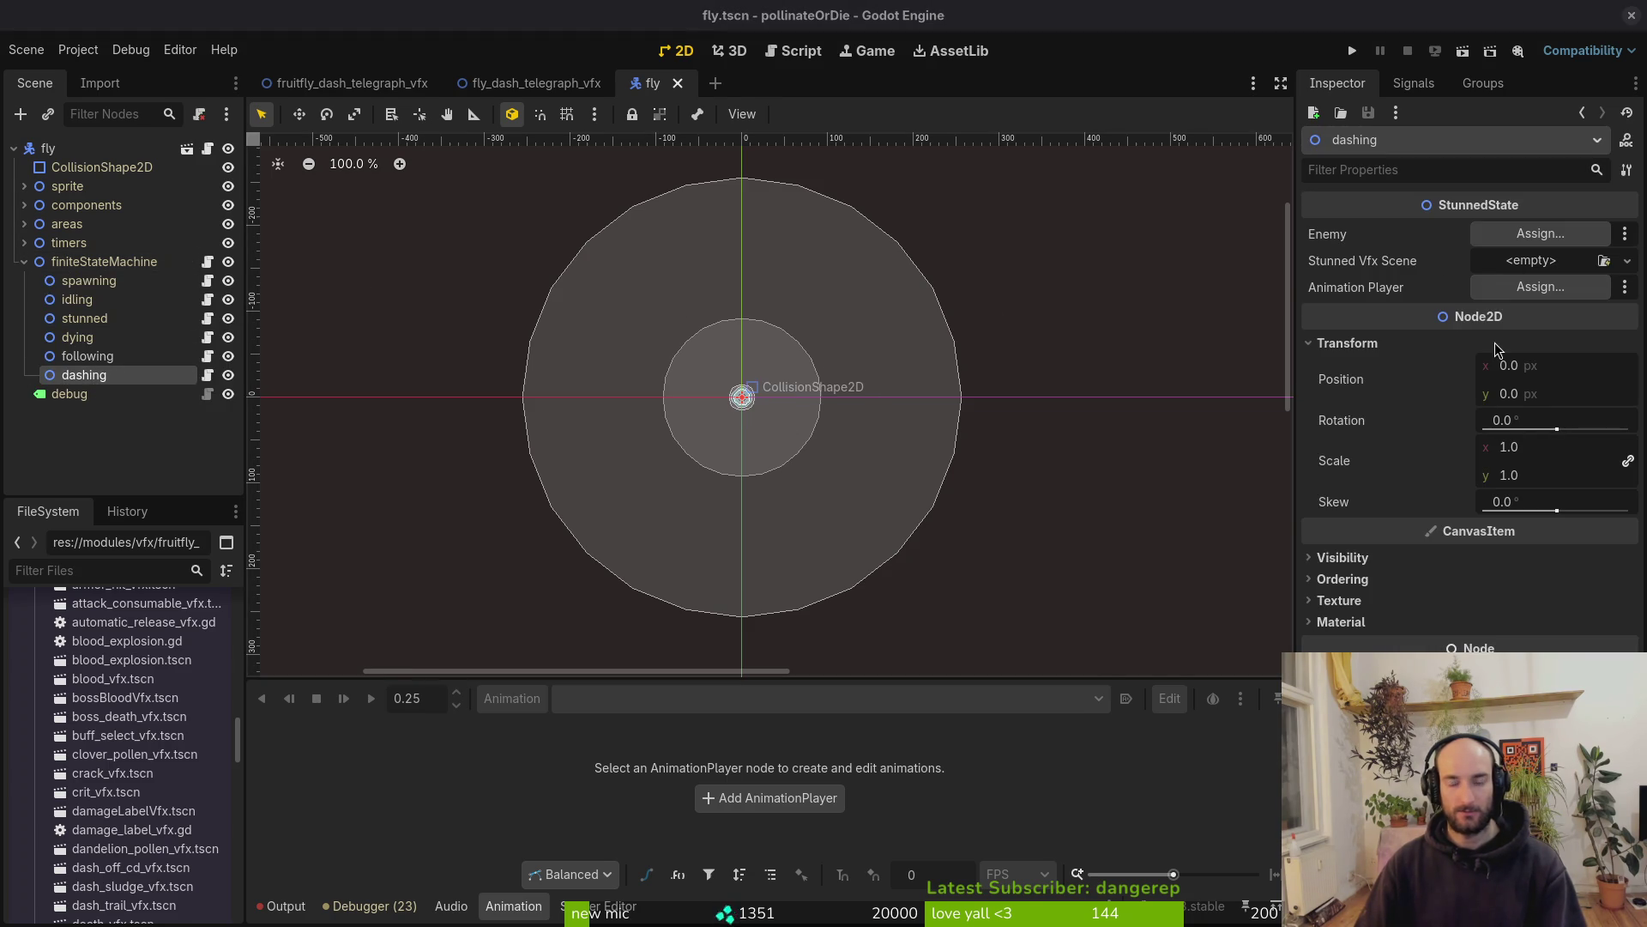
pyautogui.hotkey('alt', 'Tab')
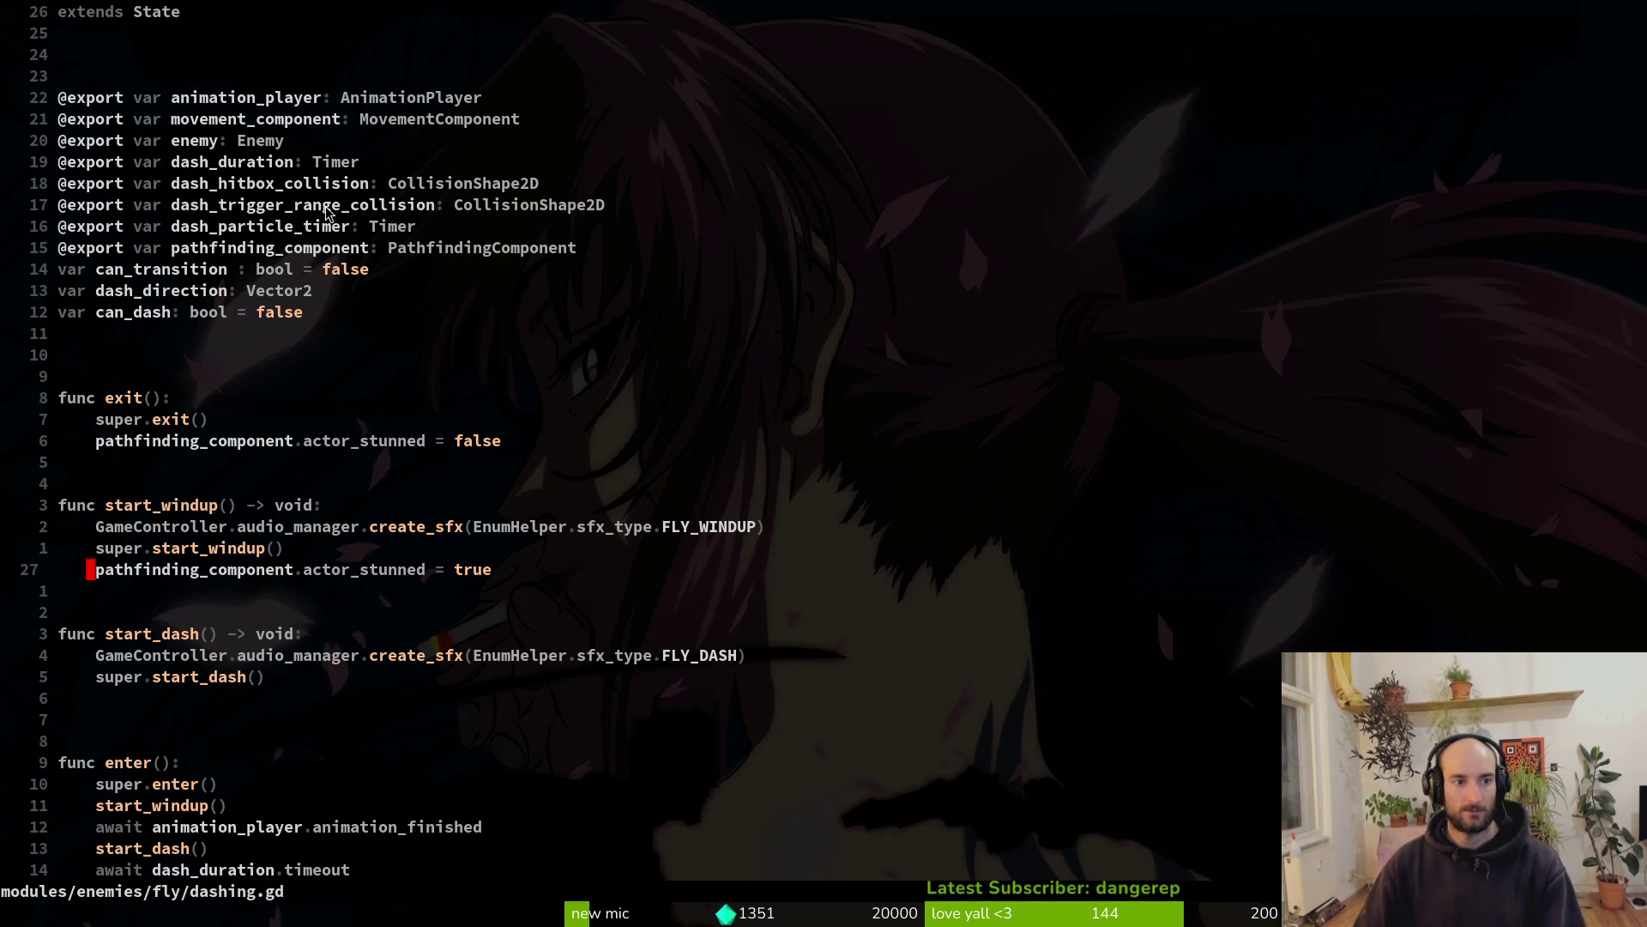
# Rename the enemy export variable to fly, move it to the top of the exports, and save
pyautogui.click(214, 142)
pyautogui.write('ciwfly')
pyautogui.press('Escape')
pyautogui.write('WciwFly')
pyautogui.press('Escape')
pyautogui.write(':w')
pyautogui.press('Return')
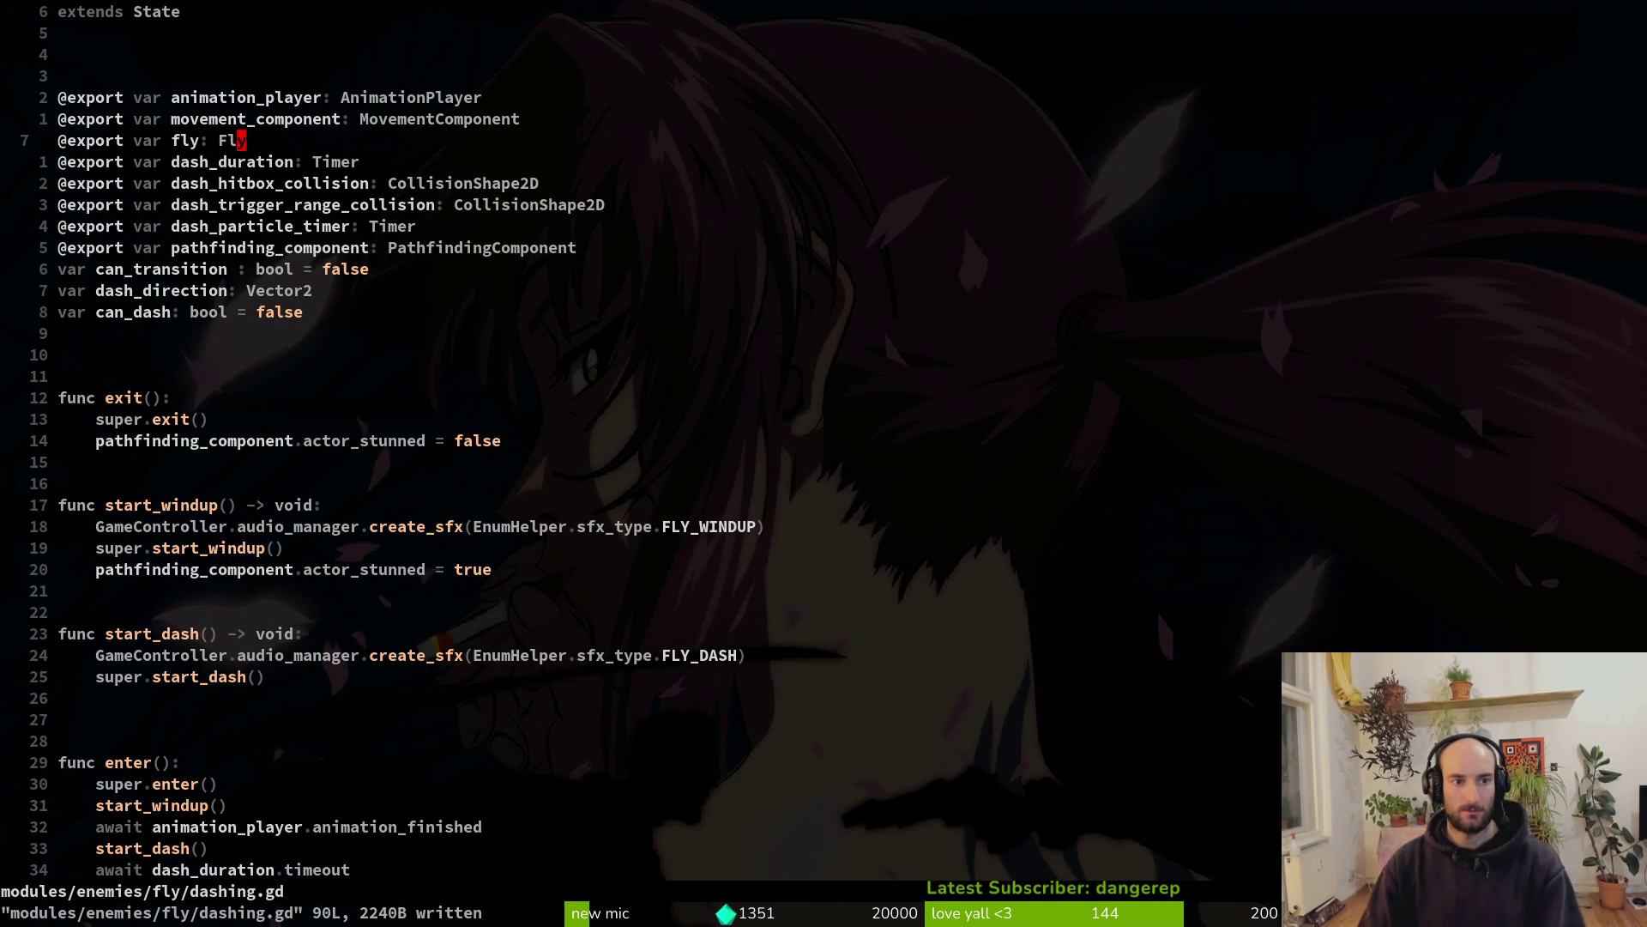
pyautogui.press('d')
pyautogui.press('d')
pyautogui.press('k')
pyautogui.press('k')
pyautogui.write('P:w')
pyautogui.press('Return')
# Select and cut the whole func enter block from lower in the script
pyautogui.press('j')
pyautogui.press('j')
pyautogui.press('j')
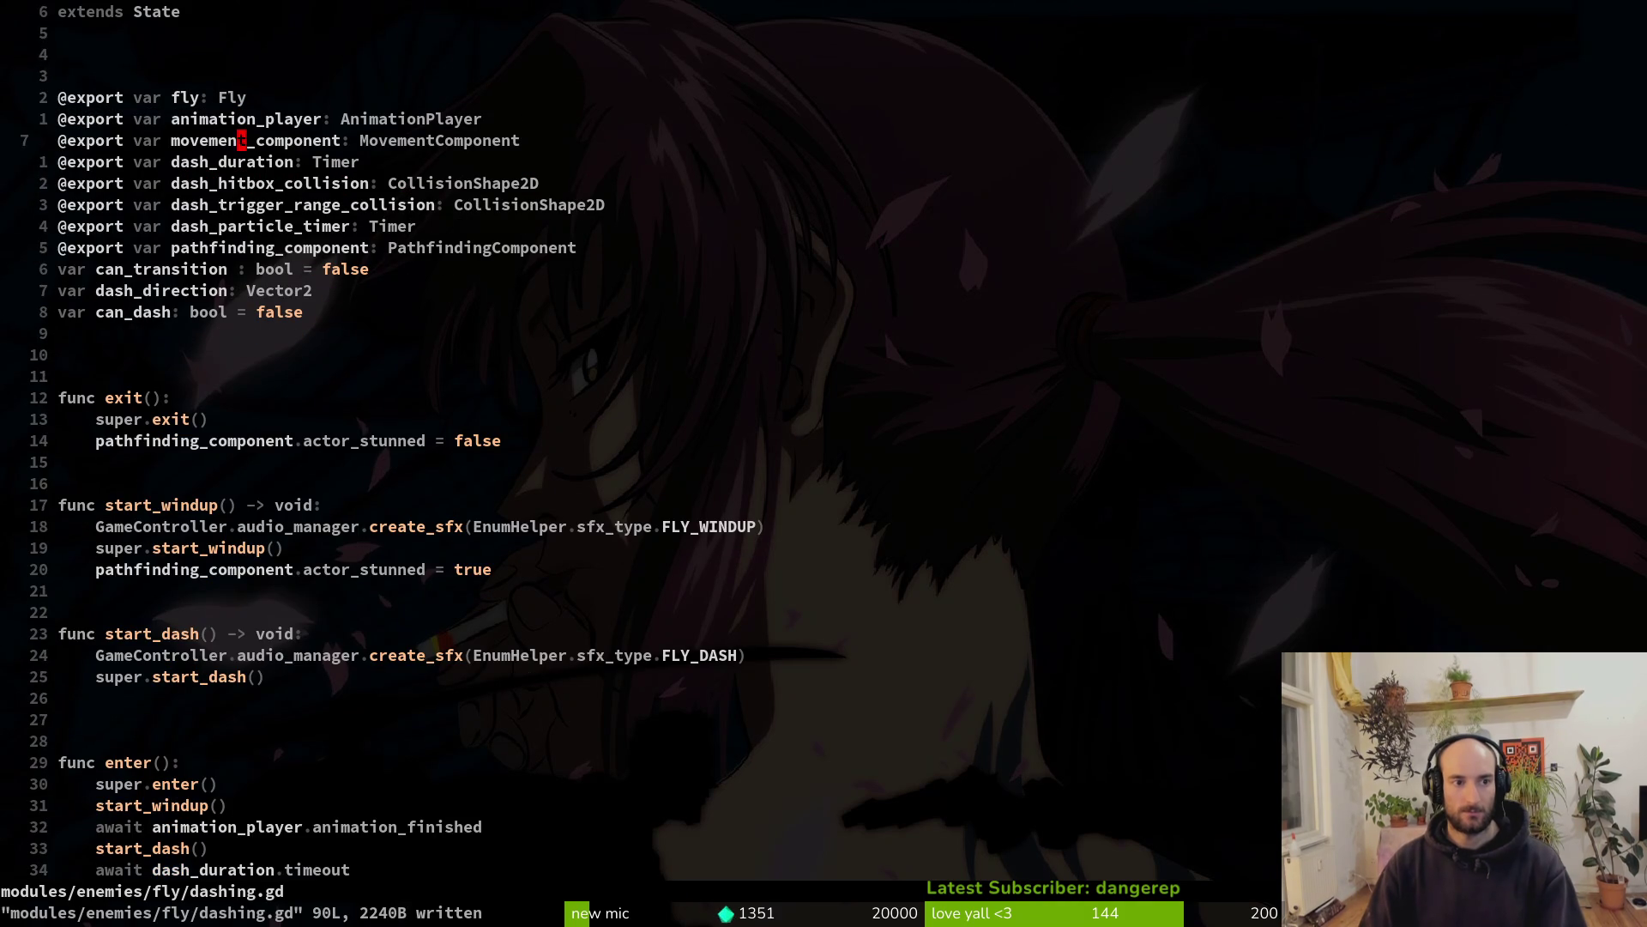
pyautogui.press('j')
pyautogui.press('j')
pyautogui.press('j')
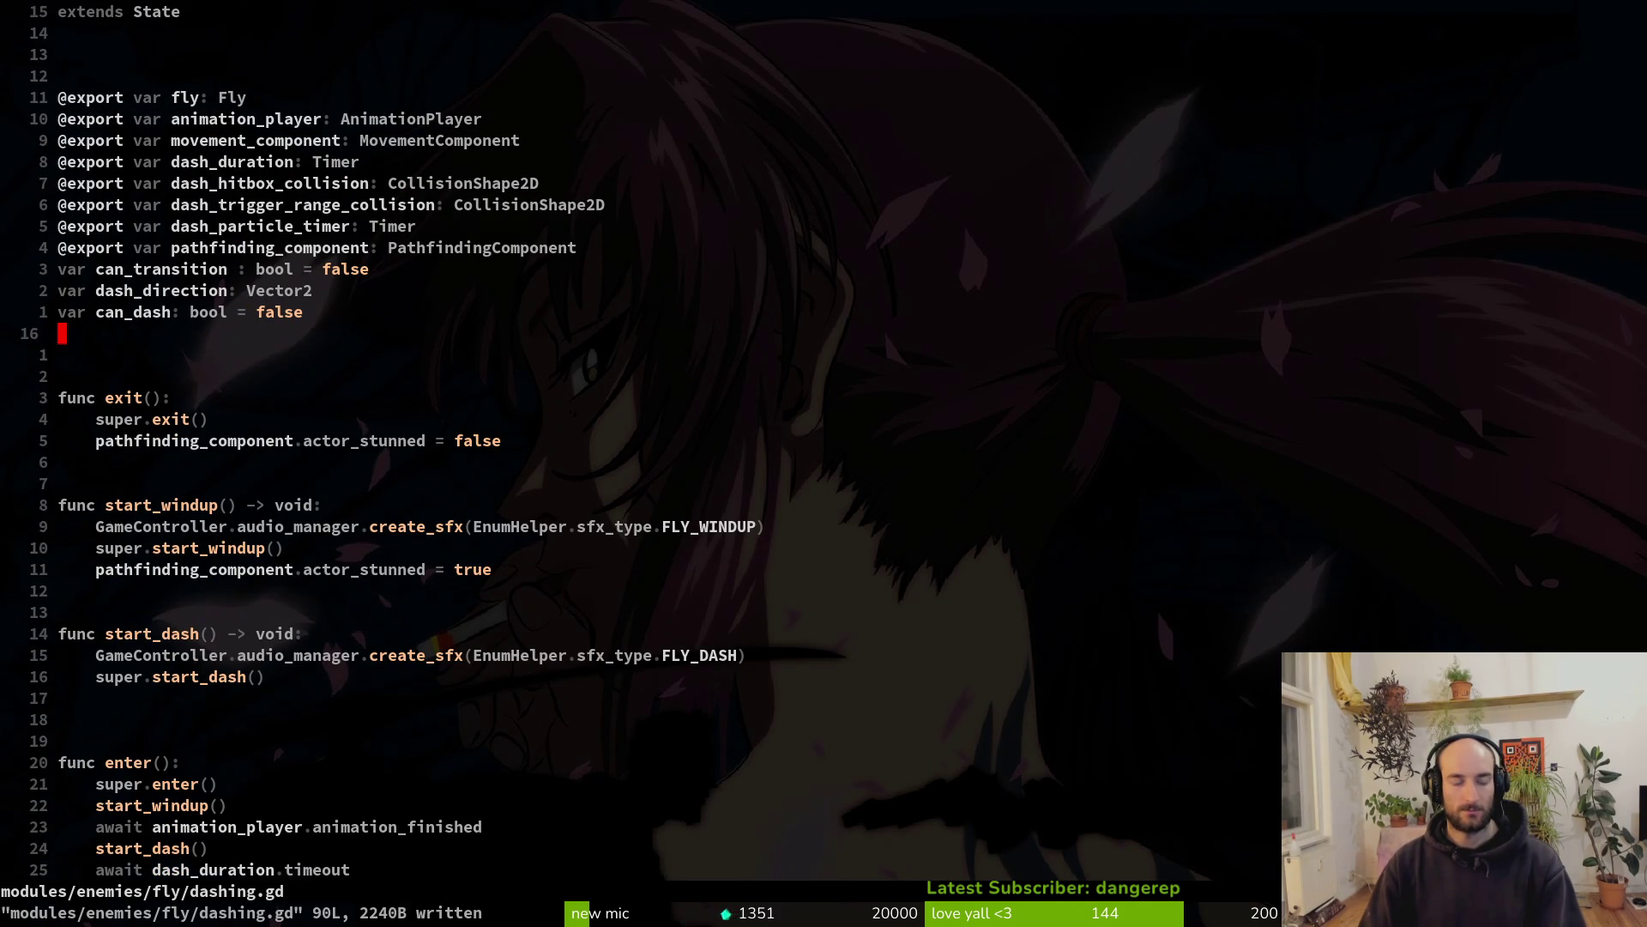
pyautogui.press('G')
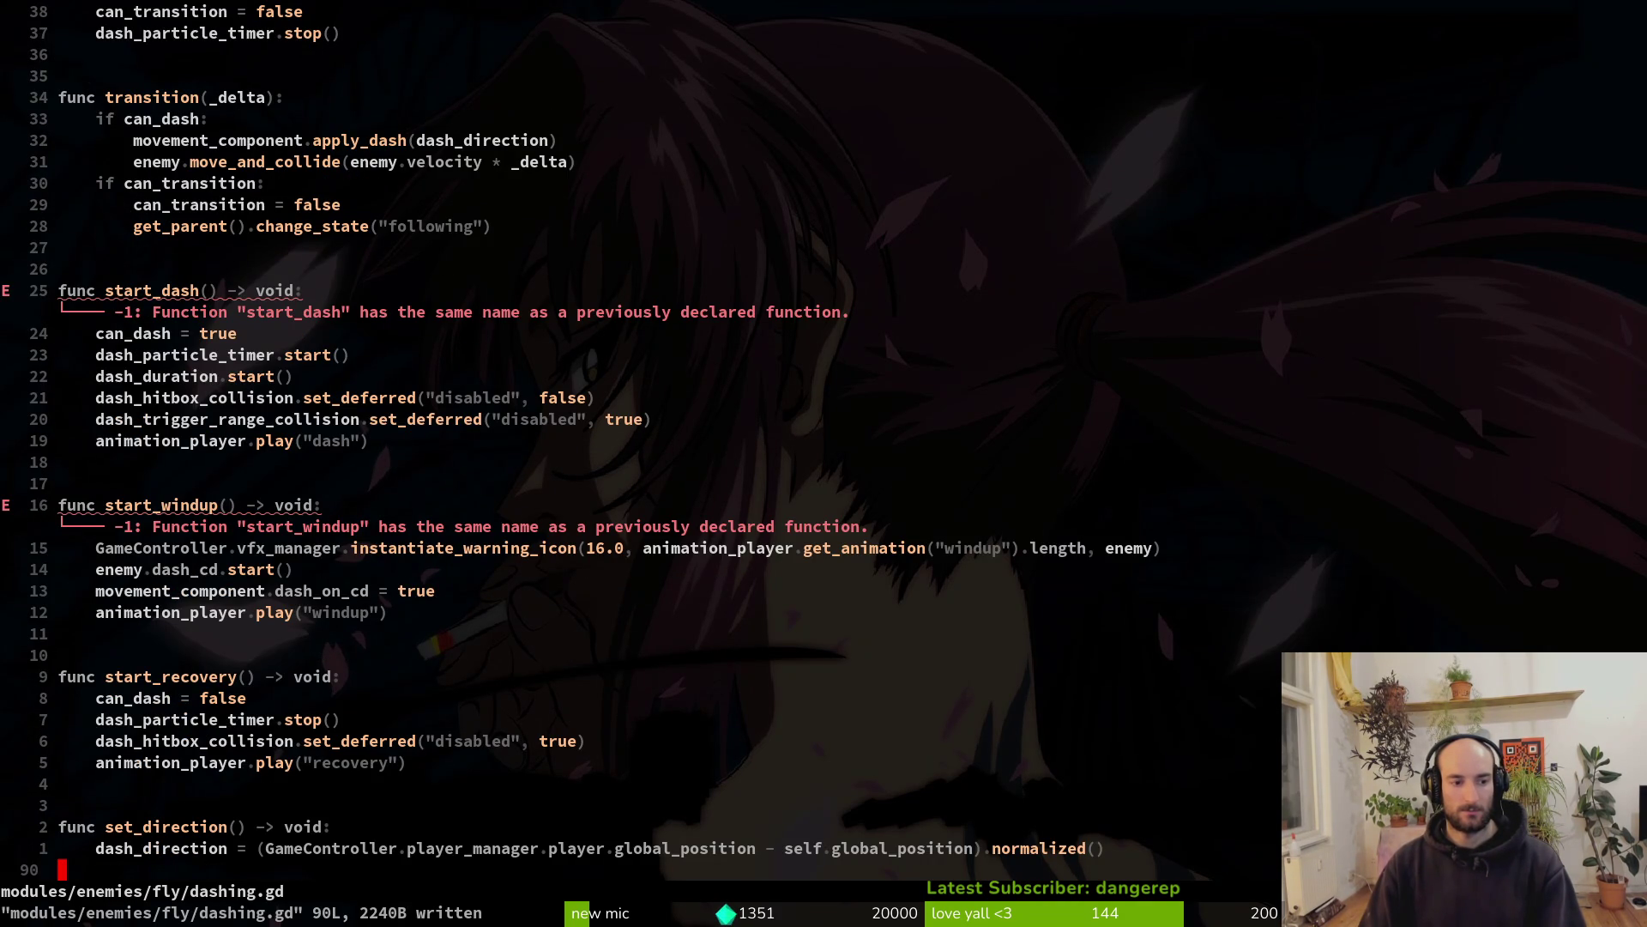
pyautogui.press('2')
pyautogui.press('6')
pyautogui.press('k')
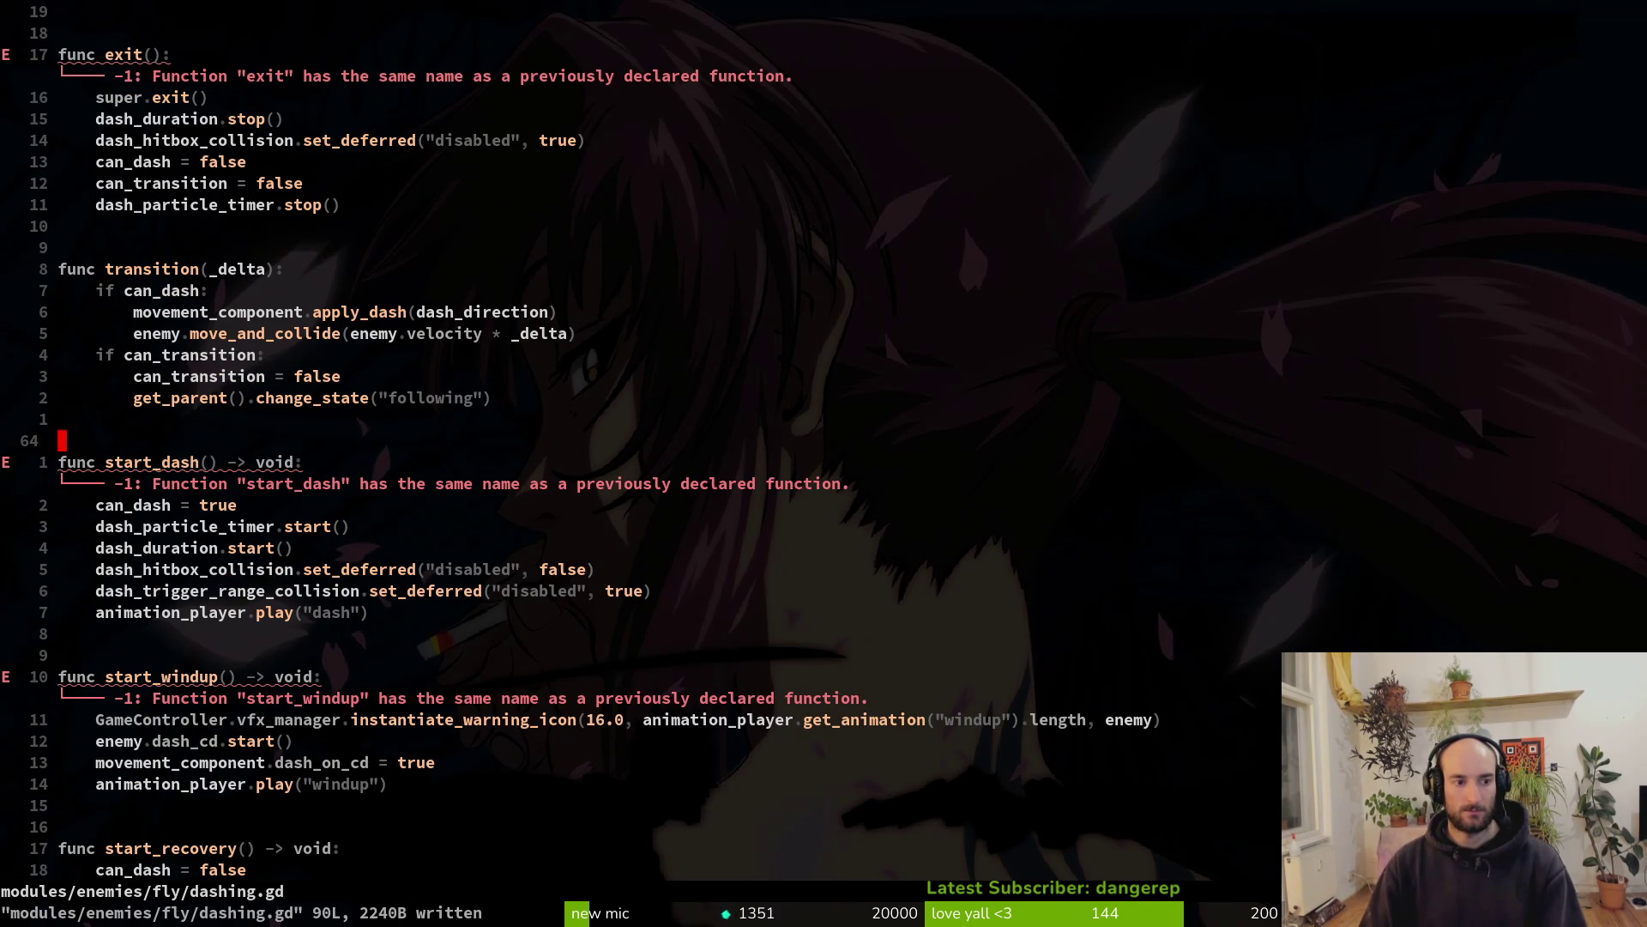
pyautogui.hotkey('ctrl', 'u')
pyautogui.hotkey('ctrl', 'u')
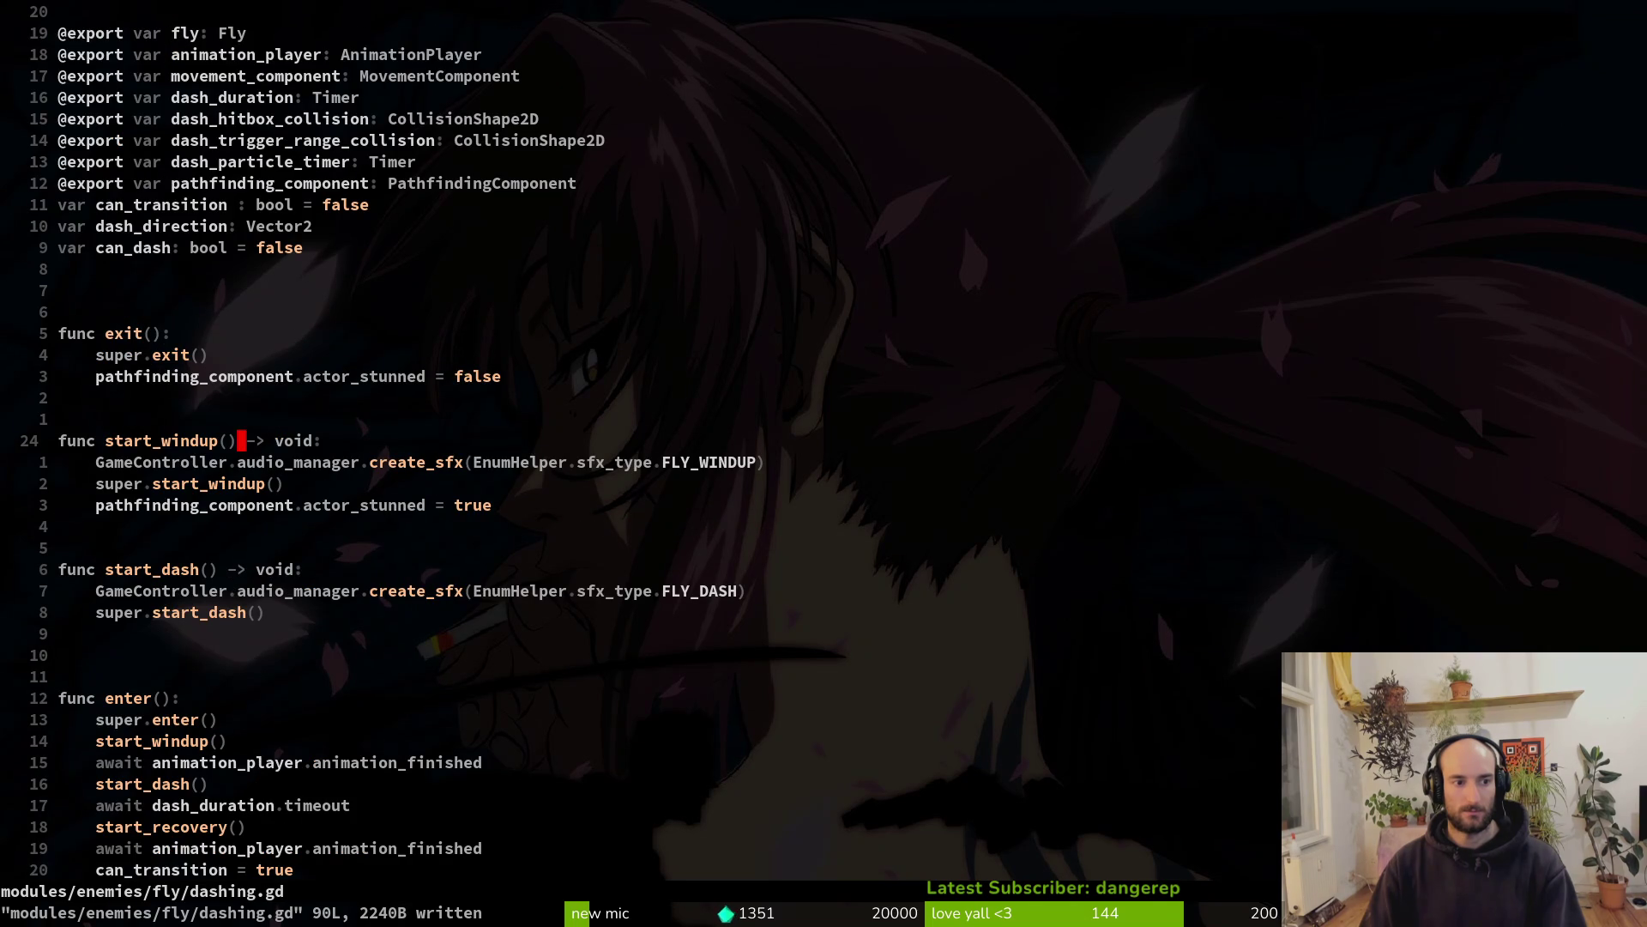
pyautogui.press('j')
pyautogui.press('j')
pyautogui.press('j')
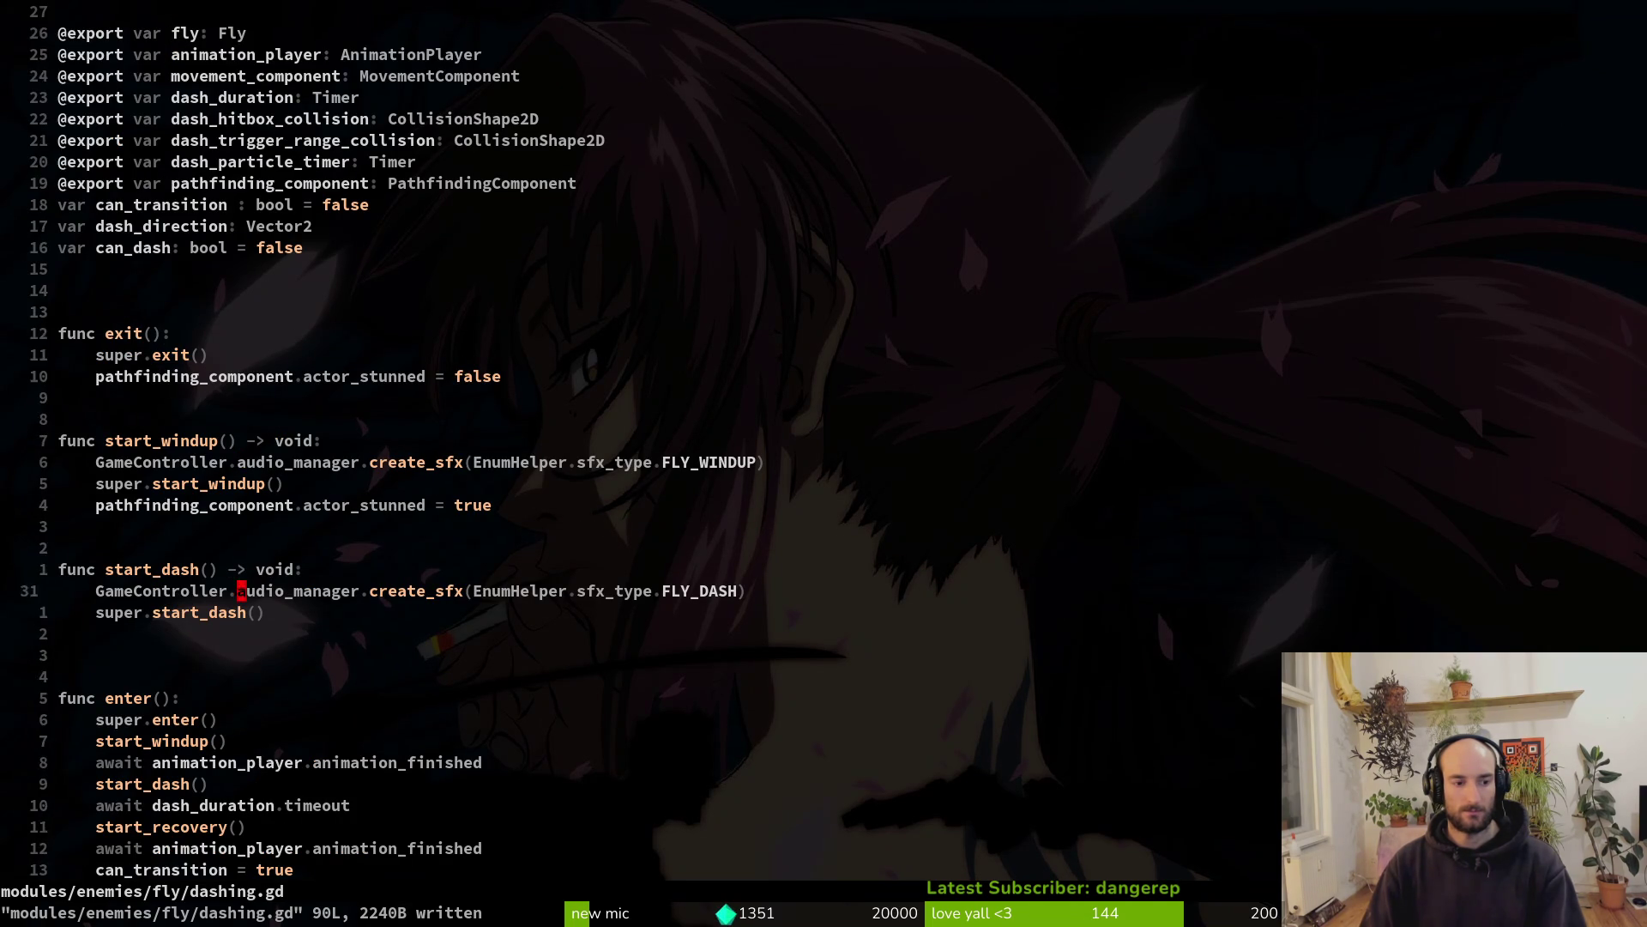
pyautogui.hotkey('shift', 'v')
pyautogui.press('j')
pyautogui.press('j')
pyautogui.press('j')
pyautogui.press('j')
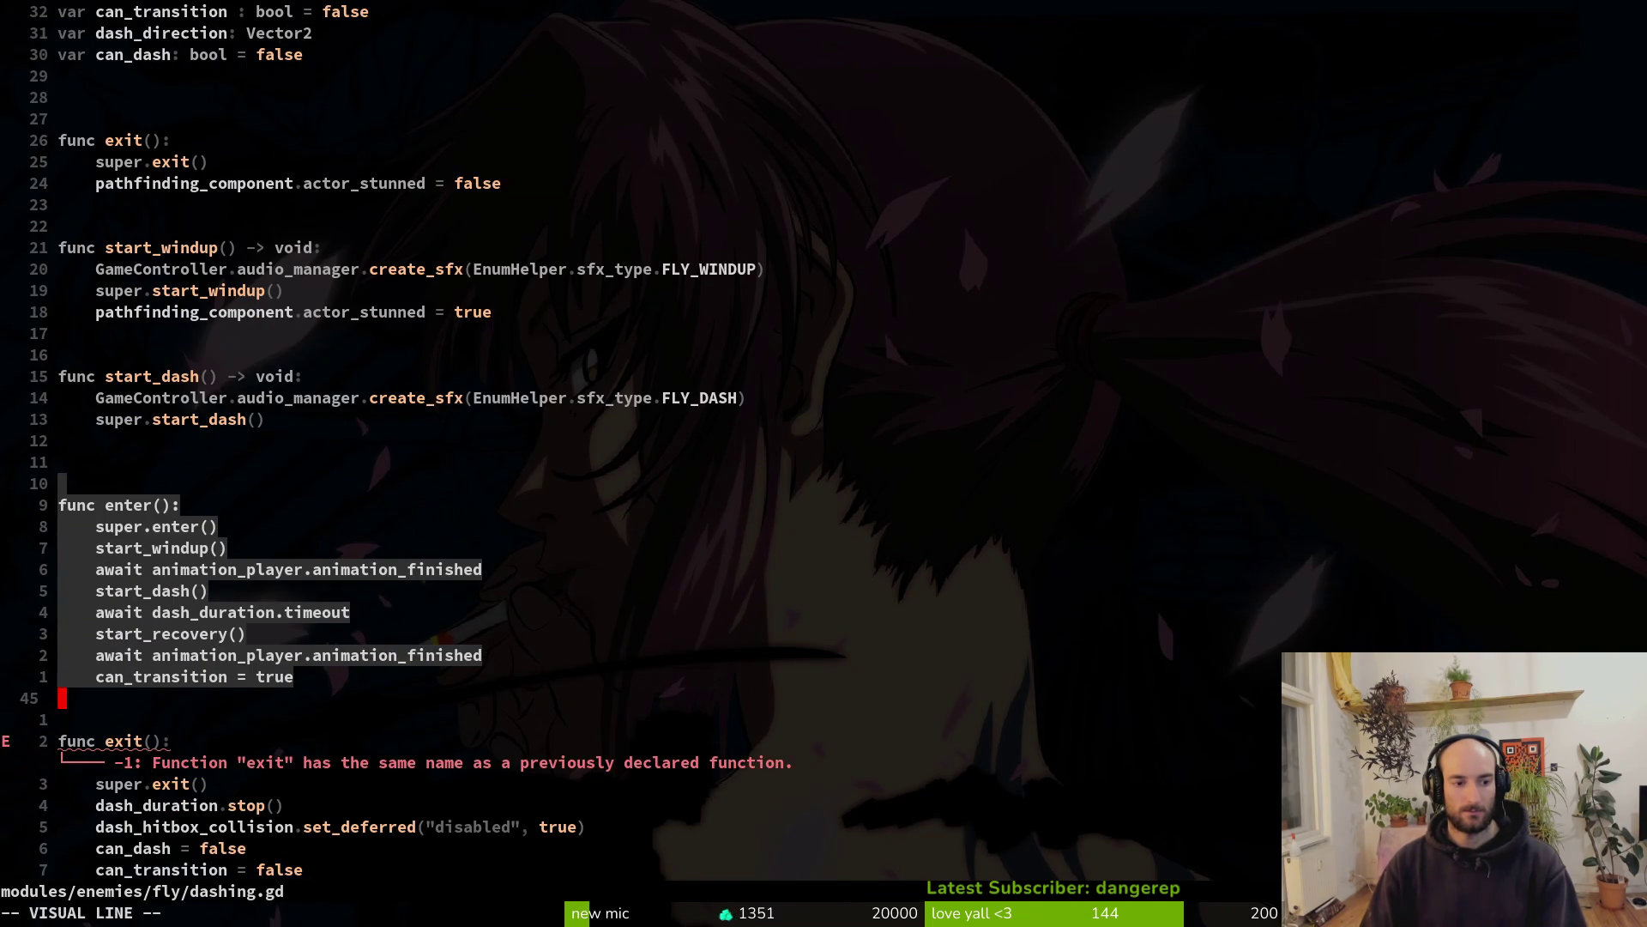
pyautogui.press('d')
# Paste enter() right below the variable declarations, remove the extra blank line, and save
pyautogui.press('1')
pyautogui.press('8')
pyautogui.press('k')
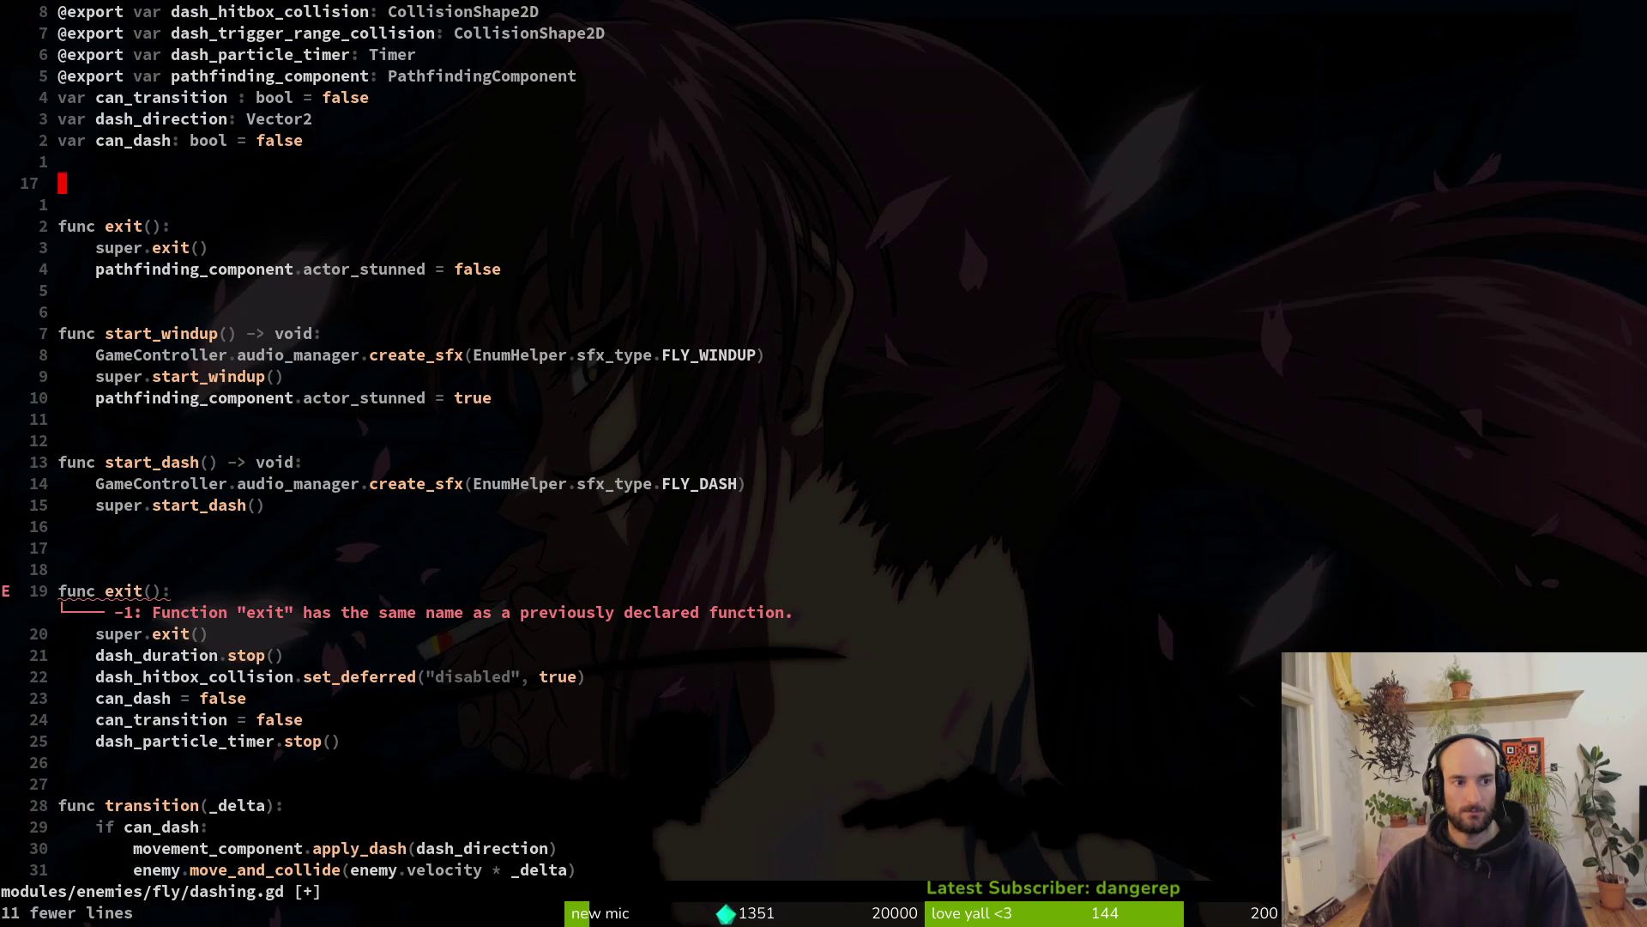
pyautogui.press('p')
pyautogui.press('j')
pyautogui.press('j')
pyautogui.press('k')
pyautogui.press('k')
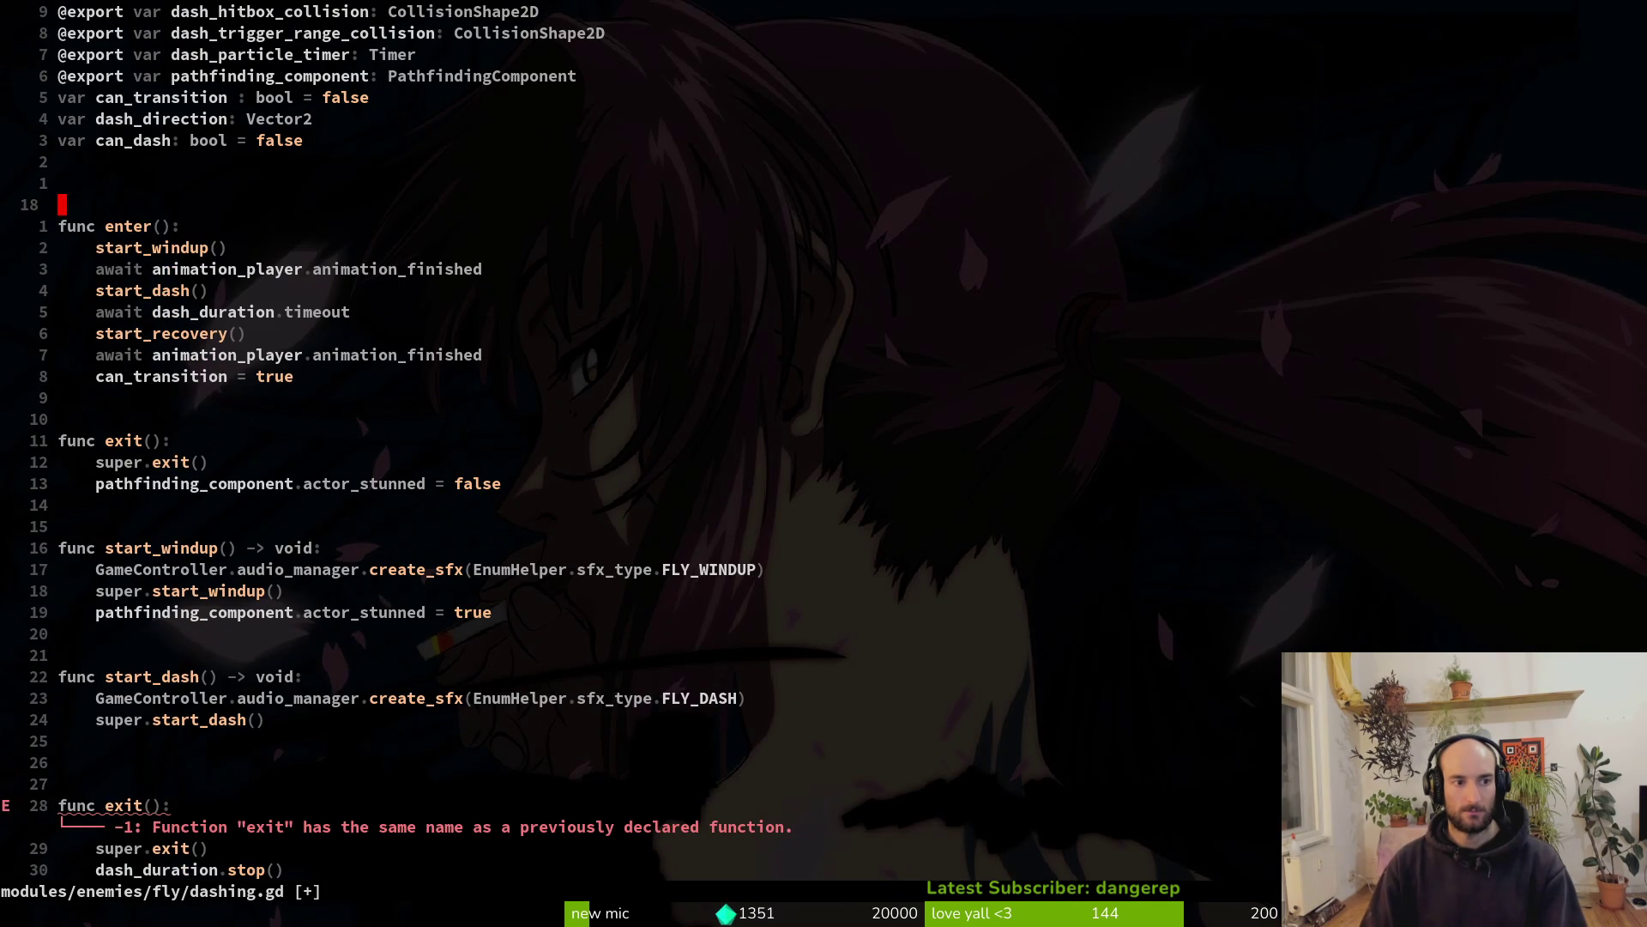
pyautogui.press('d')
pyautogui.press('d')
pyautogui.write(':w')
pyautogui.press('Return')
pyautogui.press('j')
pyautogui.press('j')
pyautogui.press('j')
pyautogui.press('k')
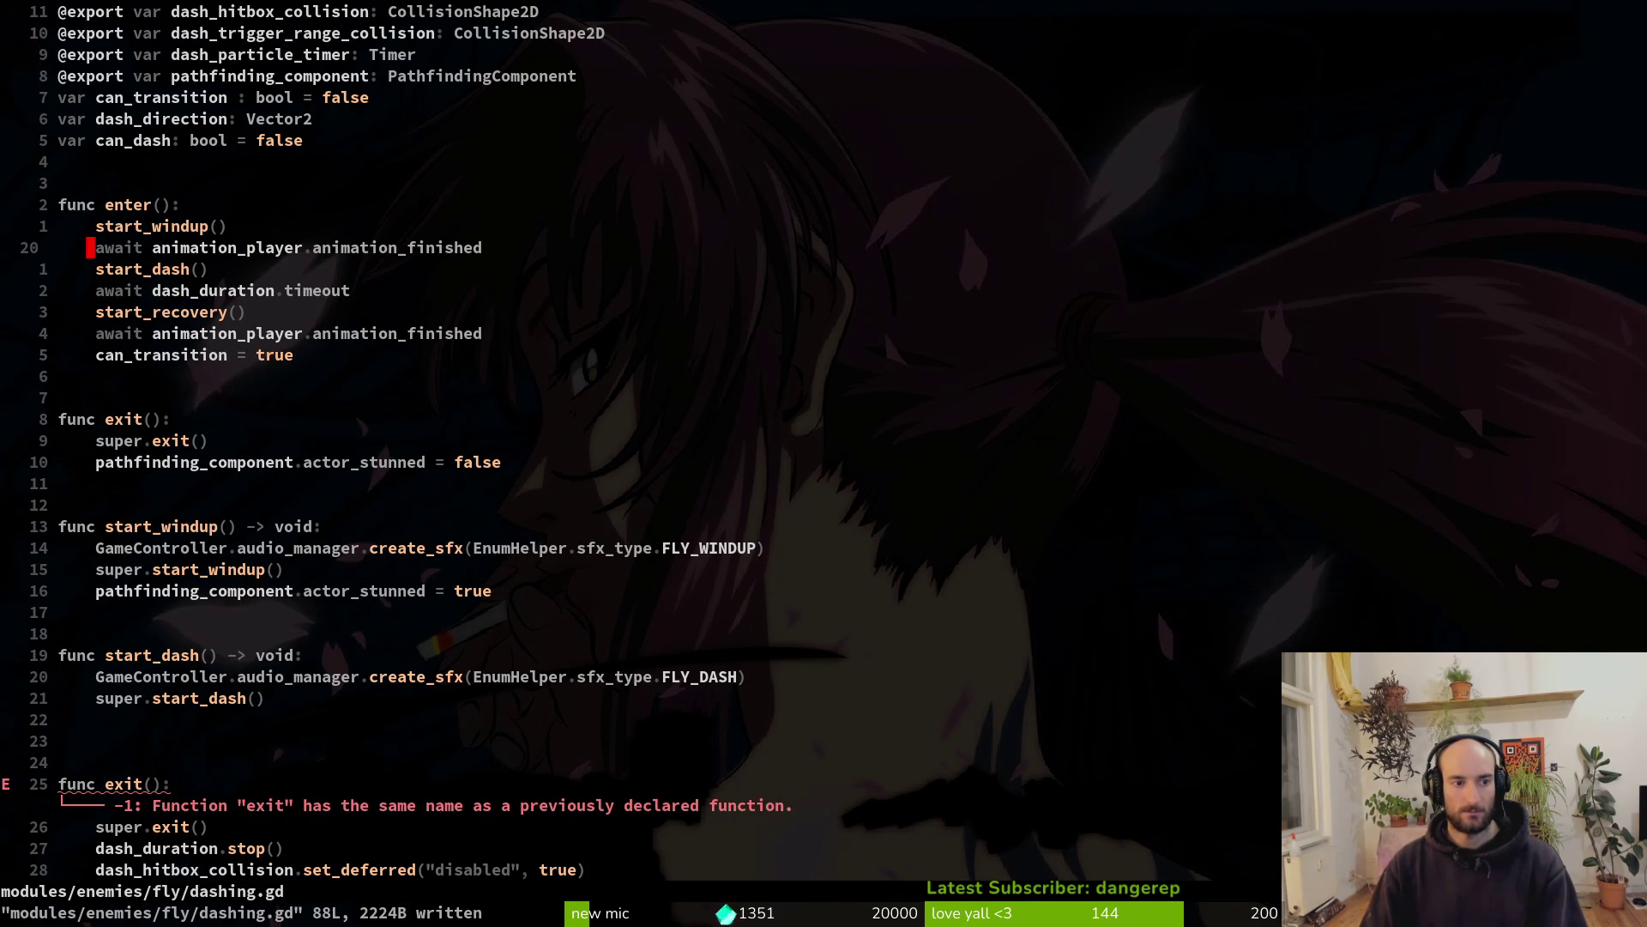
# Cut dash_duration.stop() through dash_particle_timer.stop() from the duplicate exit function and save
pyautogui.press('j')
pyautogui.press('j')
pyautogui.press('k')
pyautogui.press('k')
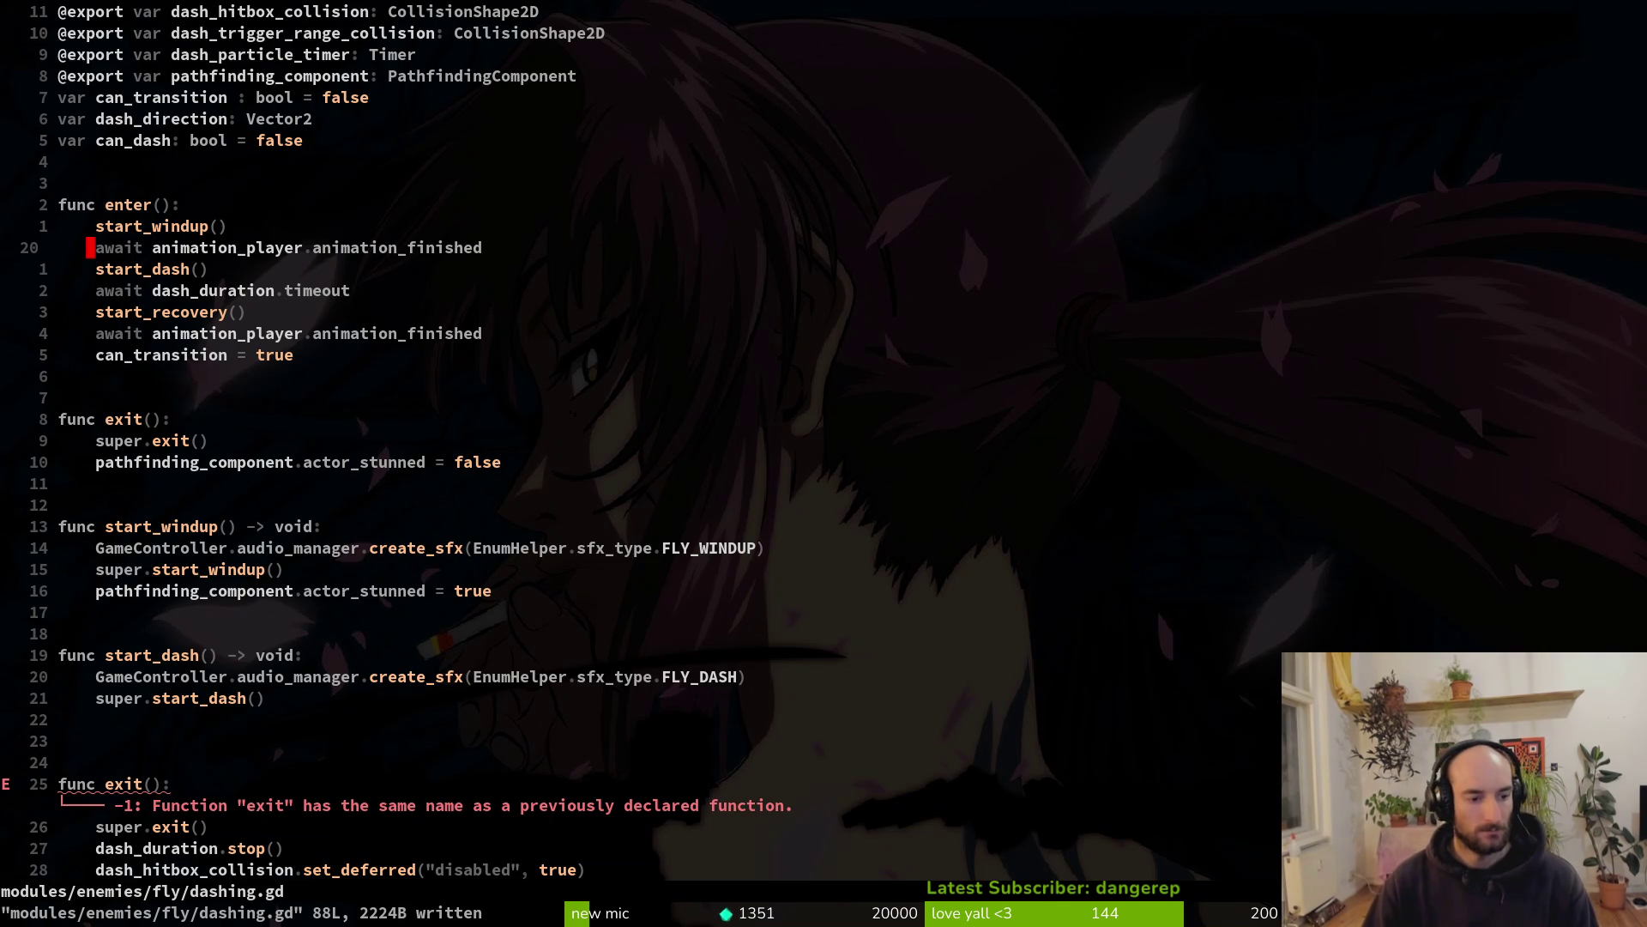
pyautogui.press('2')
pyautogui.press('6')
pyautogui.press('j')
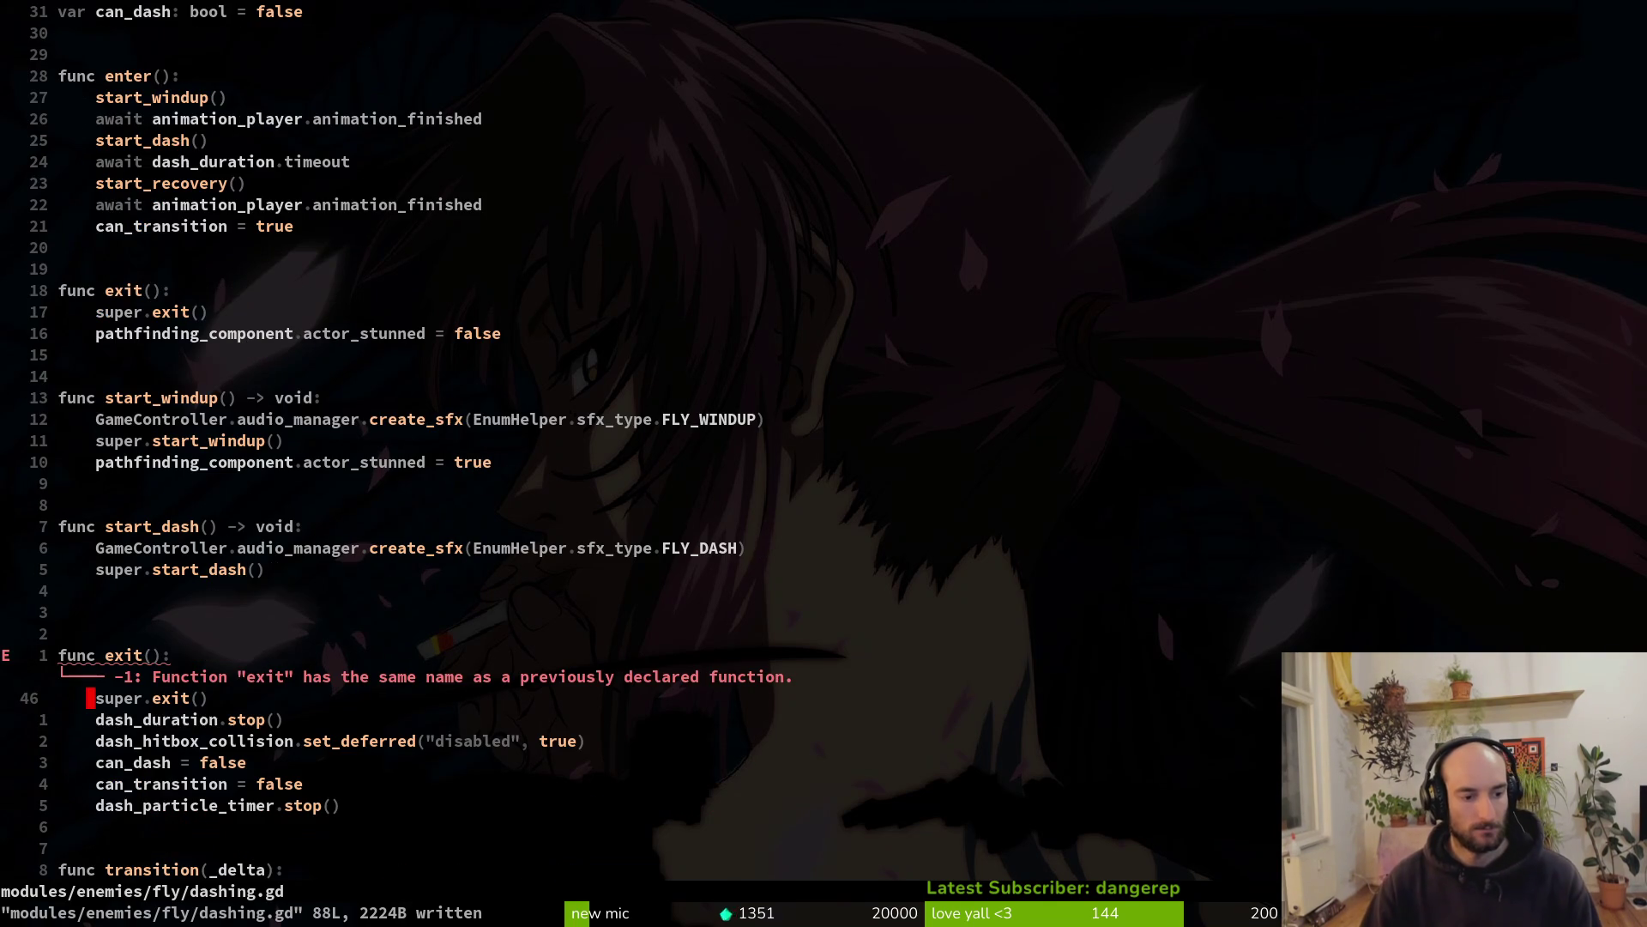
pyautogui.press('V')
pyautogui.press('Escape')
pyautogui.press('j')
pyautogui.press('V')
pyautogui.press('j')
pyautogui.press('j')
pyautogui.press('j')
pyautogui.press('j')
pyautogui.write('d:w')
pyautogui.press('Return')
# Paste the five cleanup lines into the first exit() and move the actor_stunned reset below them
pyautogui.press('1')
pyautogui.press('7')
pyautogui.press('k')
pyautogui.press('p')
pyautogui.press('k')
pyautogui.press('V')
pyautogui.press('J')
pyautogui.press('J')
pyautogui.press('J')
pyautogui.press('K')
pyautogui.press('K')
pyautogui.press('K')
pyautogui.press('Escape')
pyautogui.write(':w')
pyautogui.press('Return')
# Restore super.exit() at the top of exit() and save the file
pyautogui.press('k')
pyautogui.press('d')
pyautogui.press('d')
pyautogui.write(':w')
pyautogui.press('Return')
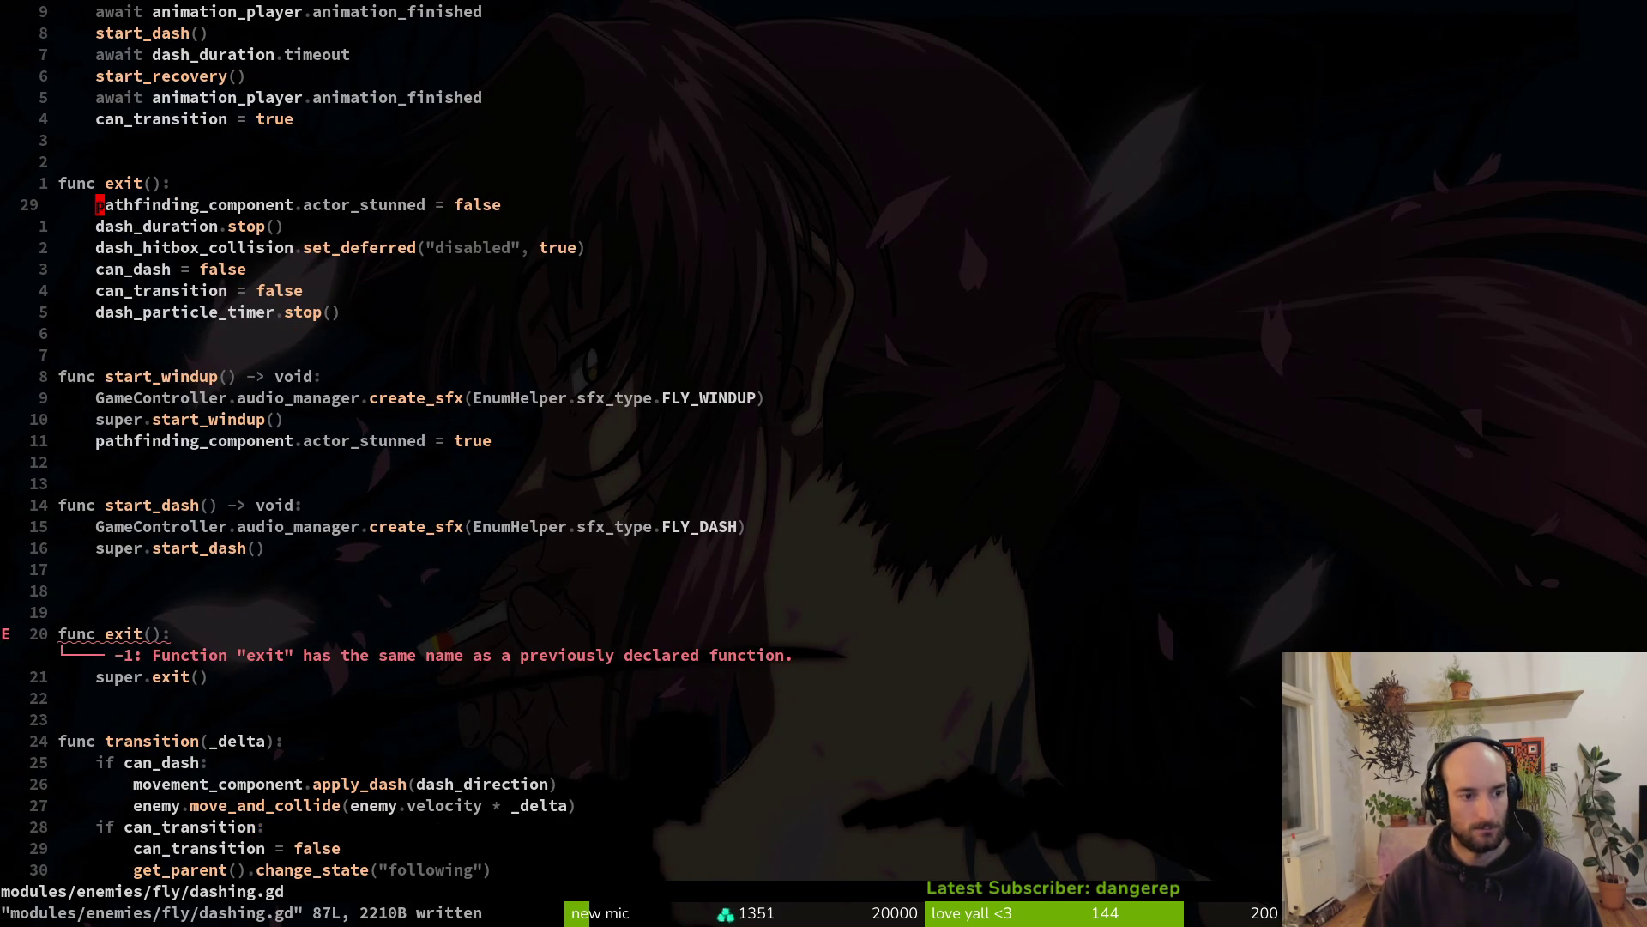
pyautogui.write('u:w')
pyautogui.press('Return')
# Move to the enter function and search the file finder for state scripts, then return to dashing.gd
pyautogui.press('2')
pyautogui.press('0')
pyautogui.press('k')
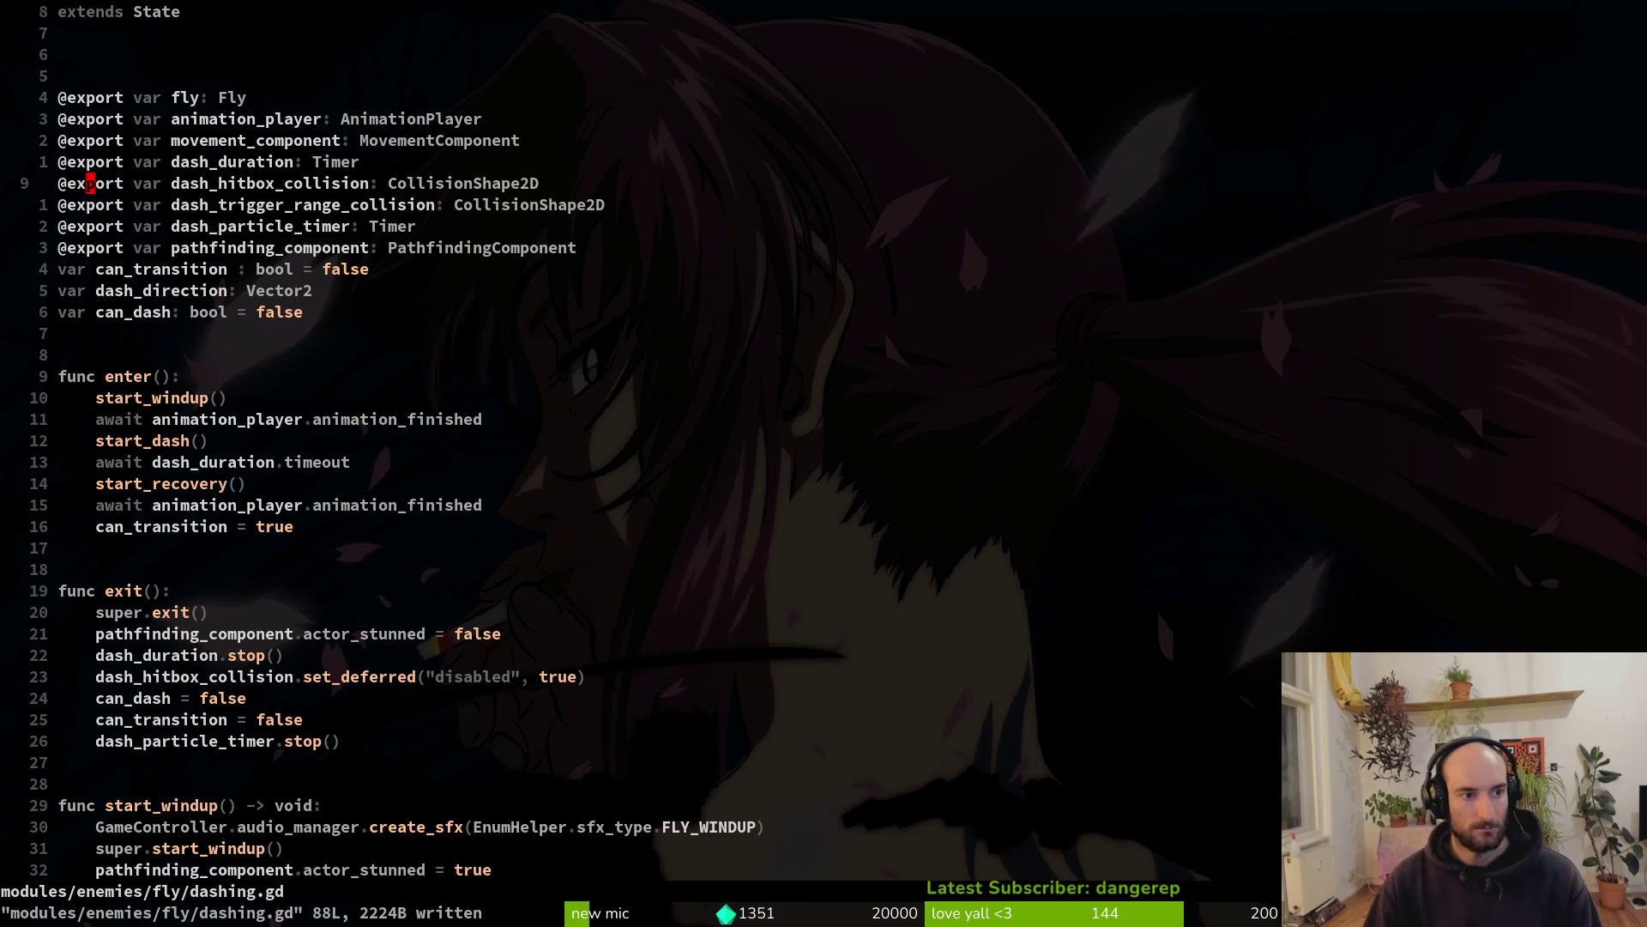
pyautogui.press('j')
pyautogui.press('j')
pyautogui.press('j')
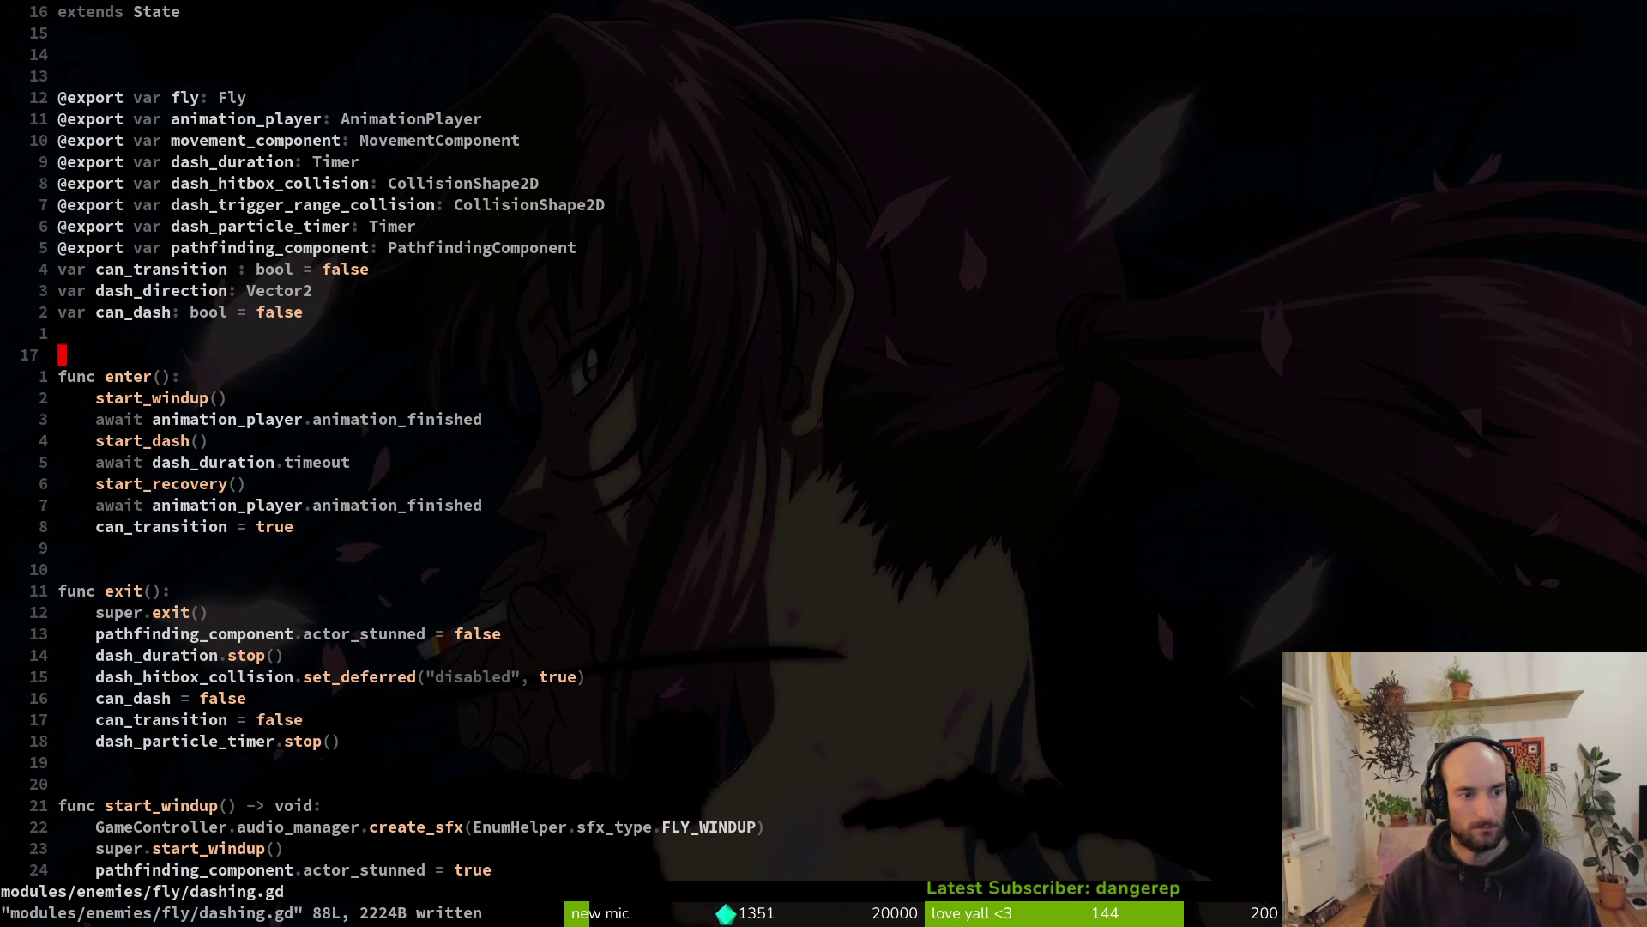
pyautogui.press('space')
pyautogui.press('f')
pyautogui.press('f')
pyautogui.write('enter')
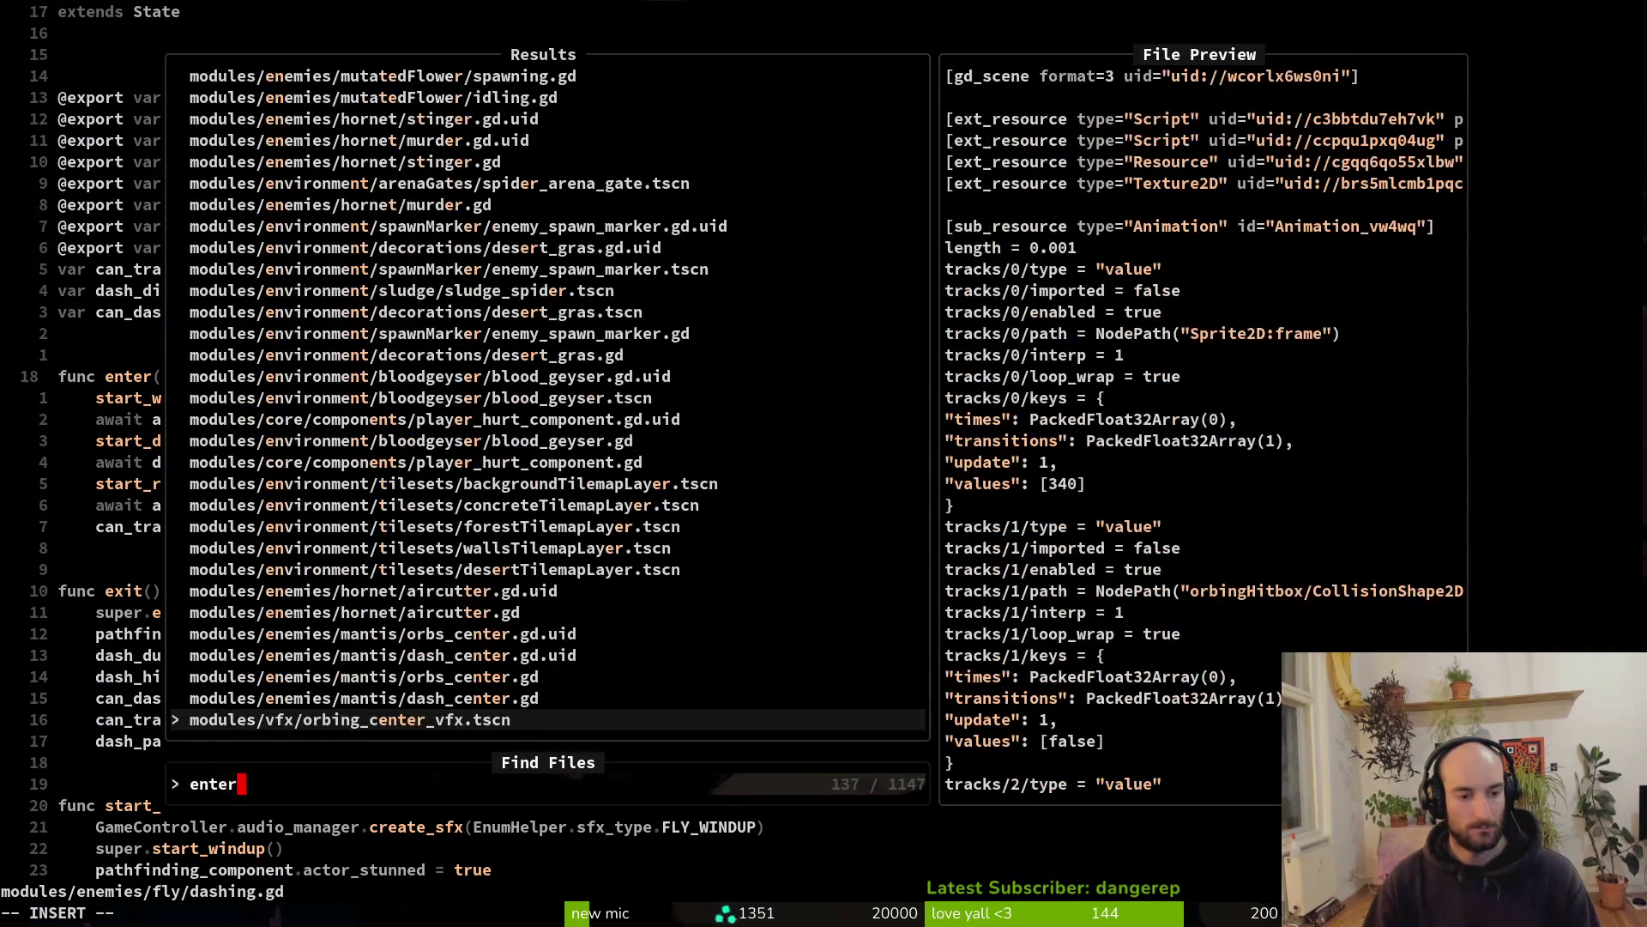
pyautogui.press('BackSpace')
pyautogui.press('BackSpace')
pyautogui.press('BackSpace')
pyautogui.write('state')
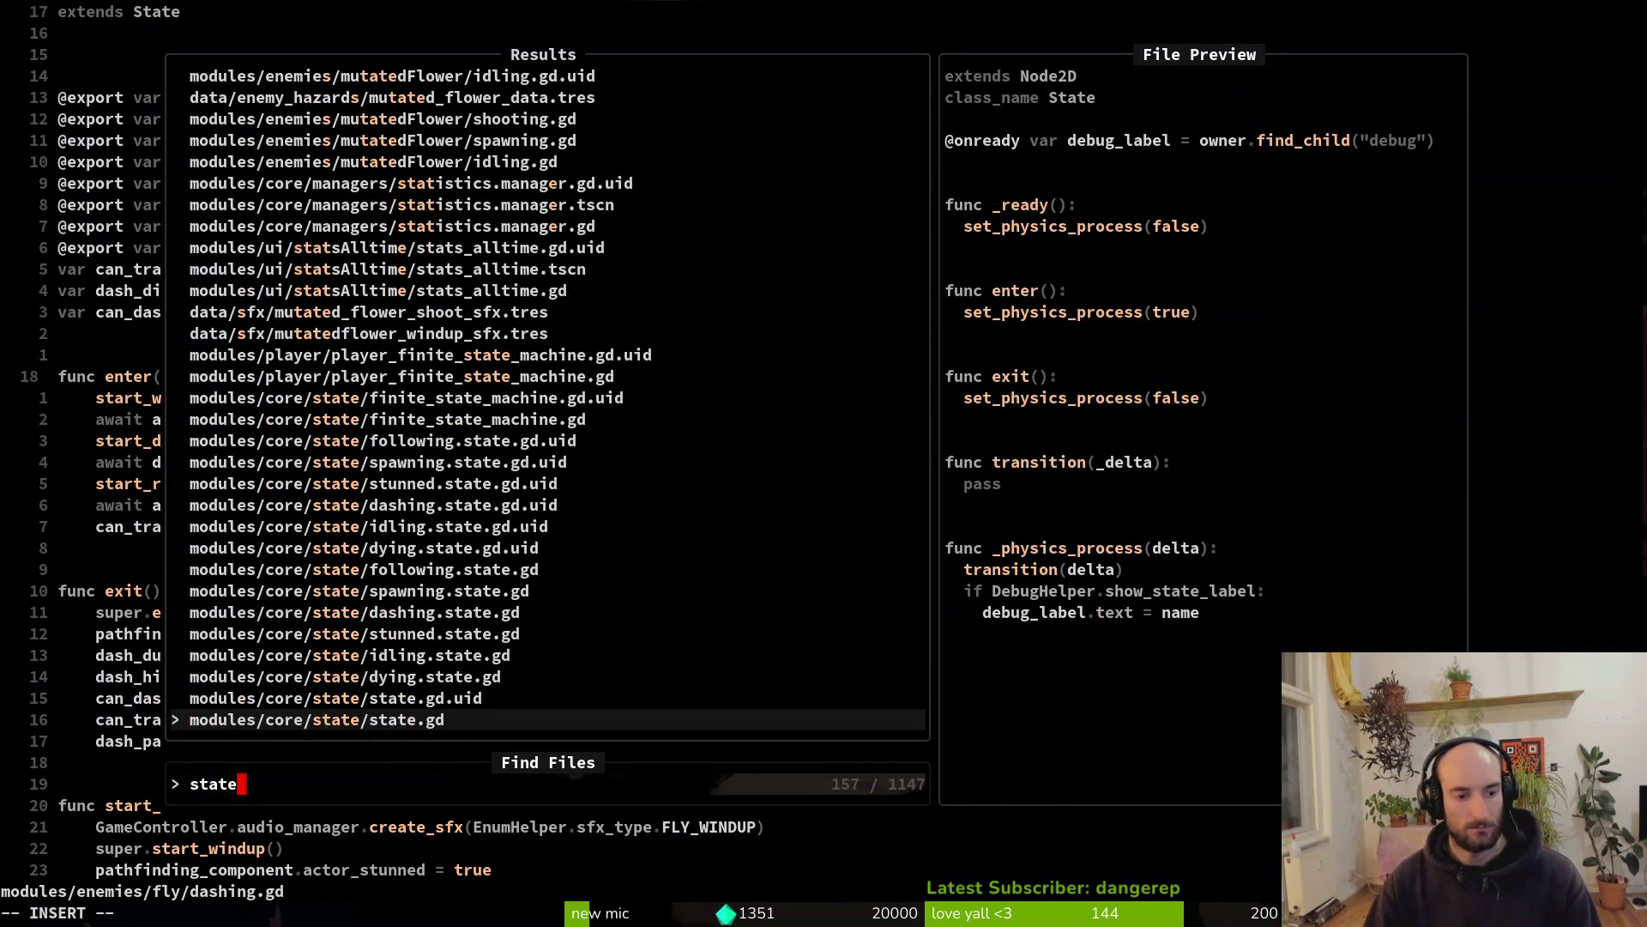
pyautogui.press('Escape')
pyautogui.press('Escape')
# Add a super.enter() call at the start of the fly's enter() and save
pyautogui.write('o')
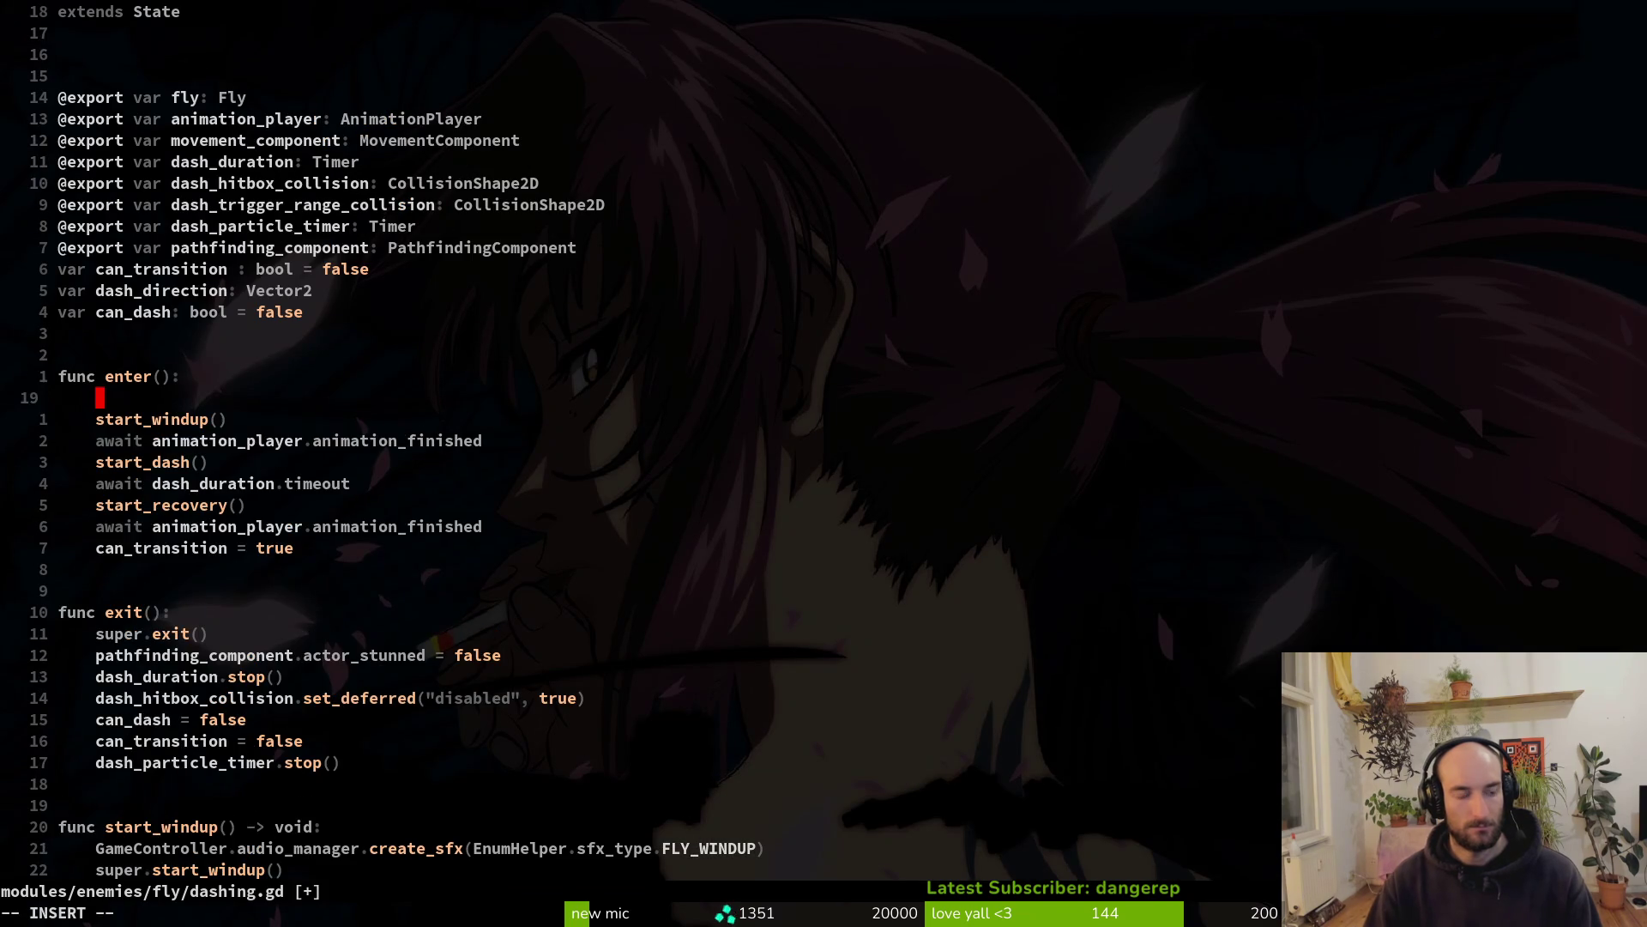
pyautogui.write('super.en')
pyautogui.press('Return')
pyautogui.press('Escape')
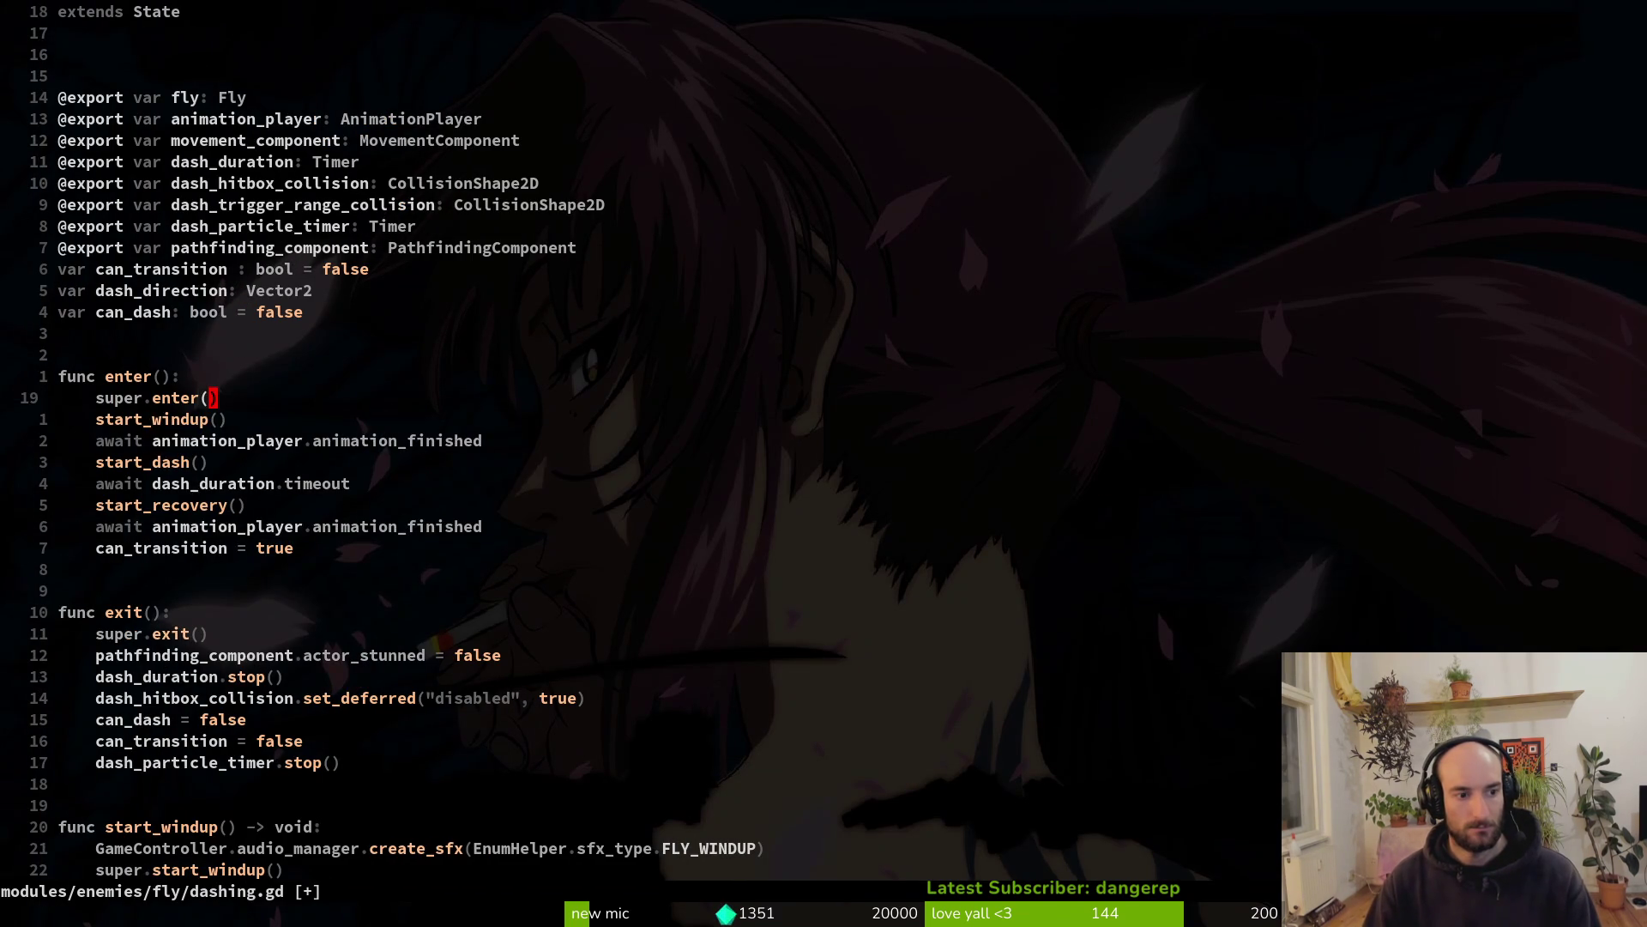
pyautogui.write(':w')
pyautogui.press('Return')
# Search the project for 'func enter():' and compare the hornet aircutter state's enter, then return to dashing.gd
pyautogui.press('space')
pyautogui.write('psfunc enter')
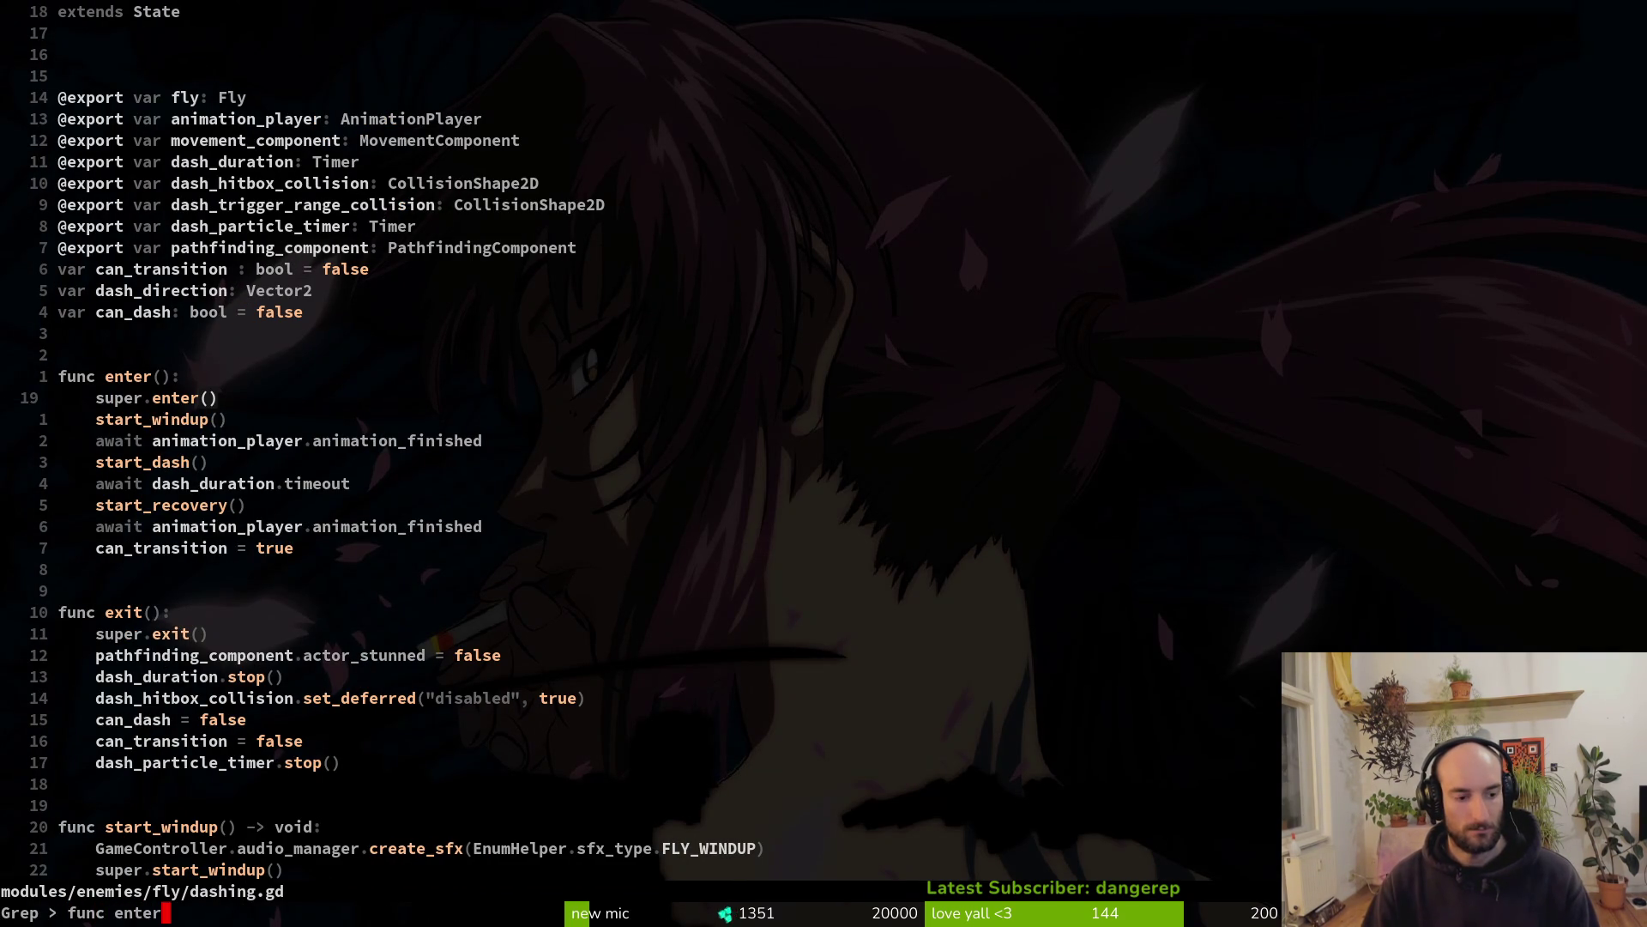
pyautogui.write('():')
pyautogui.press('Return')
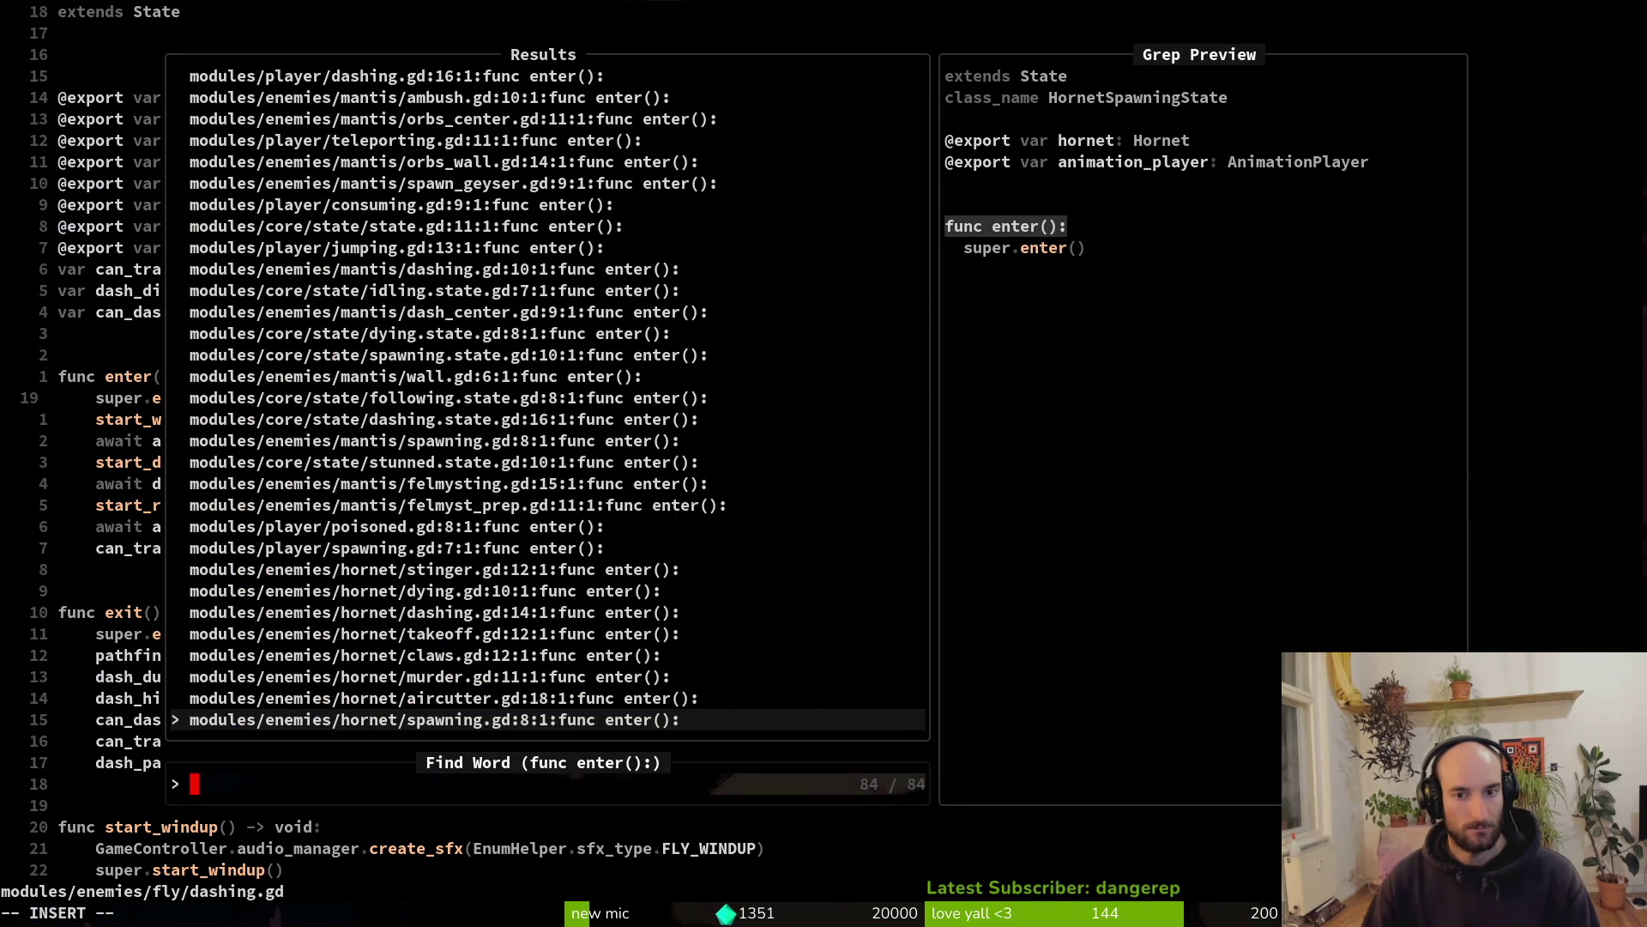
pyautogui.press('Up')
pyautogui.press('Down')
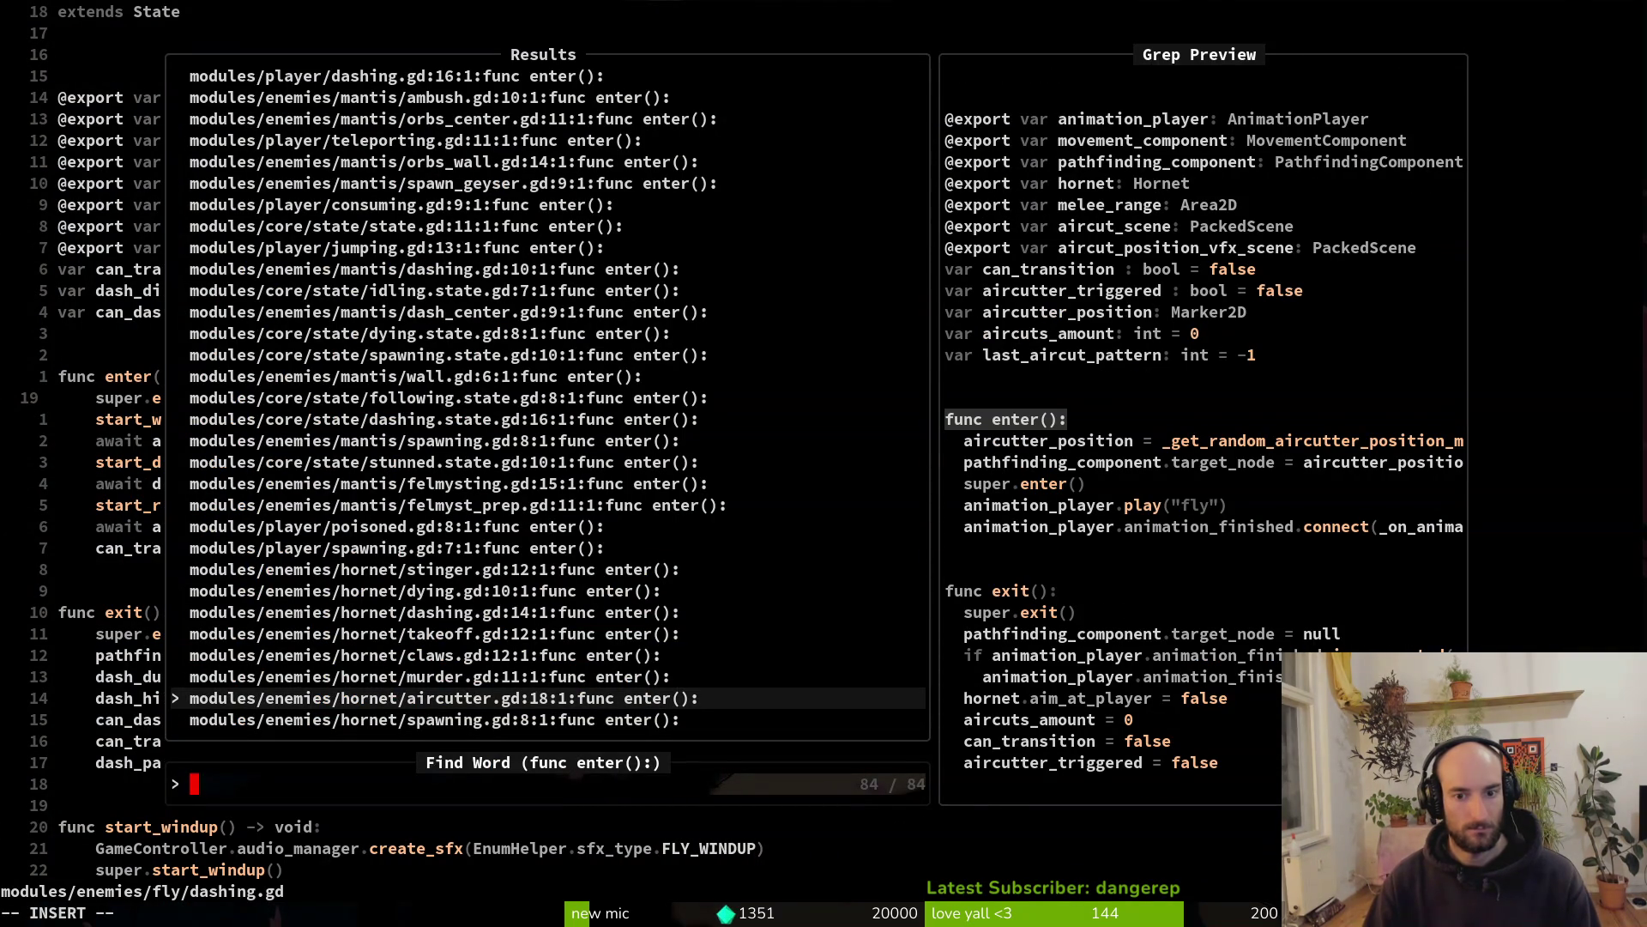
pyautogui.press('Return')
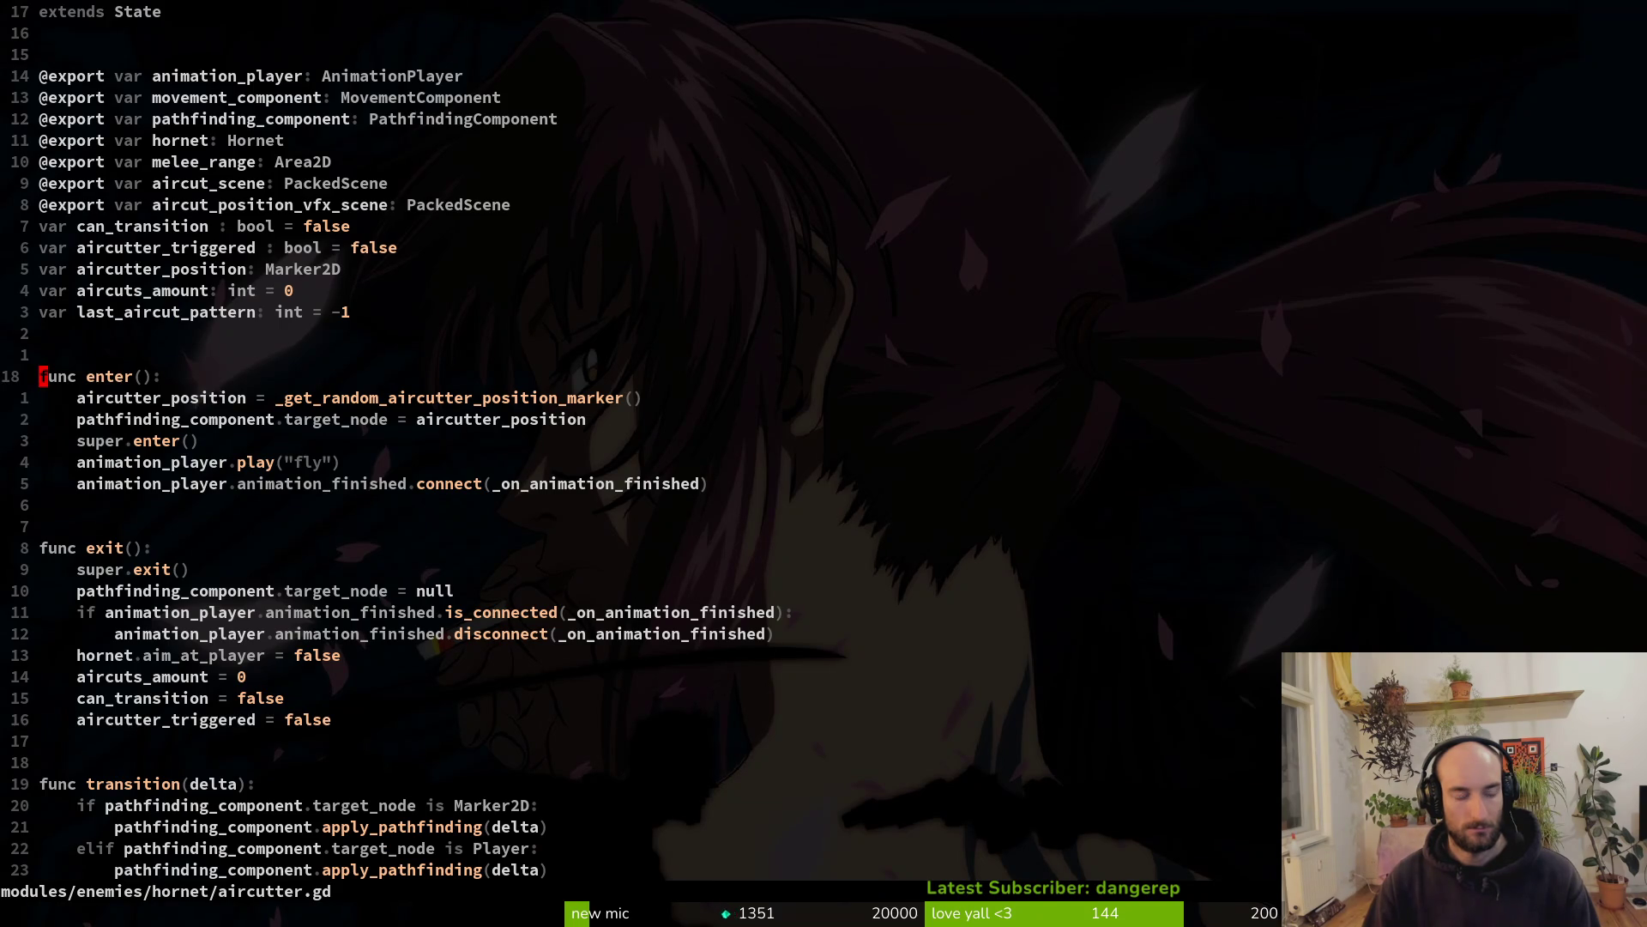
pyautogui.hotkey('ctrl', 'o')
# Delete the leftover duplicate exit function and save
pyautogui.press('j')
pyautogui.press('g')
pyautogui.press('d')
pyautogui.press('j')
pyautogui.press('j')
pyautogui.press('j')
pyautogui.press('V')
pyautogui.press('j')
pyautogui.press('j')
pyautogui.press('j')
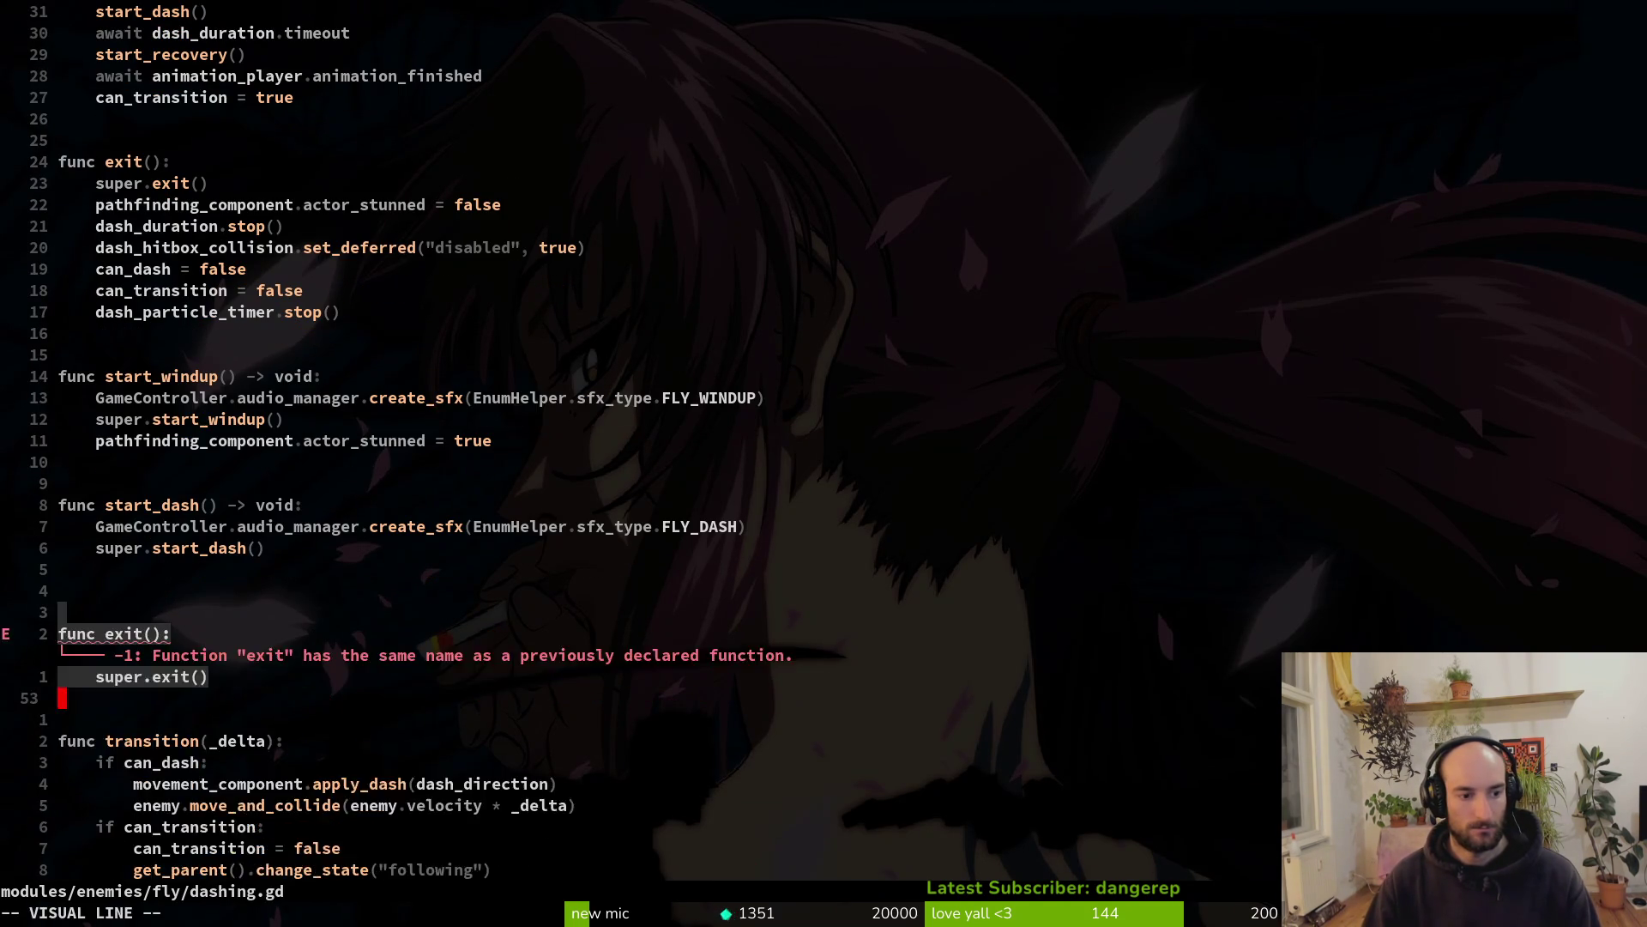
pyautogui.press('d')
pyautogui.hotkey('ctrl', 's')
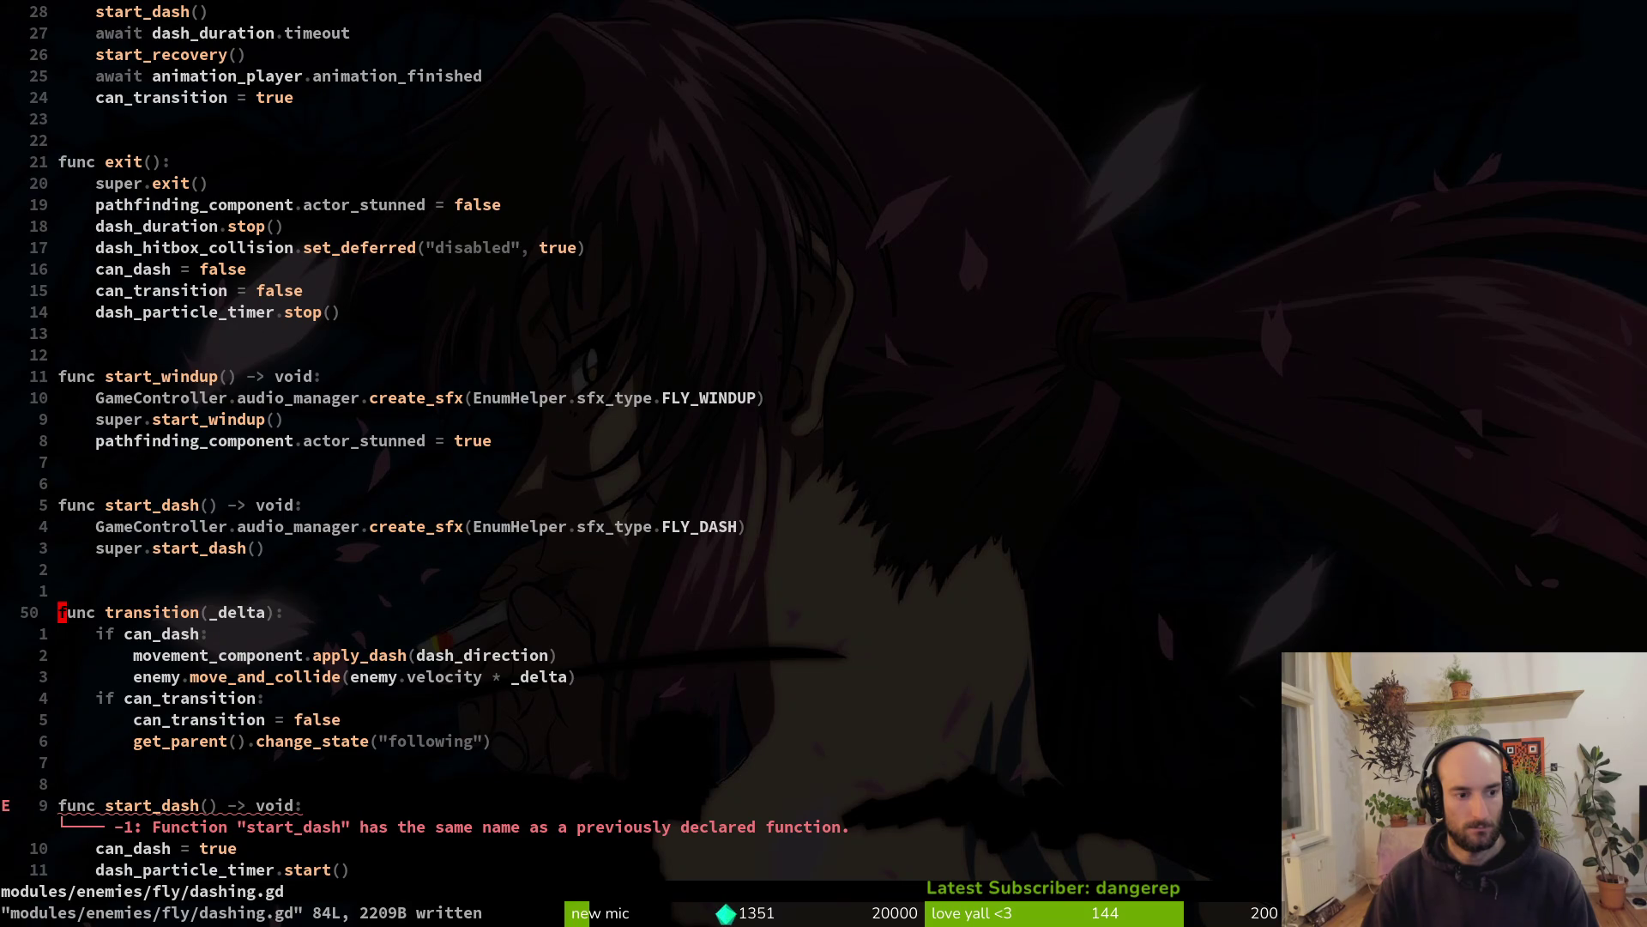
# Cut the dash sound and super.start_dash() lines out of the first start_dash and save
pyautogui.press('k')
pyautogui.press('k')
pyautogui.press('k')
pyautogui.press('k')
pyautogui.press('V')
pyautogui.press('j')
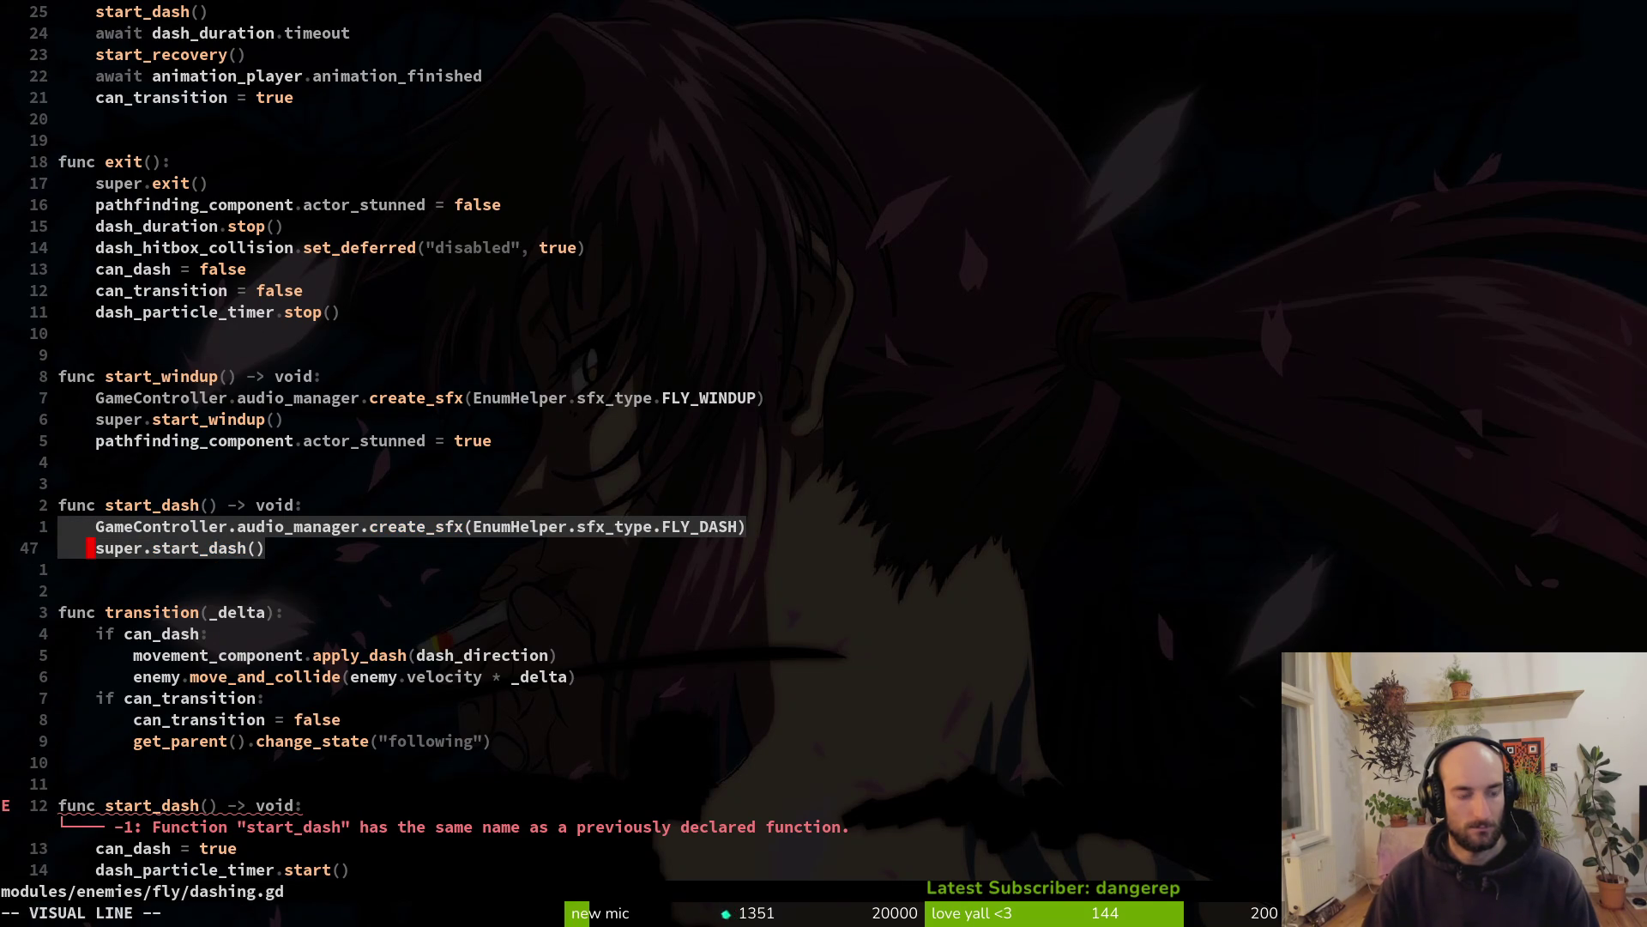
pyautogui.press('d')
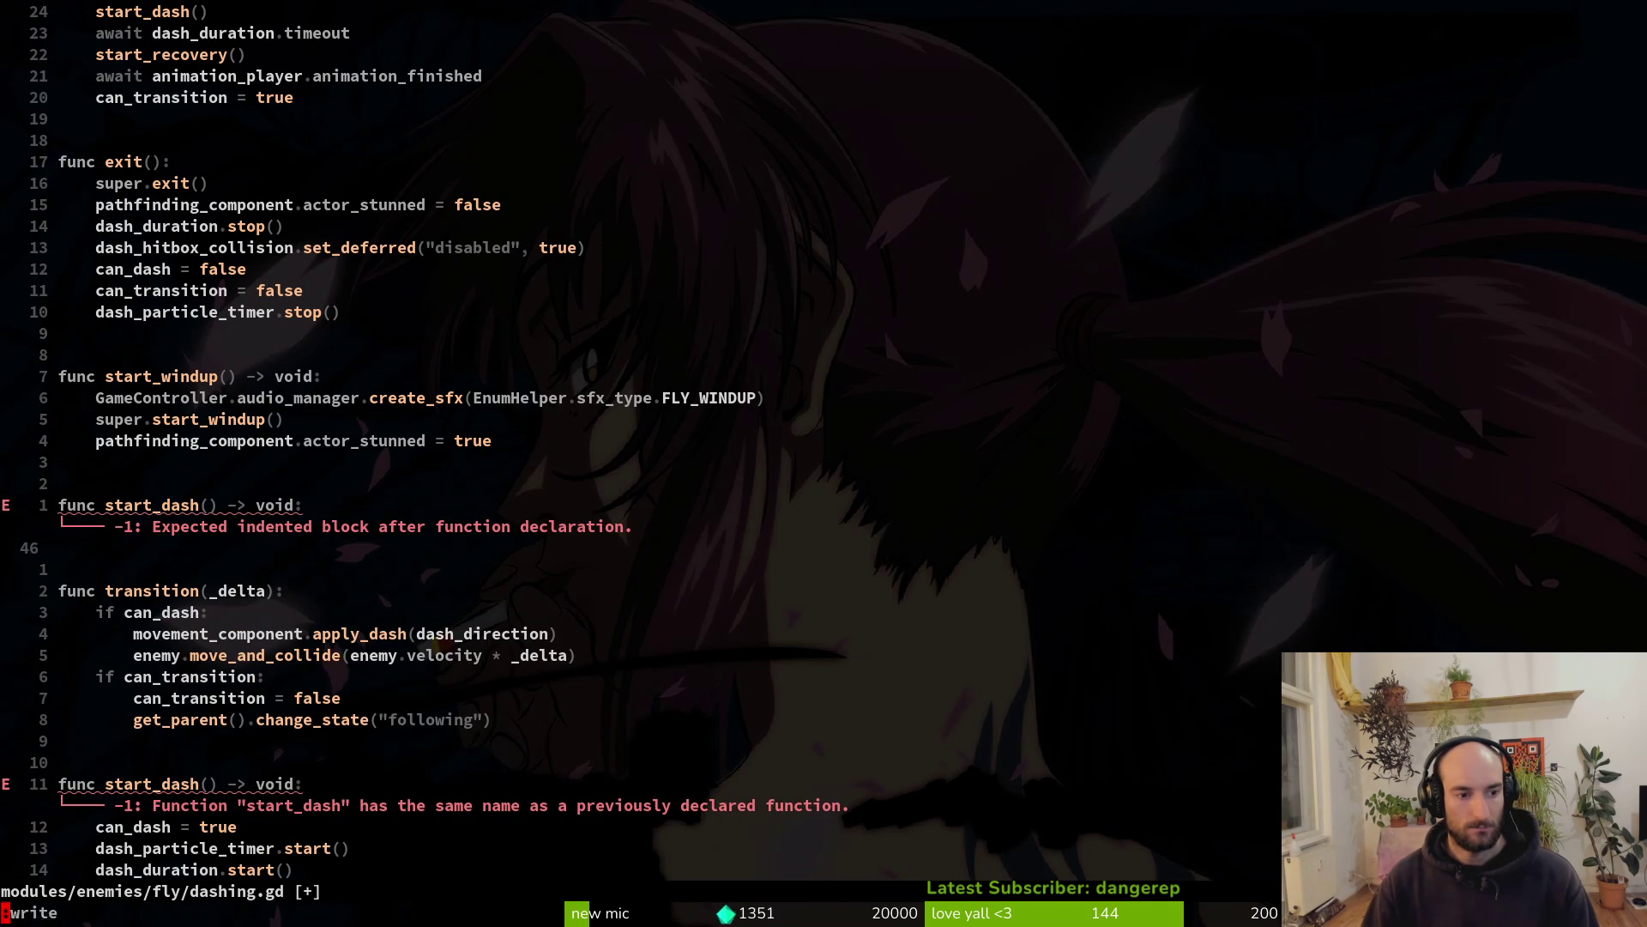
pyautogui.hotkey('ctrl', 's')
pyautogui.press('u')
pyautogui.press('u')
pyautogui.press('u')
pyautogui.press('u')
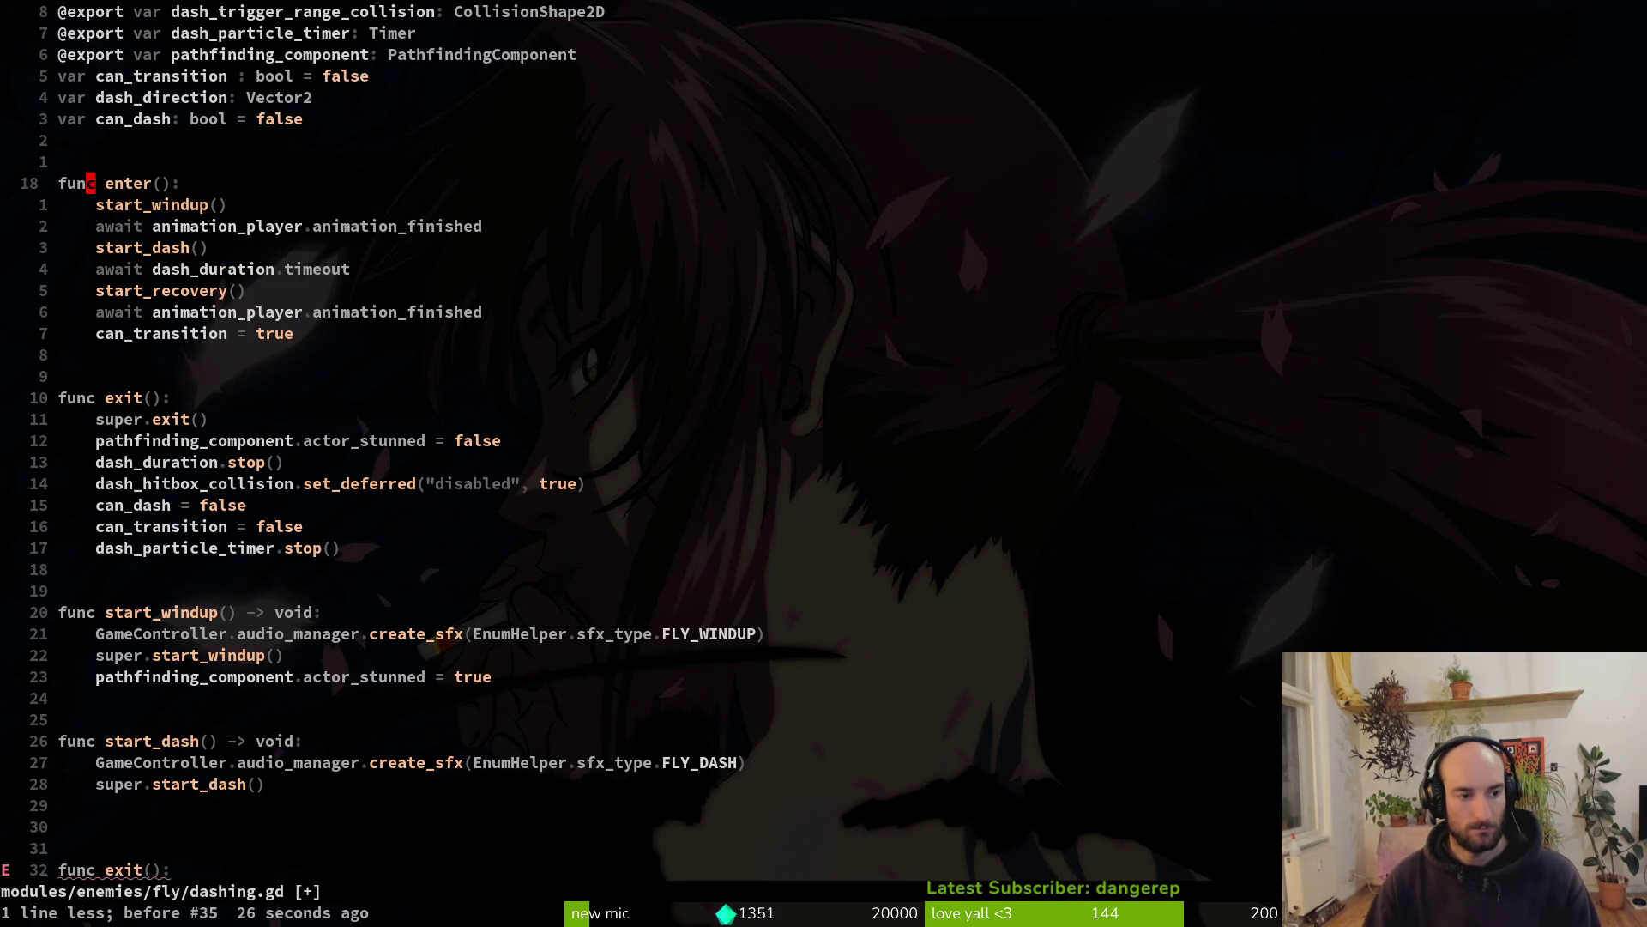
pyautogui.hotkey('ctrl', 'r')
pyautogui.hotkey('ctrl', 'r')
pyautogui.hotkey('ctrl', 'r')
pyautogui.press('k')
pyautogui.press('u')
pyautogui.hotkey('ctrl', 'r')
pyautogui.write(':w')
pyautogui.press('Return')
pyautogui.press('j')
pyautogui.press('j')
# Paste those lines into the second start_dash, with super.start_dash() above the sound line, and save
pyautogui.press('1')
pyautogui.press('0')
pyautogui.press('j')
pyautogui.press('p')
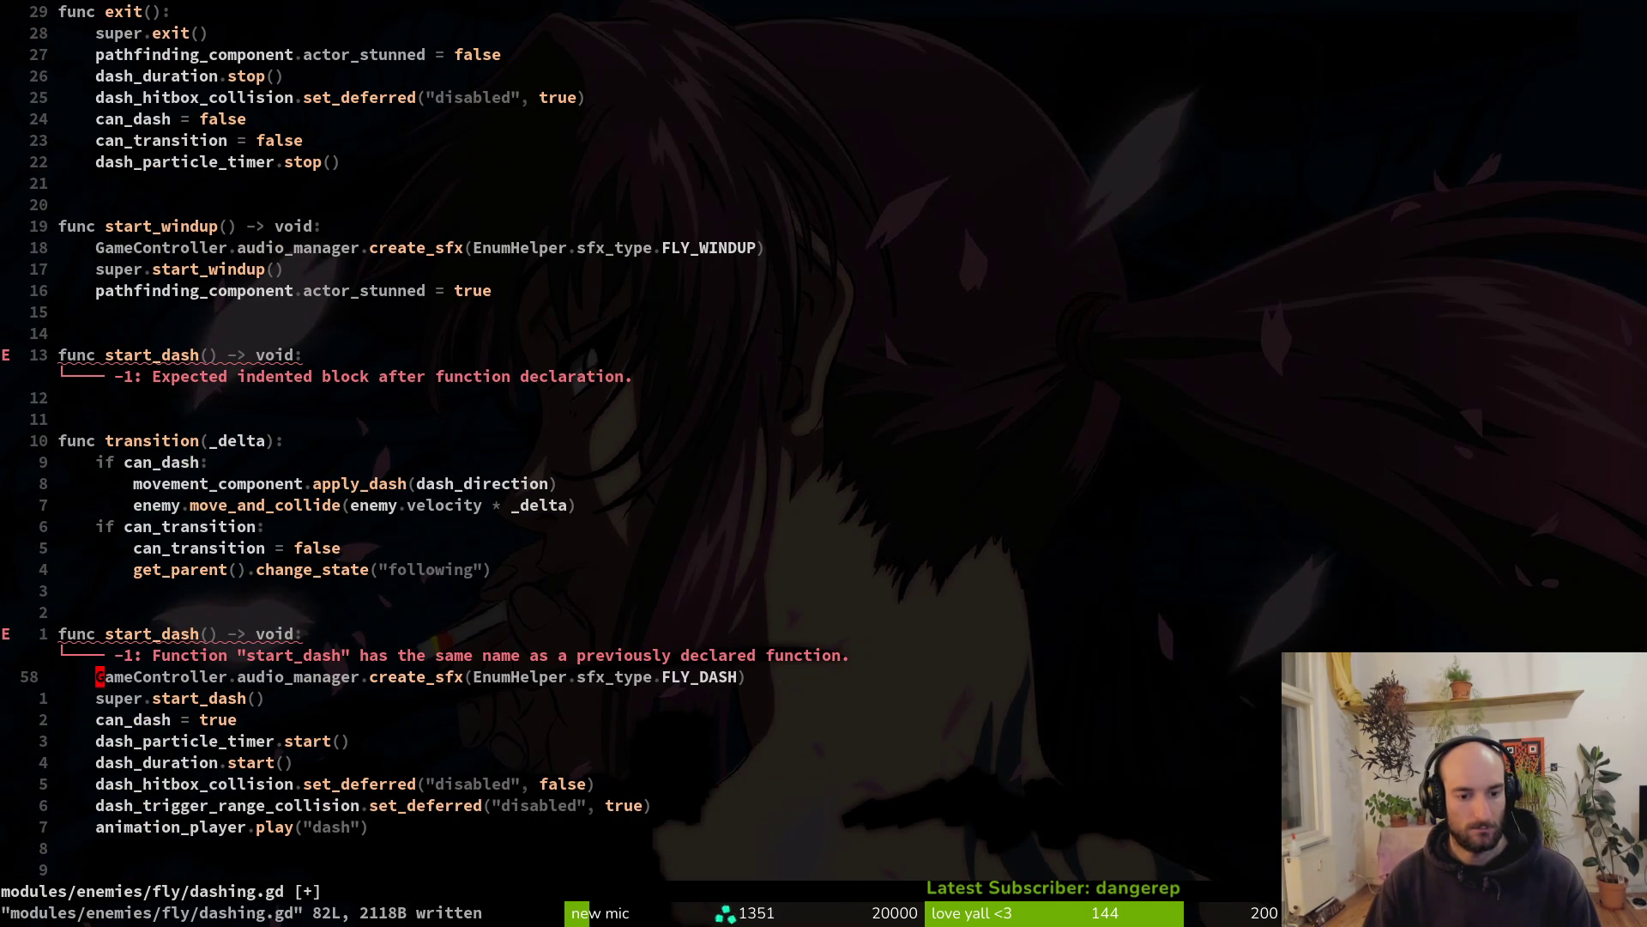
pyautogui.press('j')
pyautogui.press('j')
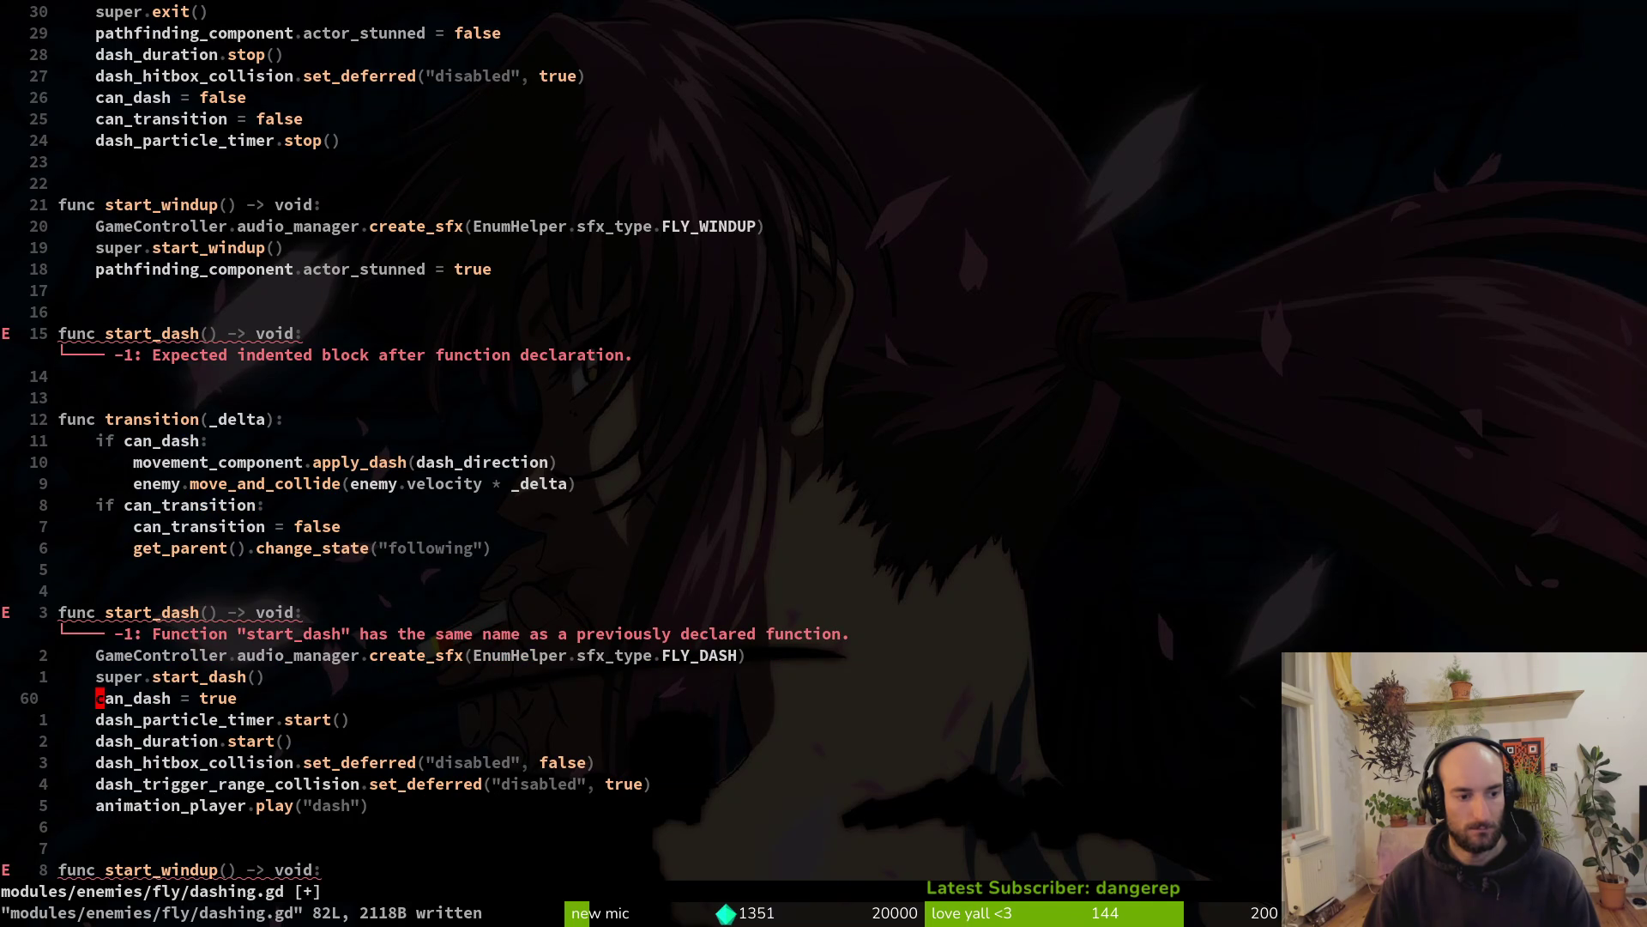
pyautogui.press('k')
pyautogui.press('d')
pyautogui.press('d')
pyautogui.write('kP:w')
pyautogui.press('Return')
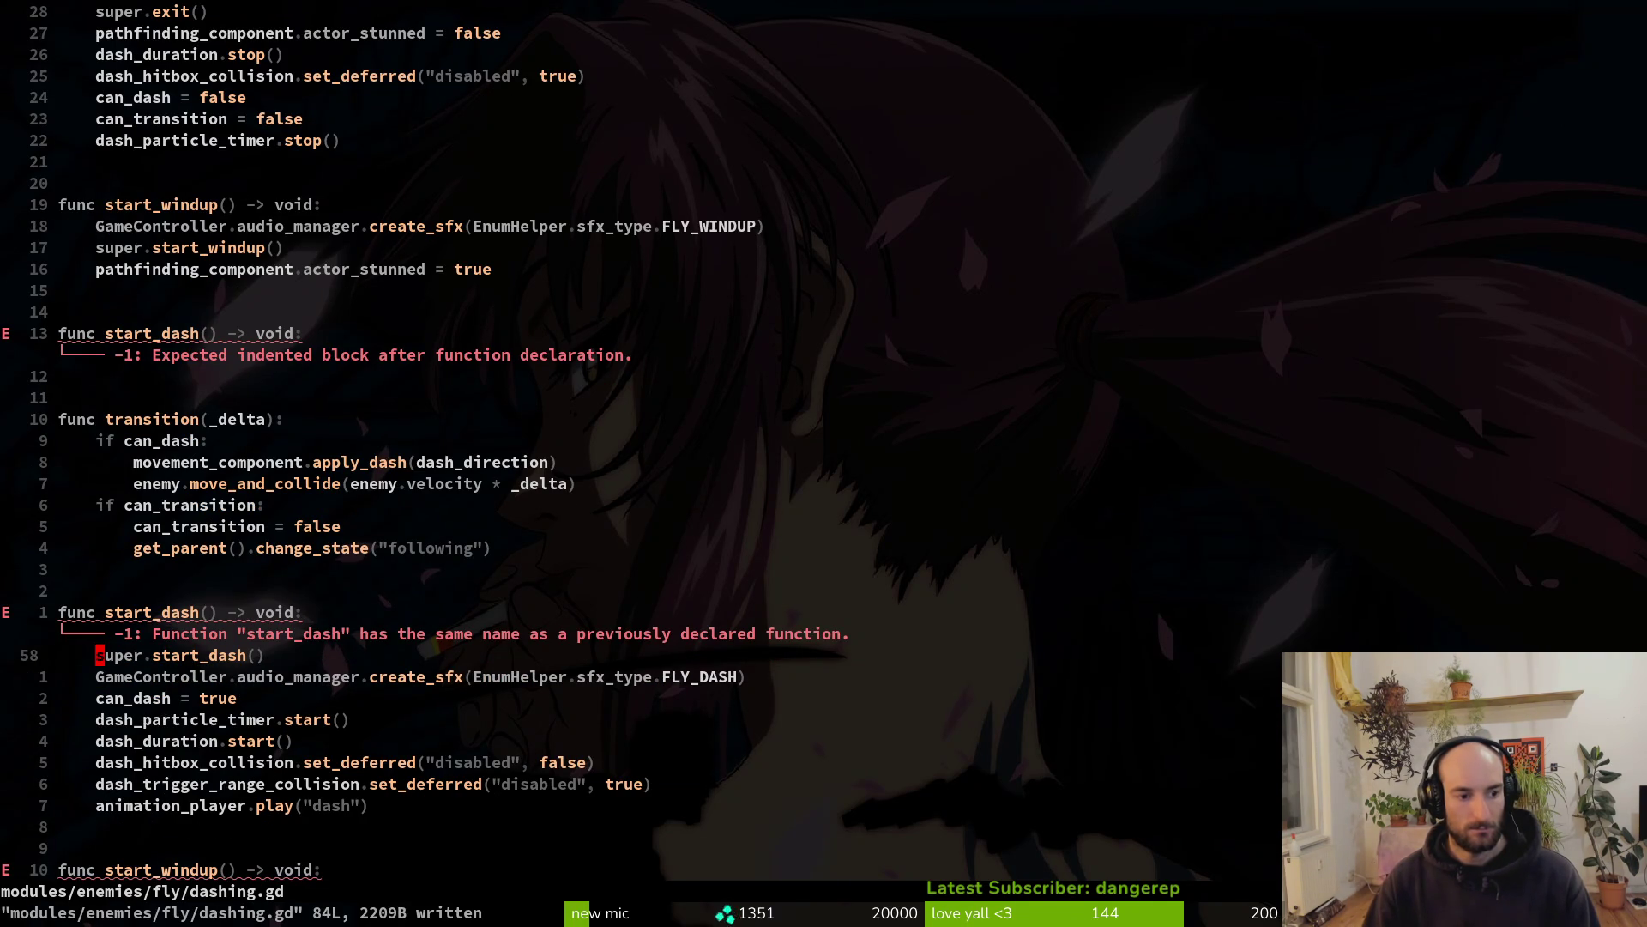
# Delete the super.start_dash() call, the empty first start_dash and the blank line above start_windup
pyautogui.press('d')
pyautogui.press('d')
pyautogui.press('k')
pyautogui.press('k')
pyautogui.press('j')
pyautogui.press('k')
pyautogui.press('7')
pyautogui.press('k')
pyautogui.press('5')
pyautogui.press('k')
pyautogui.press('3')
pyautogui.press('d')
pyautogui.press('d')
pyautogui.write(':w')
pyautogui.press('Return')
pyautogui.press('k')
pyautogui.press('k')
pyautogui.press('k')
pyautogui.press('k')
pyautogui.press('k')
pyautogui.press('k')
pyautogui.press('d')
pyautogui.press('d')
pyautogui.press('j')
# Move the start_windup block after the transition function, with a blank line below it
pyautogui.press('j')
pyautogui.press('k')
pyautogui.press('k')
pyautogui.press('V')
pyautogui.press('j')
pyautogui.press('j')
pyautogui.press('j')
pyautogui.press('j')
pyautogui.press('d')
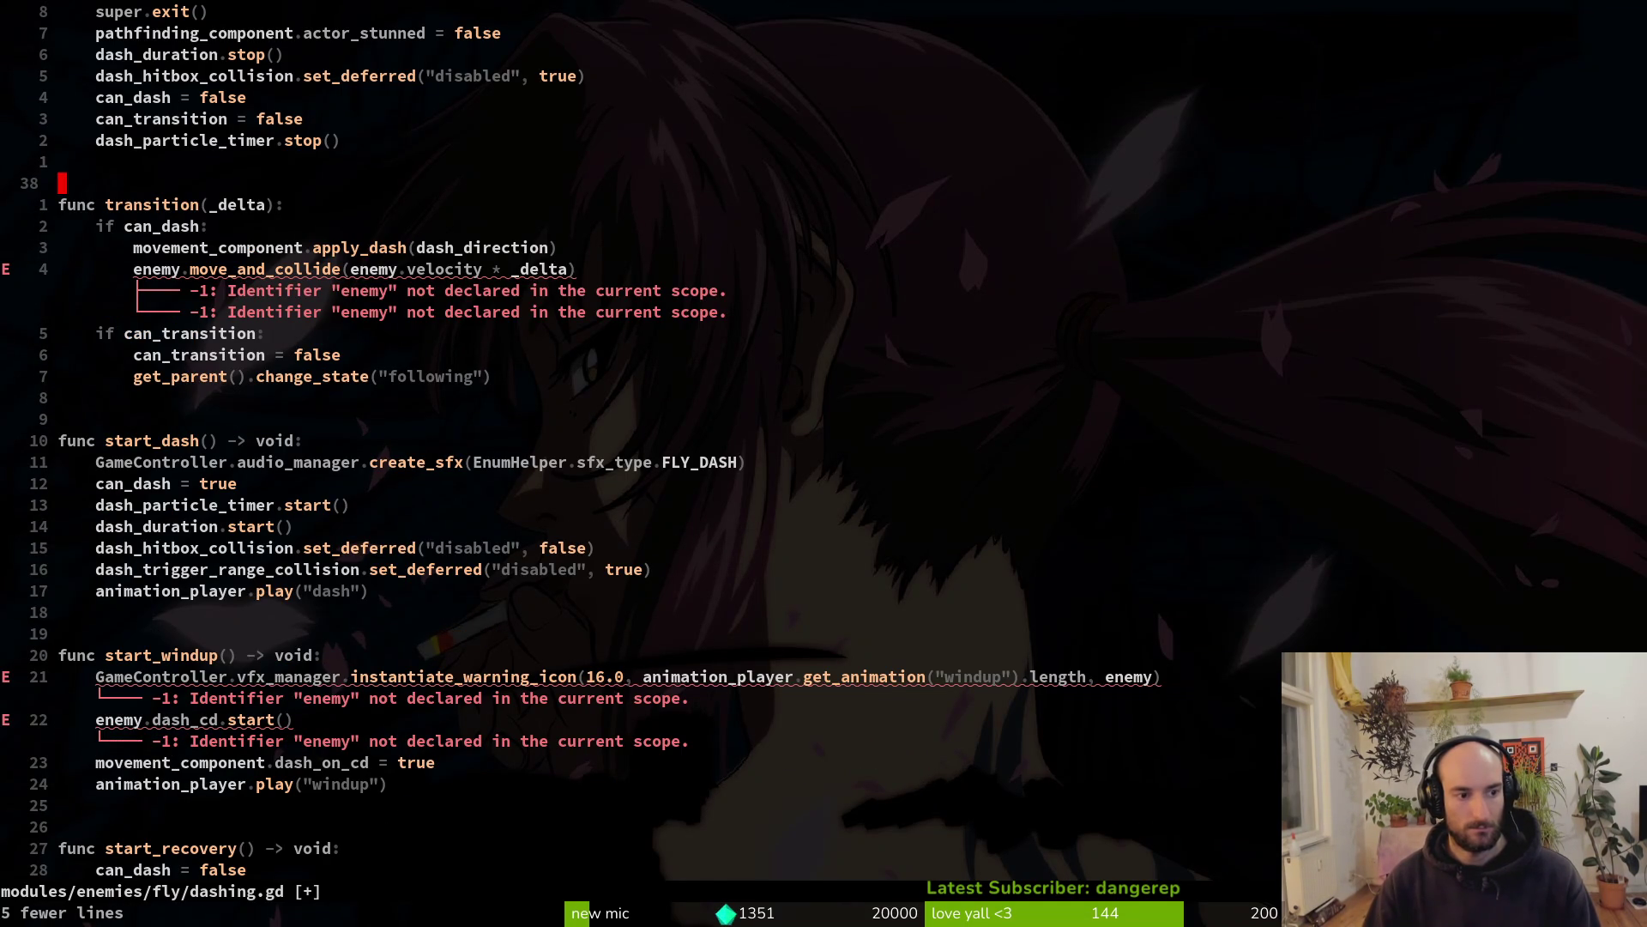
pyautogui.press('9')
pyautogui.press('j')
pyautogui.press('p')
pyautogui.press('j')
pyautogui.press('j')
pyautogui.press('j')
pyautogui.press('o')
pyautogui.press('Escape')
pyautogui.press('j')
# Move the duplicate start_windup body into the first start_windup, drop super.start_windup(), and save
pyautogui.press('j')
pyautogui.press('j')
pyautogui.press('j')
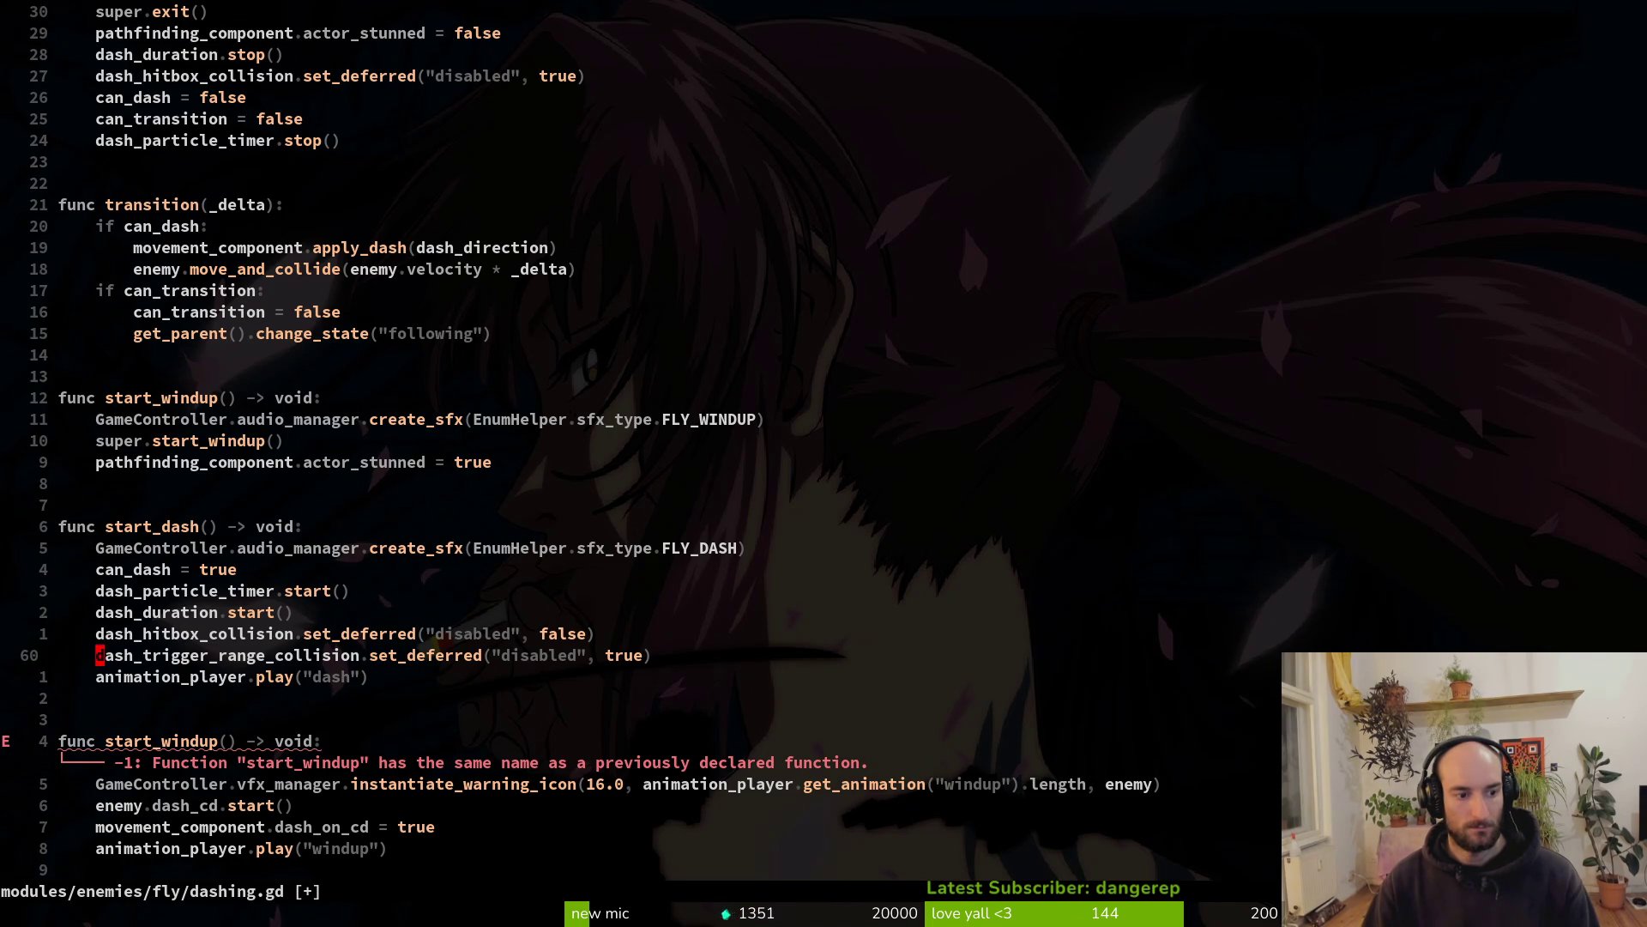
pyautogui.press('j')
pyautogui.press('j')
pyautogui.press('j')
pyautogui.press('V')
pyautogui.press('j')
pyautogui.press('j')
pyautogui.press('j')
pyautogui.press('d')
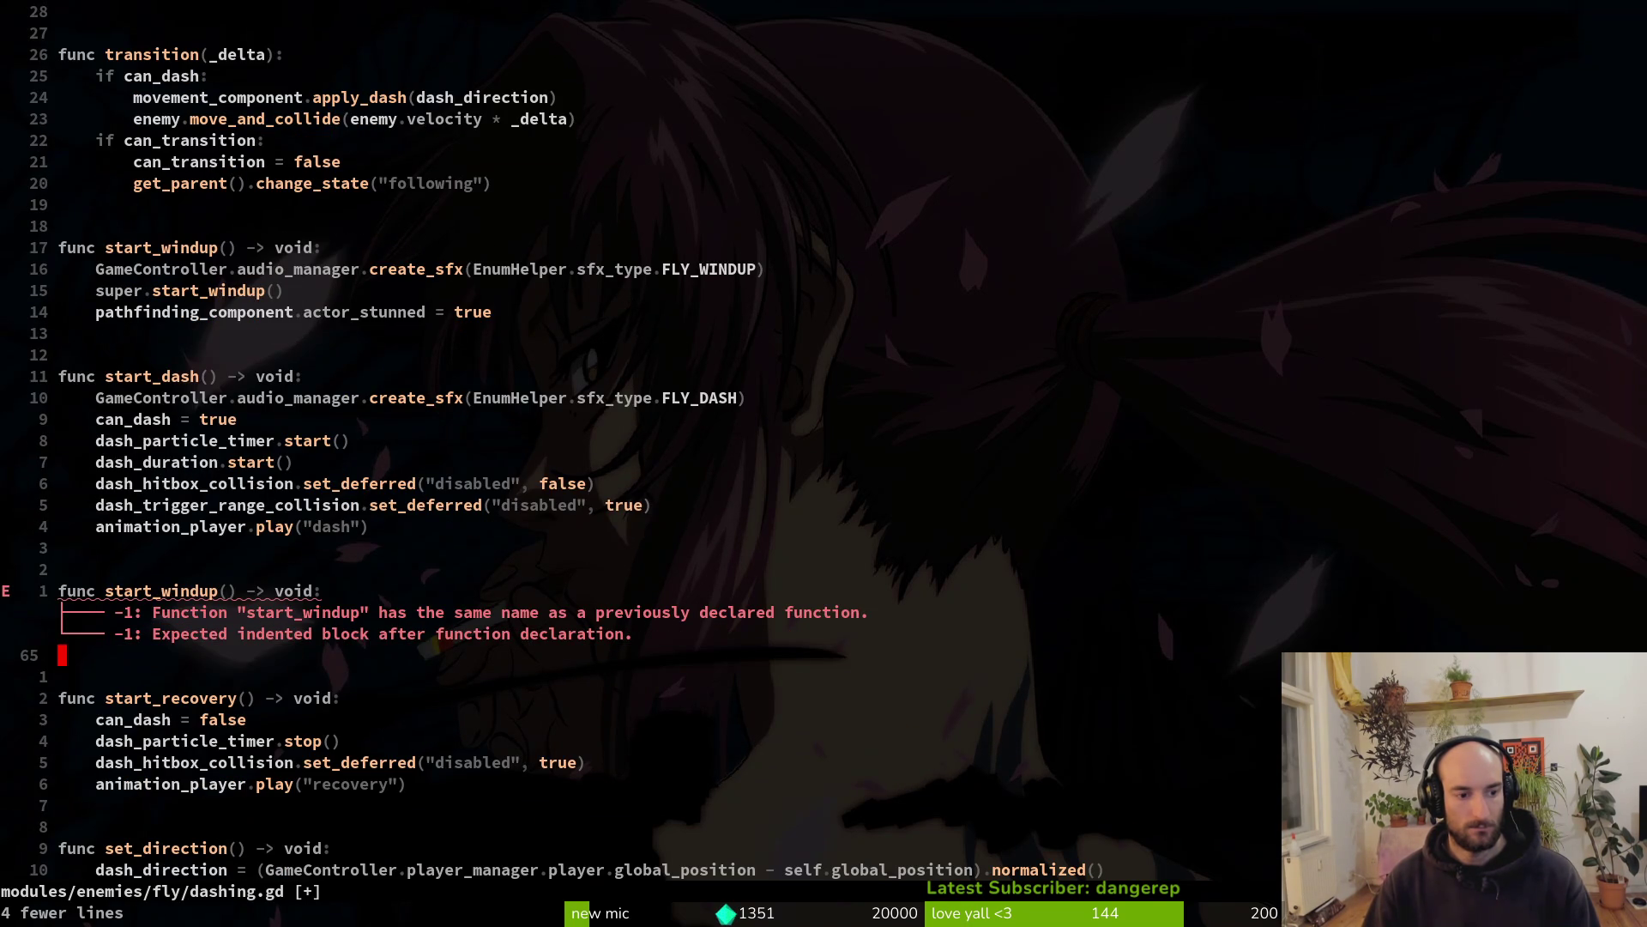
pyautogui.press('k')
pyautogui.press('k')
pyautogui.press('k')
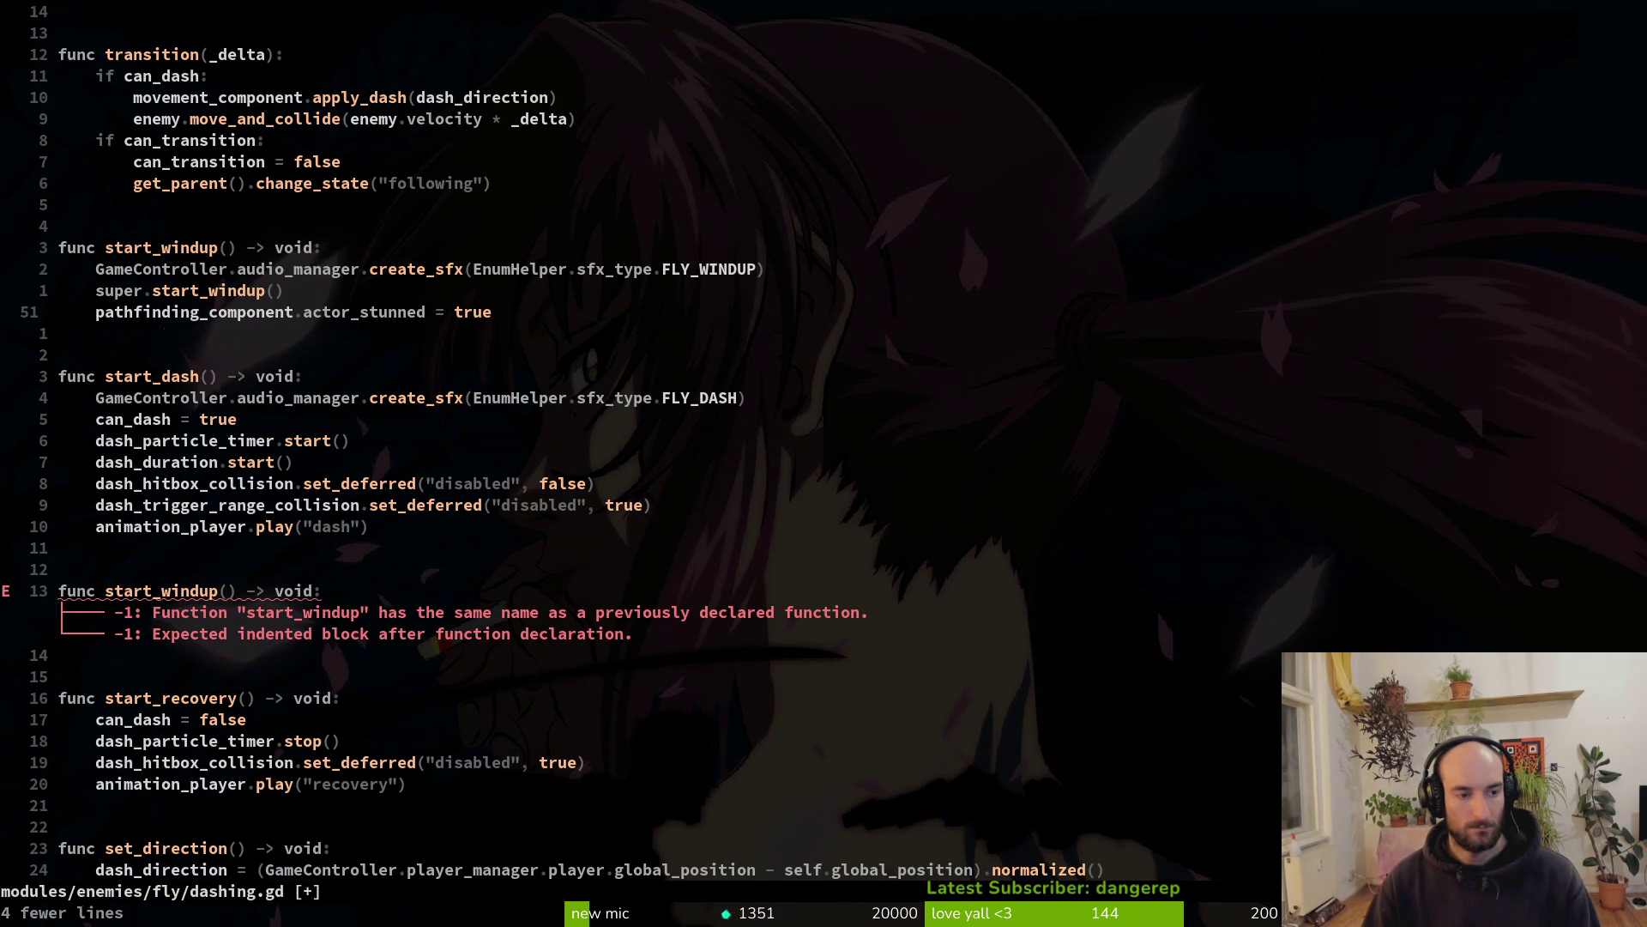
pyautogui.press('p')
pyautogui.press('k')
pyautogui.press('k')
pyautogui.press('d')
pyautogui.press('d')
pyautogui.press('d')
pyautogui.press('d')
pyautogui.write('kP')
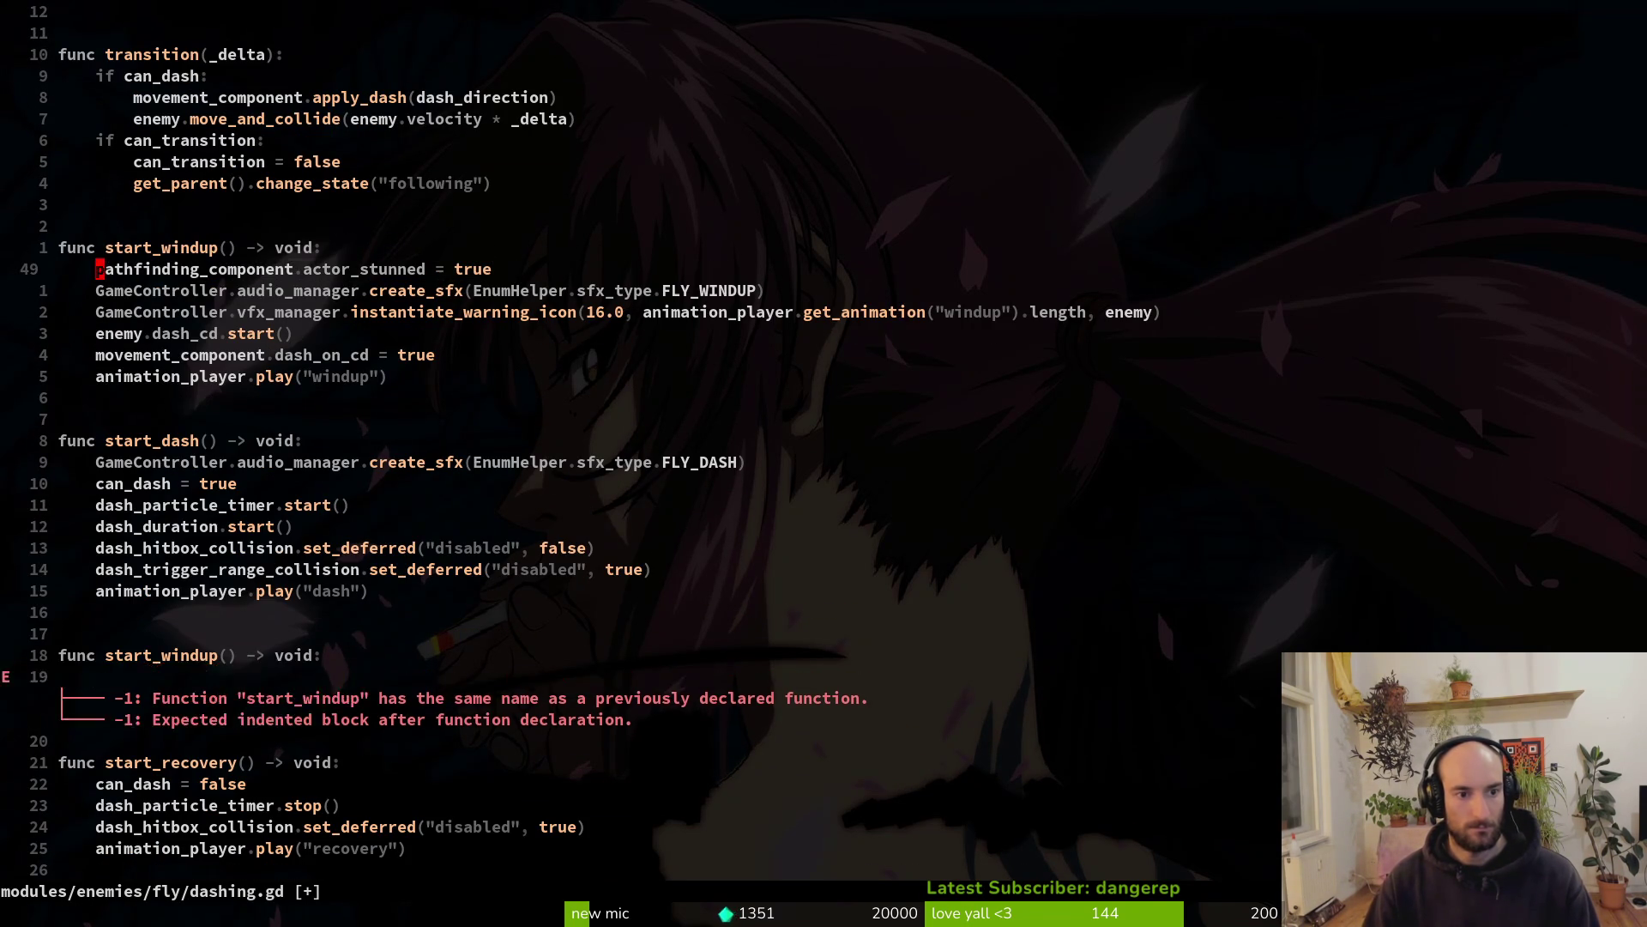
pyautogui.write(':w')
pyautogui.press('Return')
# Delete the leftover duplicate start_windup header and blank lines, and save
pyautogui.press('j')
pyautogui.press('j')
pyautogui.press('j')
pyautogui.press('j')
pyautogui.press('j')
pyautogui.press('j')
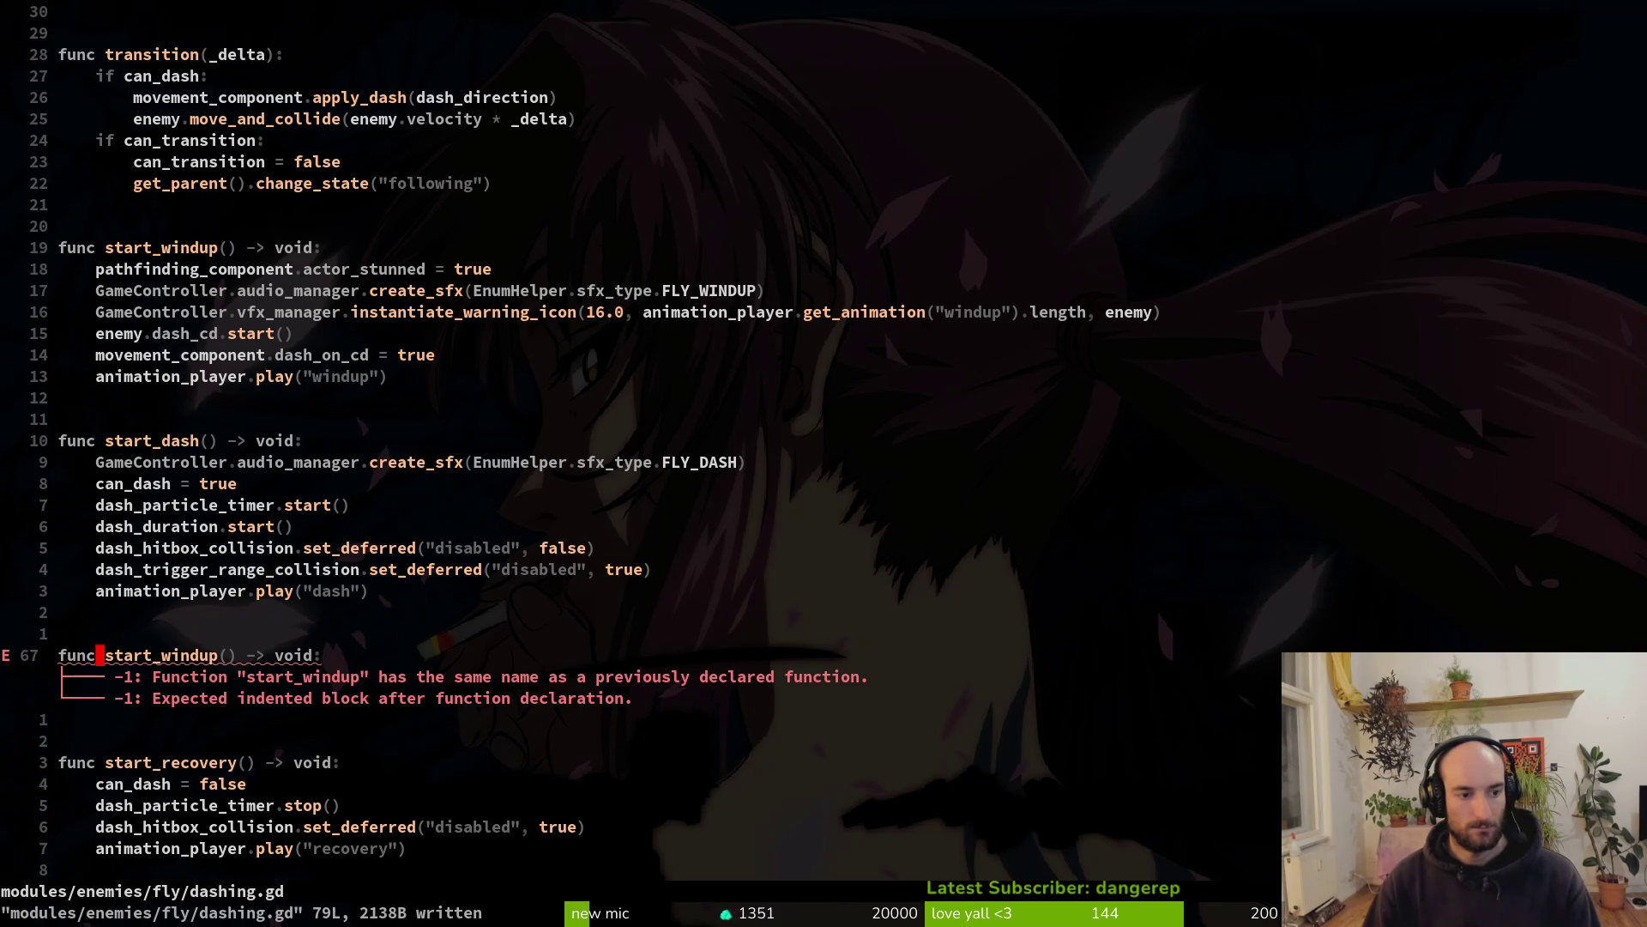
pyautogui.press('d')
pyautogui.press('d')
pyautogui.press('d')
pyautogui.press('d')
pyautogui.press('d')
pyautogui.press('d')
pyautogui.write(':w')
pyautogui.press('Return')
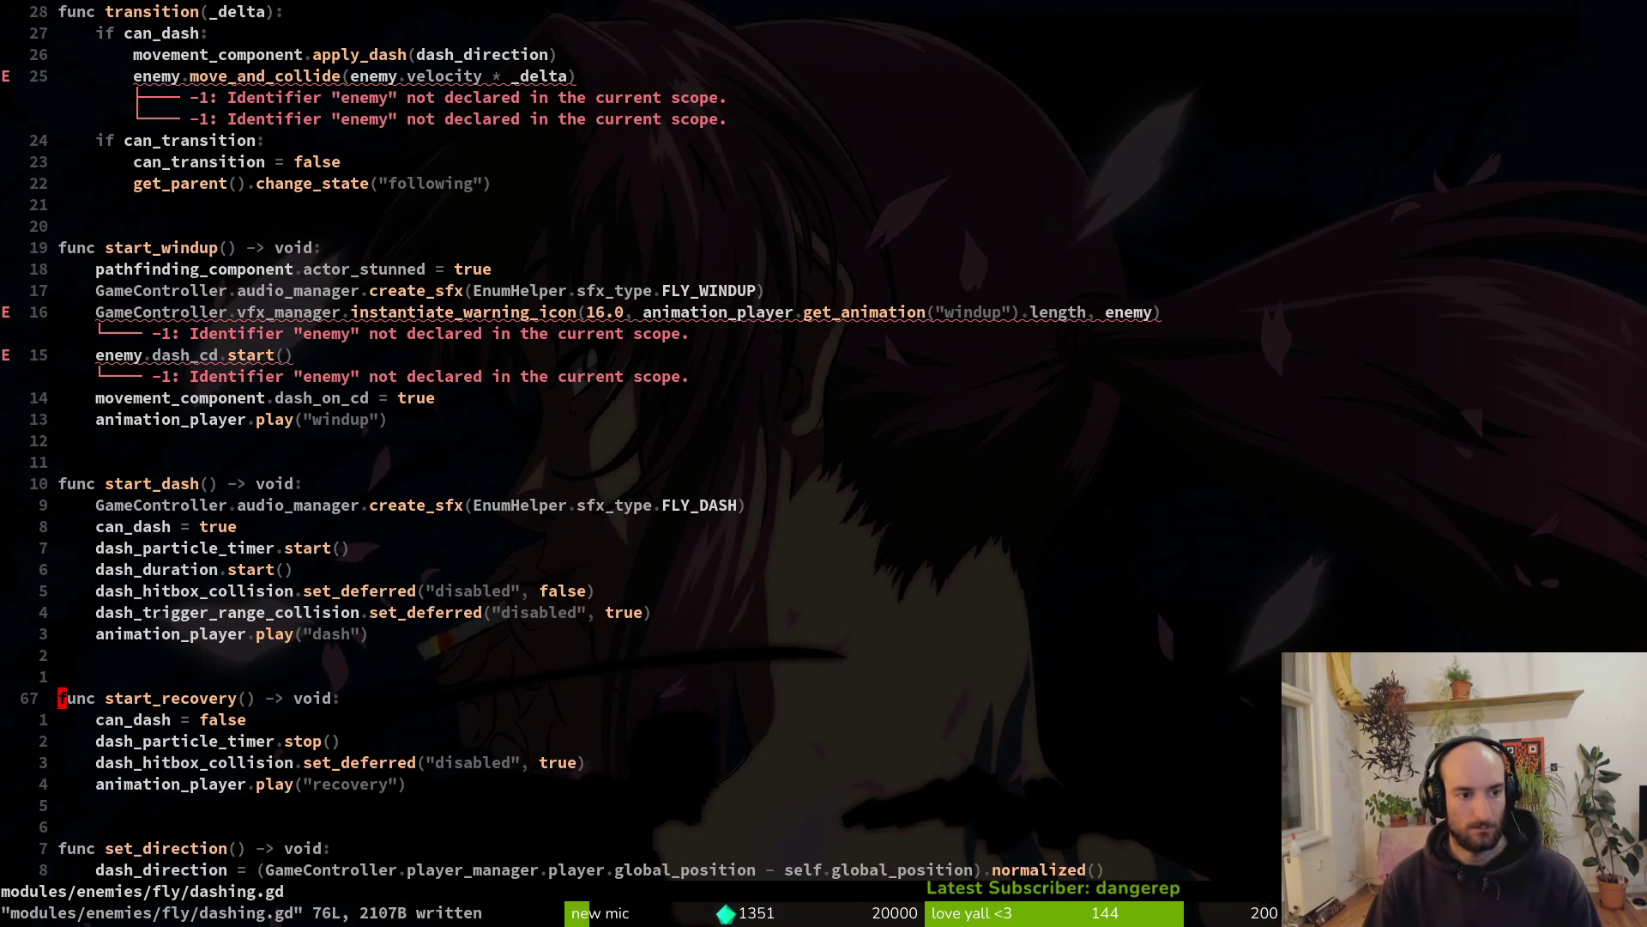
# Change enemy to fly in the move_and_collide call and enemy.velocity, then save
pyautogui.press('{')
pyautogui.press('{')
pyautogui.press('{')
pyautogui.press('j')
pyautogui.press('j')
pyautogui.press('k')
pyautogui.press('k')
pyautogui.press('k')
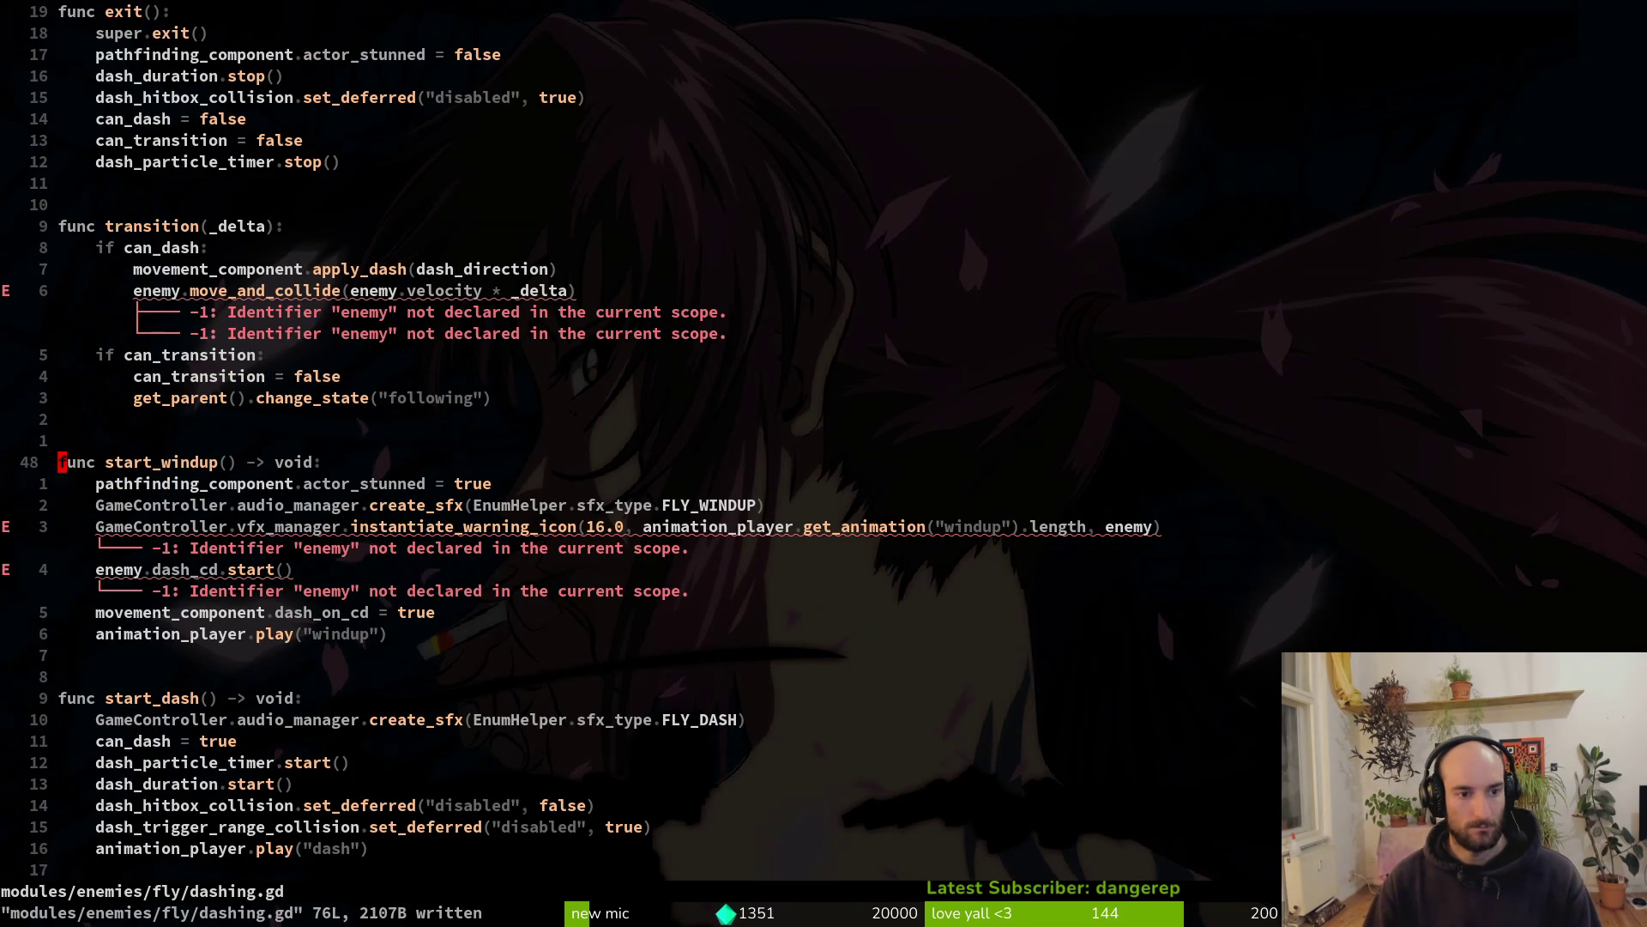
pyautogui.write('jwcwfly')
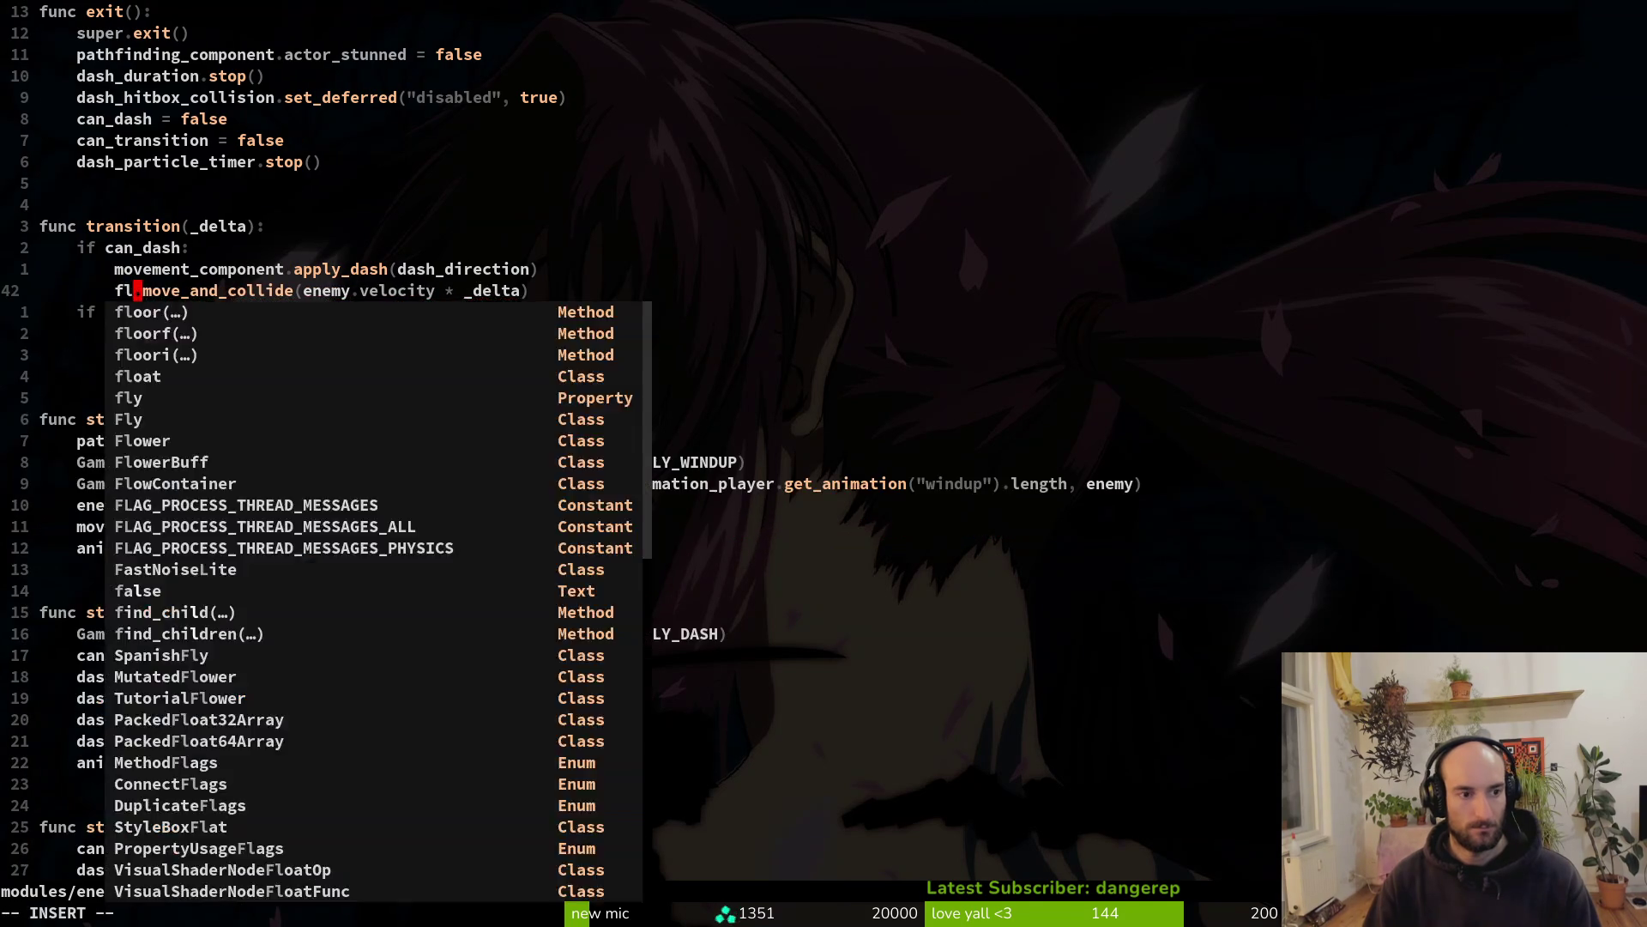
pyautogui.write('j')
pyautogui.press('Escape')
pyautogui.press('w')
pyautogui.press('w')
pyautogui.press('w')
pyautogui.press('.')
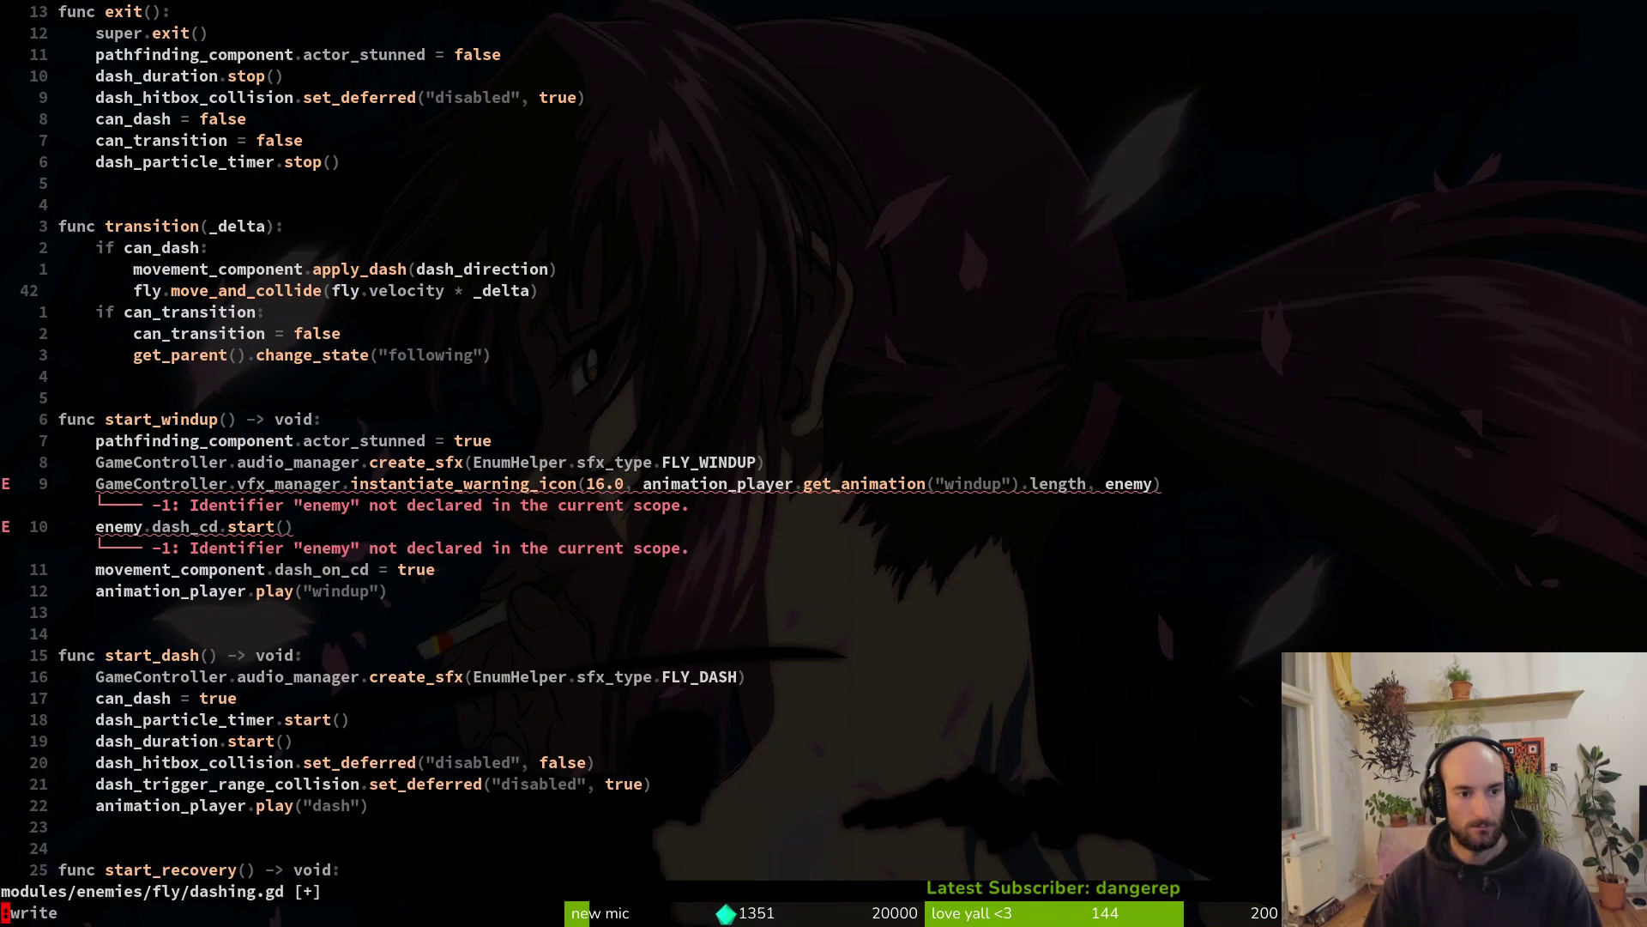
pyautogui.write(':w')
pyautogui.press('Return')
pyautogui.press('j')
# Change enemy to fly in the warning icon argument and the dash_cd line, save, and quit Neovim
pyautogui.press('8')
pyautogui.press('j')
pyautogui.press('$')
pyautogui.press('b')
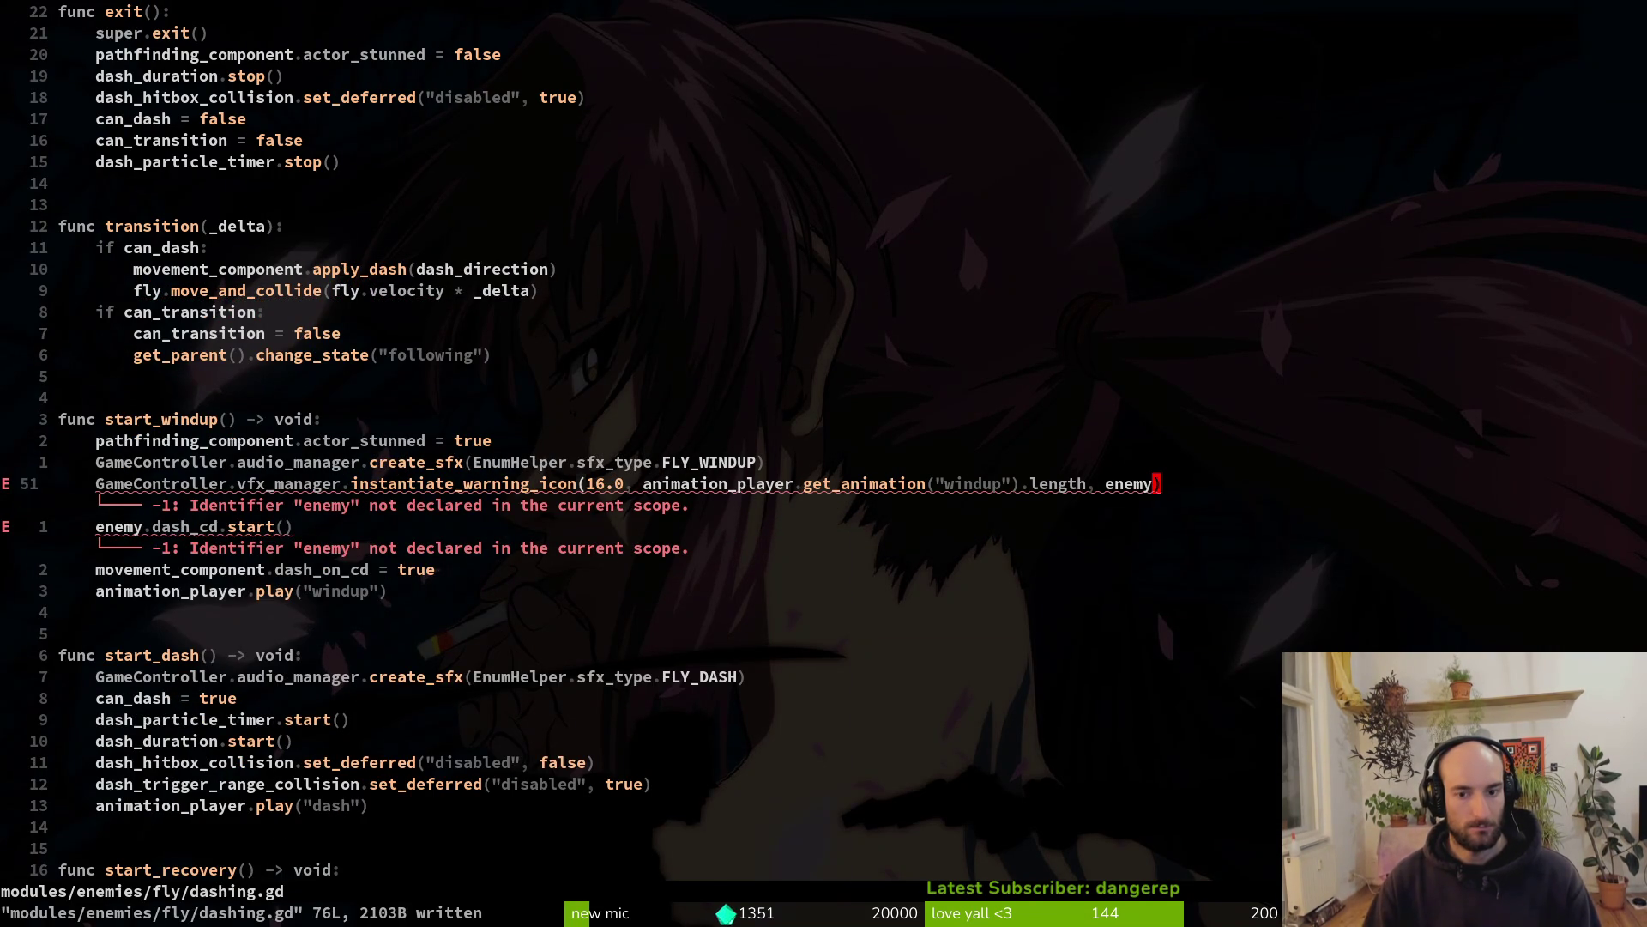
pyautogui.press('.')
pyautogui.press('b')
pyautogui.press('b')
pyautogui.press('j')
pyautogui.press('b')
pyautogui.press('b')
pyautogui.press('b')
pyautogui.write('cwfl')
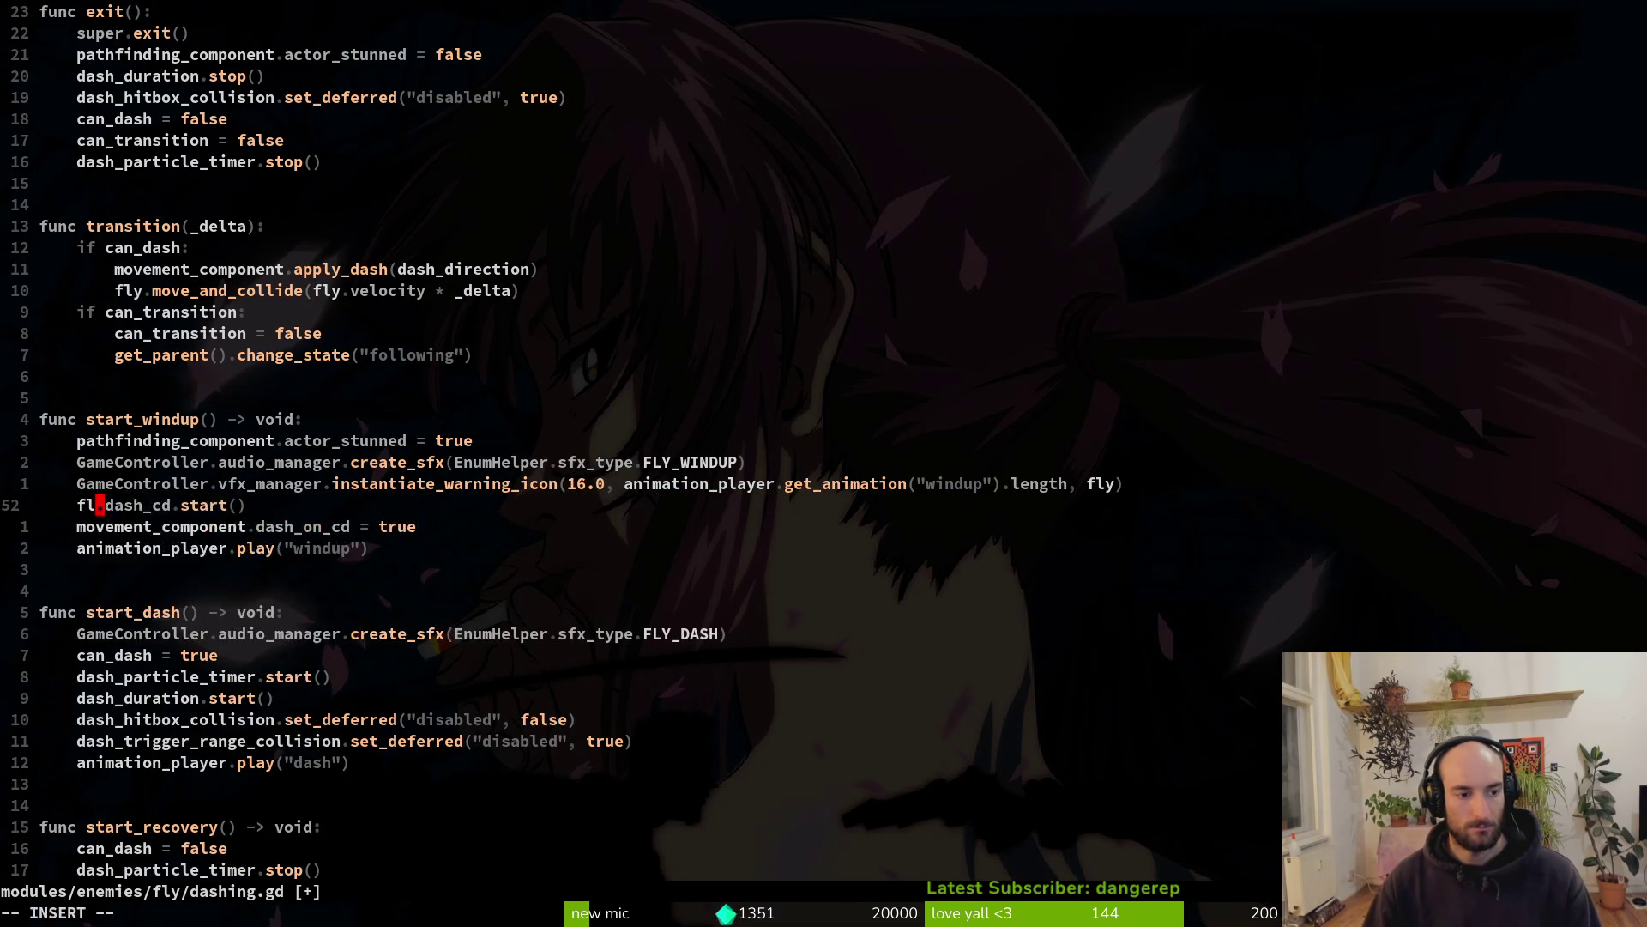
pyautogui.write('y.')
pyautogui.press('Escape')
pyautogui.write(':w')
pyautogui.press('Return')
pyautogui.write('20j')
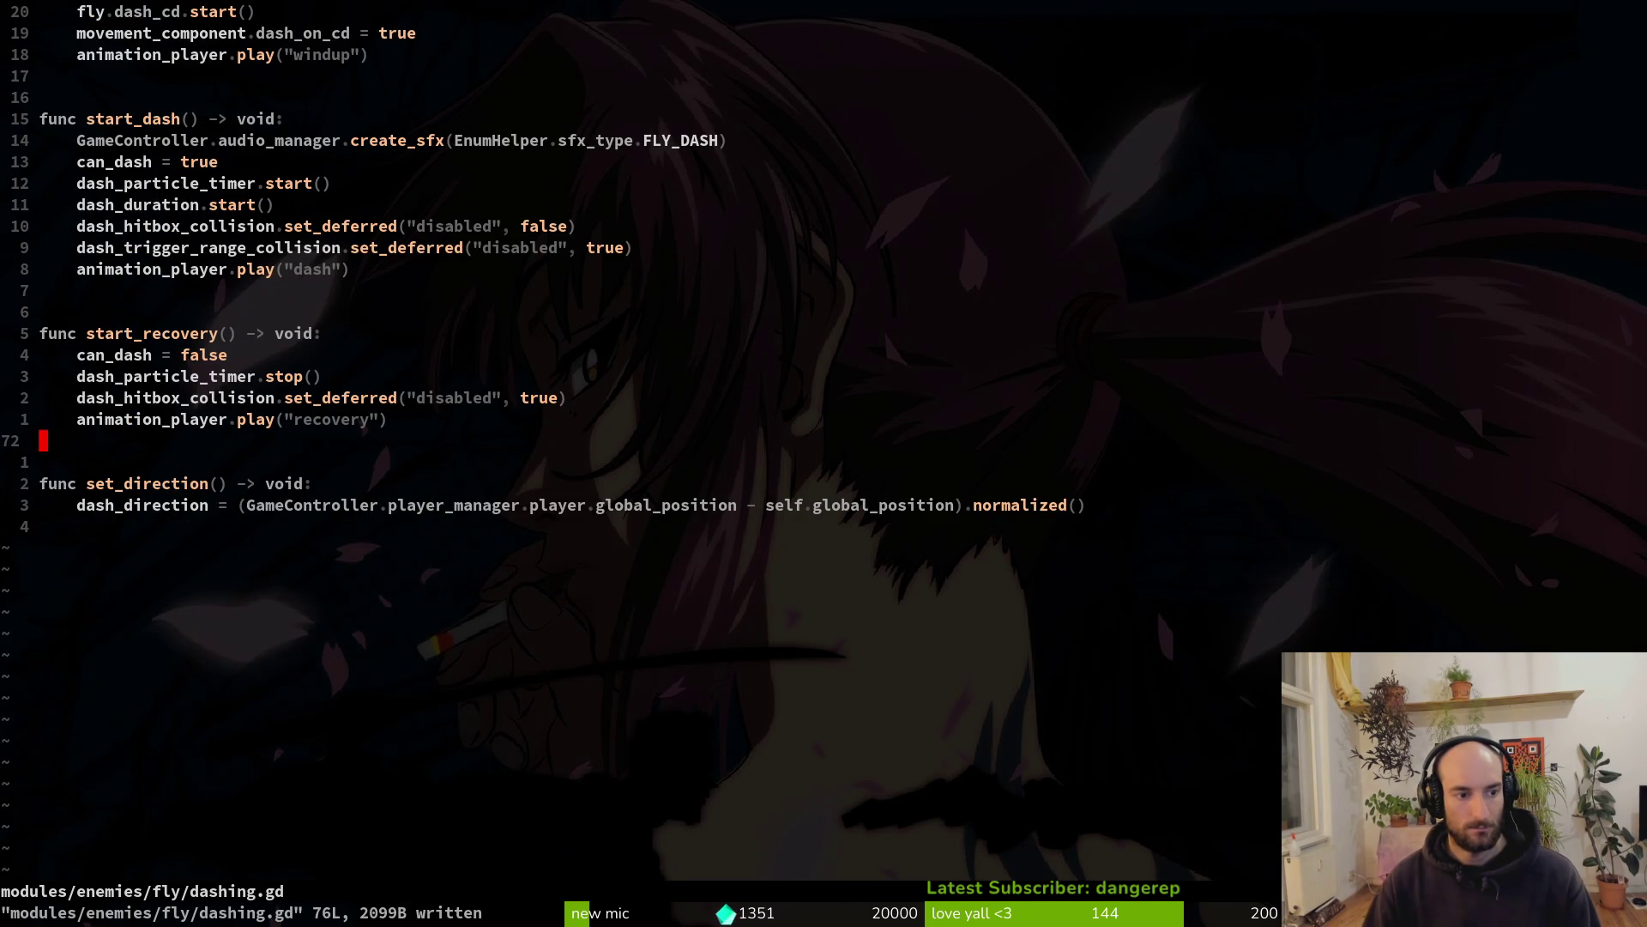
pyautogui.write(':q')
pyautogui.press('Return')
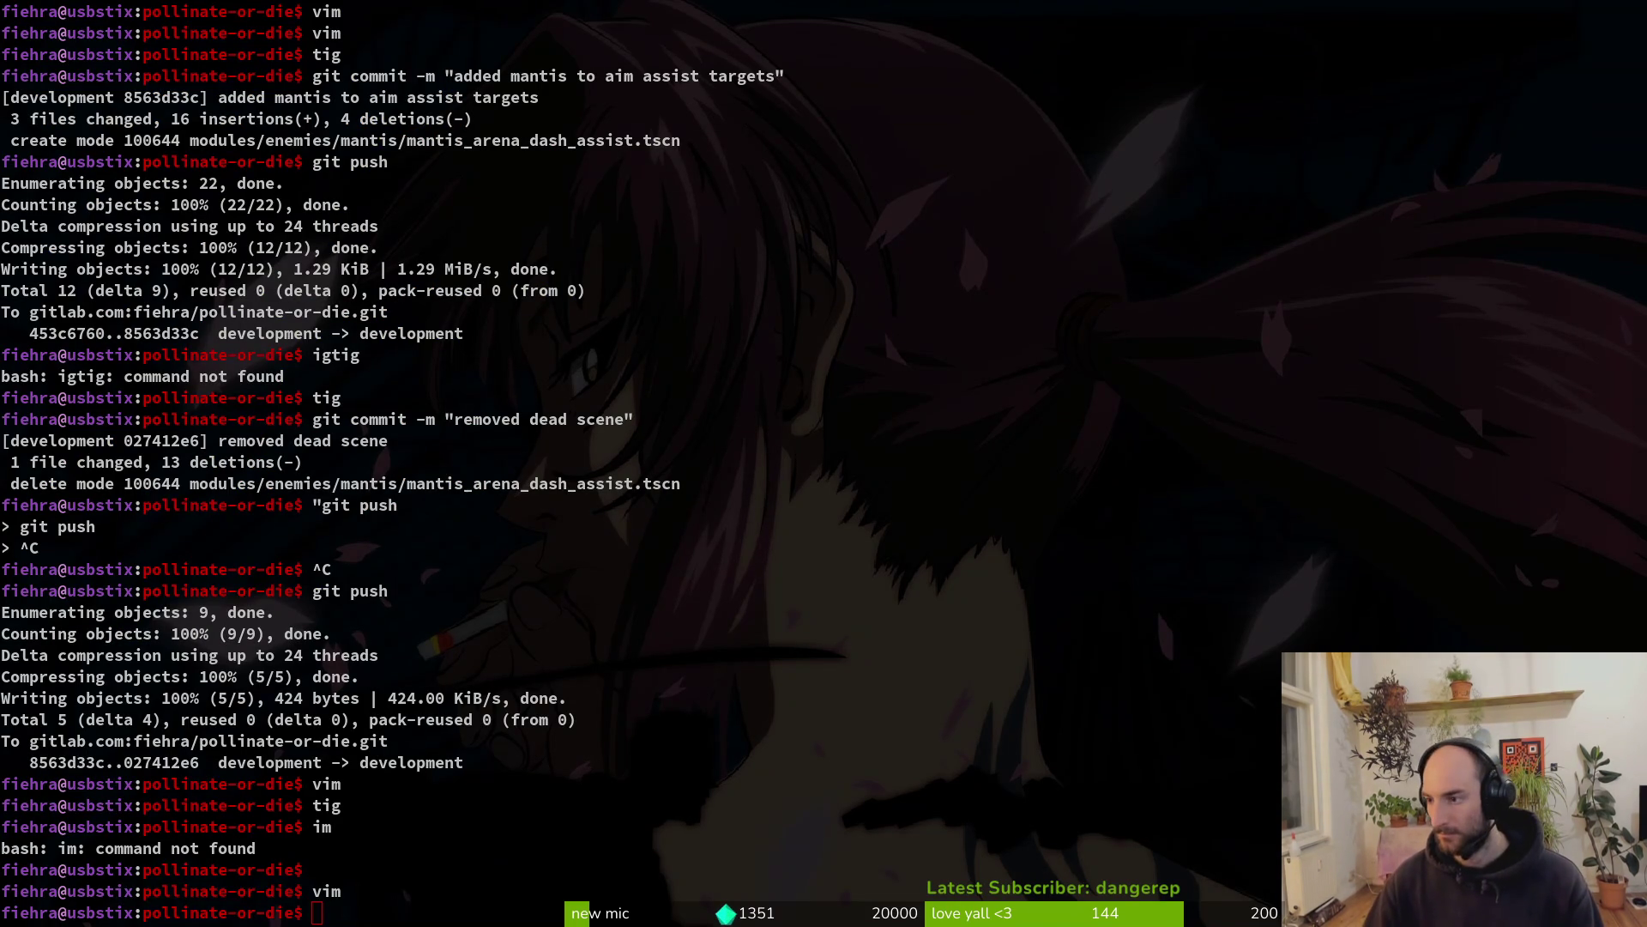
# Detach the stunned state script from the fly's dashing node
pyautogui.hotkey('alt', 'Tab')
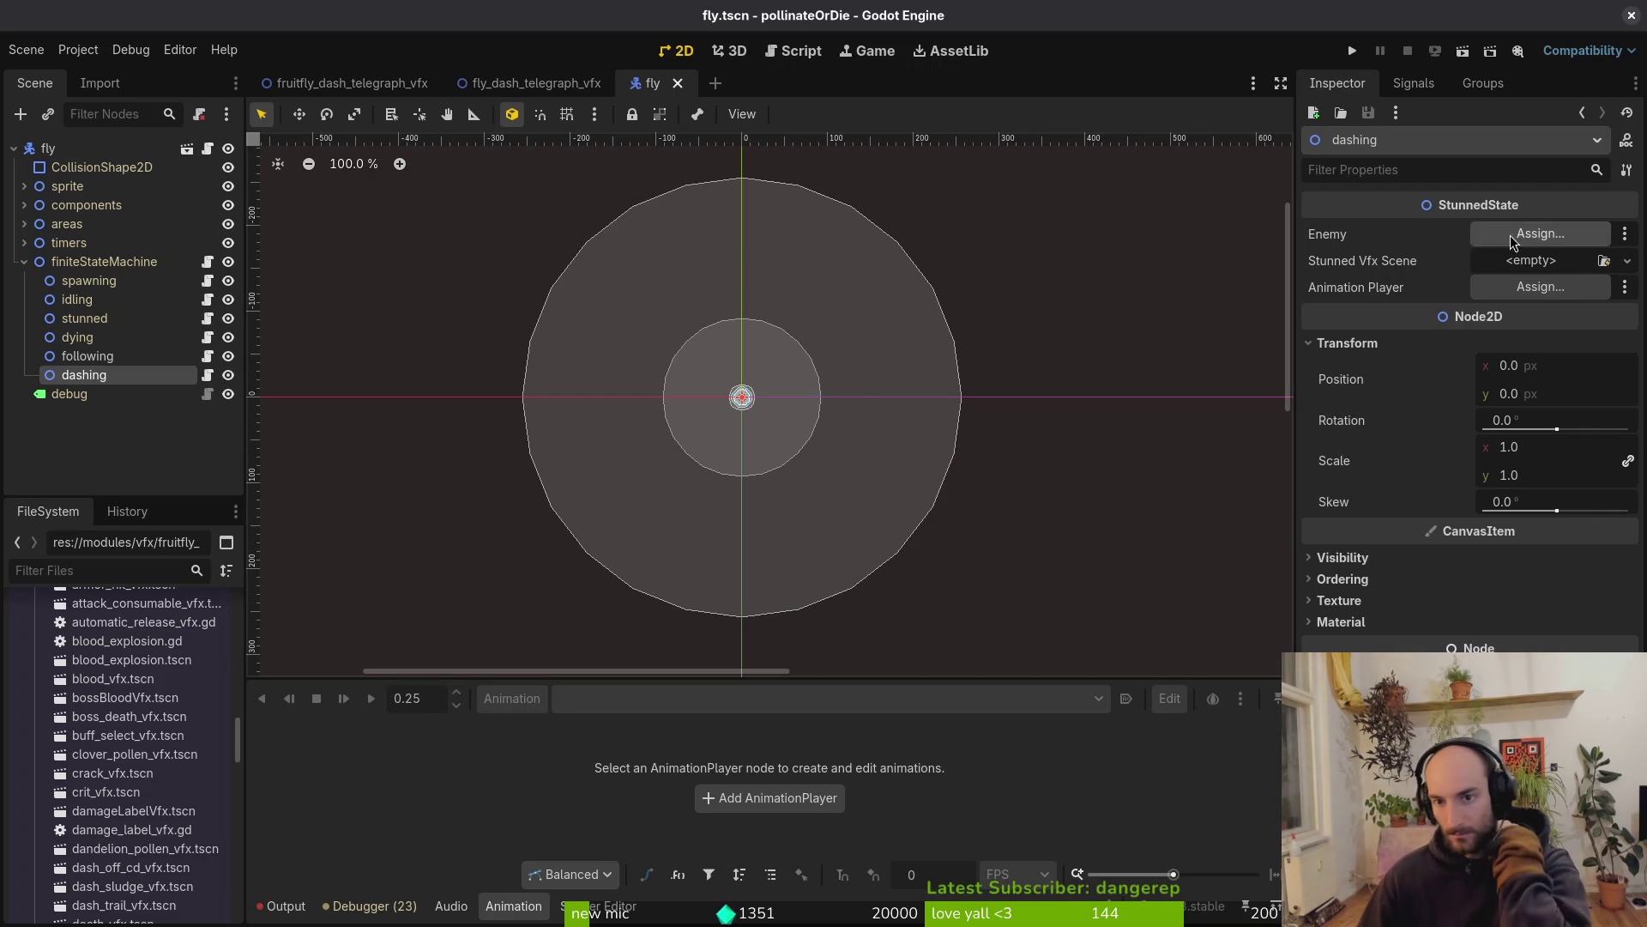
pyautogui.click(86, 356)
pyautogui.click(84, 375)
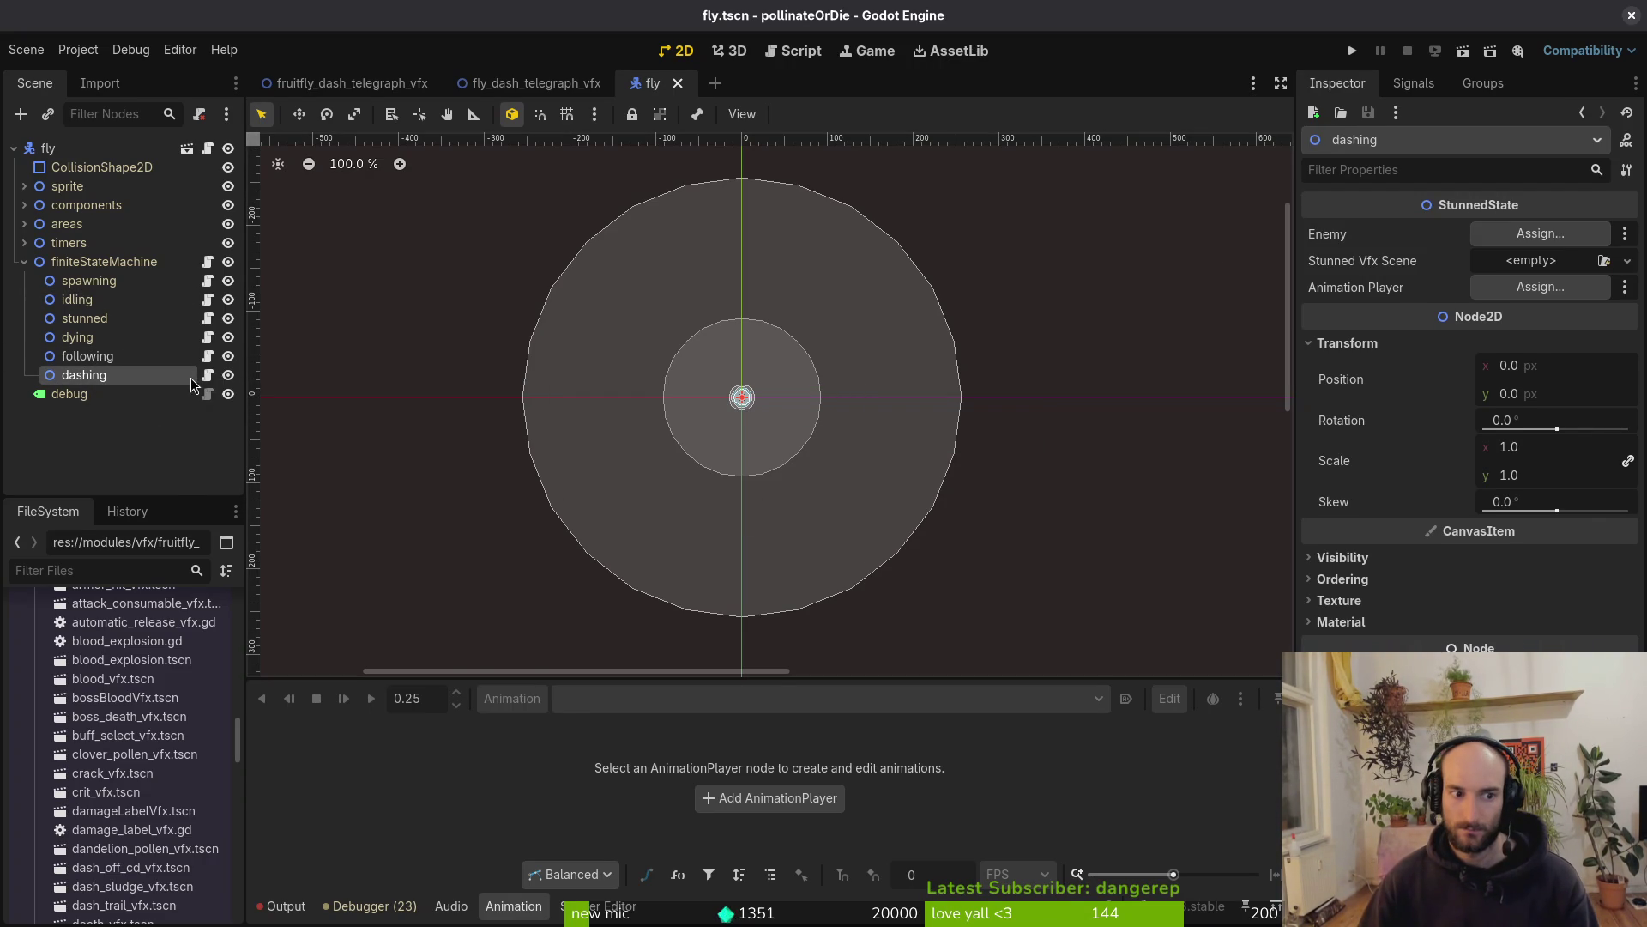
pyautogui.rightClick(162, 379)
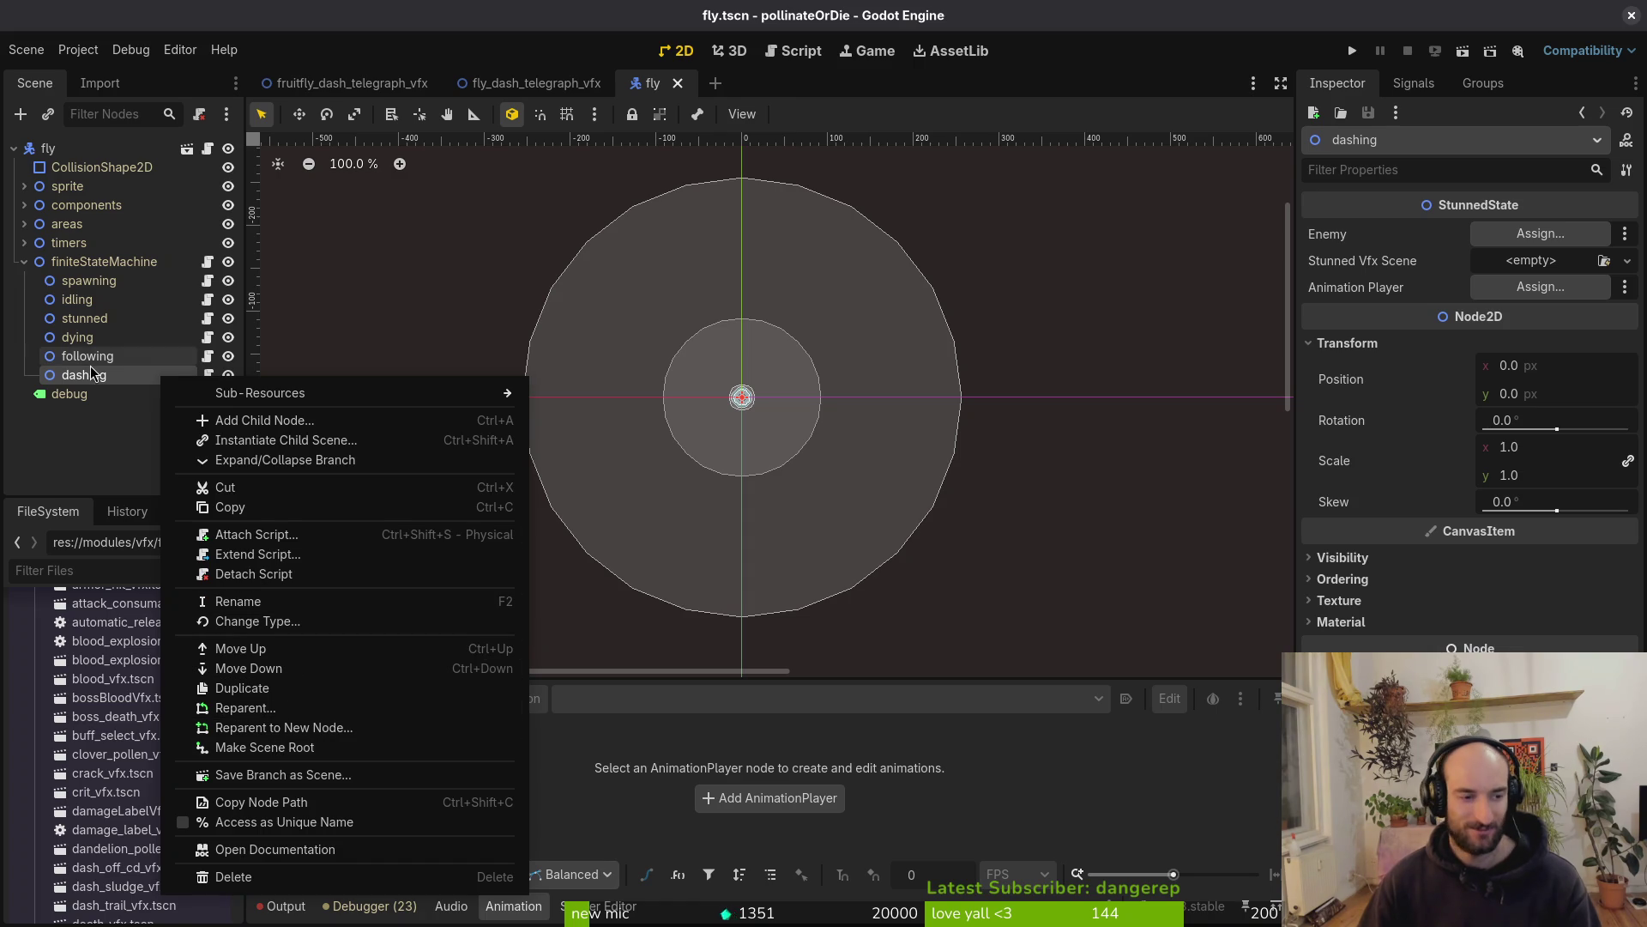
pyautogui.click(118, 385)
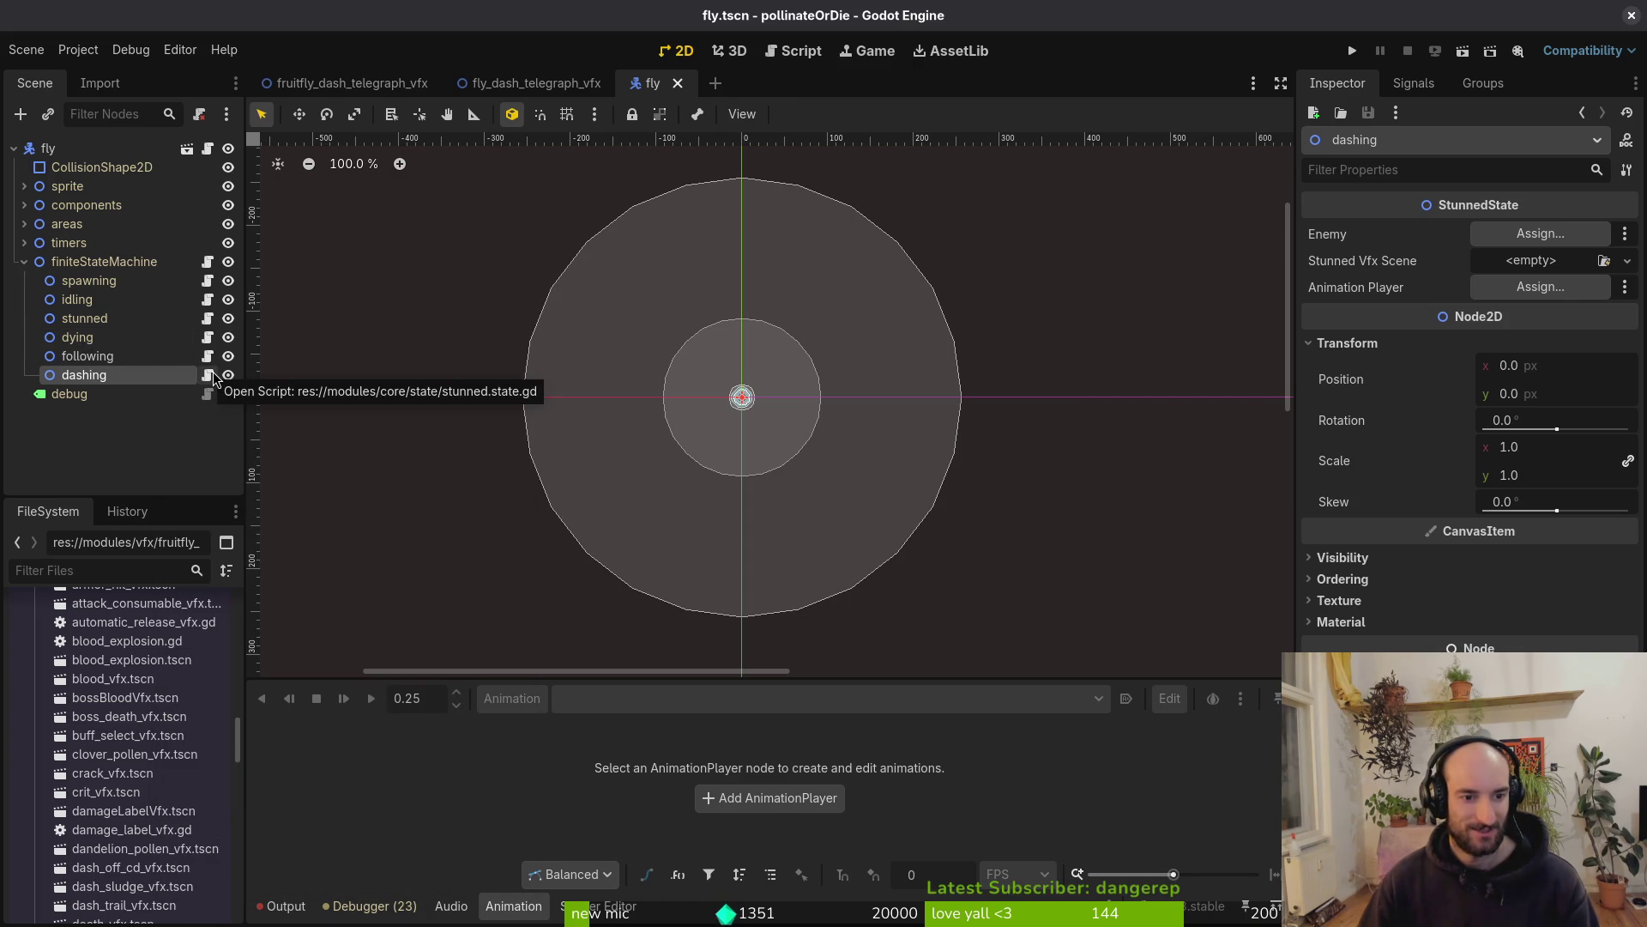
pyautogui.rightClick(146, 380)
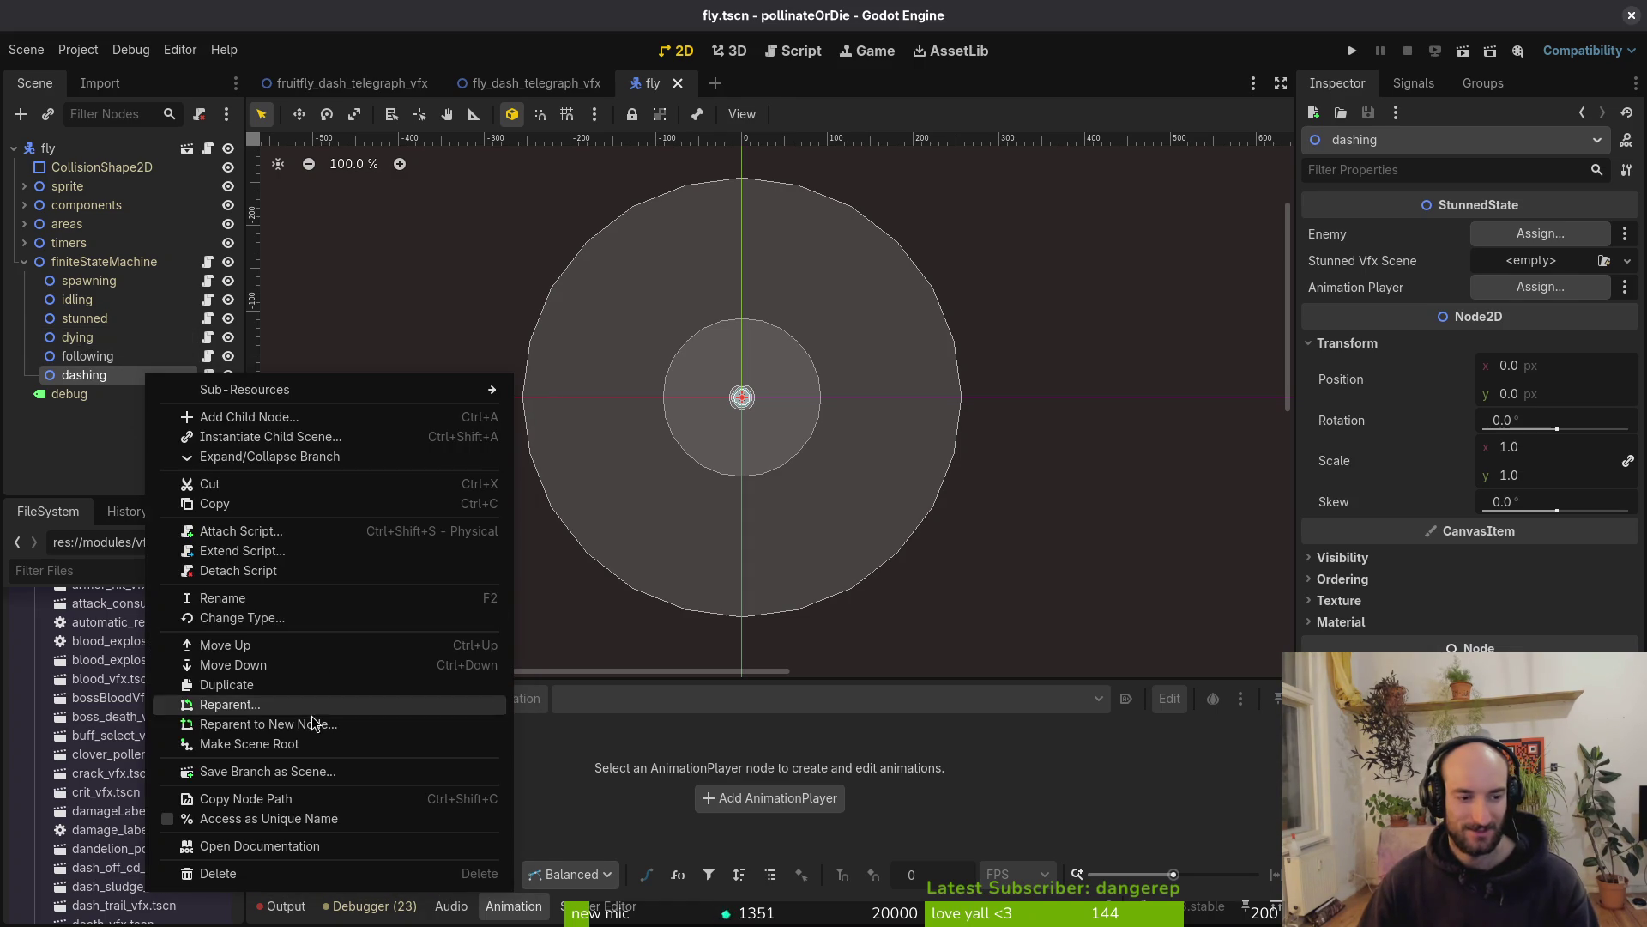
pyautogui.click(223, 572)
# Attach the base core/state/state.gd script to the dashing node
pyautogui.rightClick(123, 387)
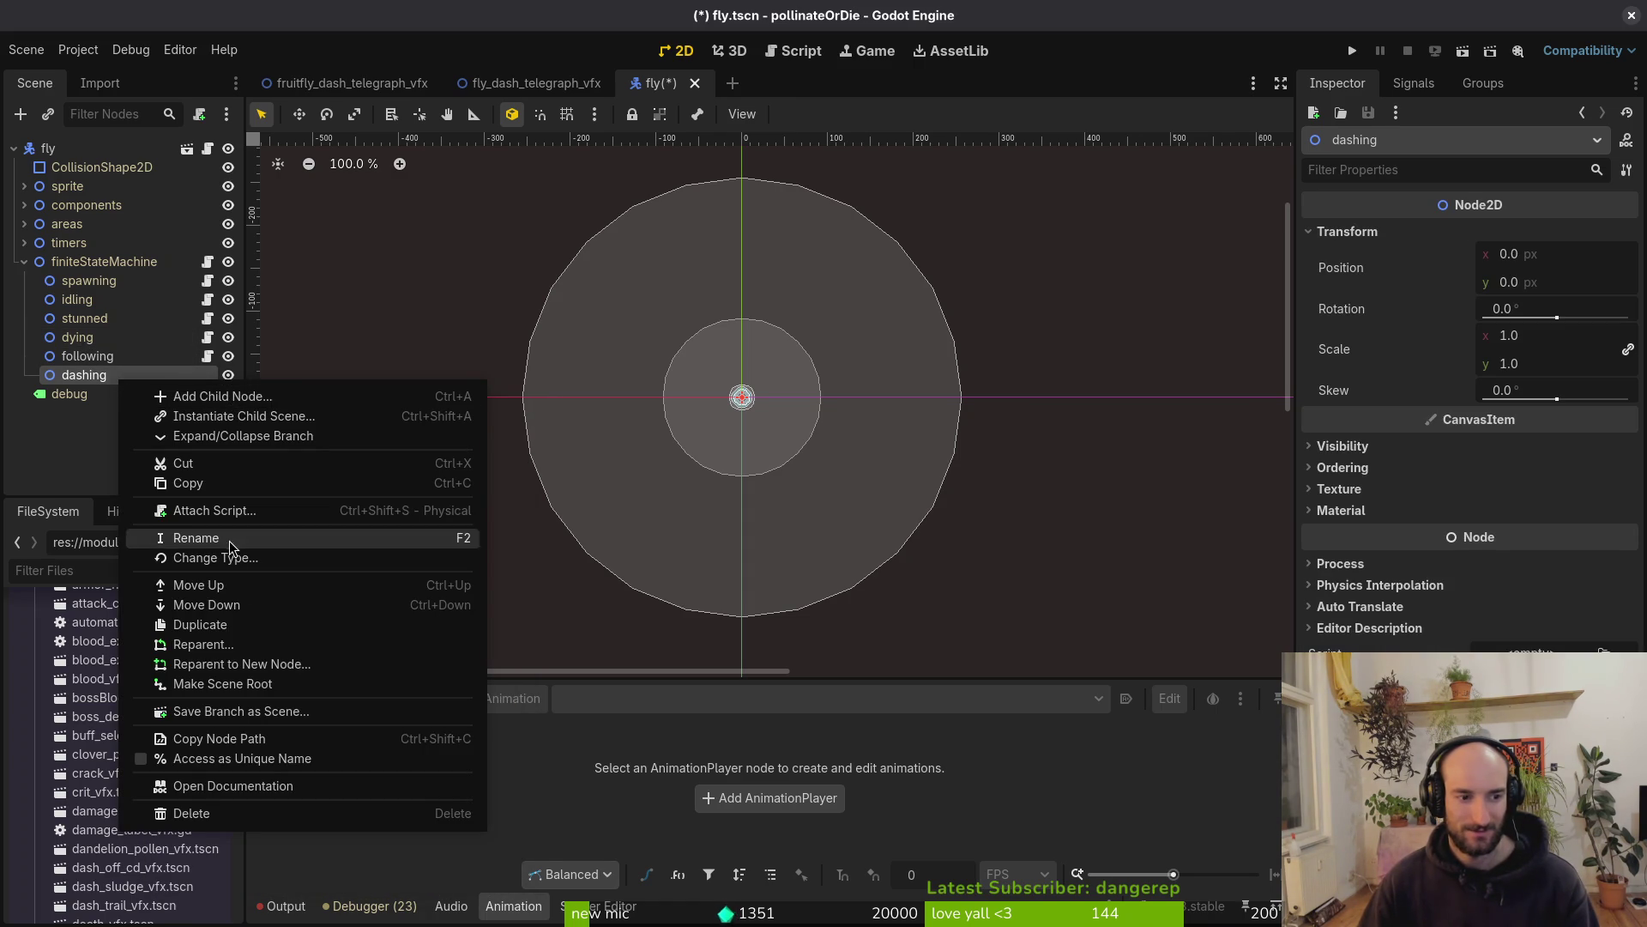
pyautogui.click(244, 510)
pyautogui.click(1010, 441)
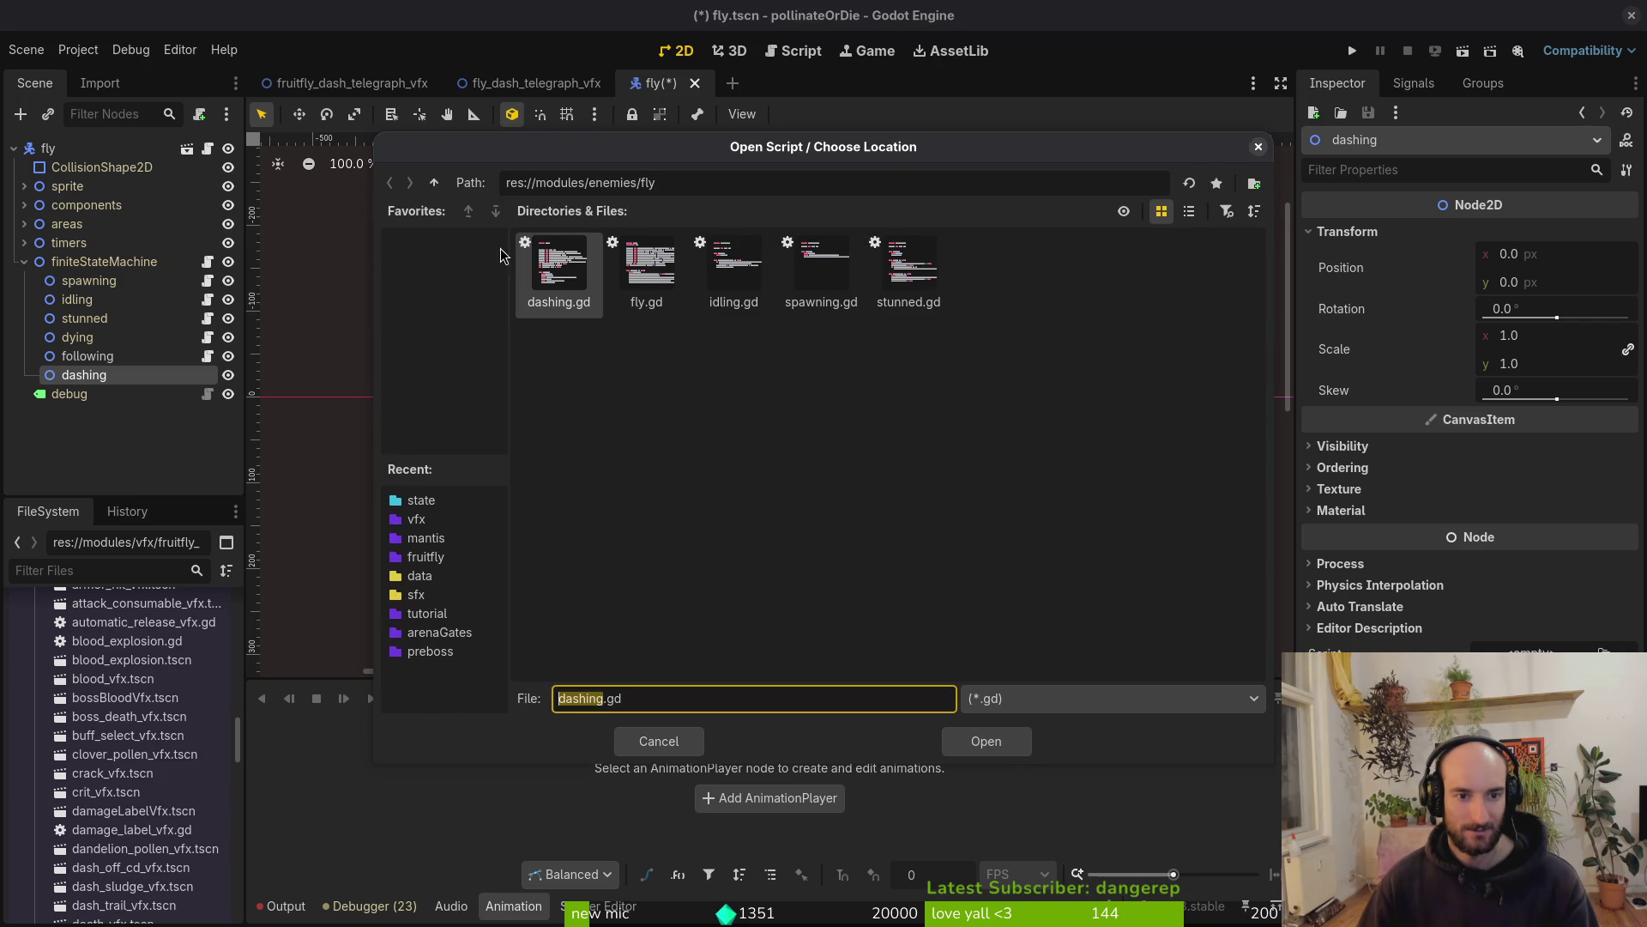
pyautogui.click(435, 184)
pyautogui.click(435, 184)
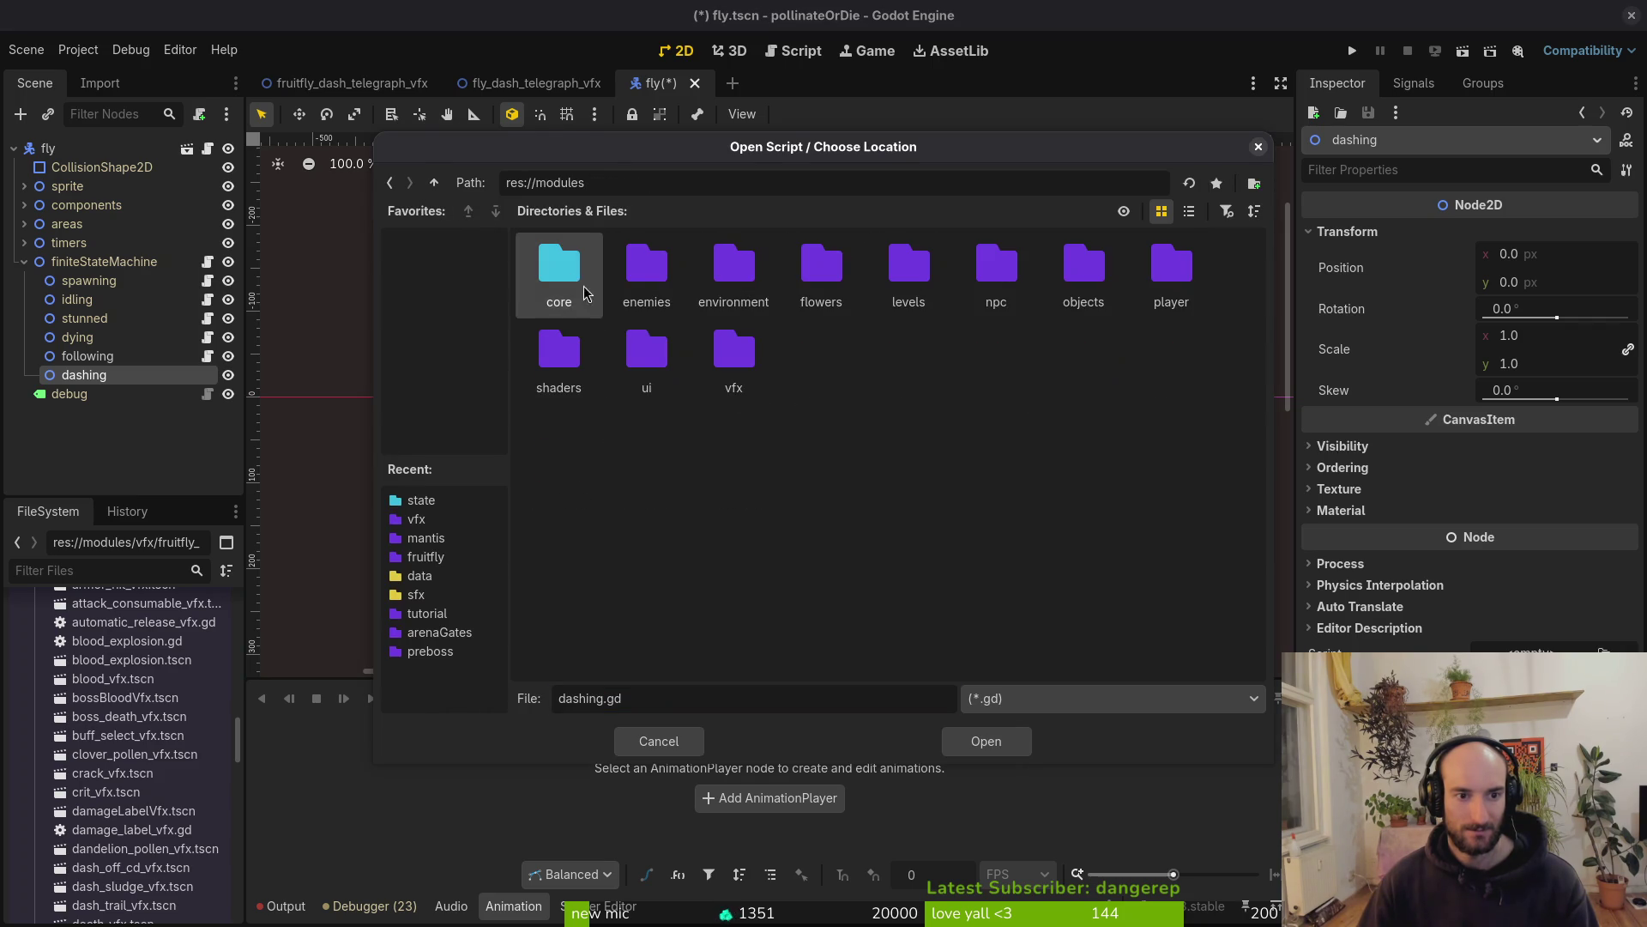
pyautogui.doubleClick(558, 266)
pyautogui.doubleClick(909, 266)
pyautogui.click(1084, 266)
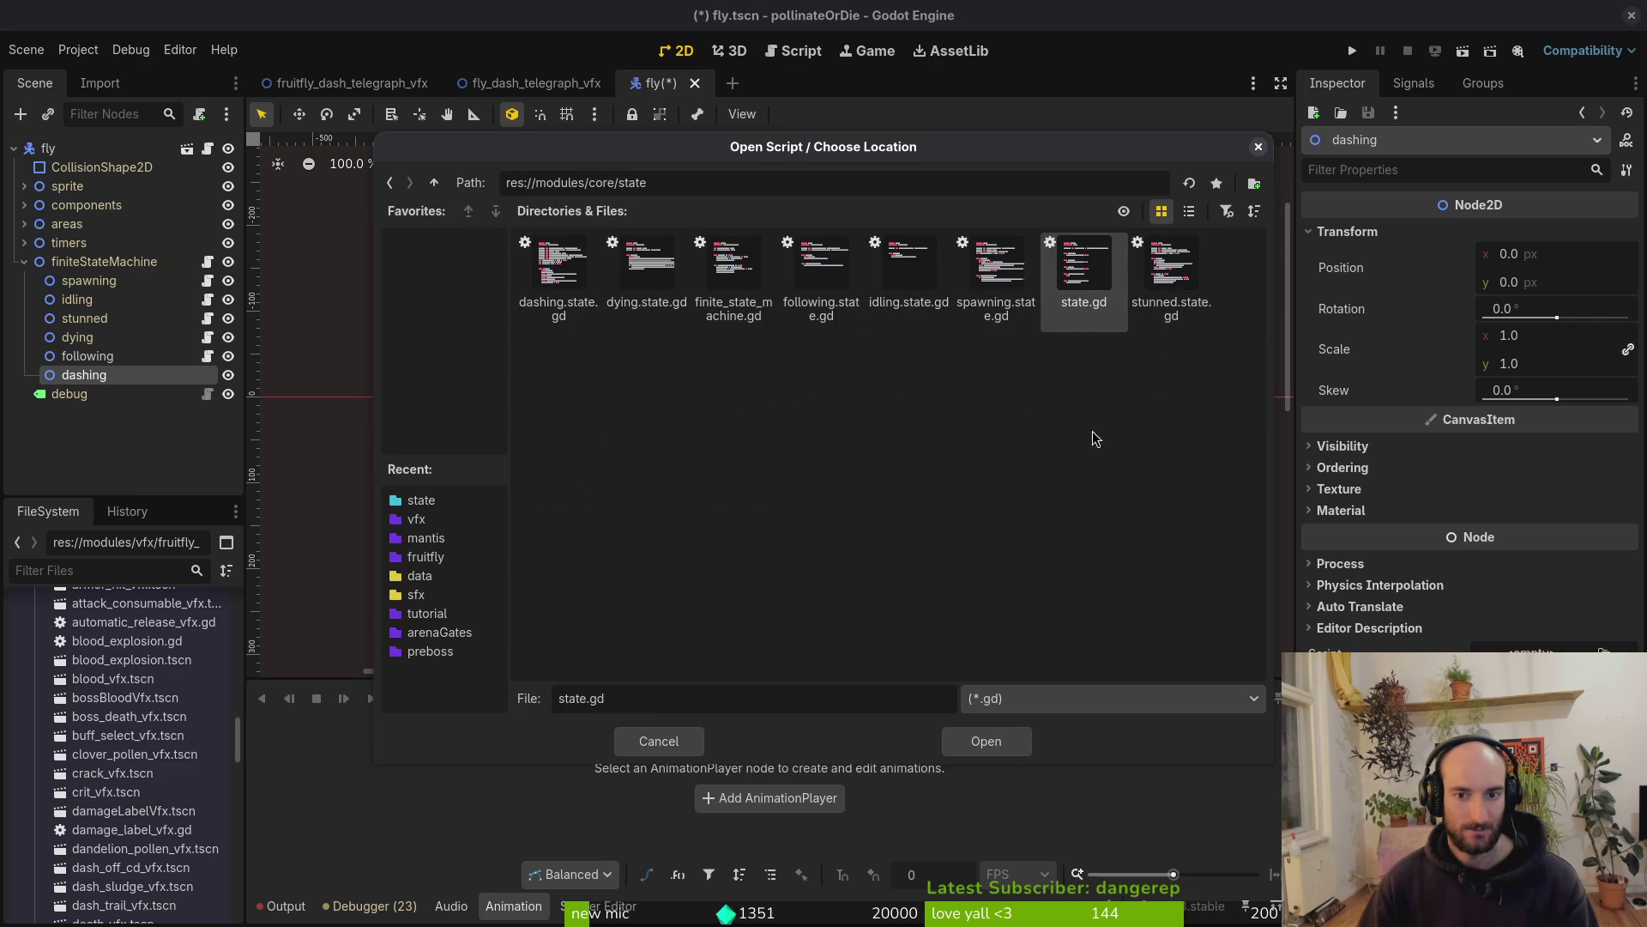
pyautogui.click(986, 741)
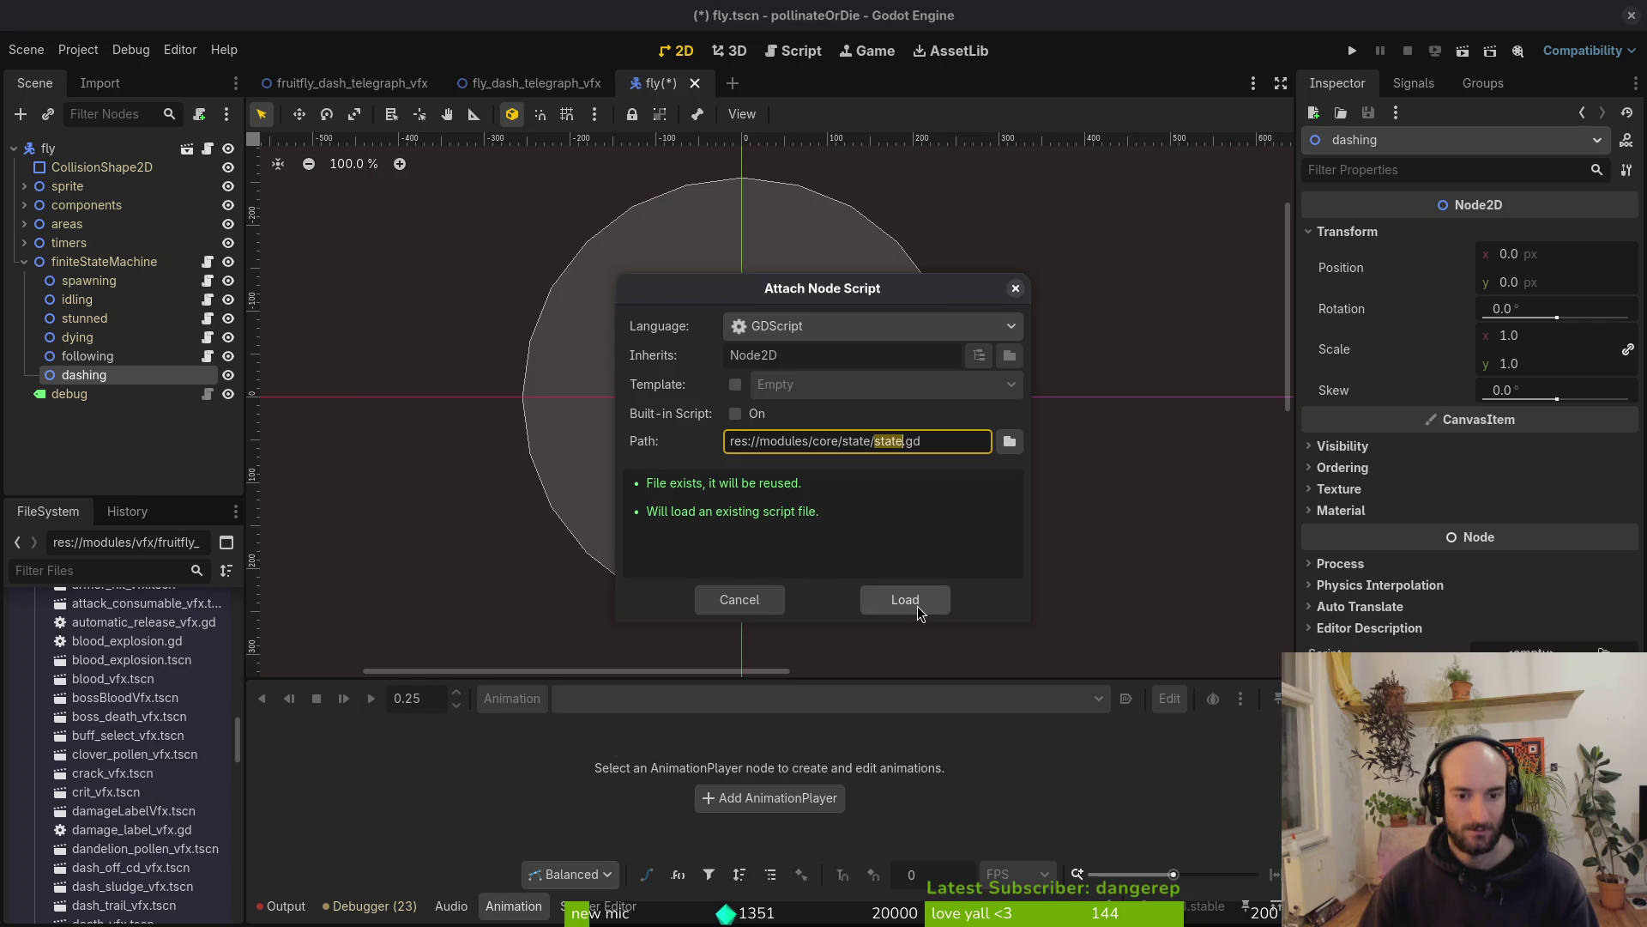
pyautogui.click(931, 599)
# Extend the dashing node's script with enemies/fly/dashing.gd, save fly.tscn, and relaunch vim
pyautogui.rightClick(168, 375)
pyautogui.click(342, 549)
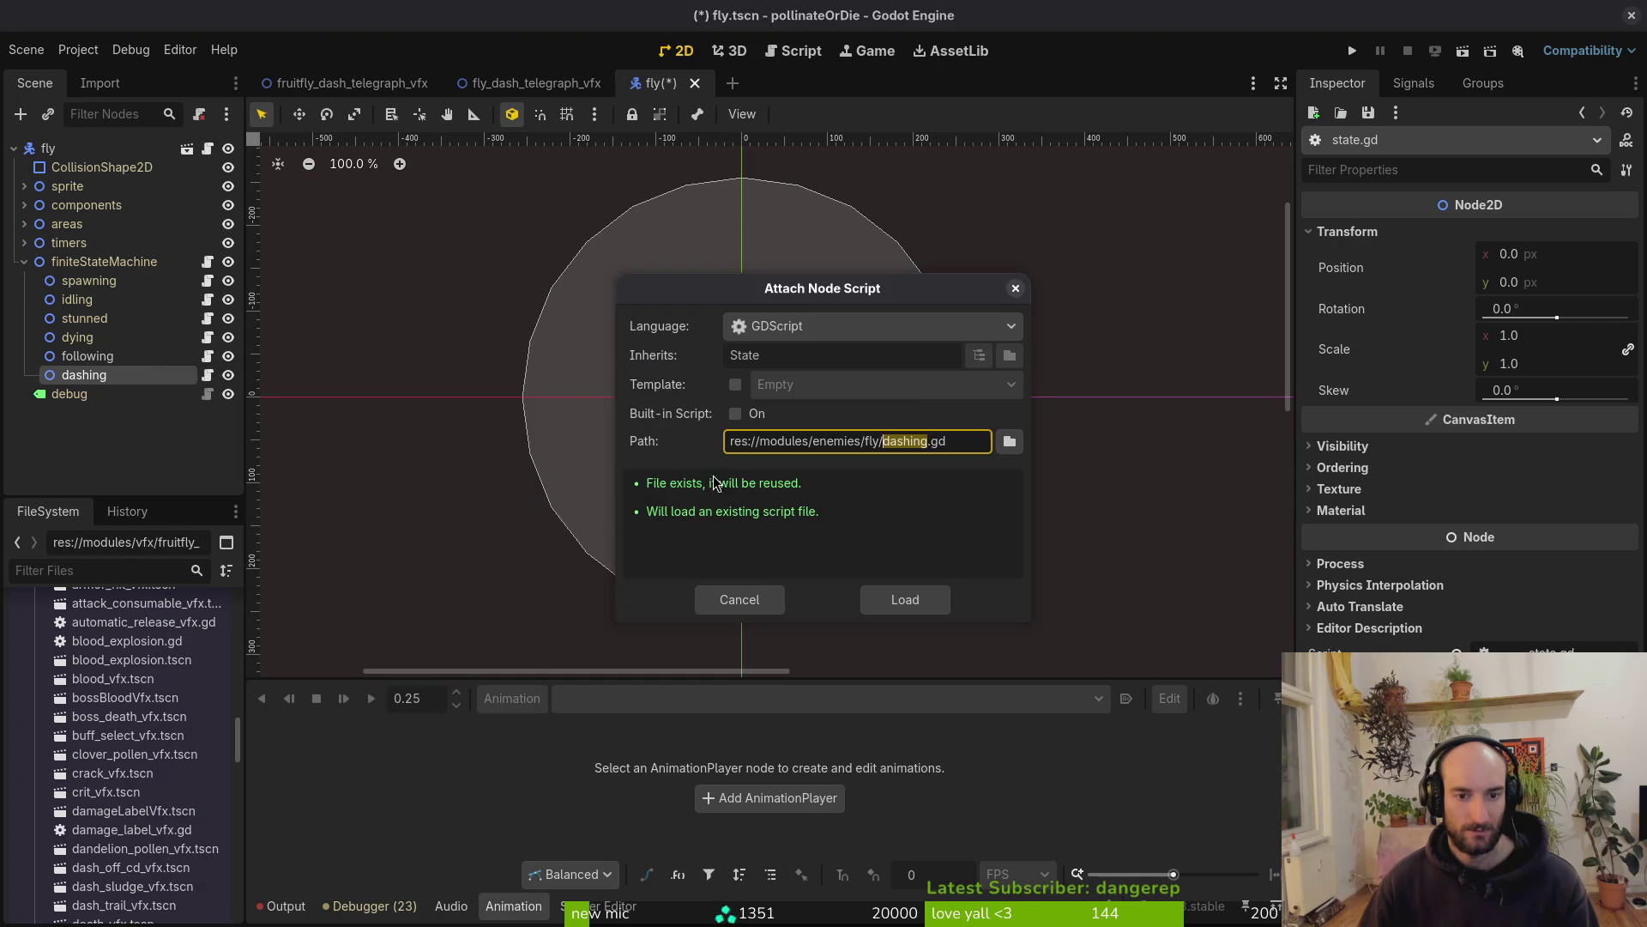
pyautogui.click(1009, 438)
pyautogui.click(559, 266)
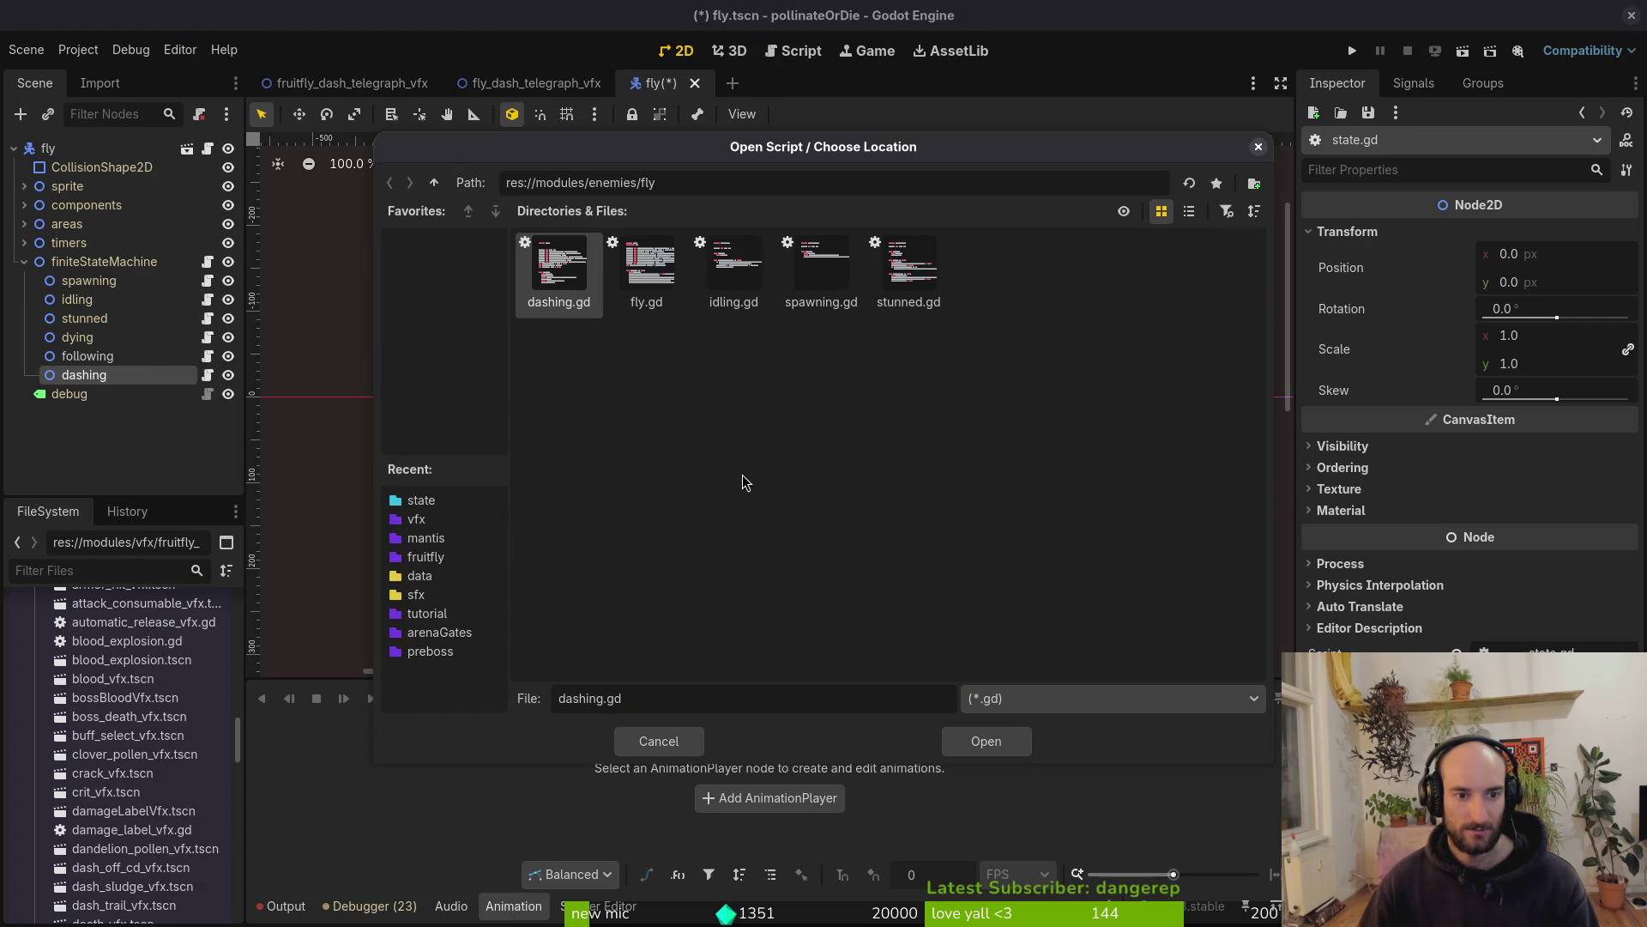
pyautogui.click(986, 741)
pyautogui.click(906, 599)
pyautogui.hotkey('ctrl', 's')
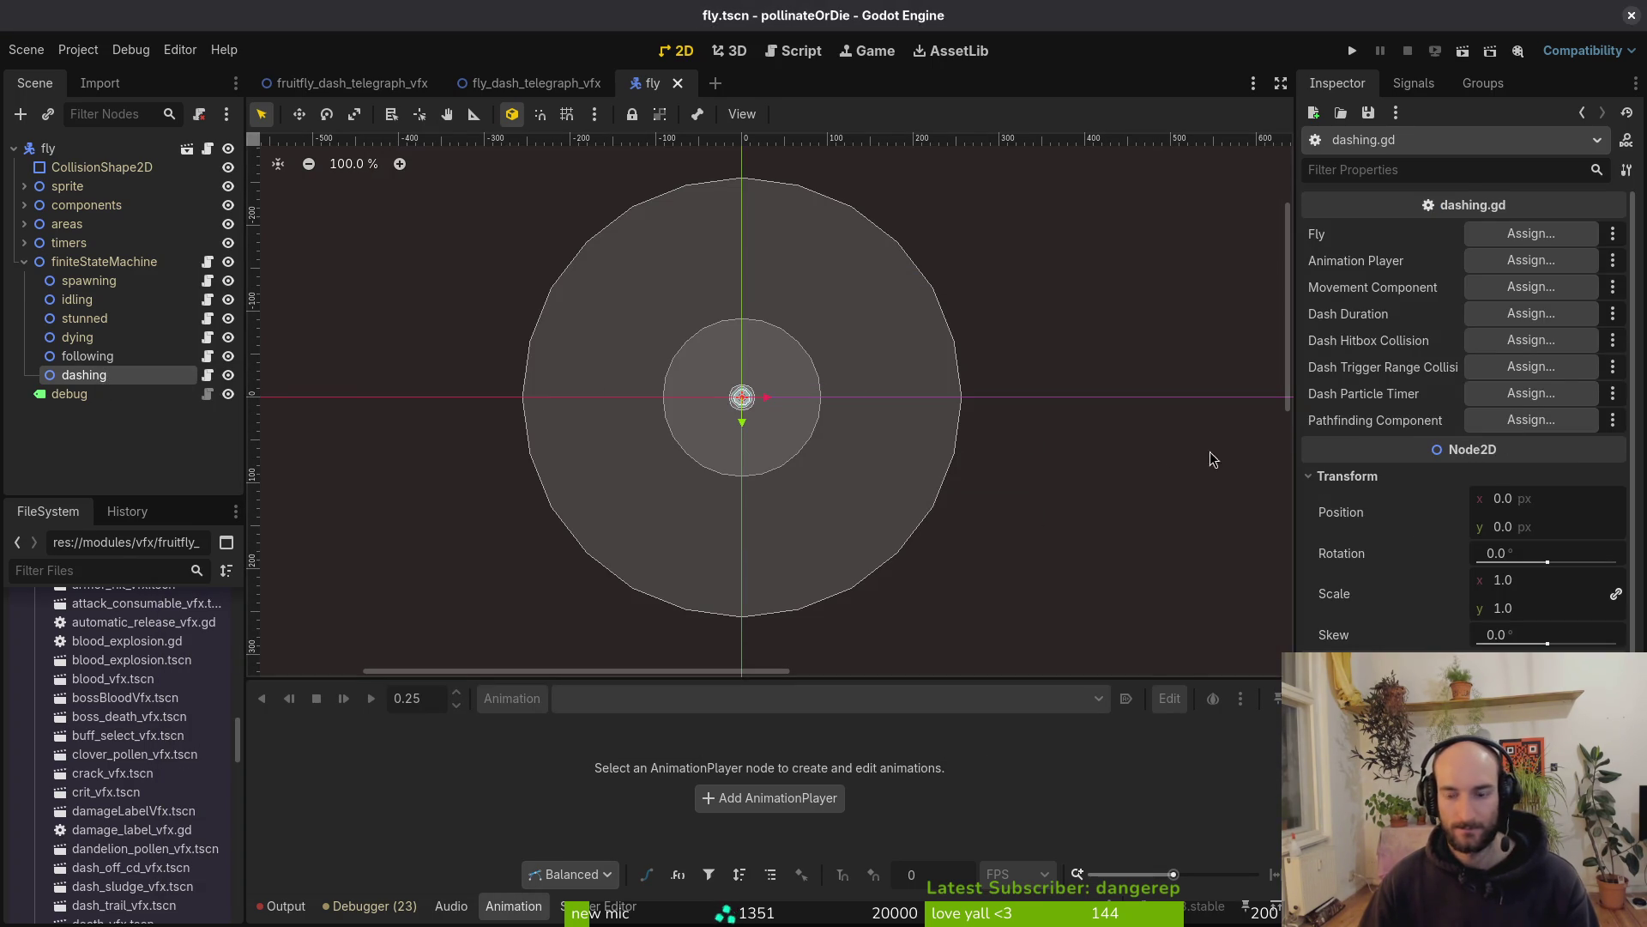
pyautogui.hotkey('alt', 'Tab')
pyautogui.write('vim')
pyautogui.press('Return')
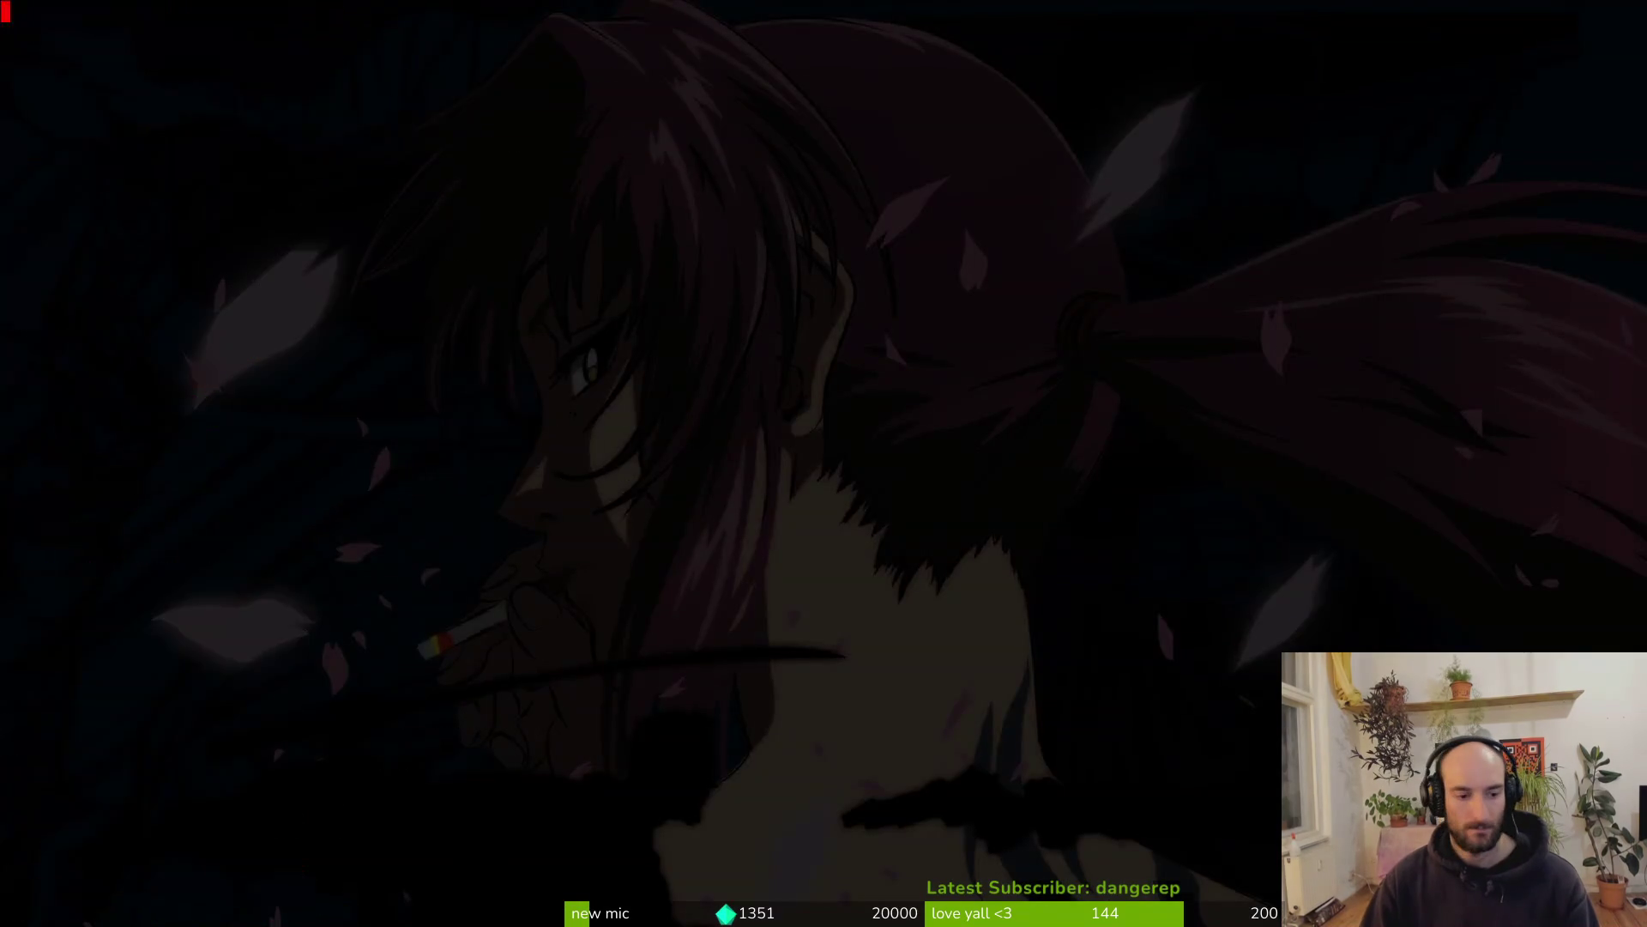
# Open the fruitfly's dashing.gd with the Neovim file finder
pyautogui.press('space')
pyautogui.press('f')
pyautogui.press('f')
pyautogui.write('fruit')
pyautogui.press('Up')
pyautogui.press('Up')
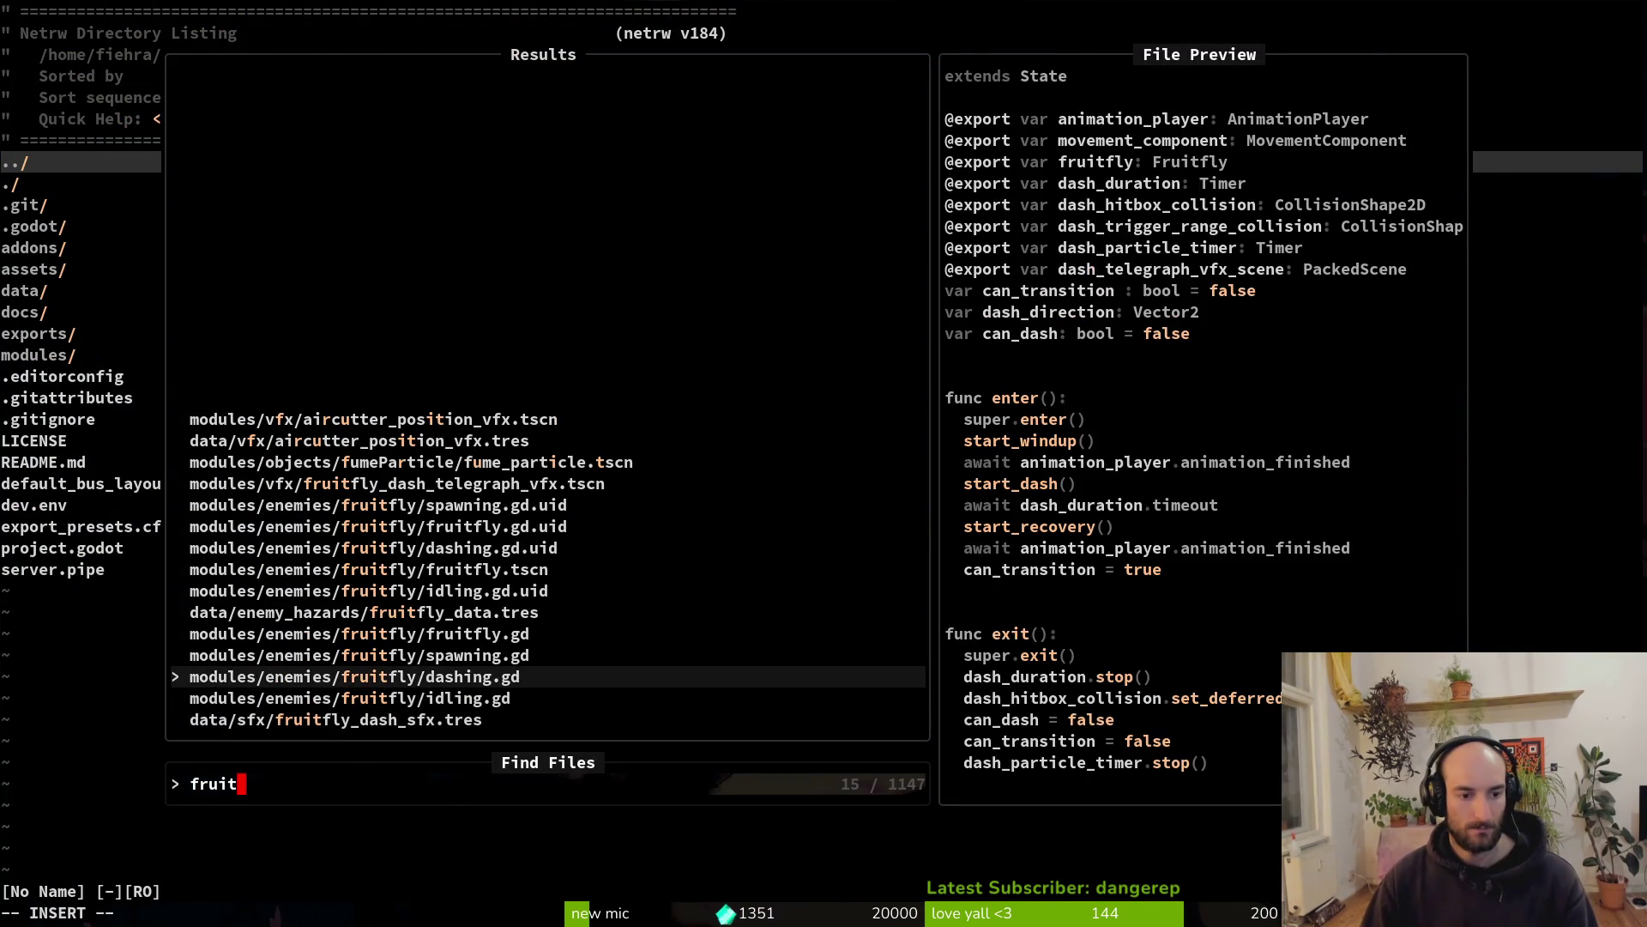
pyautogui.press('Return')
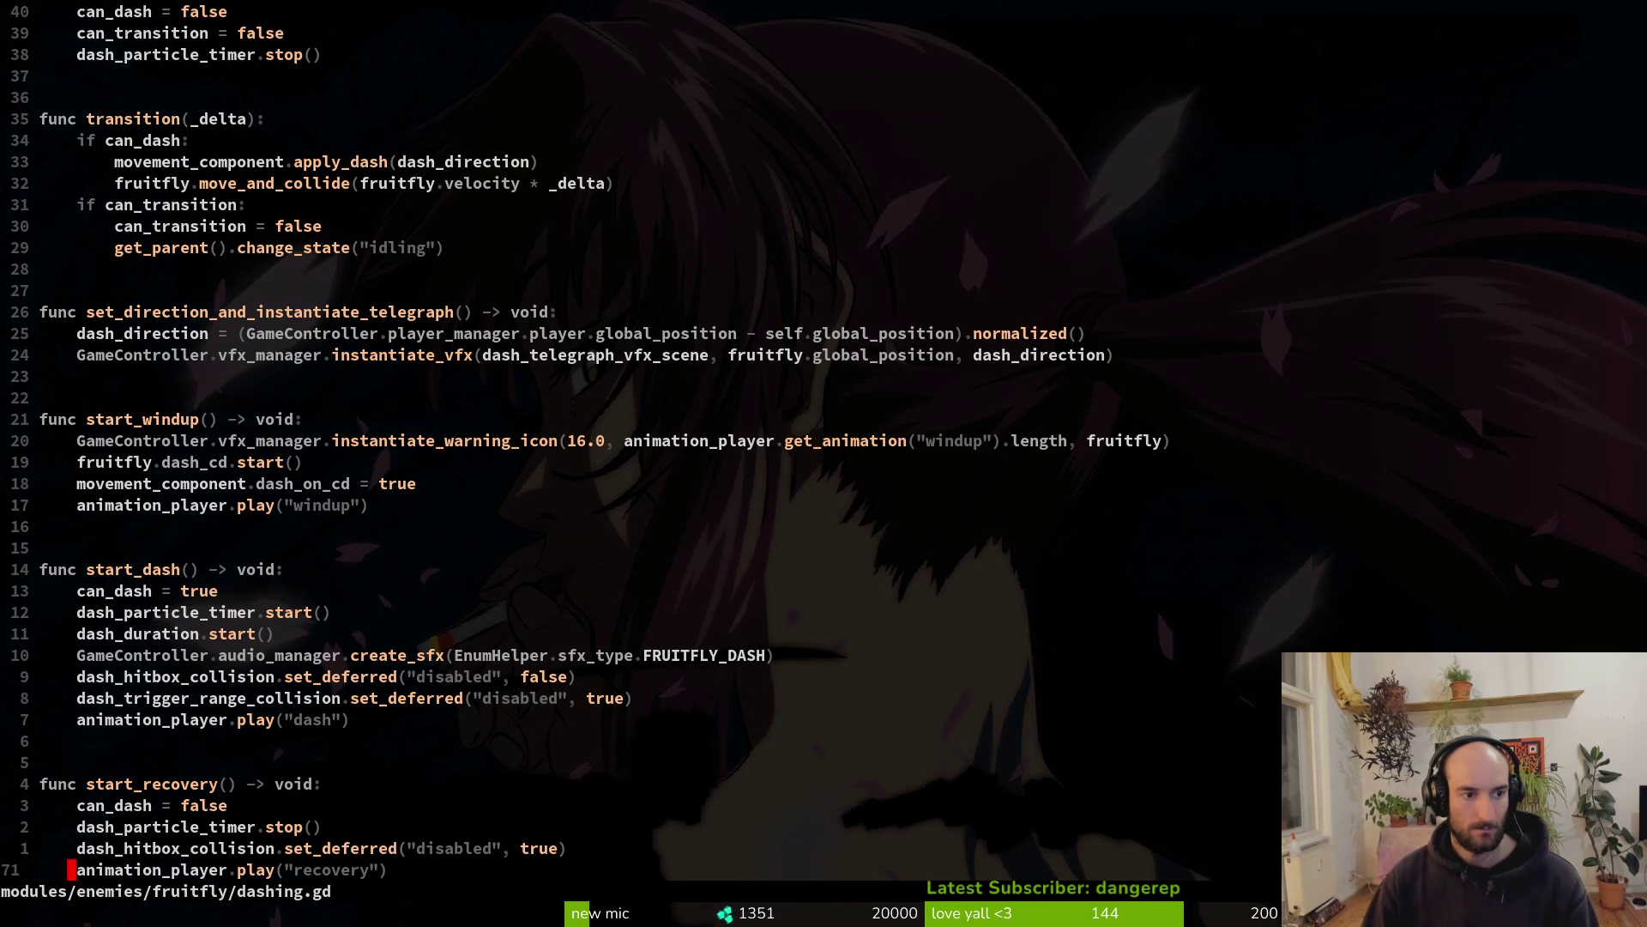
# Yank the set_direction_and_instantiate_telegraph function and close the fruitfly buffer
pyautogui.press('2')
pyautogui.press('6')
pyautogui.press('k')
pyautogui.press('V')
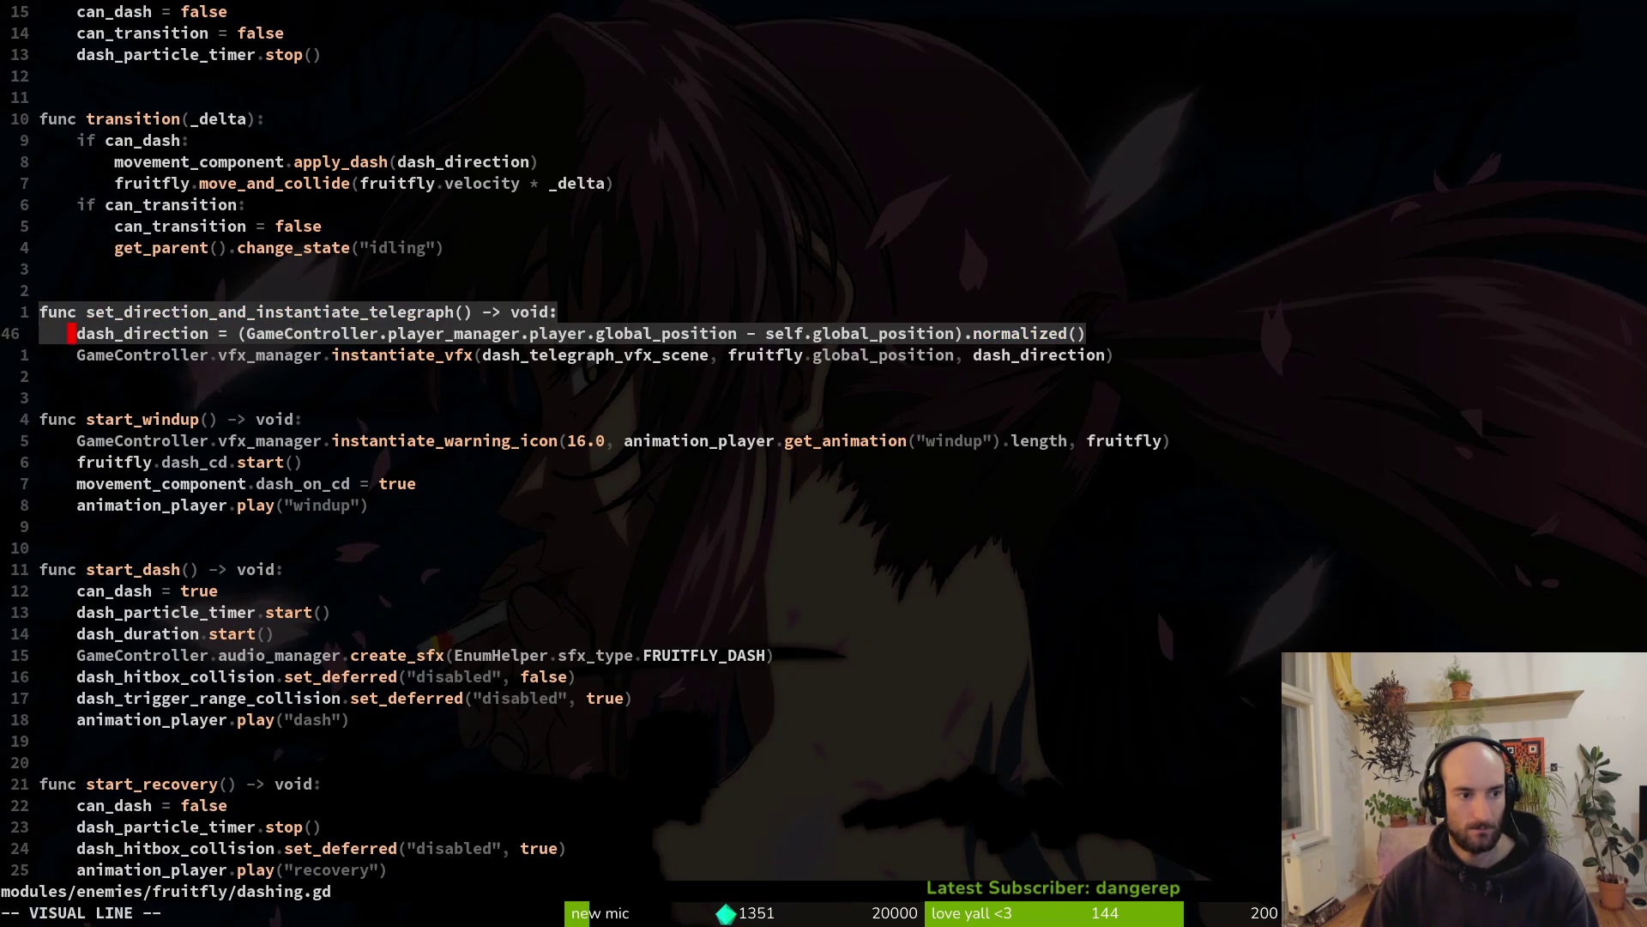
pyautogui.press('j')
pyautogui.press('j')
pyautogui.press('j')
pyautogui.press('d')
pyautogui.hotkey('ctrl', 's')
pyautogui.press('u')
pyautogui.hotkey('ctrl', 's')
pyautogui.press('space')
pyautogui.press('b')
pyautogui.press('d')
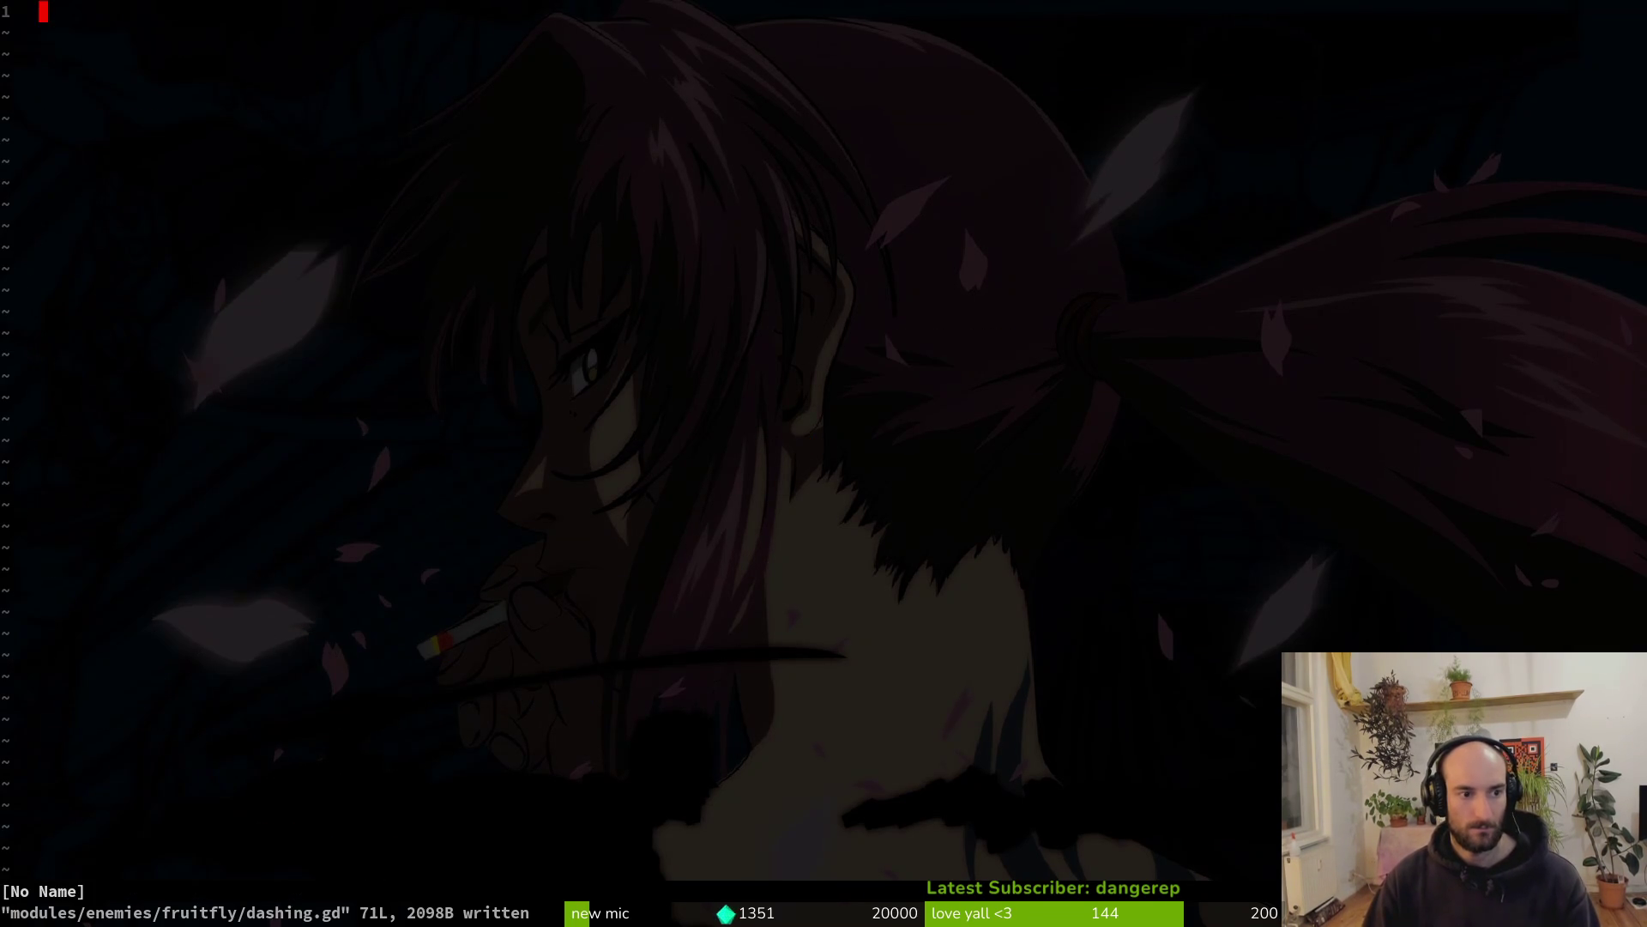
# Open fly/dashing.gd and paste the telegraph function over the old set_direction header
pyautogui.press('space')
pyautogui.press('f')
pyautogui.press('f')
pyautogui.write('flydash')
pyautogui.press('Return')
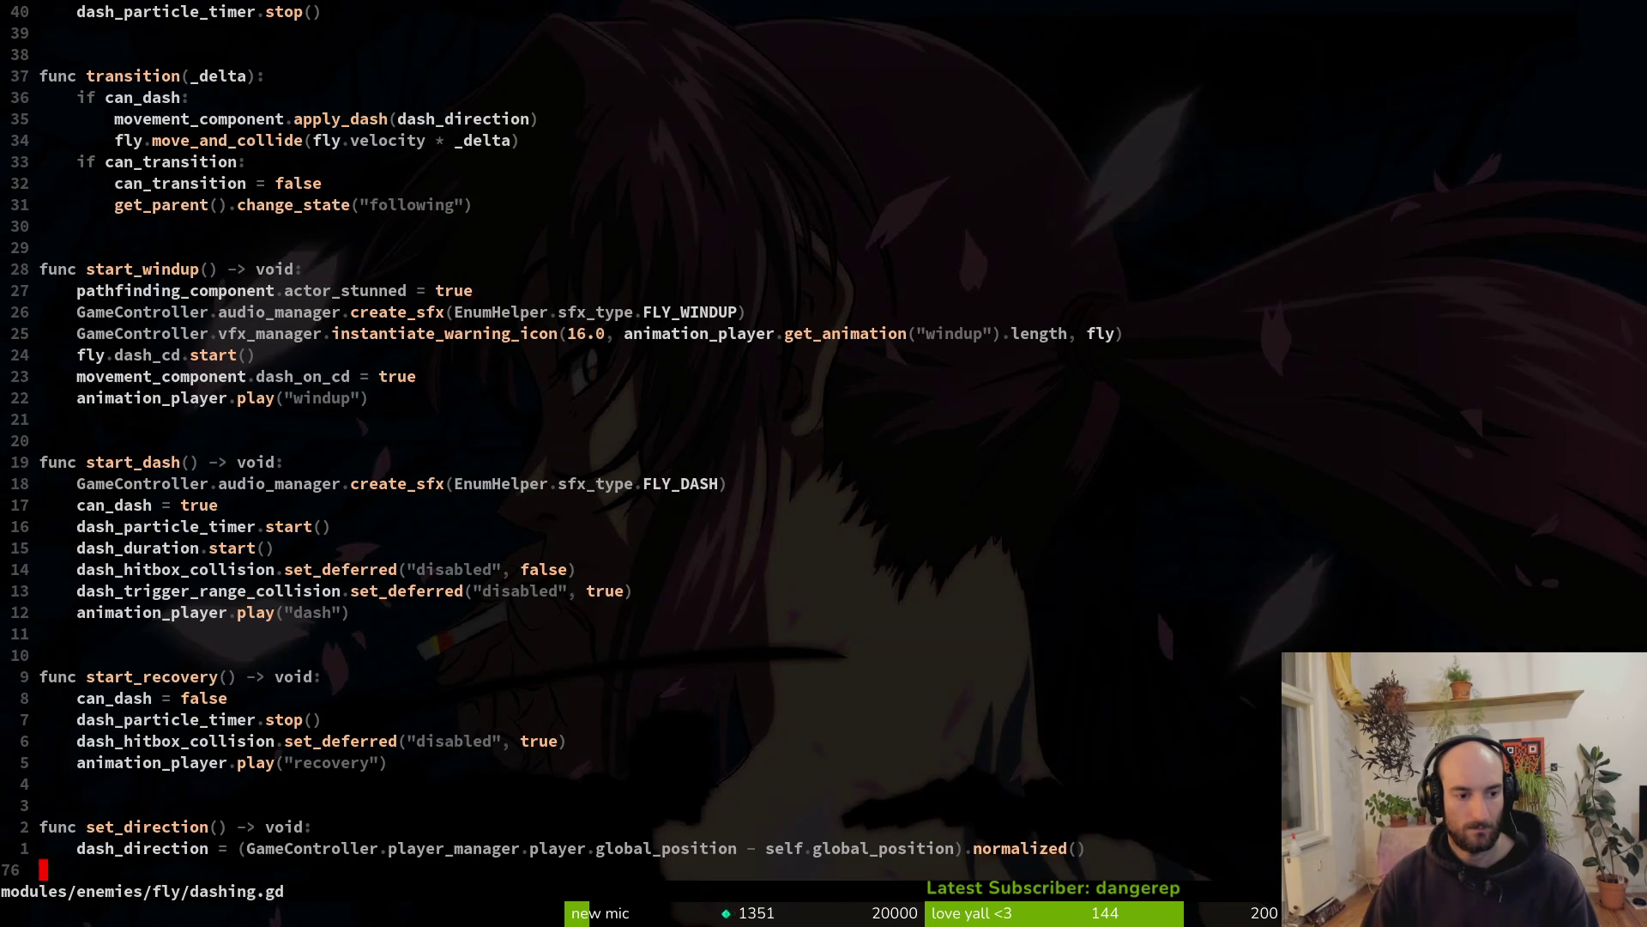
pyautogui.press('k')
pyautogui.press('k')
pyautogui.press('p')
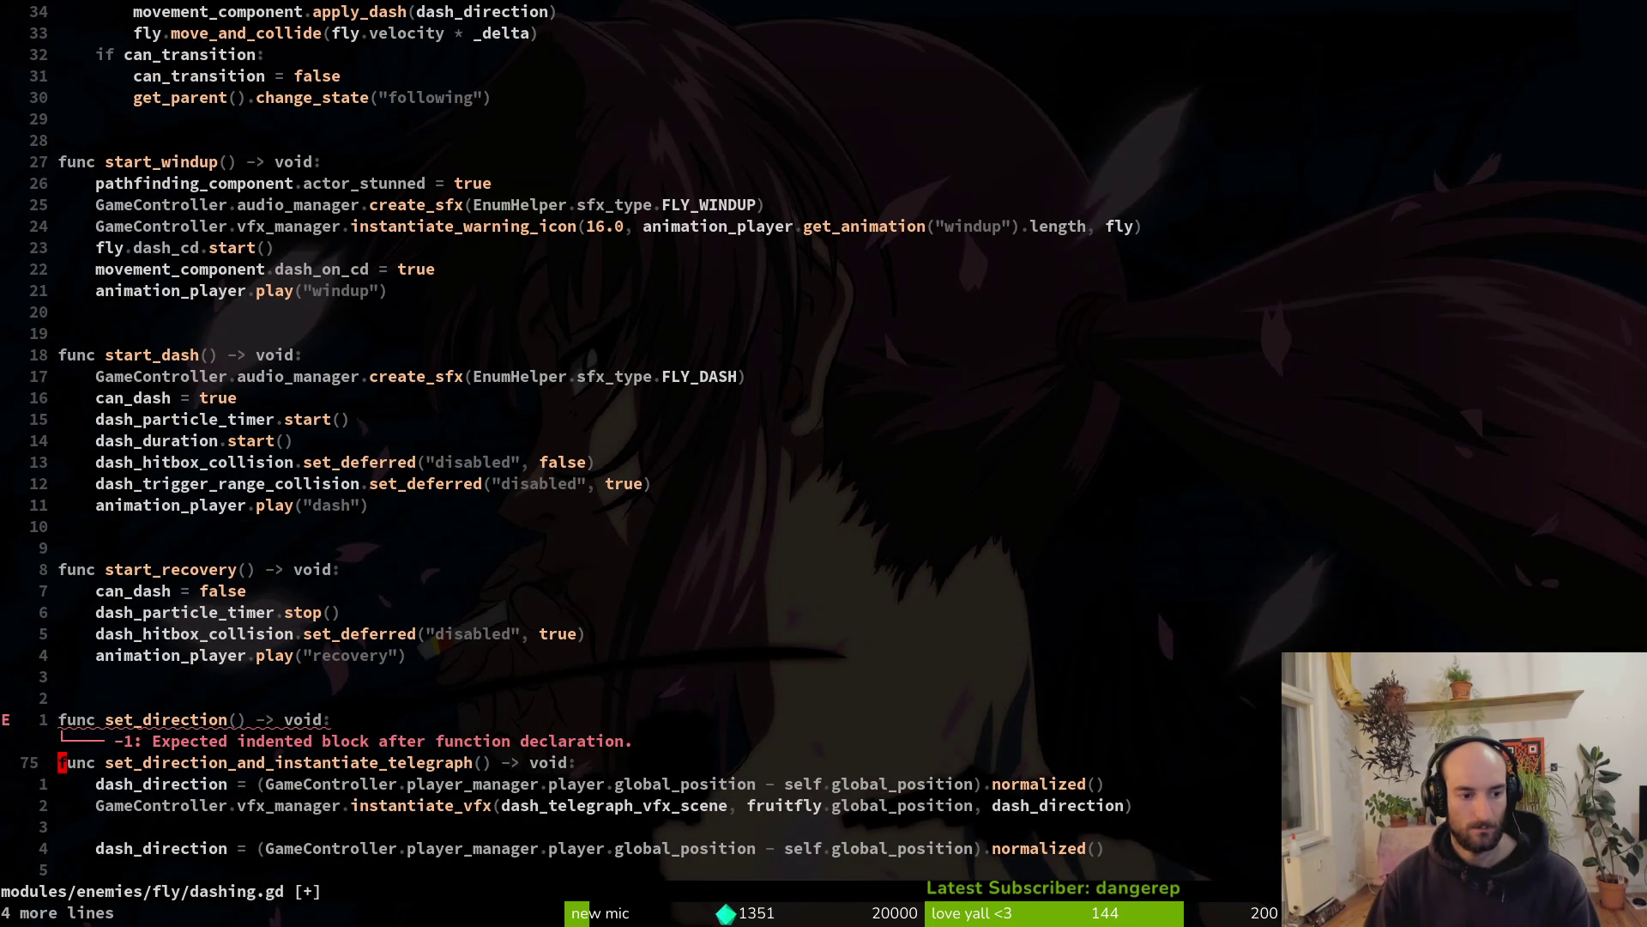
pyautogui.press('k')
pyautogui.press('d')
pyautogui.press('d')
# Change fruitfly to fly in the VFX spawn call and save
pyautogui.press('j')
pyautogui.press('j')
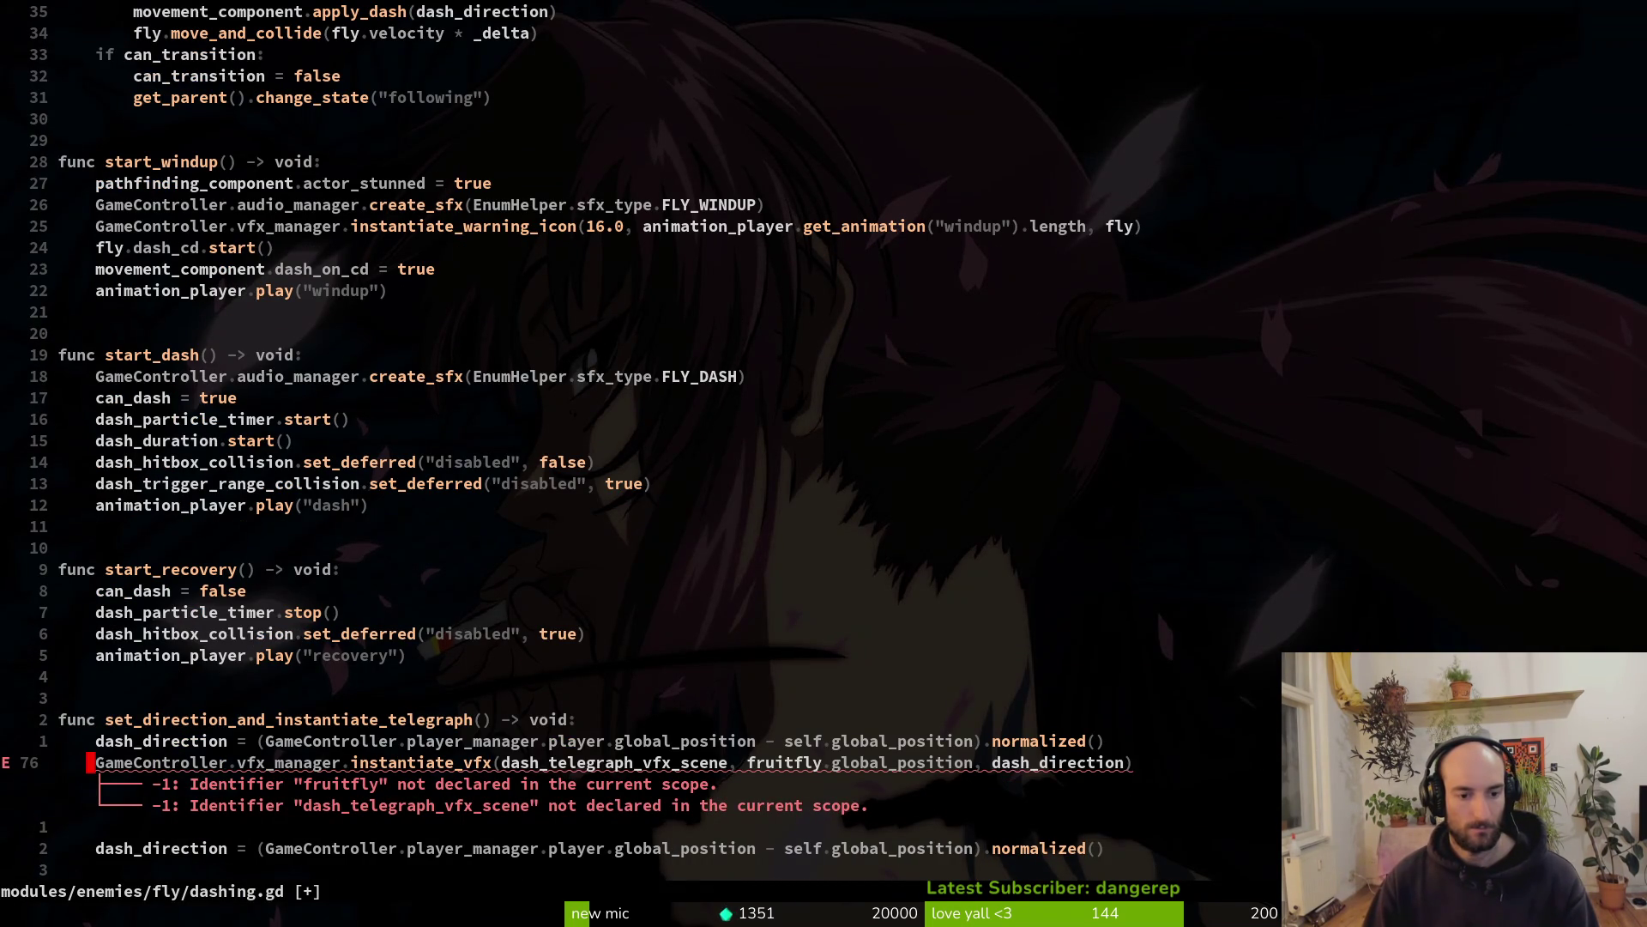
pyautogui.press('$')
pyautogui.press('b')
pyautogui.press('b')
pyautogui.press('b')
pyautogui.write('cwfly')
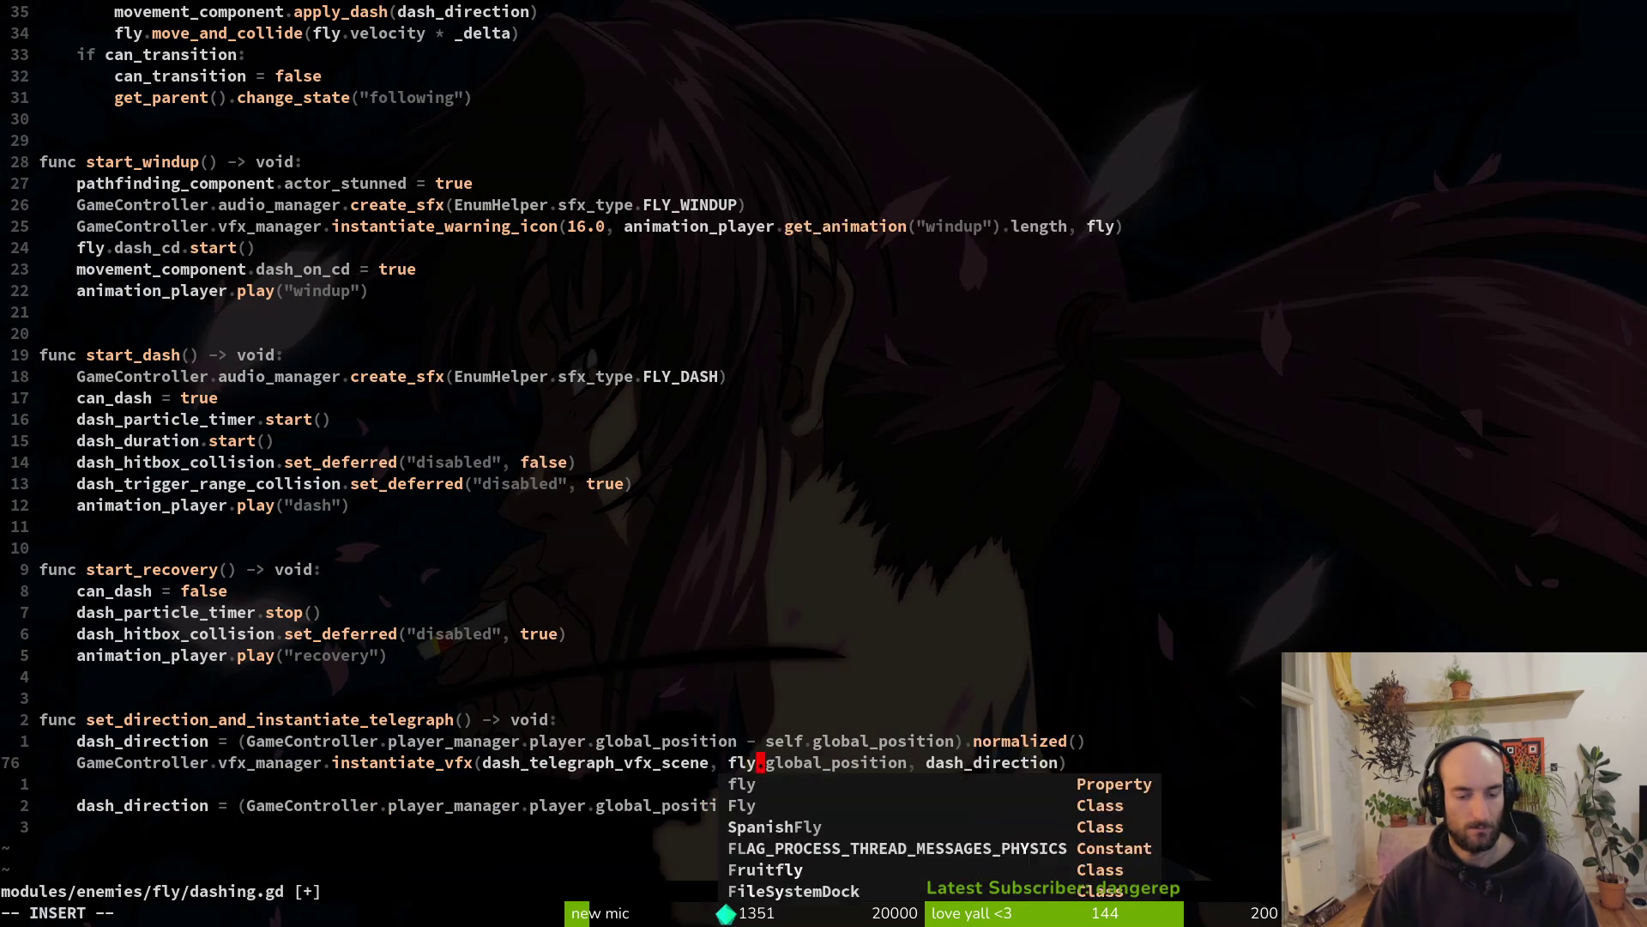
pyautogui.press('Escape')
pyautogui.write(':w')
pyautogui.press('Return')
# Inspect the undeclared dash_telegraph_vfx_scene error, save, and return to the fruitfly script
pyautogui.press('j')
pyautogui.press('j')
pyautogui.press('k')
pyautogui.press('k')
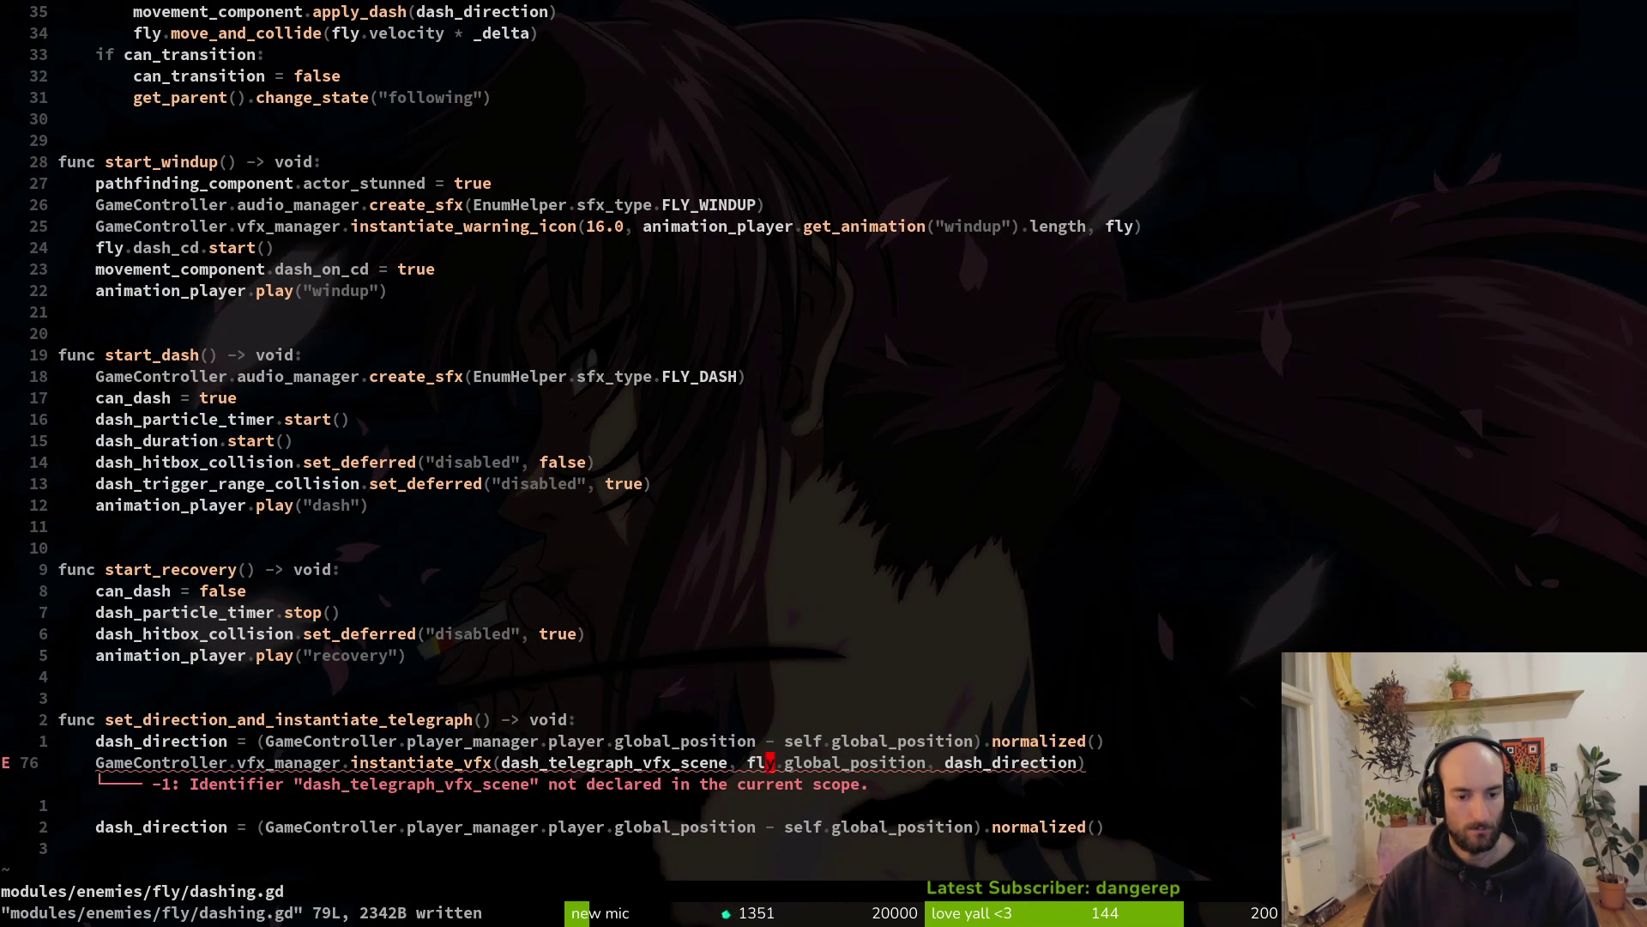
pyautogui.press('b')
pyautogui.press('b')
pyautogui.press('b')
pyautogui.press('v')
pyautogui.press('Escape')
pyautogui.write(':w')
pyautogui.press('Return')
pyautogui.press('g')
pyautogui.press('g')
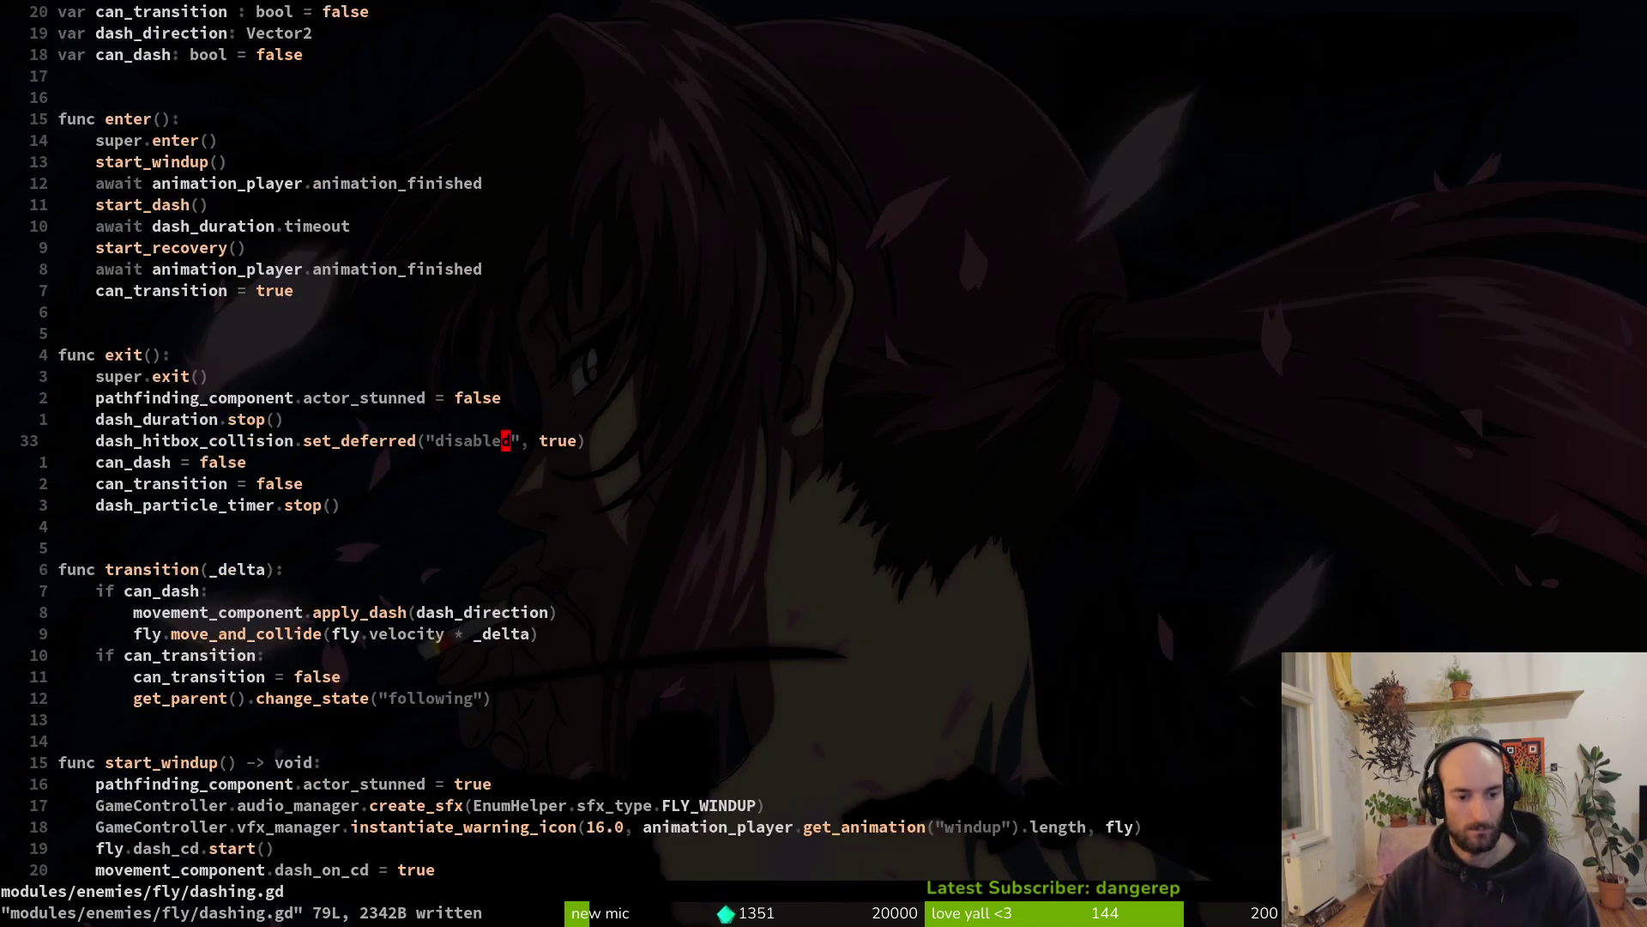
pyautogui.hotkey('ctrl', '6')
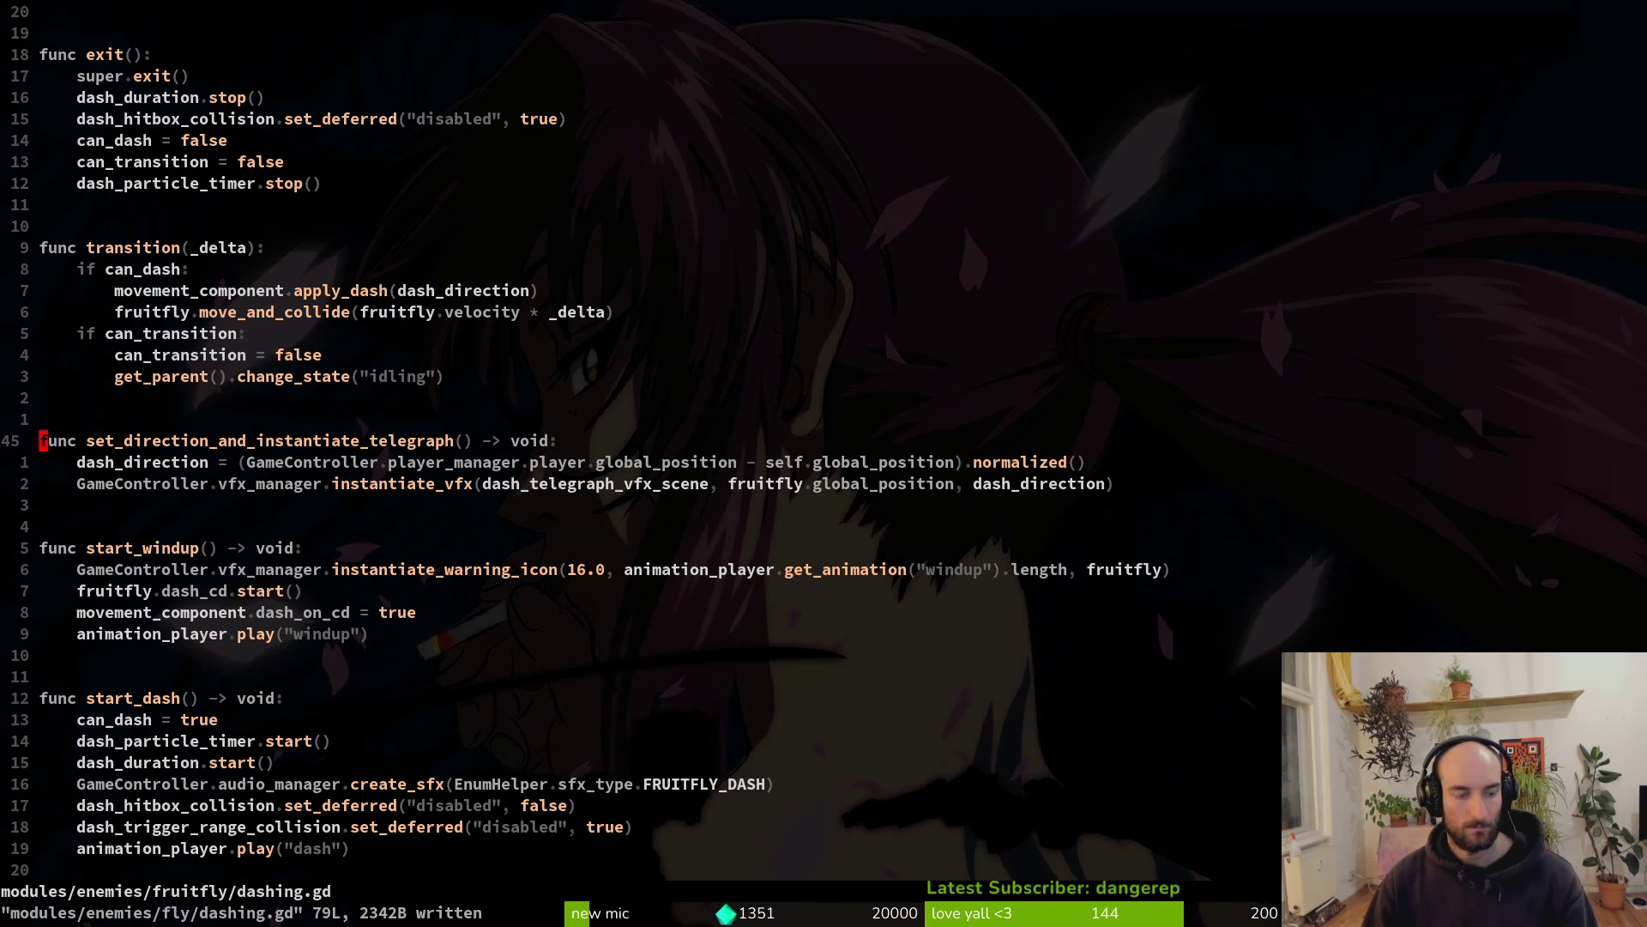
# Copy the dash_telegraph_vfx_scene export from fruitfly into fly/dashing.gd and save
pyautogui.press('g')
pyautogui.press('g')
pyautogui.press('j')
pyautogui.press('j')
pyautogui.press('j')
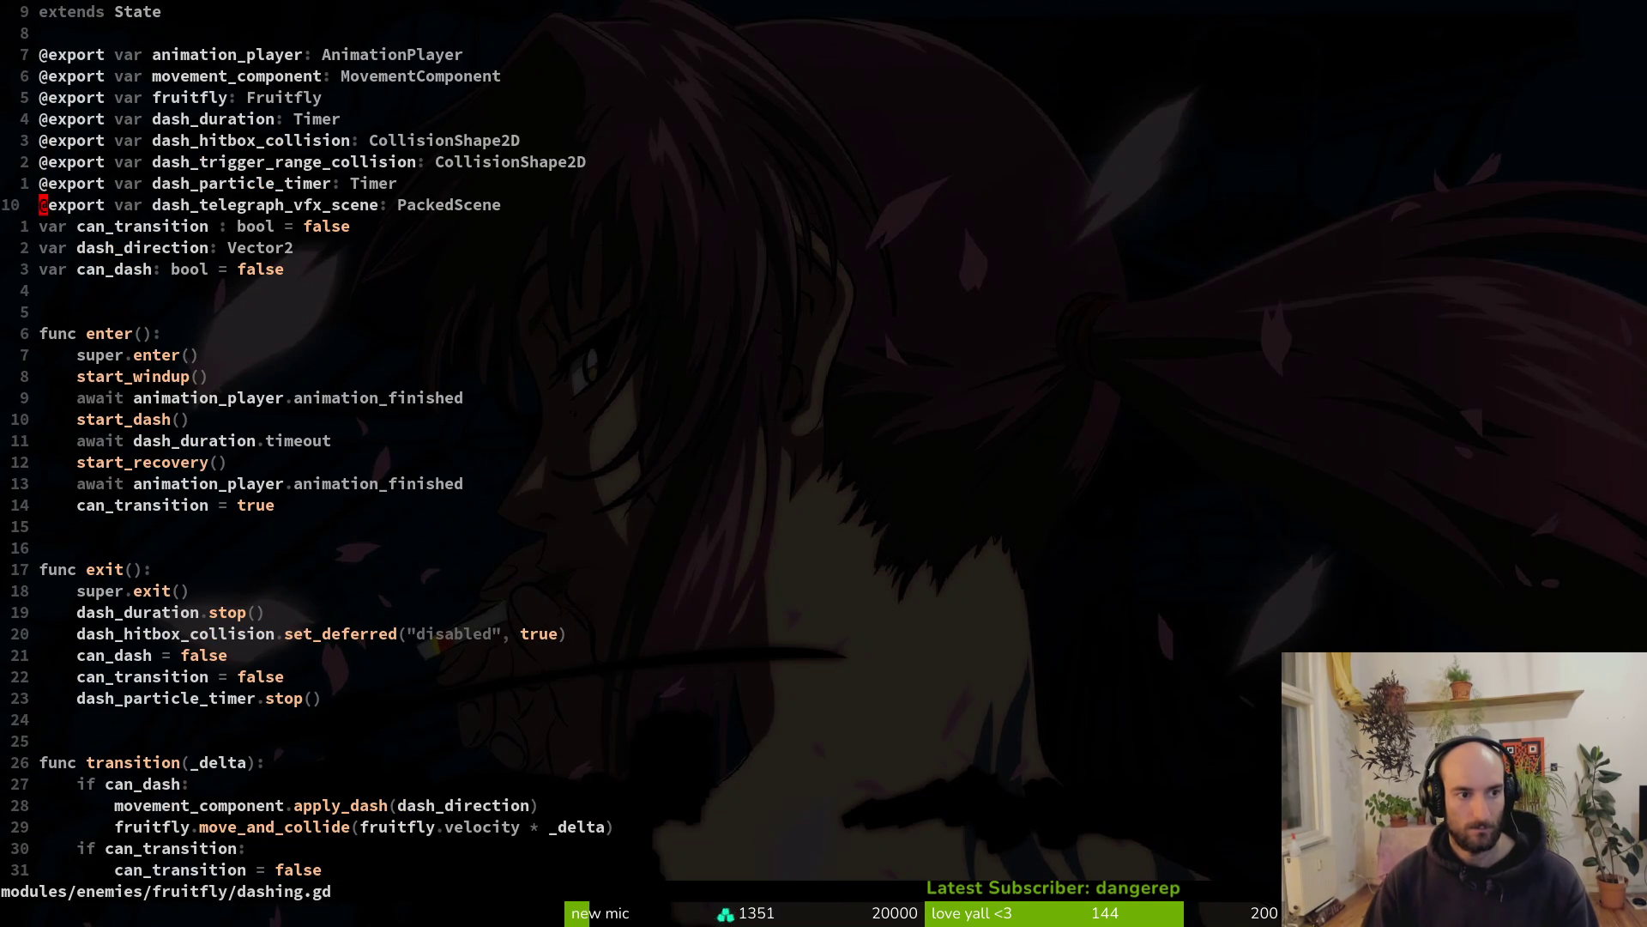
pyautogui.hotkey('ctrl', '6')
pyautogui.press('1')
pyautogui.press('1')
pyautogui.write('Gp')
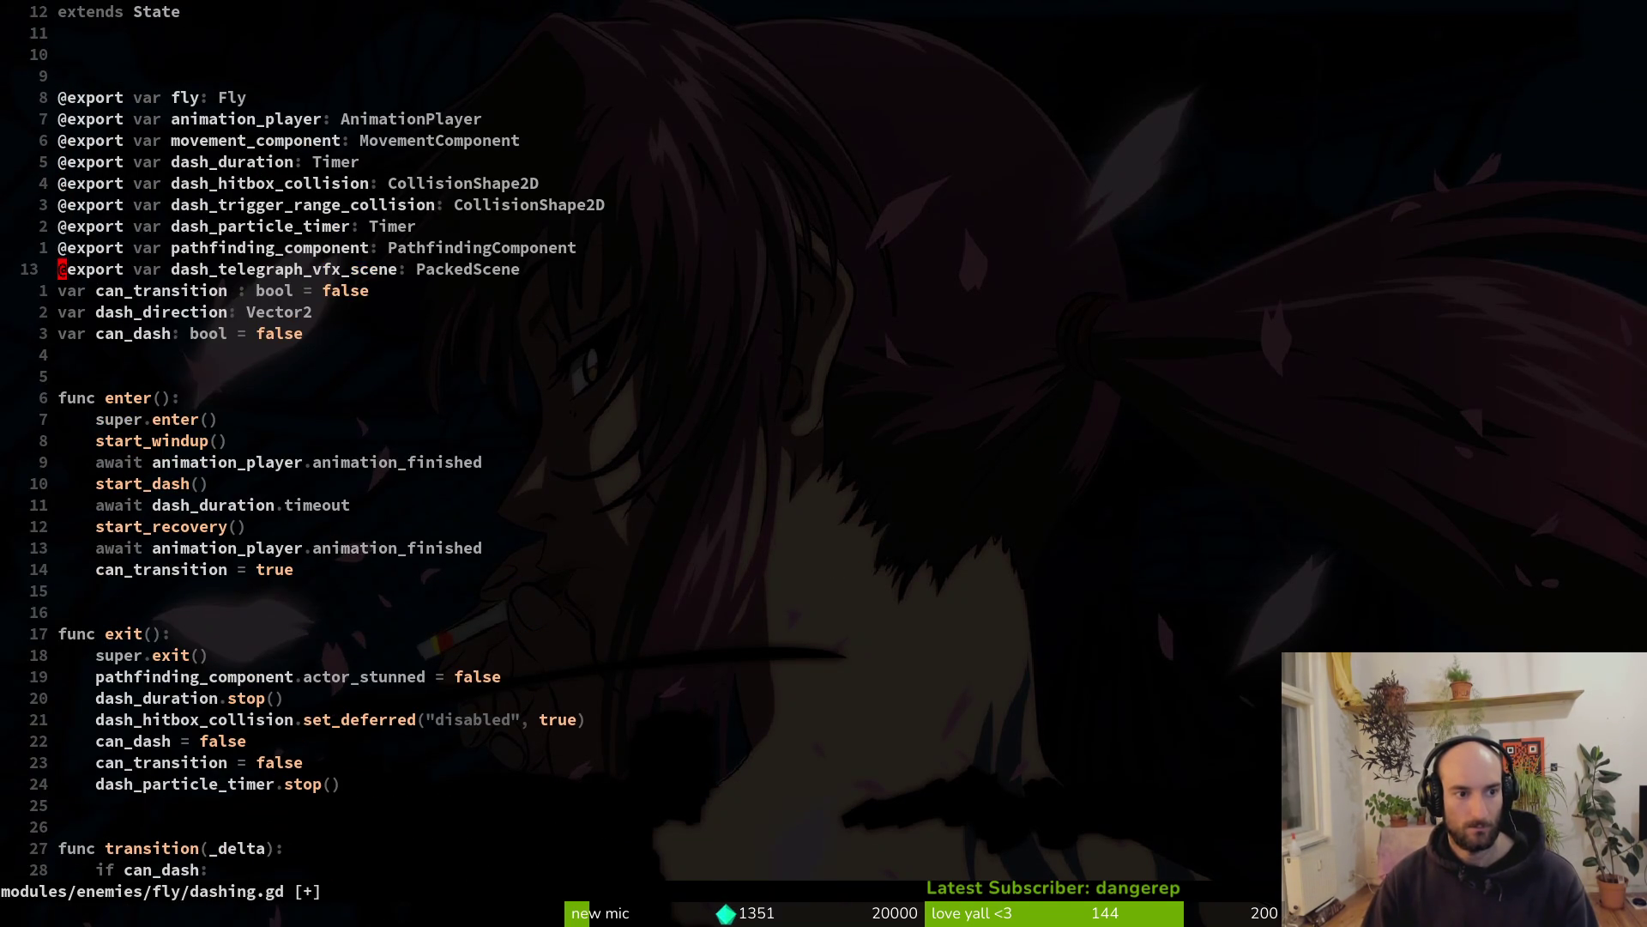
pyautogui.write(':w')
pyautogui.press('Return')
# Delete the leftover blank line and dash_direction code at the fly script's end and save
pyautogui.press('G')
pyautogui.press('k')
pyautogui.press('k')
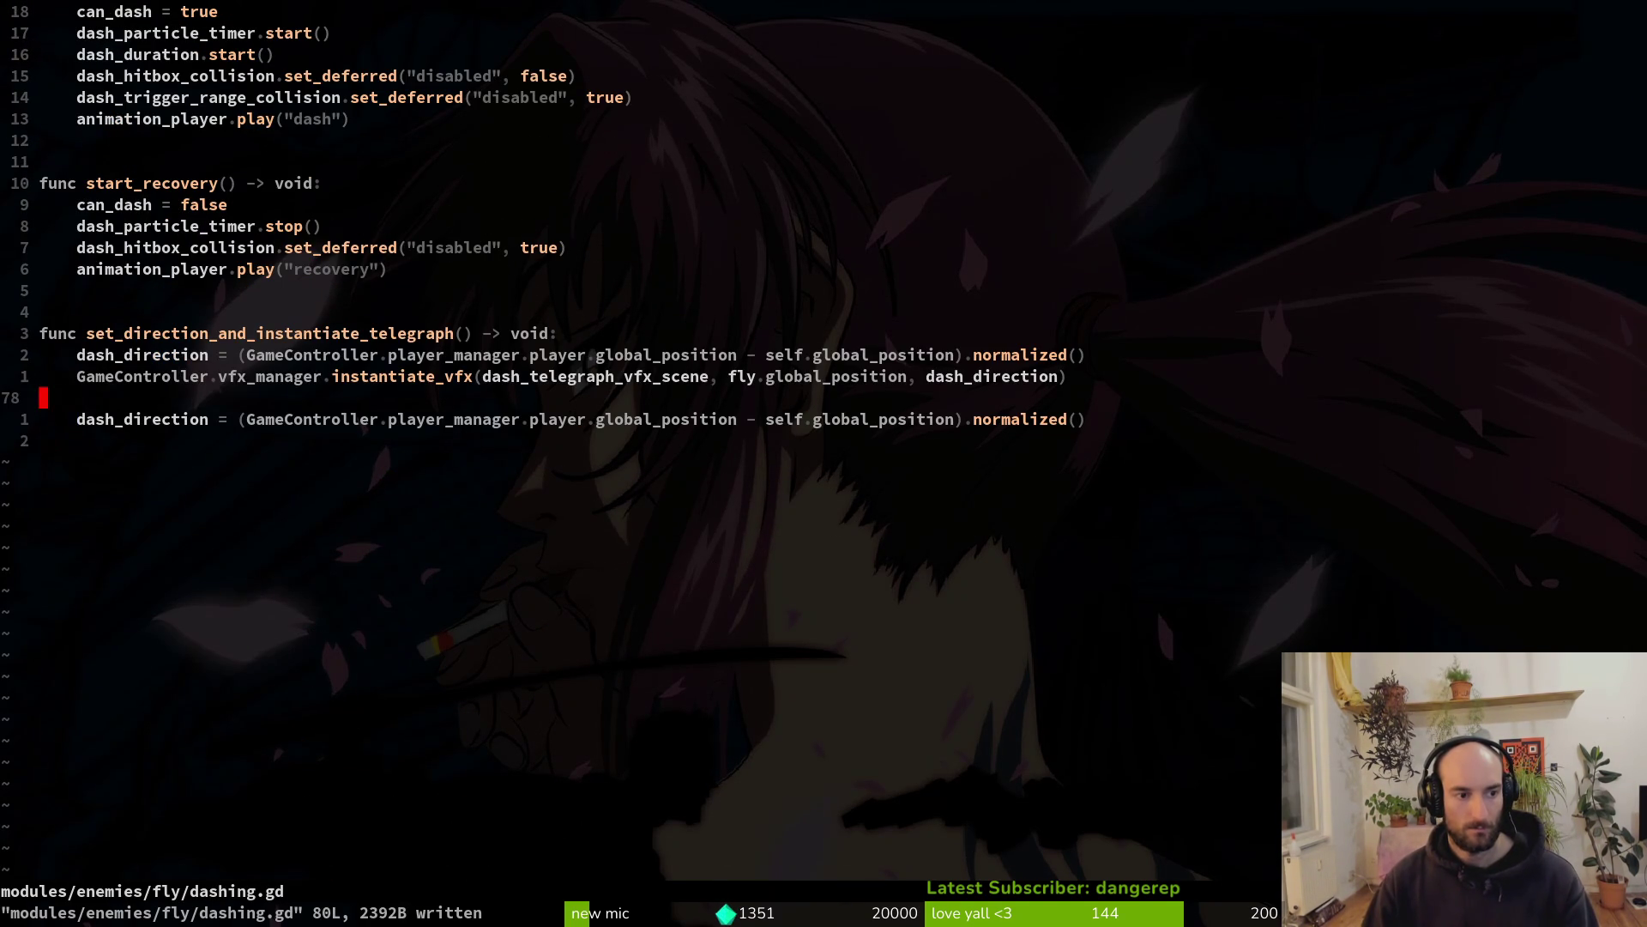
pyautogui.press('d')
pyautogui.press('d')
pyautogui.press('d')
pyautogui.press('d')
pyautogui.press('V')
pyautogui.press('k')
pyautogui.press('k')
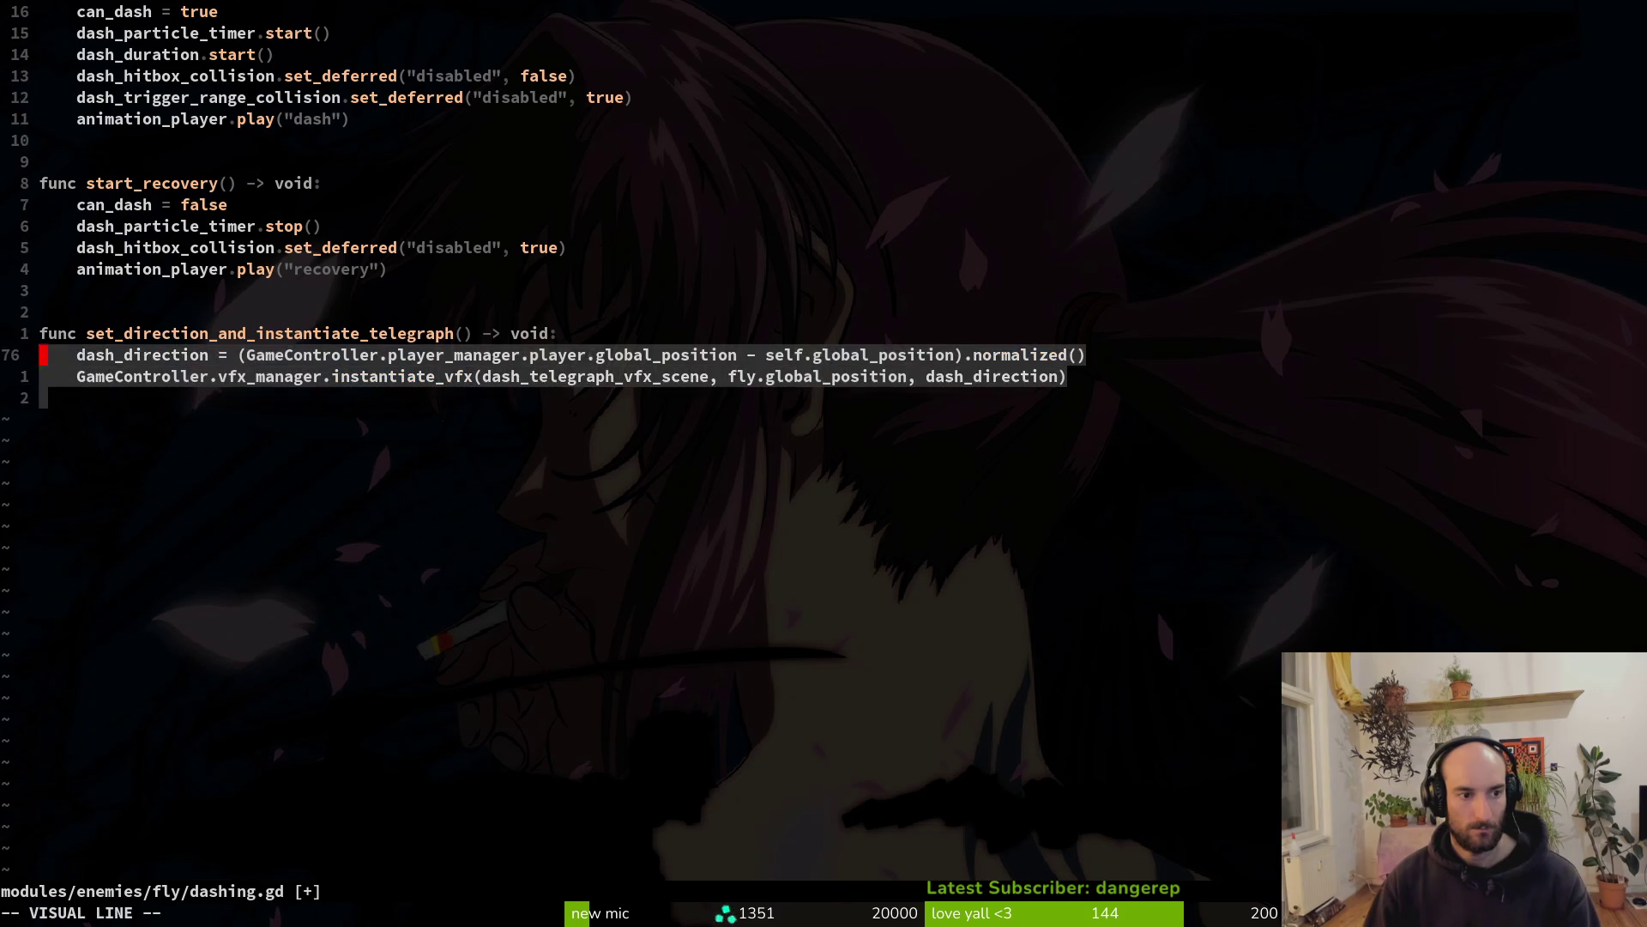
pyautogui.write('kd:w')
pyautogui.press('Return')
pyautogui.hotkey('ctrl', 'o')
# Move the telegraph function to the end of fly/dashing.gd, tidy spacing, and save
pyautogui.press('k')
pyautogui.press('k')
pyautogui.press('k')
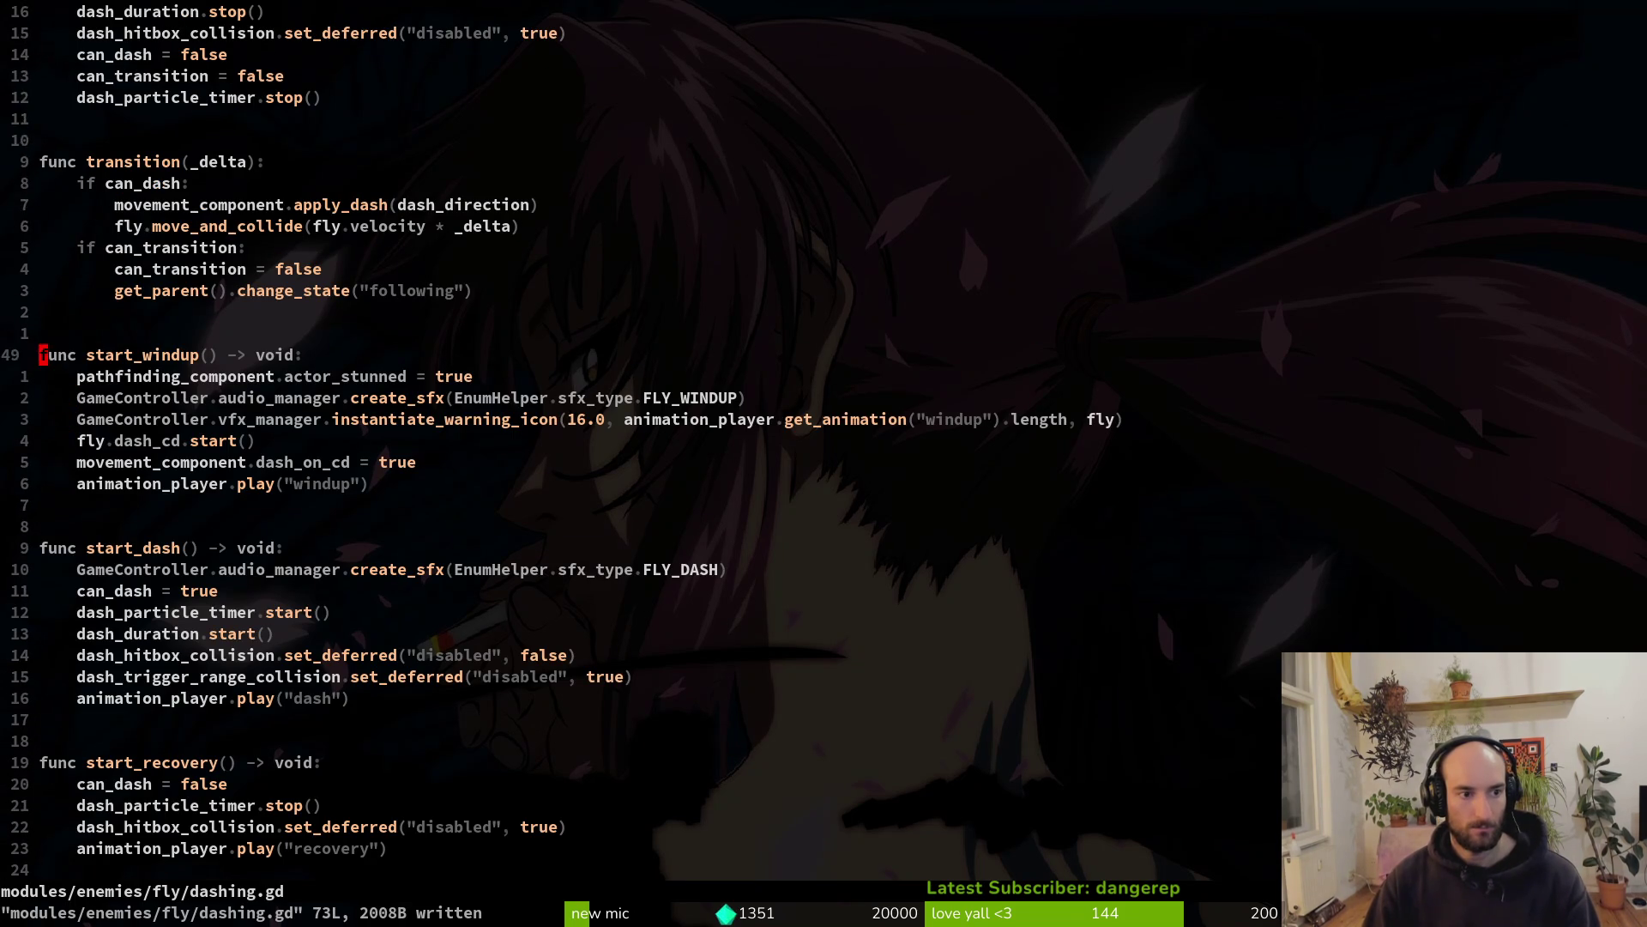
pyautogui.press('p')
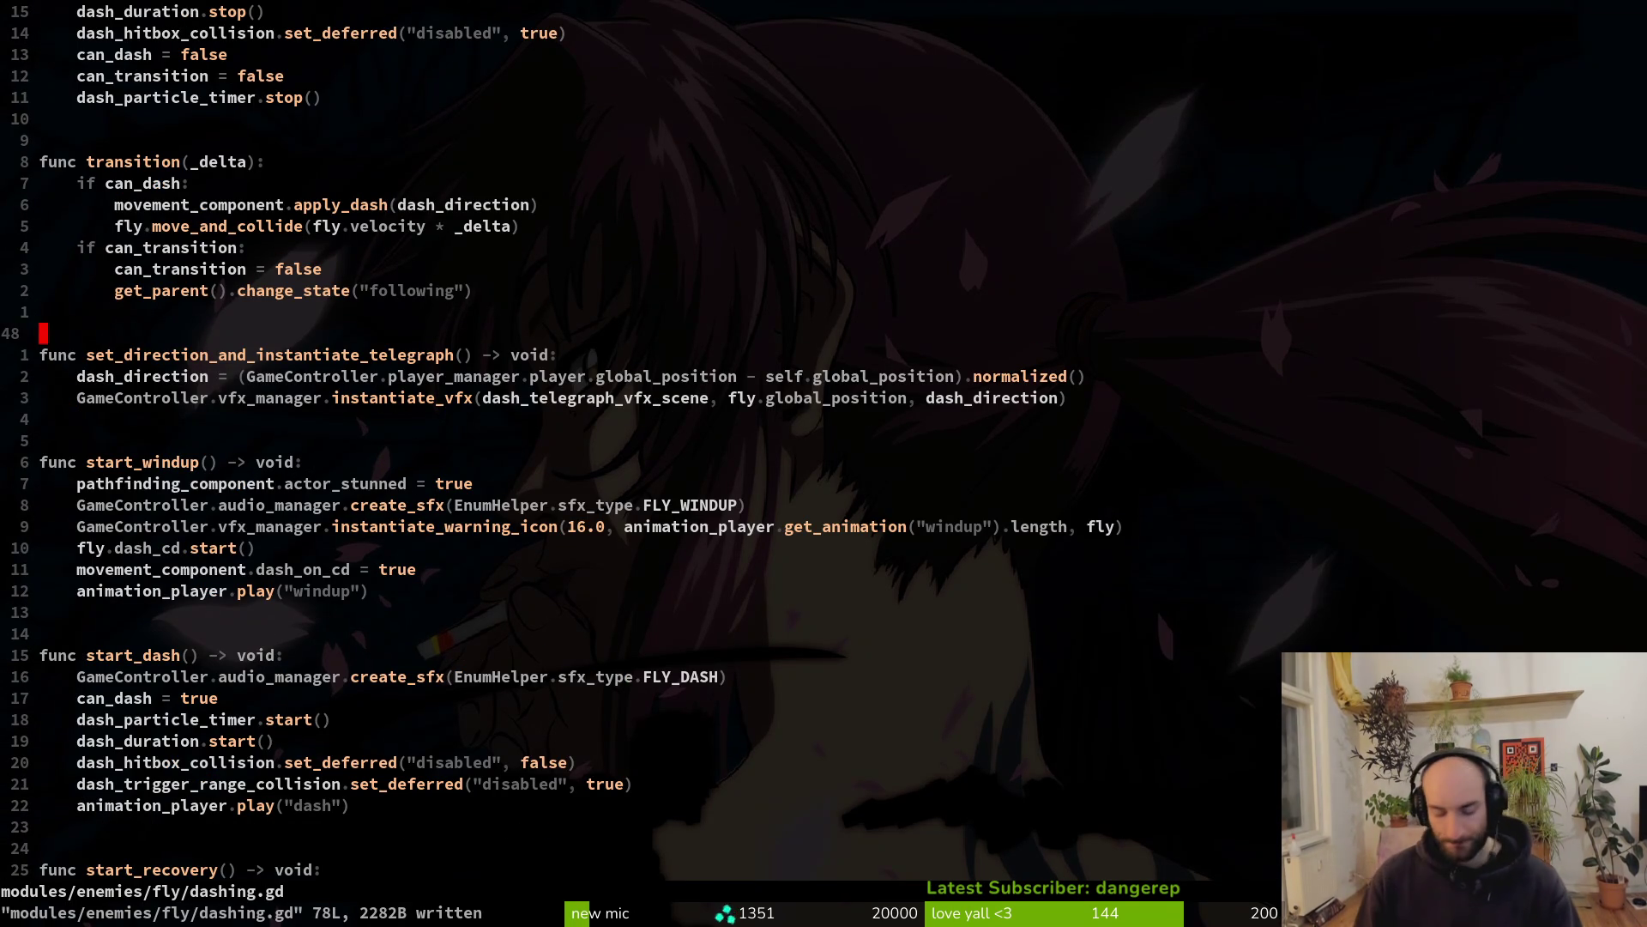
pyautogui.press('V')
pyautogui.press('j')
pyautogui.press('j')
pyautogui.press('j')
pyautogui.press('d')
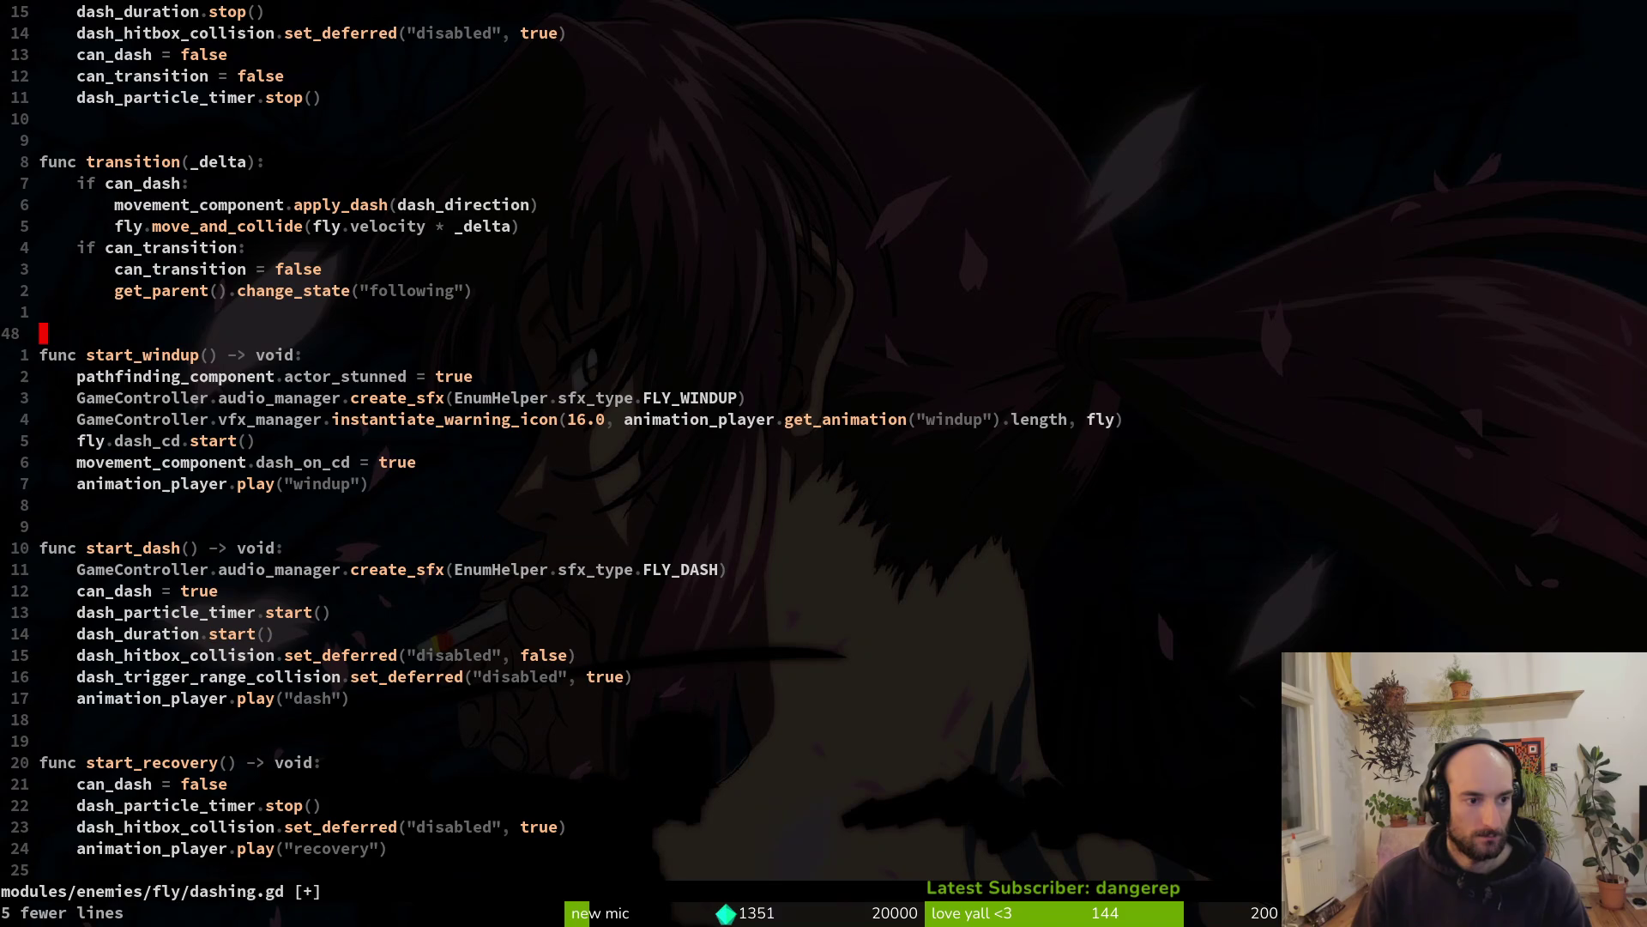
pyautogui.press('p')
pyautogui.press('O')
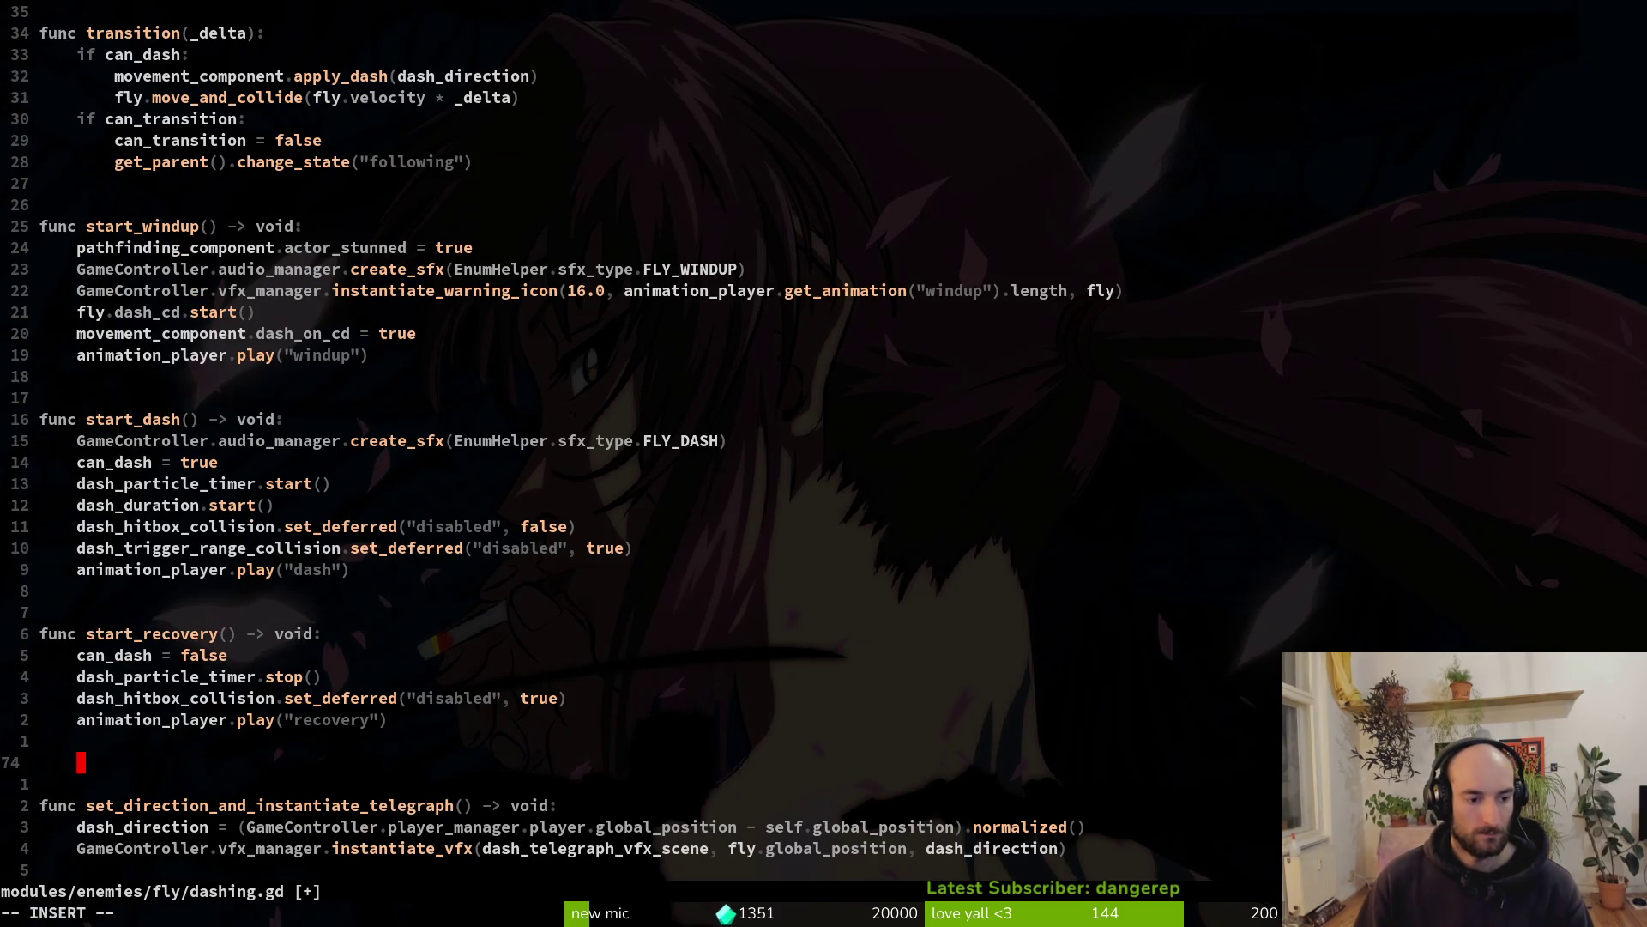
pyautogui.press('Escape')
pyautogui.press('d')
pyautogui.press('d')
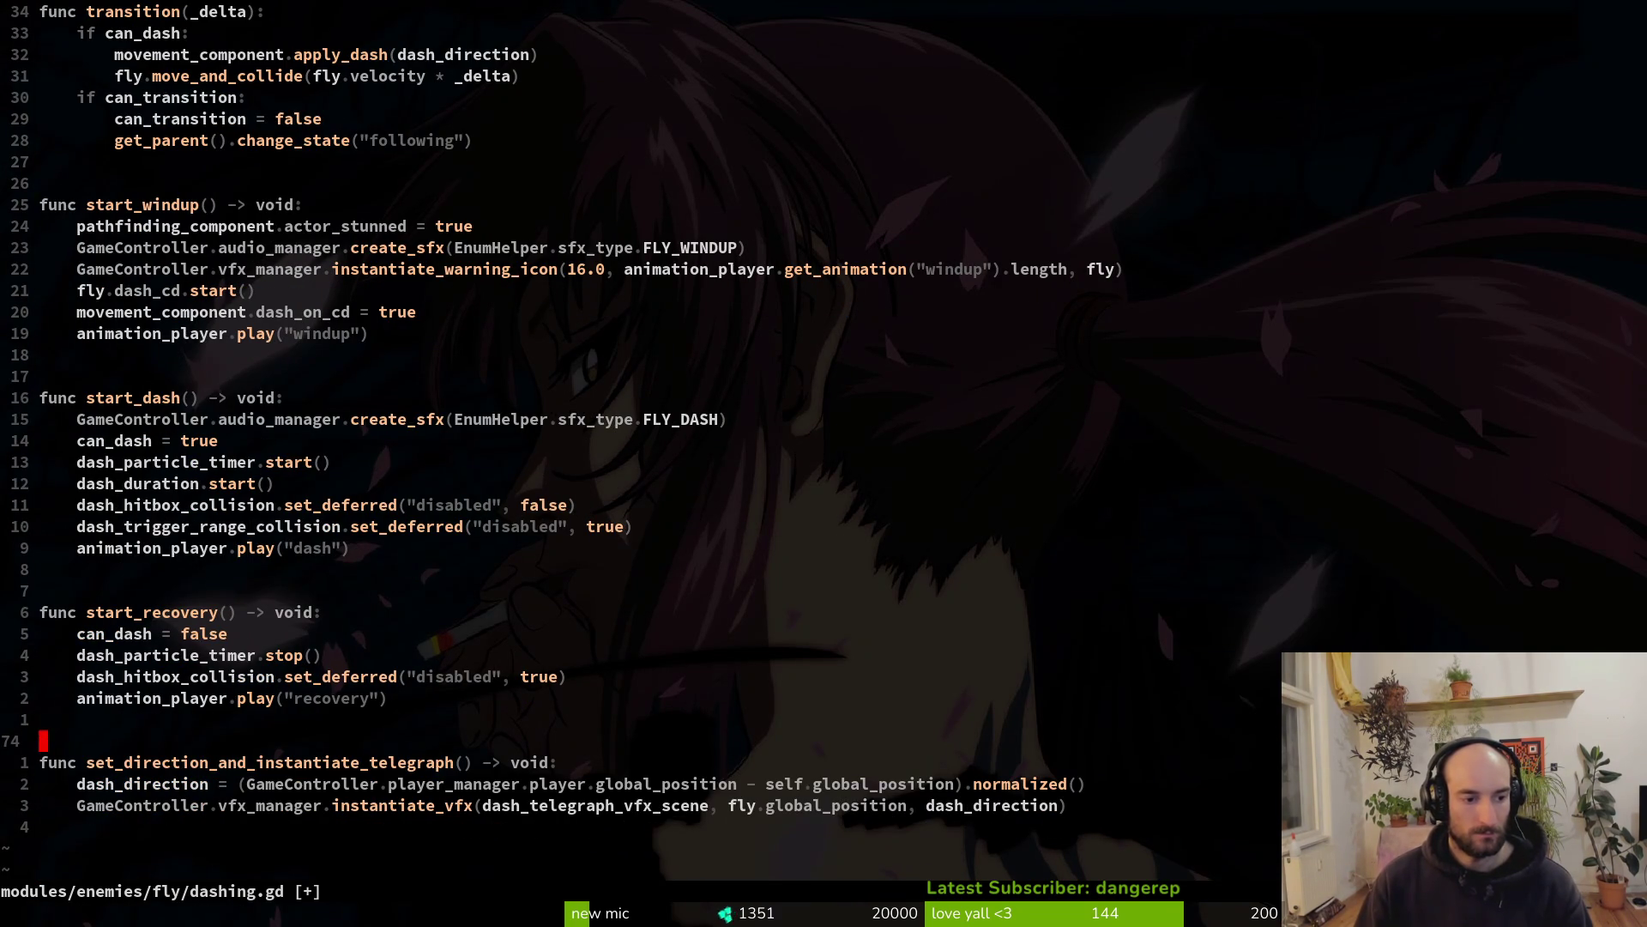
pyautogui.write(':w')
pyautogui.press('Return')
# Cut the telegraph function out of the fruitfly's dashing.gd and save
pyautogui.hotkey('ctrl', '6')
pyautogui.hotkey('ctrl', 'd')
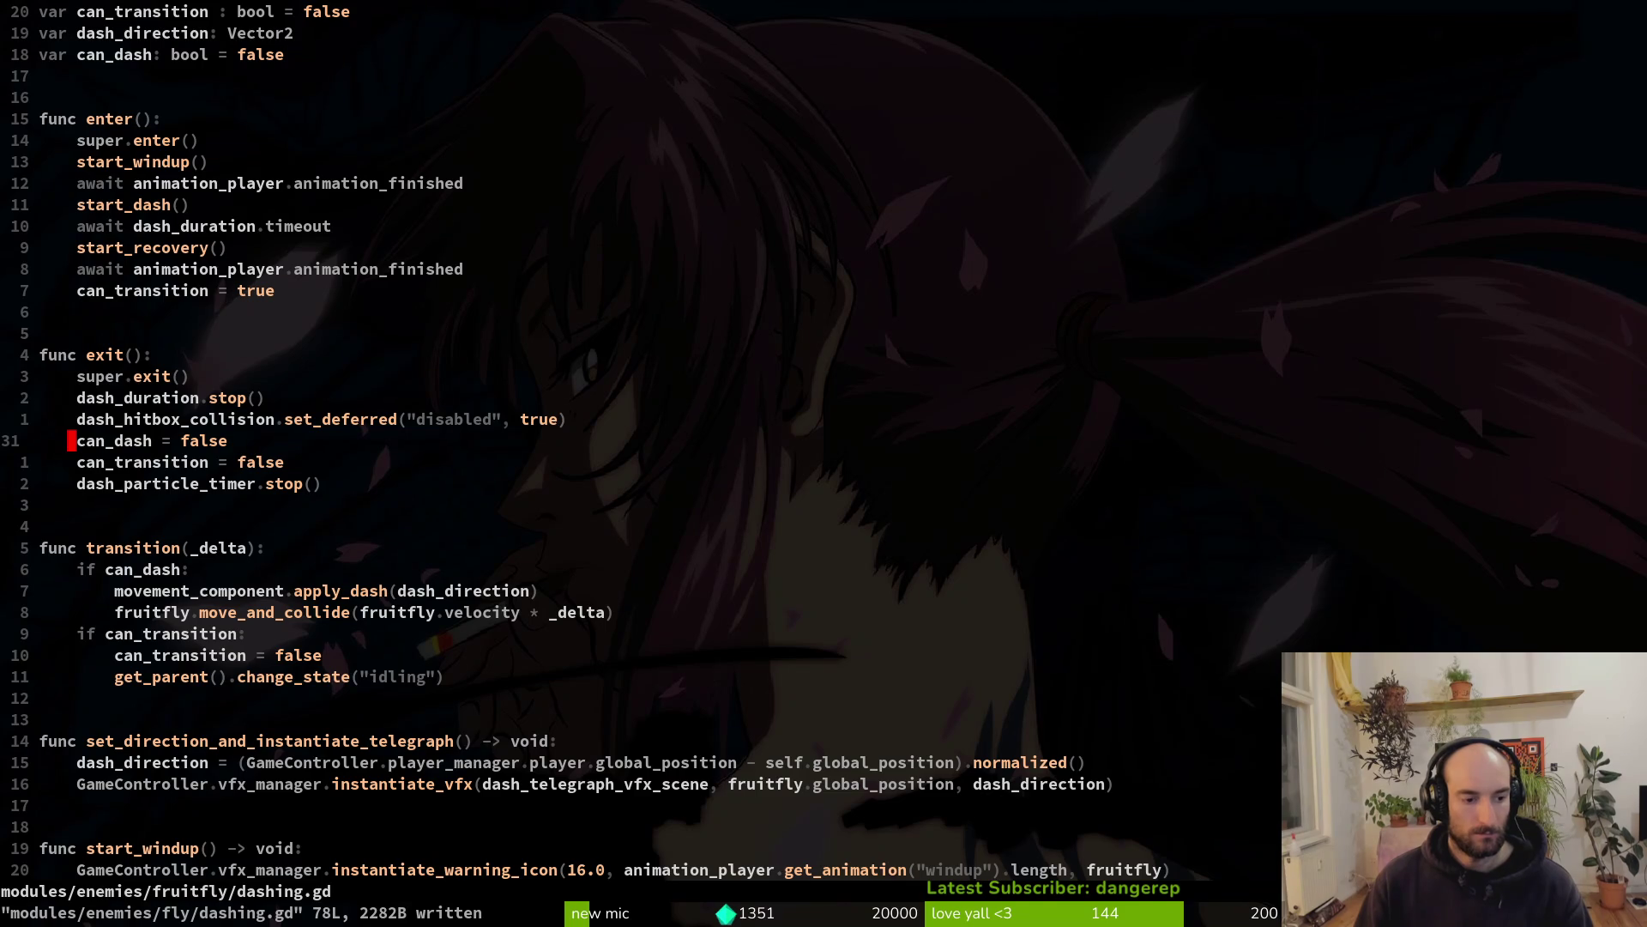
pyautogui.press('1')
pyautogui.press('4')
pyautogui.press('j')
pyautogui.press('V')
pyautogui.press('j')
pyautogui.press('j')
pyautogui.press('j')
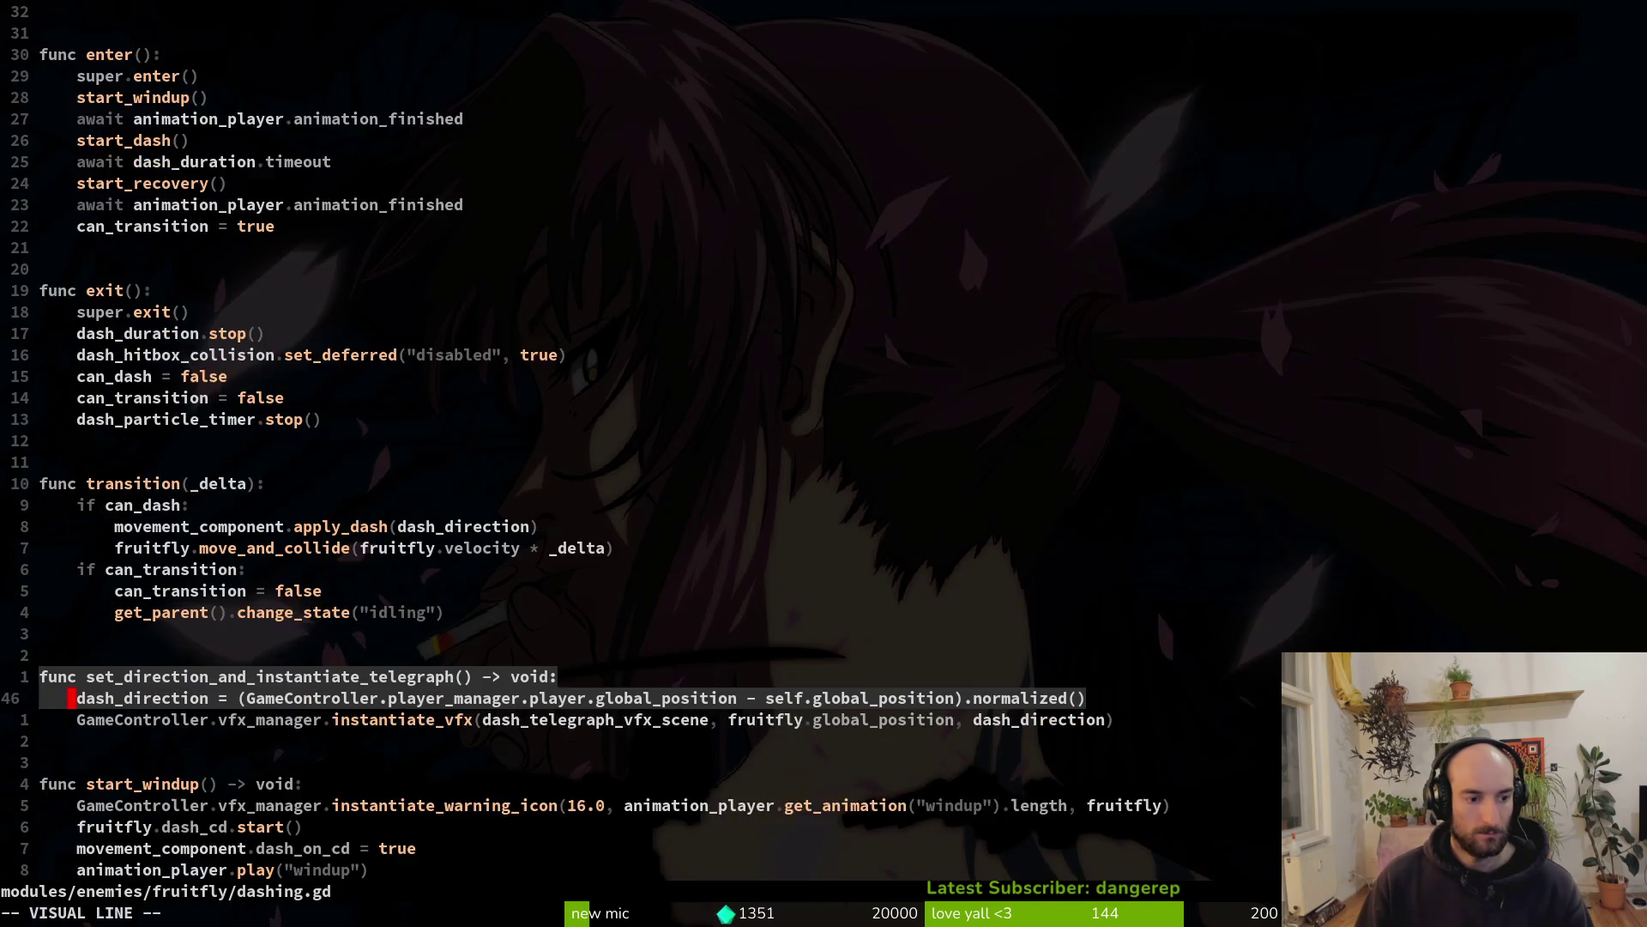
pyautogui.write('dG:w')
pyautogui.press('Return')
# Paste the function at the fruitfly file's end, answer the overwrite warning, and quit Neovim
pyautogui.press('p')
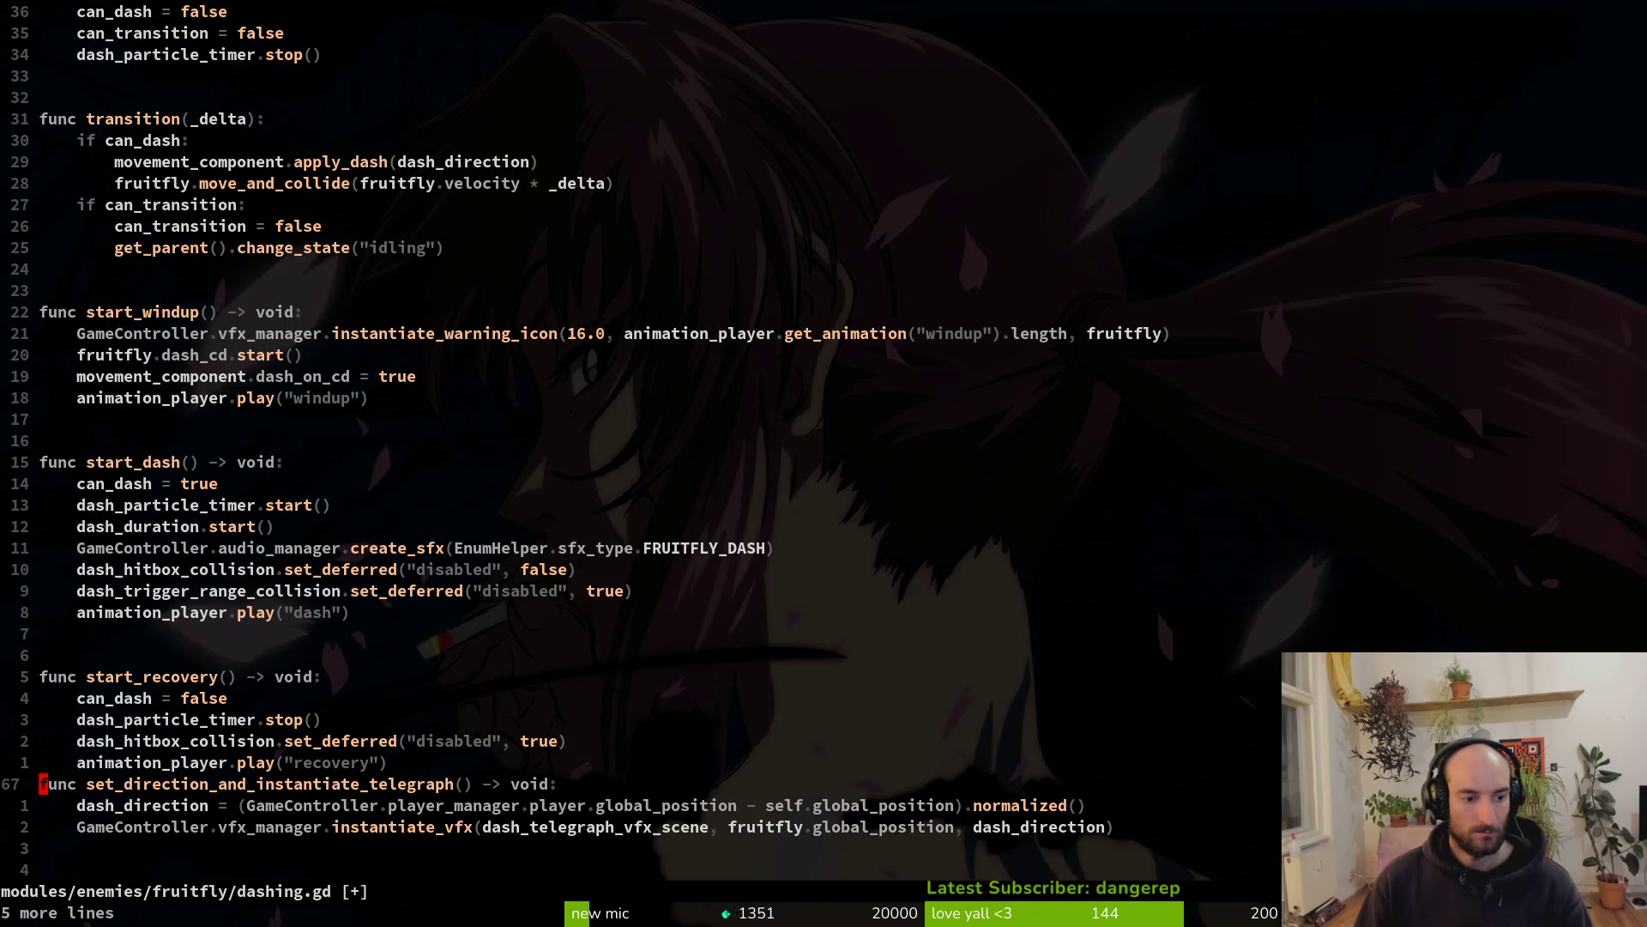
pyautogui.press('O')
pyautogui.press('Return')
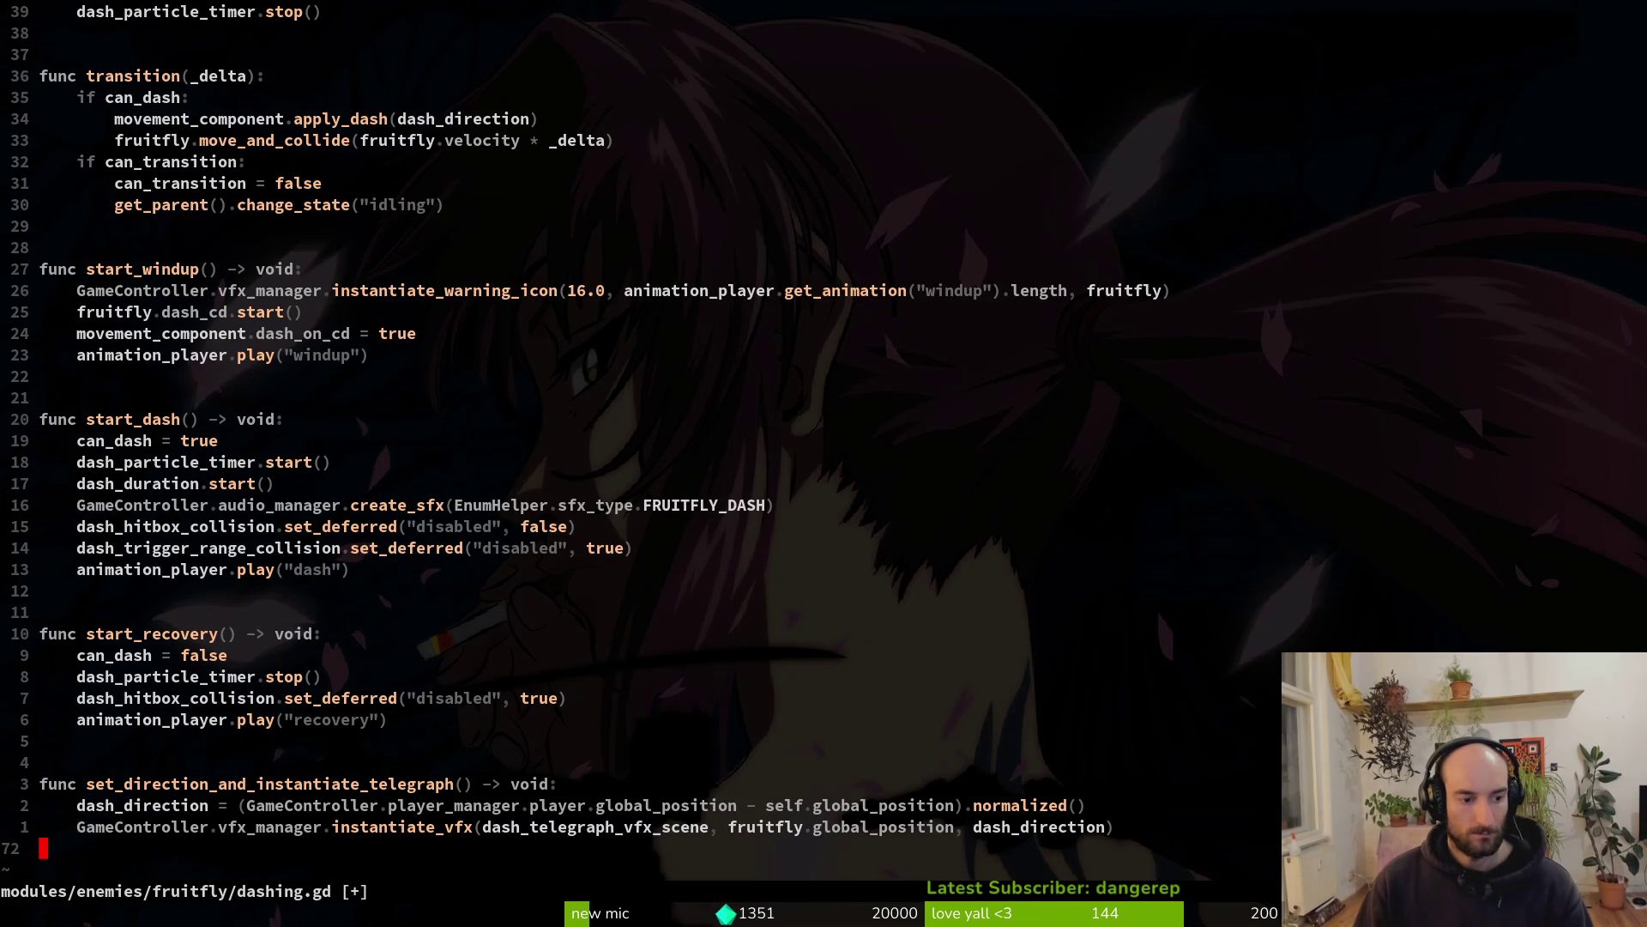
pyautogui.write(':write')
pyautogui.press('Return')
pyautogui.write(':wq')
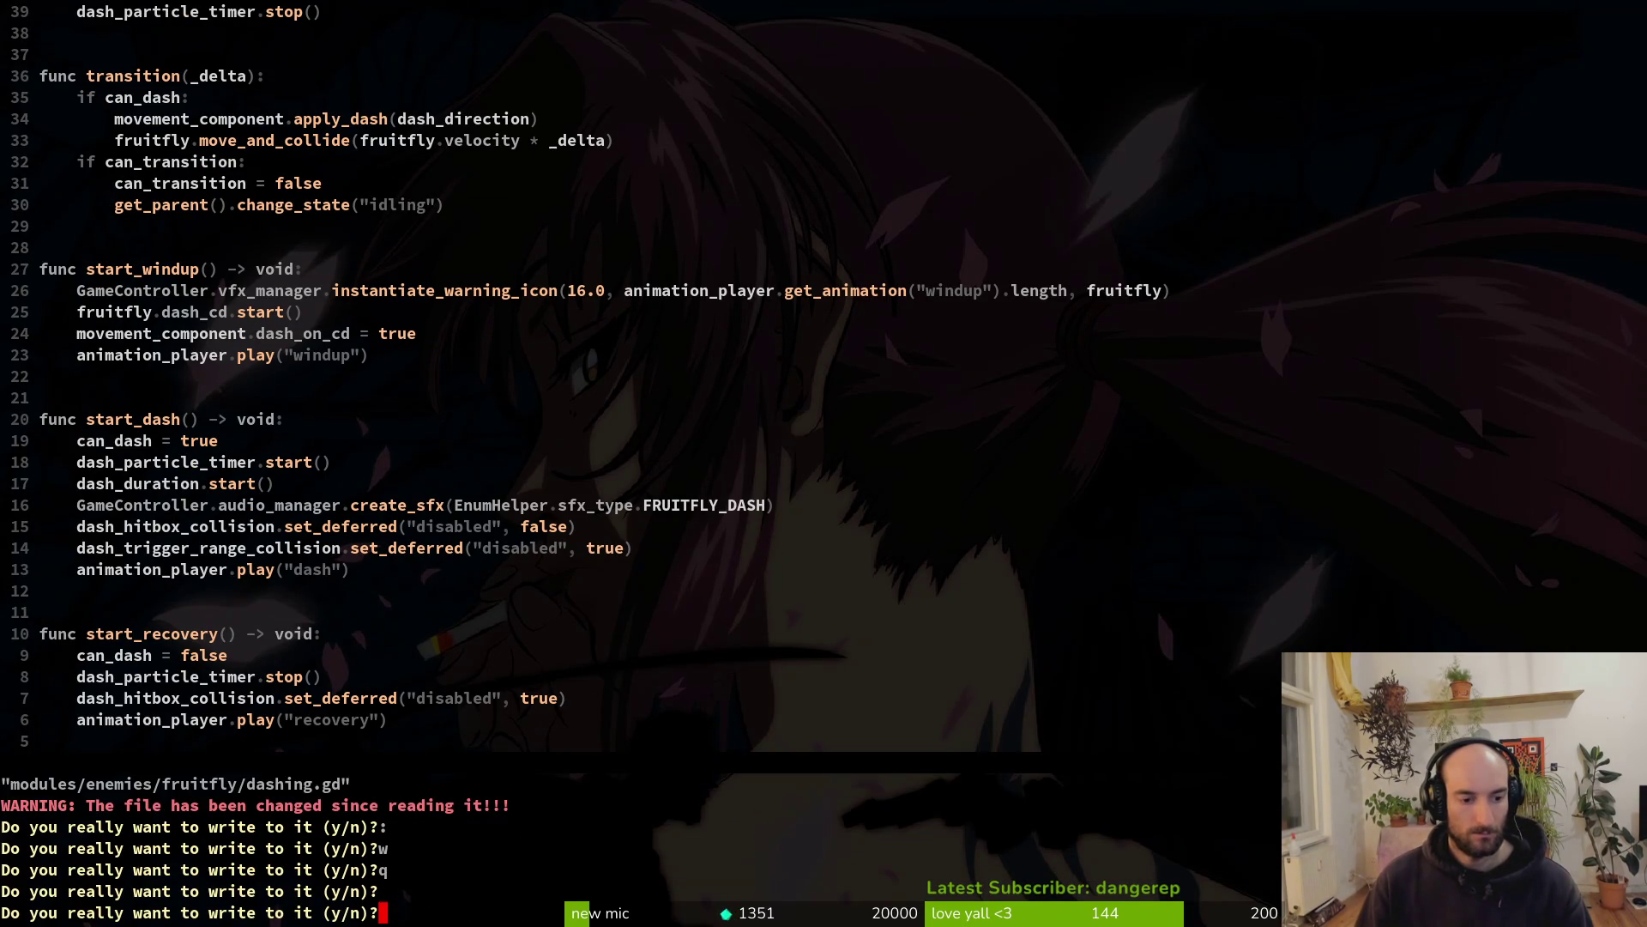
pyautogui.write('nq')
pyautogui.press('Return')
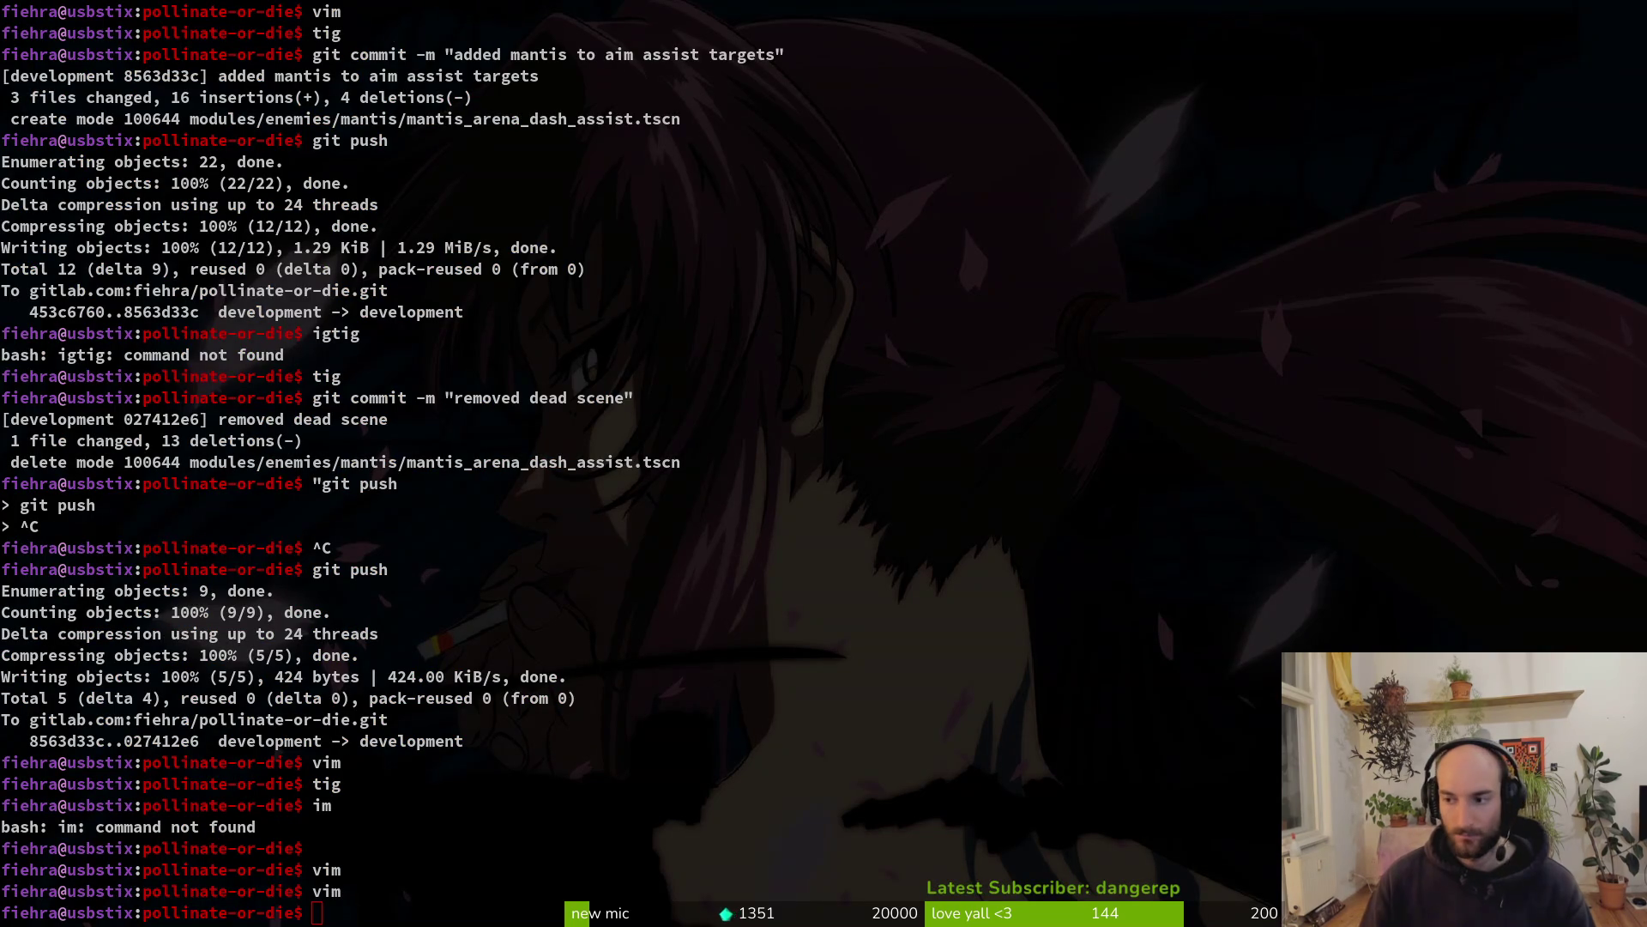
# Assign the fly, AnimationPlayer and MovementComponent nodes to the dashing state's exports
pyautogui.hotkey('alt', 'Tab')
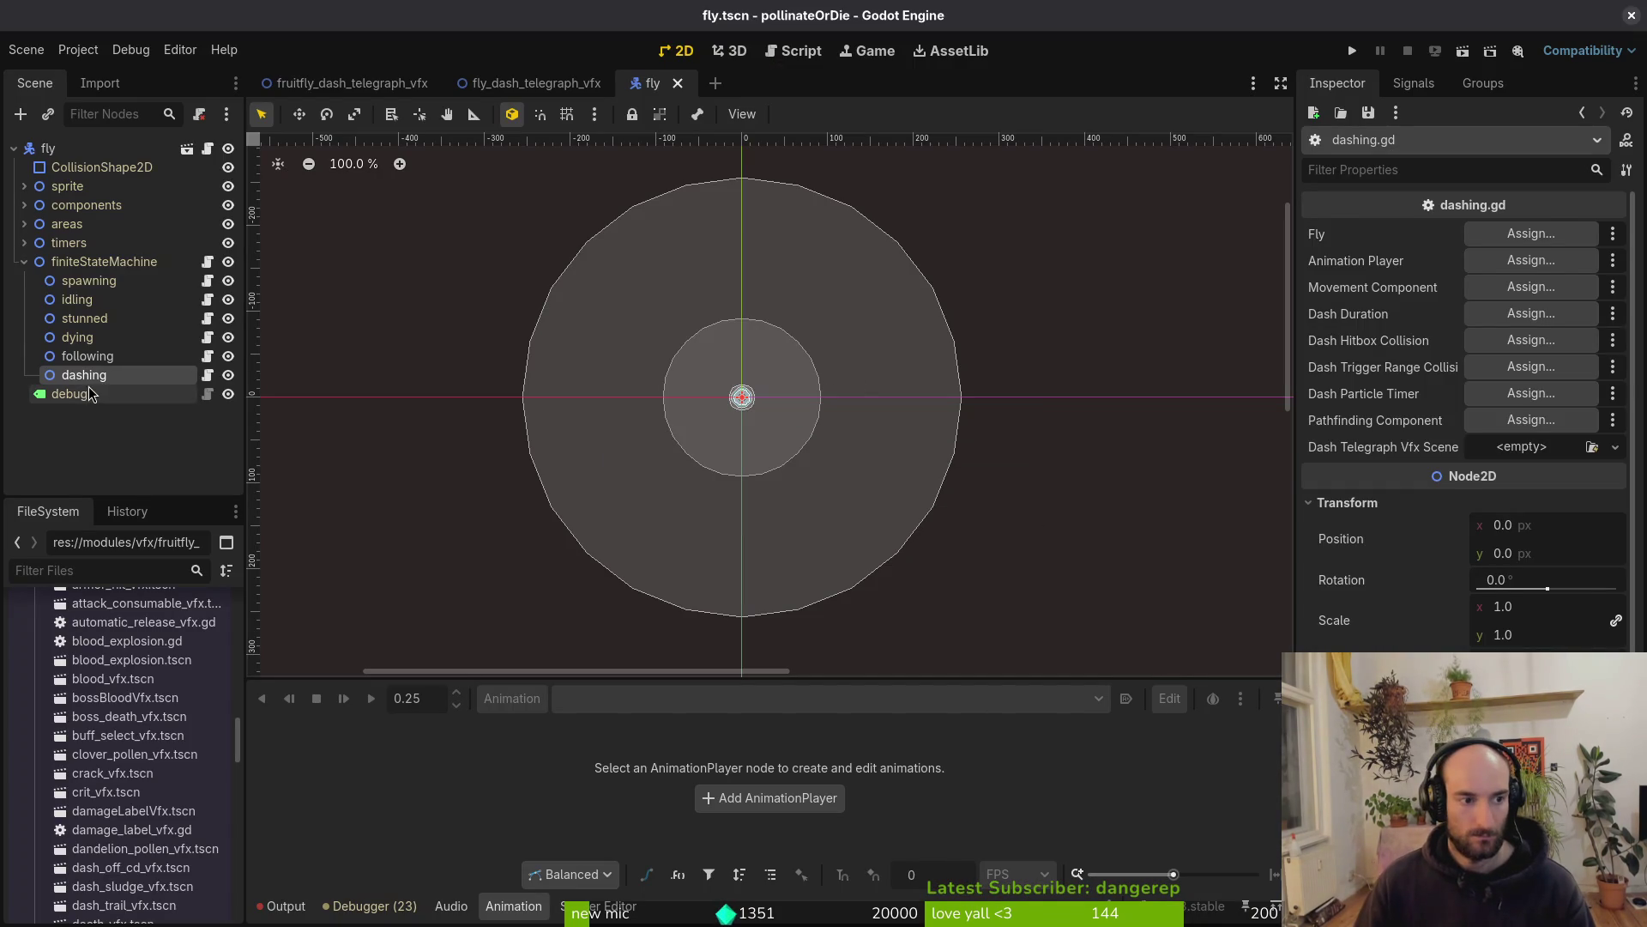
pyautogui.click(82, 356)
pyautogui.click(85, 375)
pyautogui.click(1488, 236)
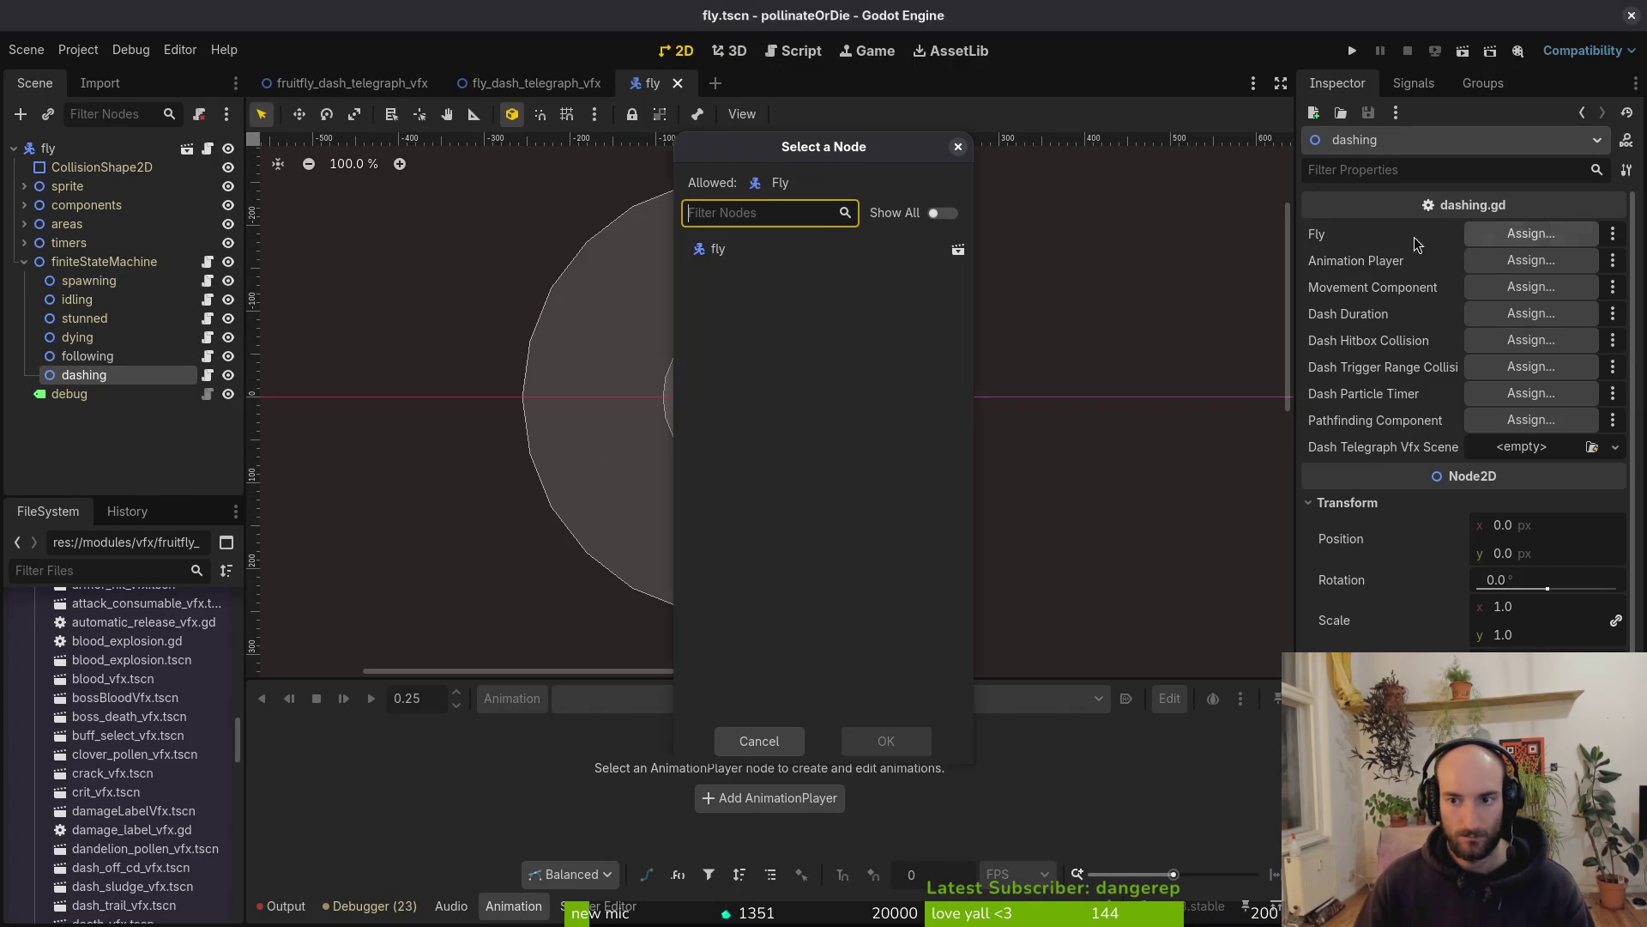
pyautogui.click(881, 738)
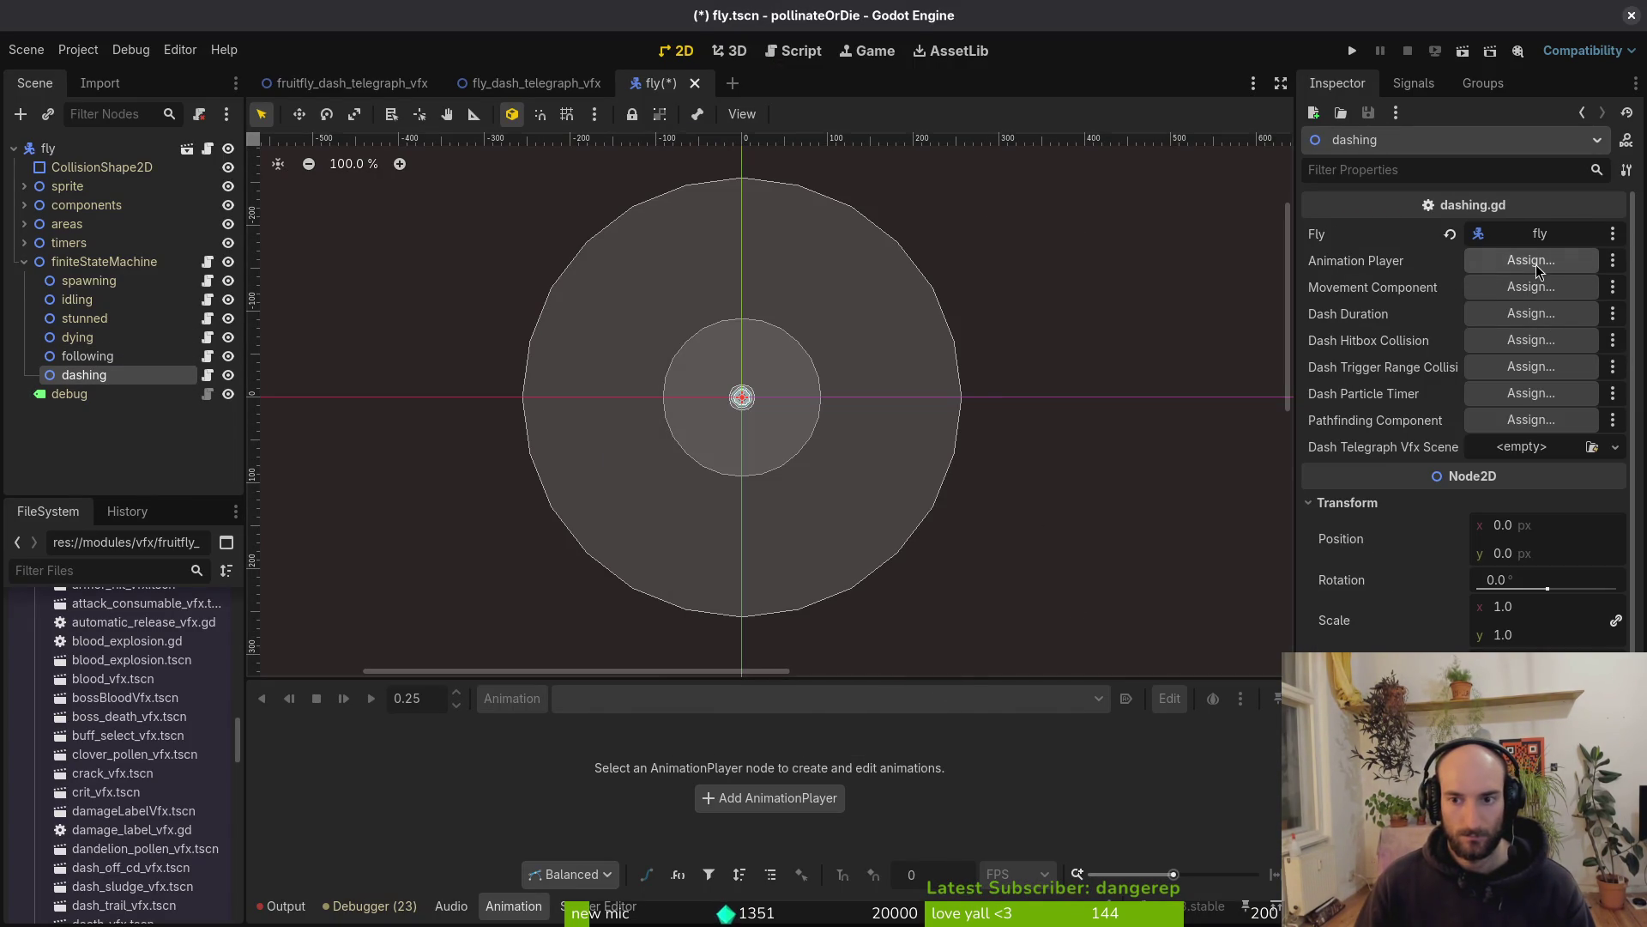
pyautogui.click(1533, 262)
pyautogui.click(899, 743)
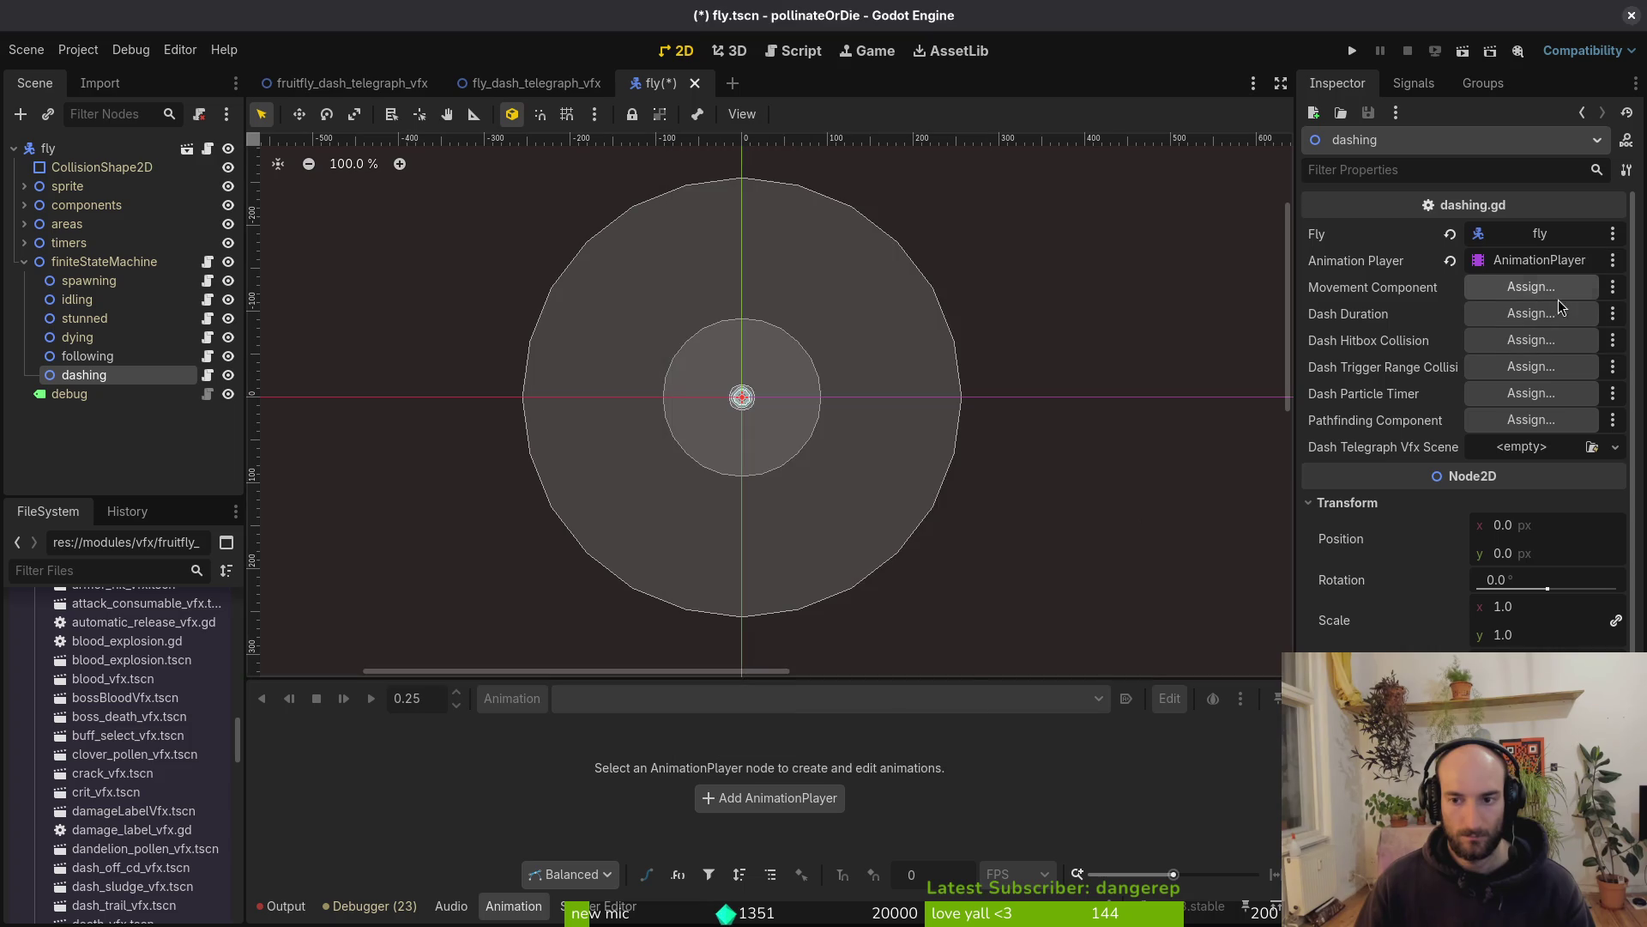
pyautogui.click(1531, 286)
pyautogui.click(773, 286)
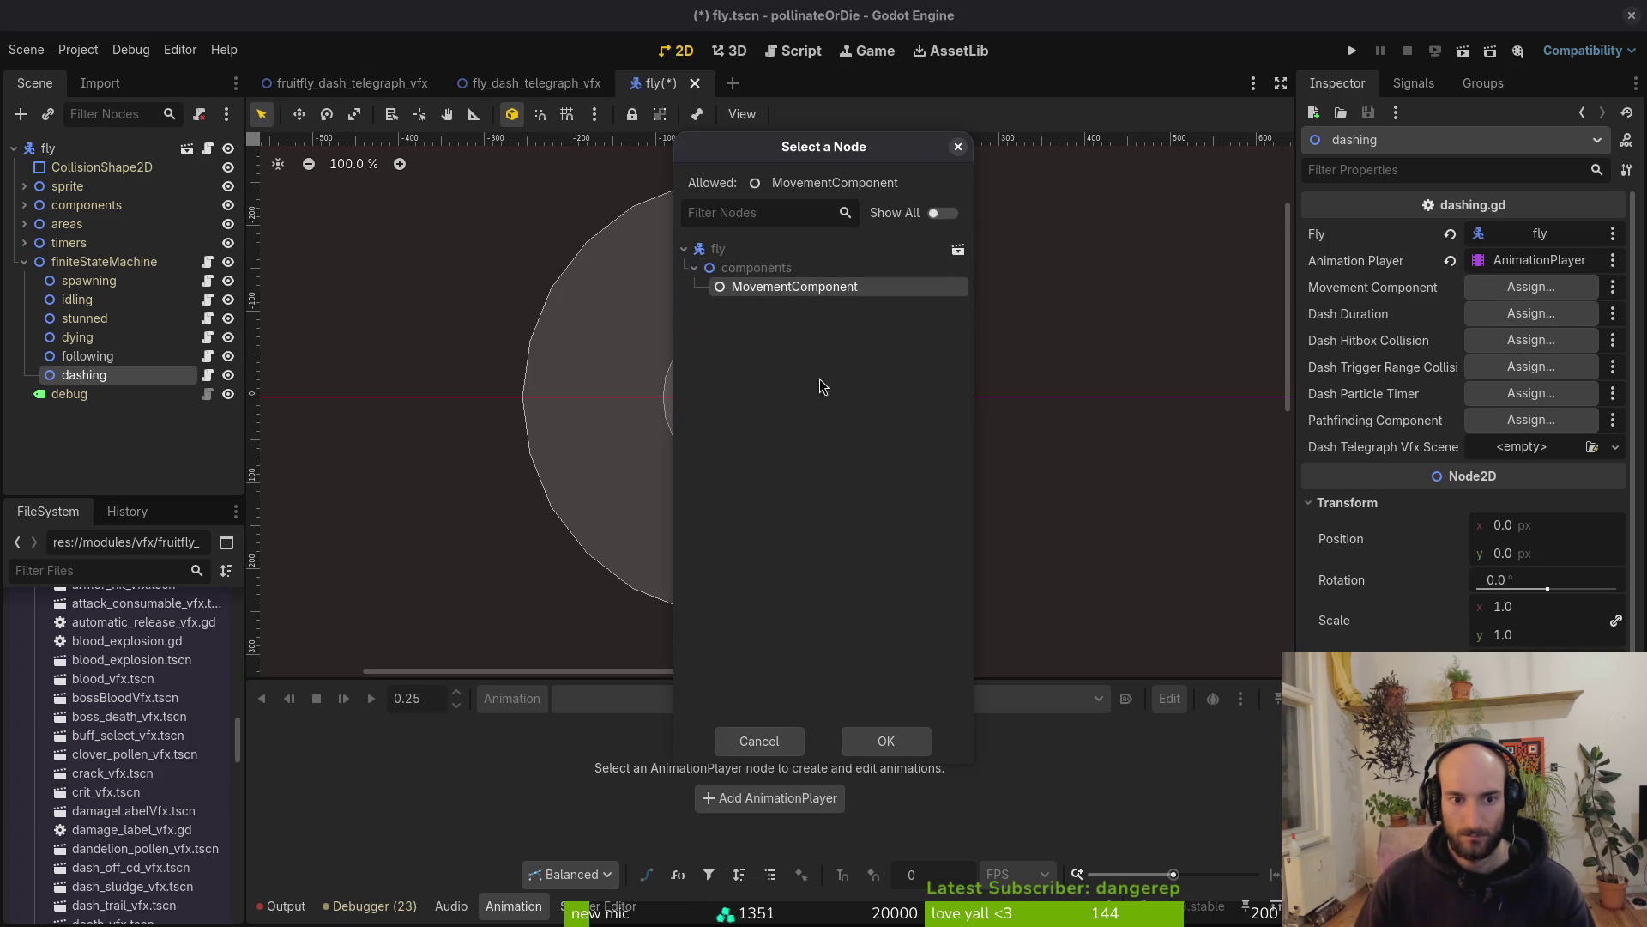
pyautogui.click(878, 736)
# Assign the dashDuration timer, dashHitbox, dashTriggerRange, dashParticleTimer and pathfinding component to their exports
pyautogui.click(1531, 313)
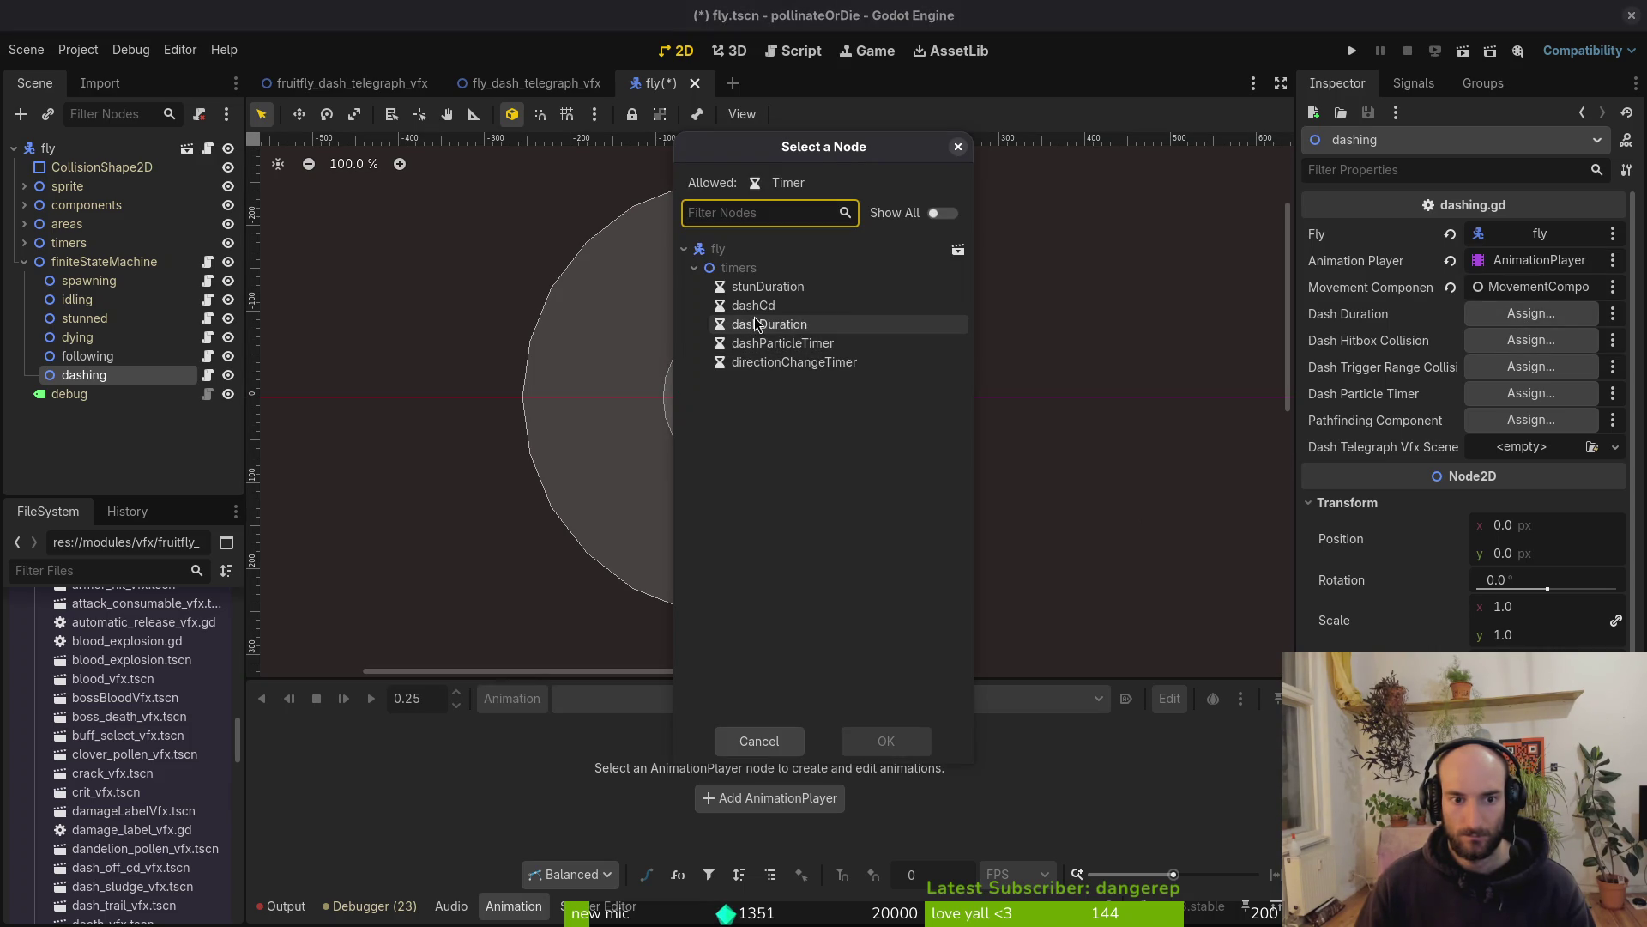
pyautogui.click(893, 738)
pyautogui.click(1489, 346)
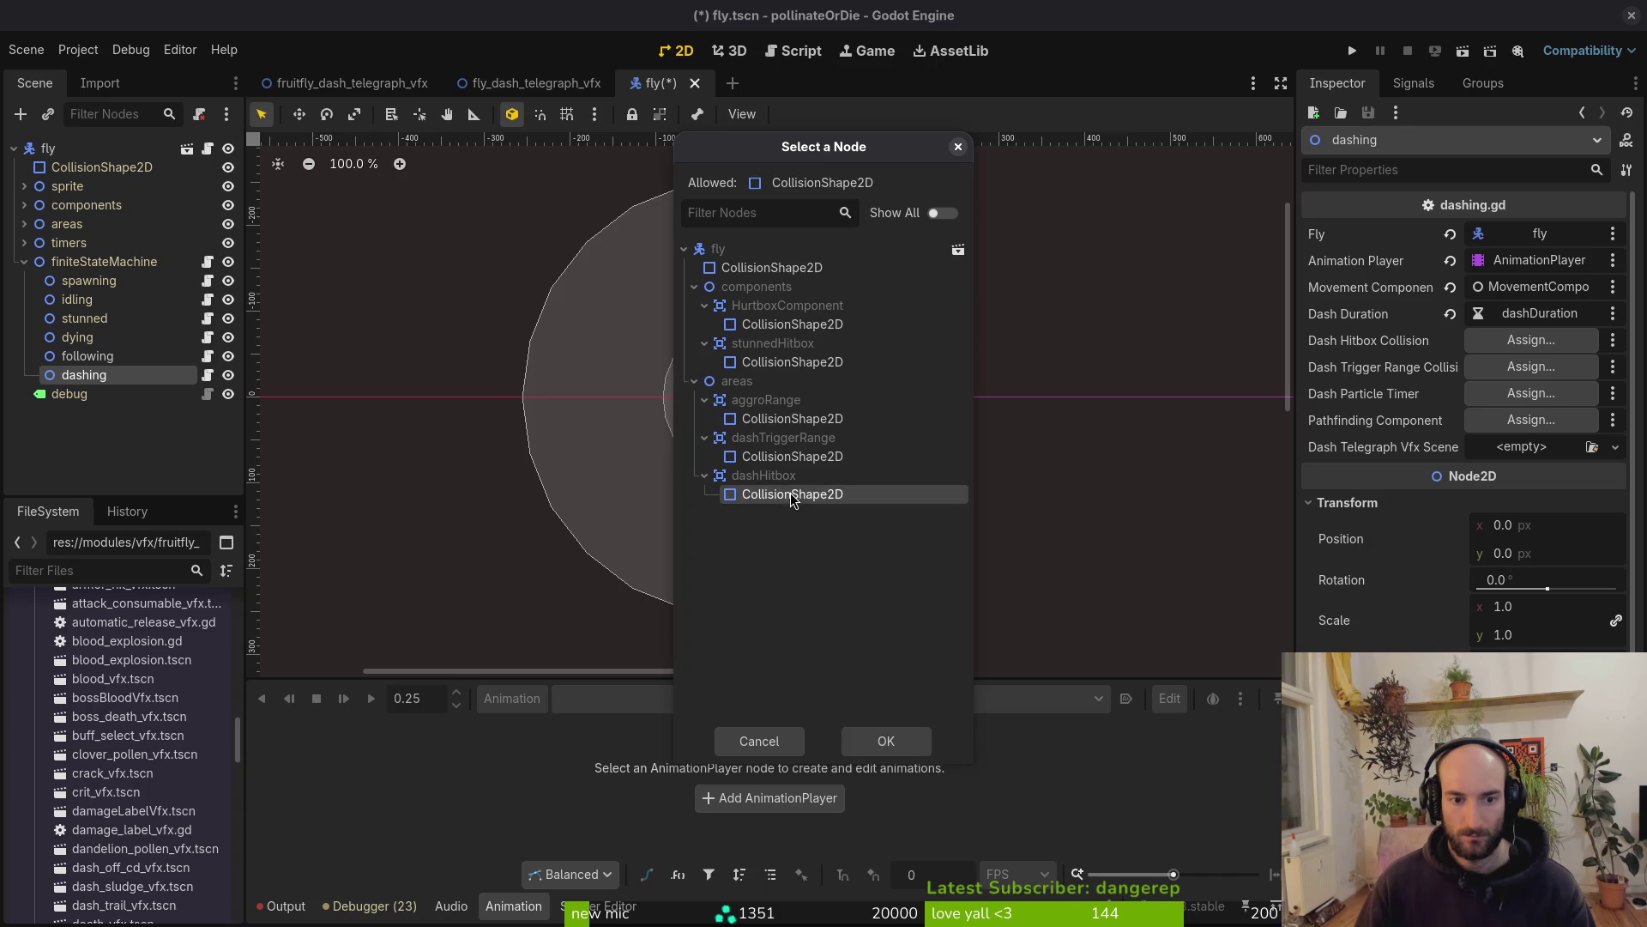
pyautogui.click(885, 739)
pyautogui.click(1531, 366)
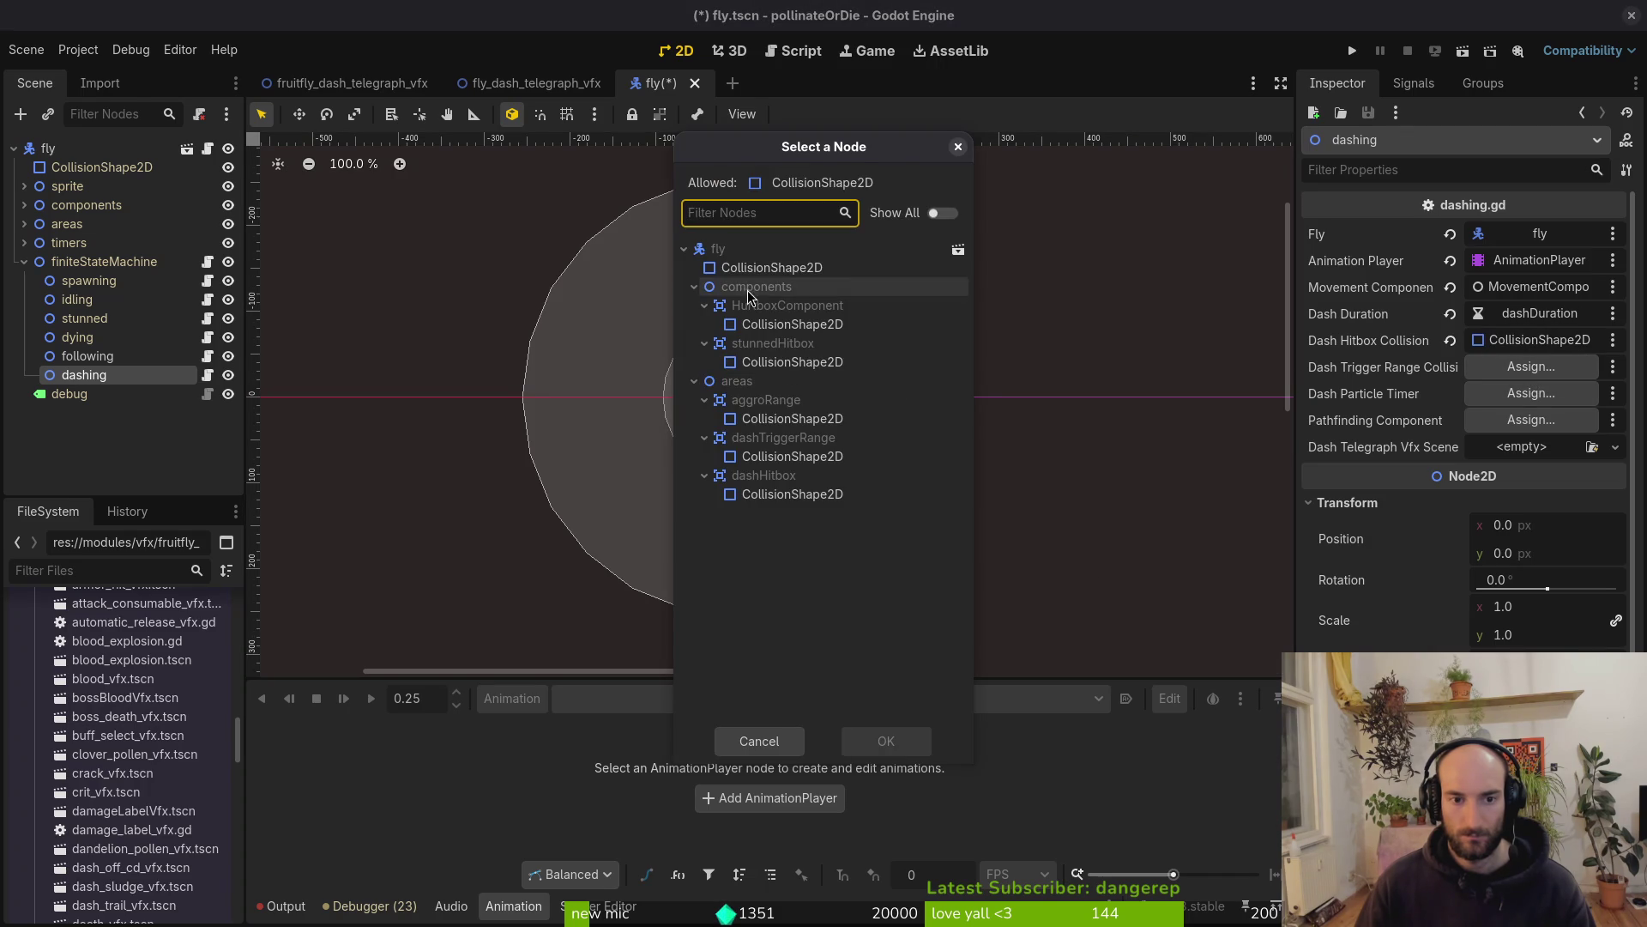
pyautogui.click(865, 743)
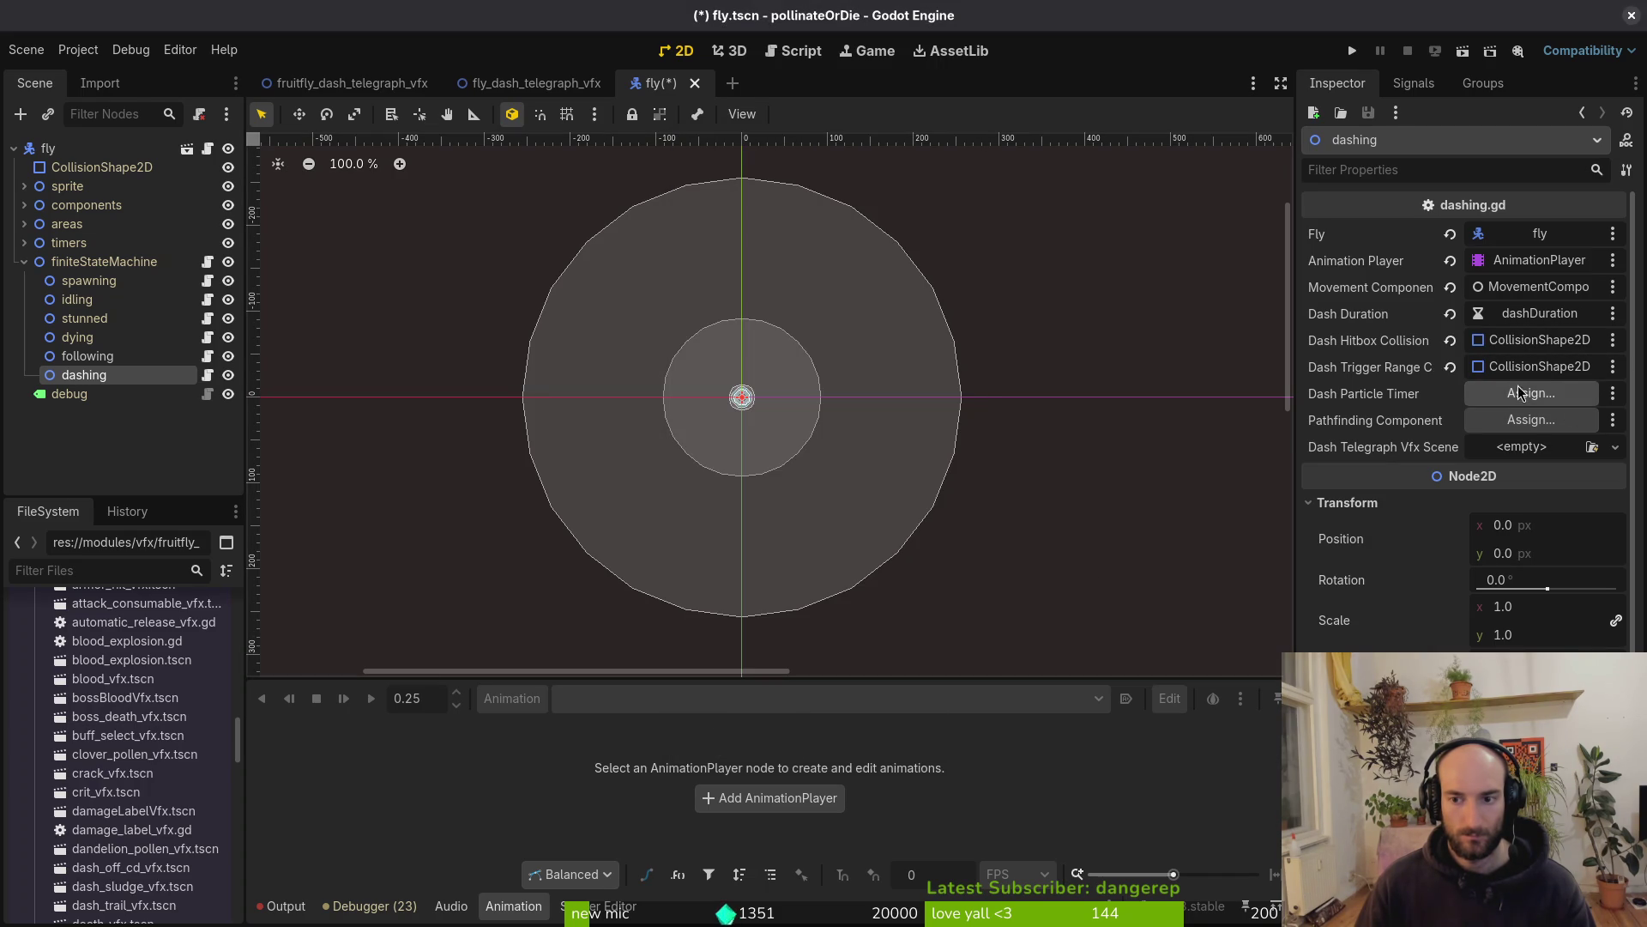
pyautogui.click(1532, 393)
pyautogui.click(891, 746)
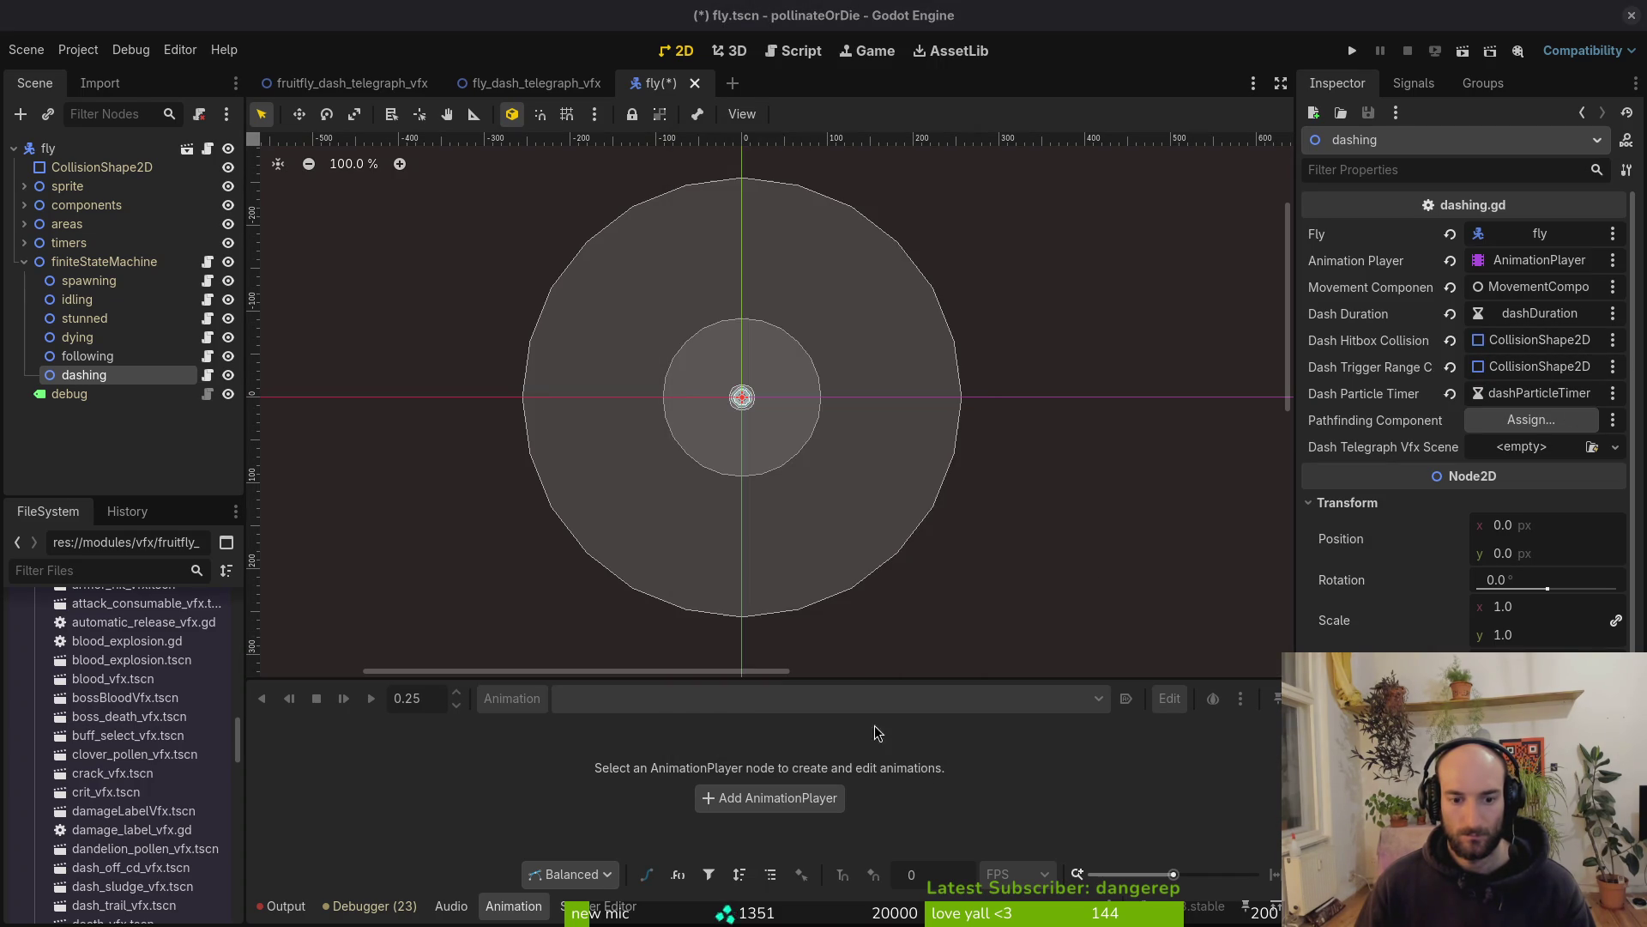
pyautogui.click(1527, 419)
pyautogui.click(889, 739)
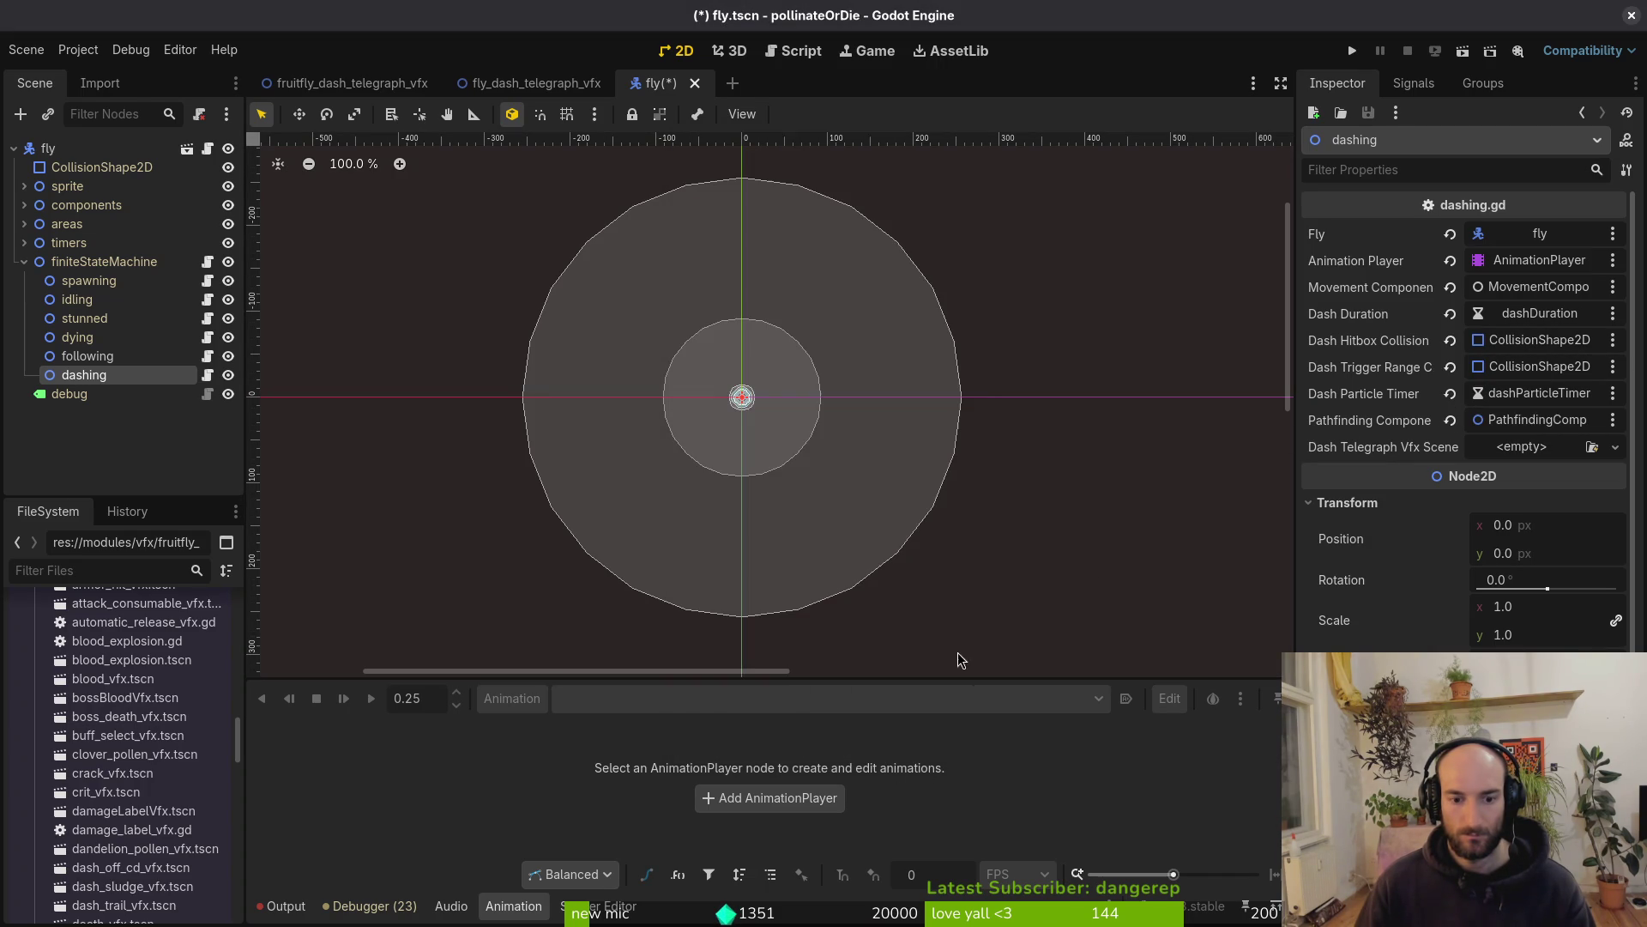
pyautogui.click(1515, 446)
pyautogui.click(1545, 525)
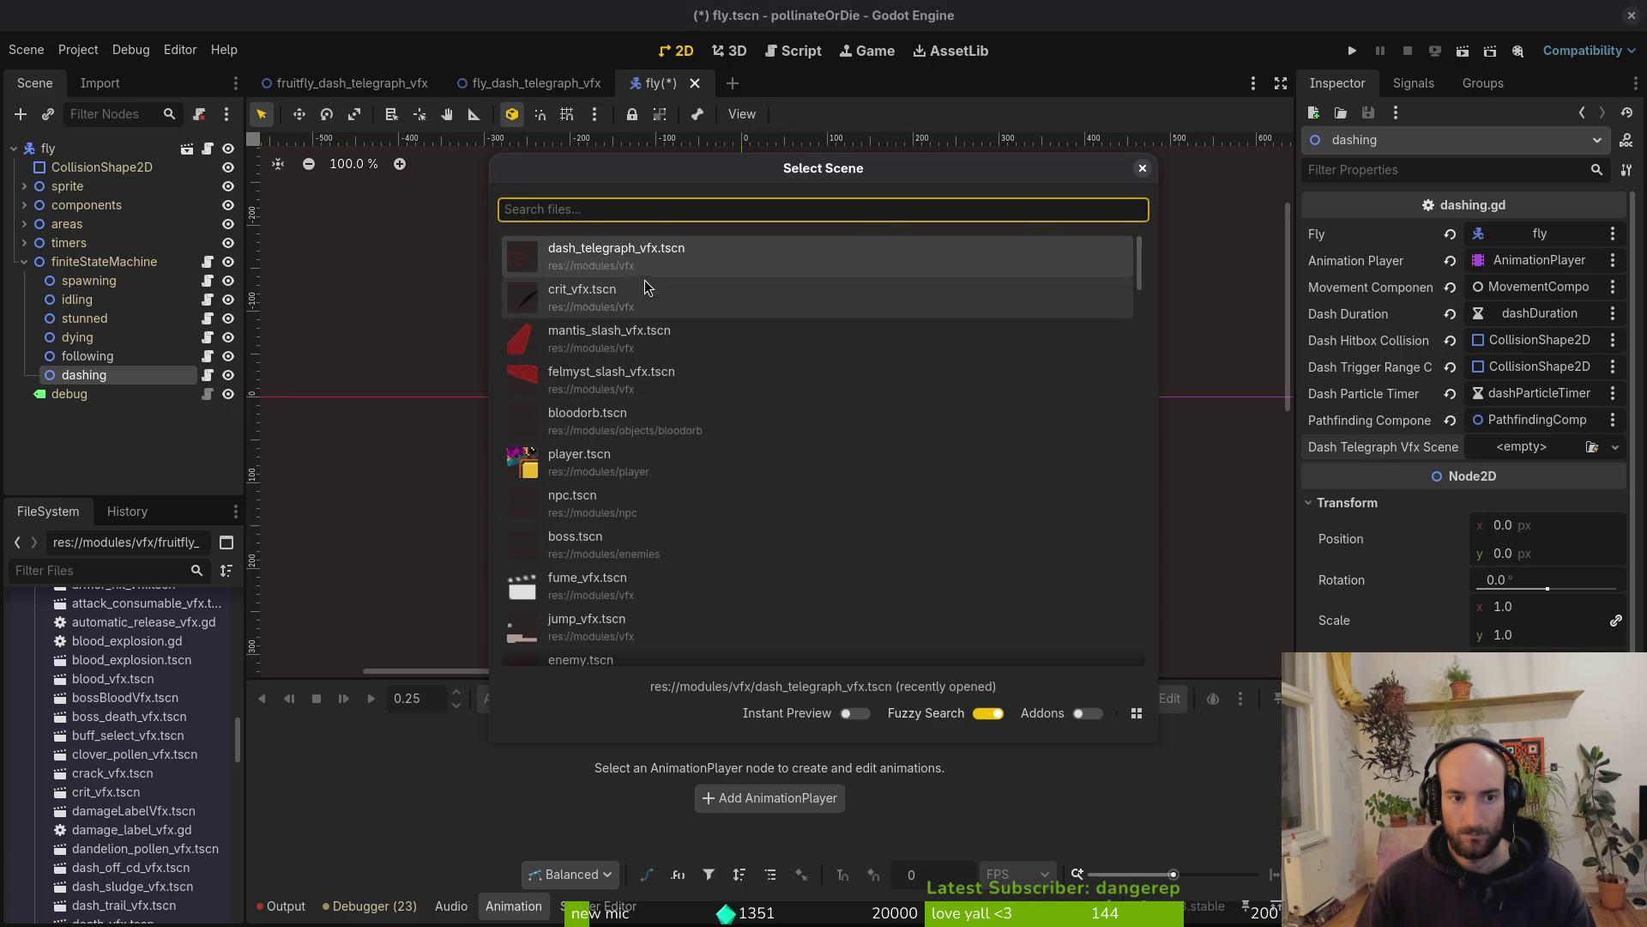
# Quick-load fly_dash_telegraph_vfx.tscn as the fly's Dash Telegraph Vfx Scene and save the fly scene
pyautogui.press('Escape')
pyautogui.click(1531, 446)
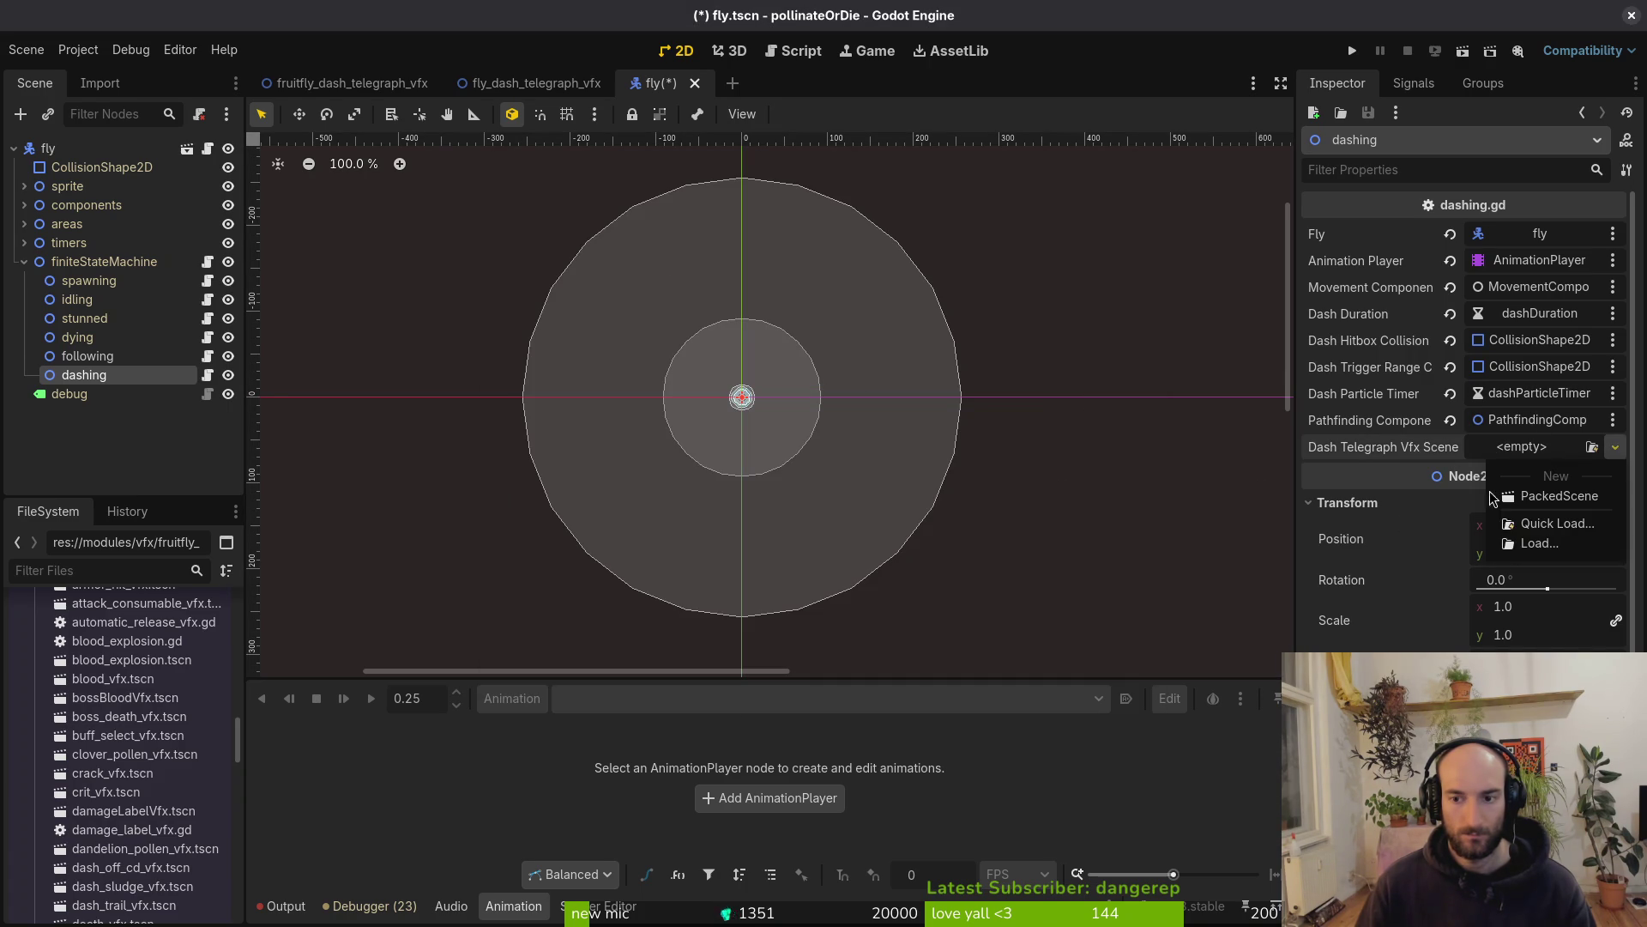
pyautogui.click(1555, 525)
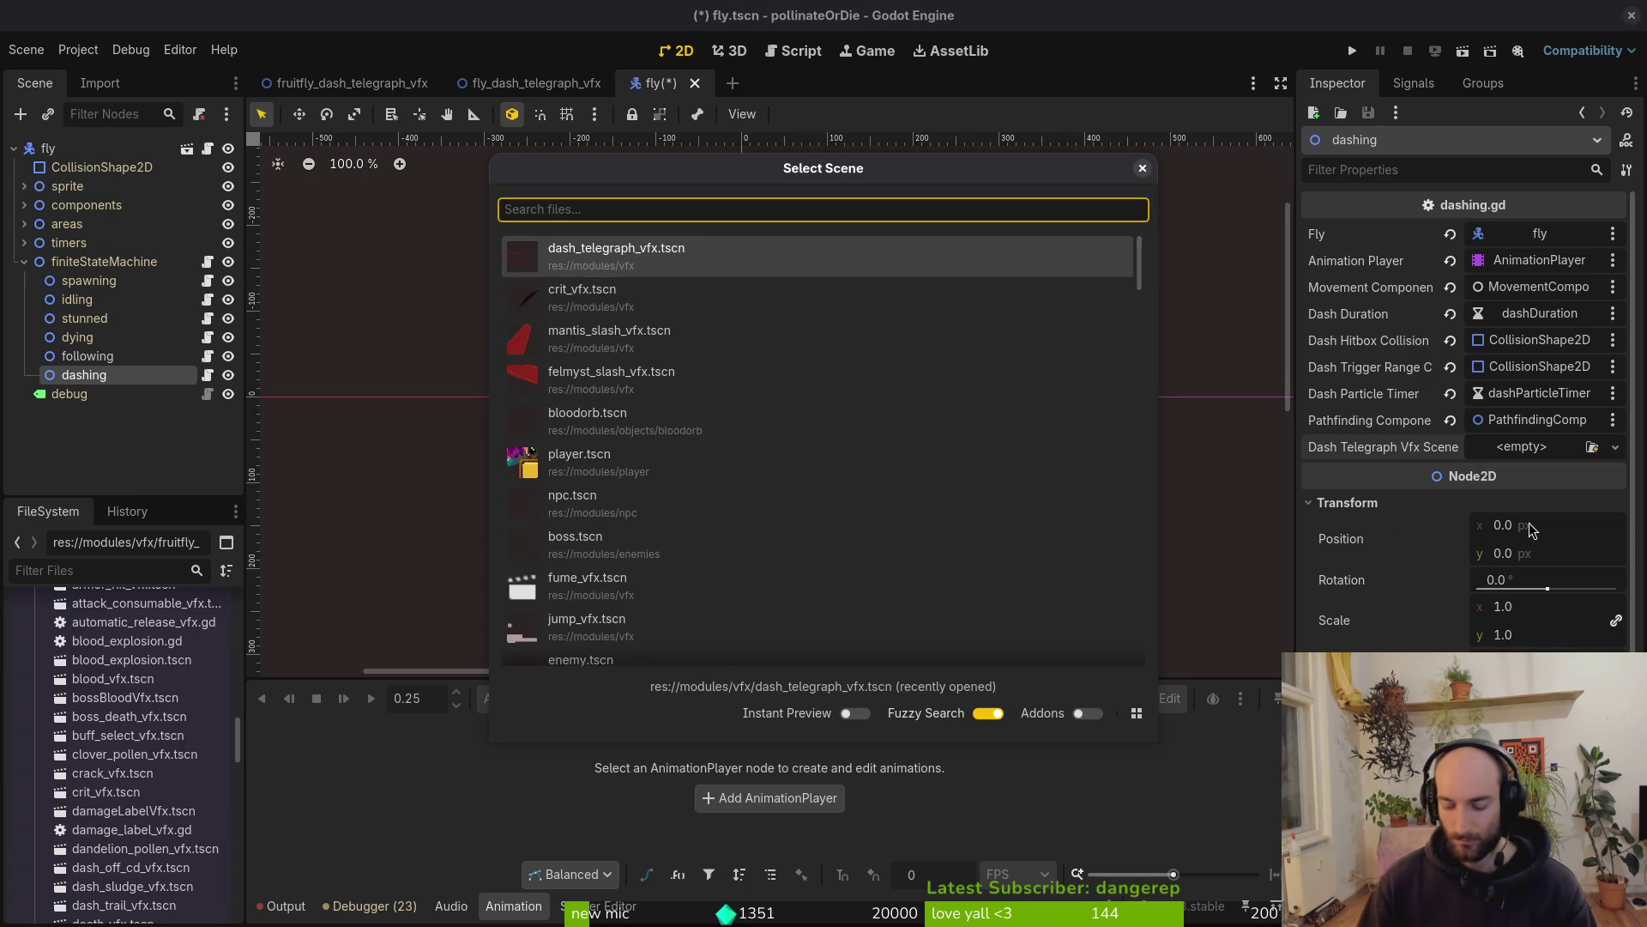
pyautogui.write('fly')
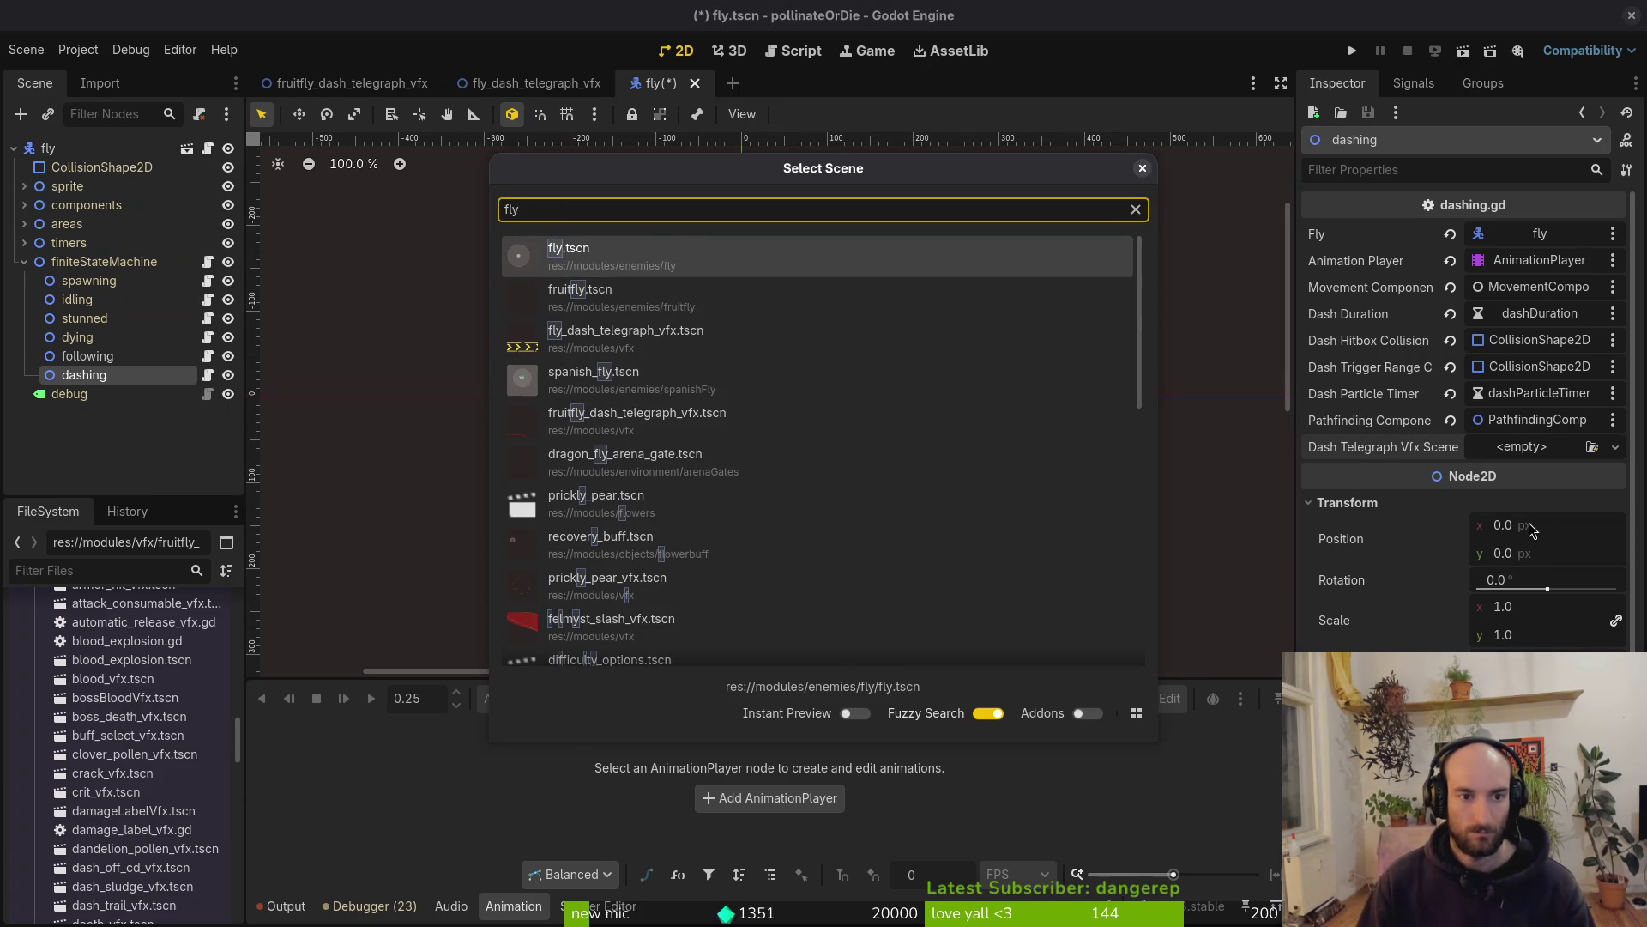
pyautogui.write('_dash')
pyautogui.press('Return')
pyautogui.hotkey('ctrl', 's')
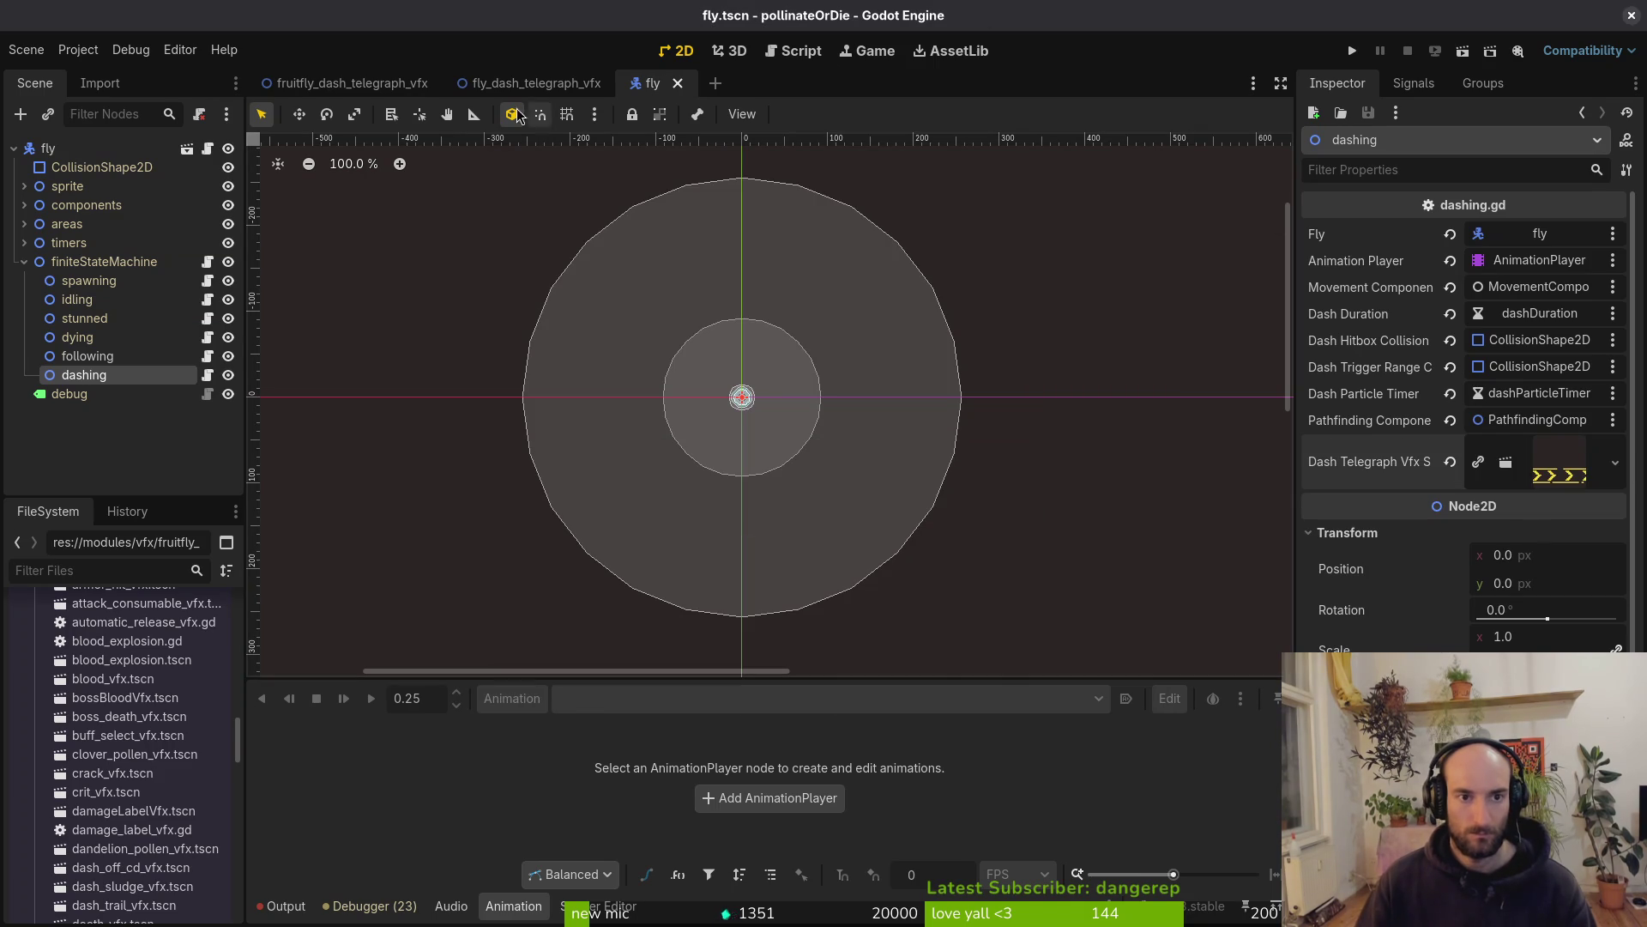
# Open fruitfly.tscn, assign a dash telegraph scene to its dashing state, then return to the fly and run
pyautogui.hotkey('alt', 'shift', 'o')
pyautogui.write('fruitflyts')
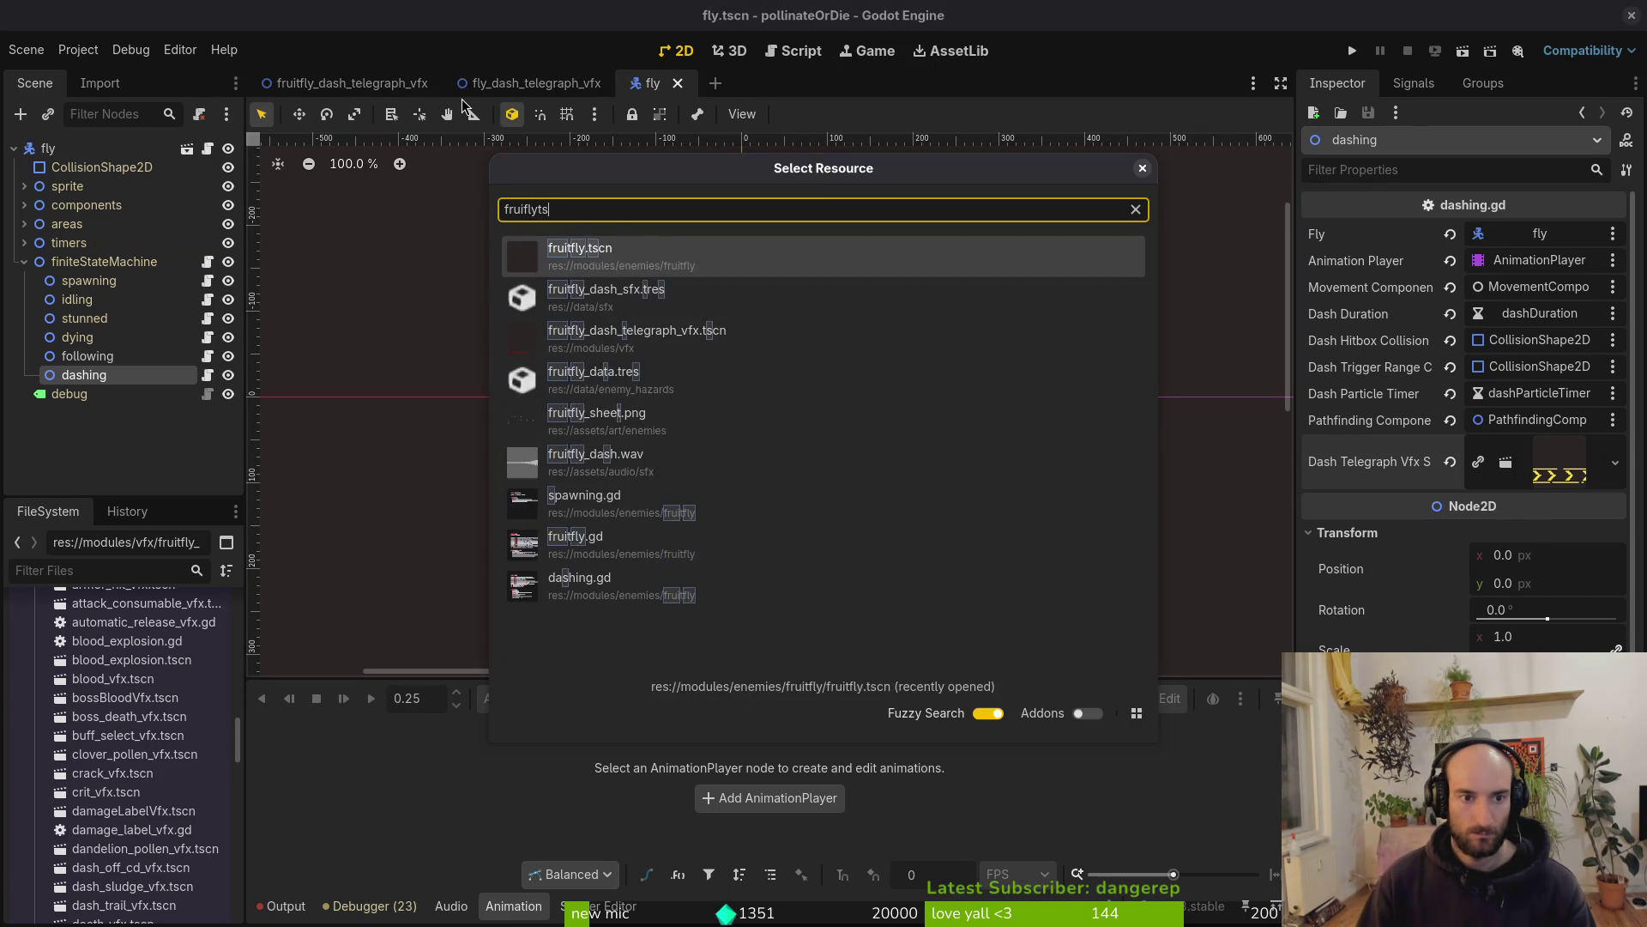
pyautogui.press('Return')
pyautogui.click(84, 393)
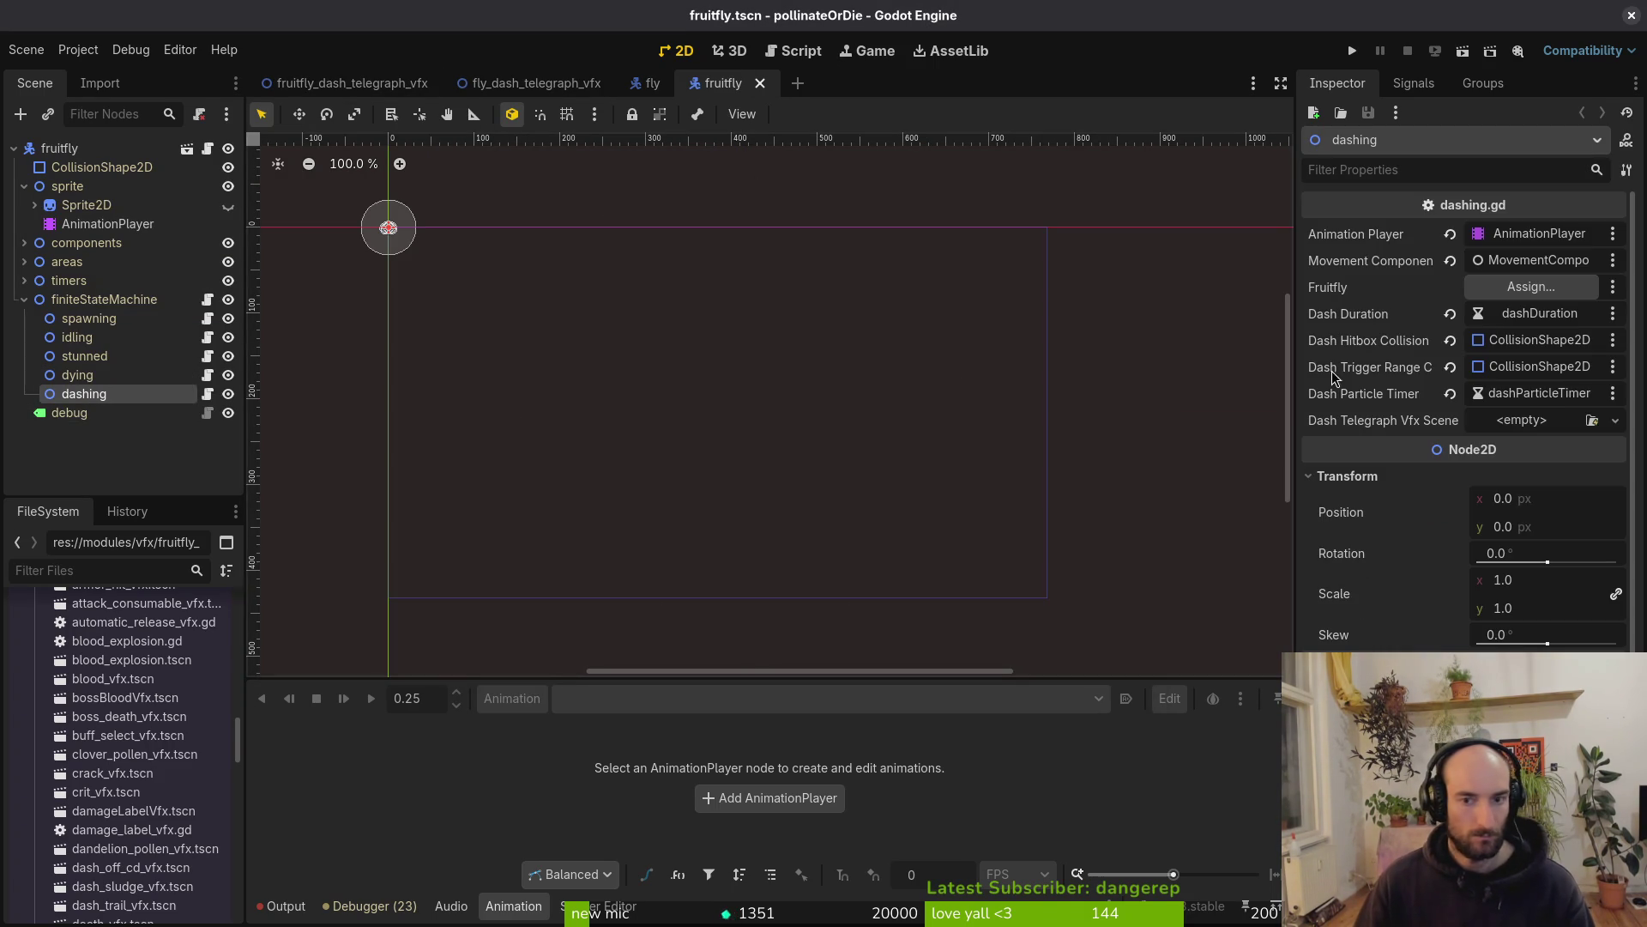
pyautogui.click(1549, 428)
pyautogui.click(1553, 496)
pyautogui.write('das')
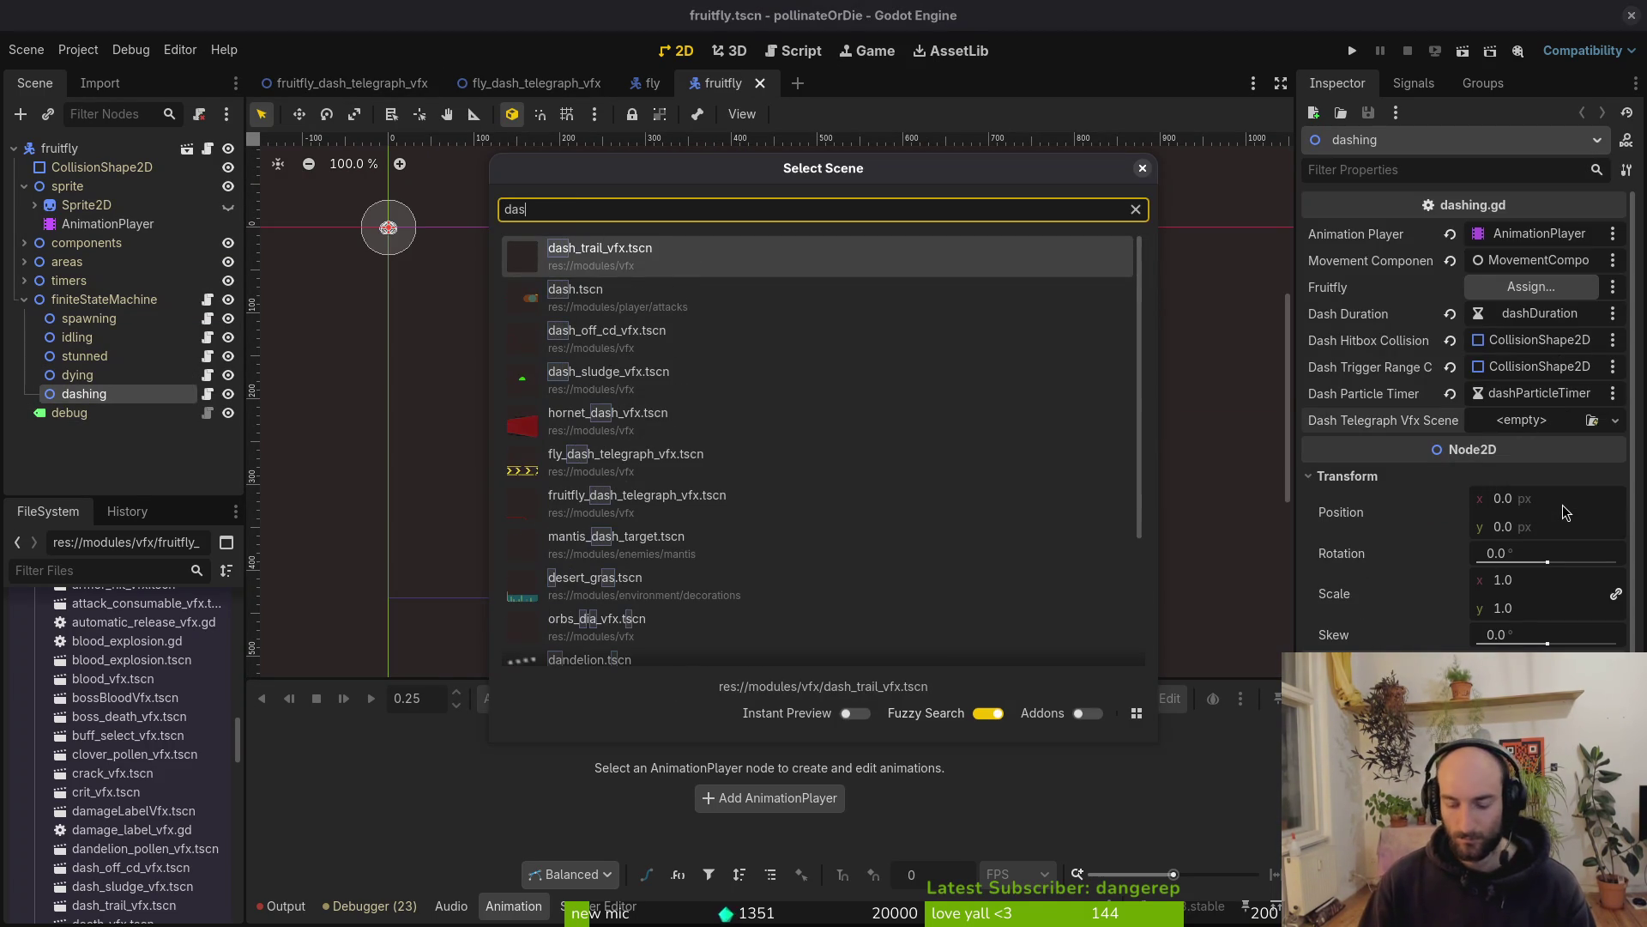
pyautogui.write('tele')
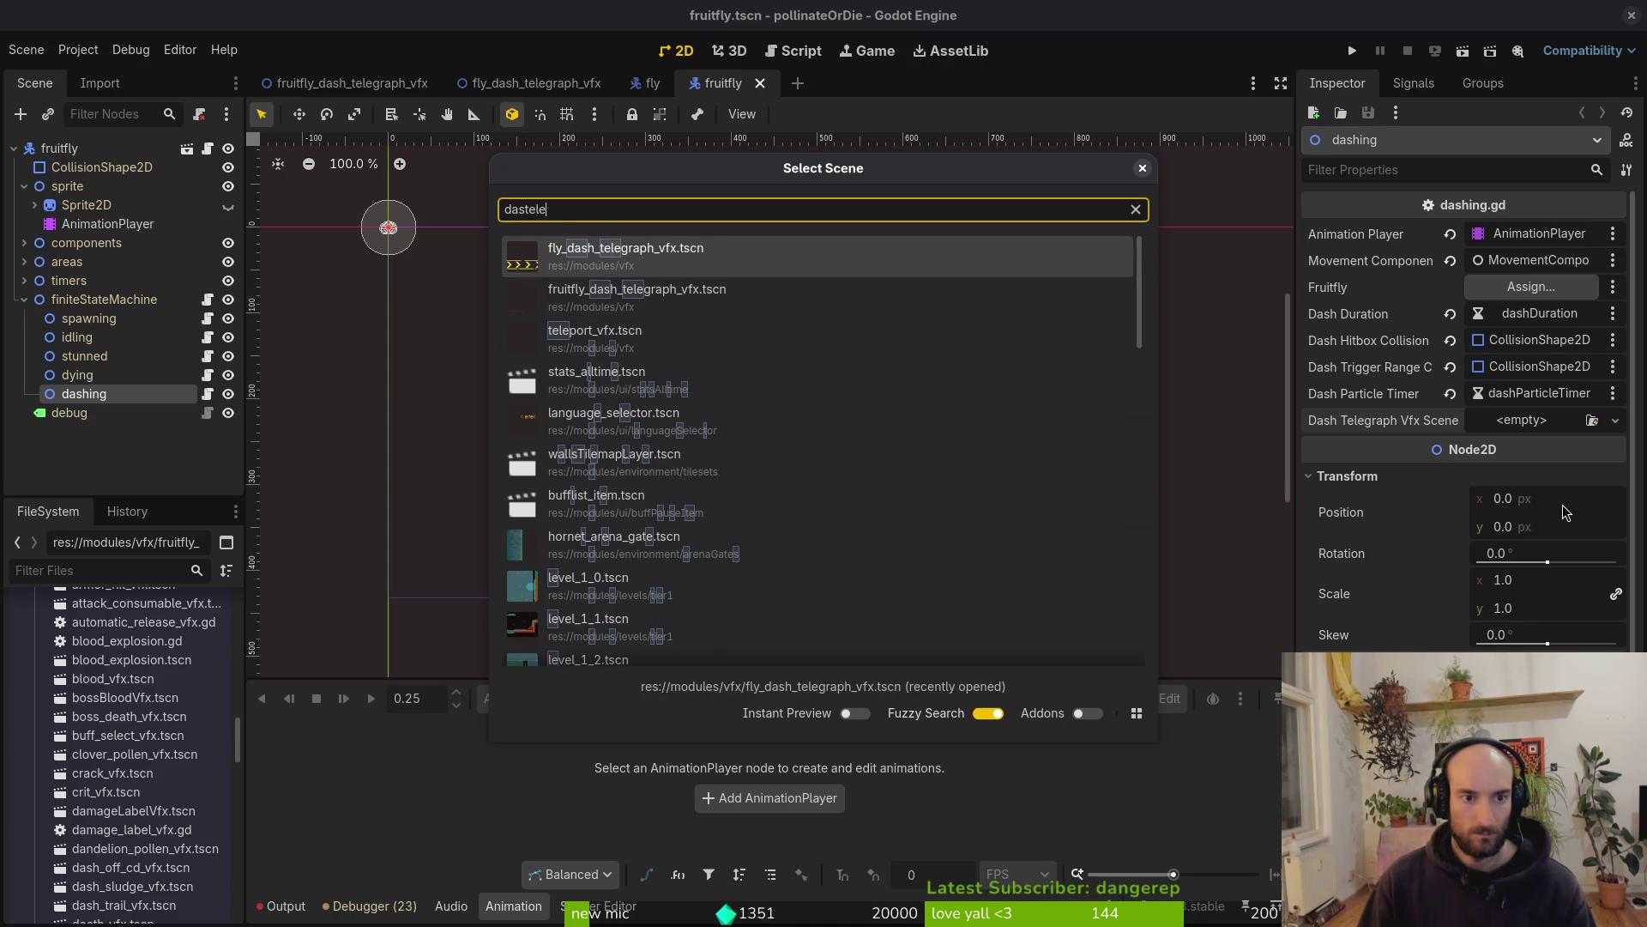
pyautogui.press('Return')
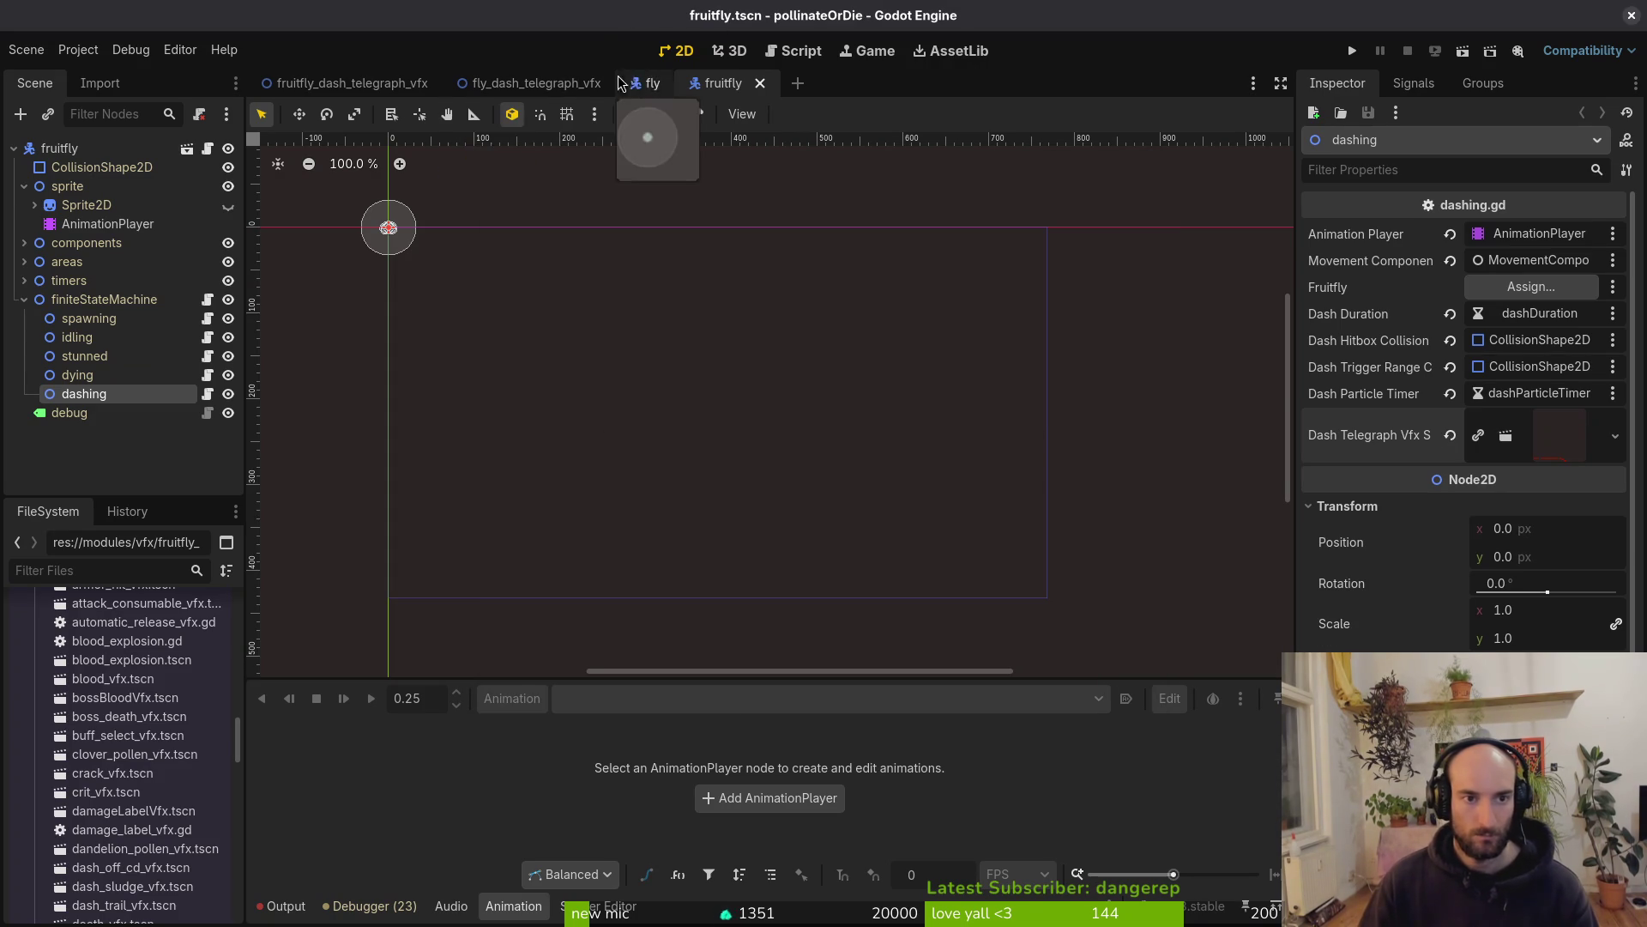
pyautogui.click(633, 83)
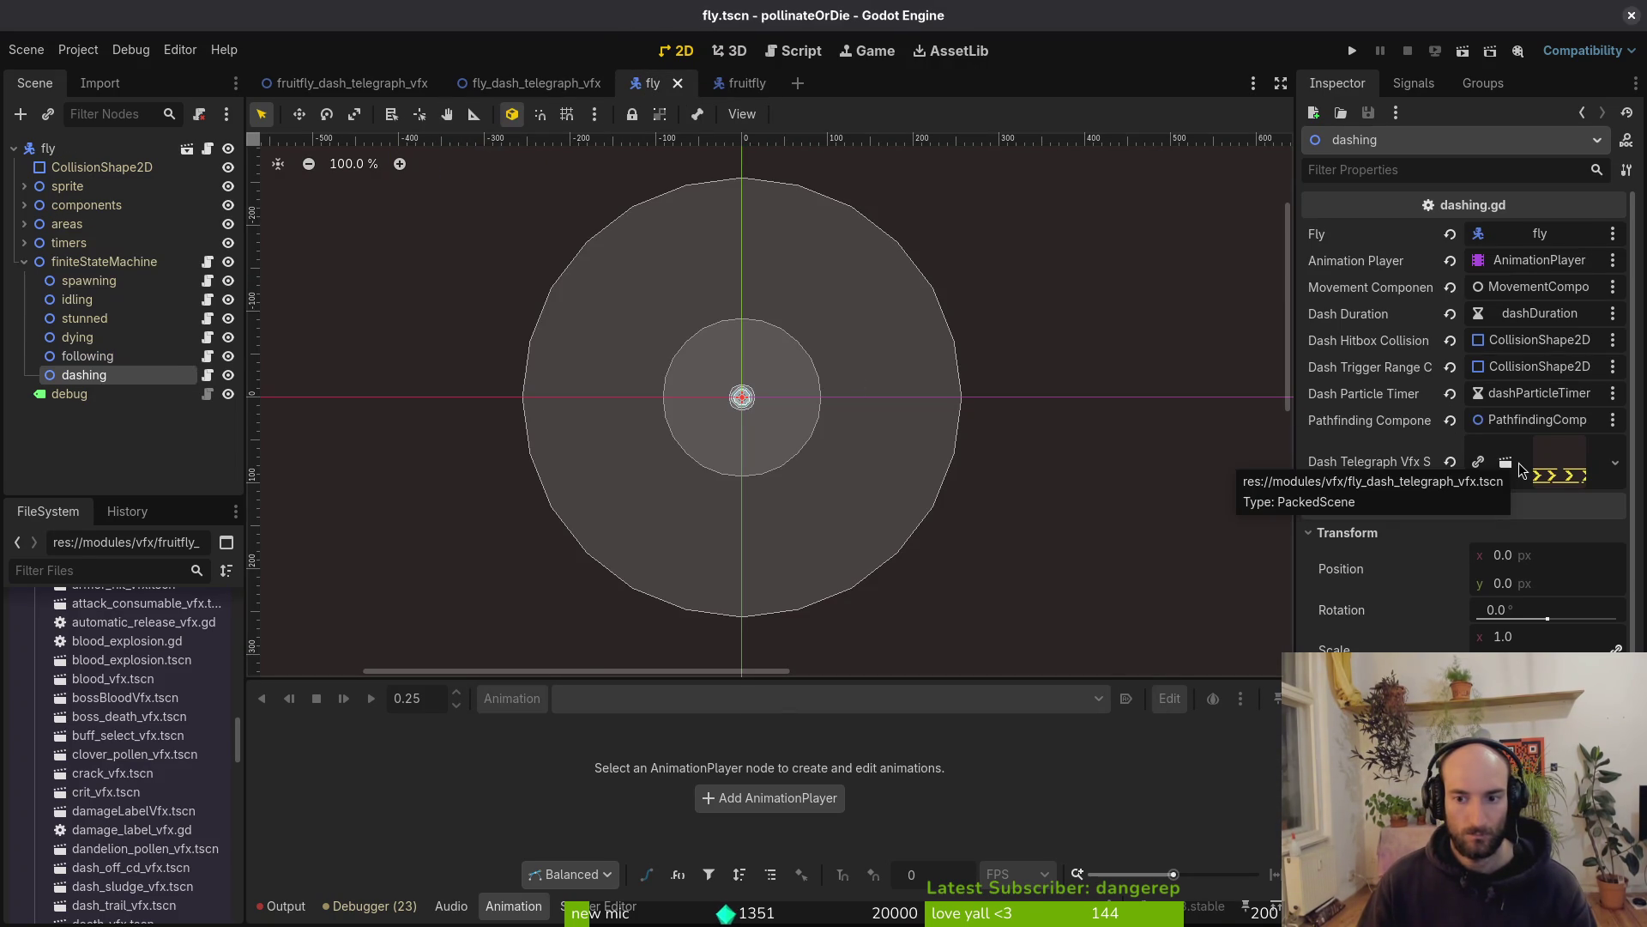
pyautogui.click(1351, 52)
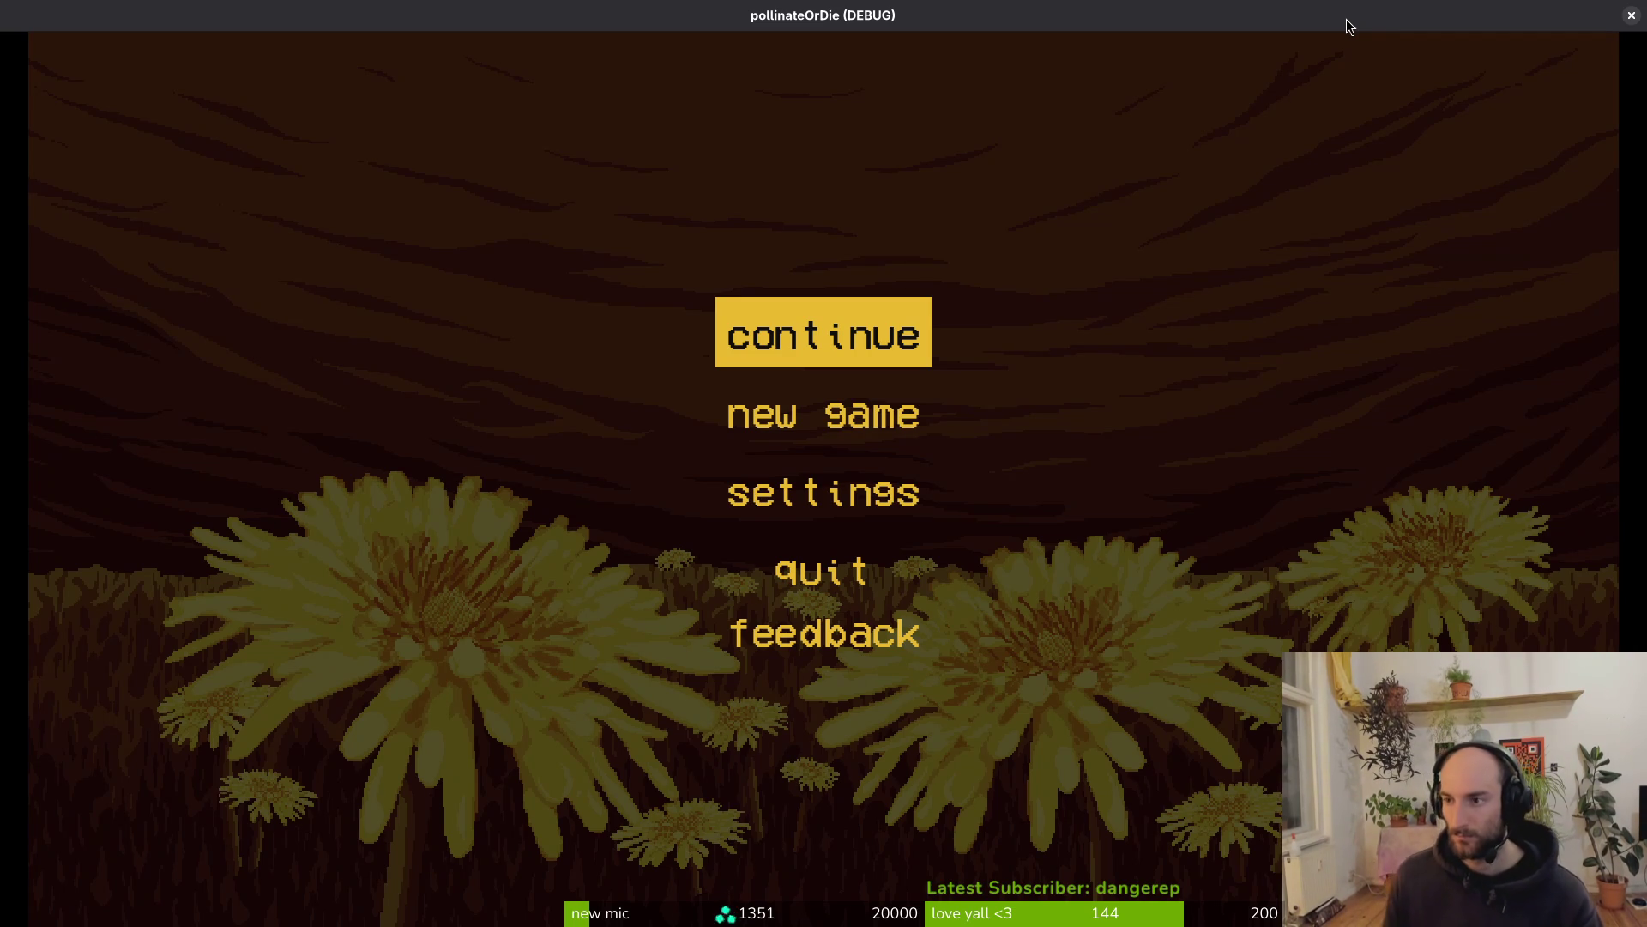
# Continue past the main menu and start level 1-1 from the level selection
pyautogui.press('Return')
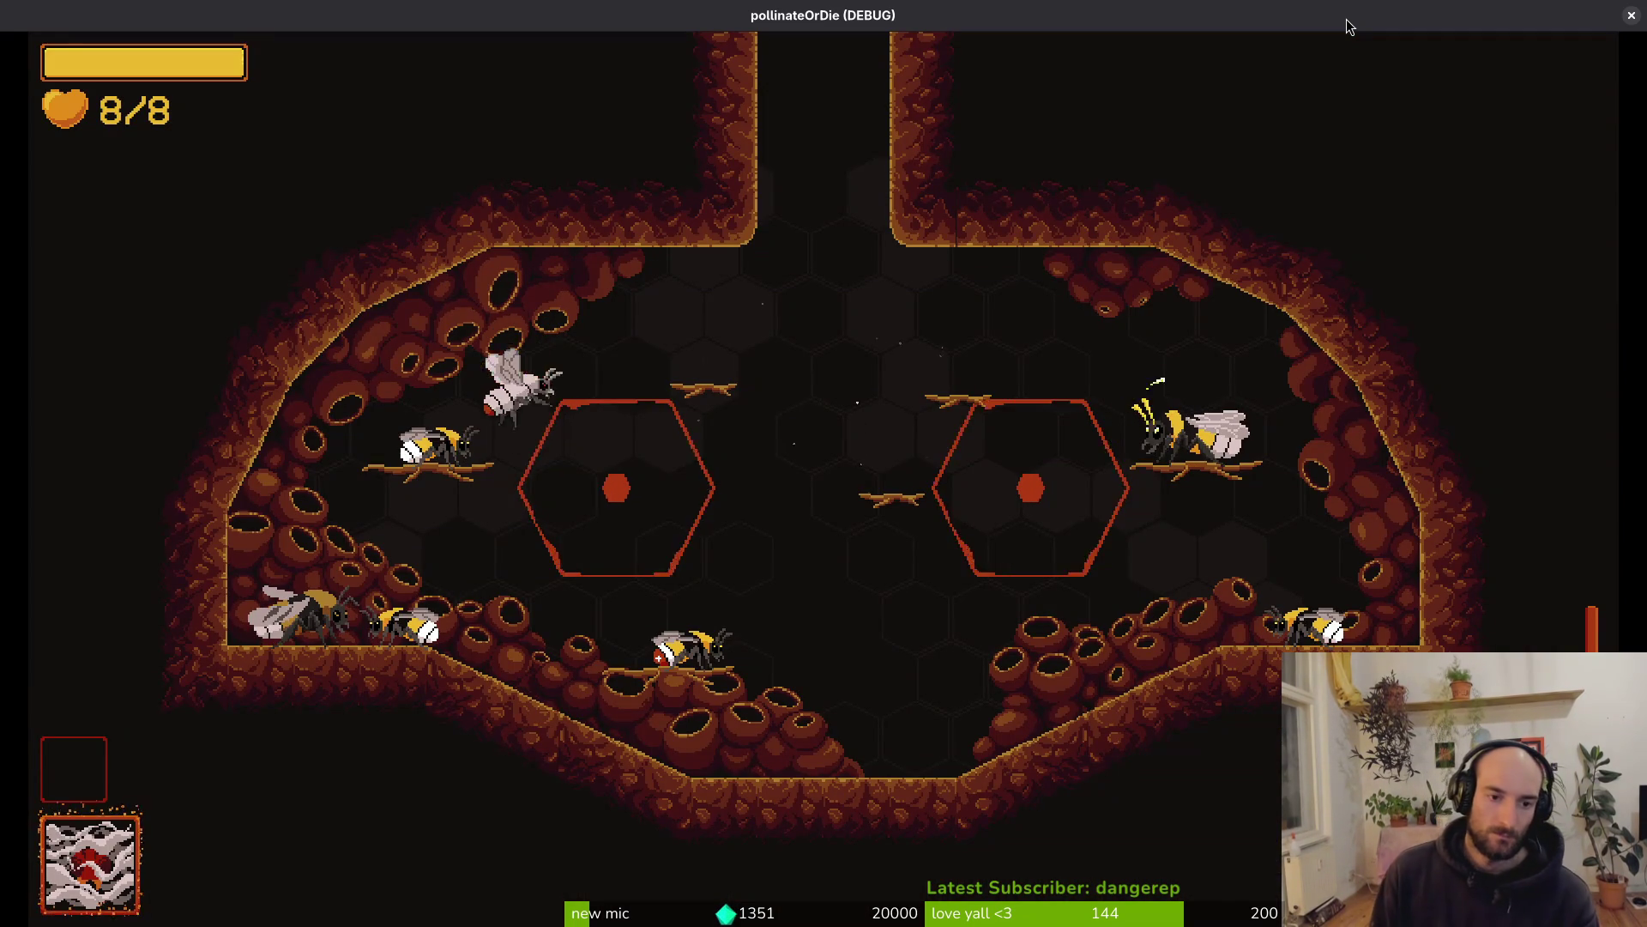
pyautogui.press('Escape')
pyautogui.press('Left')
pyautogui.press('Left')
pyautogui.press('Left')
pyautogui.press('Up')
pyautogui.press('Up')
pyautogui.press('Up')
pyautogui.press('Return')
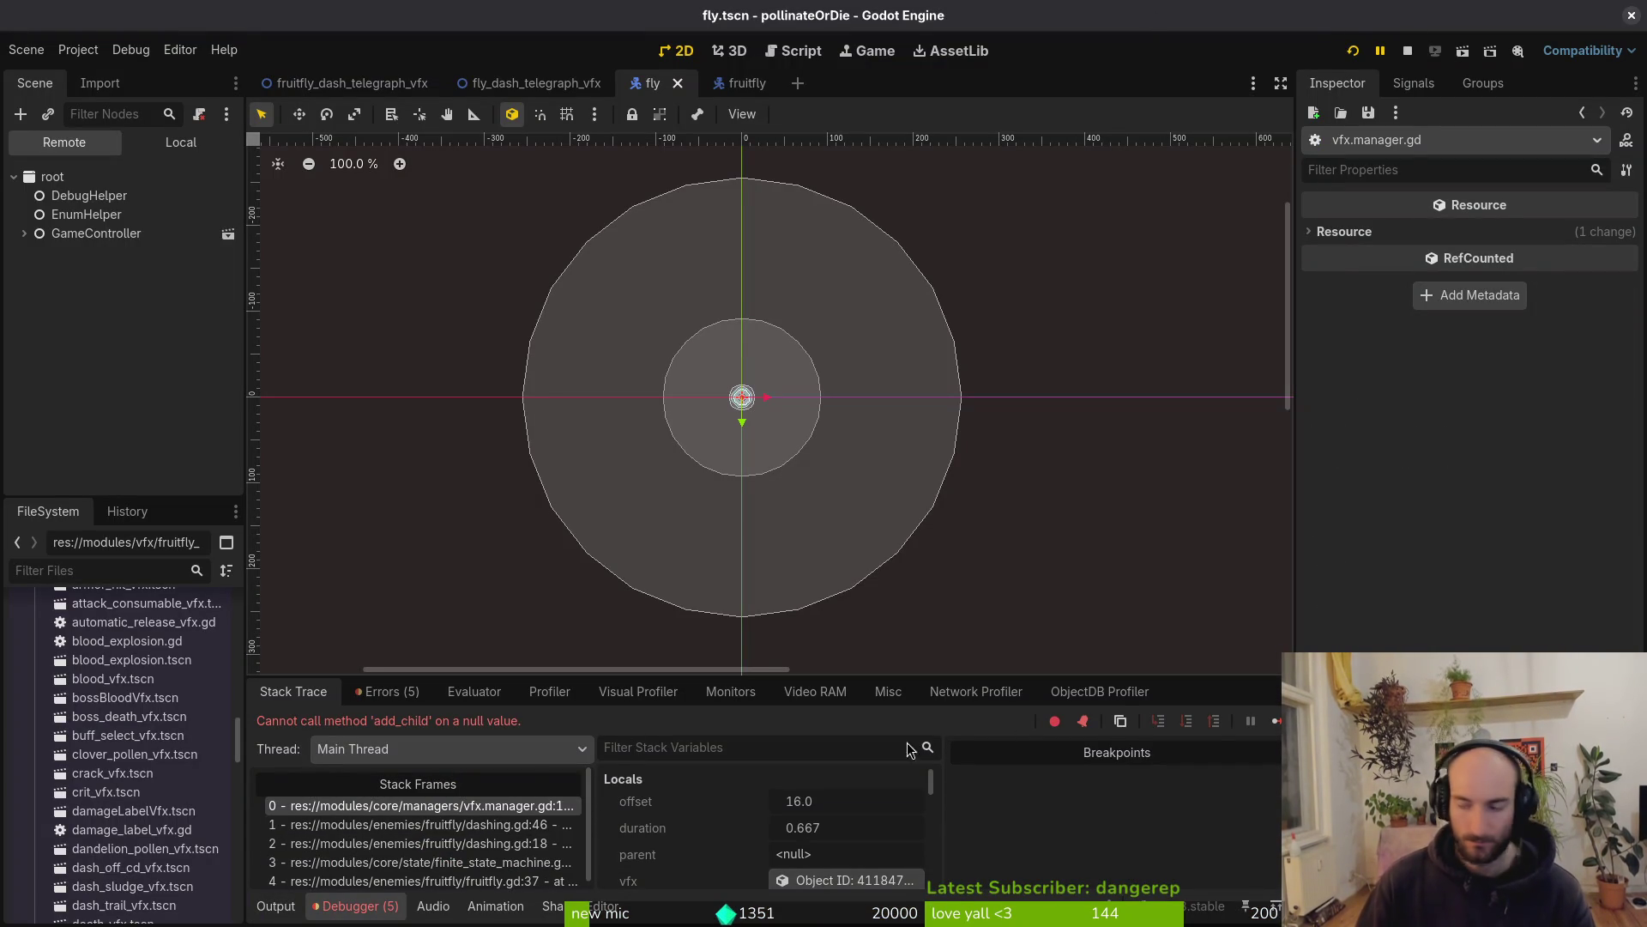
# Assign the fruitfly node to the fruitfly dashing state's Fruitfly property and relaunch the game
pyautogui.hotkey('alt', 'Tab')
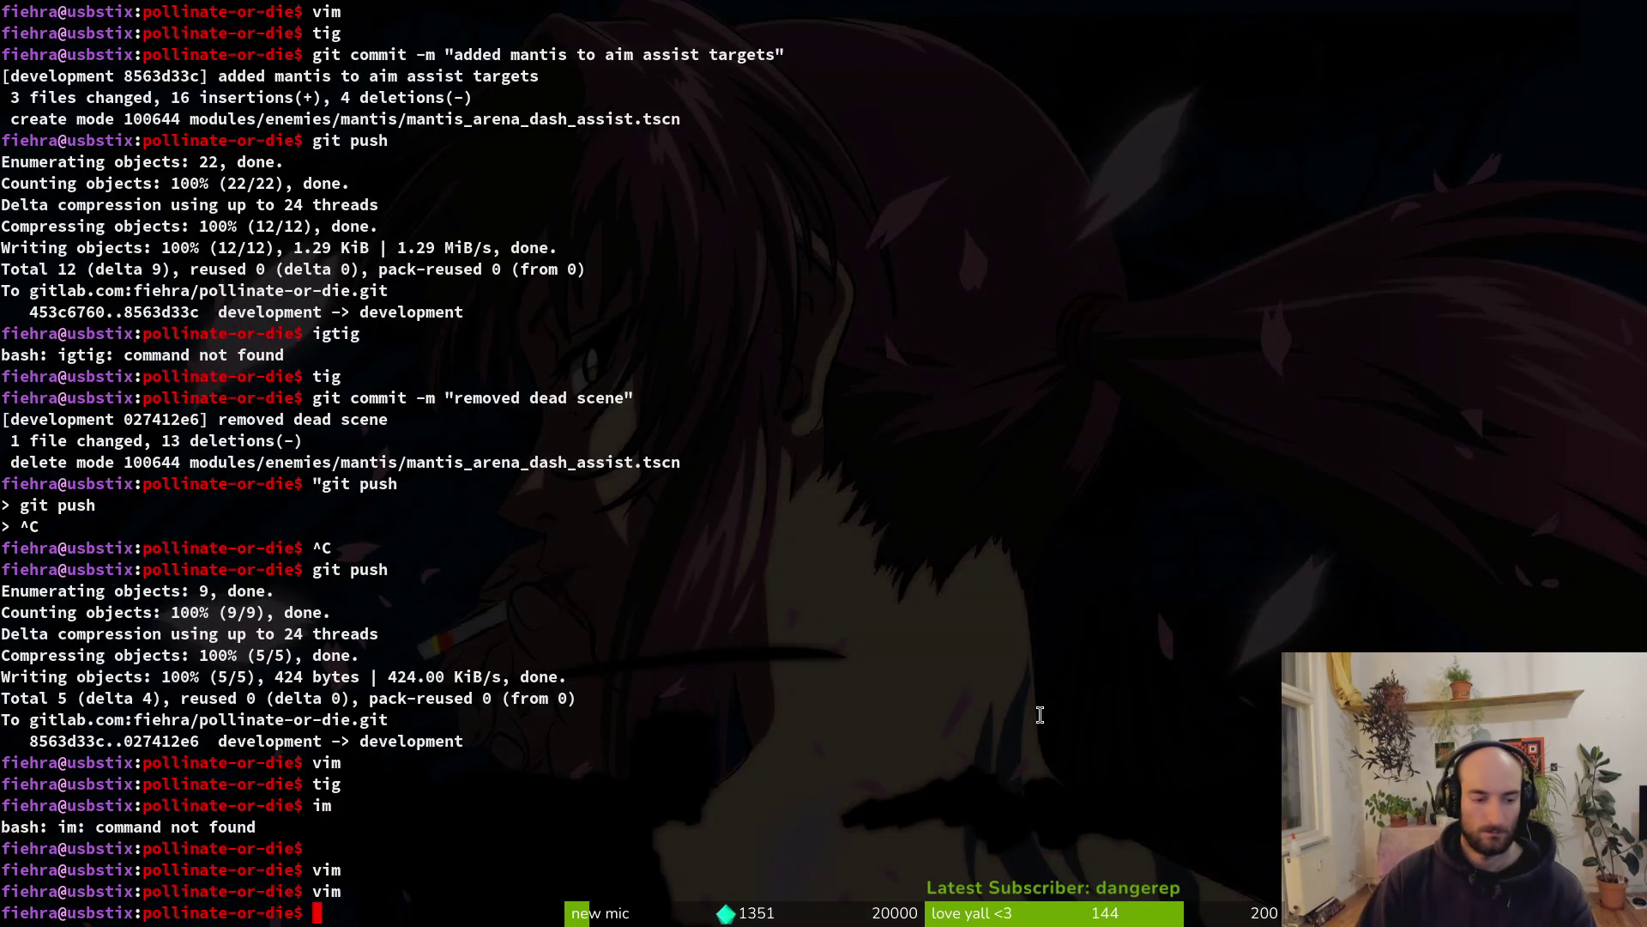
pyautogui.hotkey('alt', 'Tab')
pyautogui.click(719, 85)
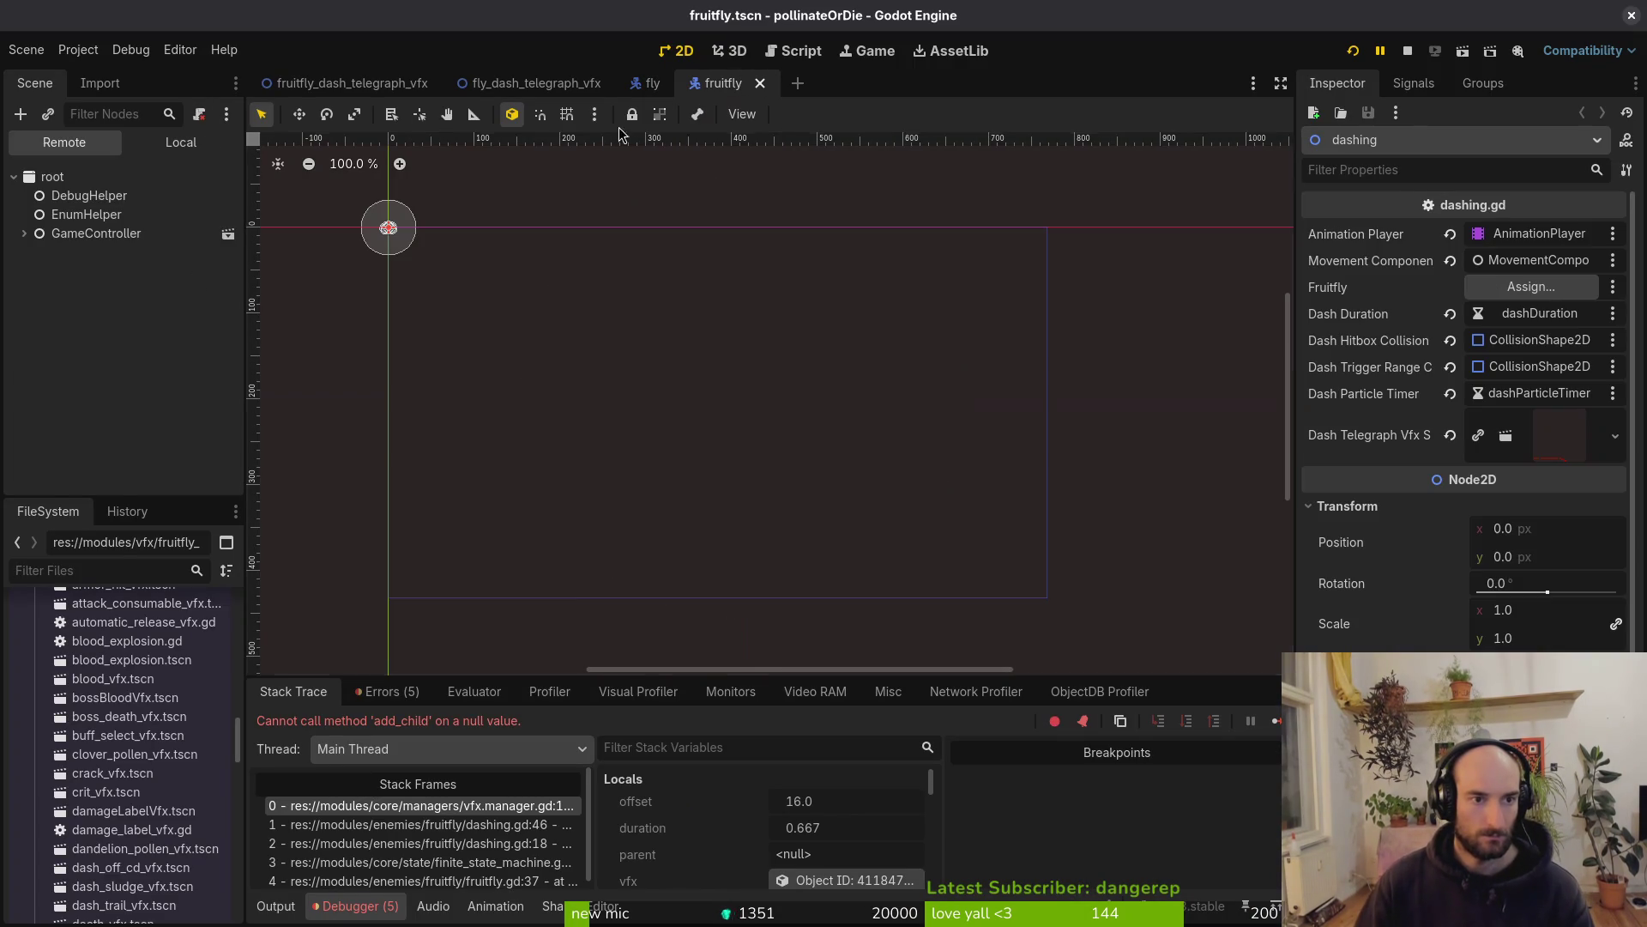
pyautogui.click(180, 146)
pyautogui.click(84, 422)
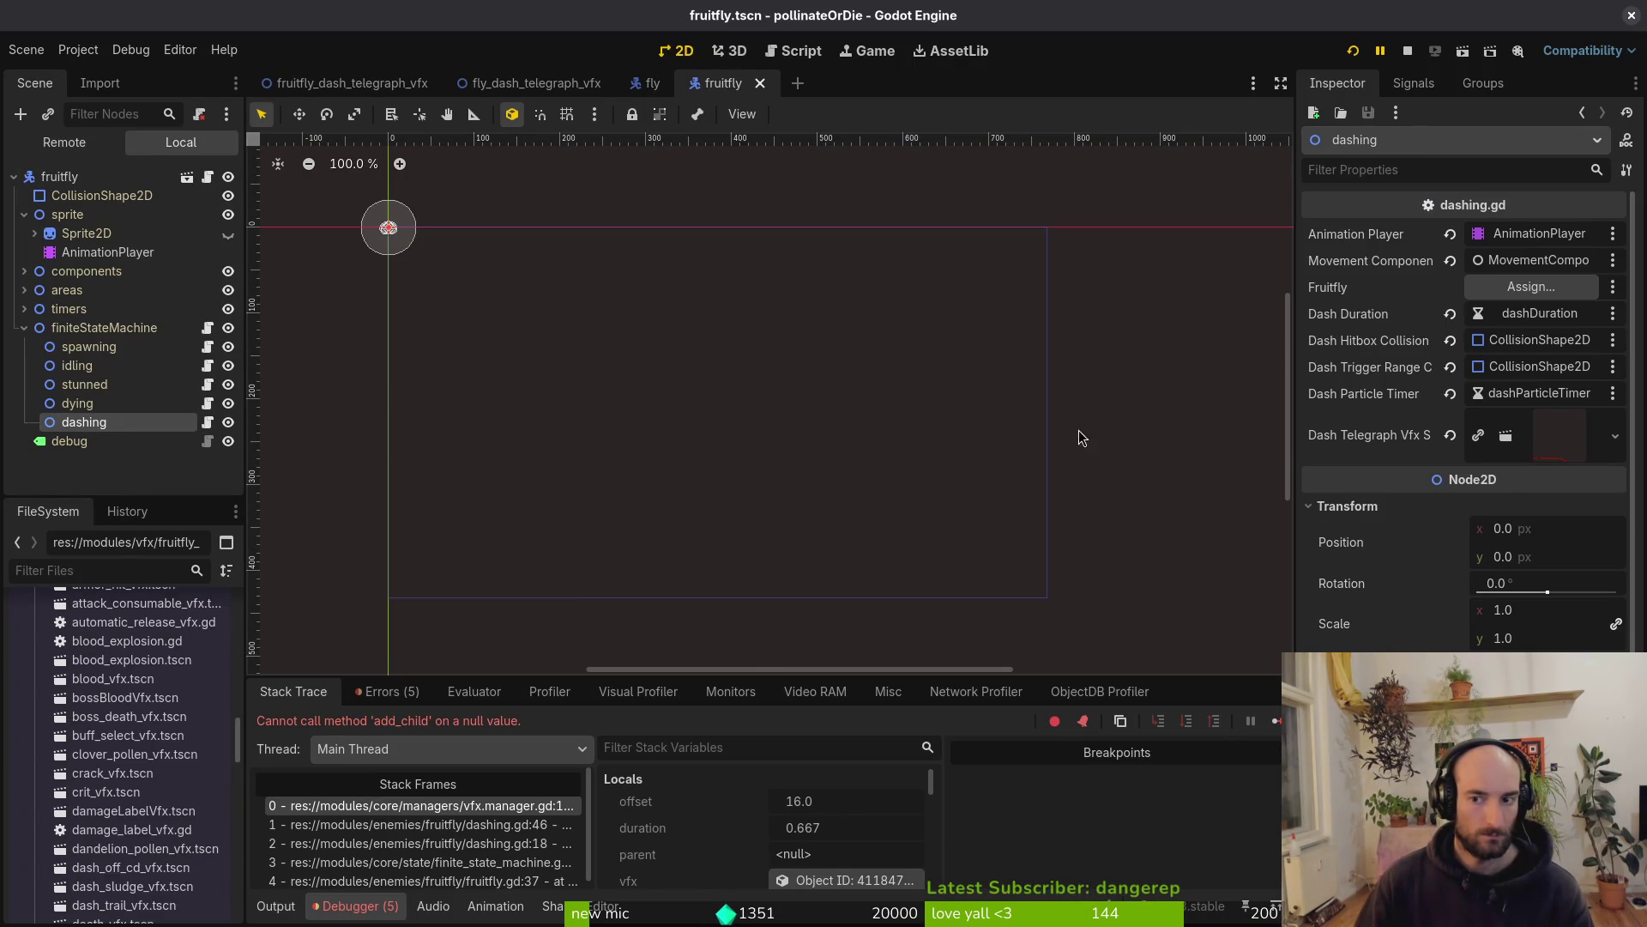
pyautogui.click(1511, 292)
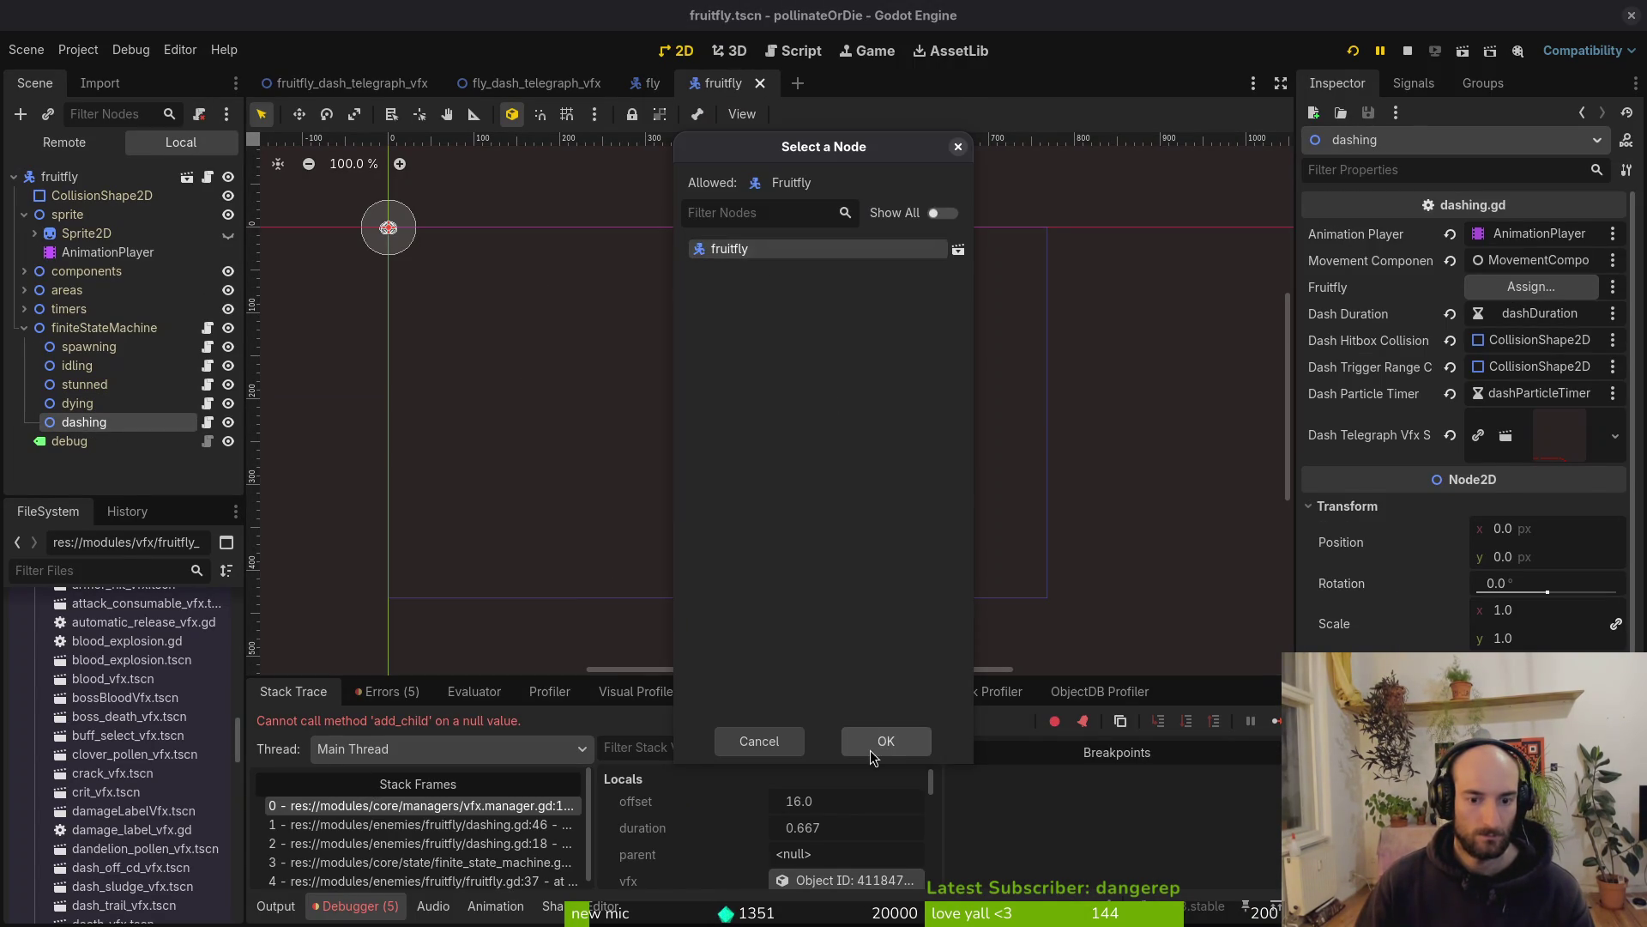
pyautogui.click(871, 742)
pyautogui.click(1352, 50)
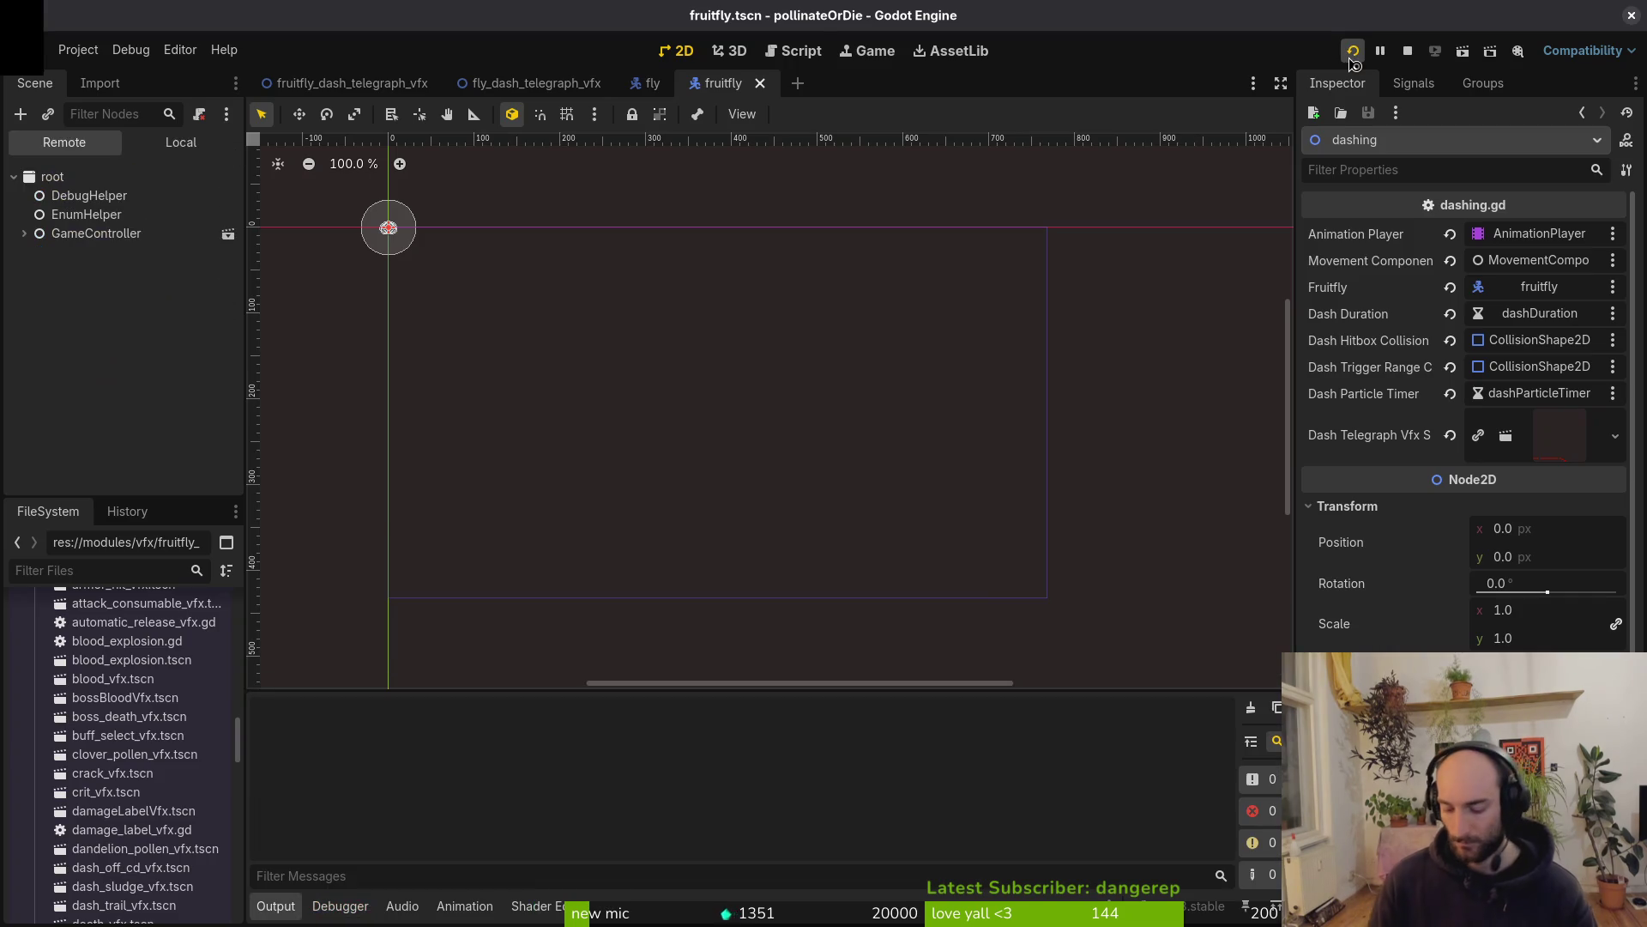
pyautogui.press('Return')
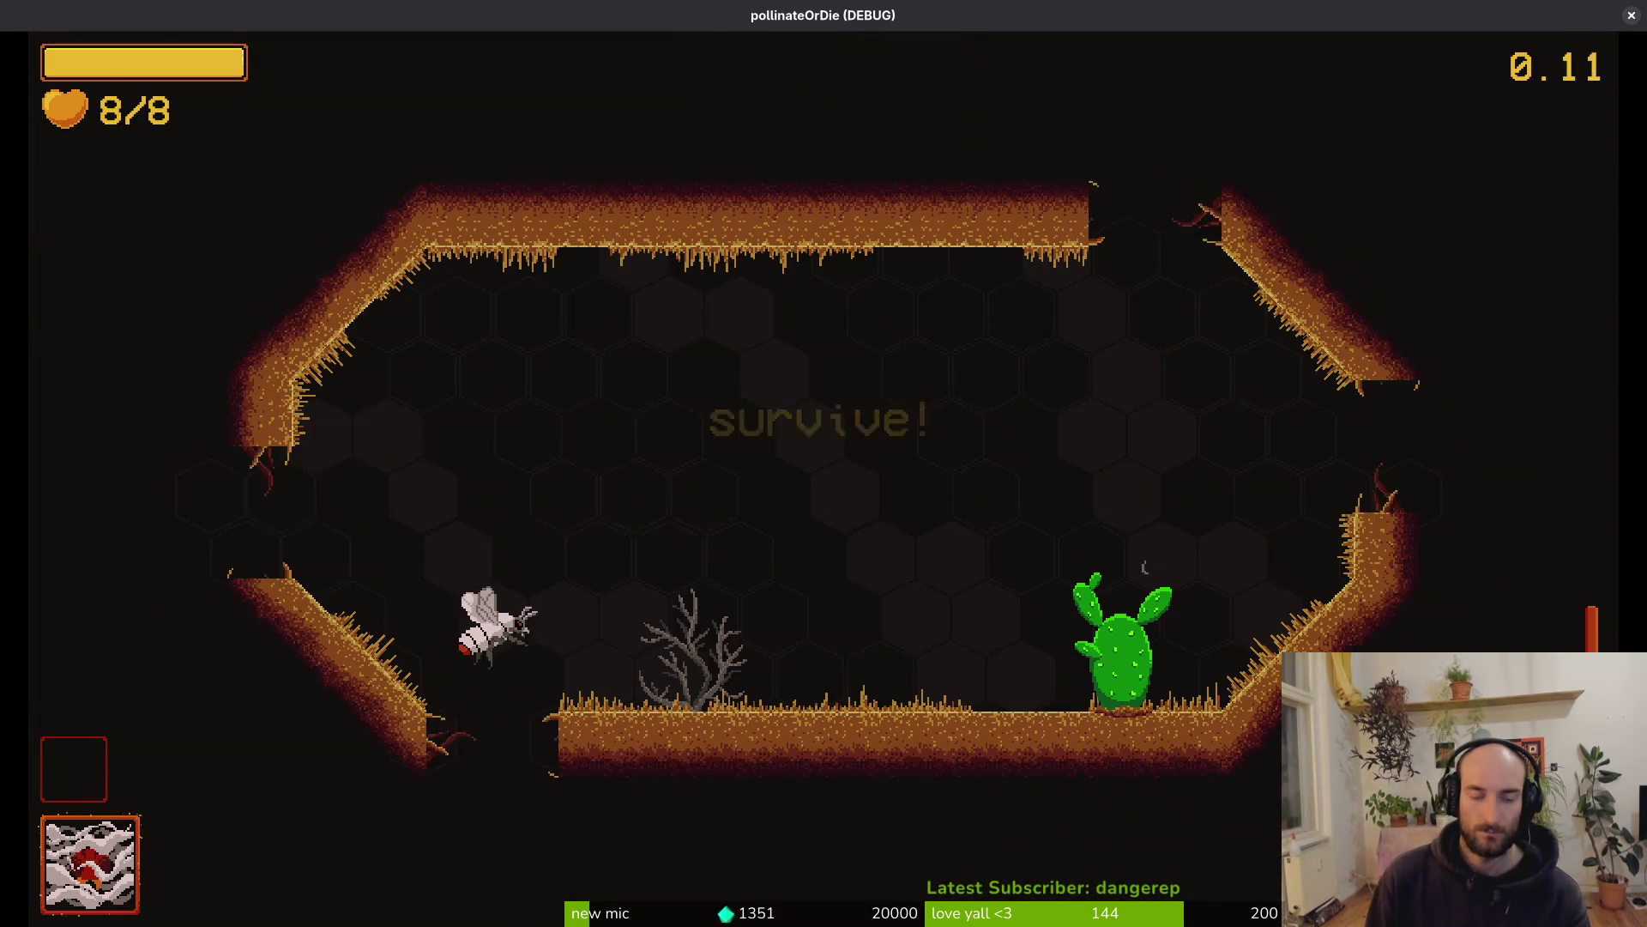
# Fly and dash around the survive arena, slash a bee, then pause the game
pyautogui.press('w')
pyautogui.press('d')
pyautogui.press('a')
pyautogui.press('a')
pyautogui.press('w')
pyautogui.press('d')
pyautogui.press('w')
pyautogui.press('w')
pyautogui.press('d')
pyautogui.press('Escape')
# Open modules/enemies/fly/dashing.gd in Vim from the terminal using the fuzzy file finder
pyautogui.hotkey('alt', 'Tab')
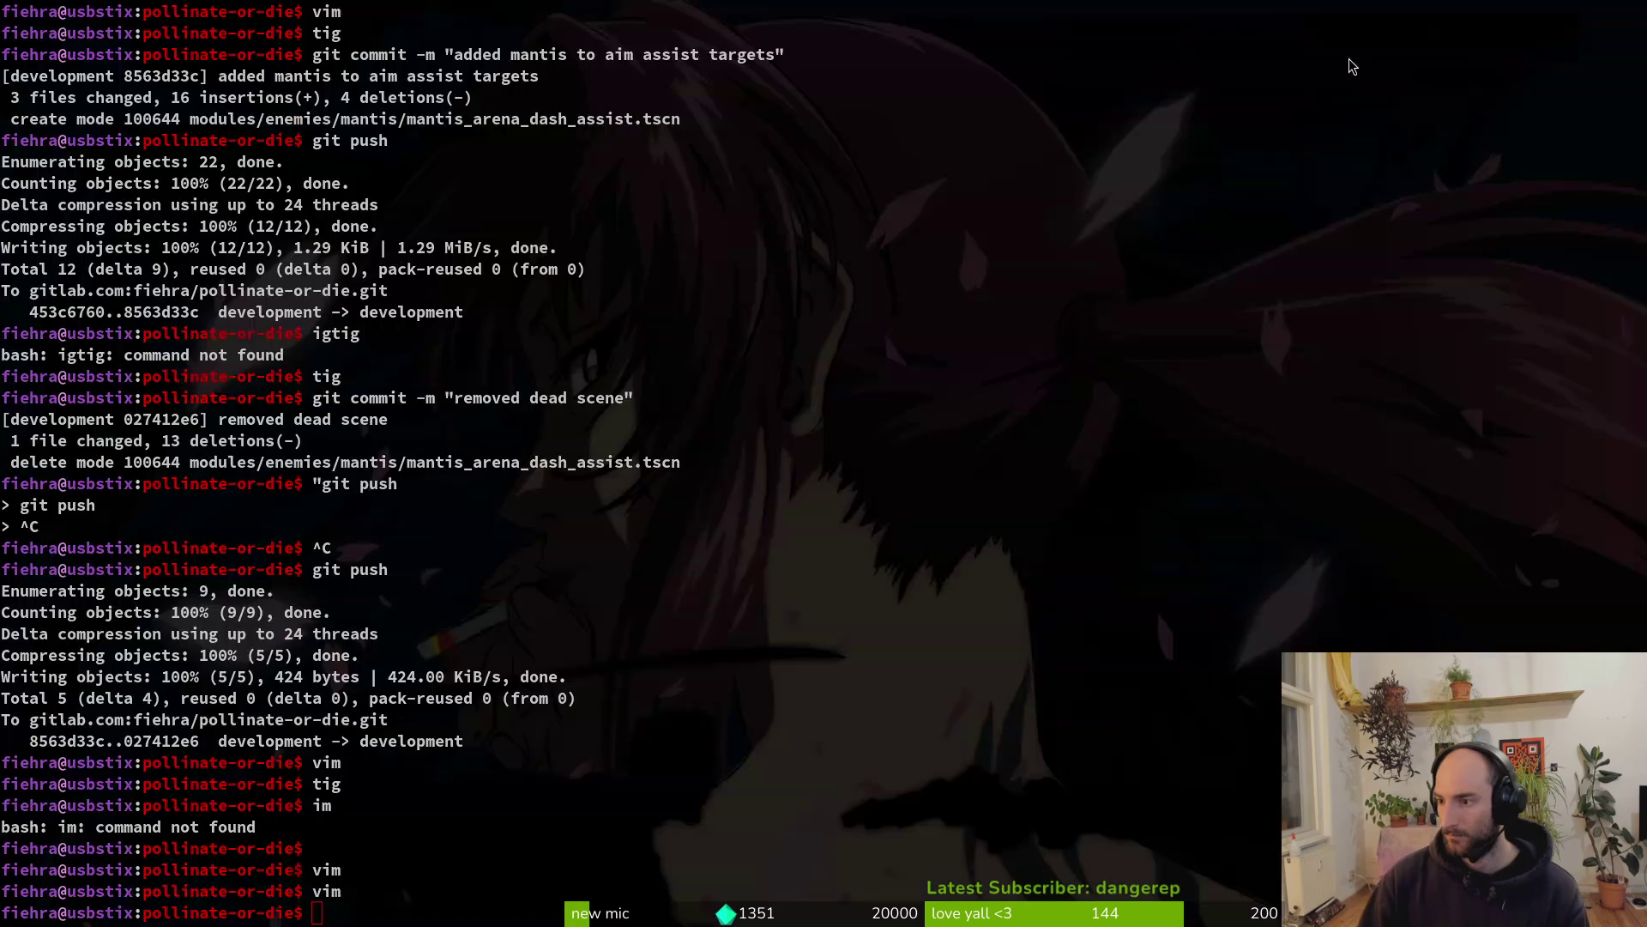
pyautogui.write('im')
pyautogui.press('Return')
pyautogui.press('space')
pyautogui.press('f')
pyautogui.press('f')
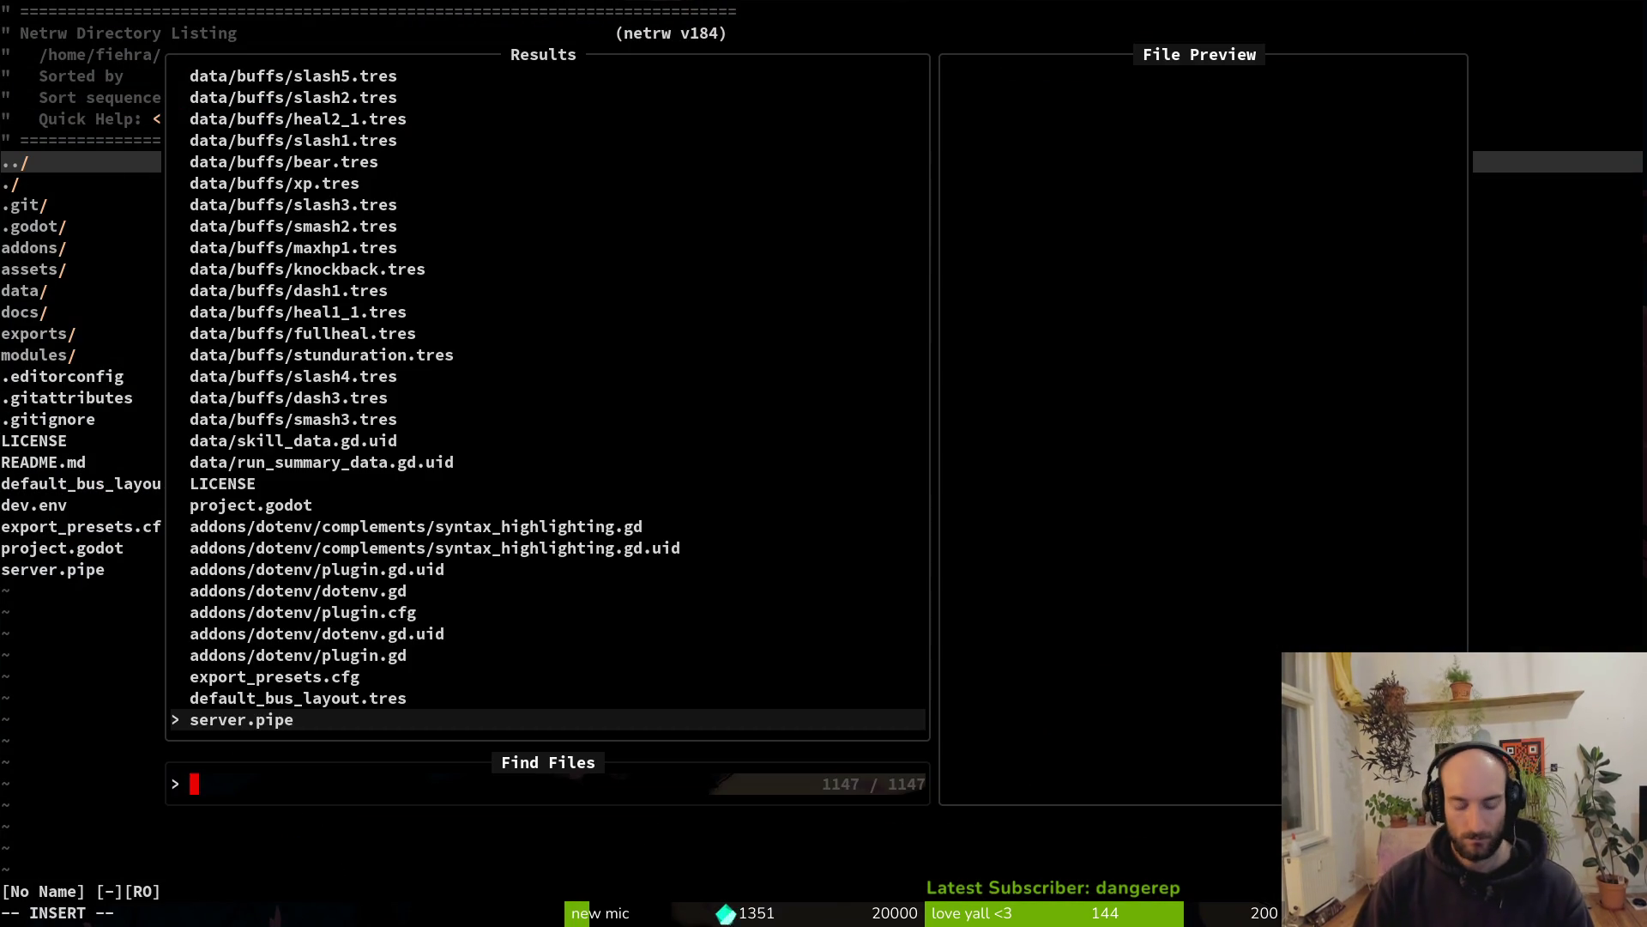
pyautogui.write('flydash')
pyautogui.press('Return')
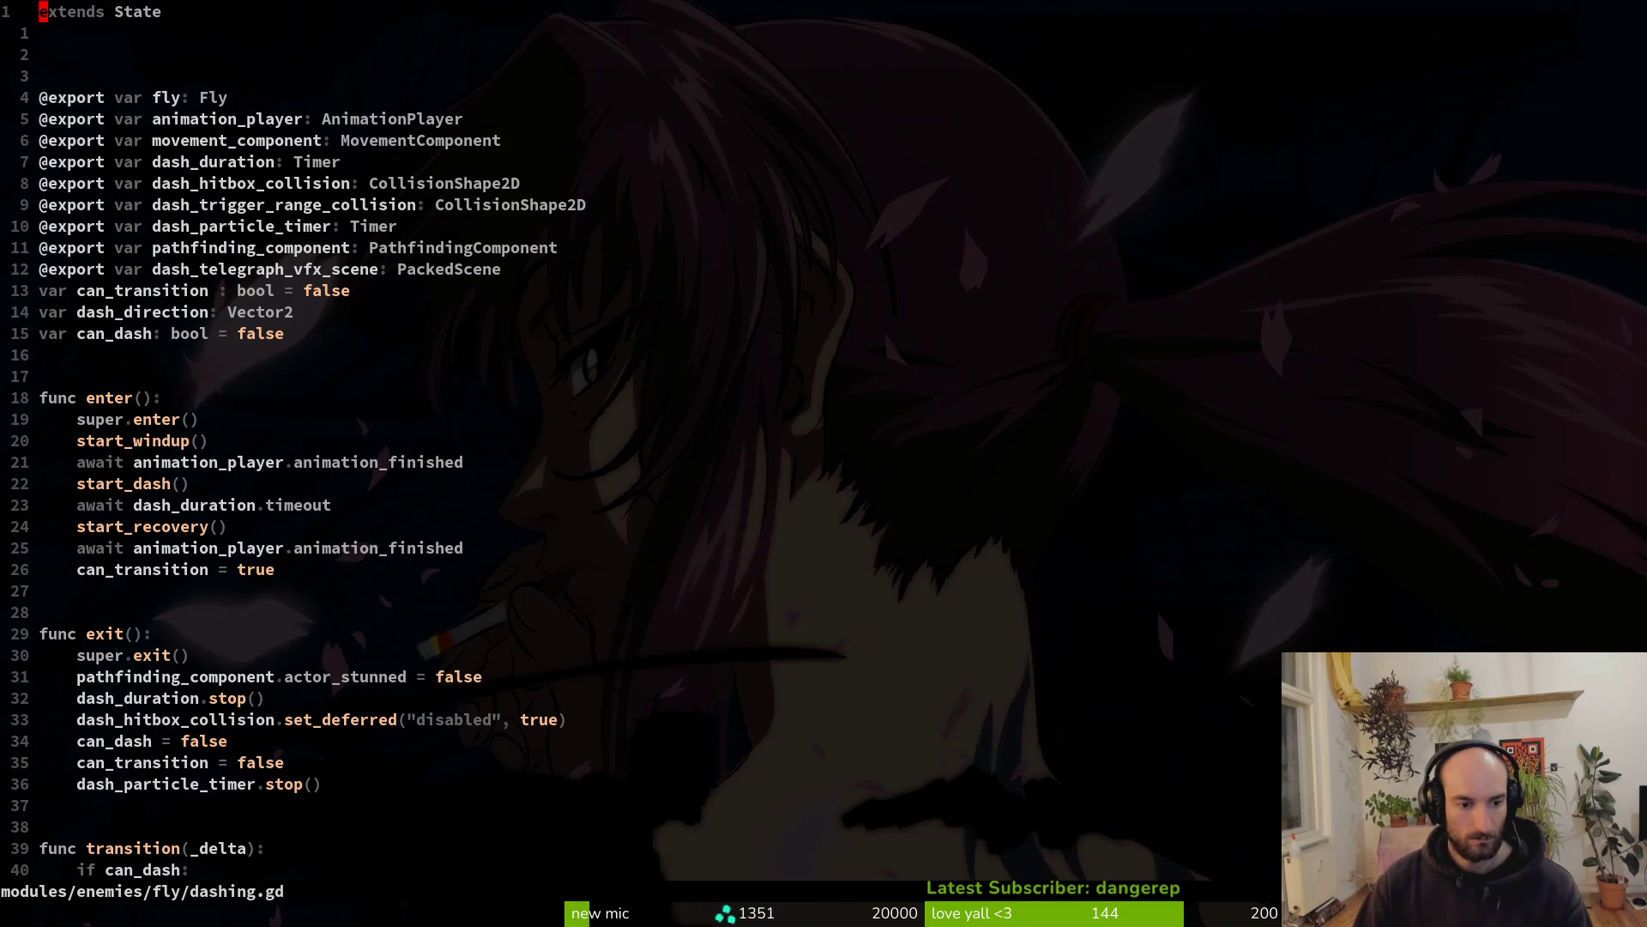
# Jump to line 29 and down to func start_windup(), then return to the Godot editor
pyautogui.press('2')
pyautogui.press('9')
pyautogui.press('G')
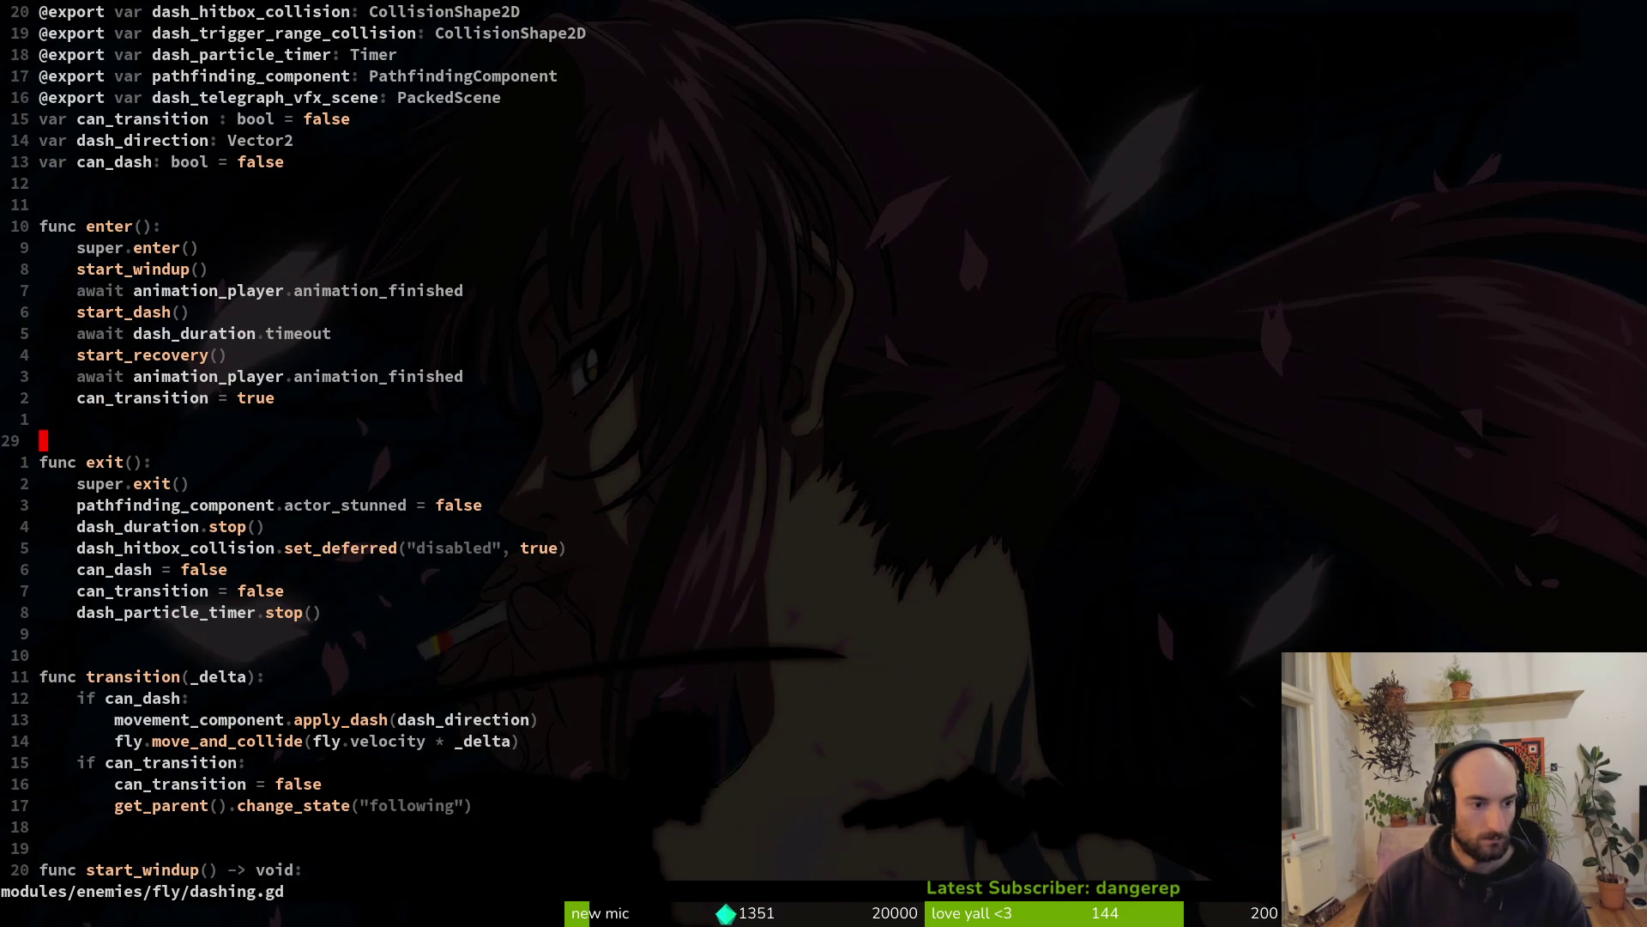
pyautogui.press('2')
pyautogui.press('0')
pyautogui.press('j')
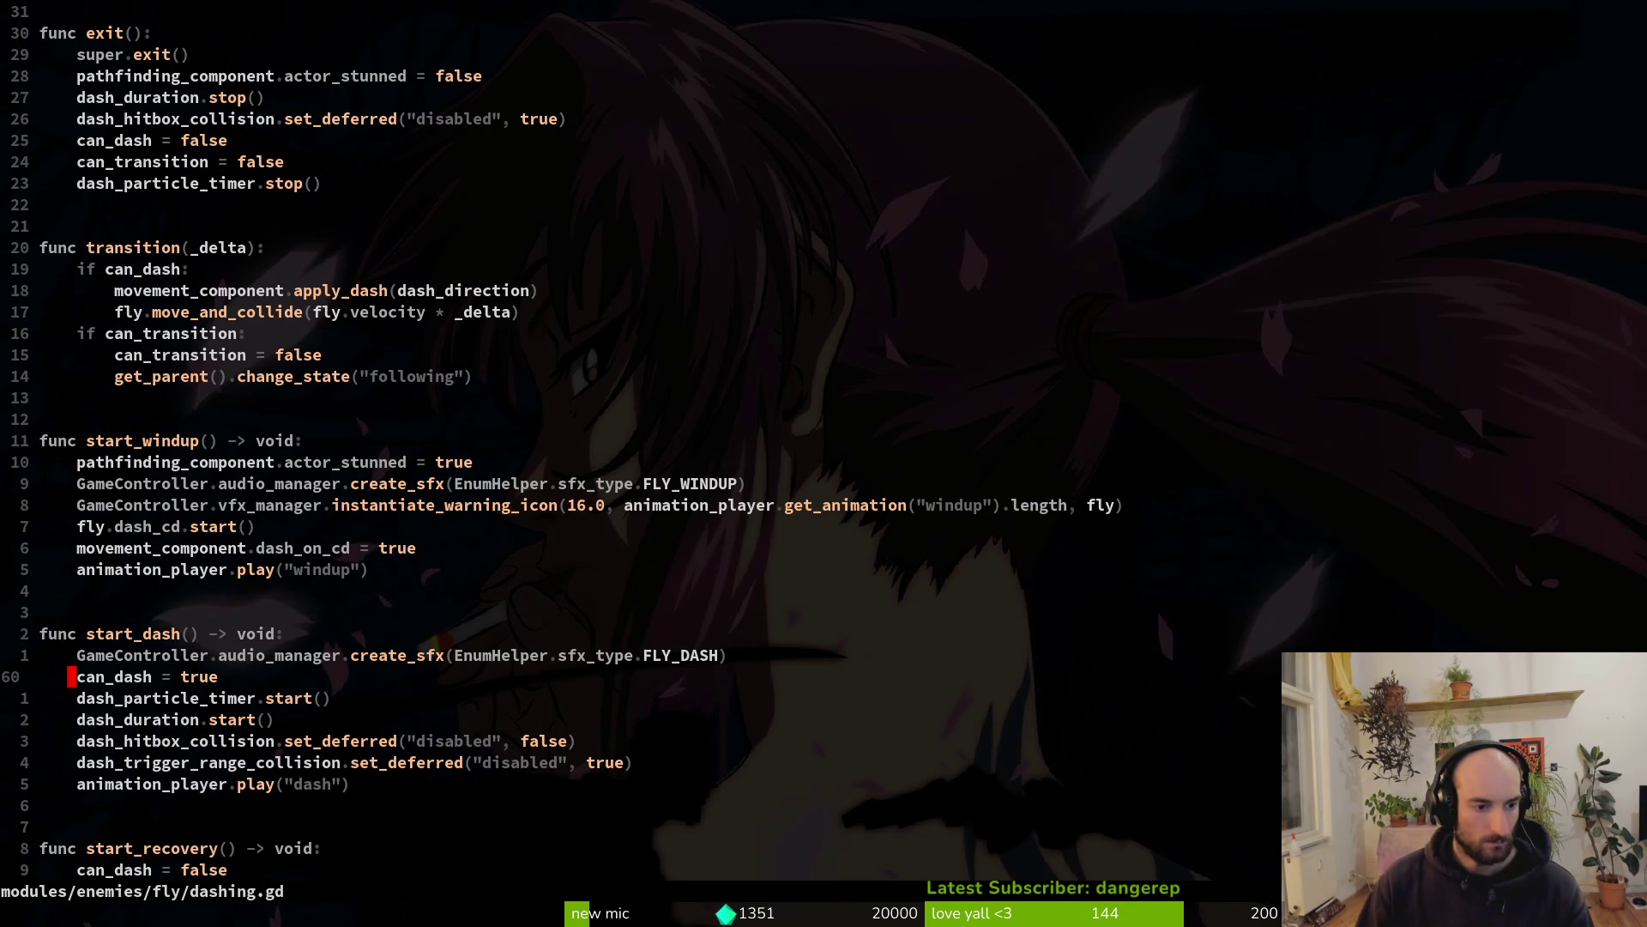
pyautogui.hotkey('alt', 'Tab')
pyautogui.hotkey('alt', 'Tab')
pyautogui.hotkey('alt', 'Tab')
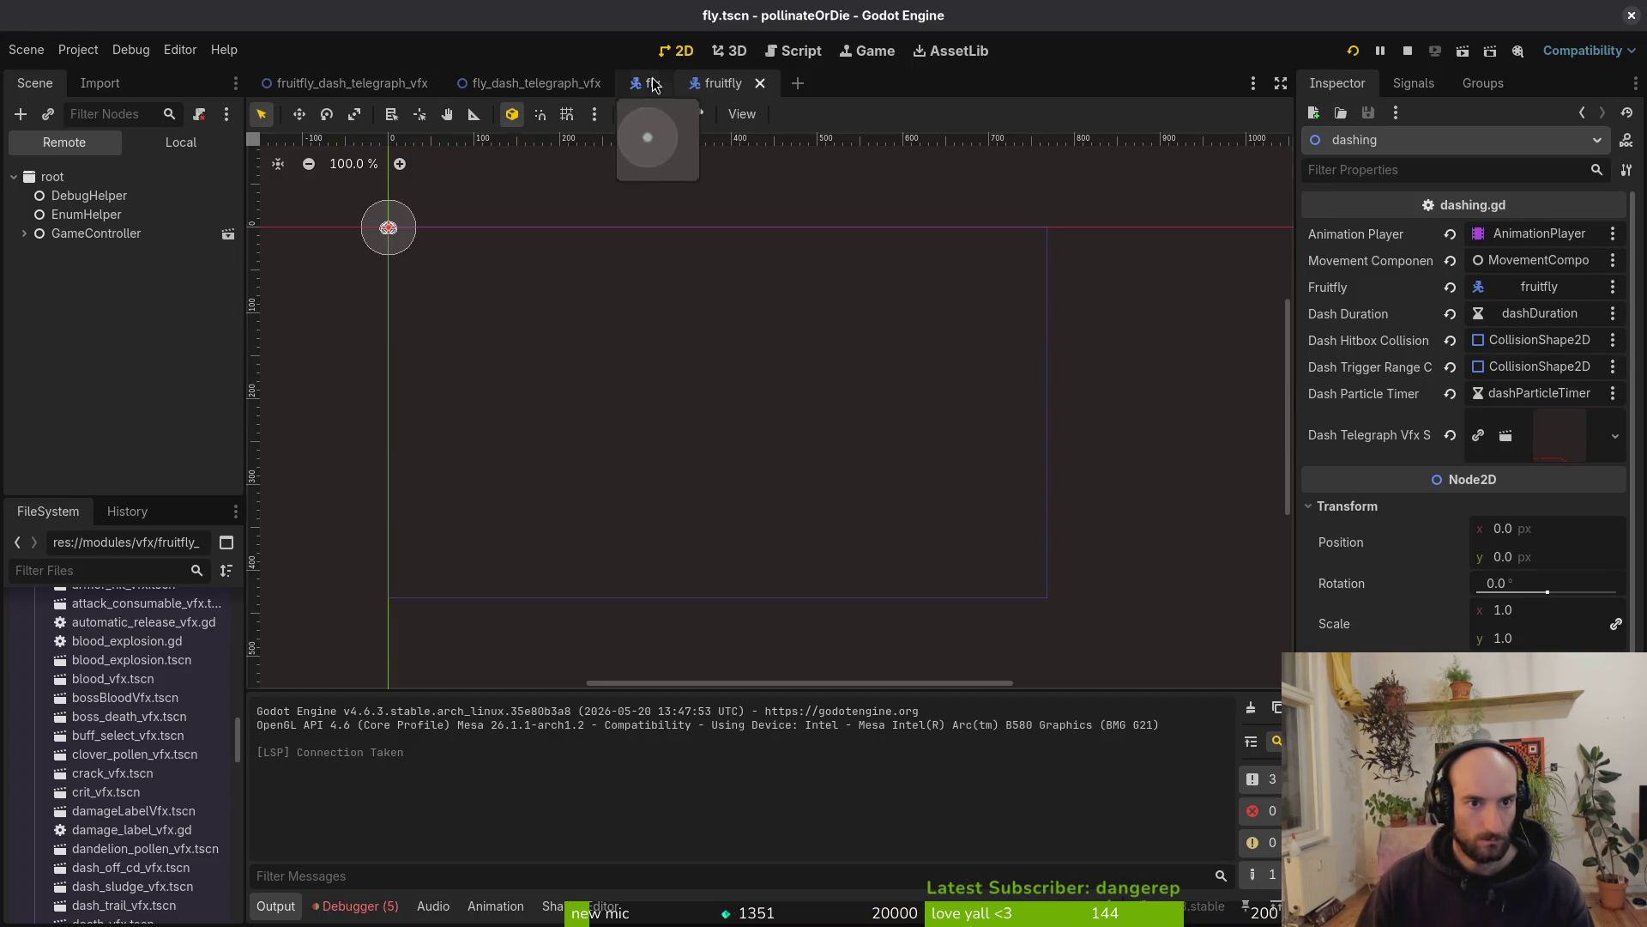
# Show the windup animation of the fly's AnimationPlayer with an enlarged timeline
pyautogui.click(652, 82)
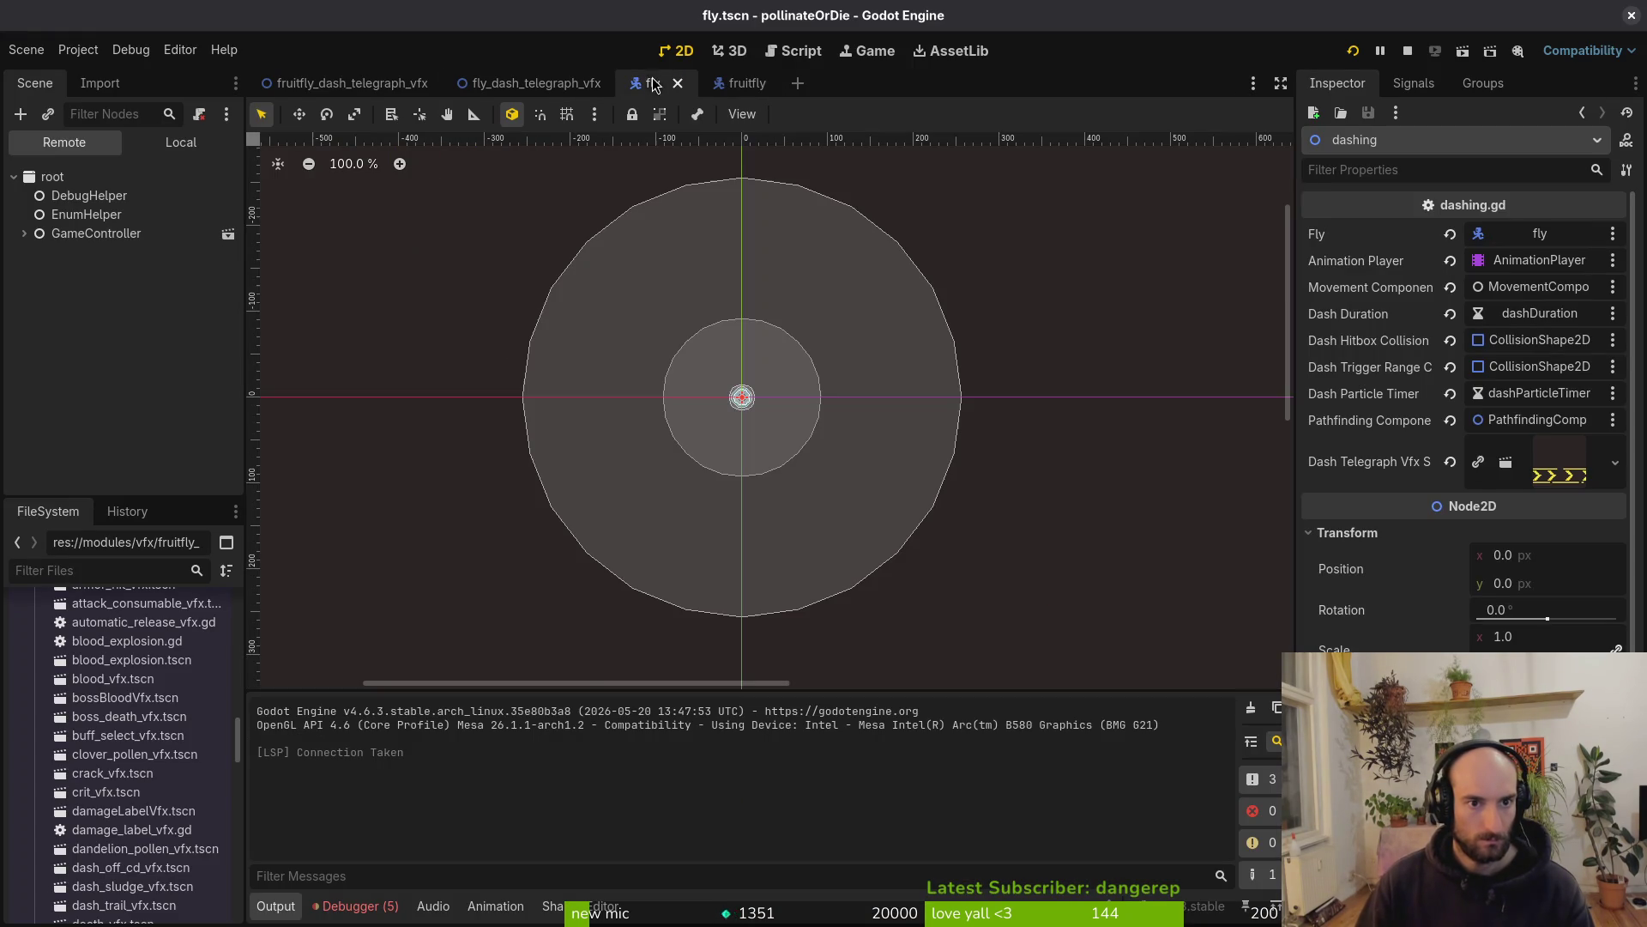
pyautogui.click(181, 142)
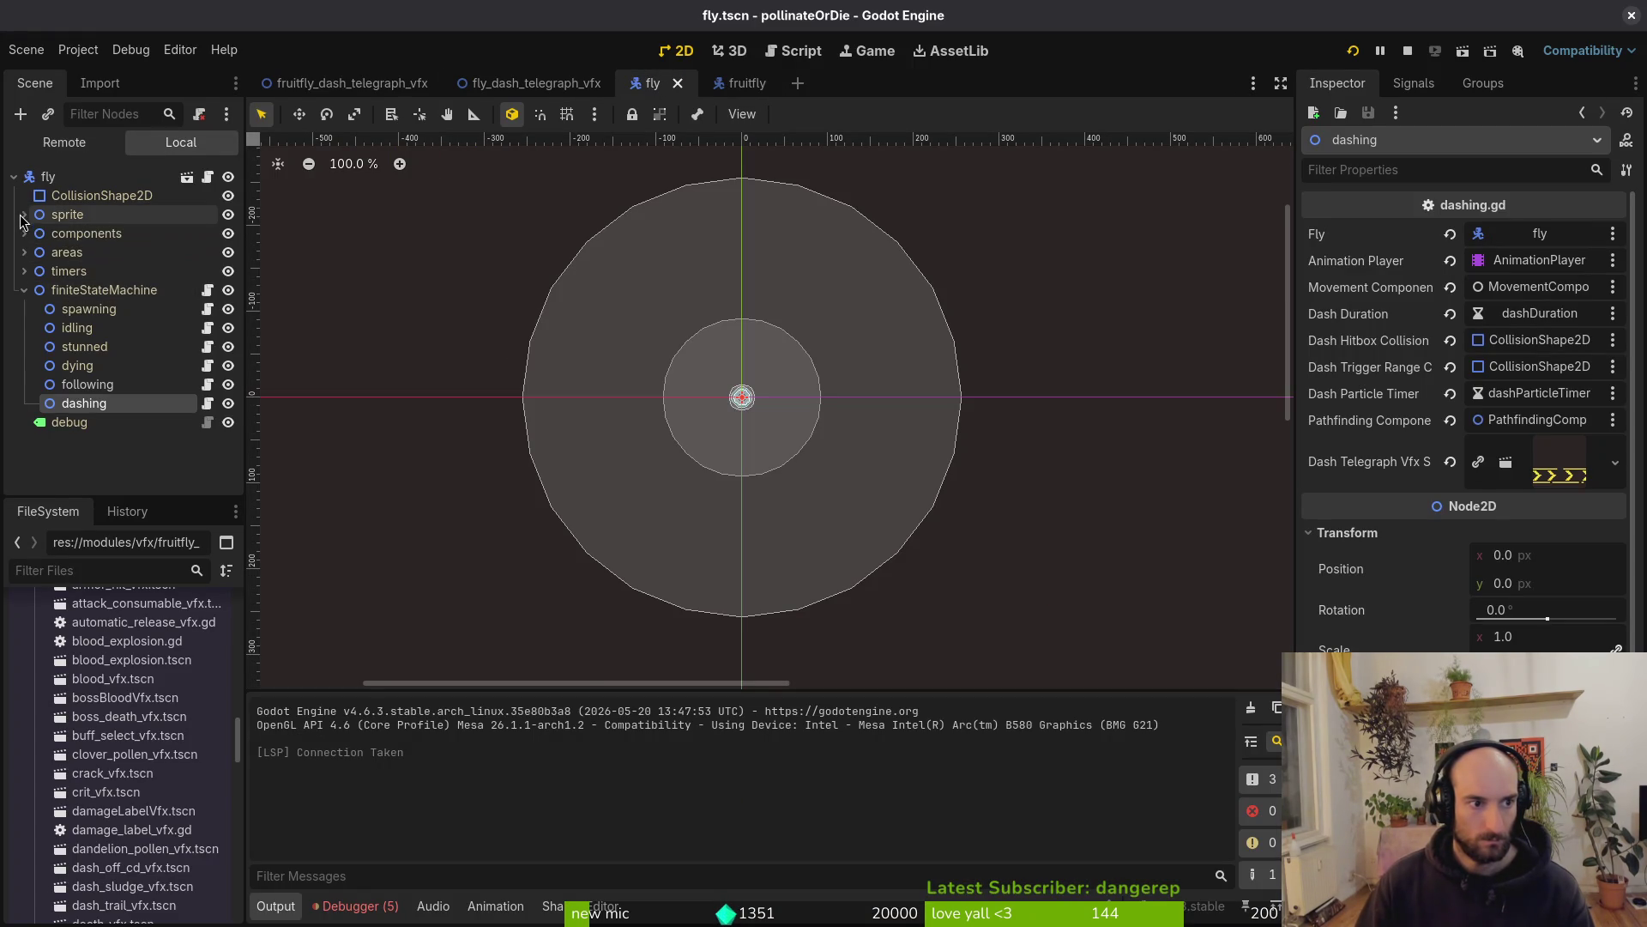
pyautogui.click(24, 214)
pyautogui.click(107, 270)
pyautogui.click(639, 697)
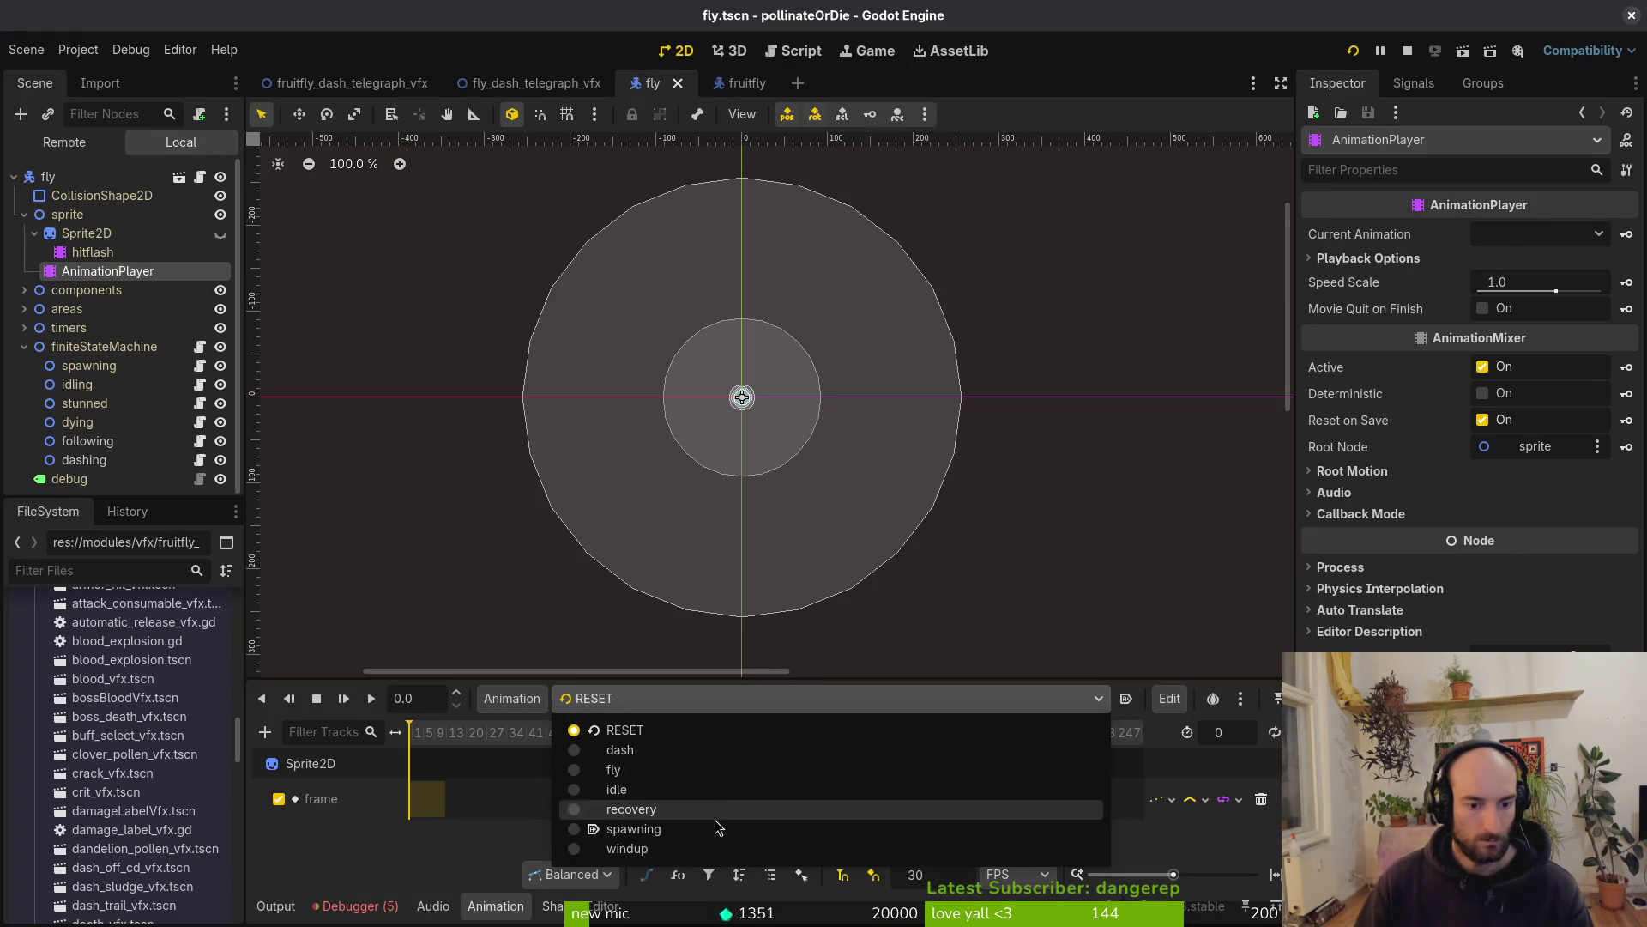
pyautogui.click(692, 848)
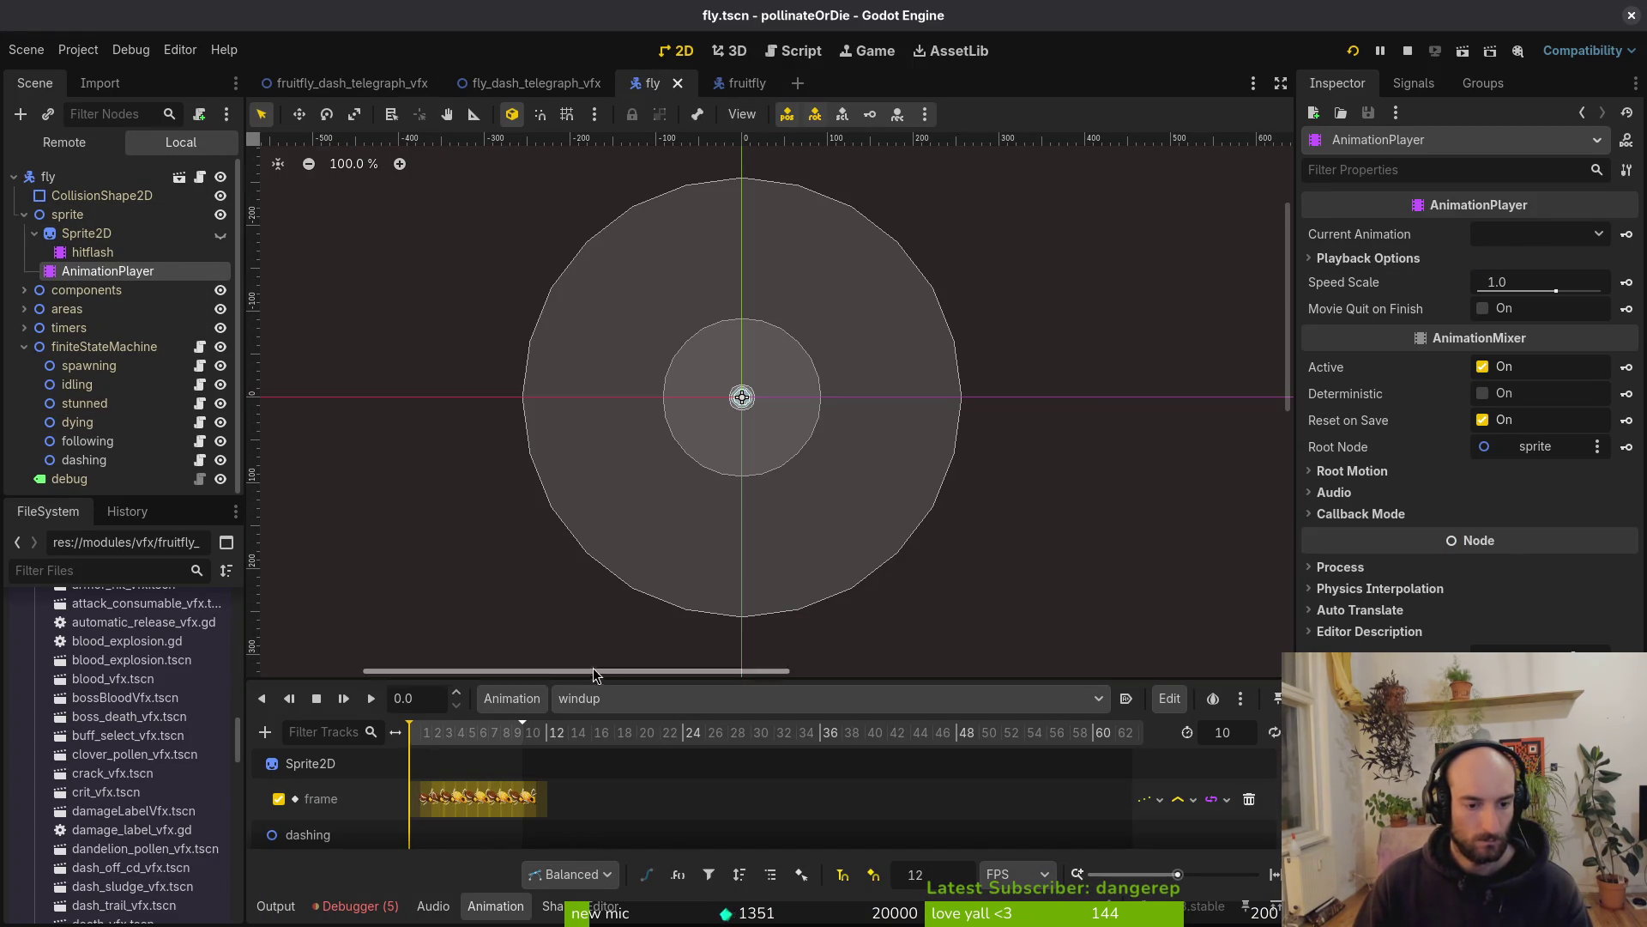
pyautogui.moveTo(608, 676)
pyautogui.mouseDown()
pyautogui.moveTo(609, 440)
pyautogui.moveTo(608, 490)
pyautogui.mouseUp()
pyautogui.scroll(3, 558, 678)
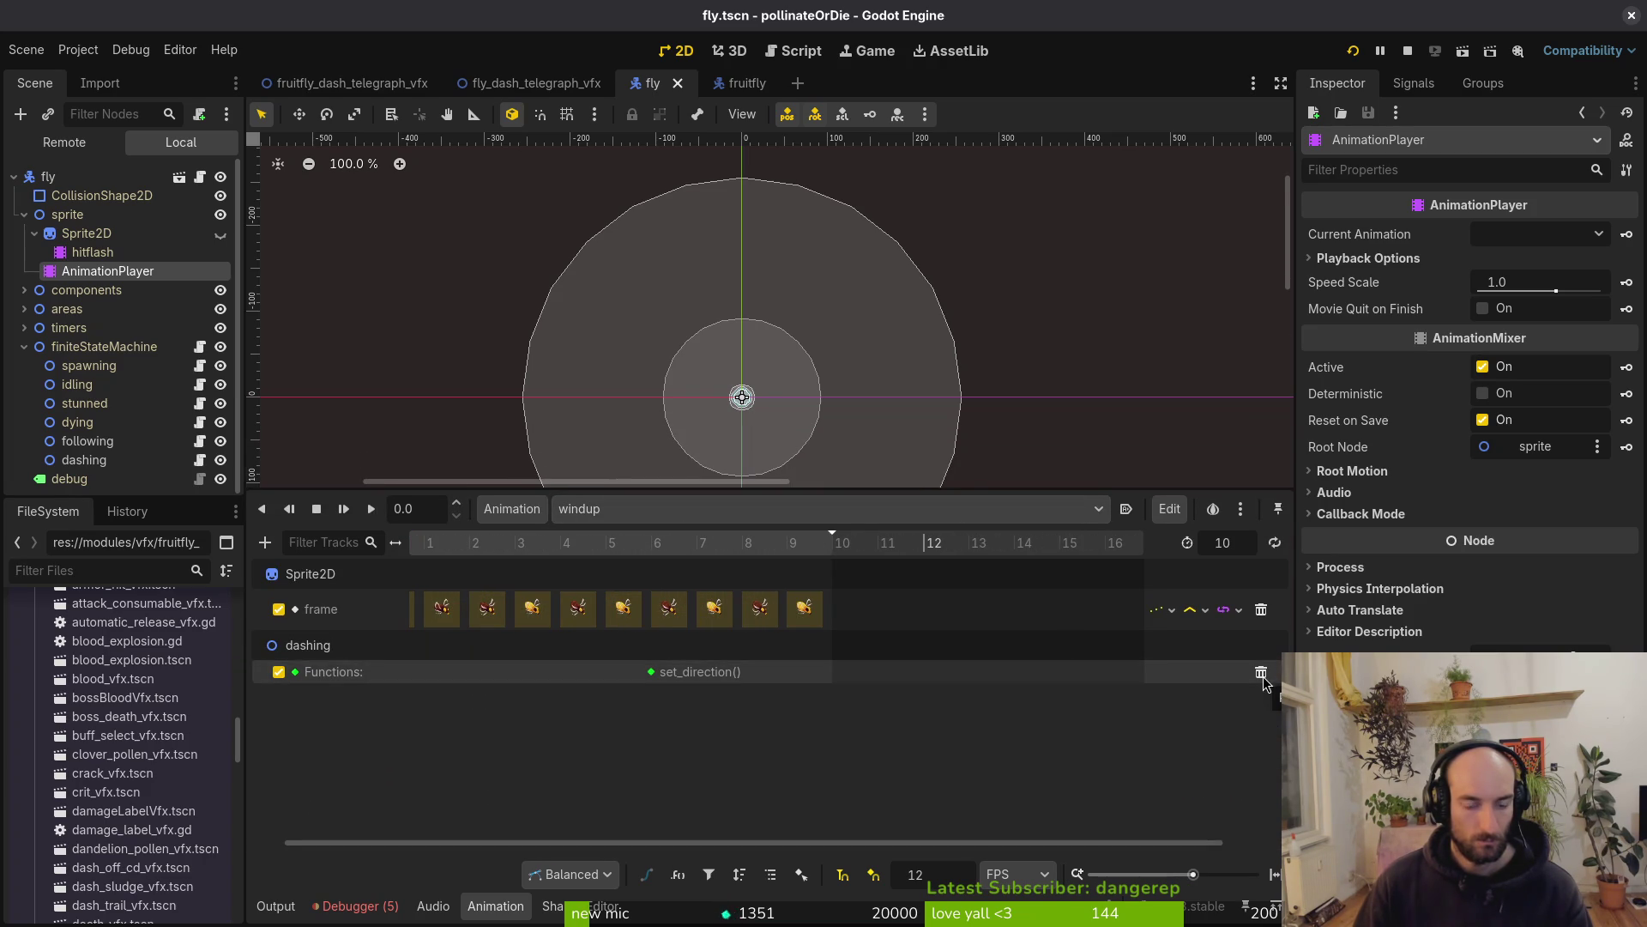
# Change the set_direction key to call set_direction_and_instantiate_telegraph, then restart the game
pyautogui.click(652, 674)
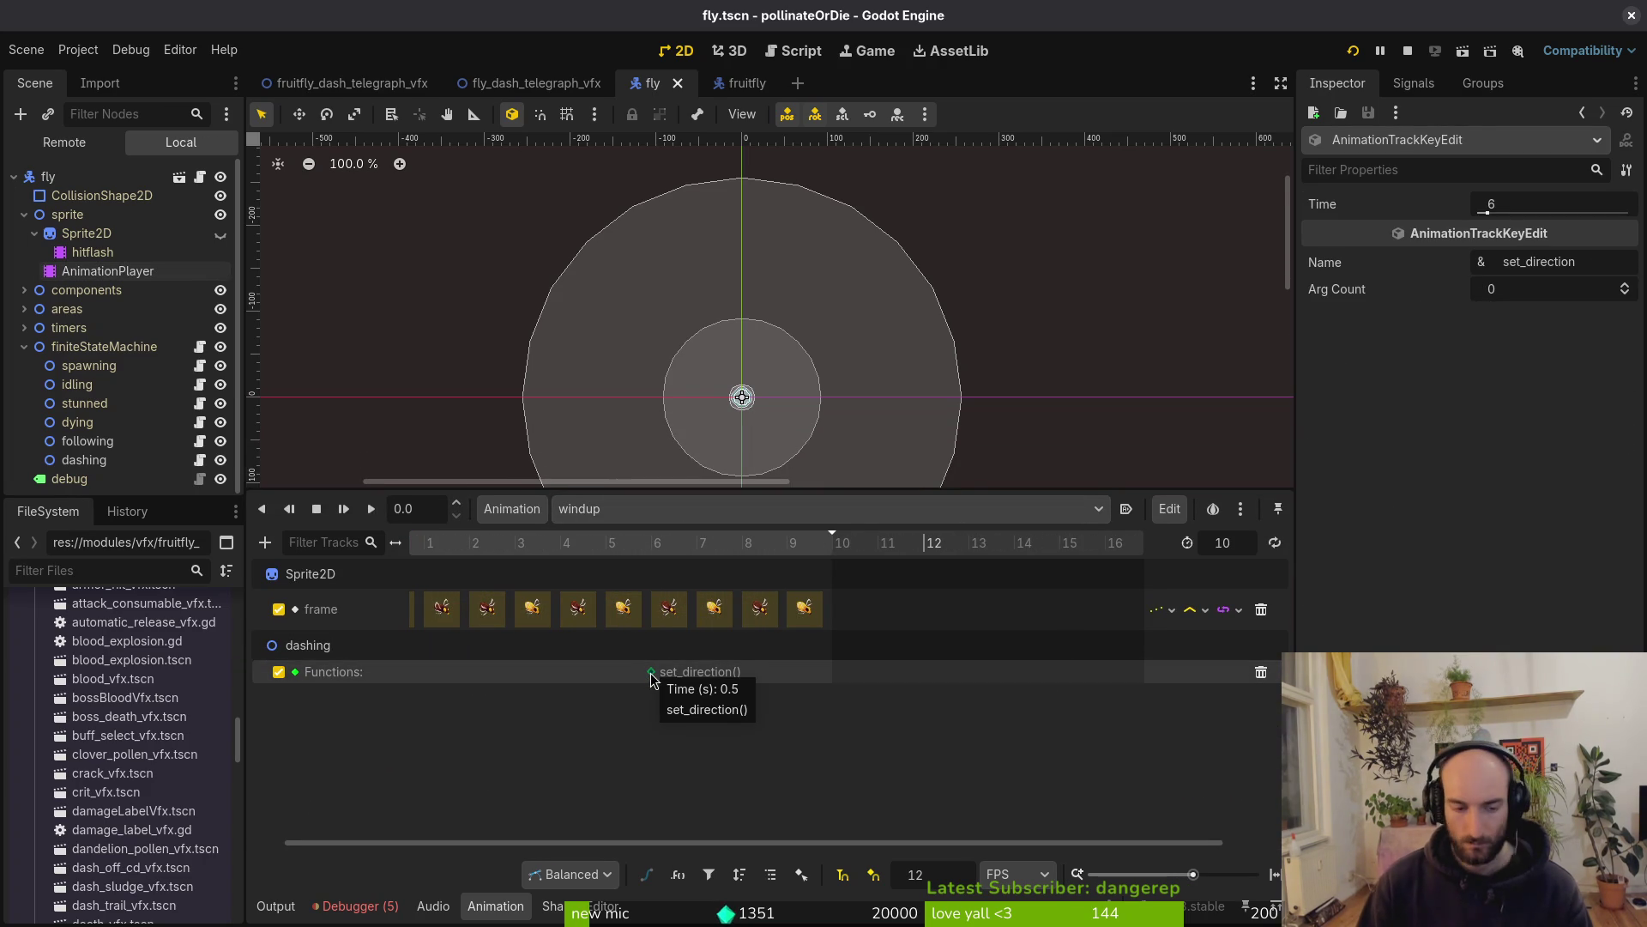
pyautogui.rightClick(650, 674)
pyautogui.click(713, 722)
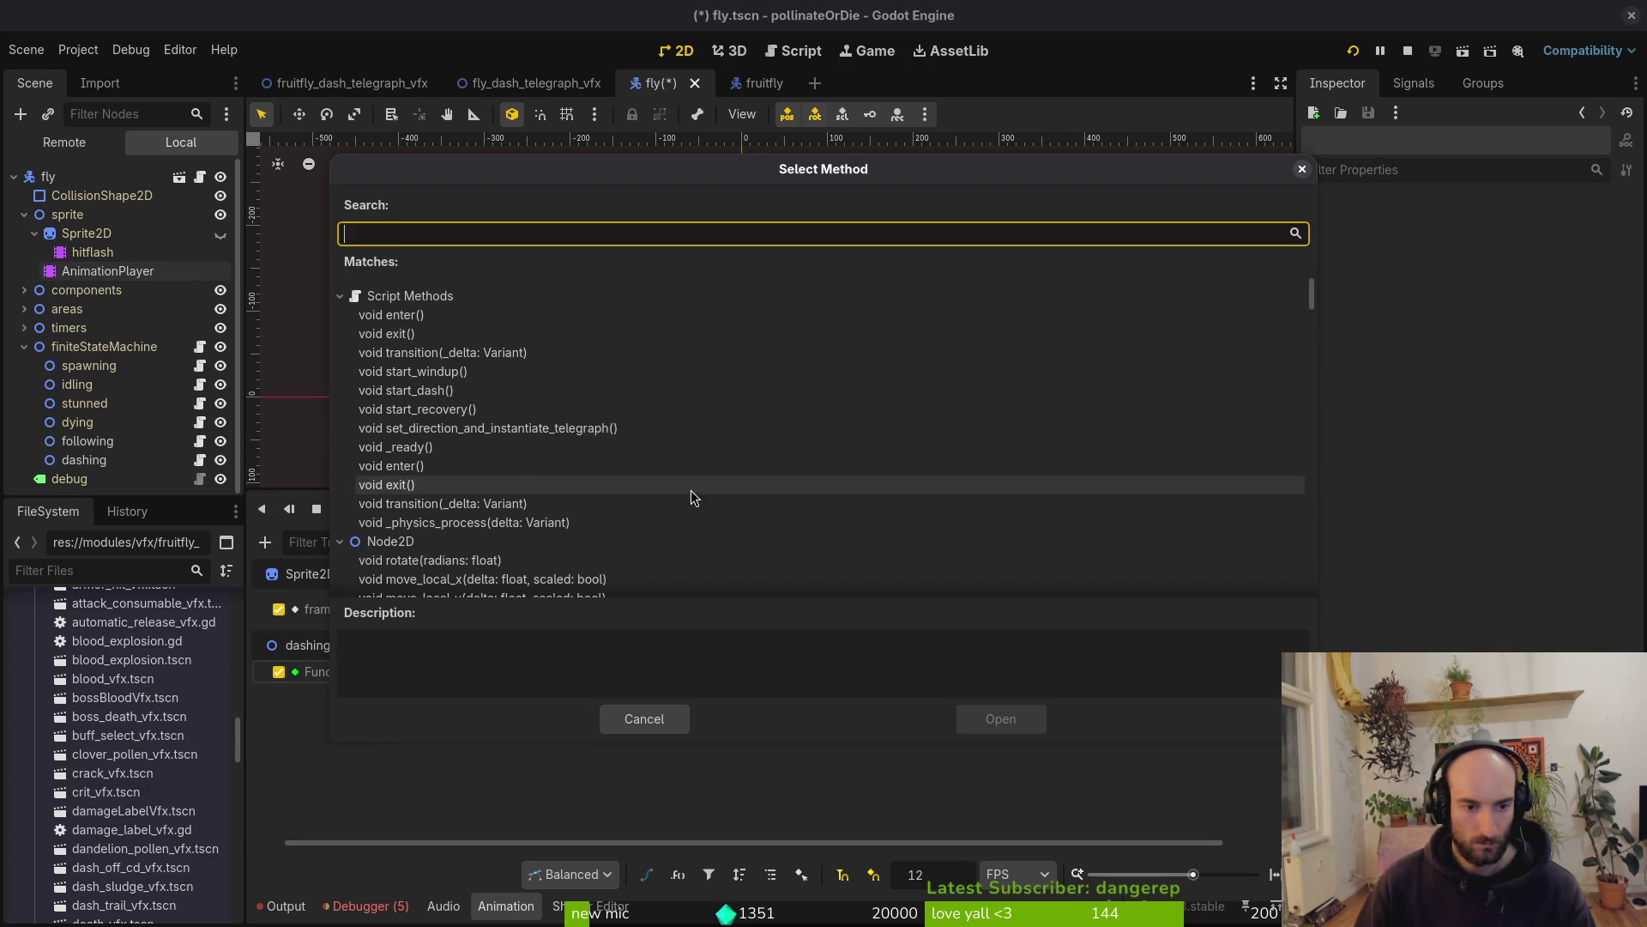
pyautogui.click(515, 428)
pyautogui.click(1004, 720)
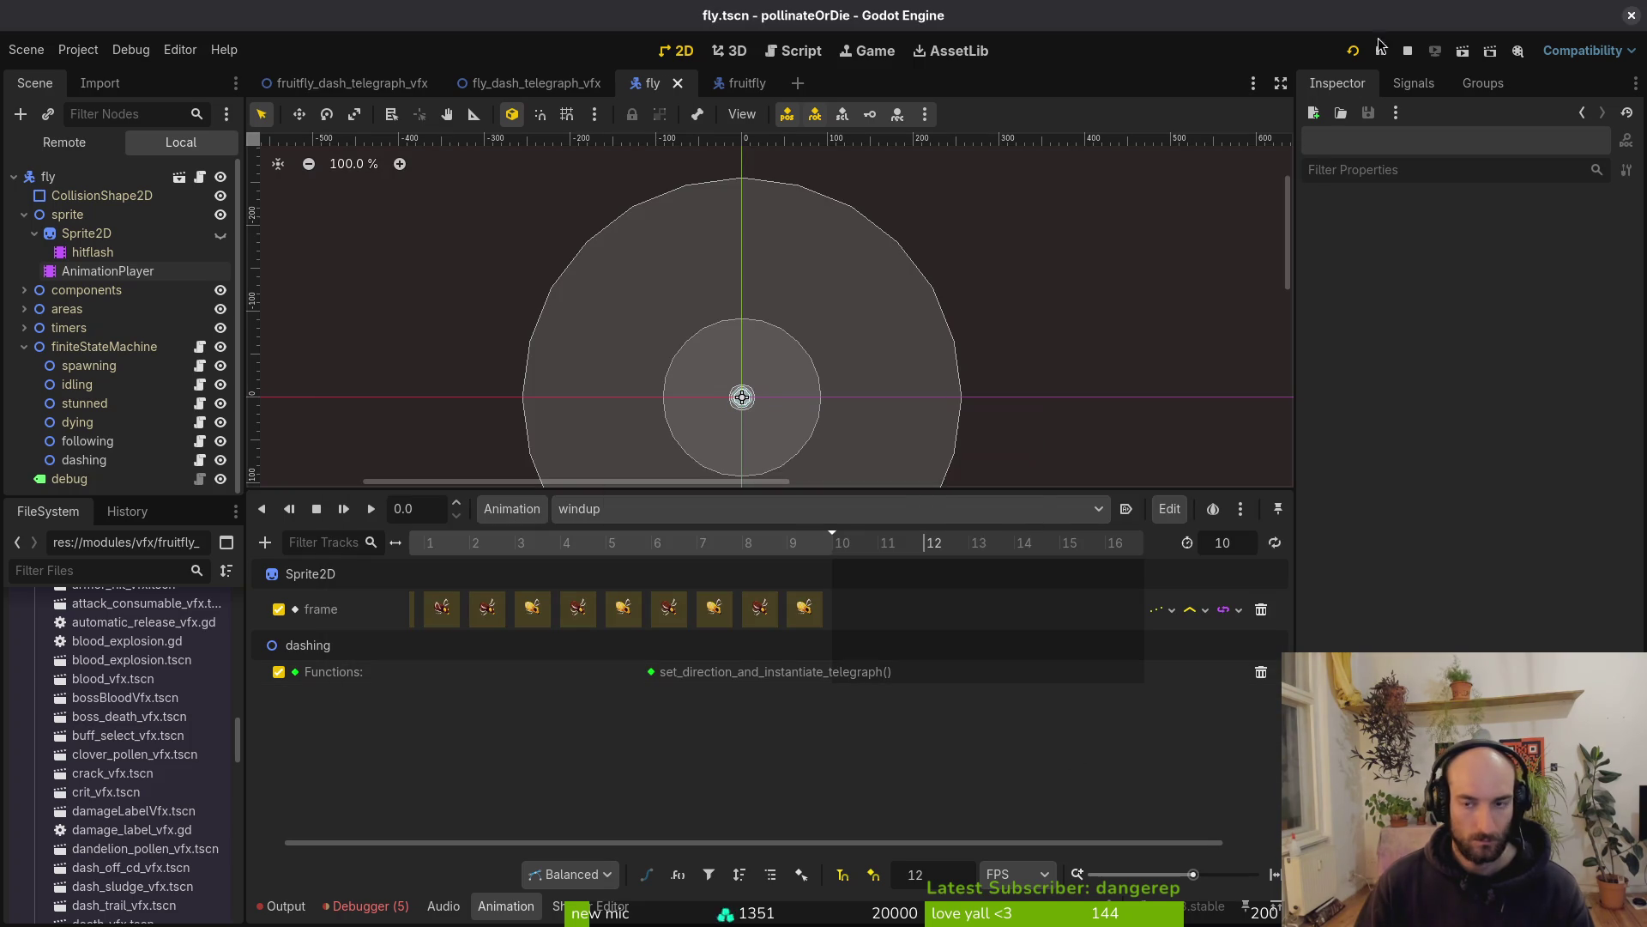
pyautogui.click(1408, 53)
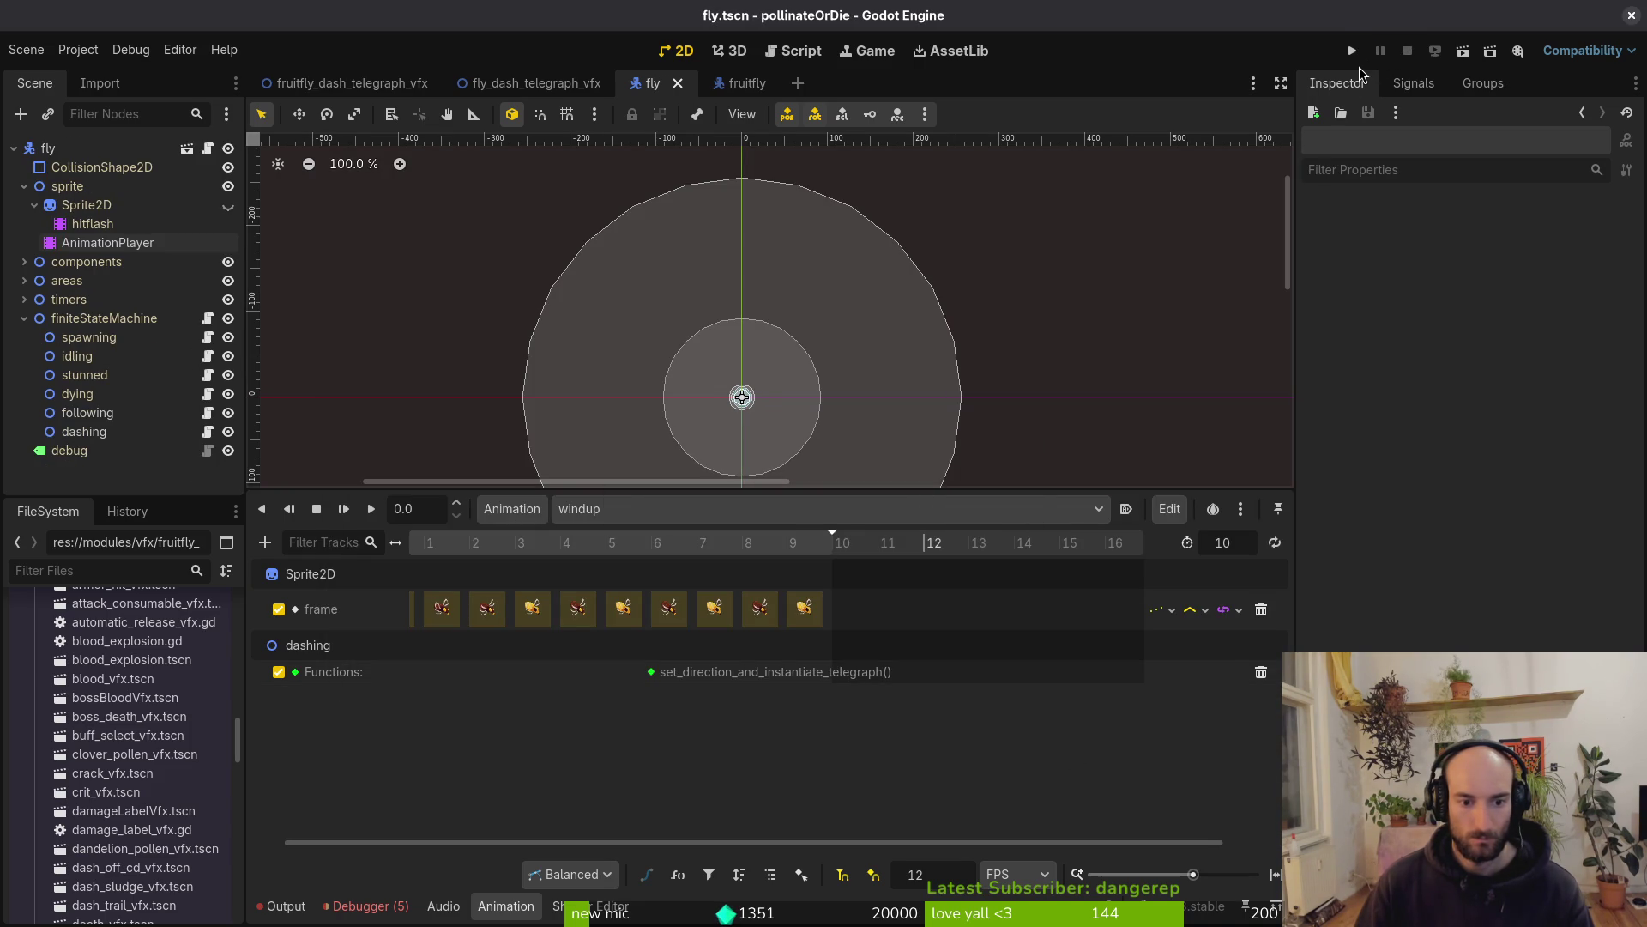
pyautogui.click(1352, 50)
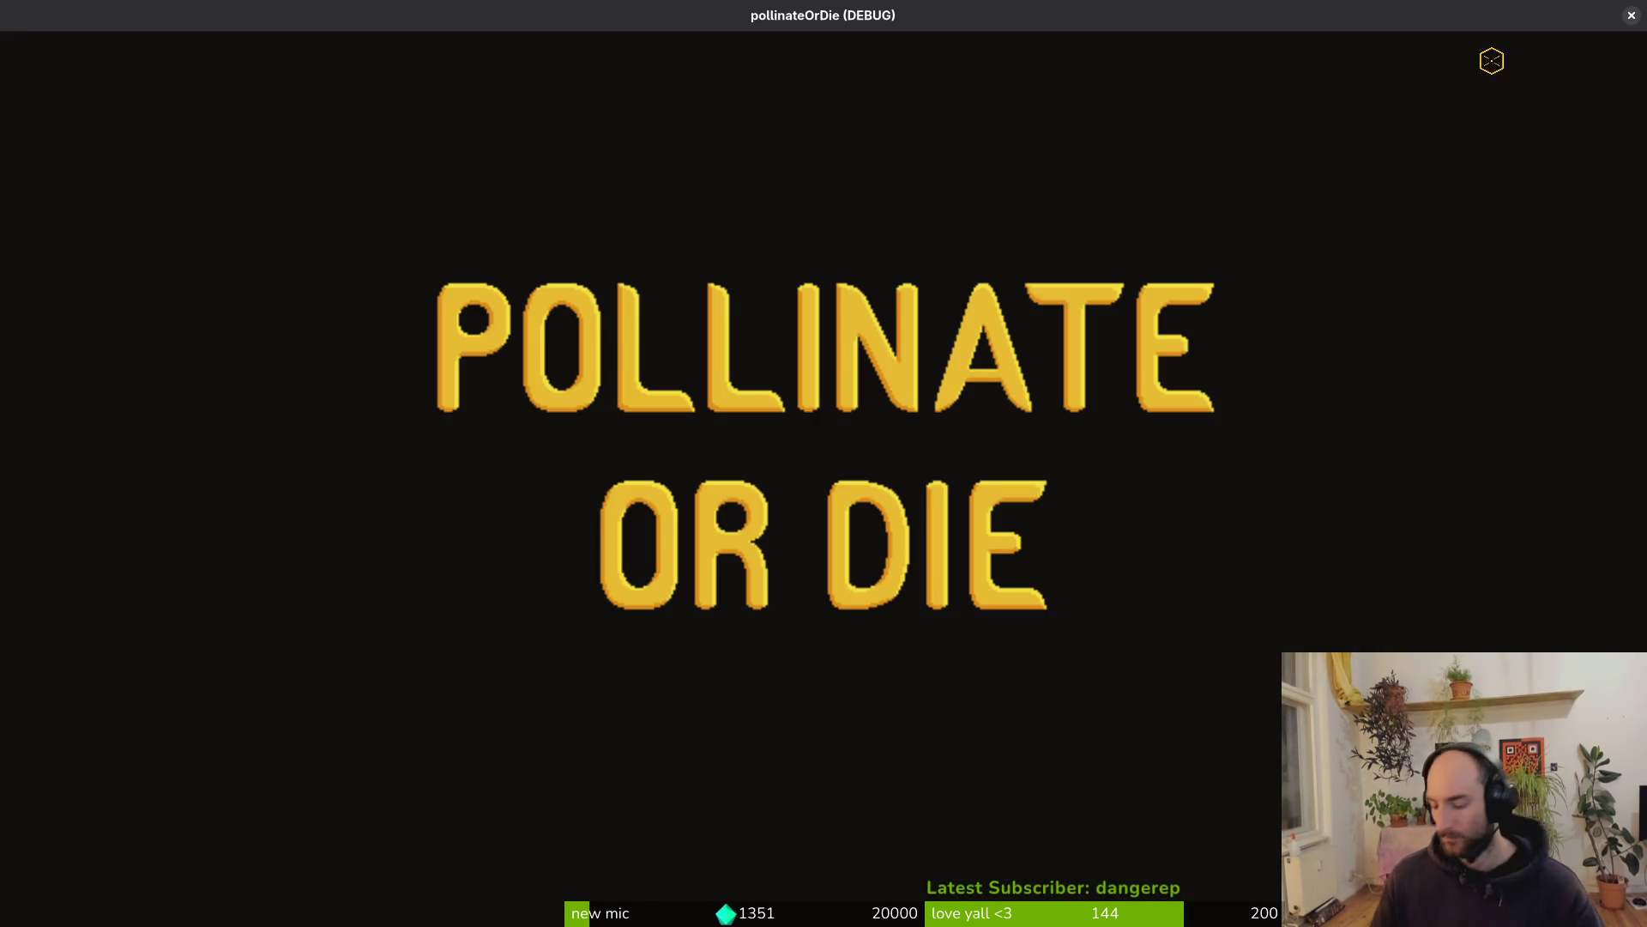
# Enter the hive level briefly, then stop and relaunch the game into another level
pyautogui.press('Return')
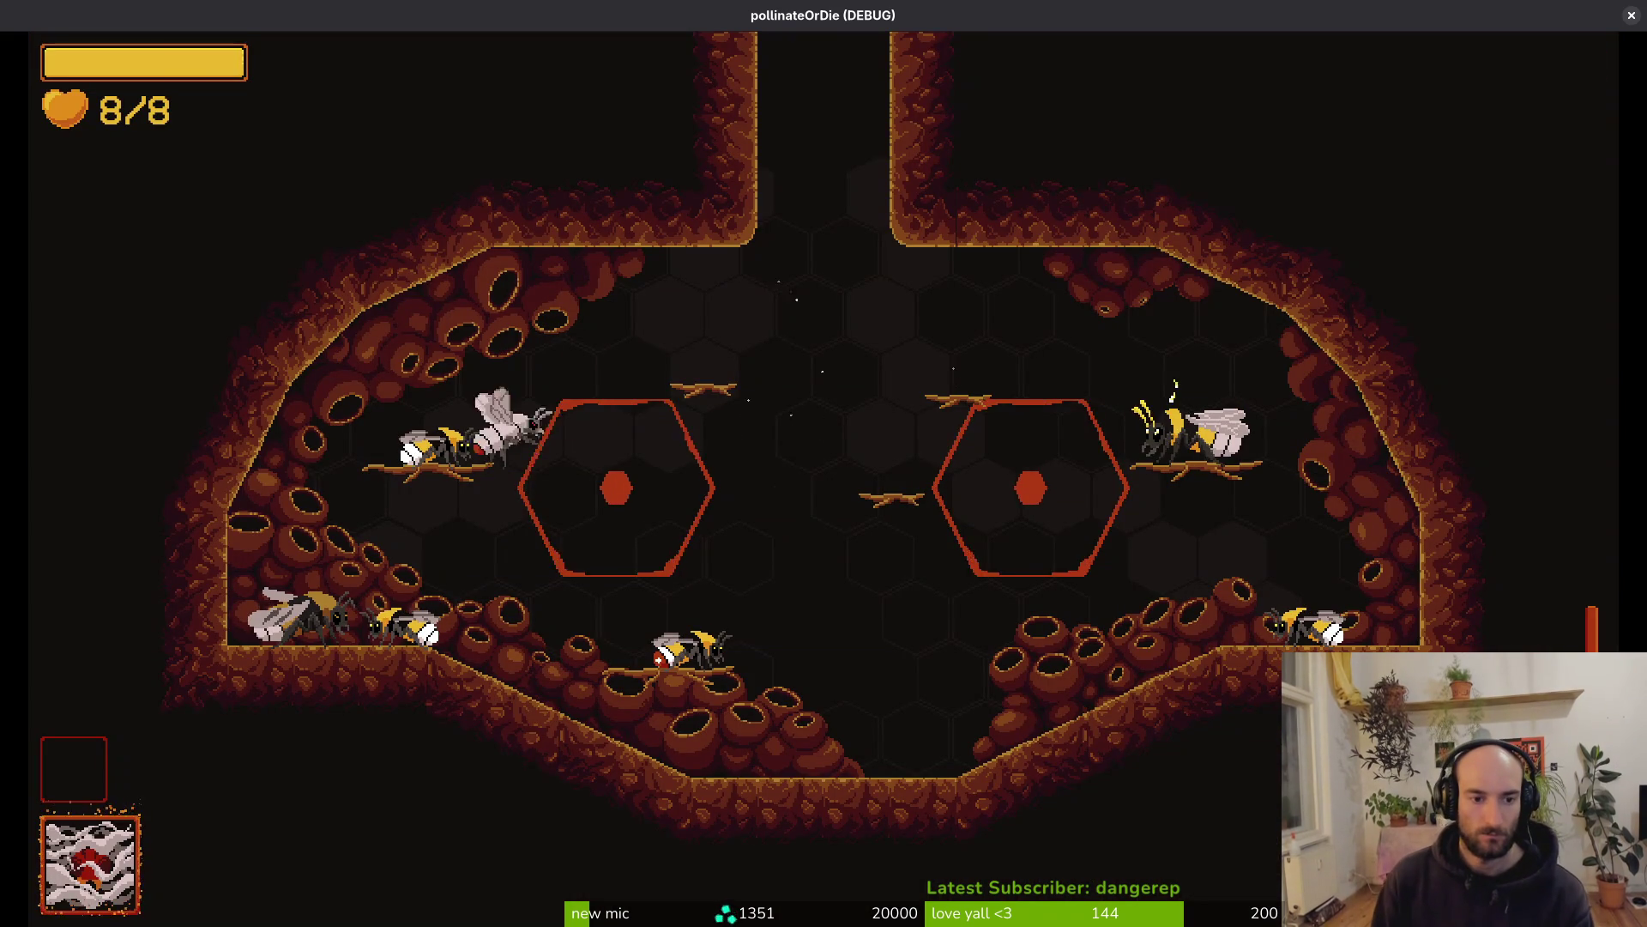
pyautogui.press('space')
pyautogui.press('d')
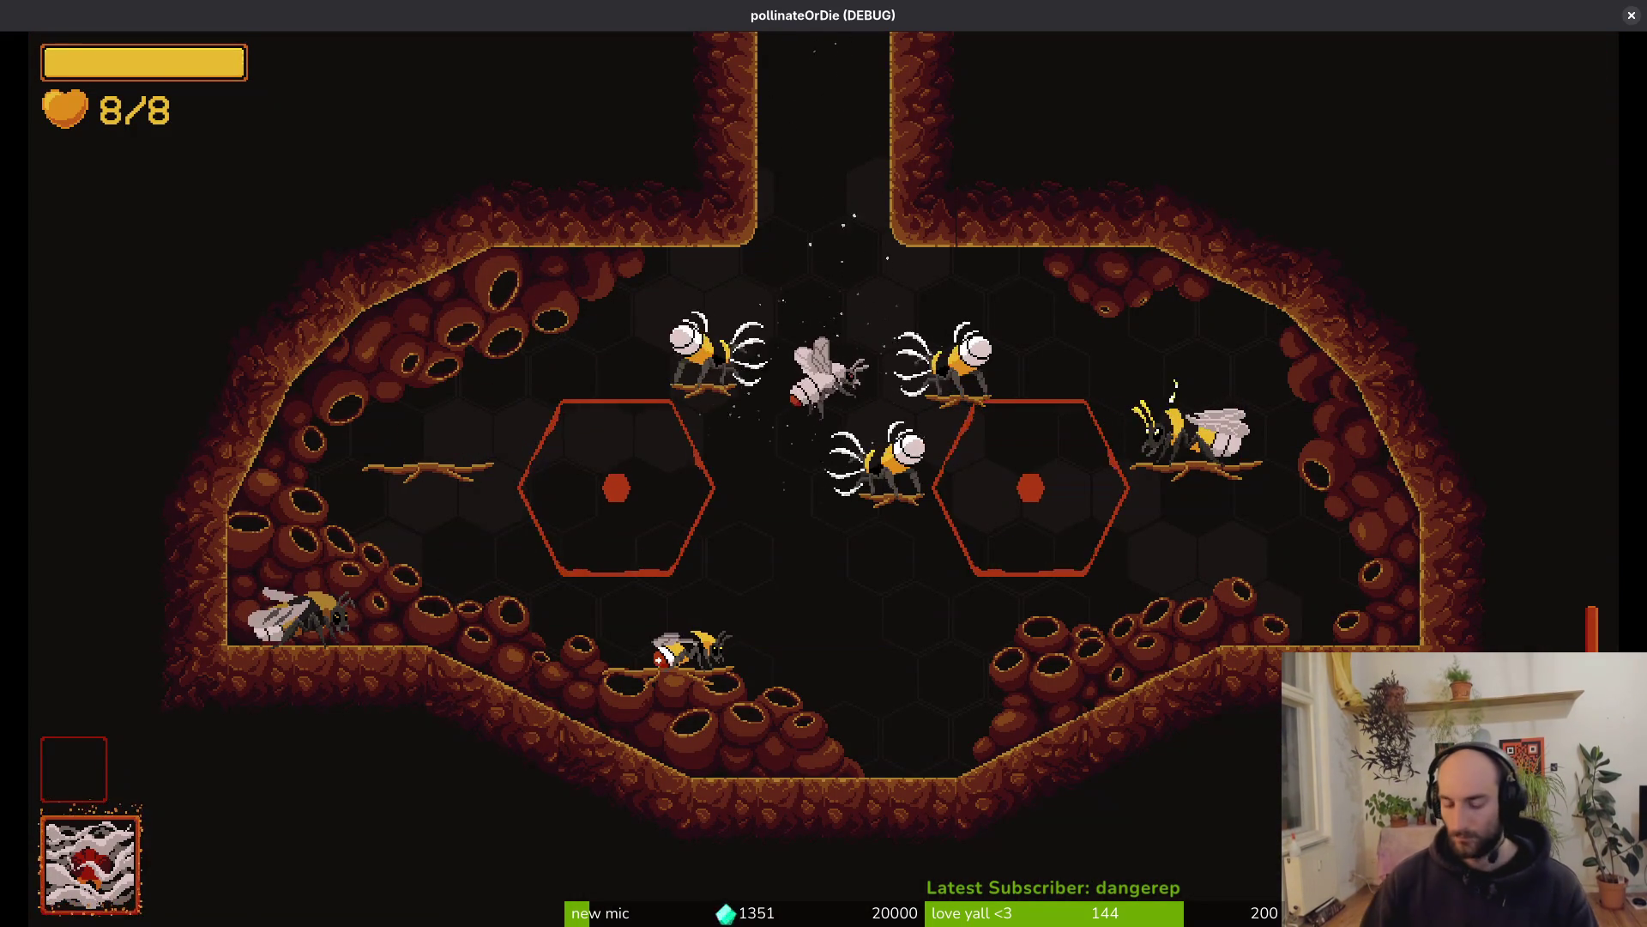
pyautogui.press('F8')
pyautogui.press('F5')
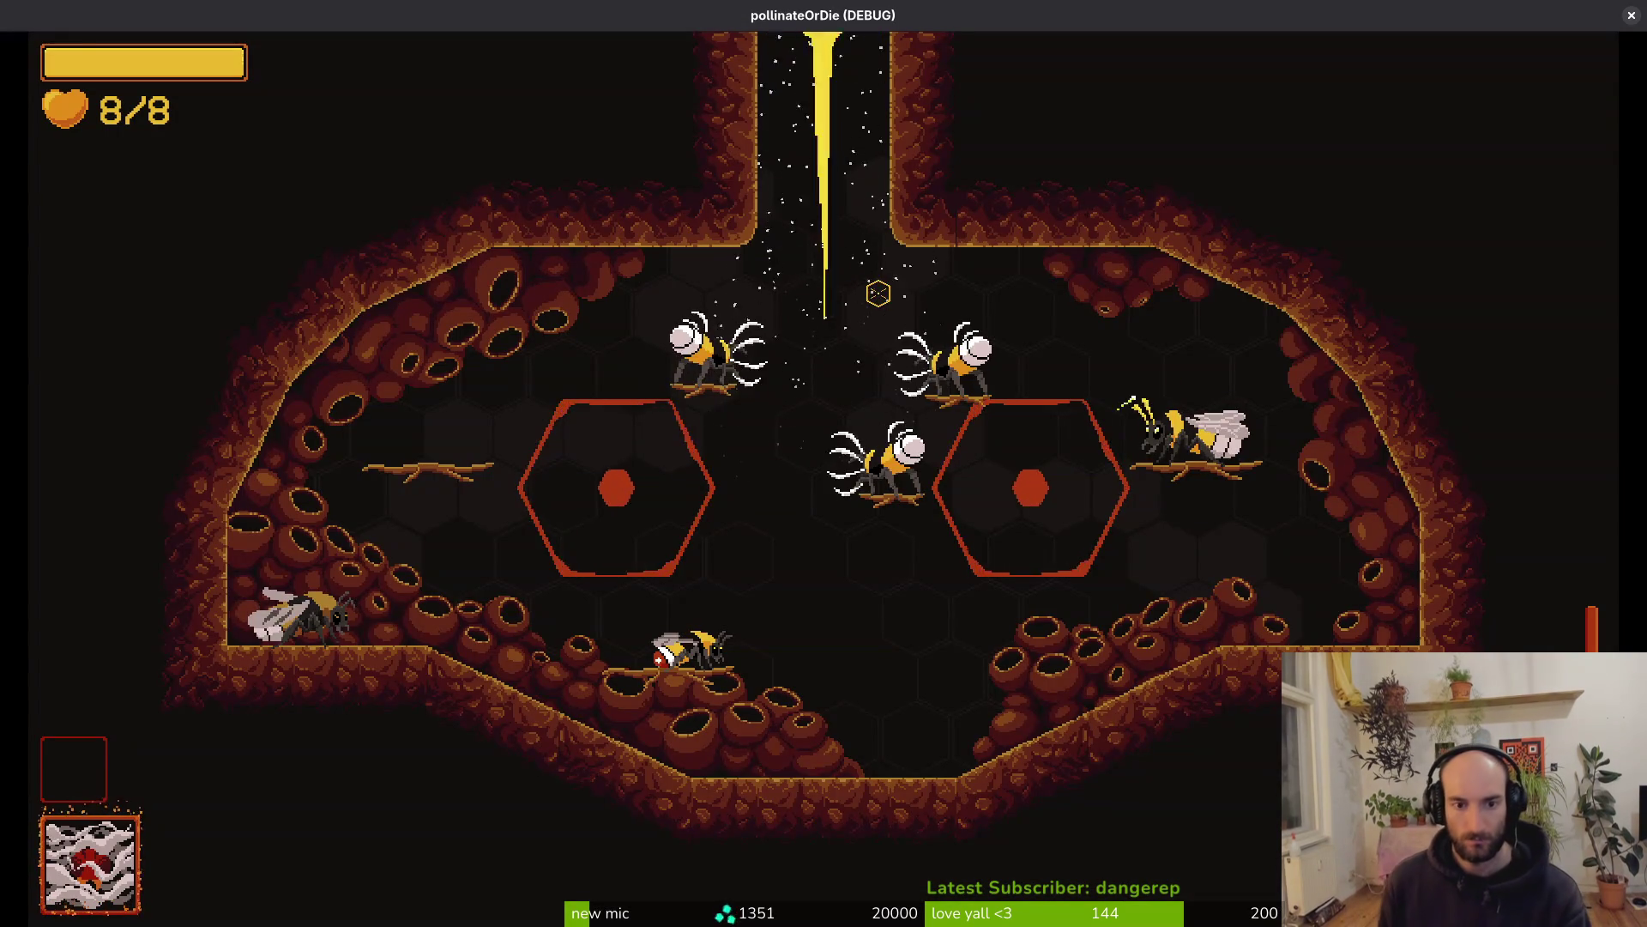
# Fly and dash around the arena, killing enemies and pollinating the cactus while watching fly telegraphs
pyautogui.press('s')
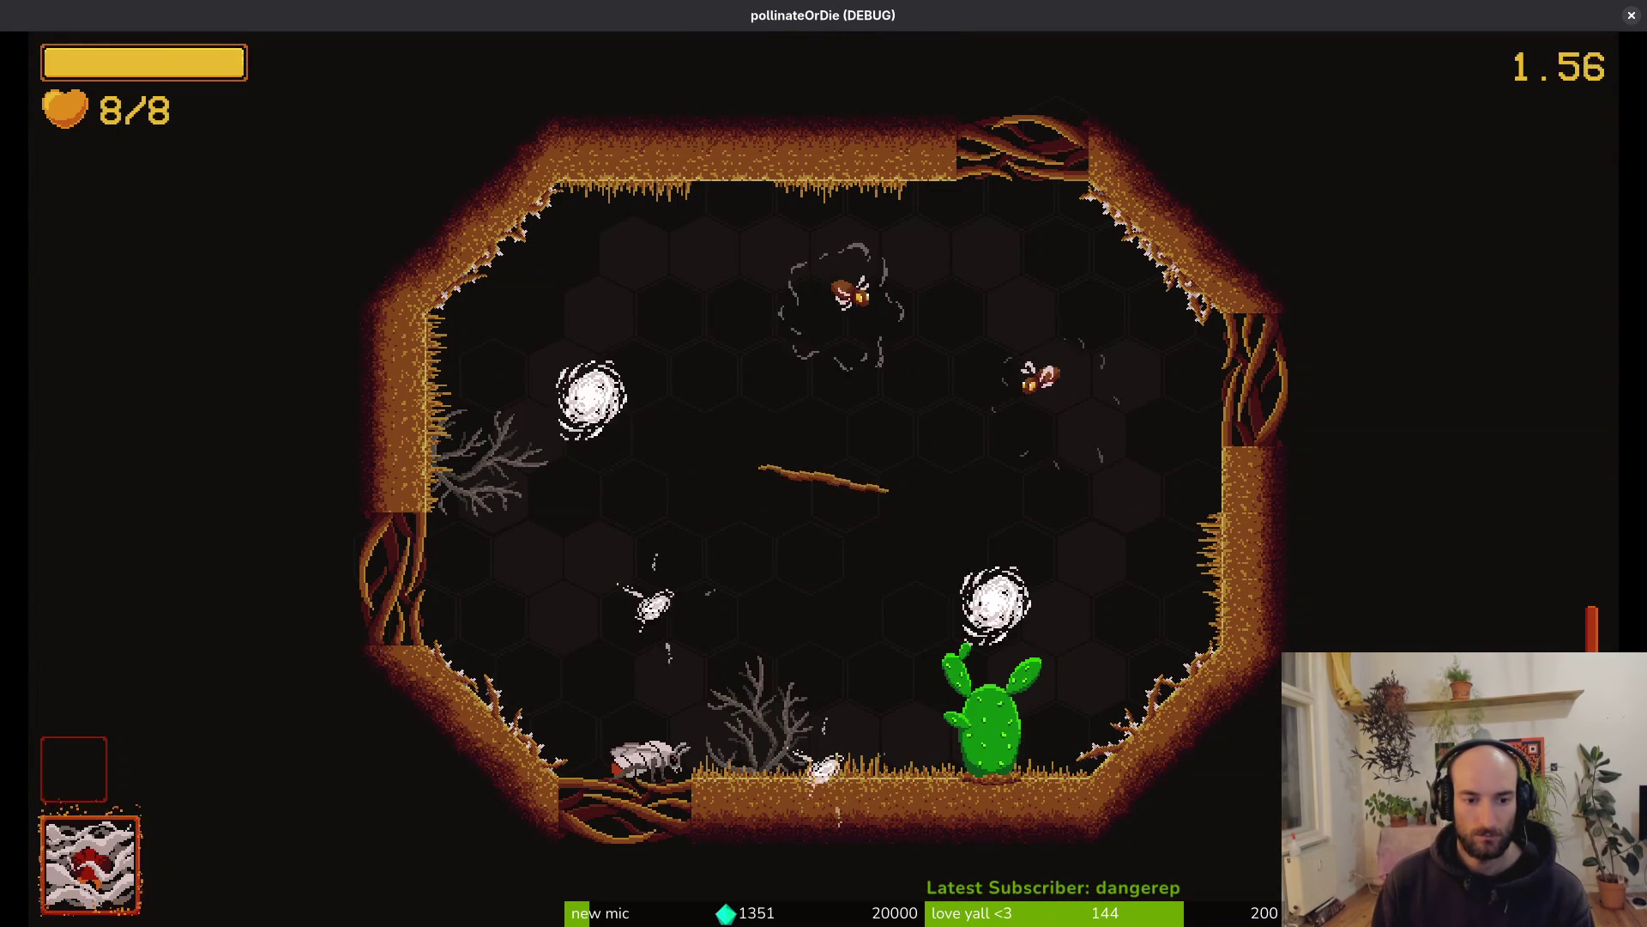
pyautogui.press('w')
pyautogui.press('w')
pyautogui.press('d')
pyautogui.press('s')
pyautogui.press('w')
pyautogui.press('a')
pyautogui.press('s')
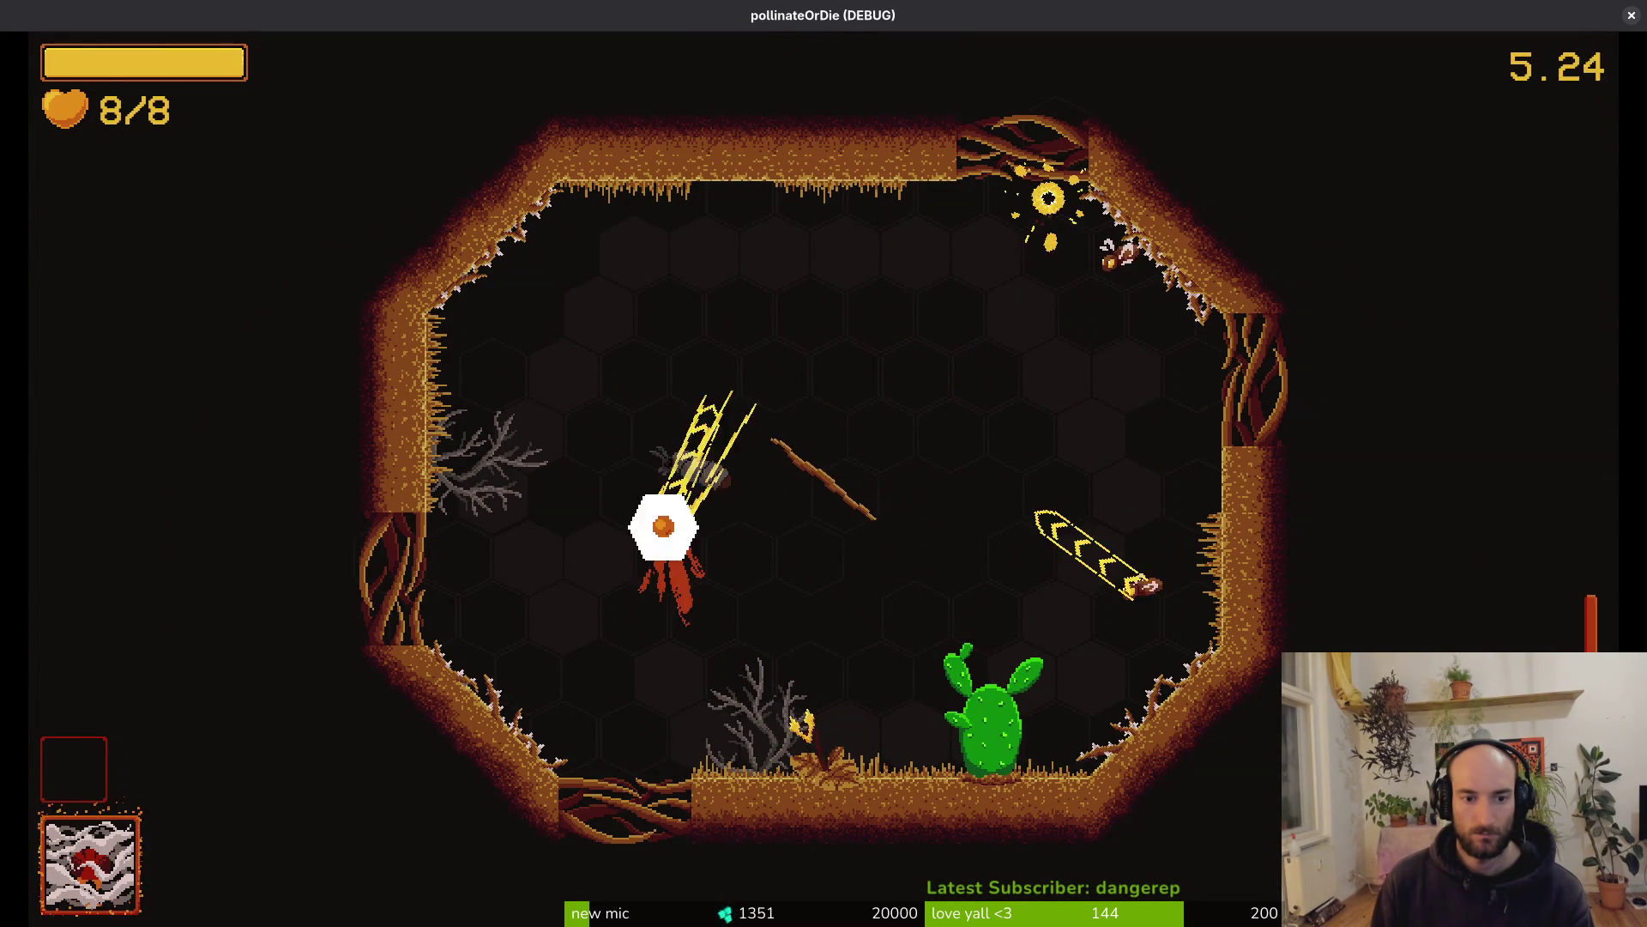
pyautogui.press('d')
pyautogui.press('w')
pyautogui.press('d')
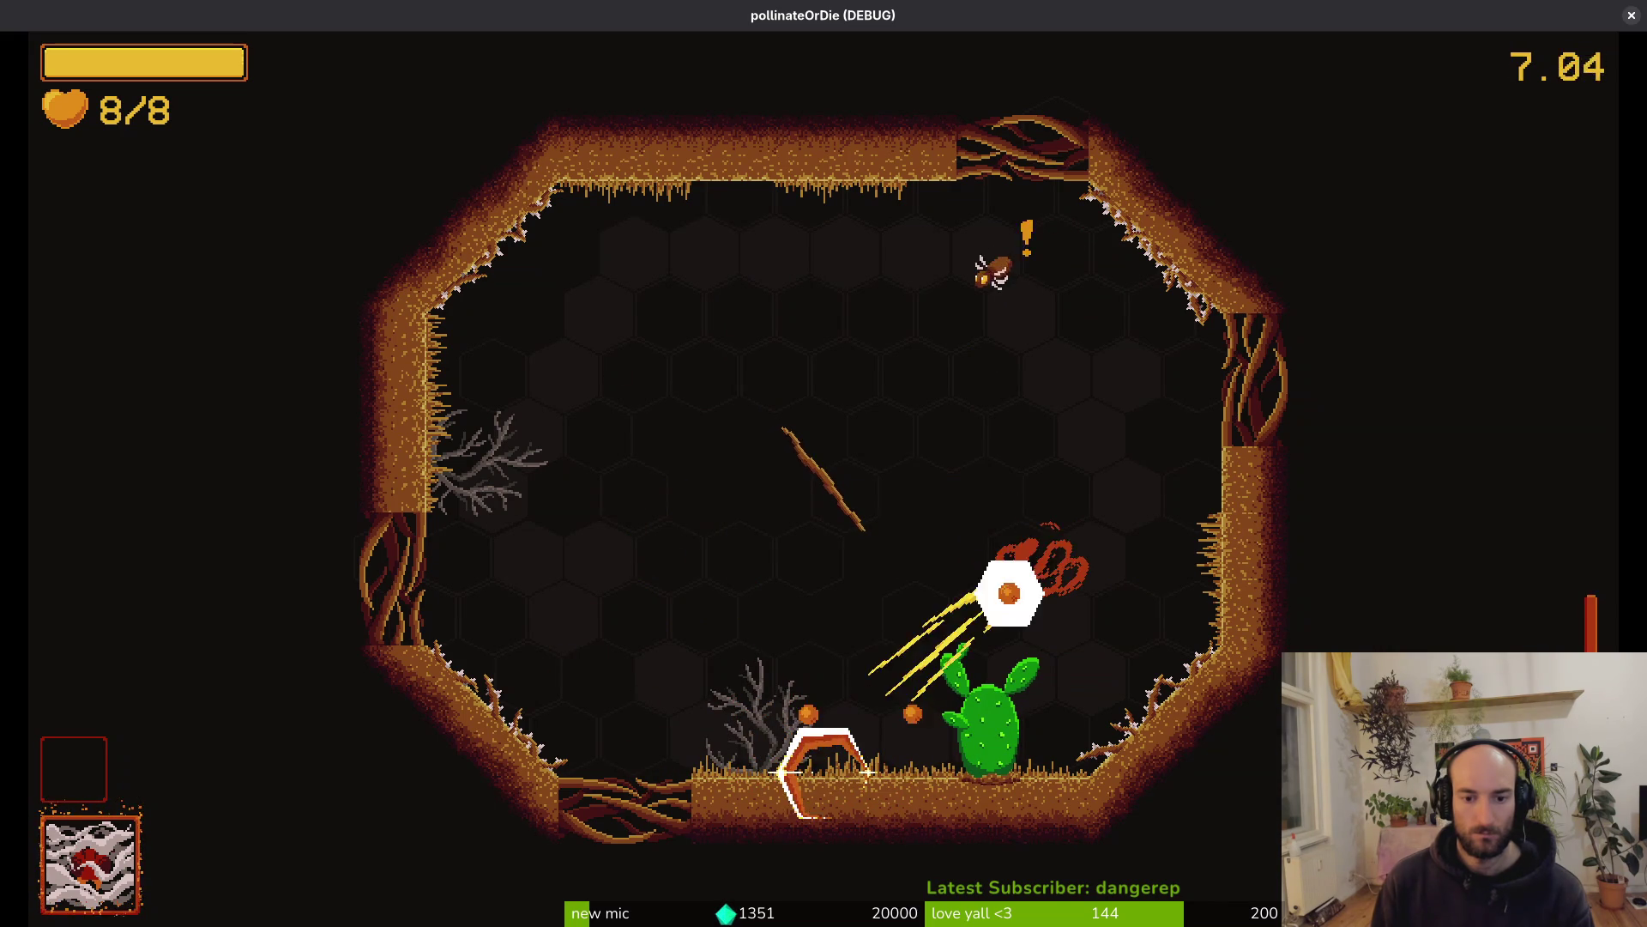
pyautogui.press('a')
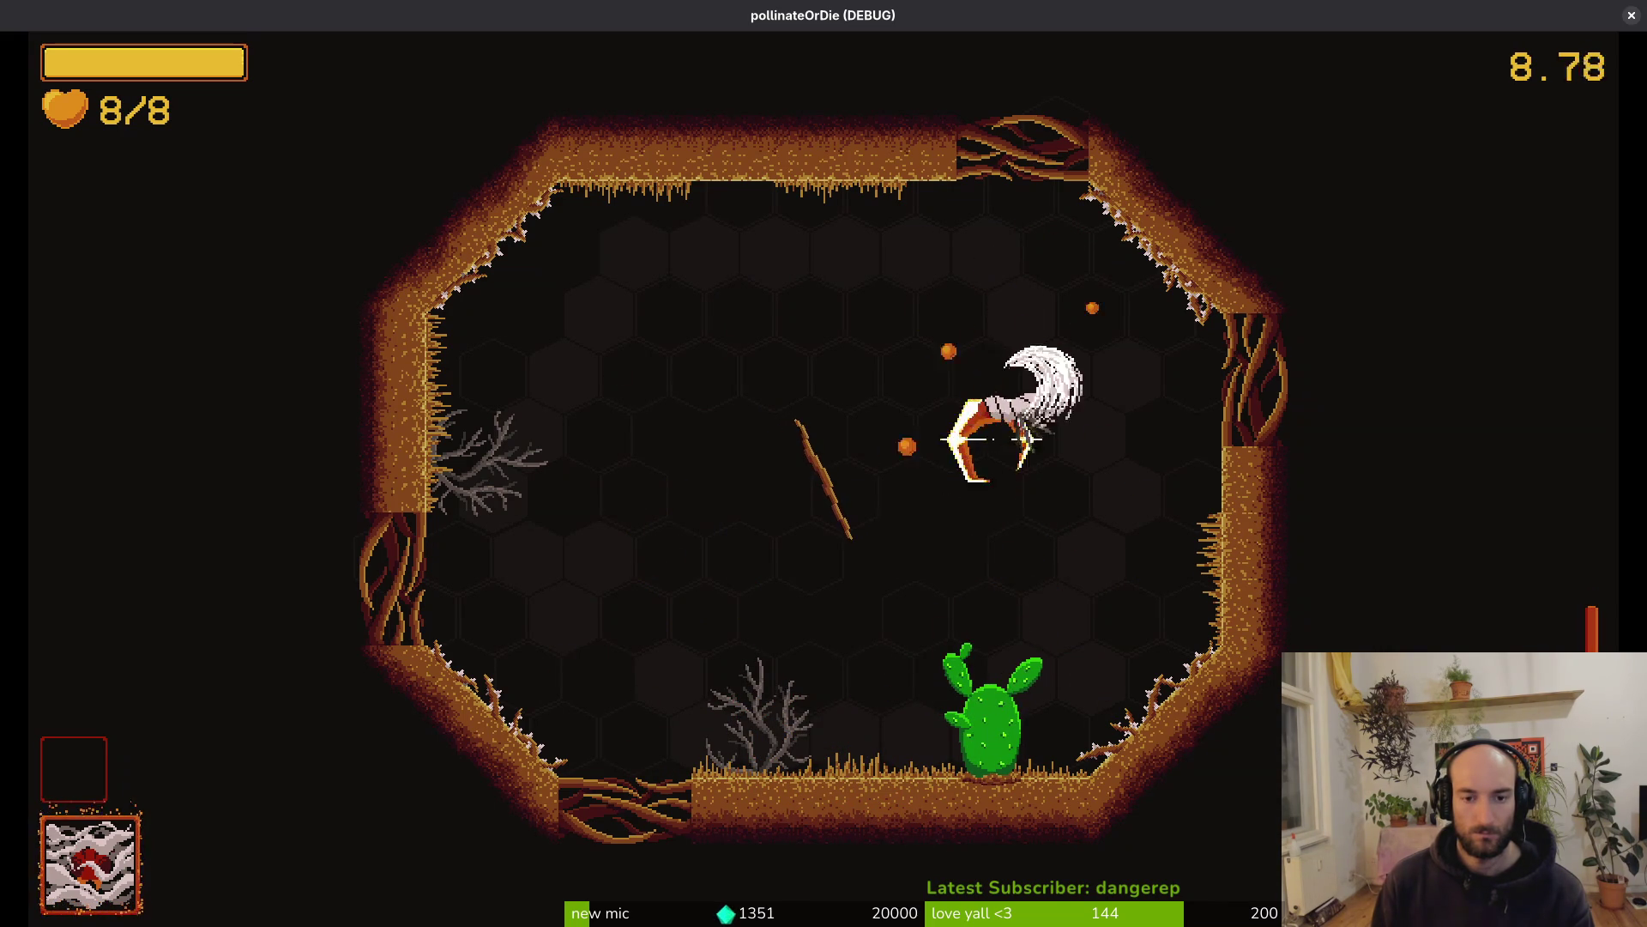
pyautogui.press('a')
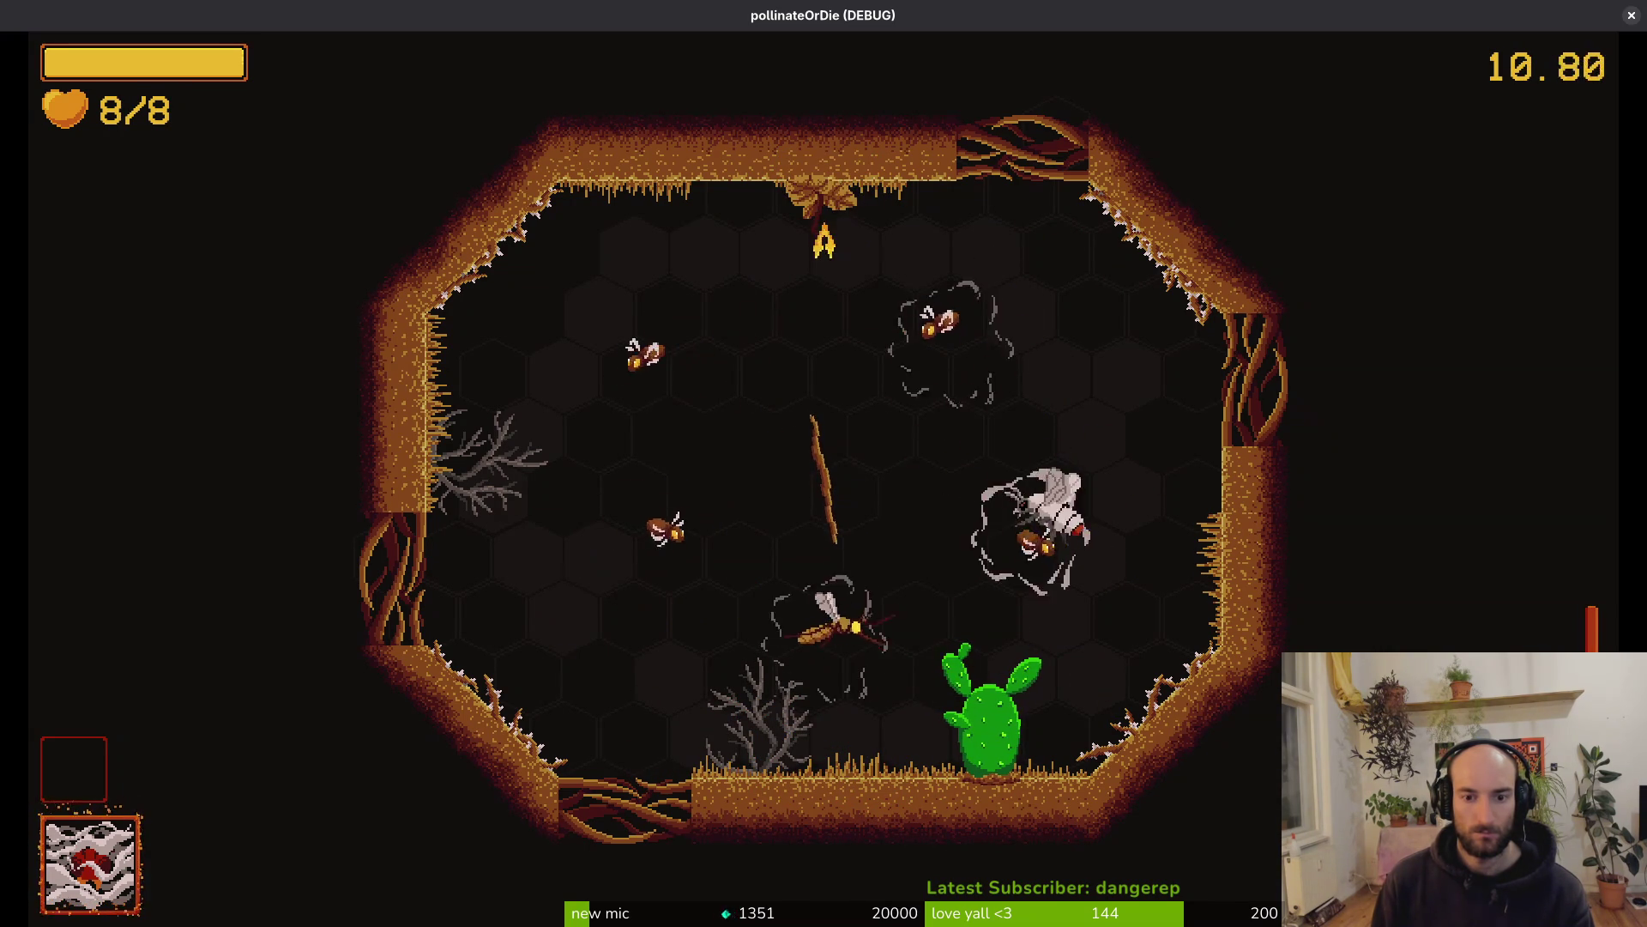
pyautogui.press('a')
pyautogui.press('s')
pyautogui.press('d')
pyautogui.press('d')
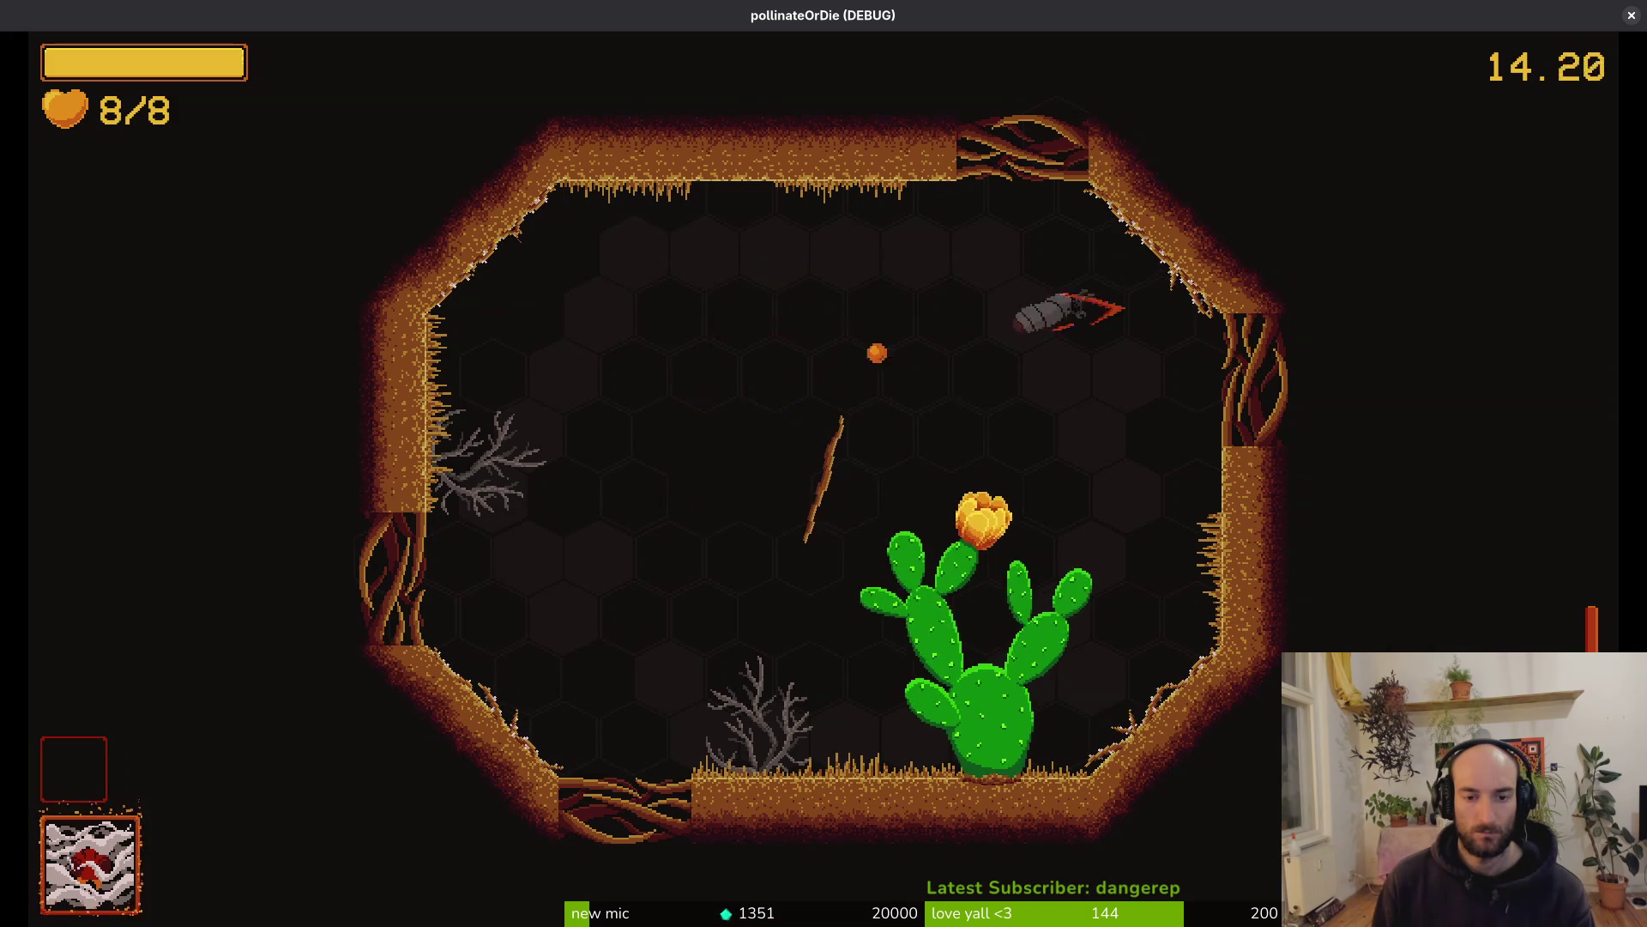
pyautogui.press('s')
pyautogui.press('a')
pyautogui.press('w')
pyautogui.press('d')
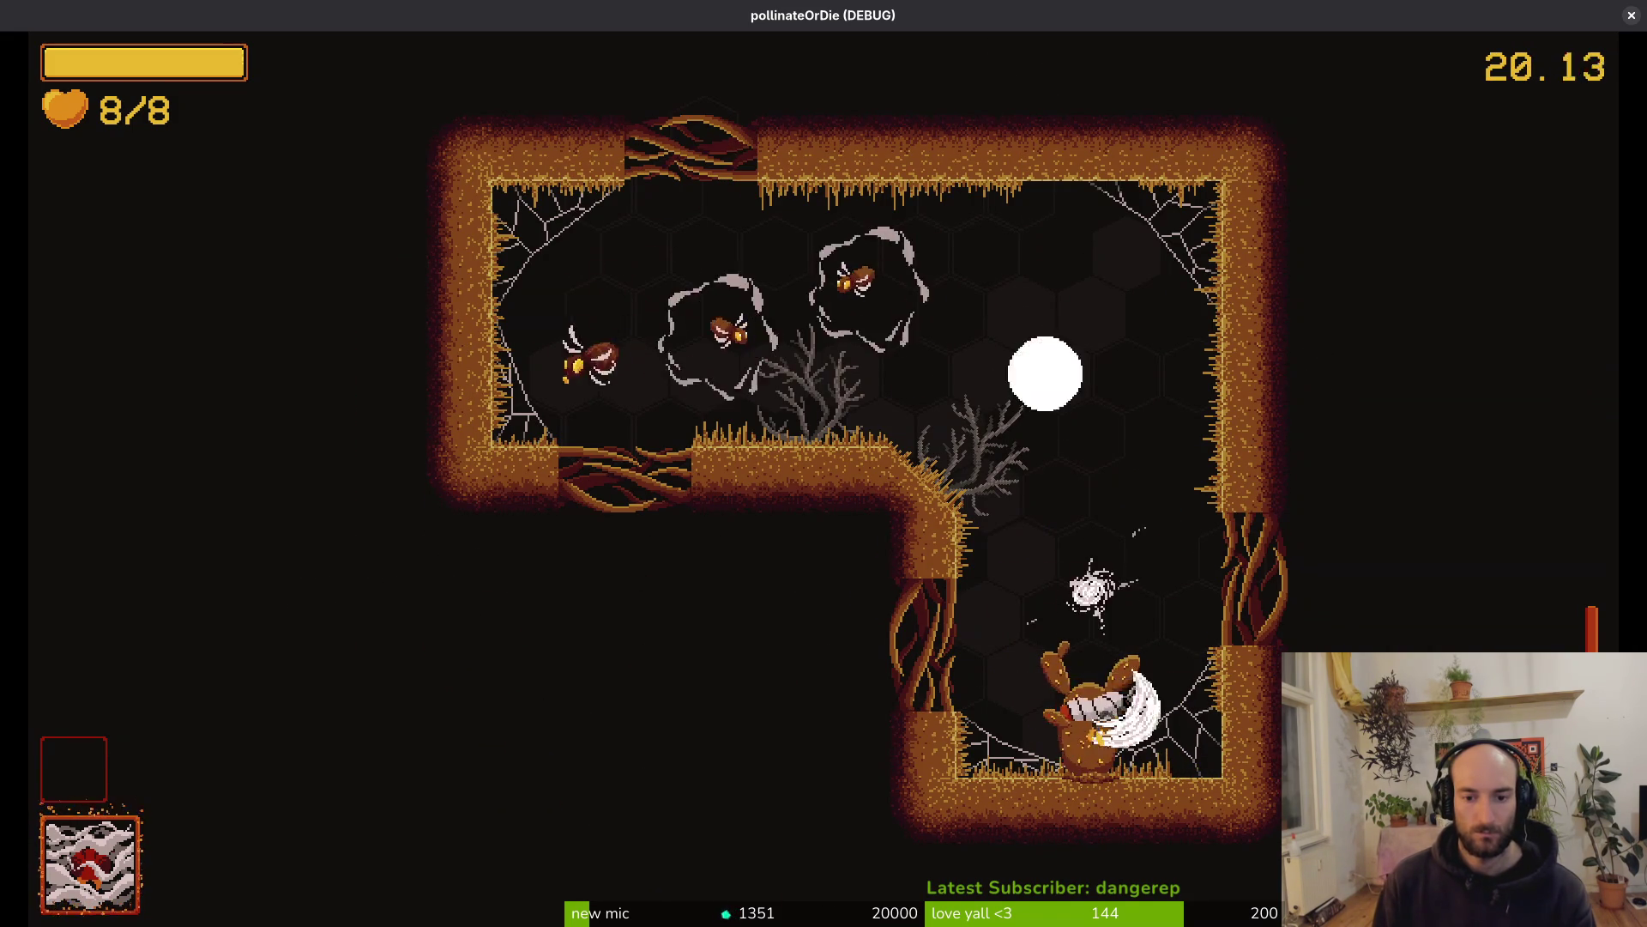
# Dash through the next room, then pause and switch back to the Godot editor
pyautogui.press('w')
pyautogui.press('a')
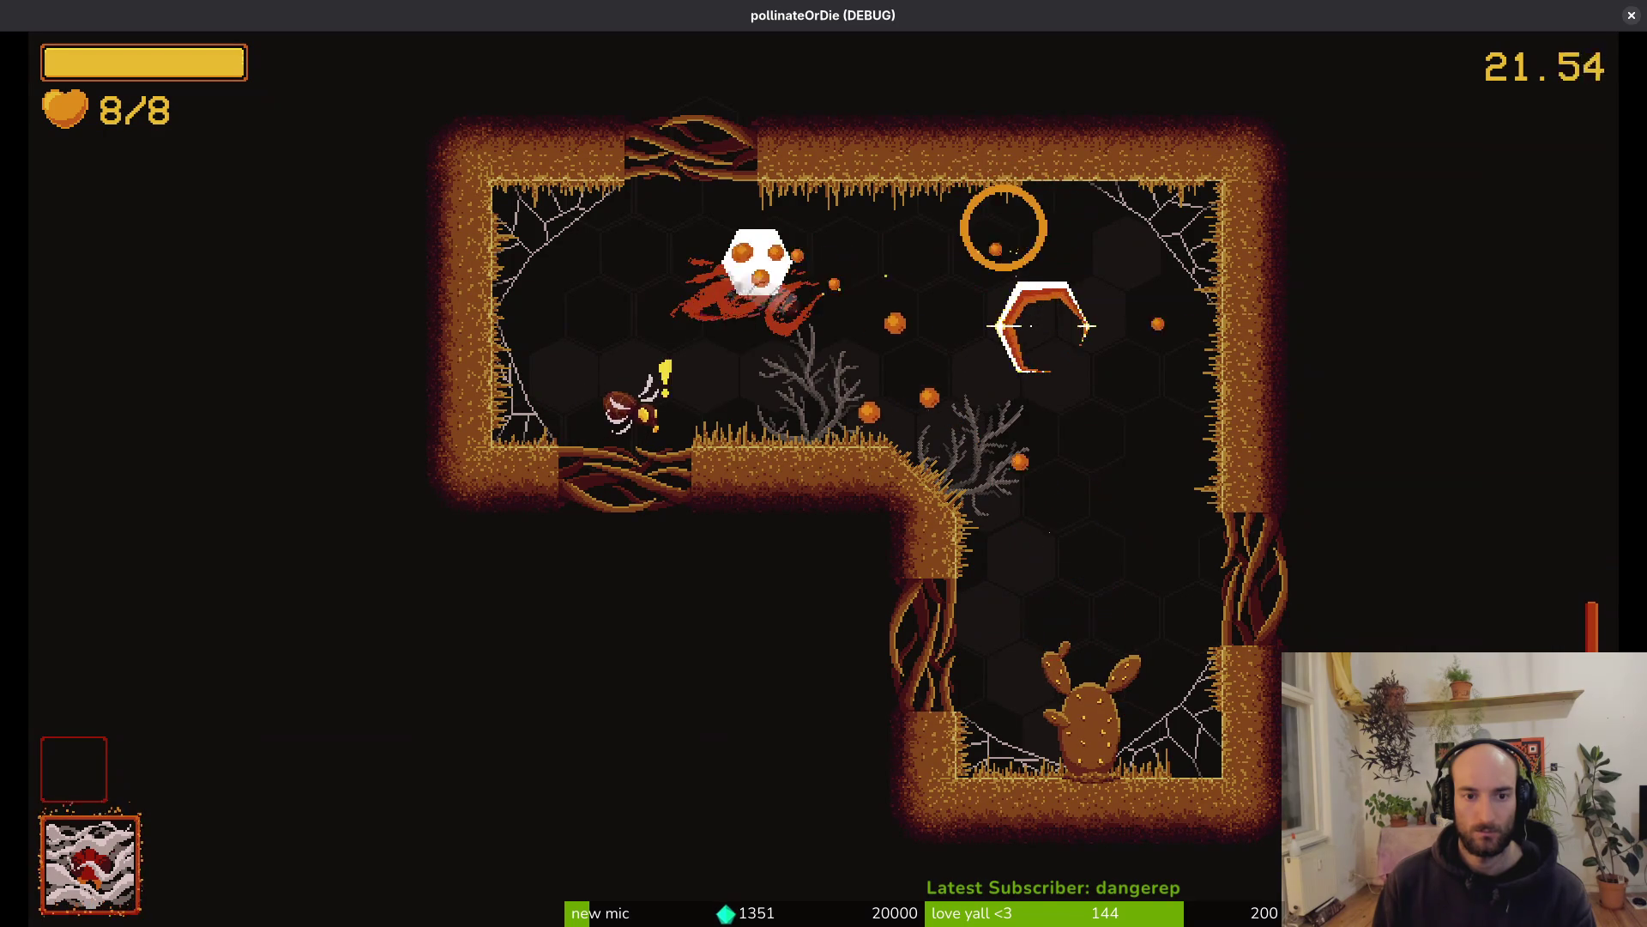
pyautogui.press('d')
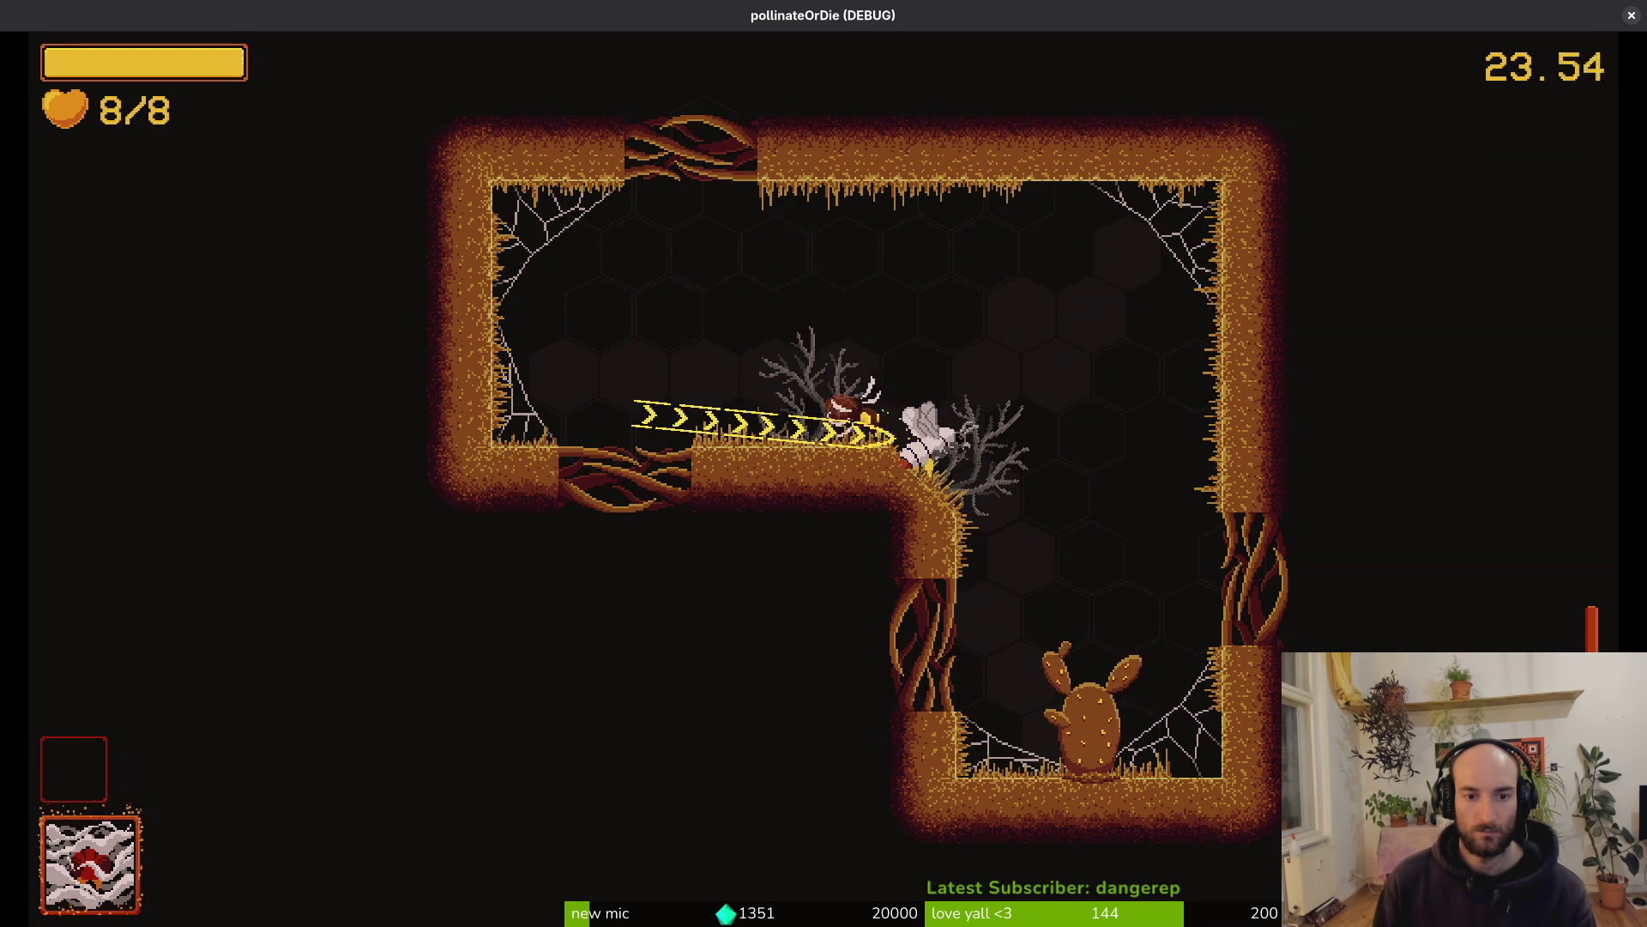
pyautogui.press('Escape')
pyautogui.hotkey('alt', 'Tab')
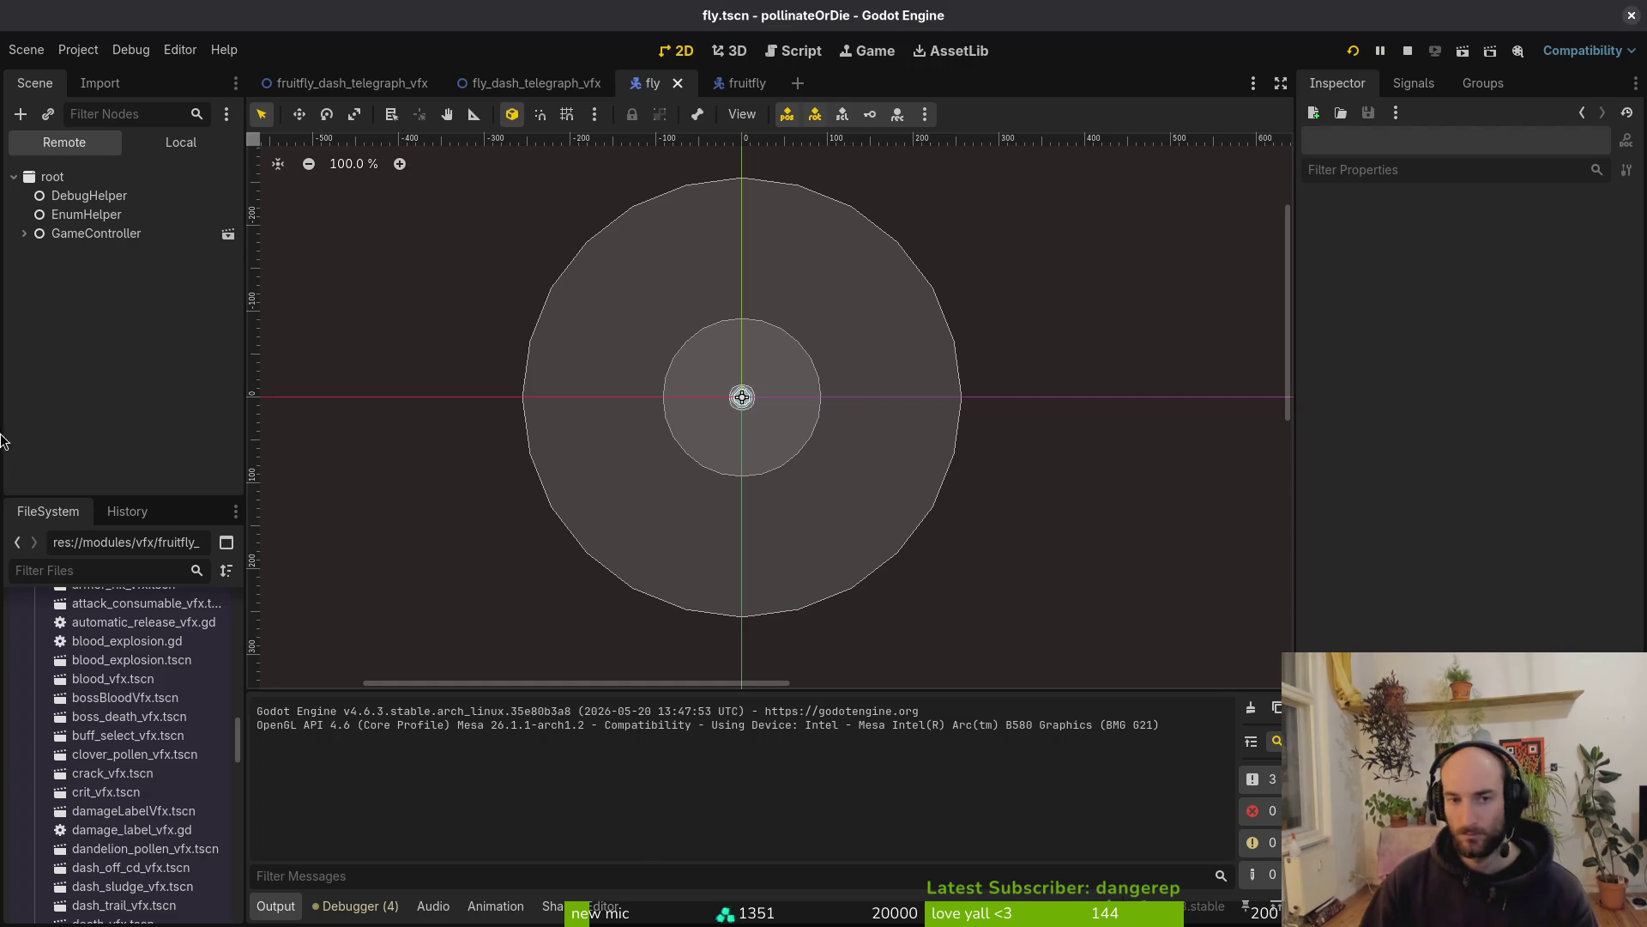
# Attach the existing res://modules/vfx/vfx.gd script to the flyDashTelegraphVfx root node
pyautogui.click(515, 82)
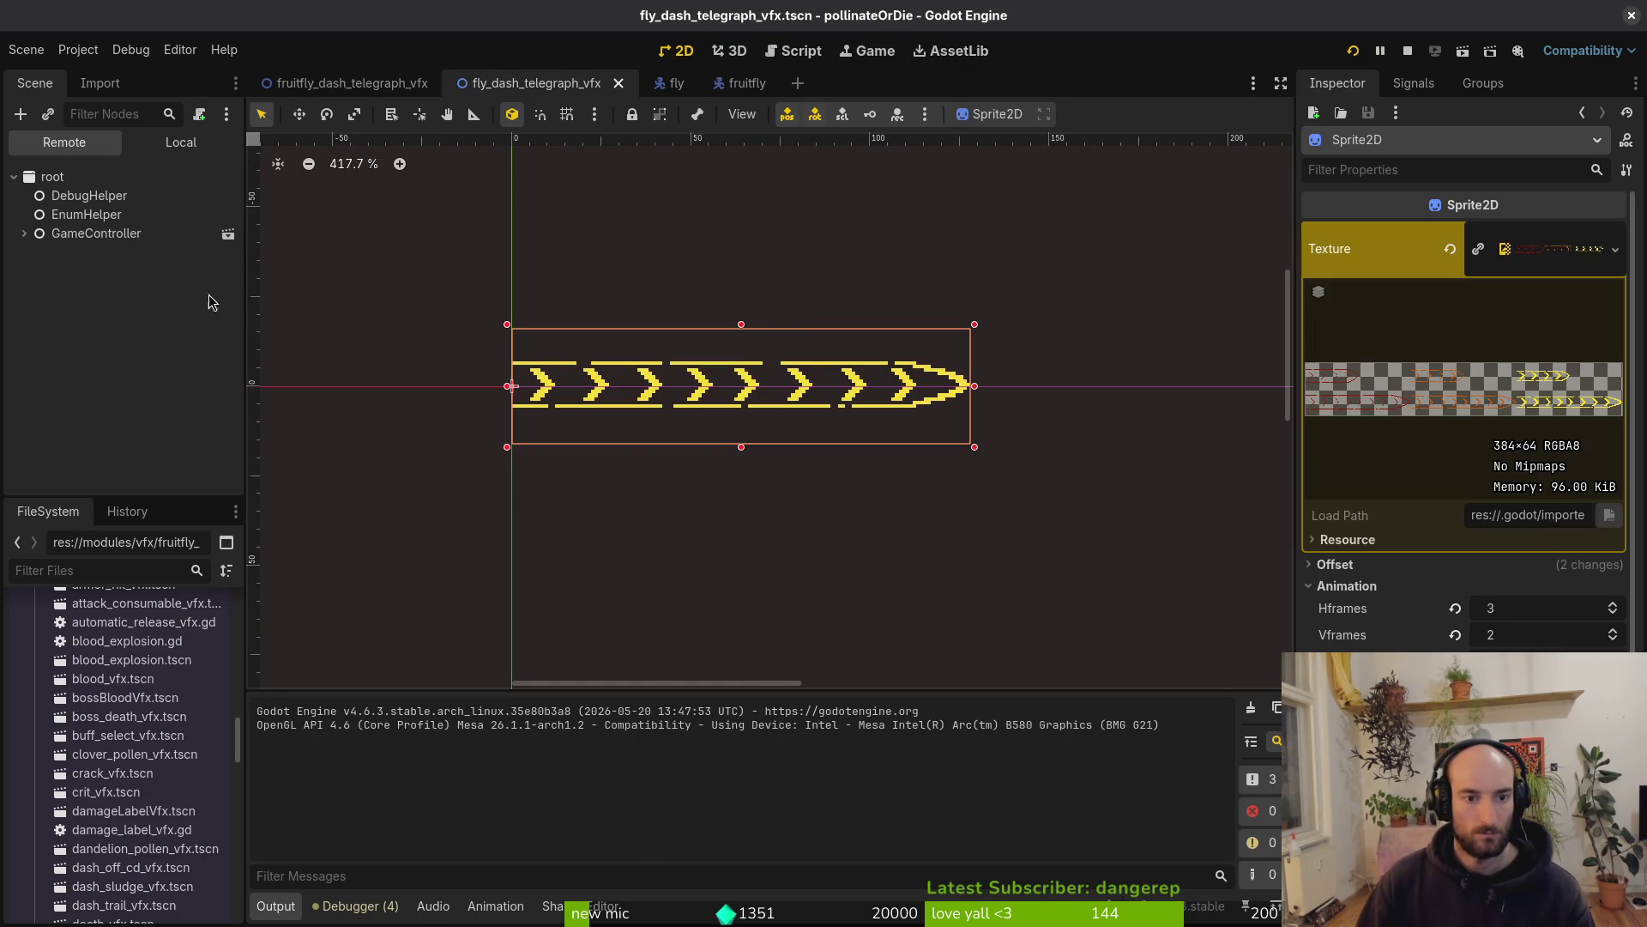
pyautogui.click(175, 142)
pyautogui.click(100, 214)
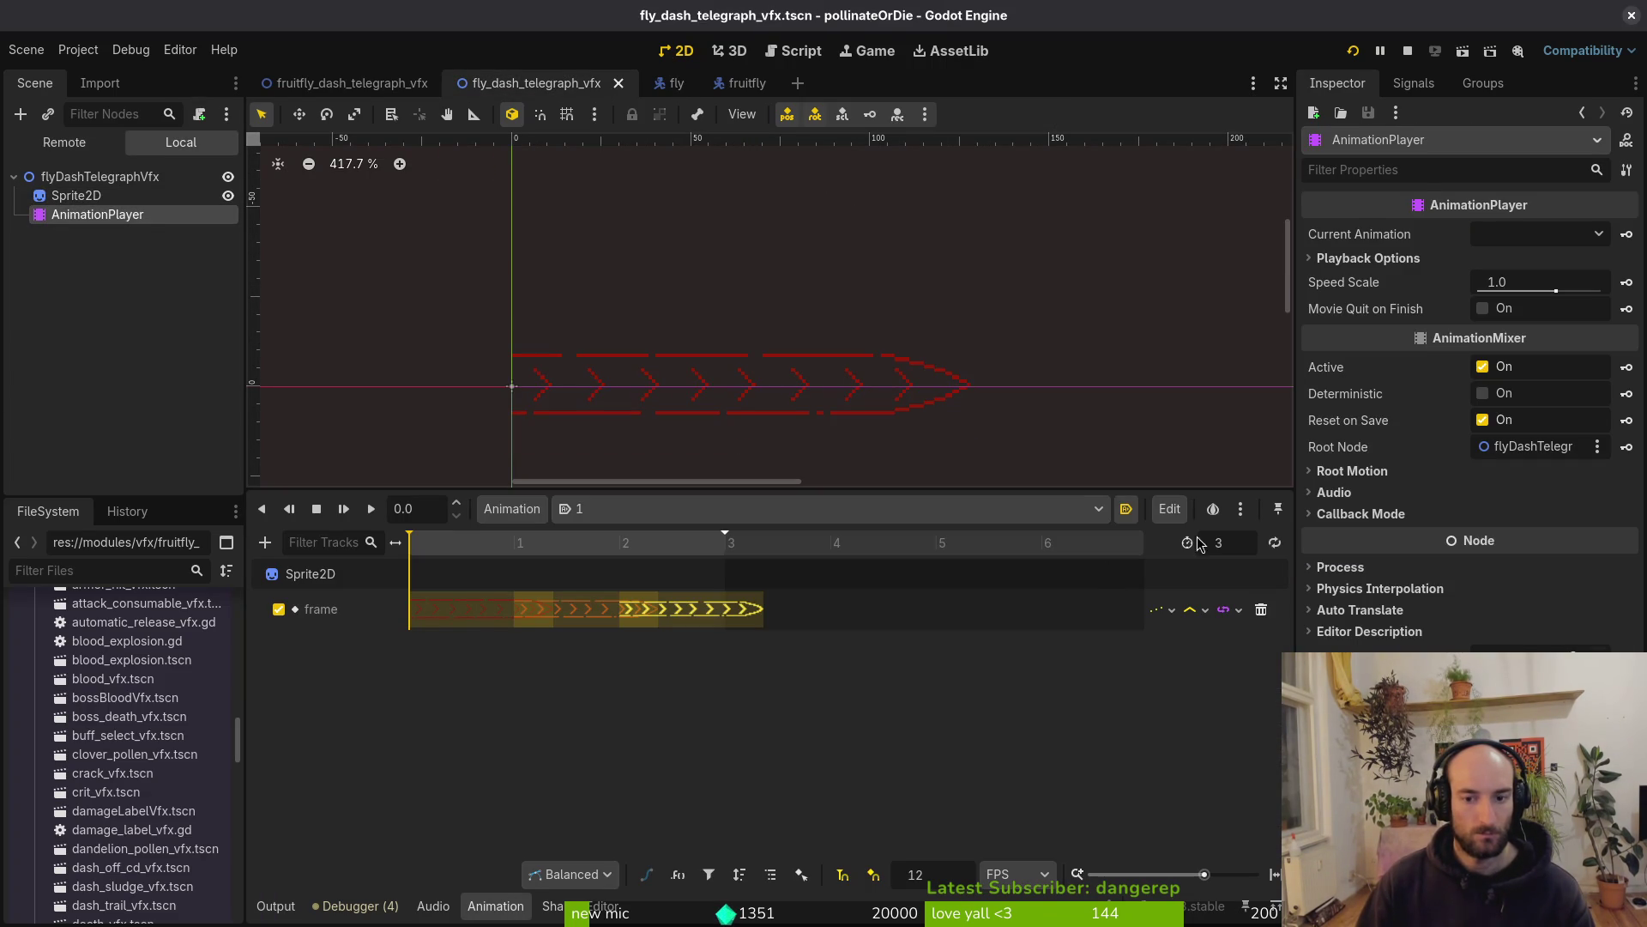
pyautogui.click(185, 179)
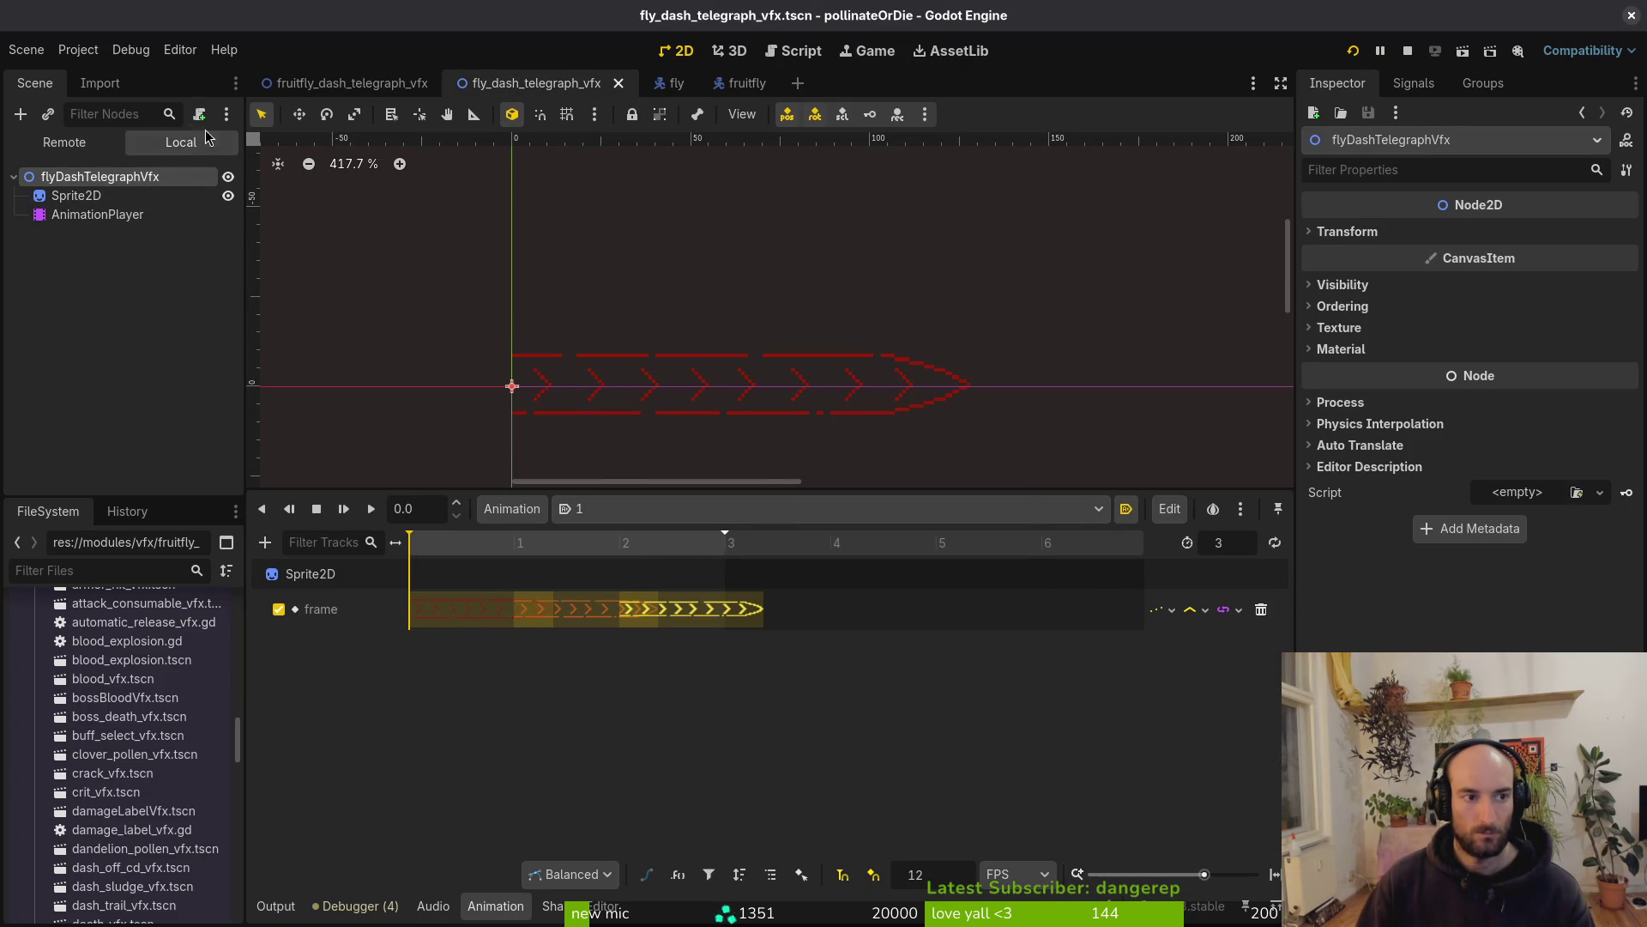
pyautogui.click(200, 114)
pyautogui.click(1009, 442)
pyautogui.click(734, 468)
pyautogui.click(987, 742)
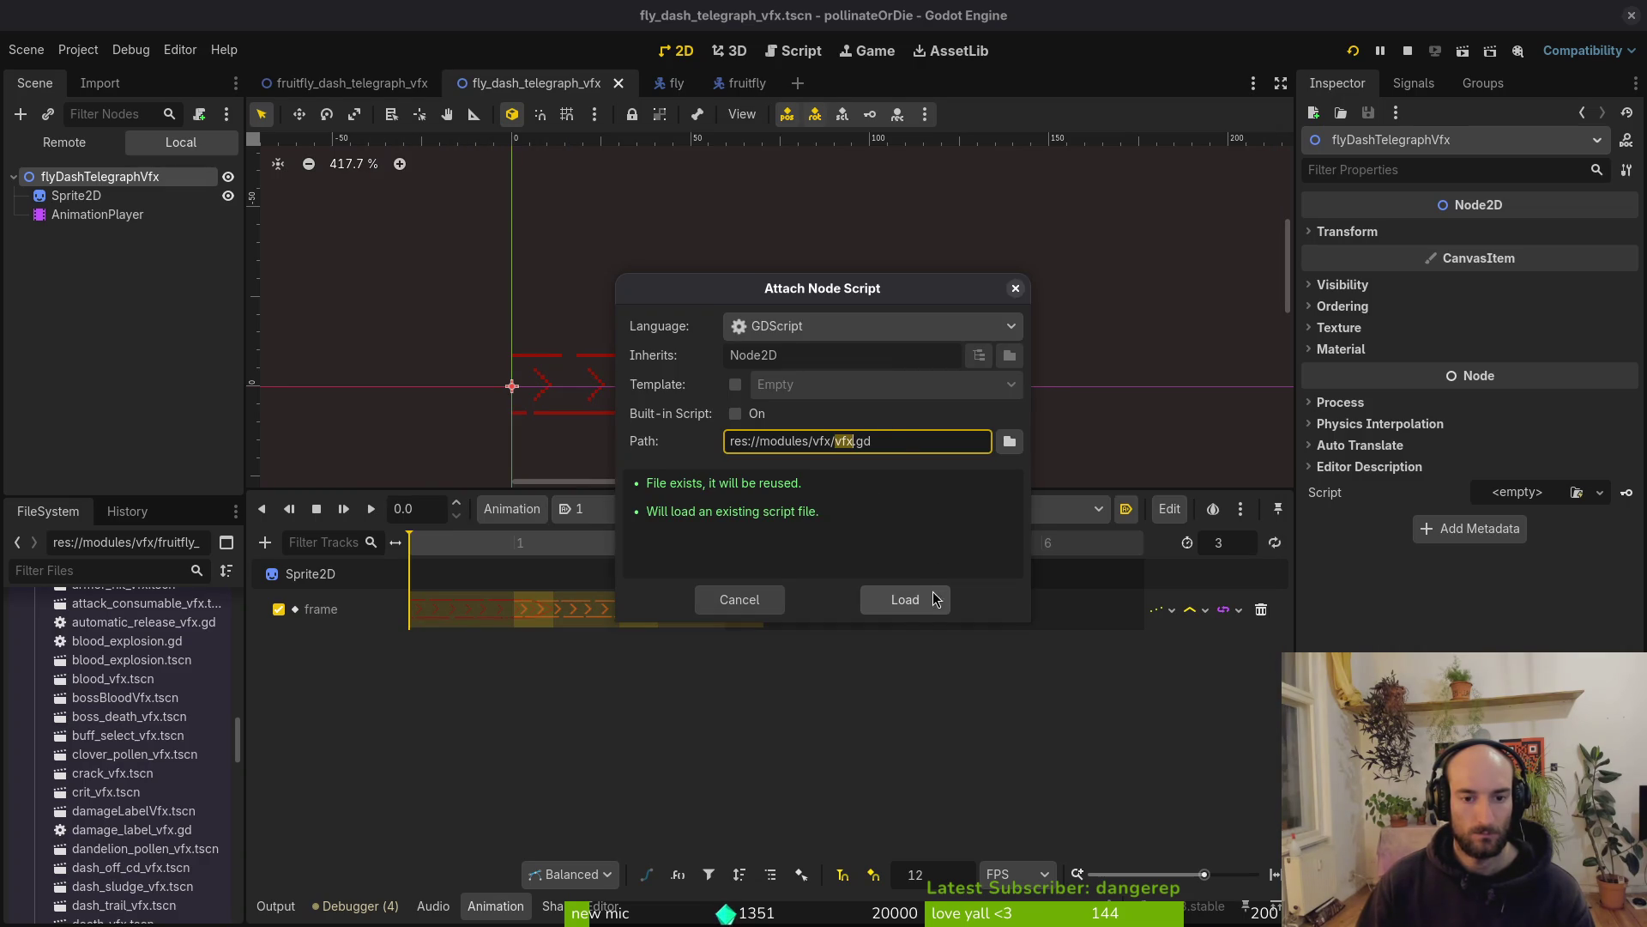
pyautogui.click(905, 599)
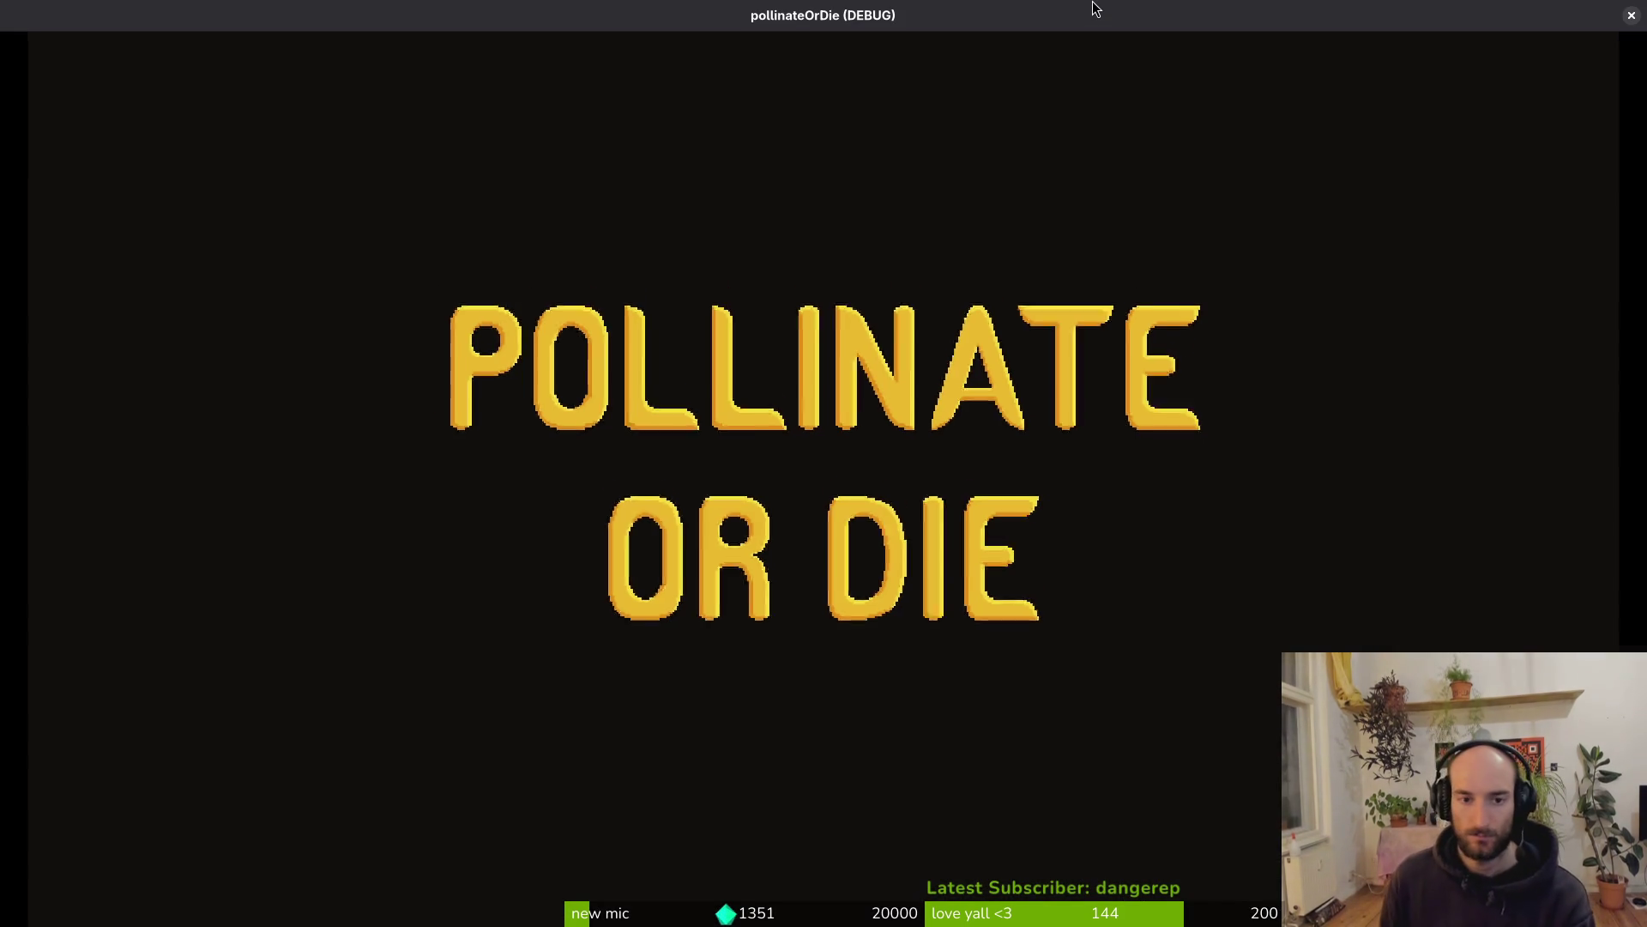
# Assign Sprite2D to Sprite and AnimationPlayer to Animation Player on the telegraph VFX, then relaunch the game
pyautogui.press('Return')
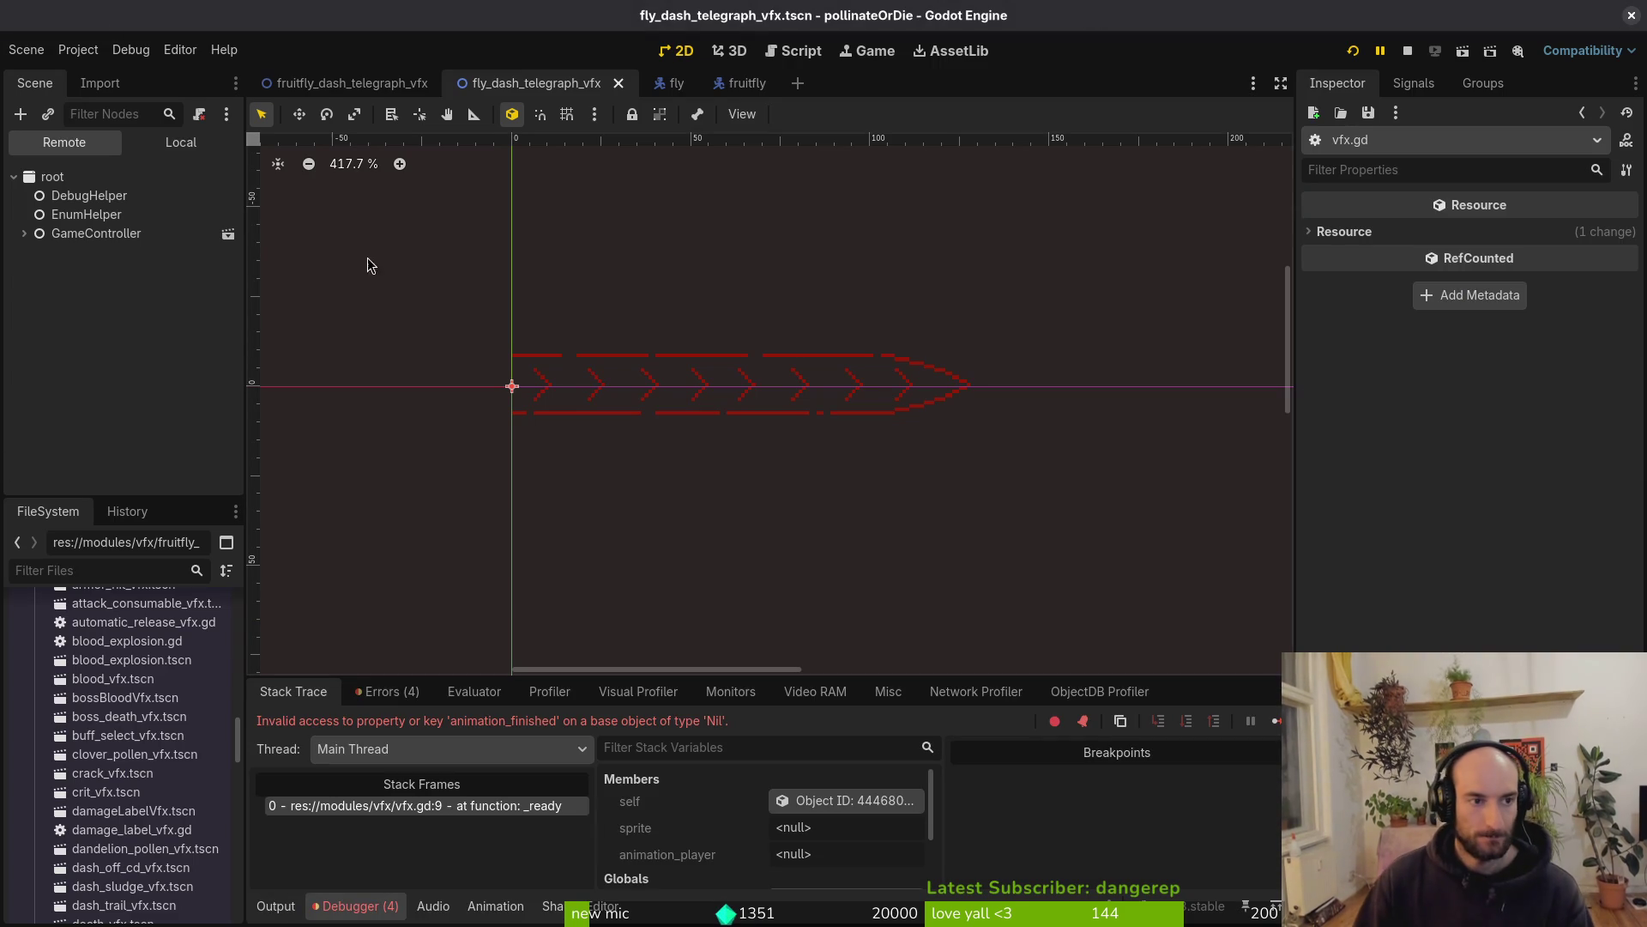
pyautogui.click(190, 151)
pyautogui.click(1539, 235)
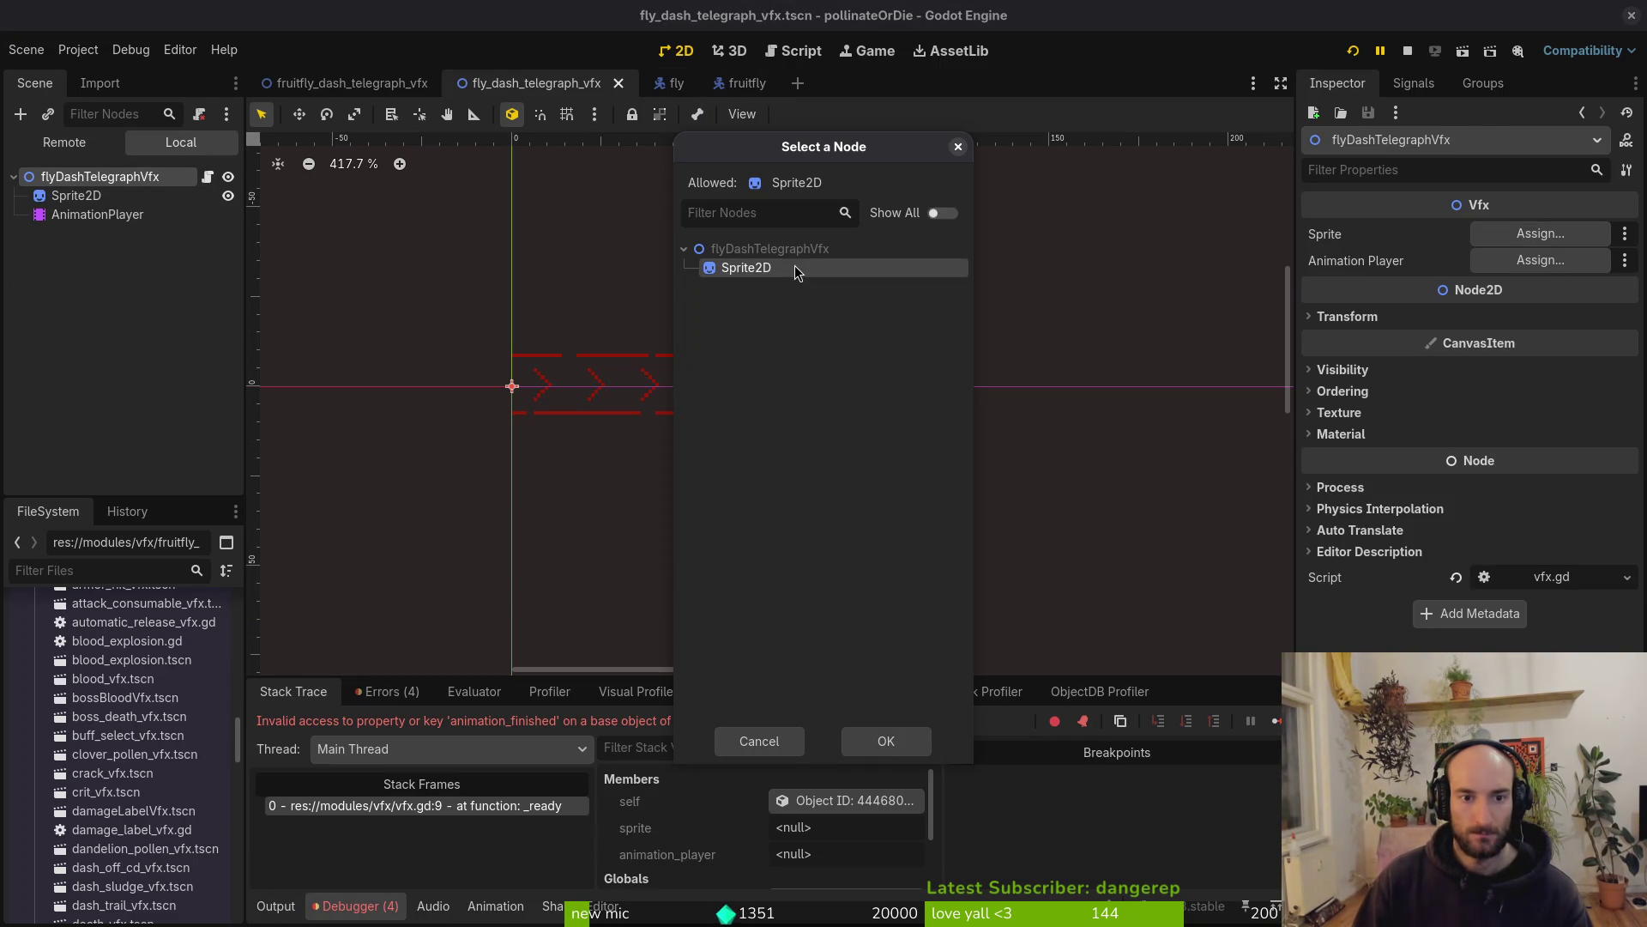
pyautogui.click(877, 743)
pyautogui.click(1540, 260)
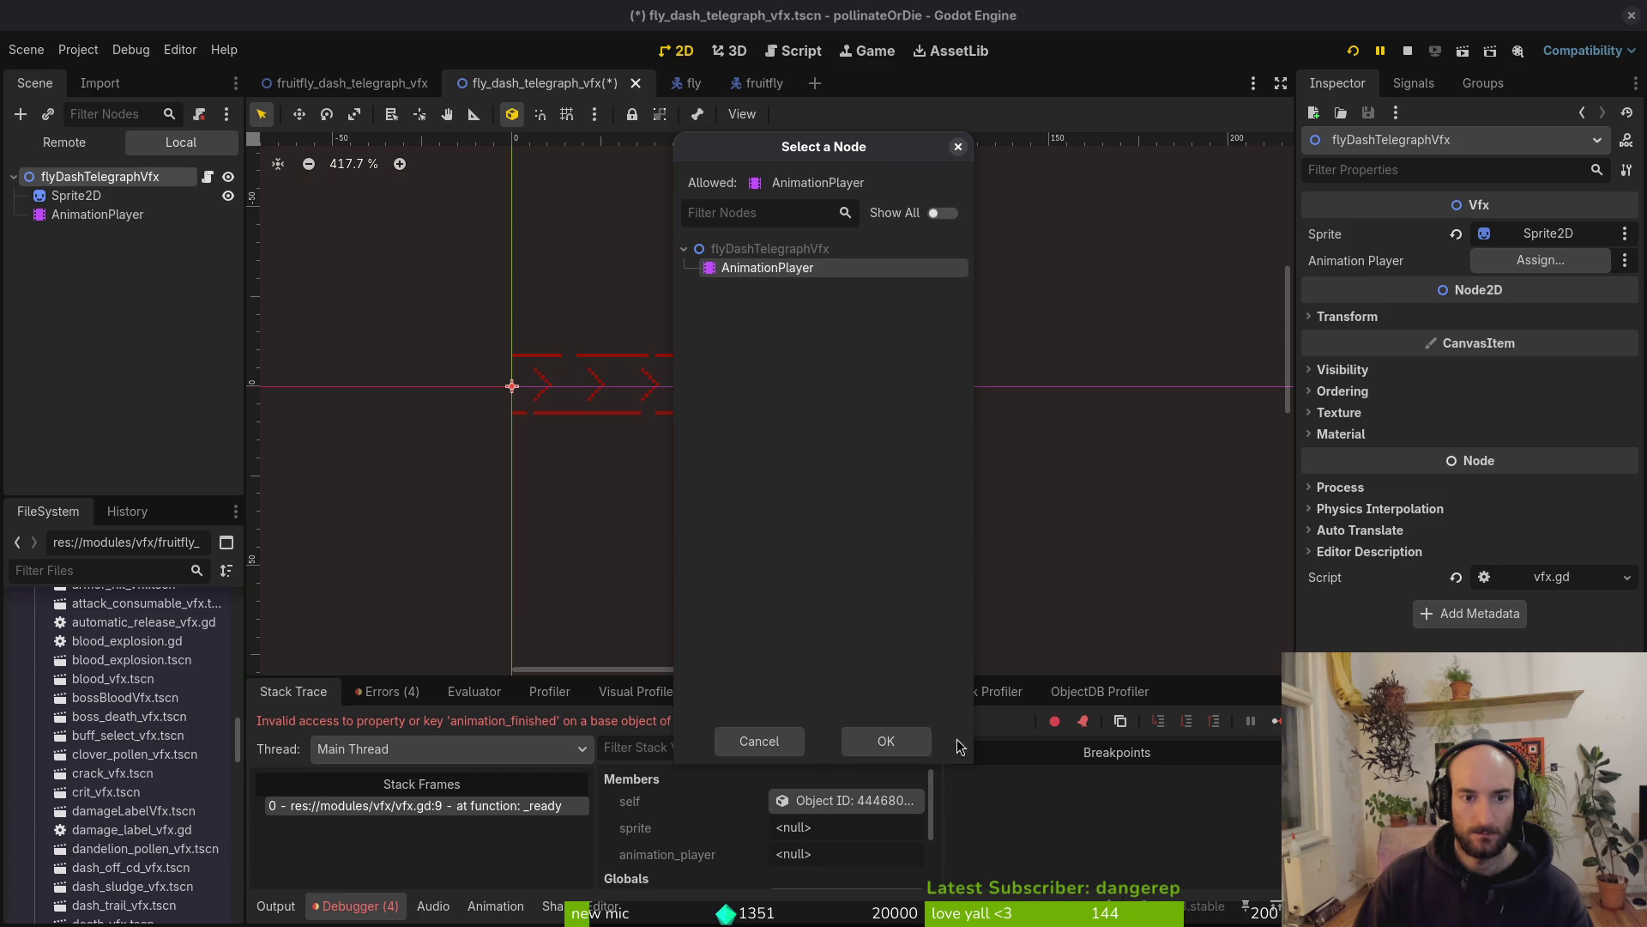
pyautogui.click(859, 730)
pyautogui.click(1406, 51)
pyautogui.click(1352, 51)
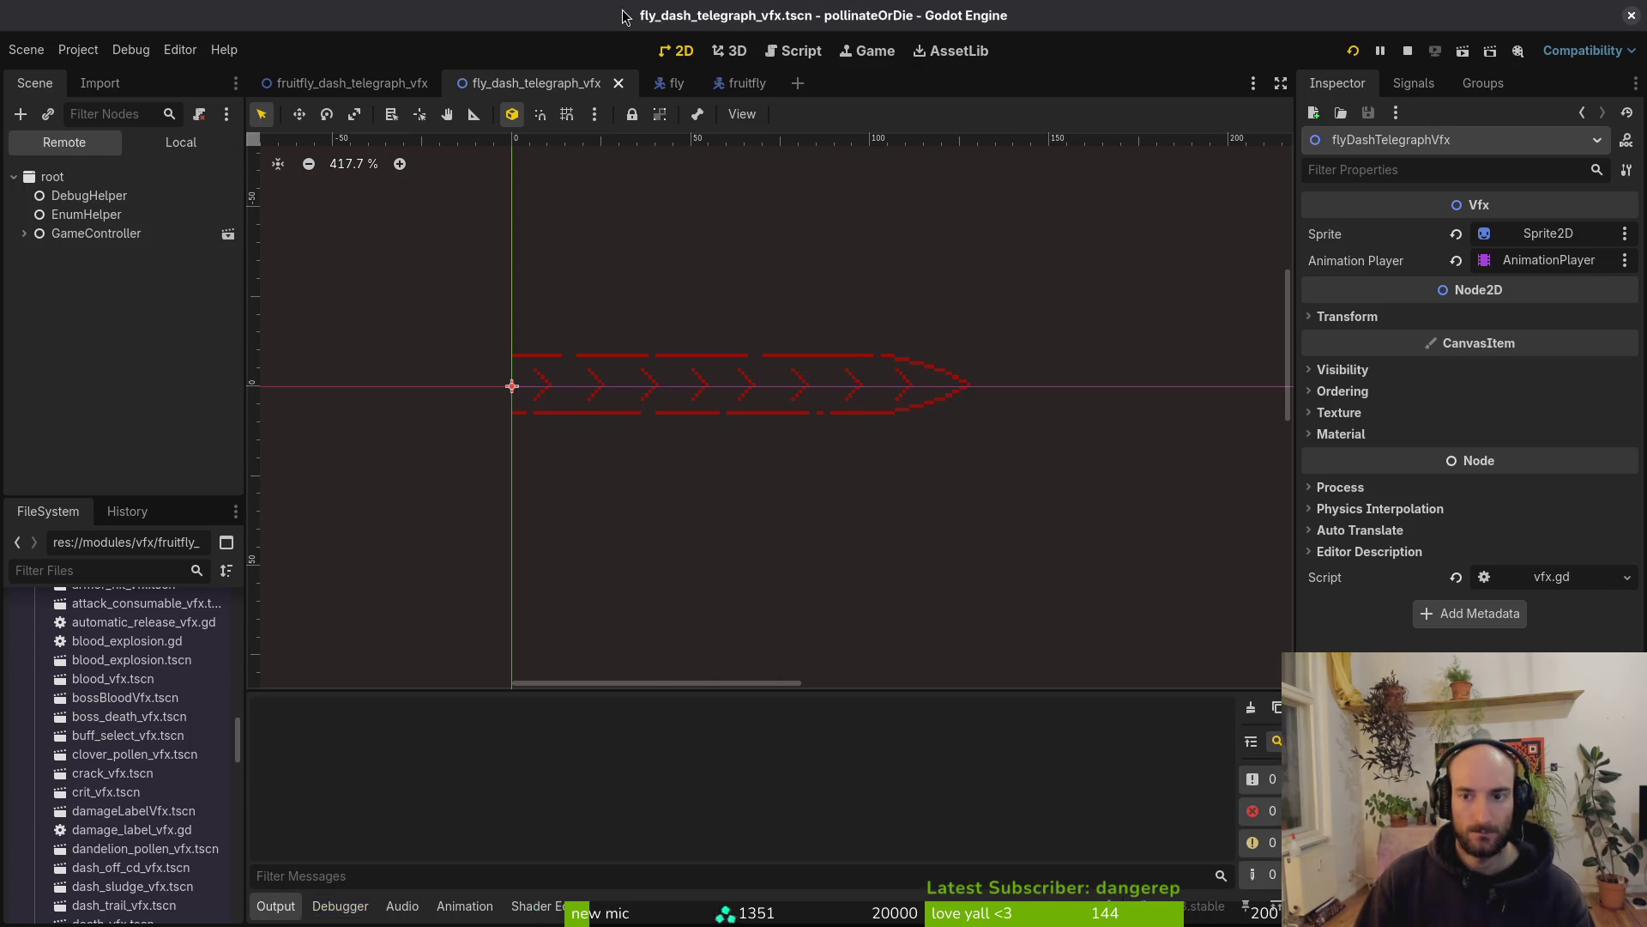
pyautogui.press('Return')
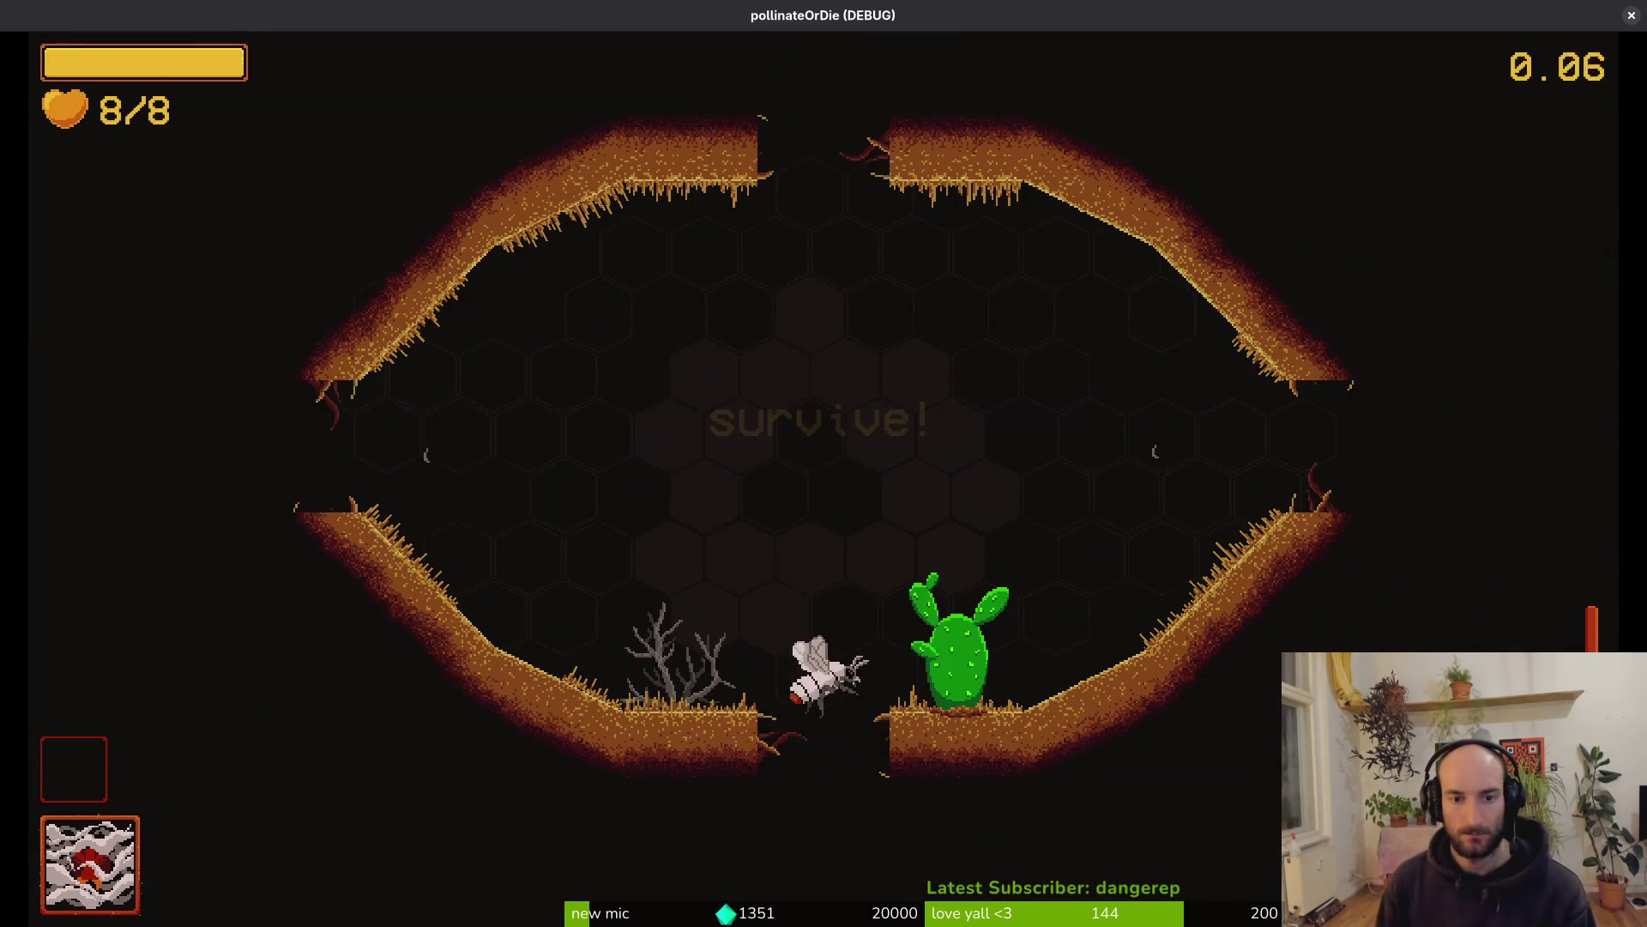
# Move and attack around the survive arena, dodging the enemy fly
pyautogui.press('w')
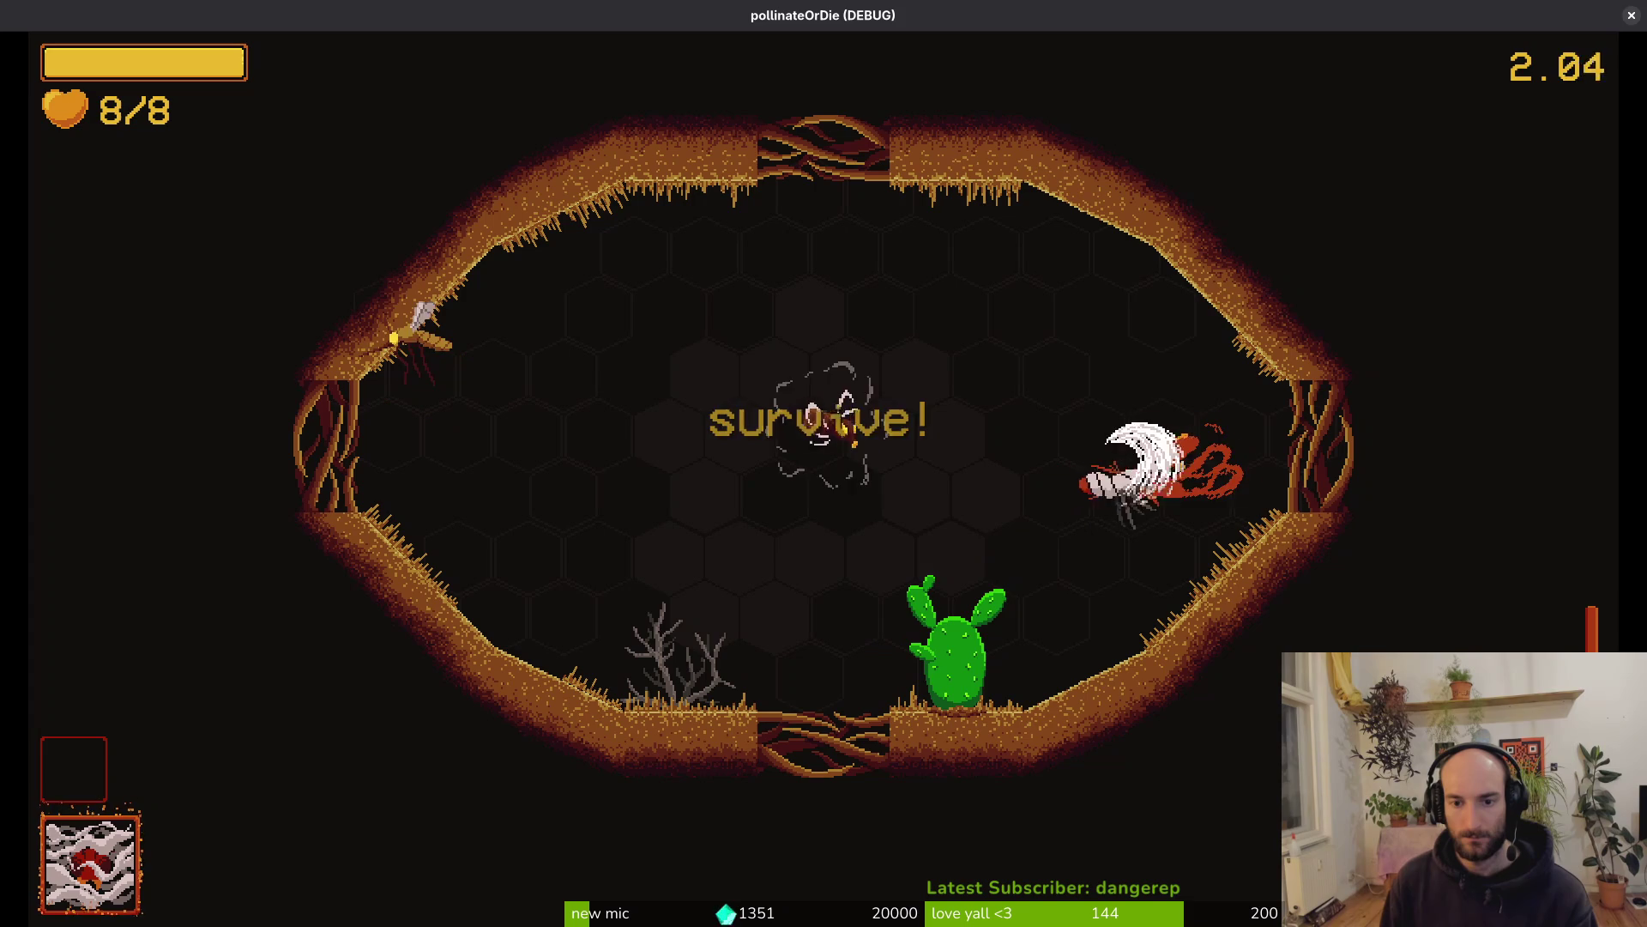
pyautogui.press('a')
pyautogui.click(480, 446)
pyautogui.press('d')
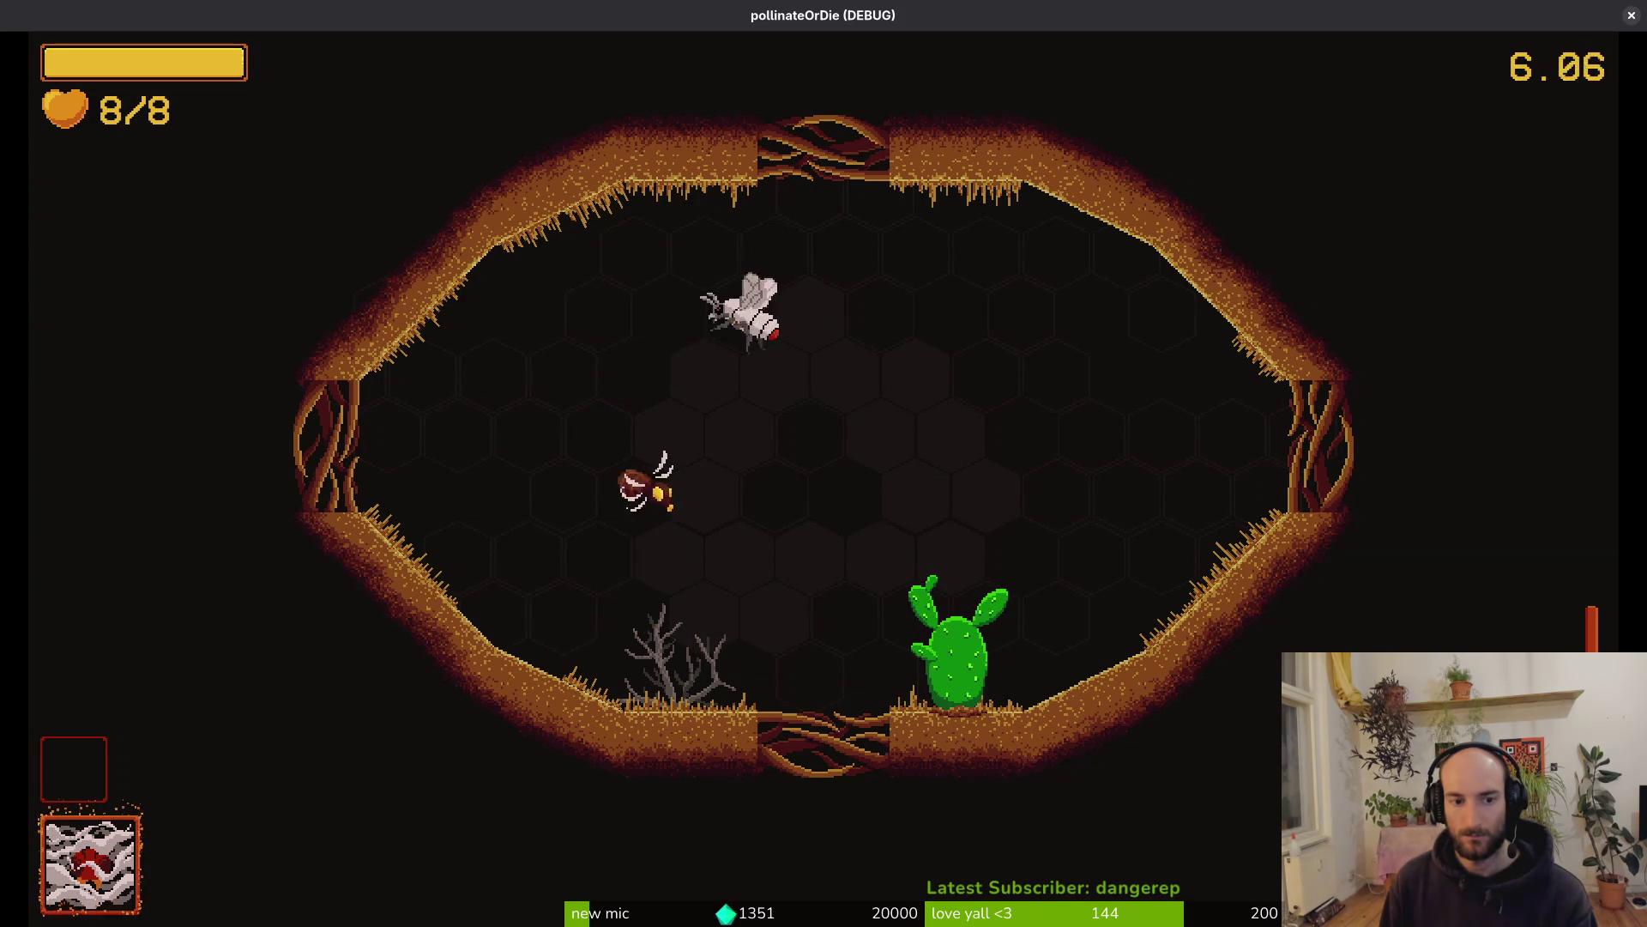
pyautogui.press('s')
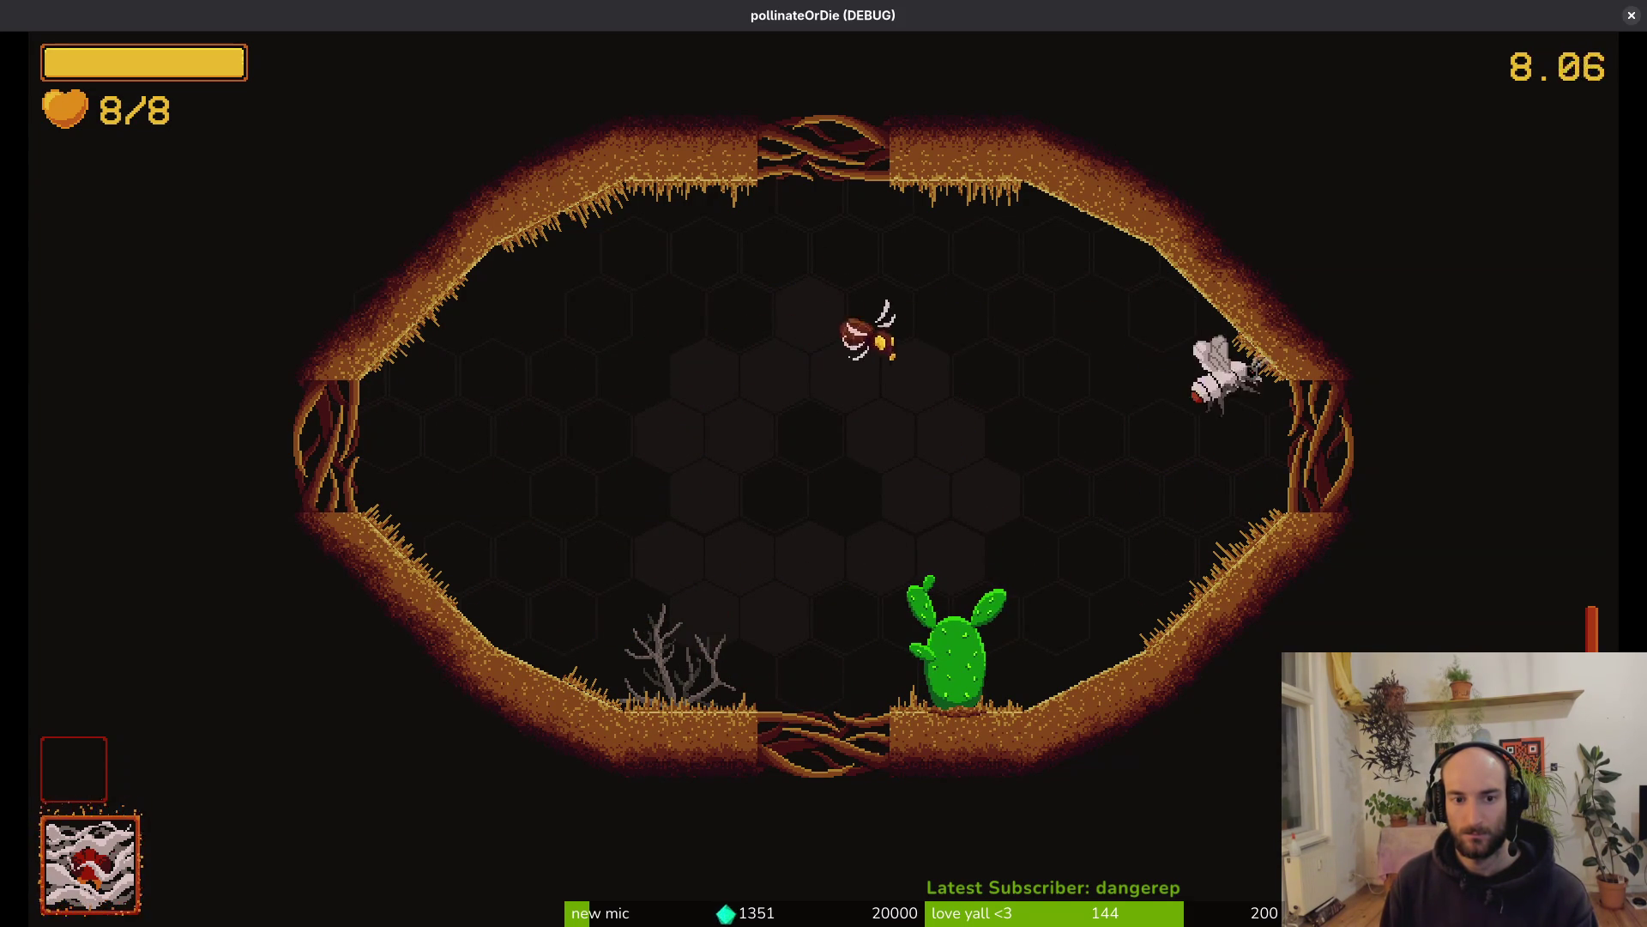
pyautogui.press('a')
pyautogui.press('a')
pyautogui.press('space')
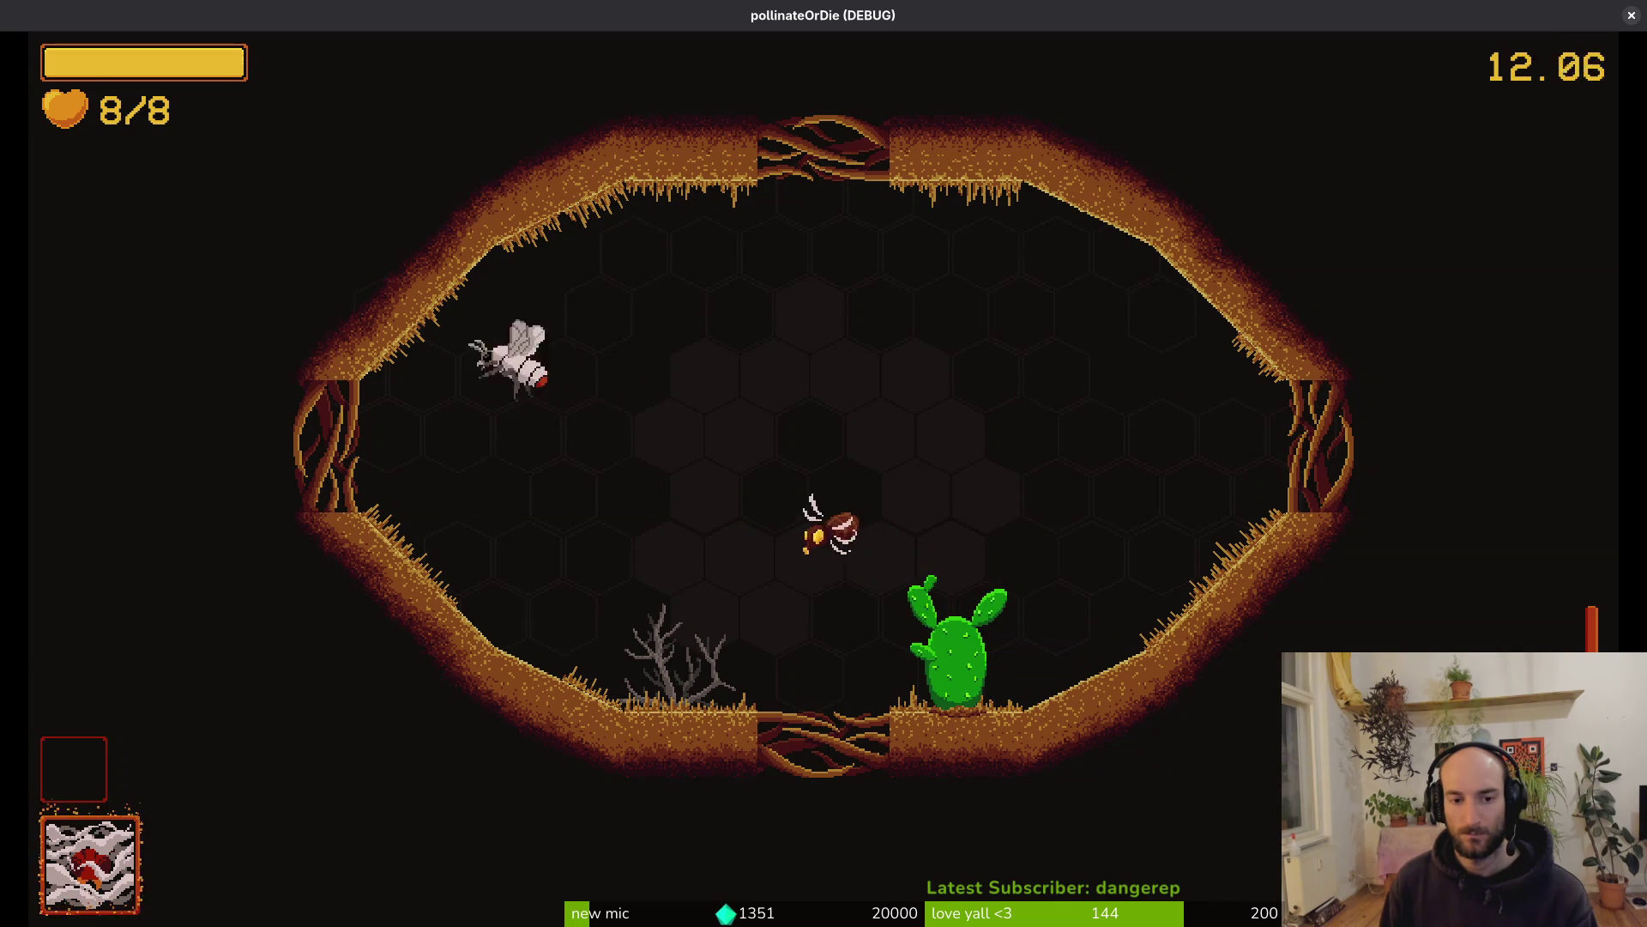
pyautogui.press('a')
pyautogui.press('space')
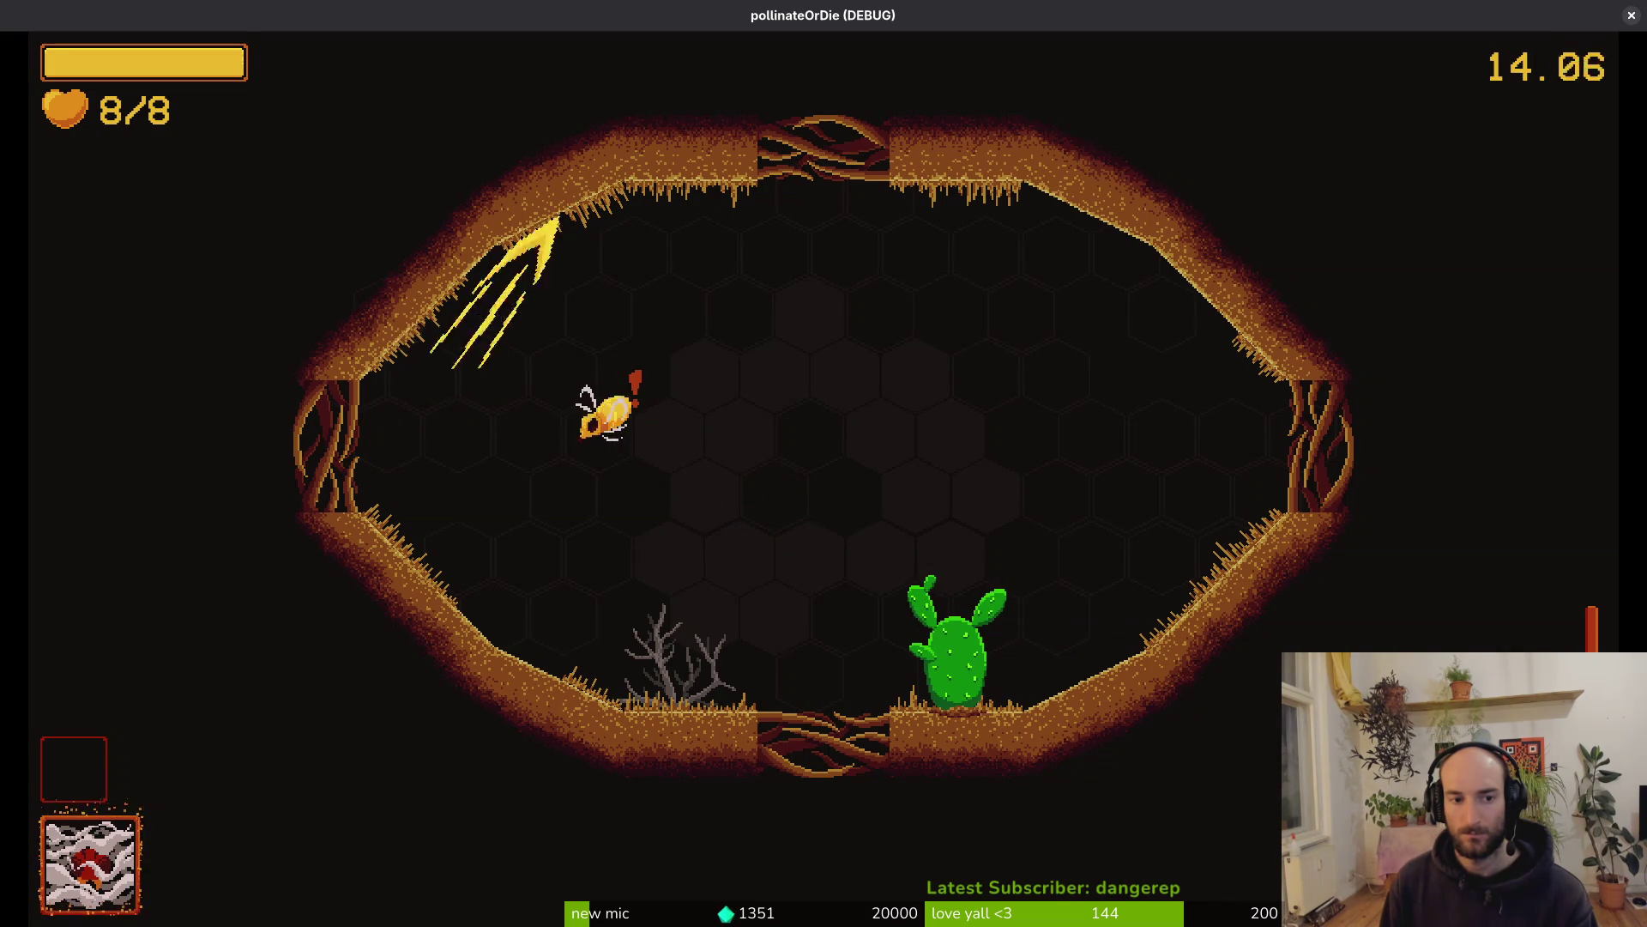
pyautogui.press('d')
# Provoke the enemy fly into a telegraphed dash and dodge it, keeping all 8 hearts
pyautogui.press('a')
pyautogui.press('space')
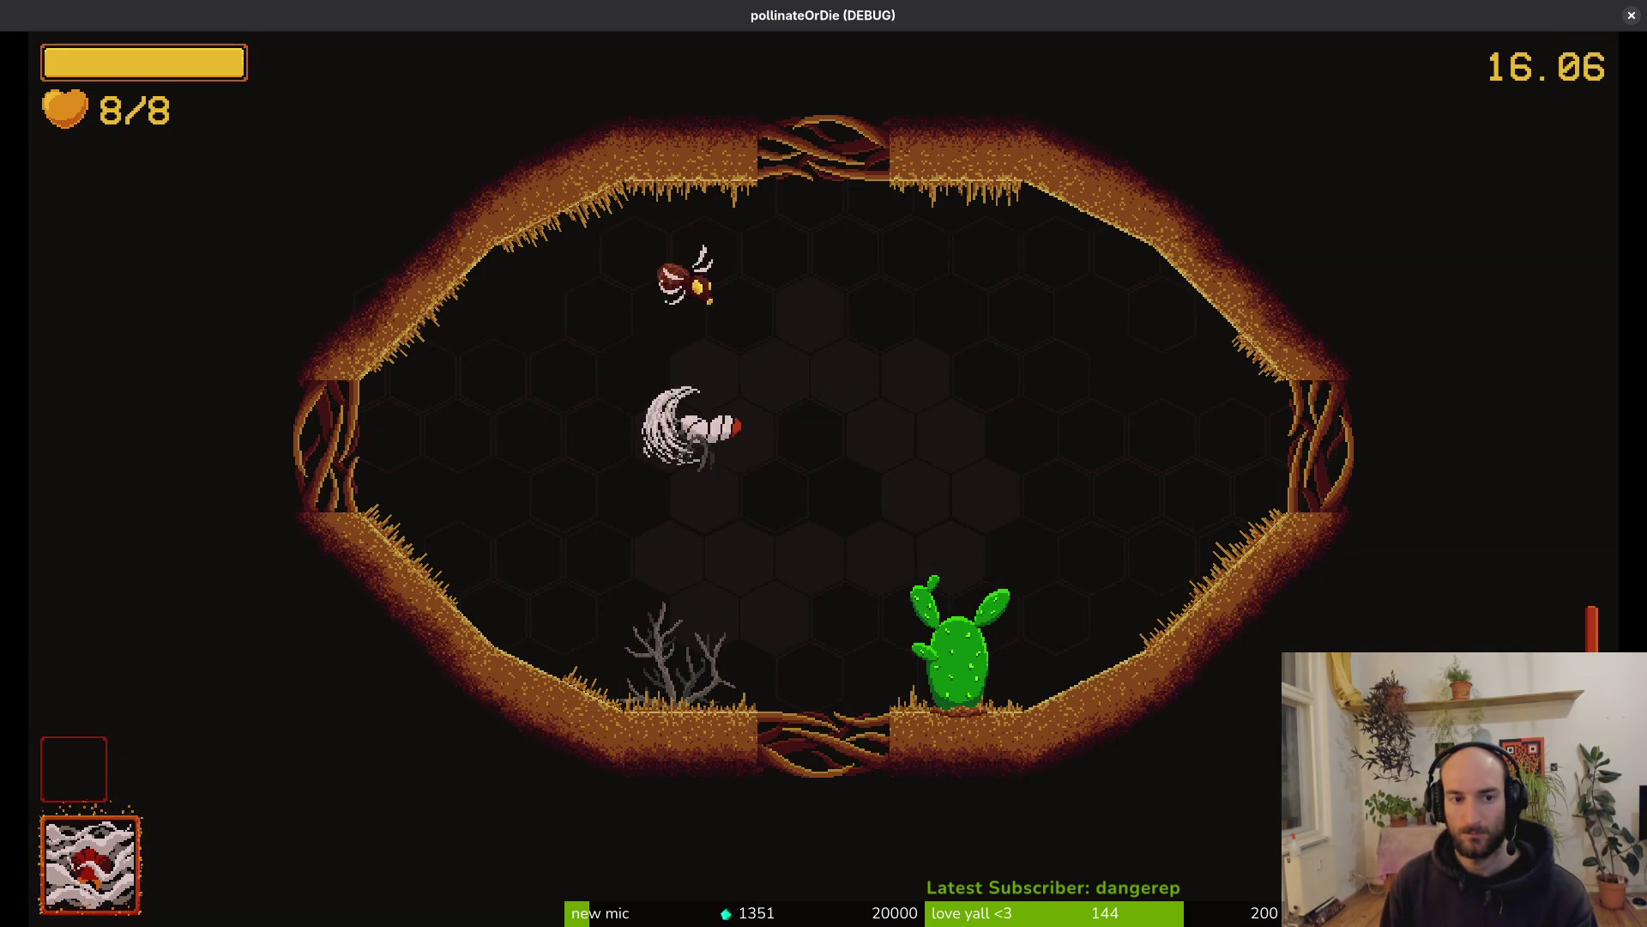
pyautogui.press('d')
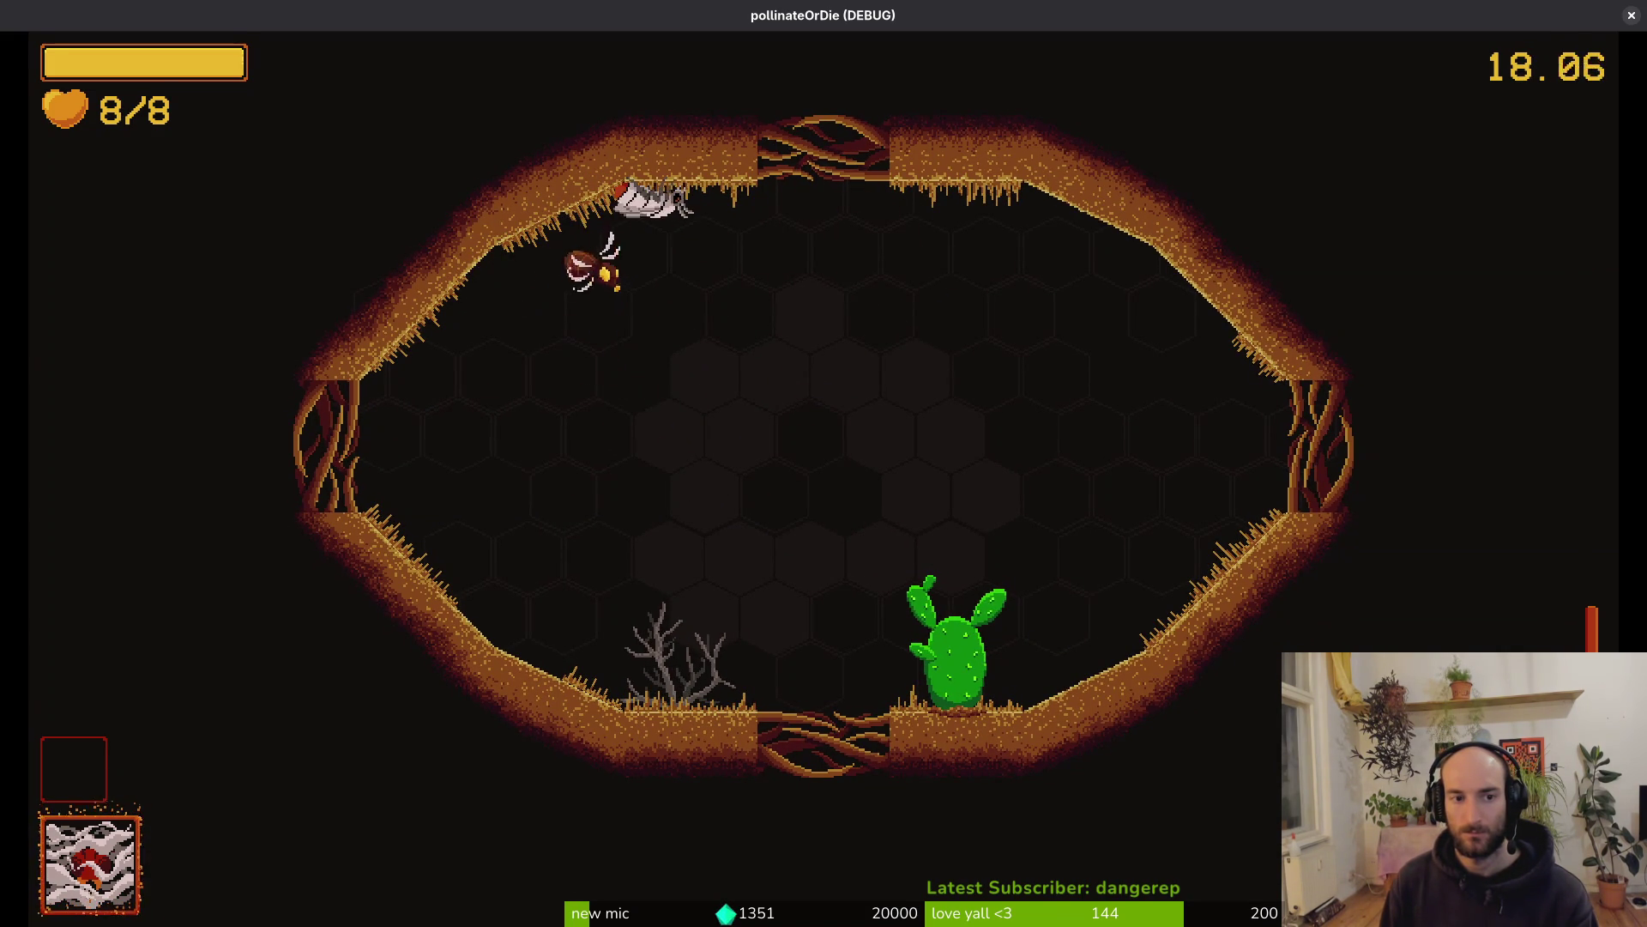
pyautogui.press('s')
pyautogui.press('space')
pyautogui.press('a')
pyautogui.press('d')
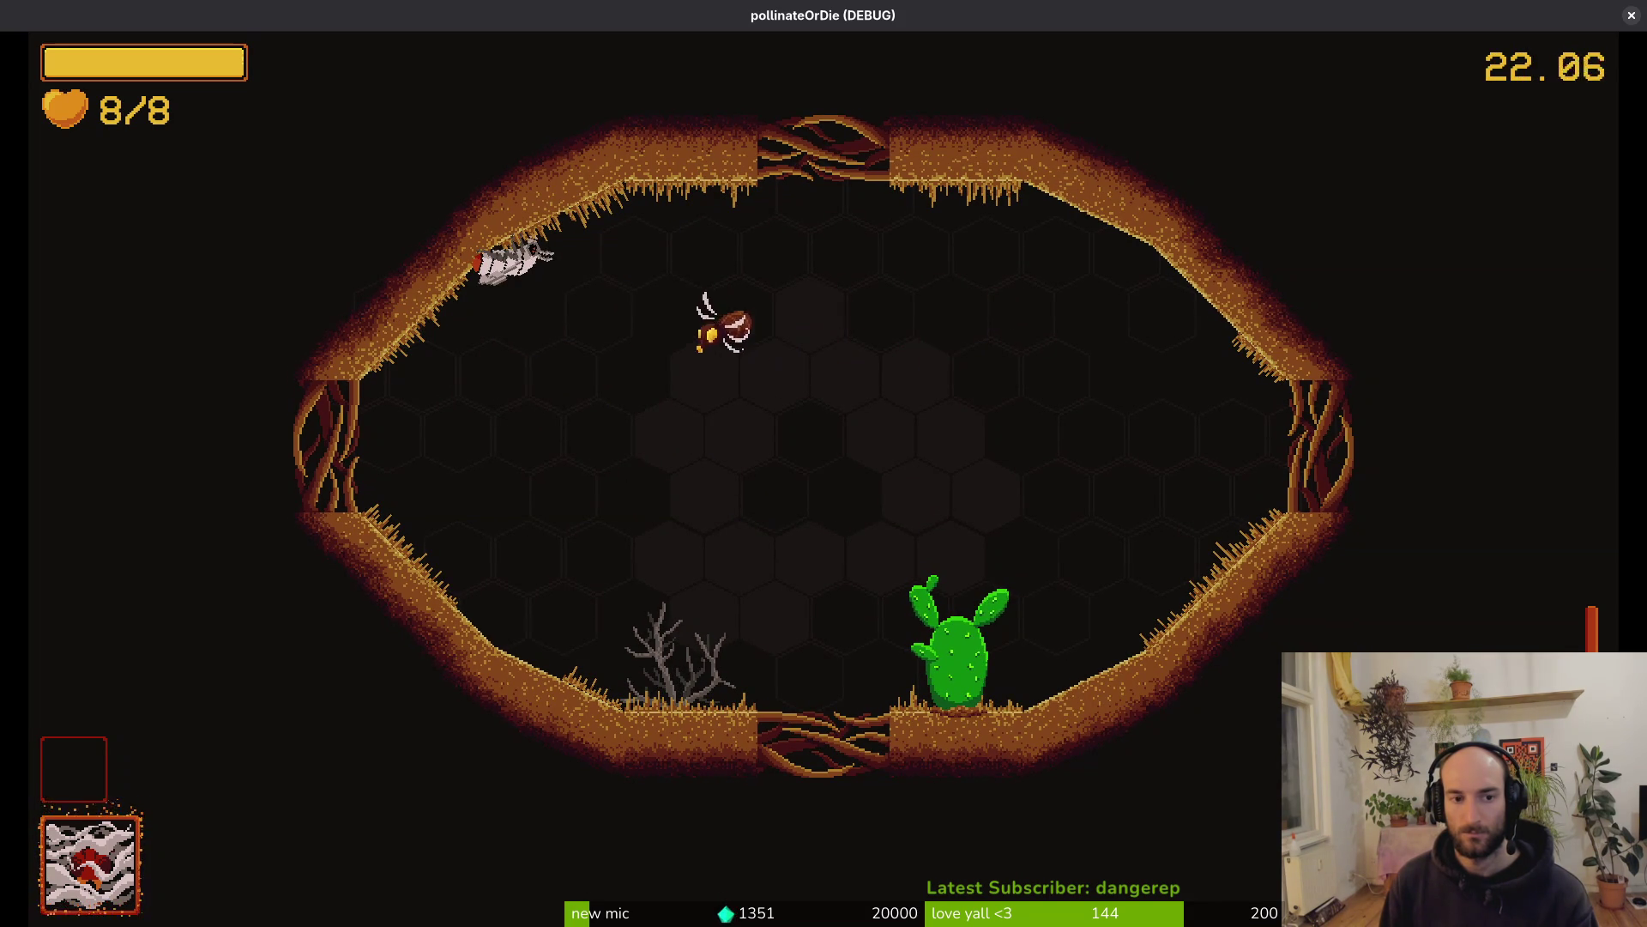
pyautogui.press('d')
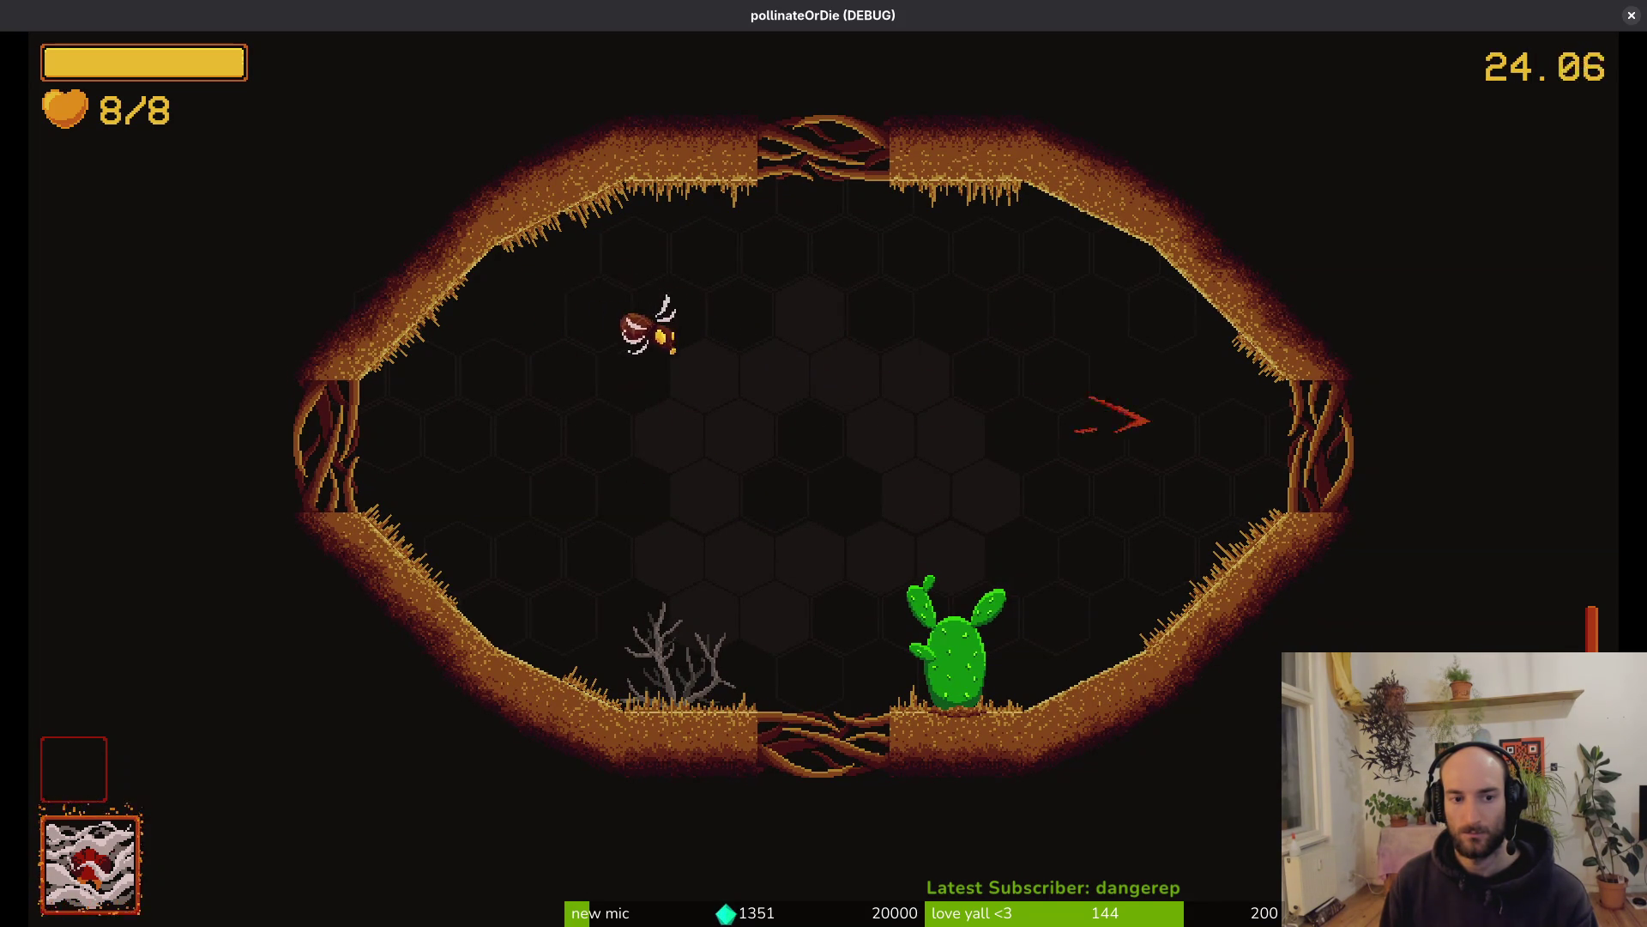
pyautogui.press('space')
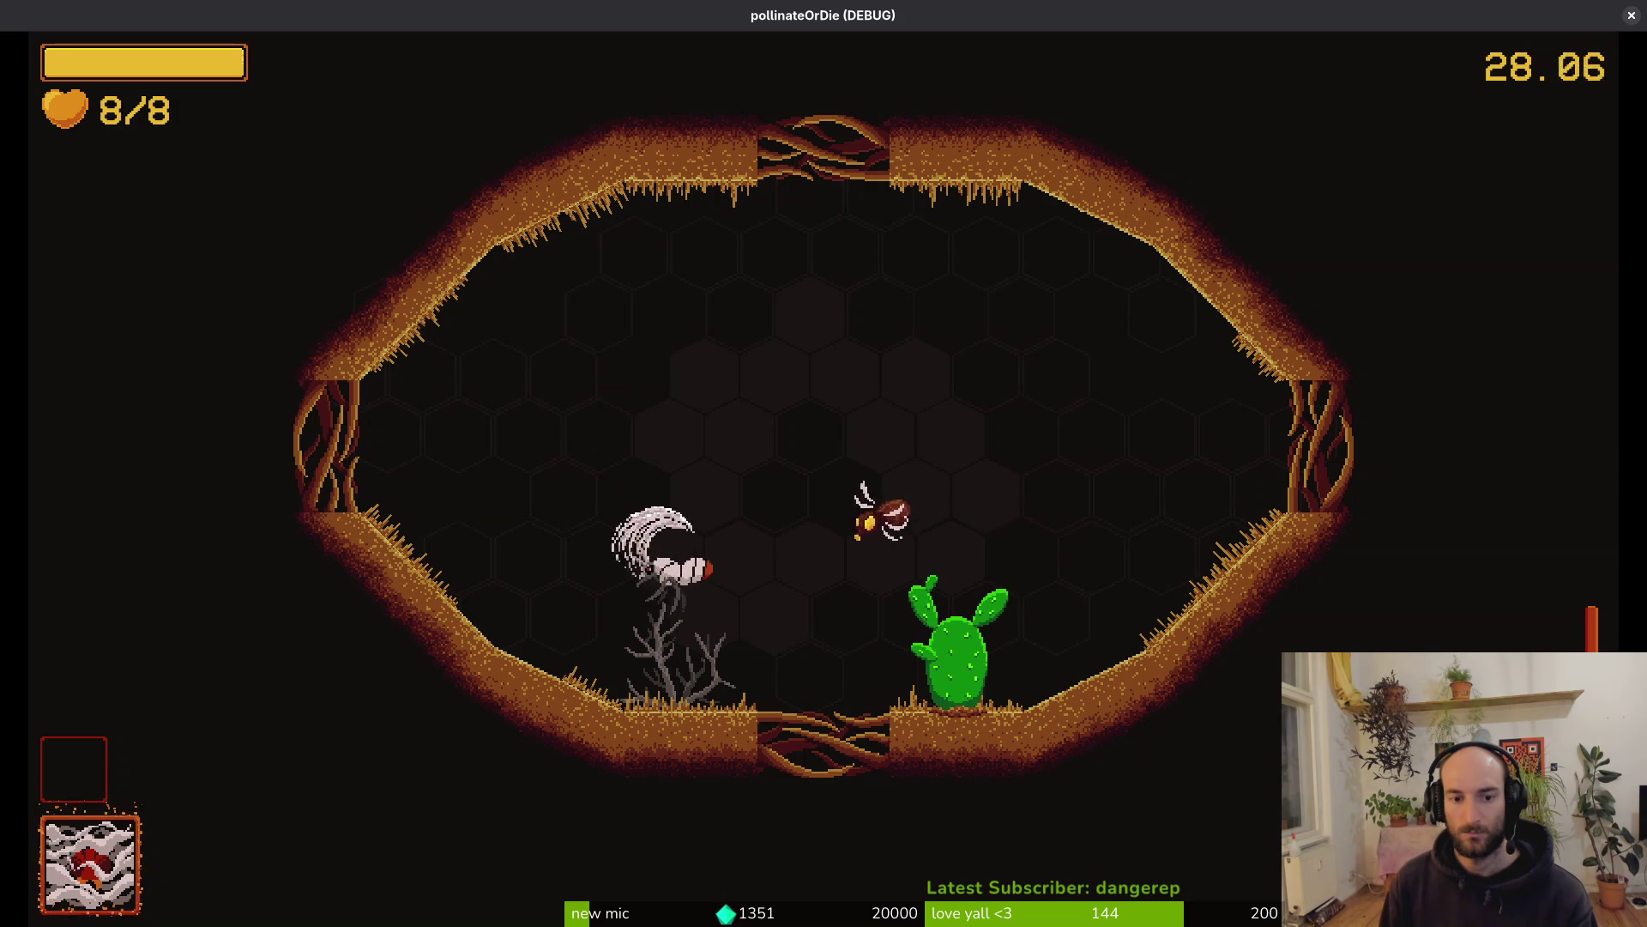
pyautogui.press('s')
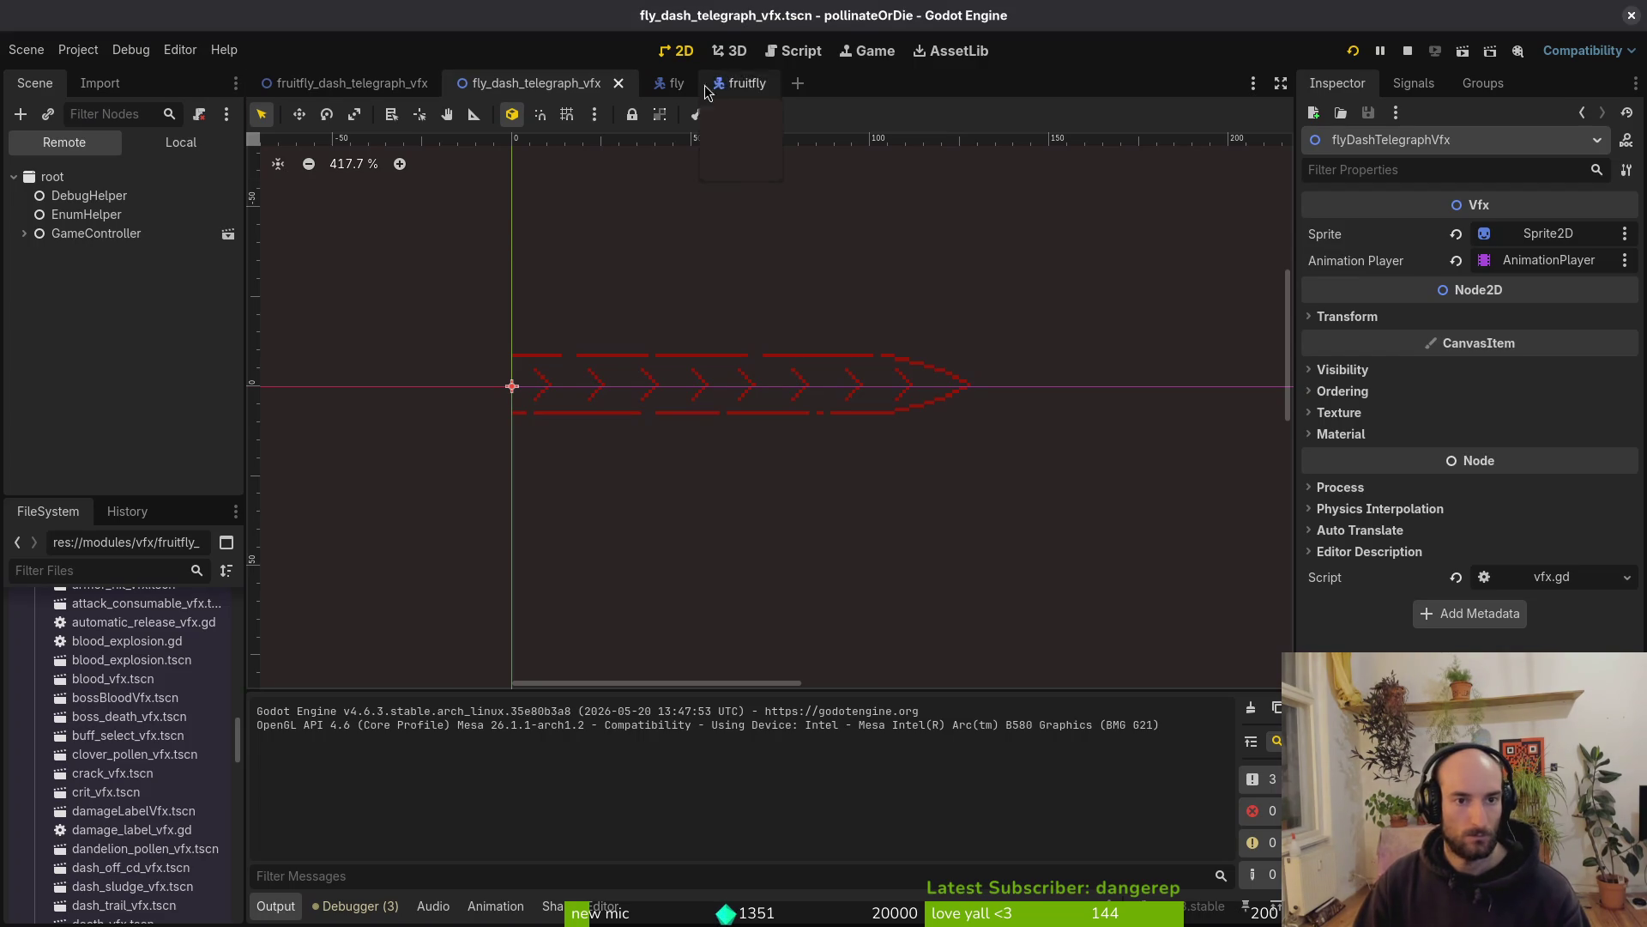
# Give the fly's dashDuration timer a 0.25 s wait time, then relaunch the game into the level
pyautogui.click(682, 85)
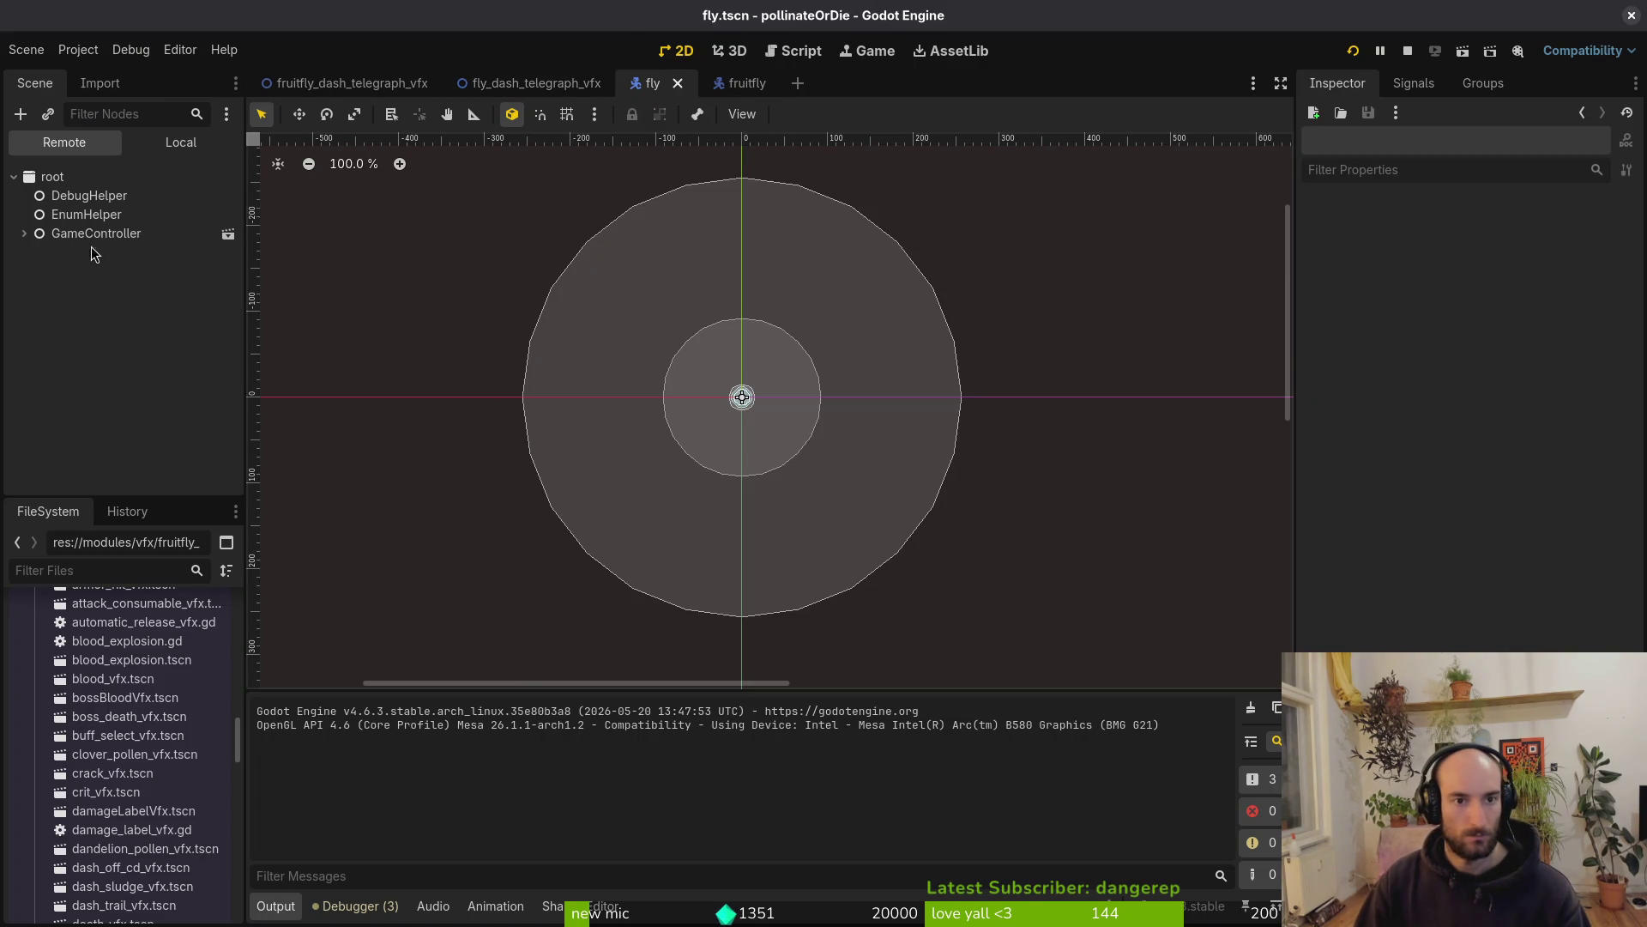
pyautogui.click(143, 145)
pyautogui.click(24, 214)
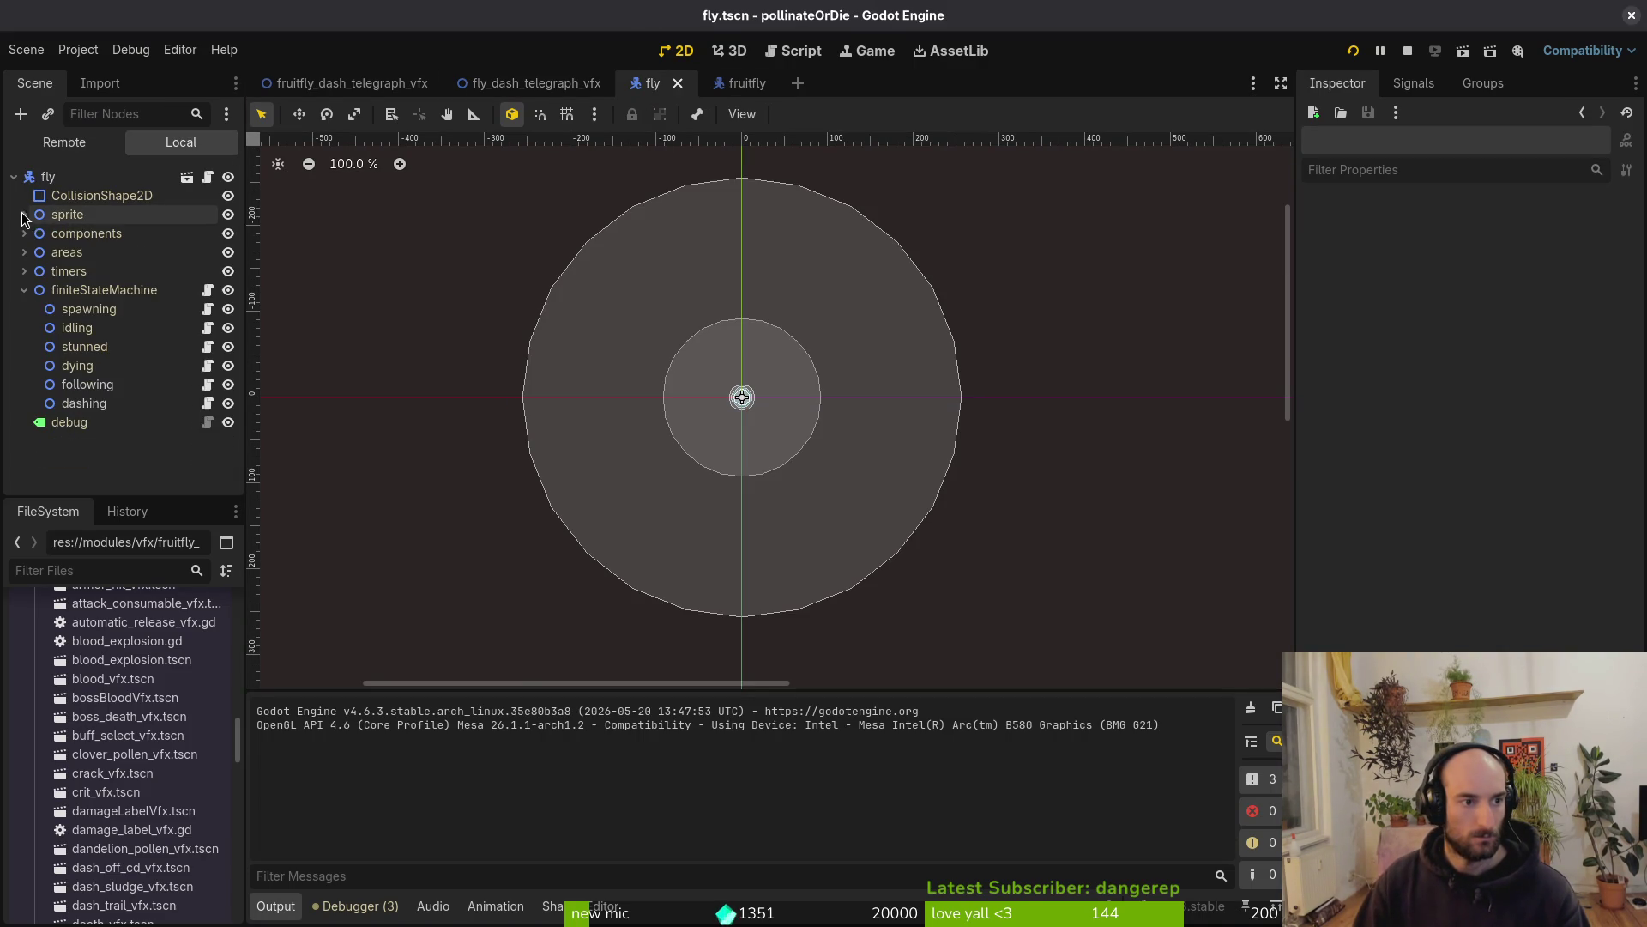
pyautogui.click(24, 271)
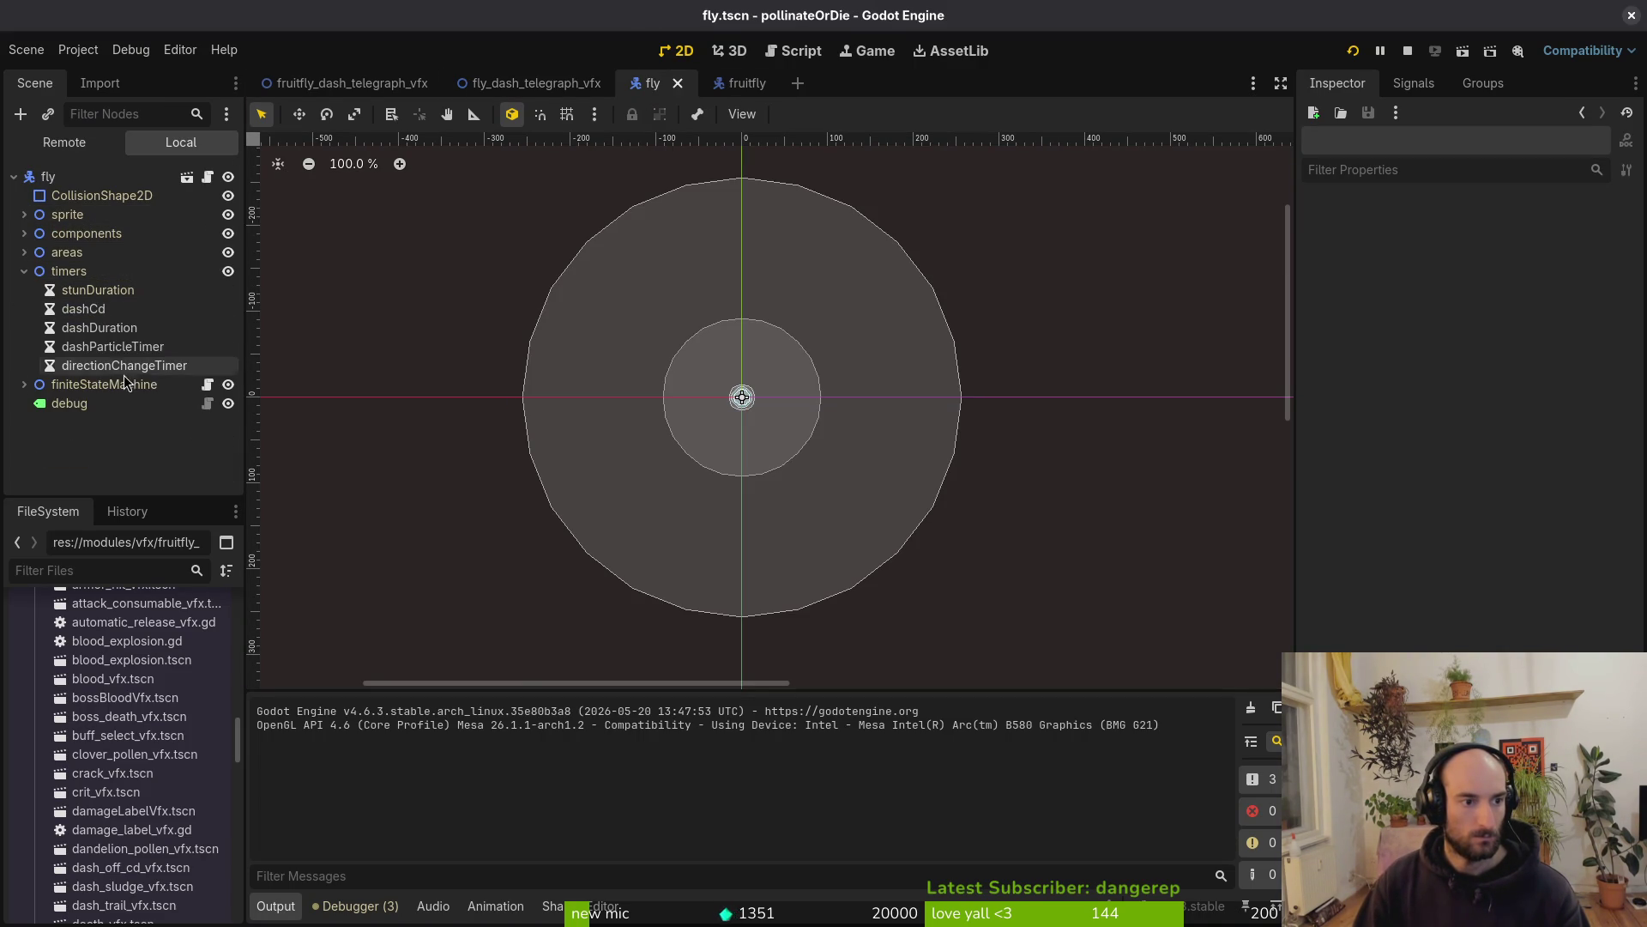
pyautogui.click(116, 331)
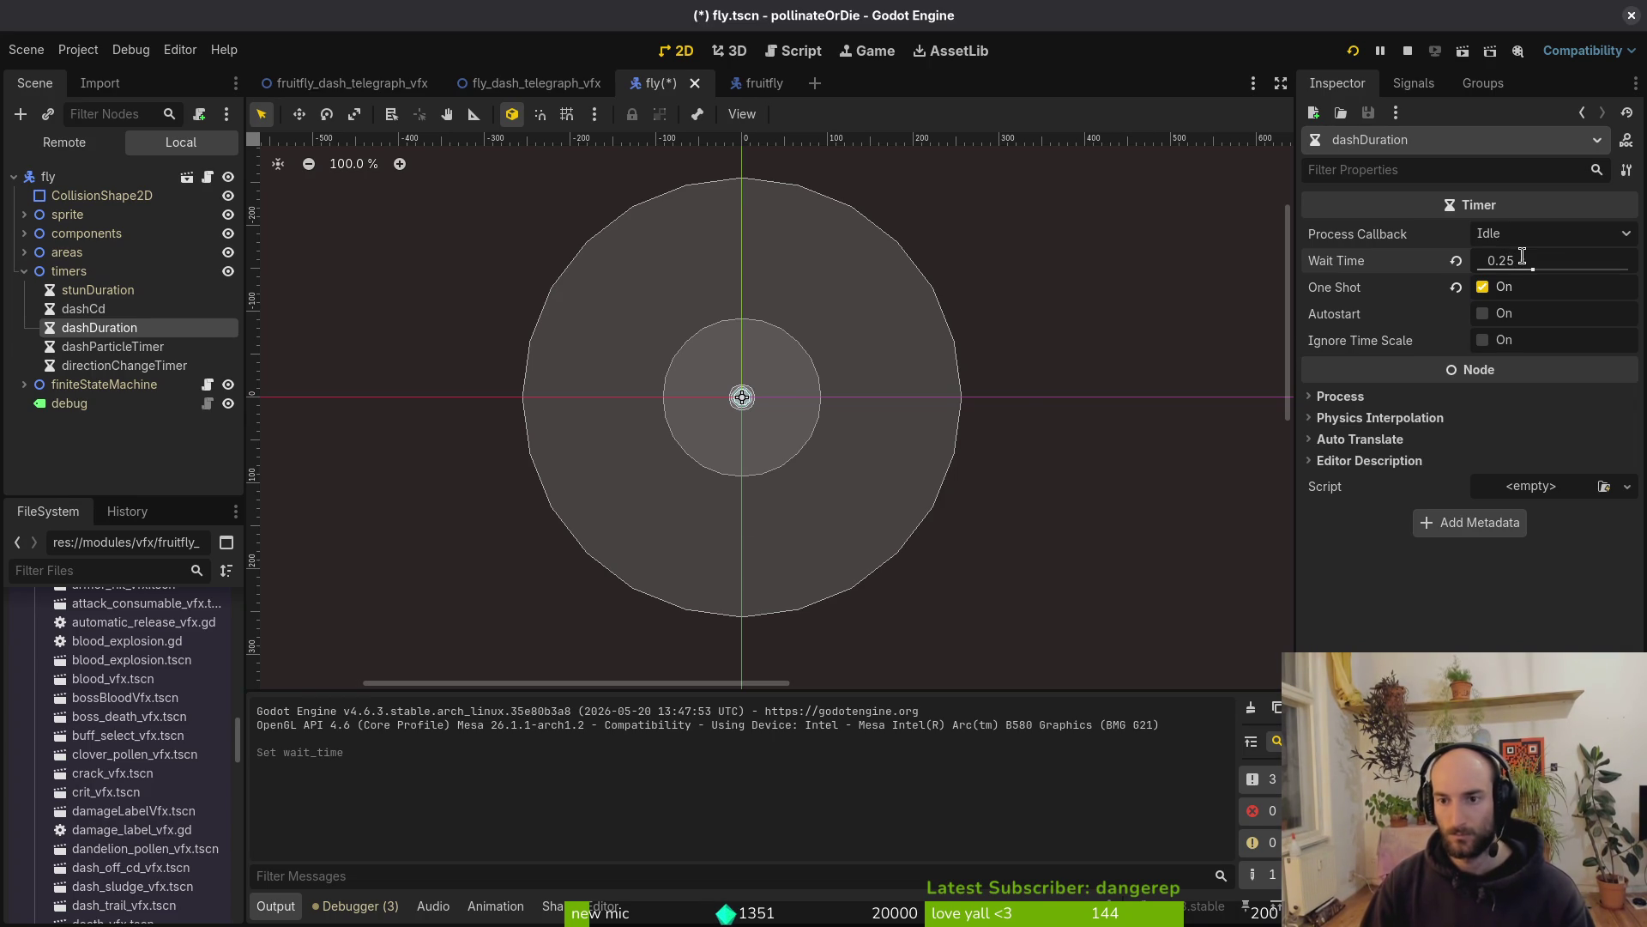
pyautogui.click(1353, 51)
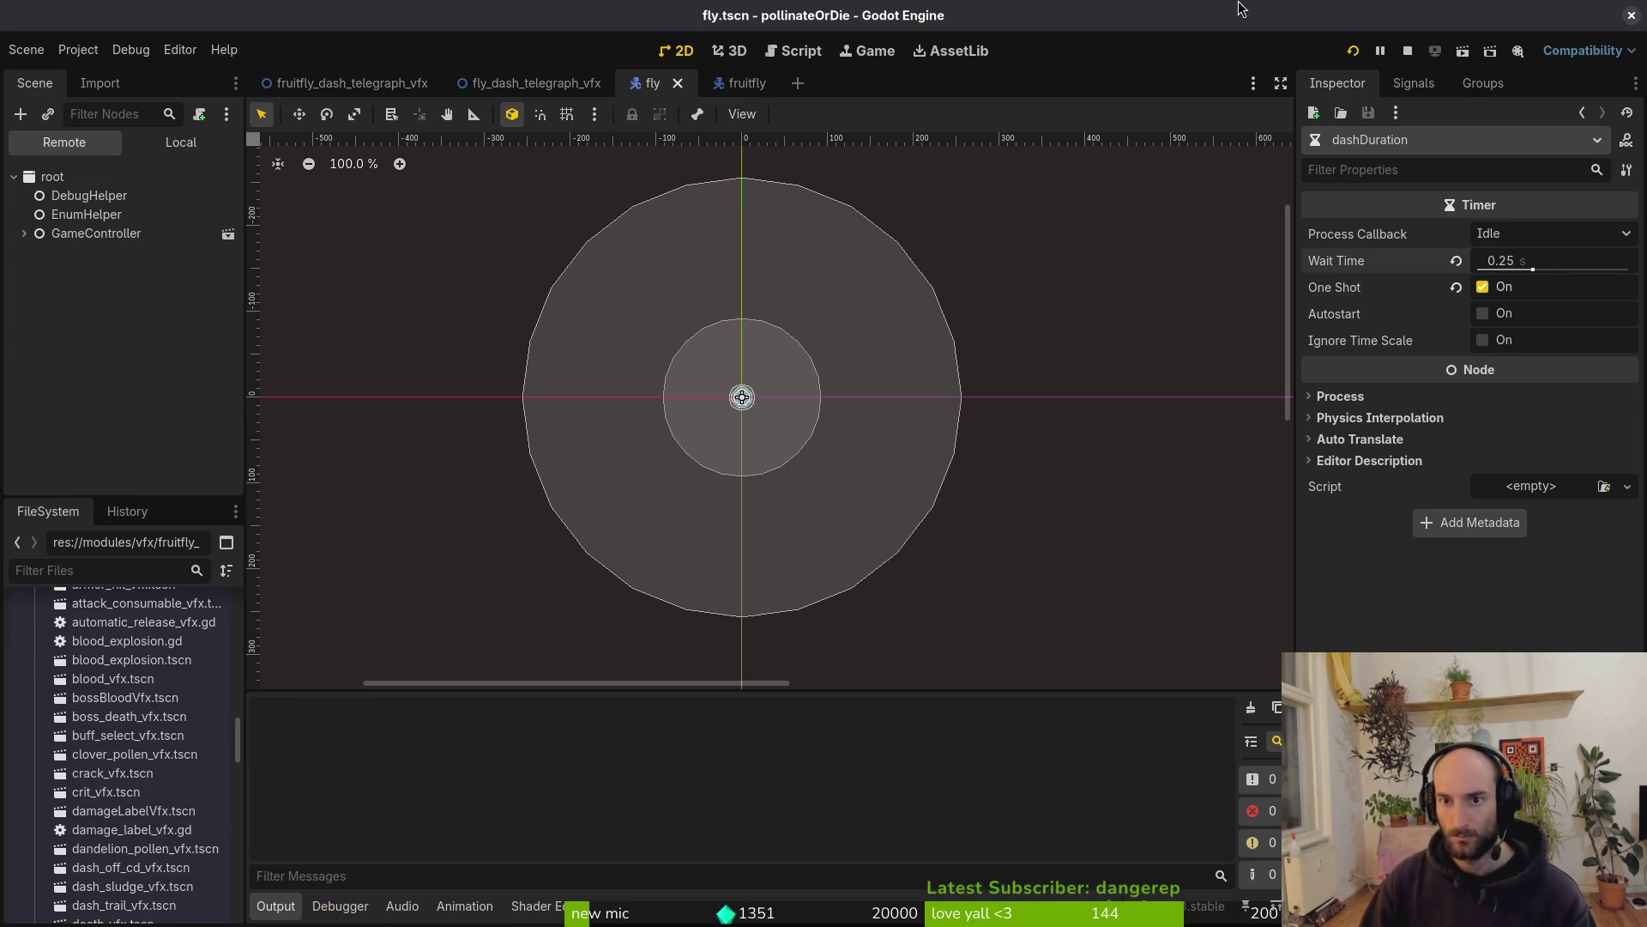
pyautogui.press('Return')
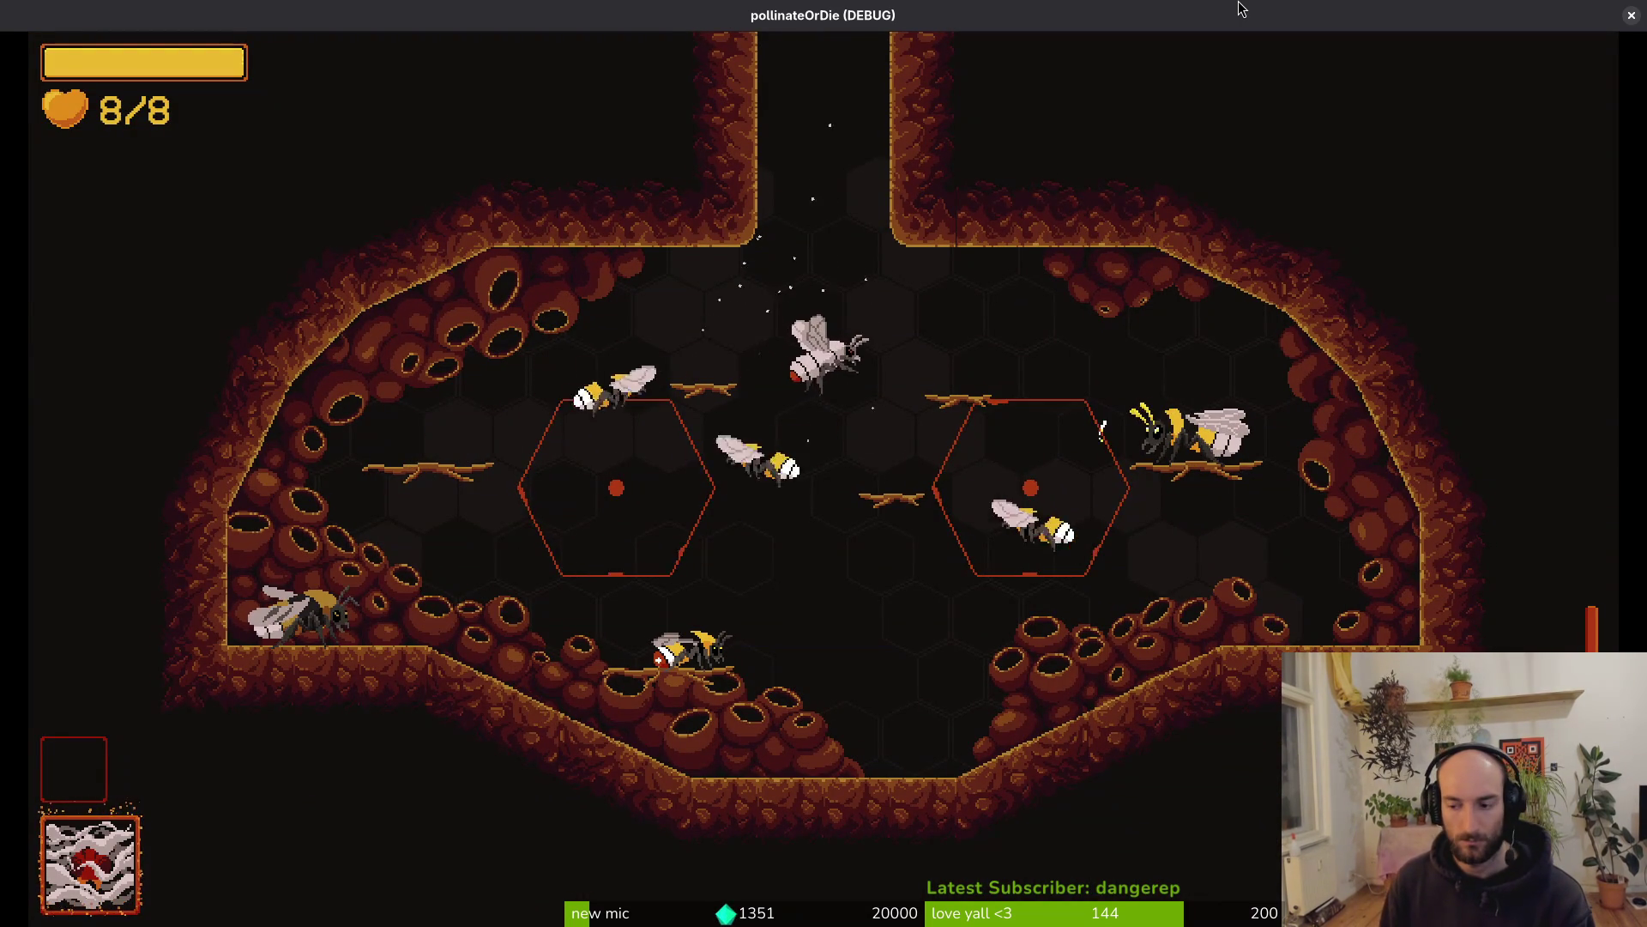
# Fly the bee from the first room through the L-shaped room and corridors toward the arena
pyautogui.press('w')
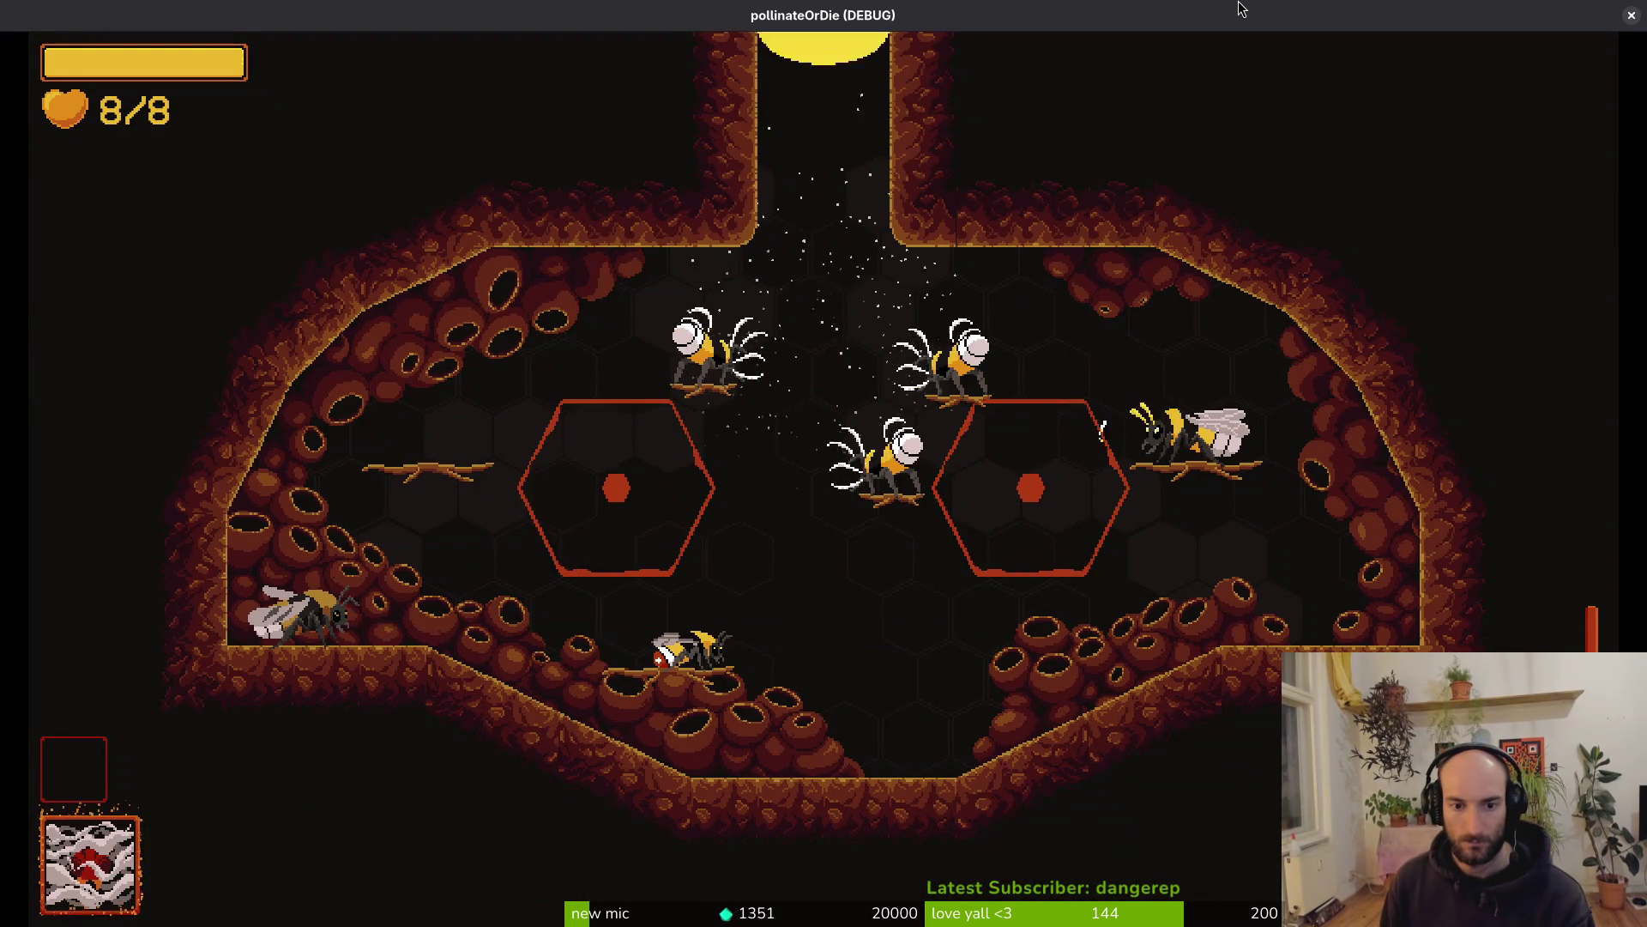
pyautogui.press('s')
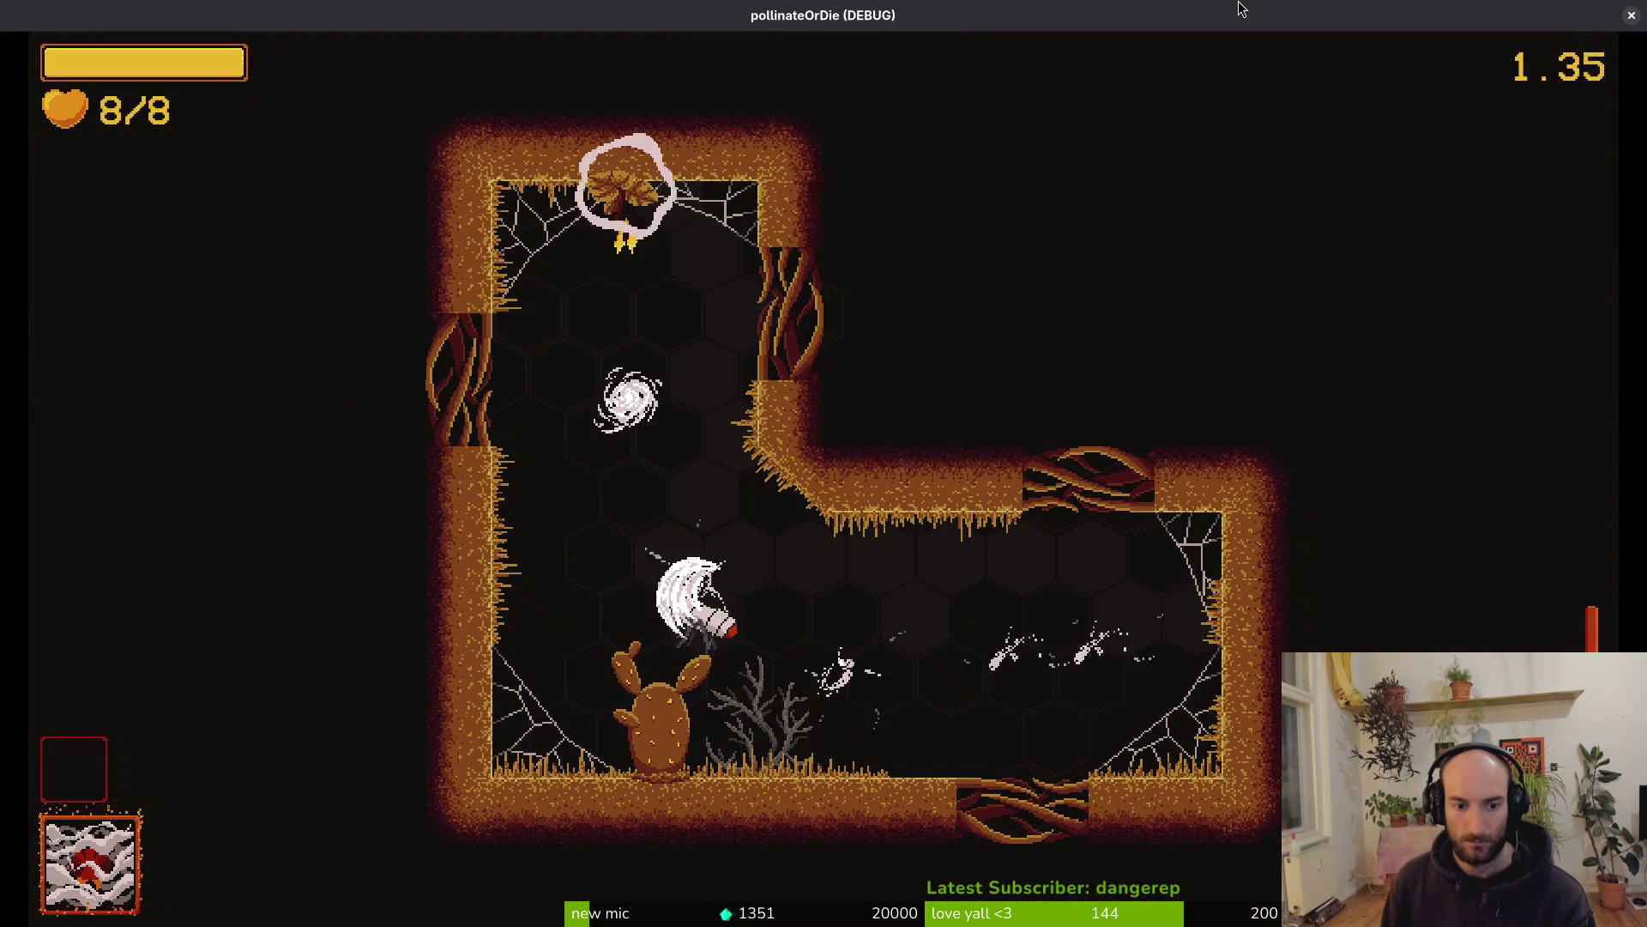
pyautogui.press('d')
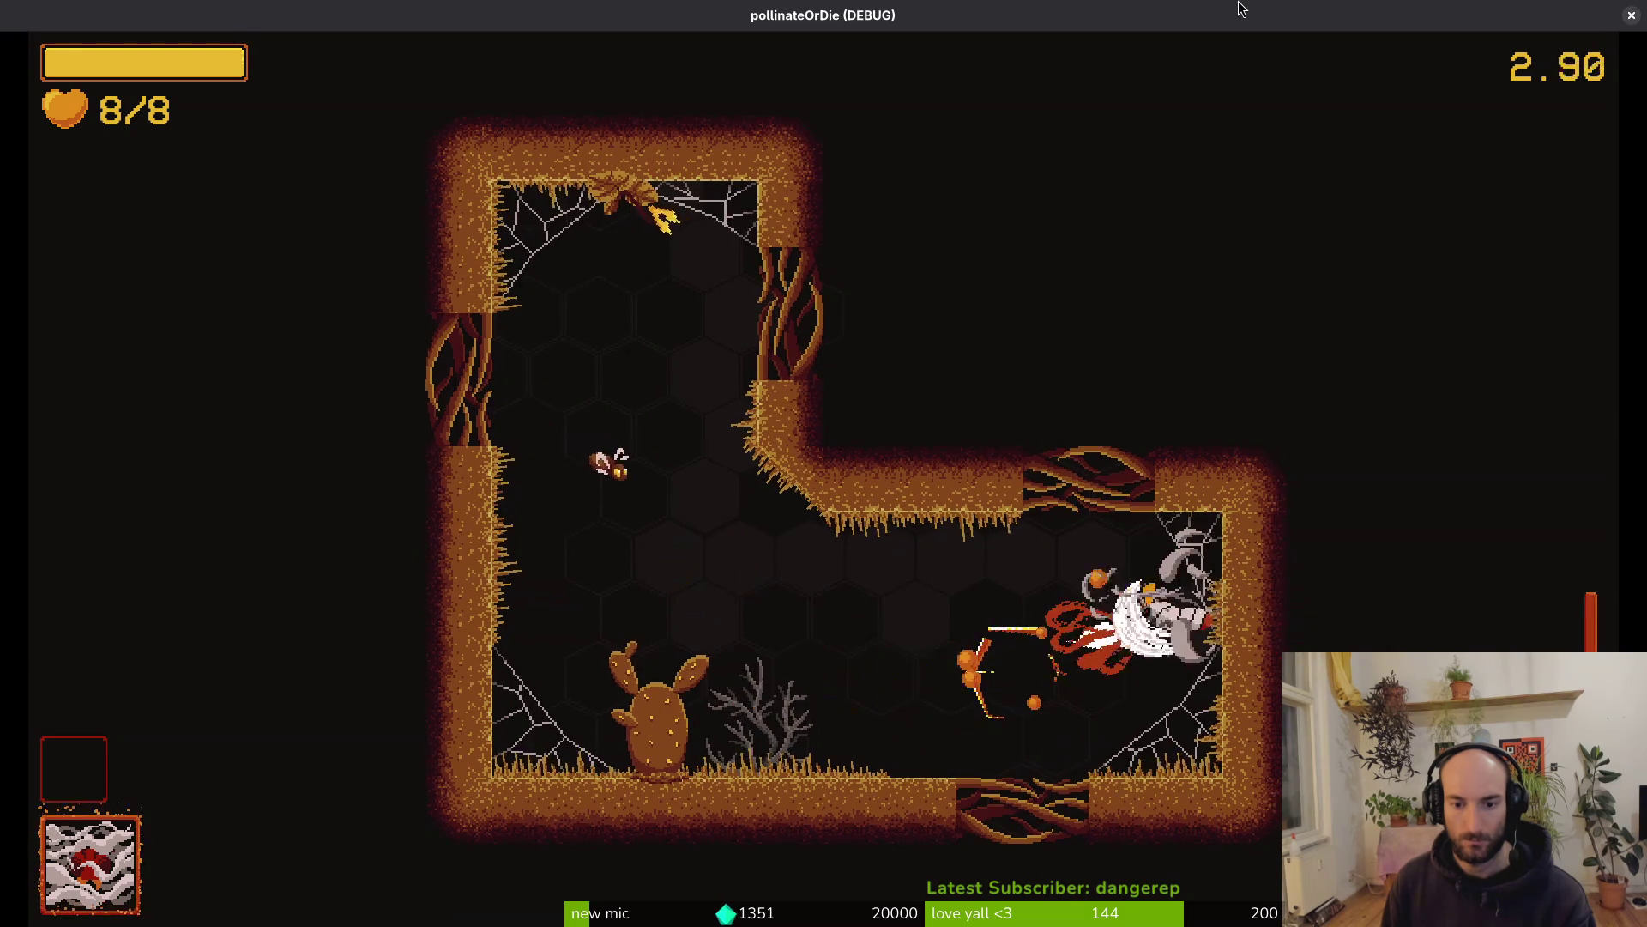
pyautogui.press('w')
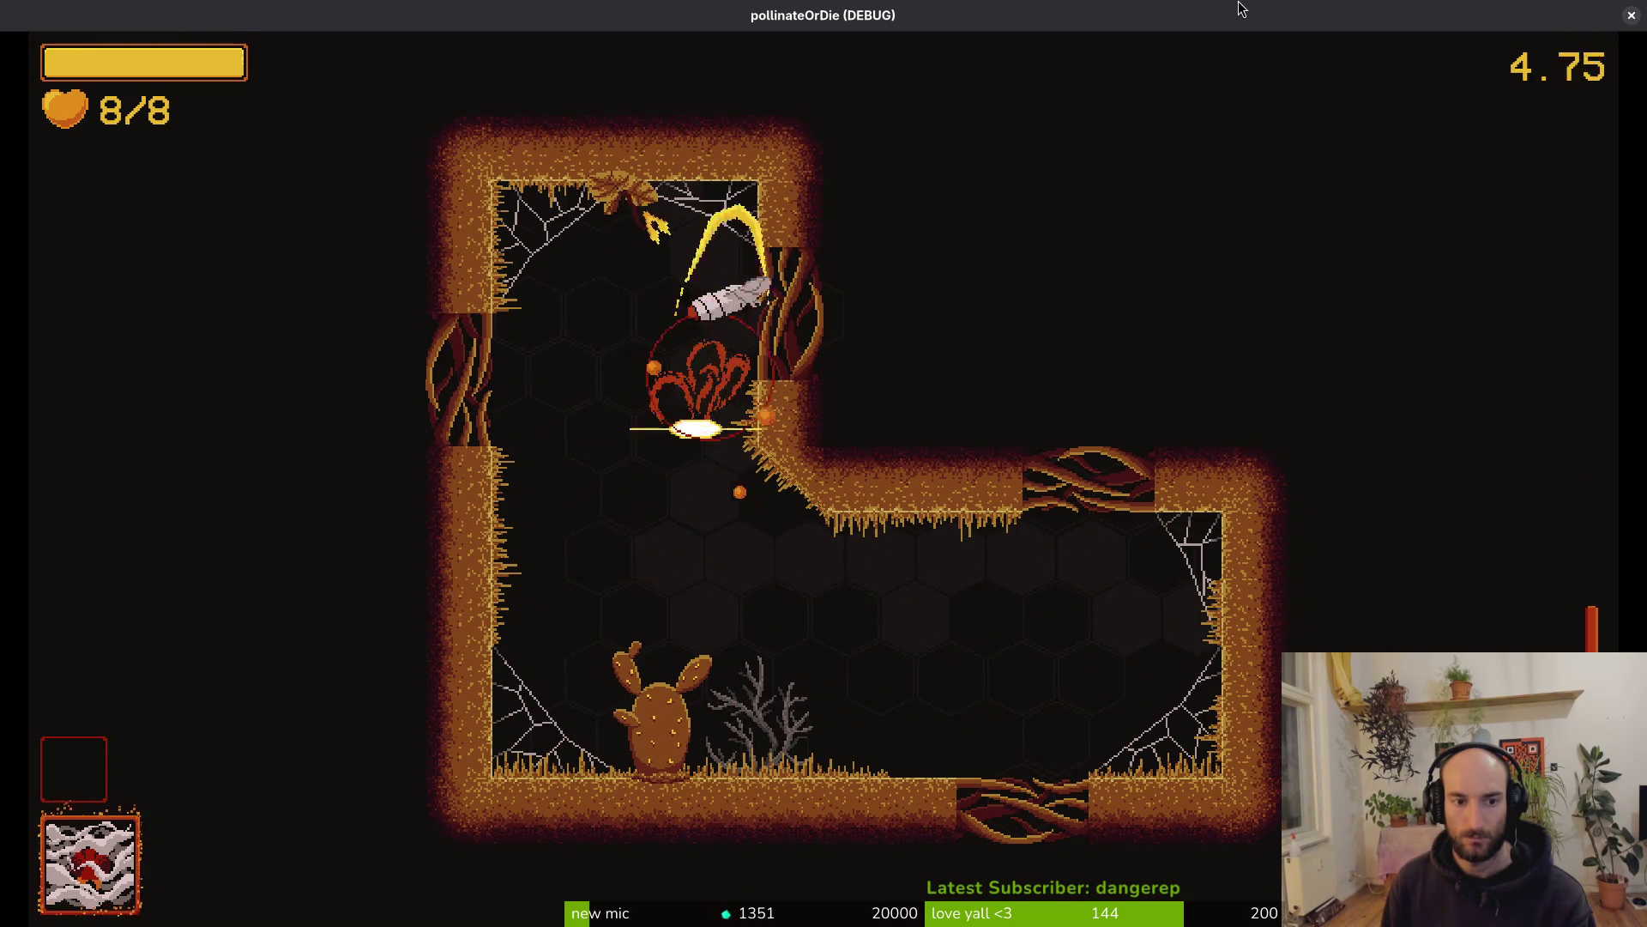
pyautogui.press('s')
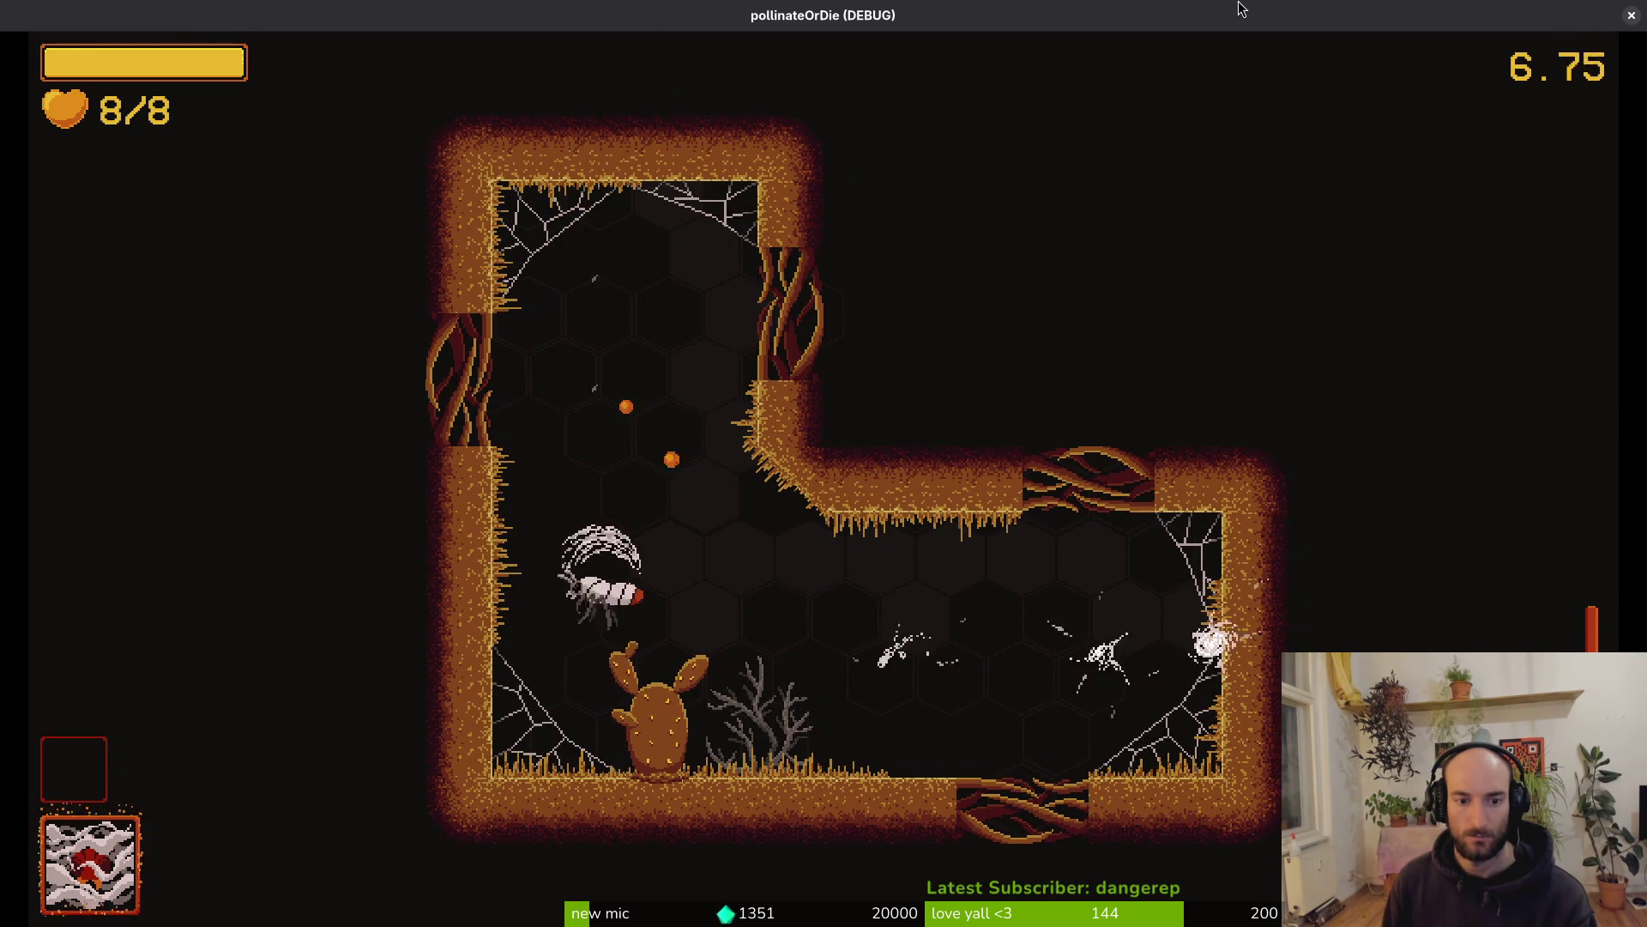
pyautogui.press('d')
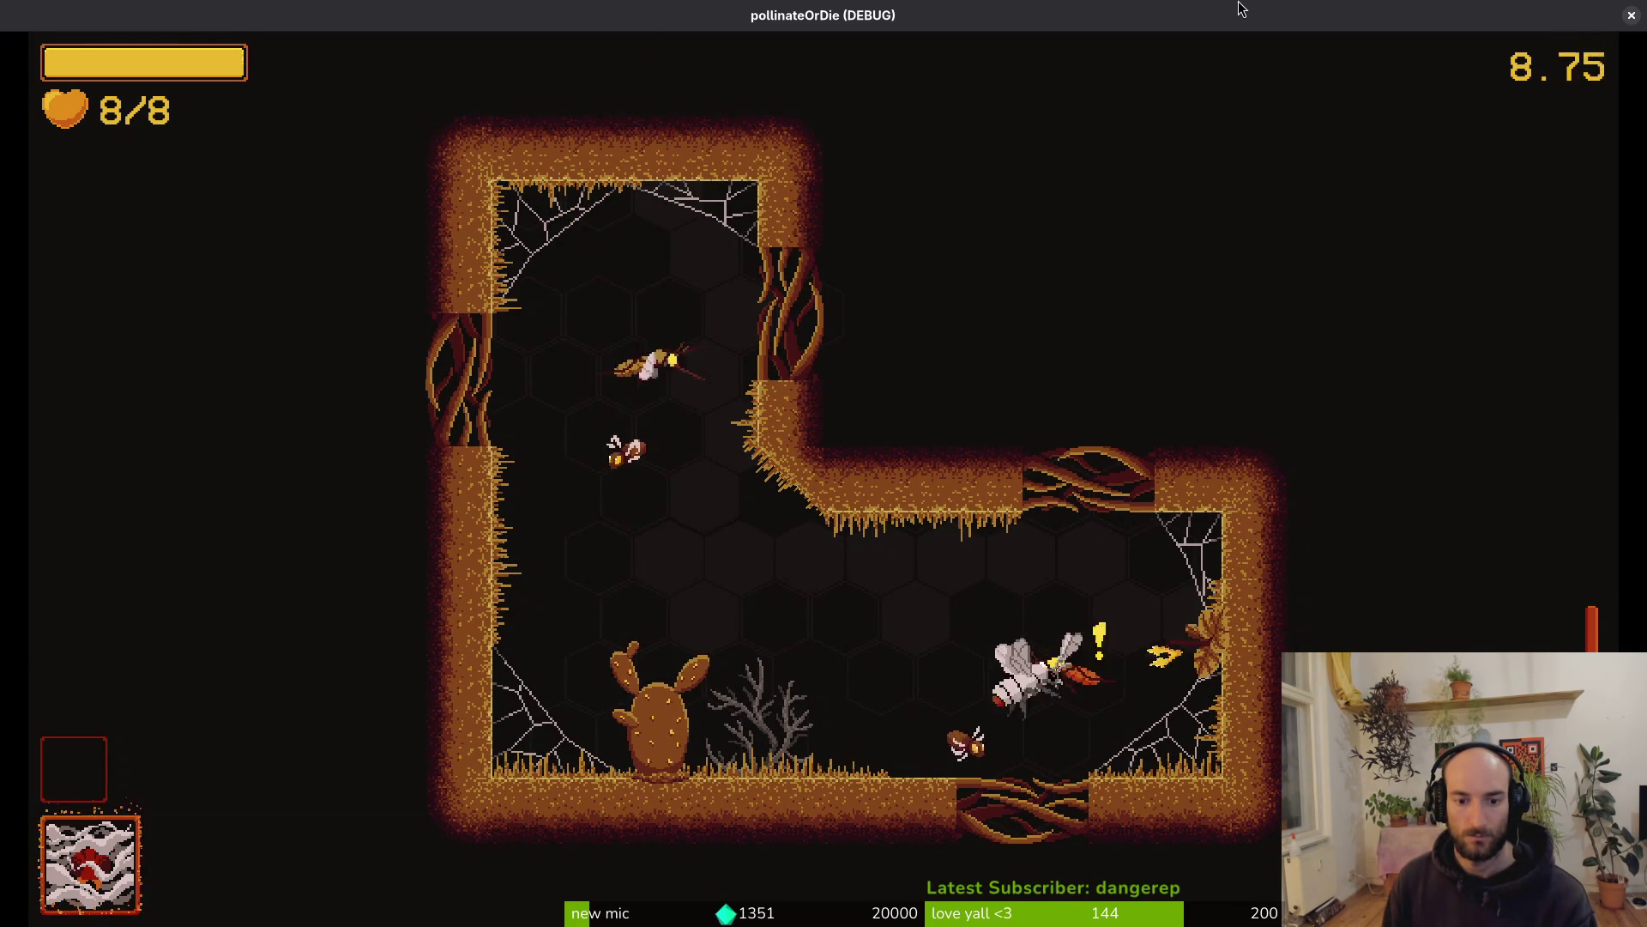
pyautogui.press('a')
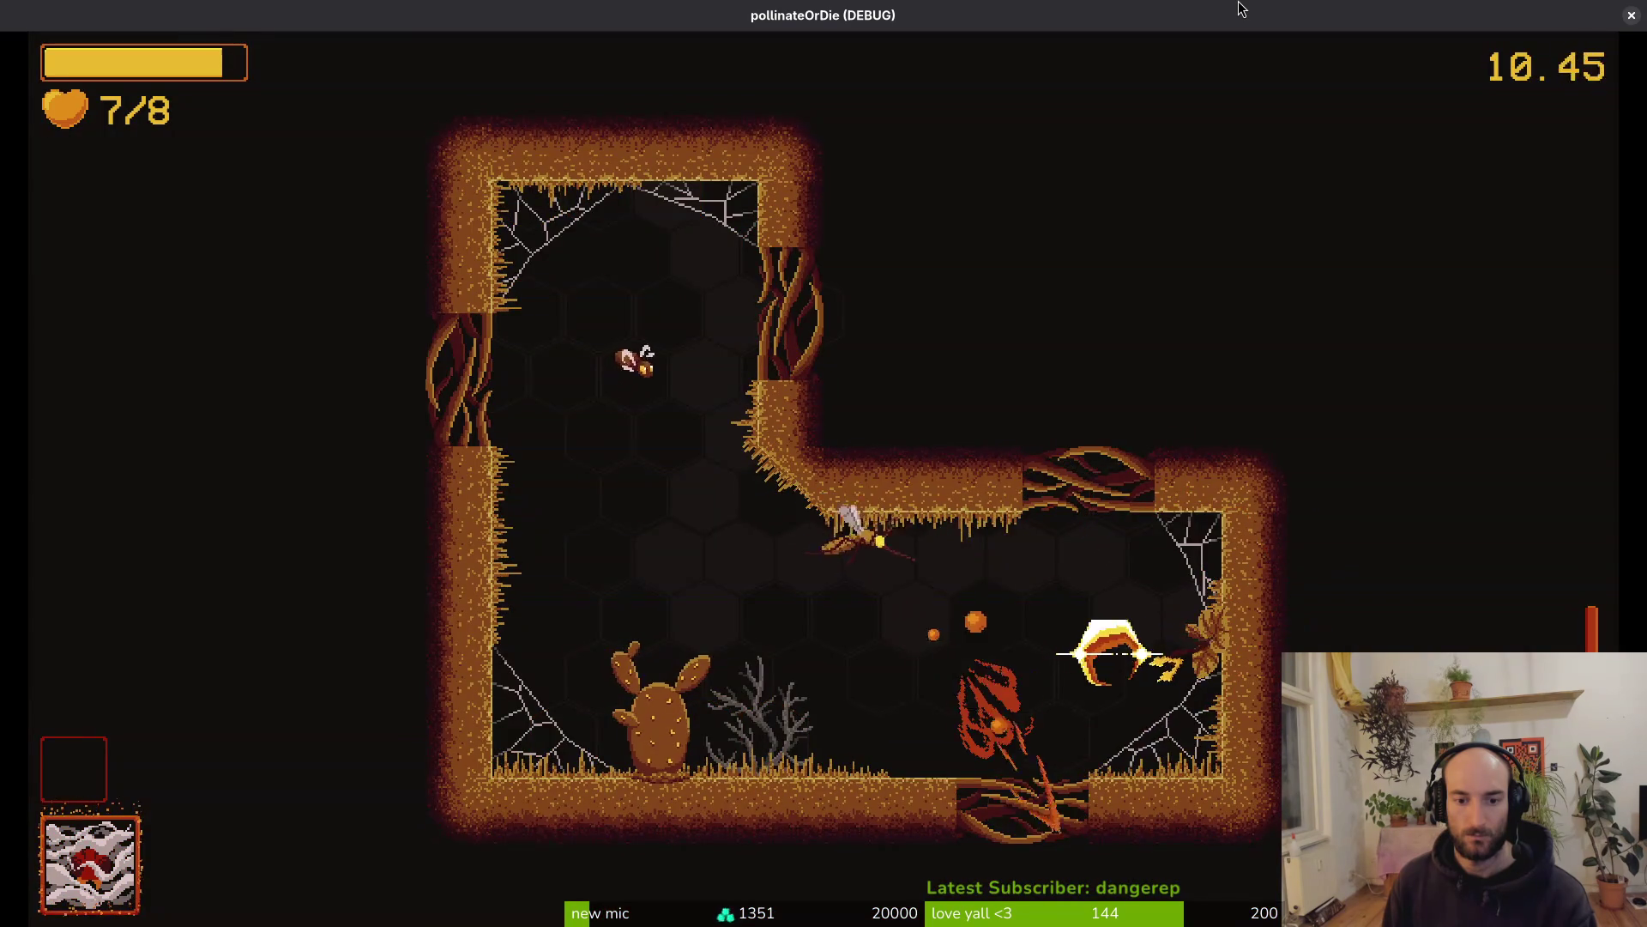
pyautogui.press('a')
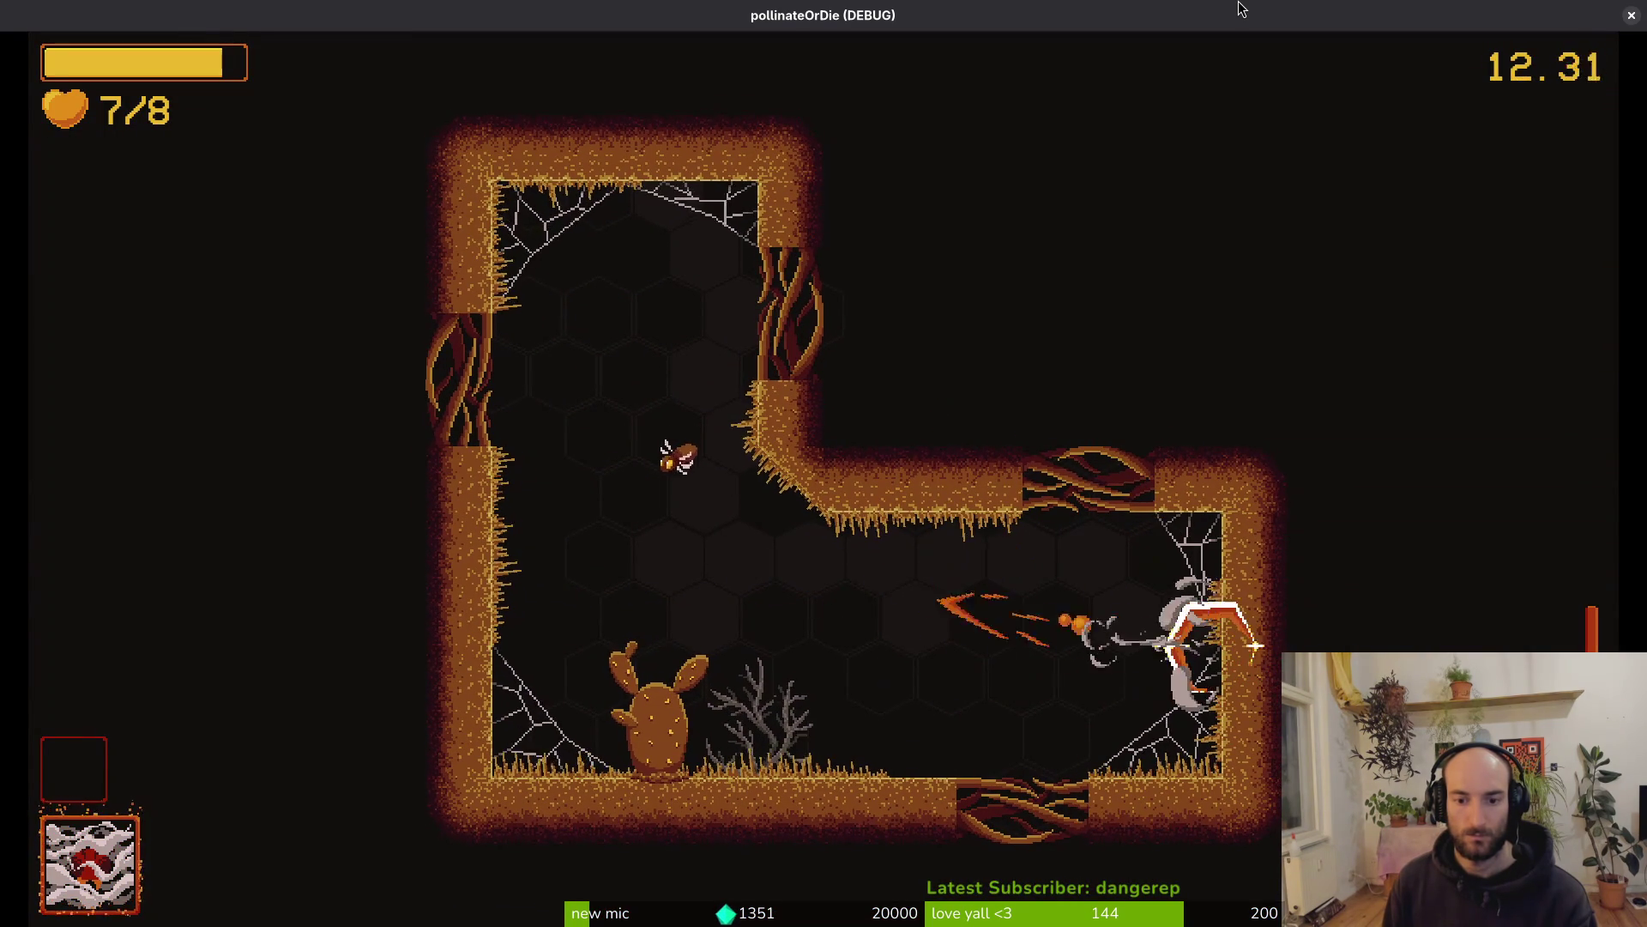
pyautogui.press('w')
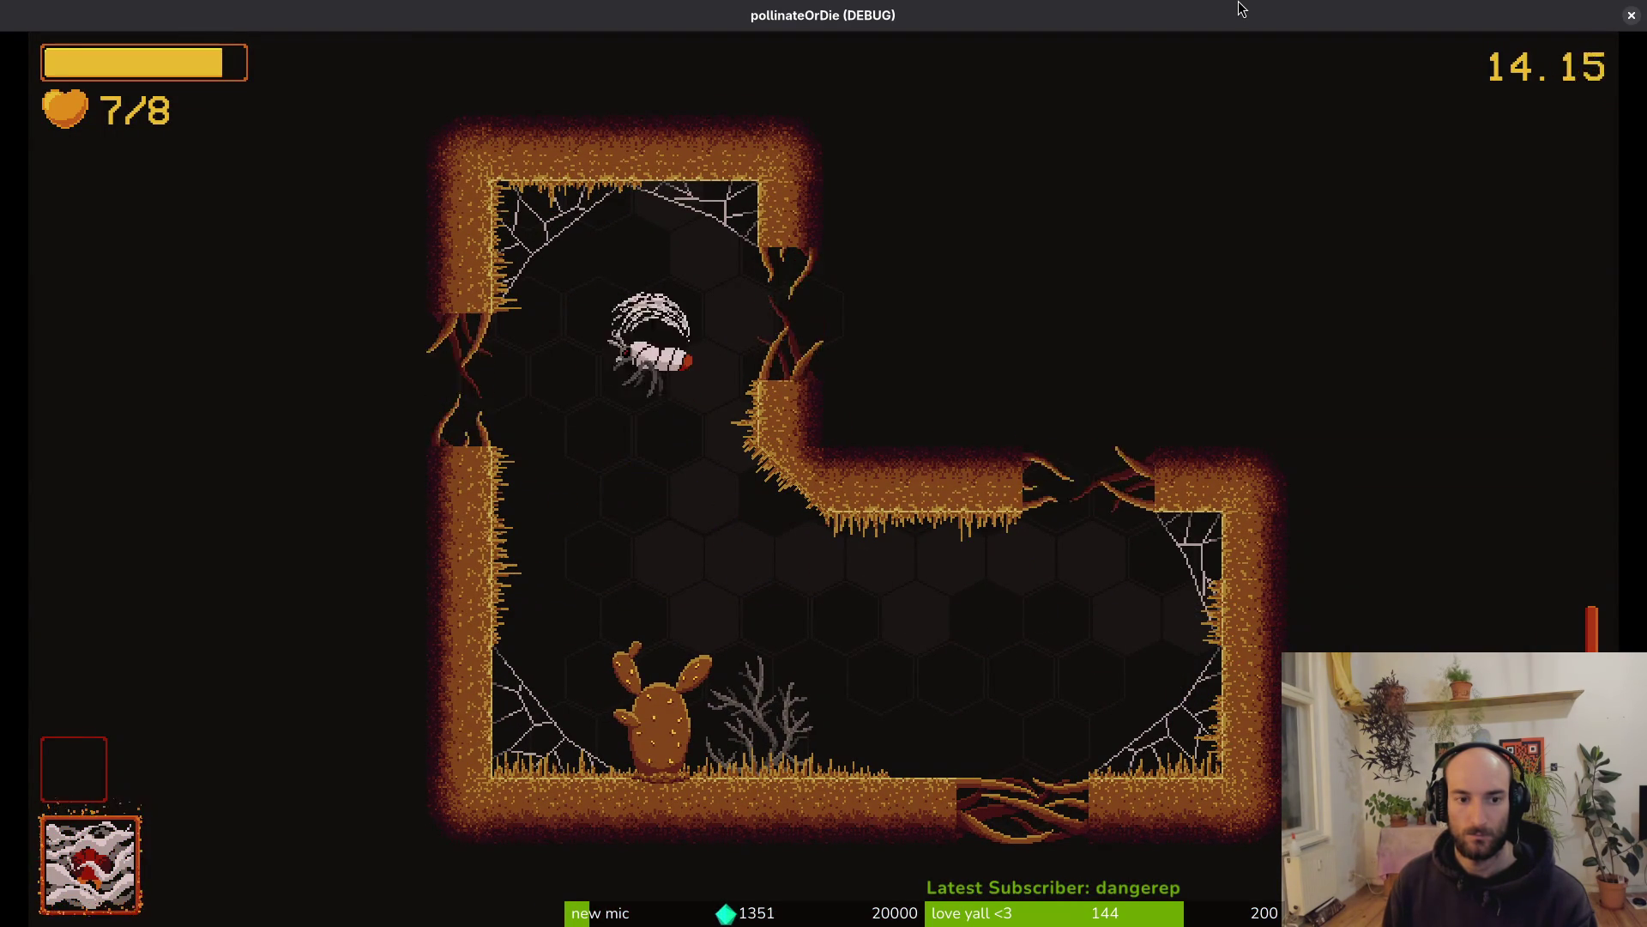
# Fight the bees and flies in the survive arena to watch the dash telegraph, then return to the editor
pyautogui.press('d')
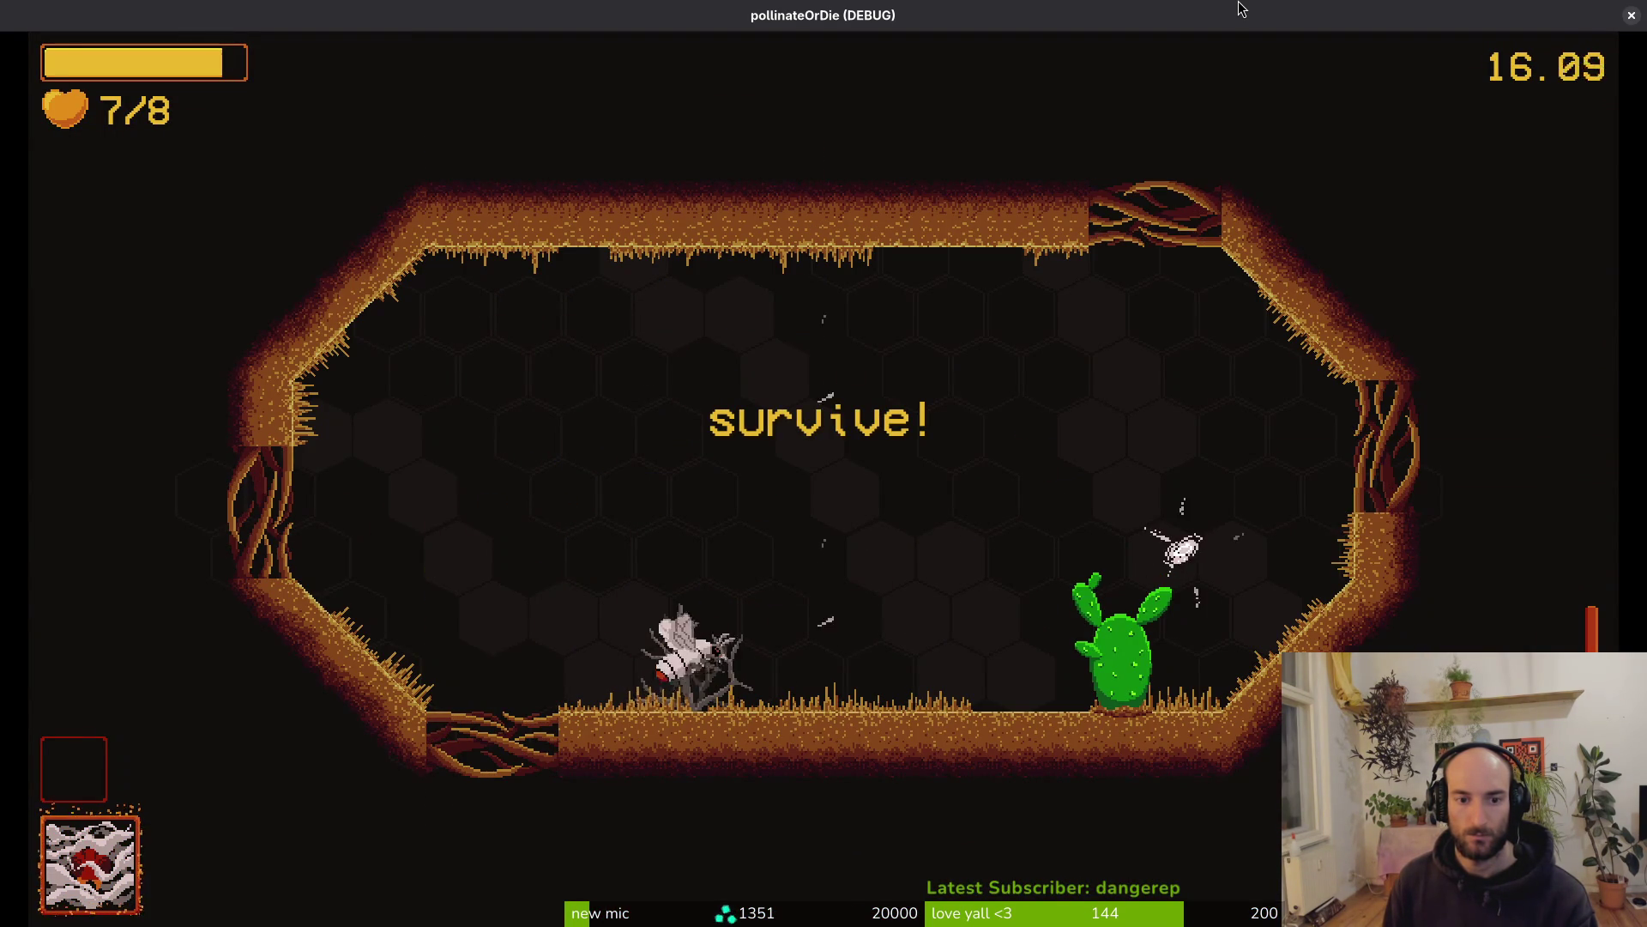
pyautogui.press('d')
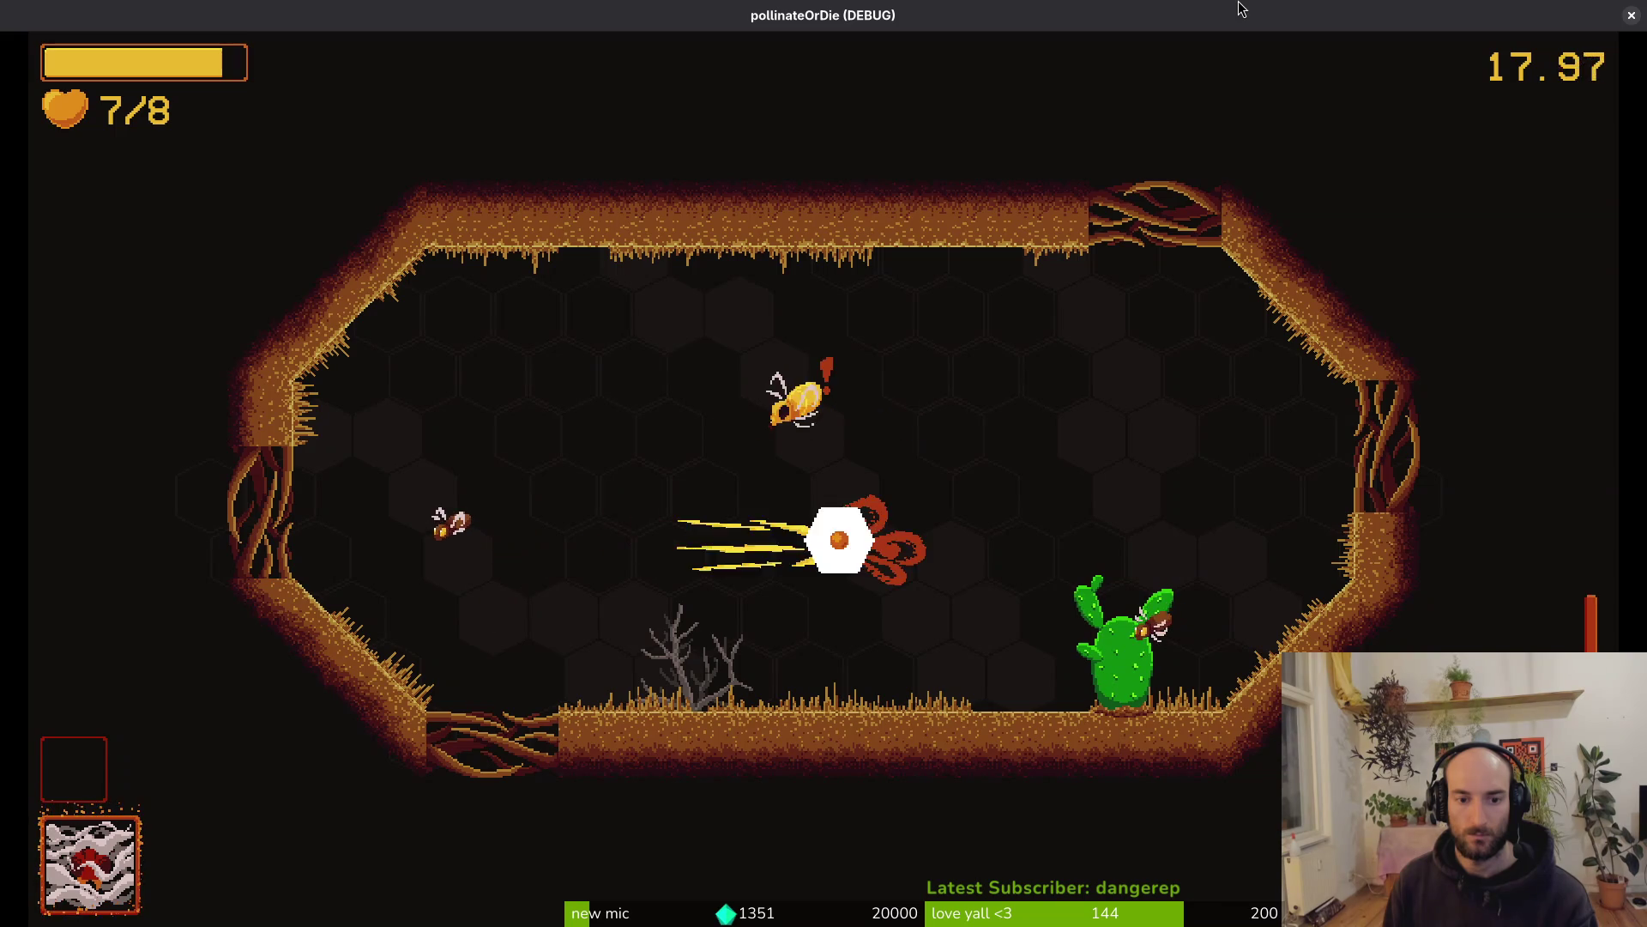
pyautogui.press('w')
pyautogui.press('a')
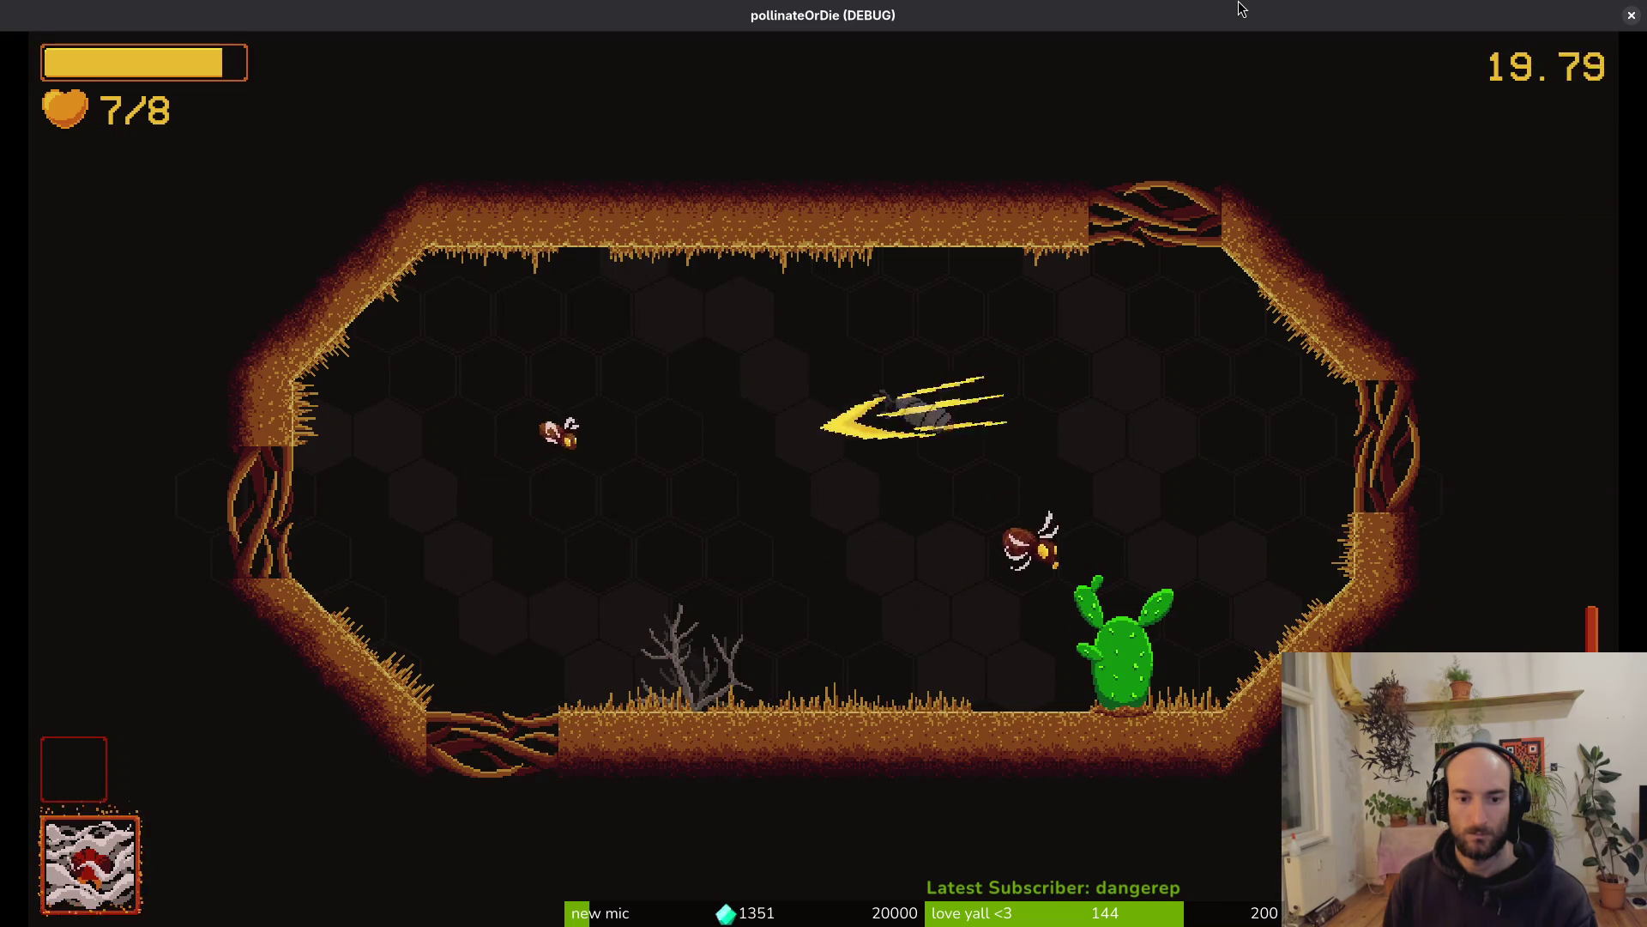
pyautogui.press('a')
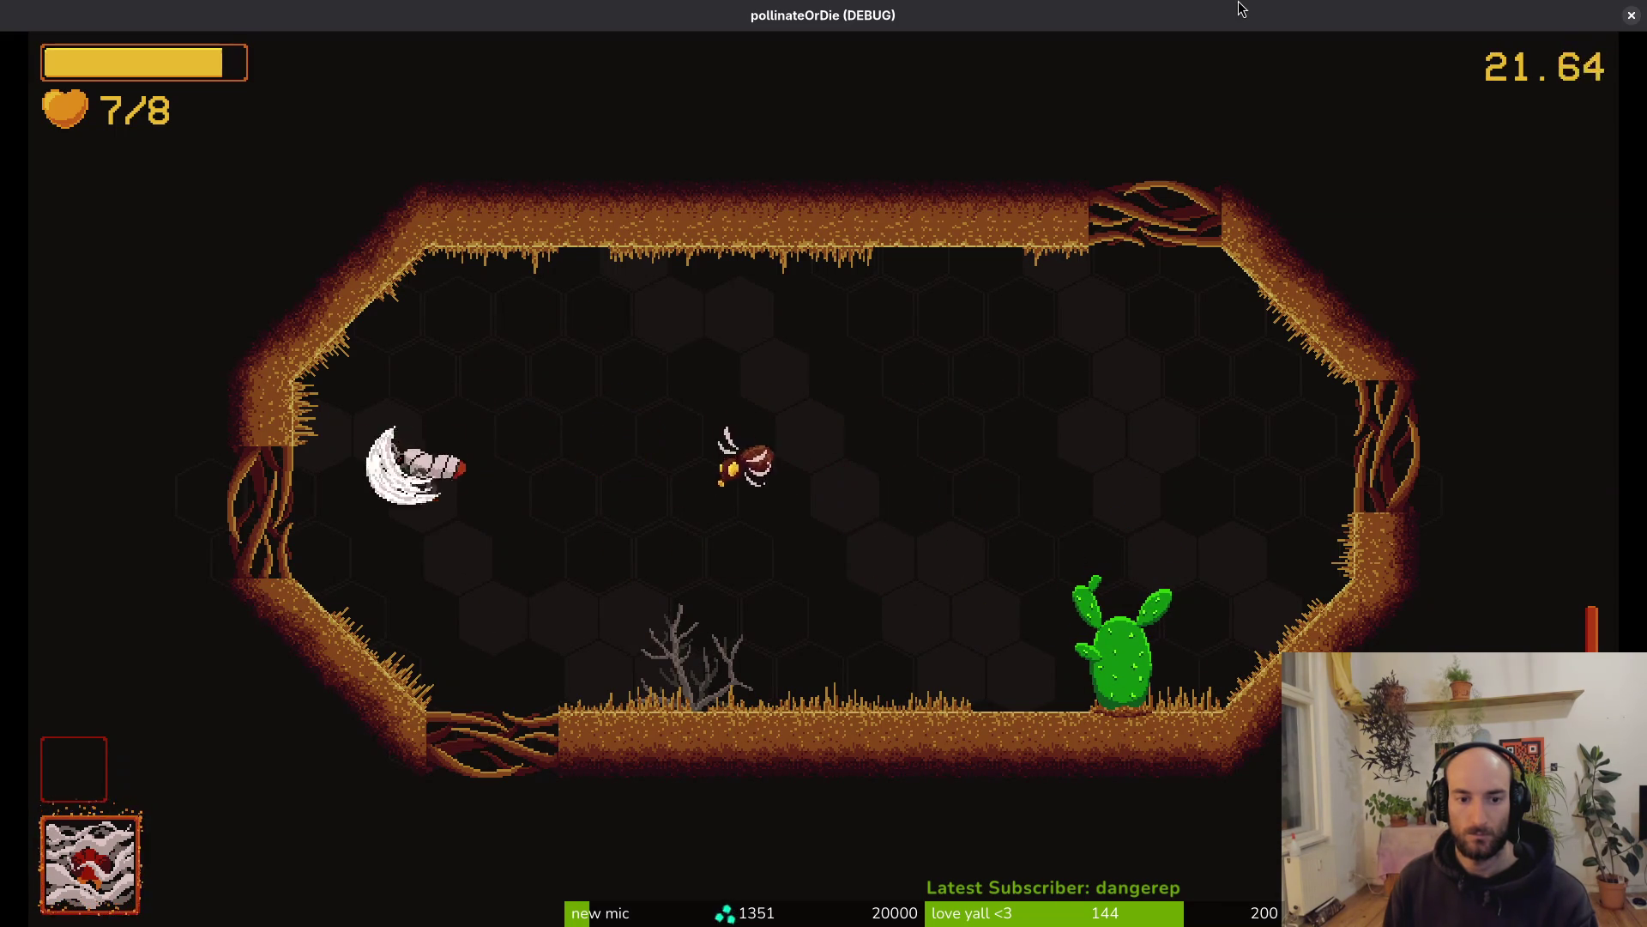
pyautogui.press('d')
pyautogui.press('w')
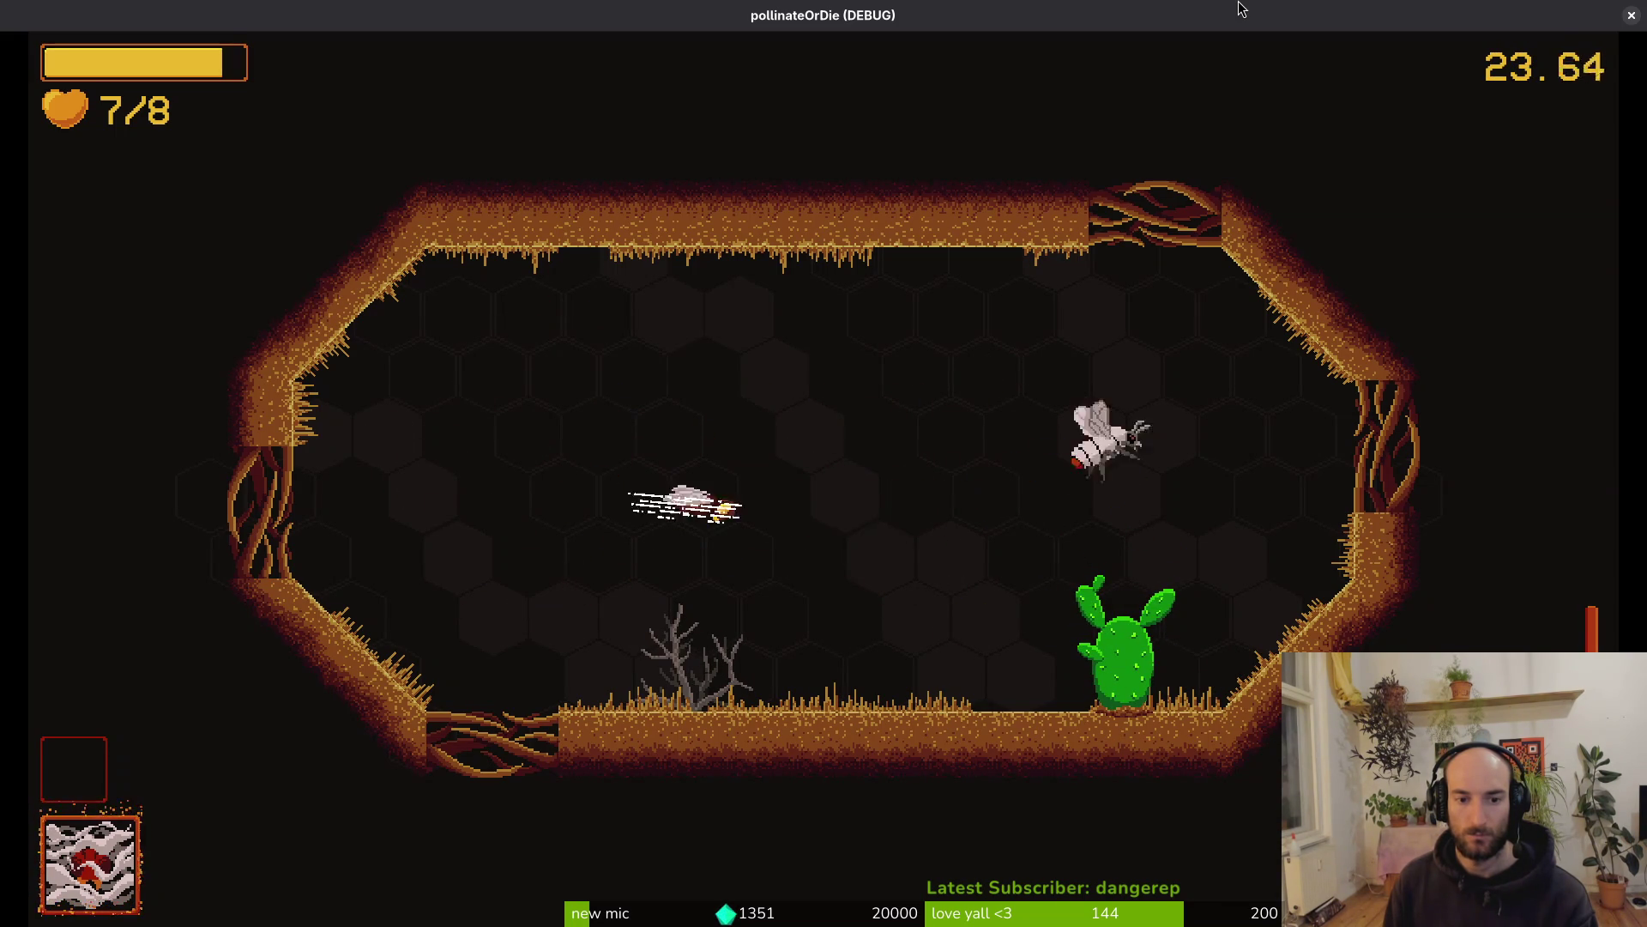
pyautogui.press('a')
pyautogui.press('w')
pyautogui.press('s')
pyautogui.press('d')
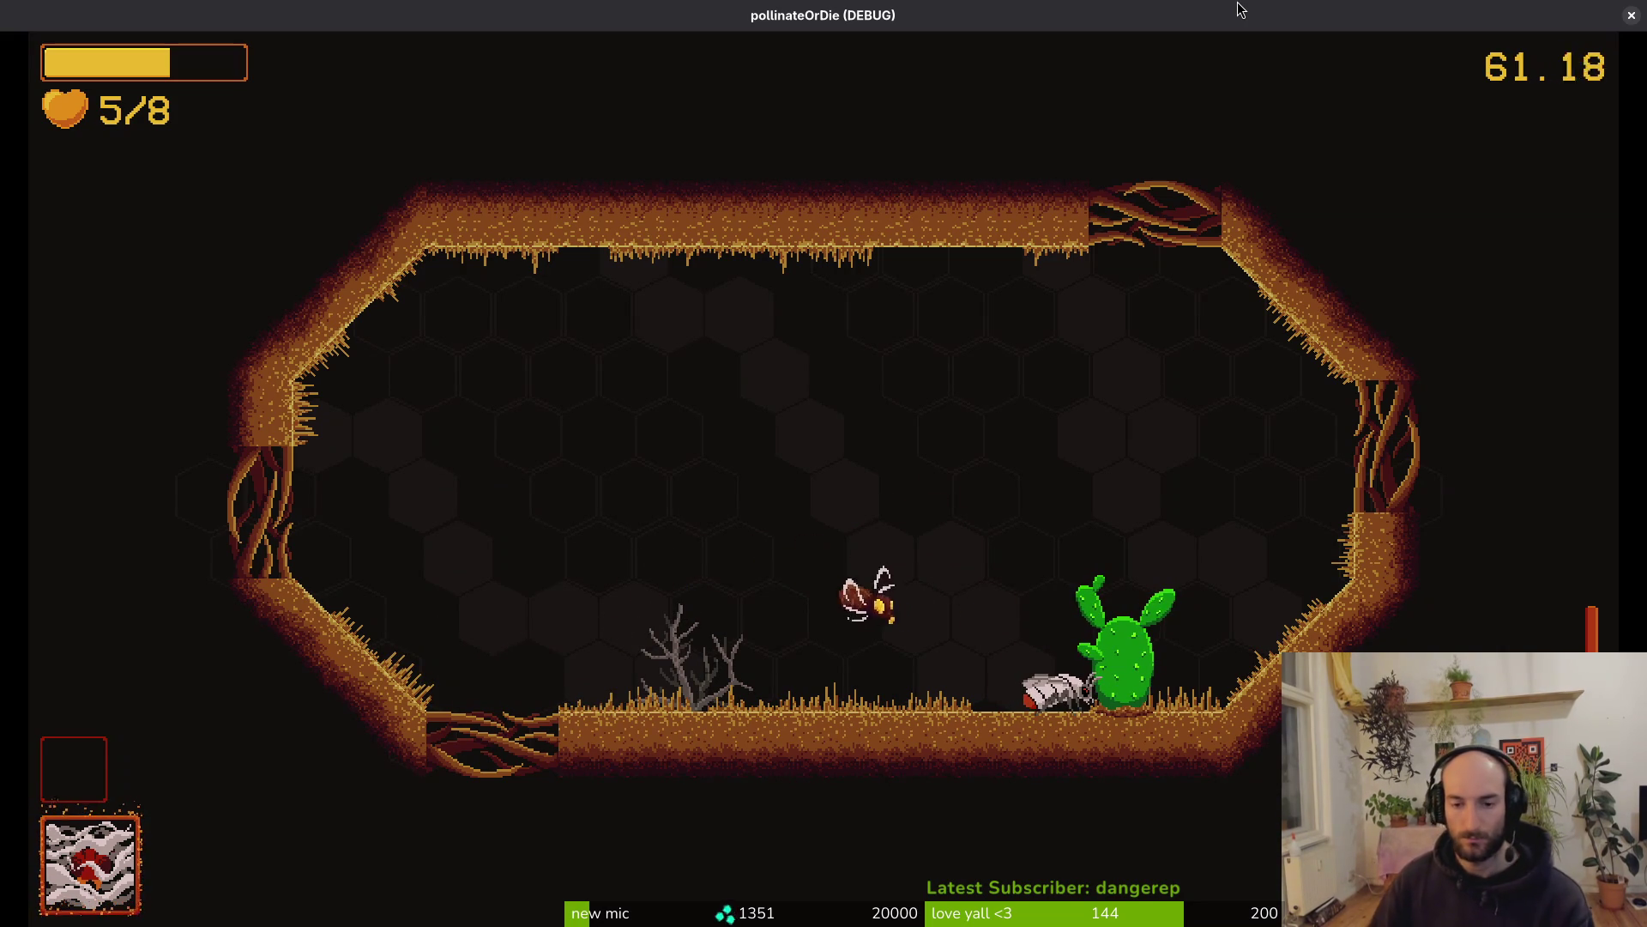
pyautogui.hotkey('alt', 'Tab')
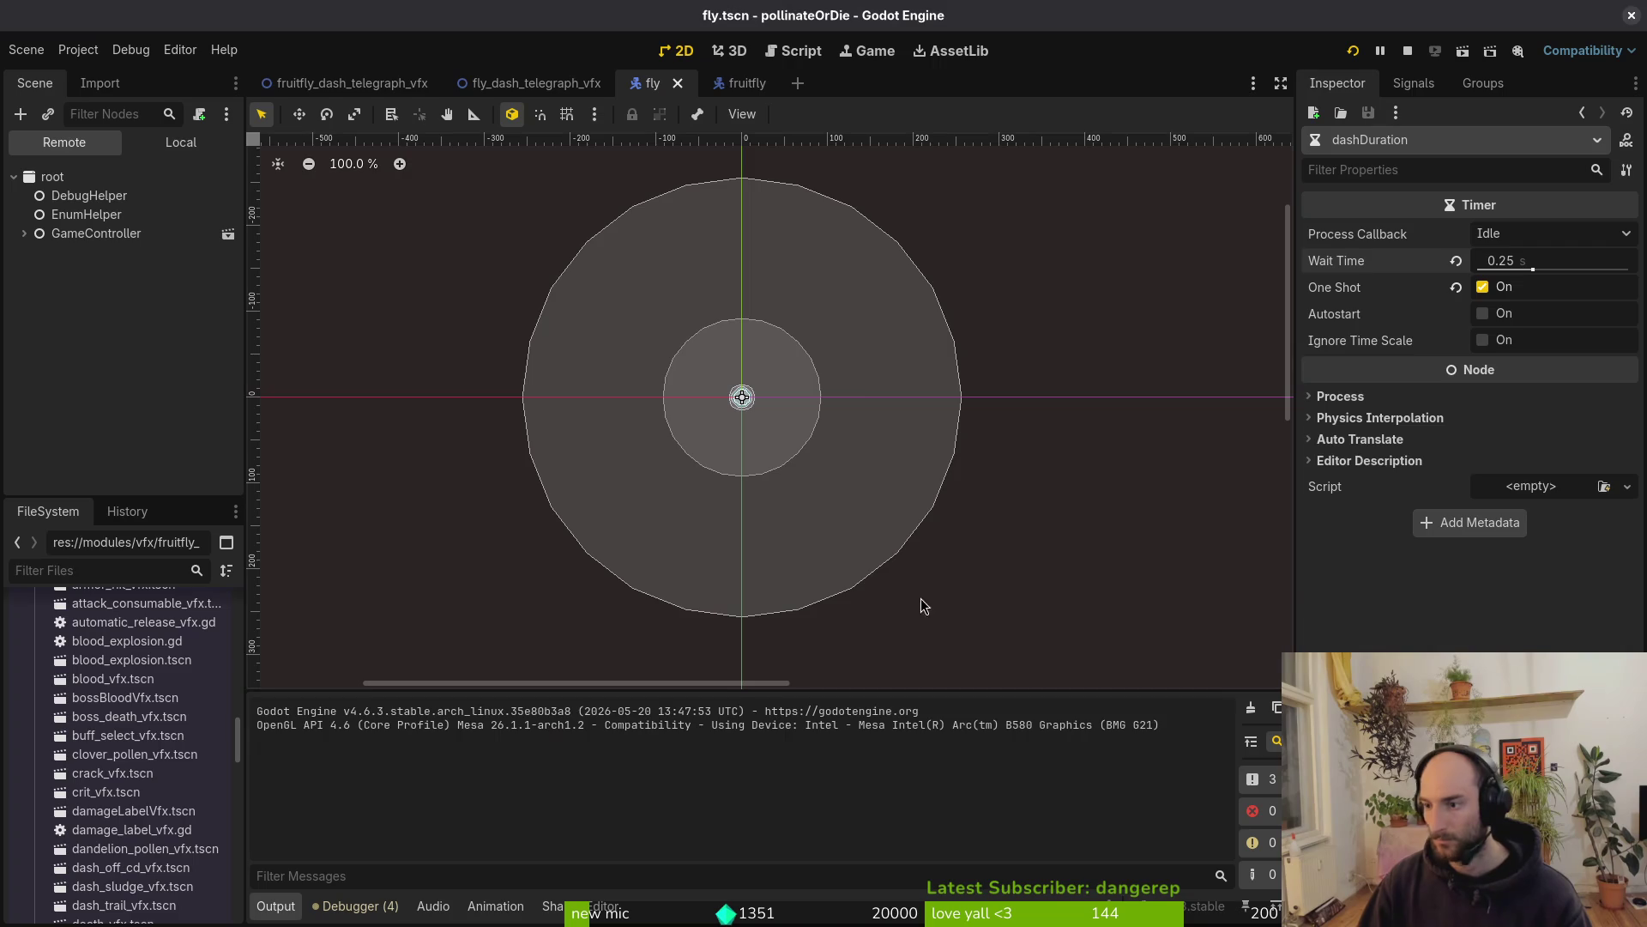
# Move the windup animation's telegraph function key to time 7, then save and relaunch the game
pyautogui.click(184, 147)
pyautogui.click(25, 271)
pyautogui.click(25, 215)
pyautogui.click(72, 254)
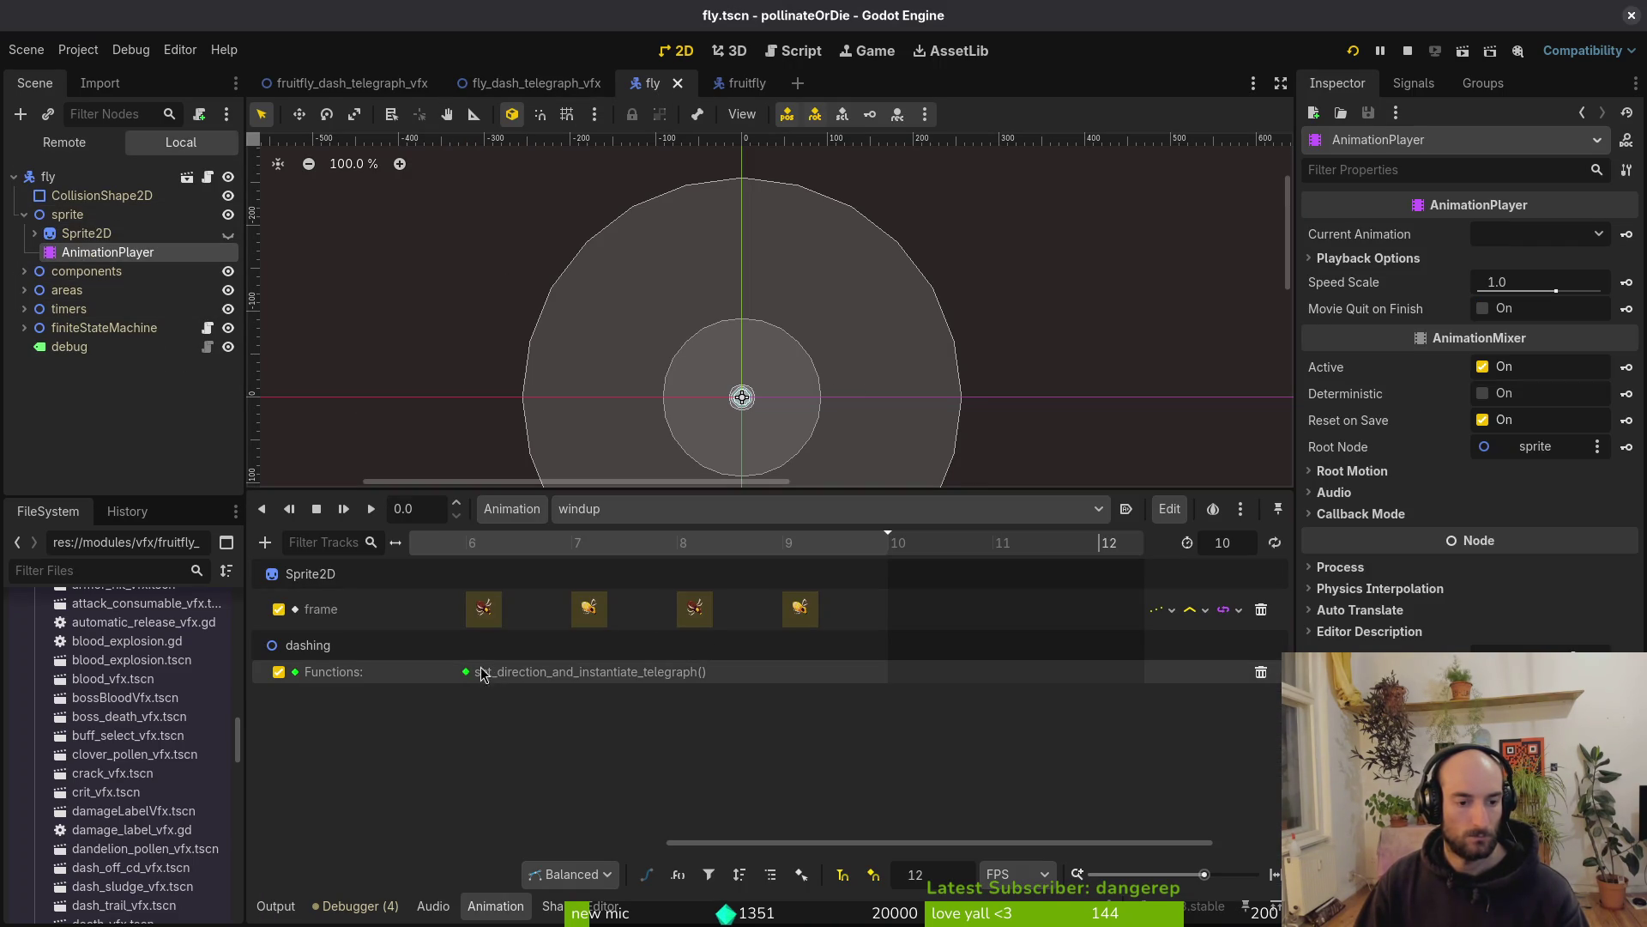
pyautogui.moveTo(470, 677); pyautogui.dragTo(574, 676)
pyautogui.press('F5')
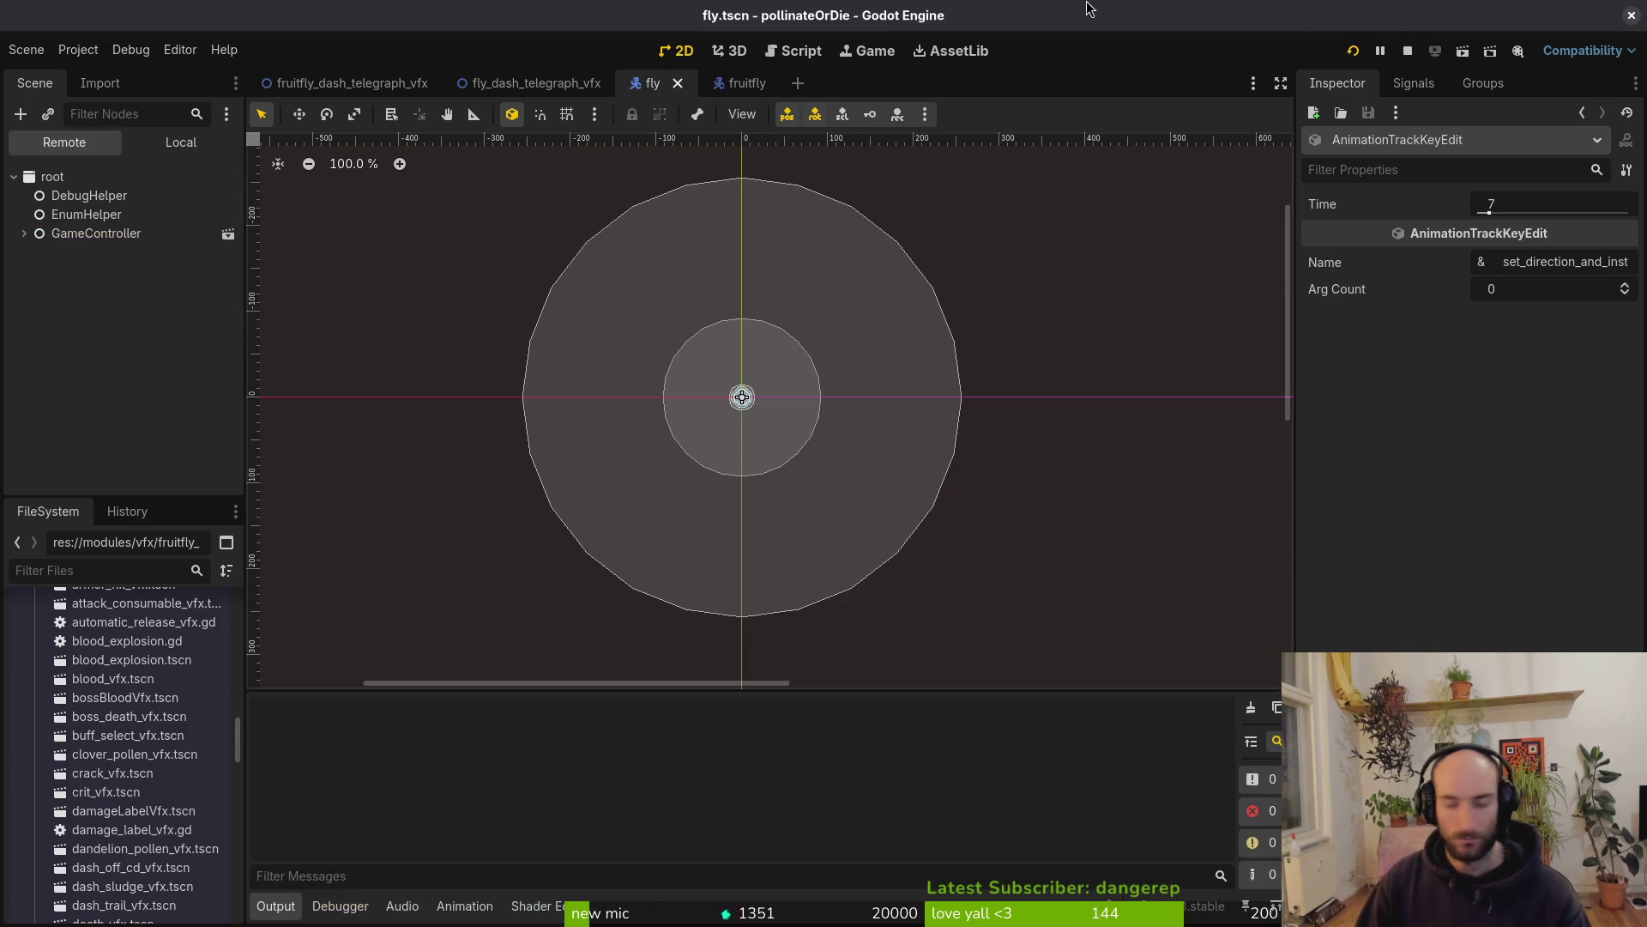
pyautogui.press('Return')
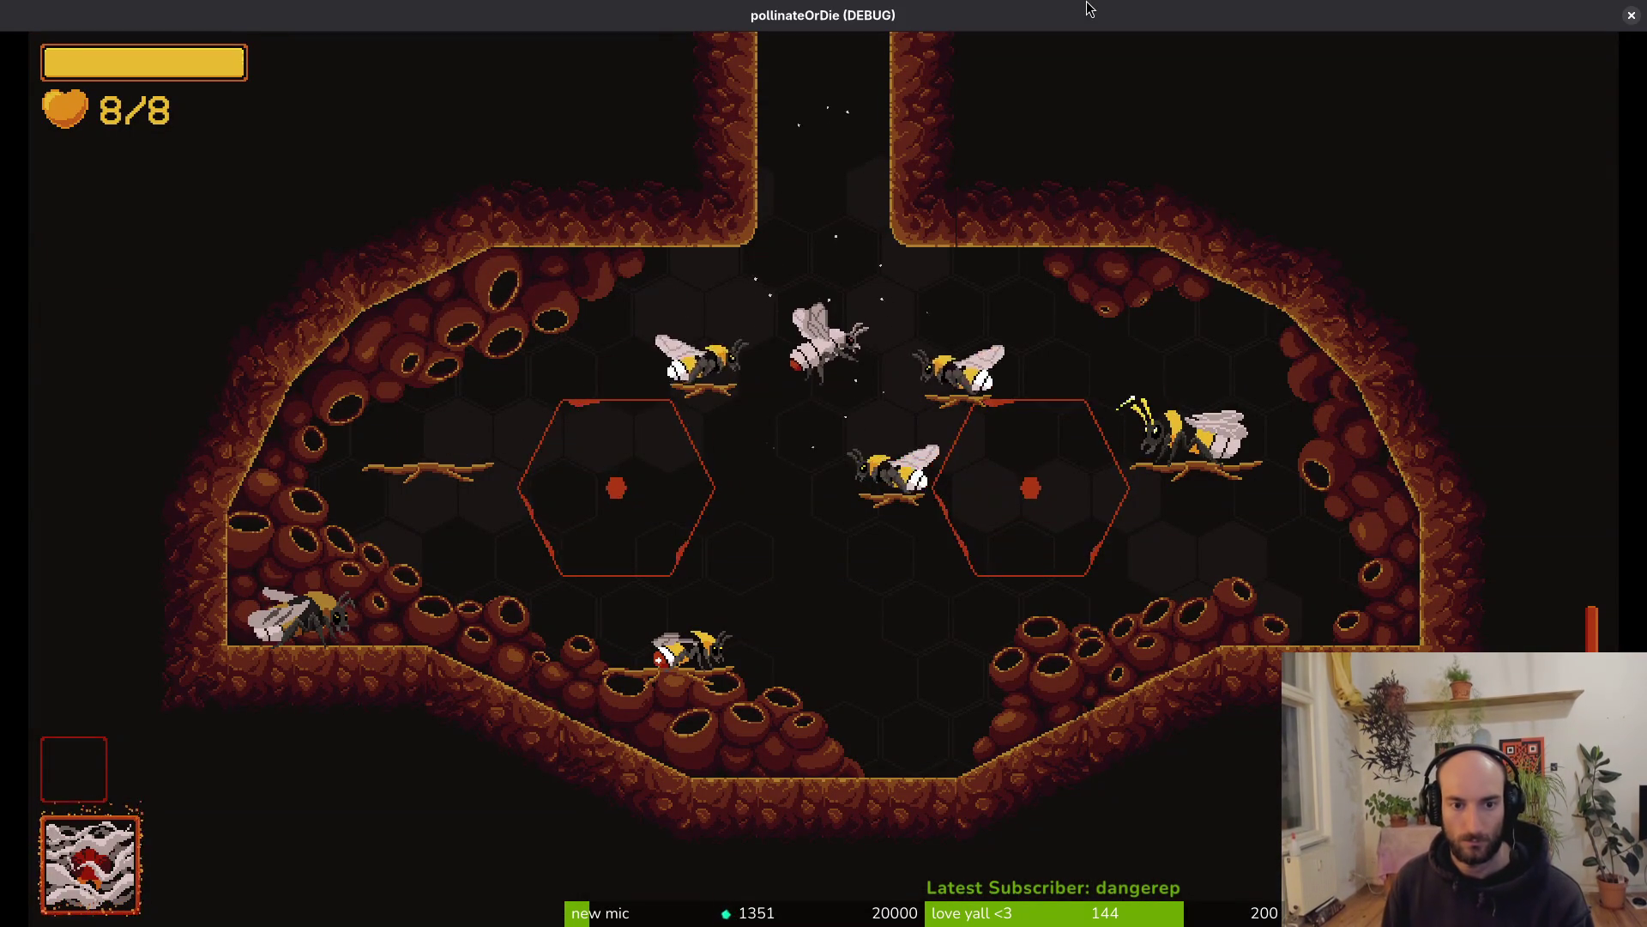
# Fly out of the hive into the arena, slashing and dodging around the bee and cactus
pyautogui.press('w')
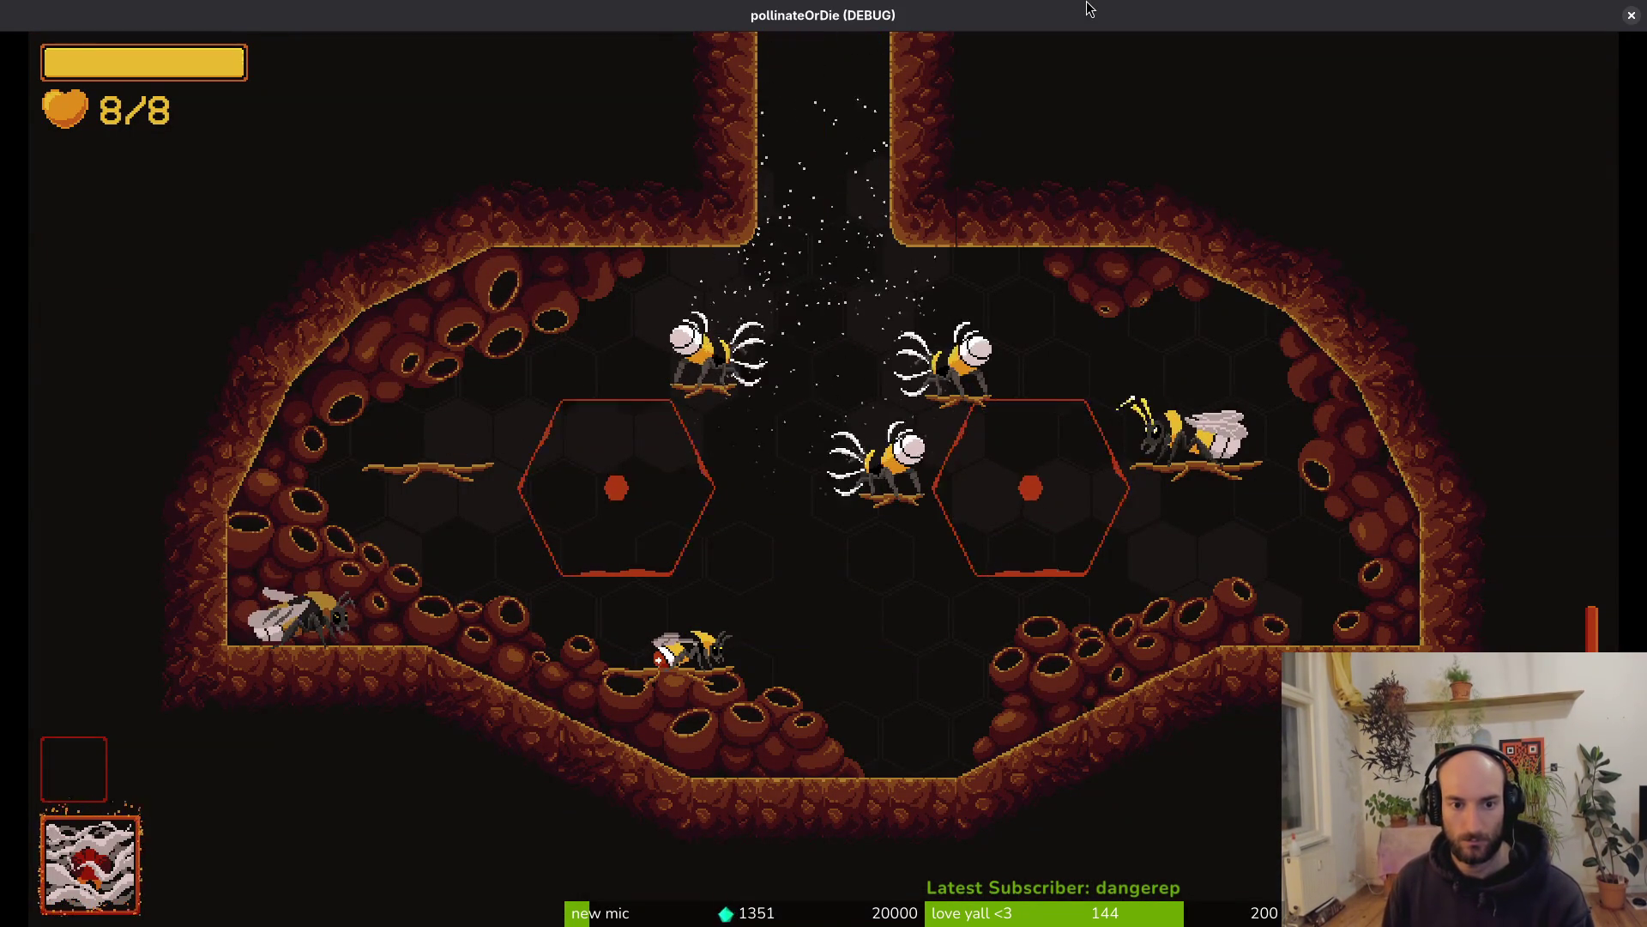
pyautogui.press('a')
pyautogui.press('w')
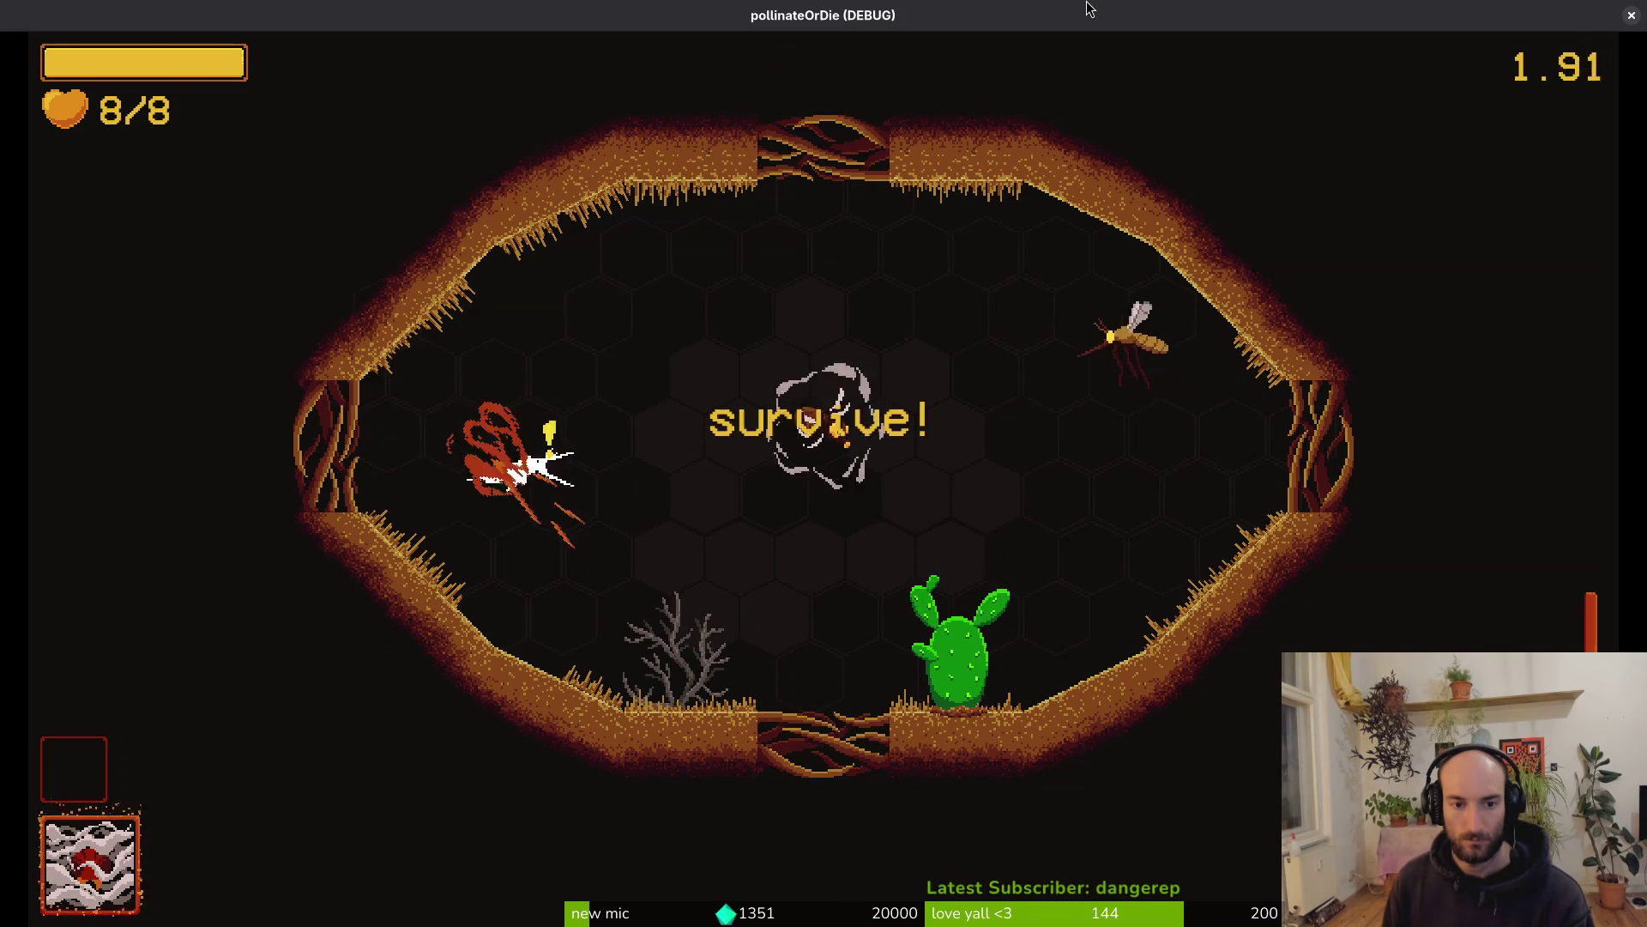
pyautogui.press('s')
pyautogui.press('d')
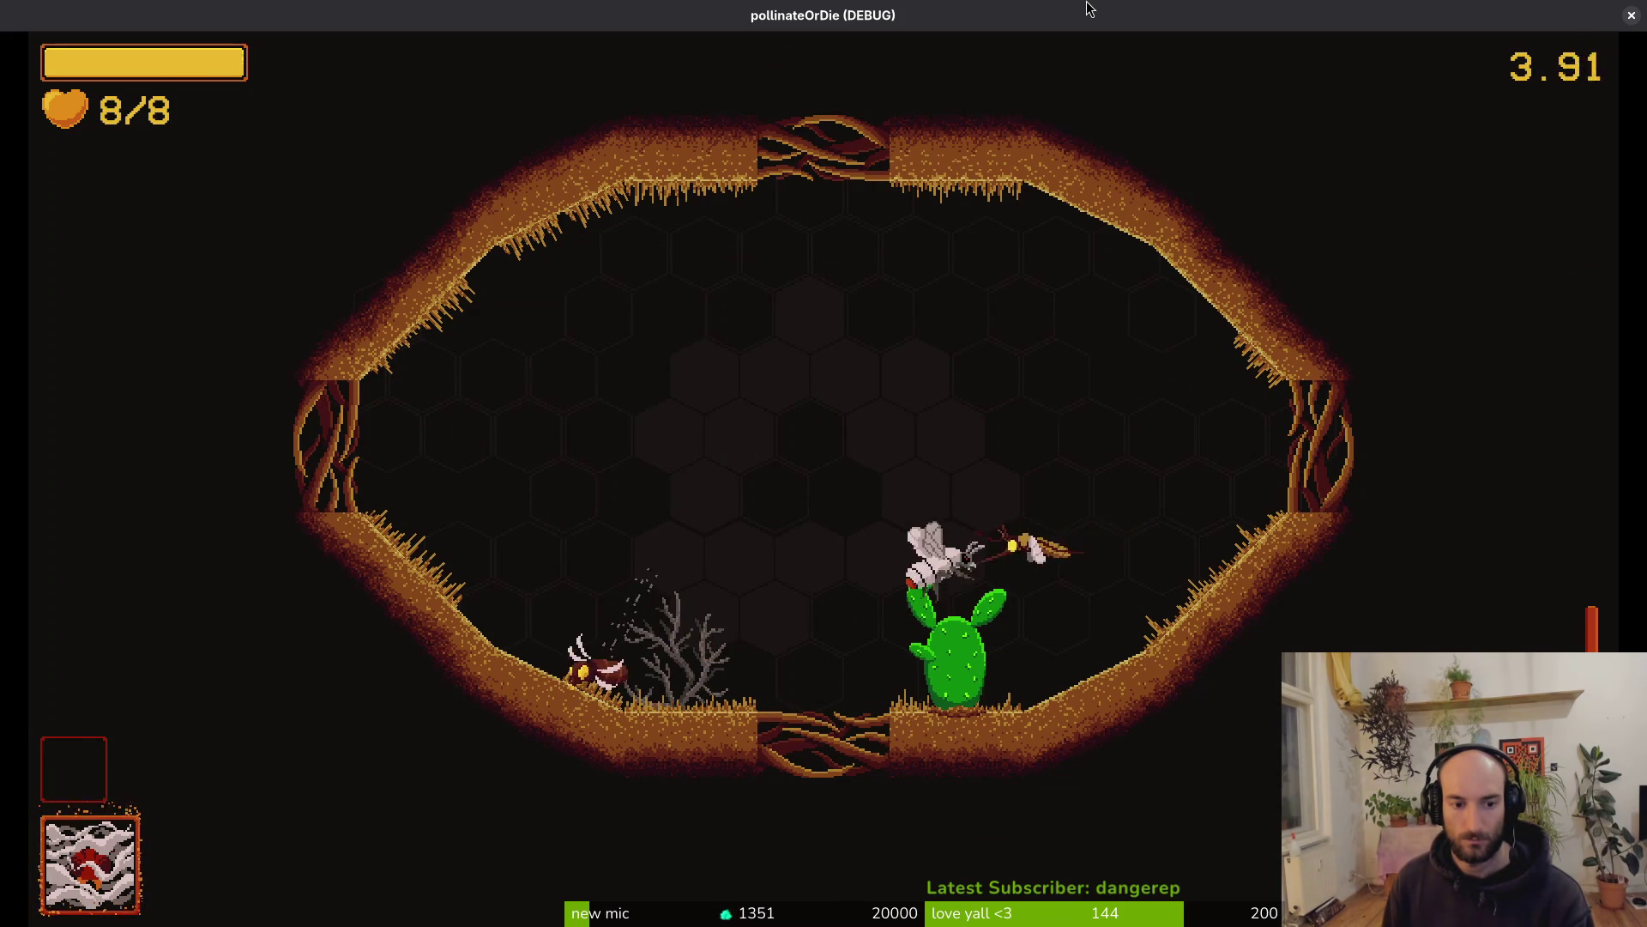
pyautogui.press('w')
pyautogui.press('a')
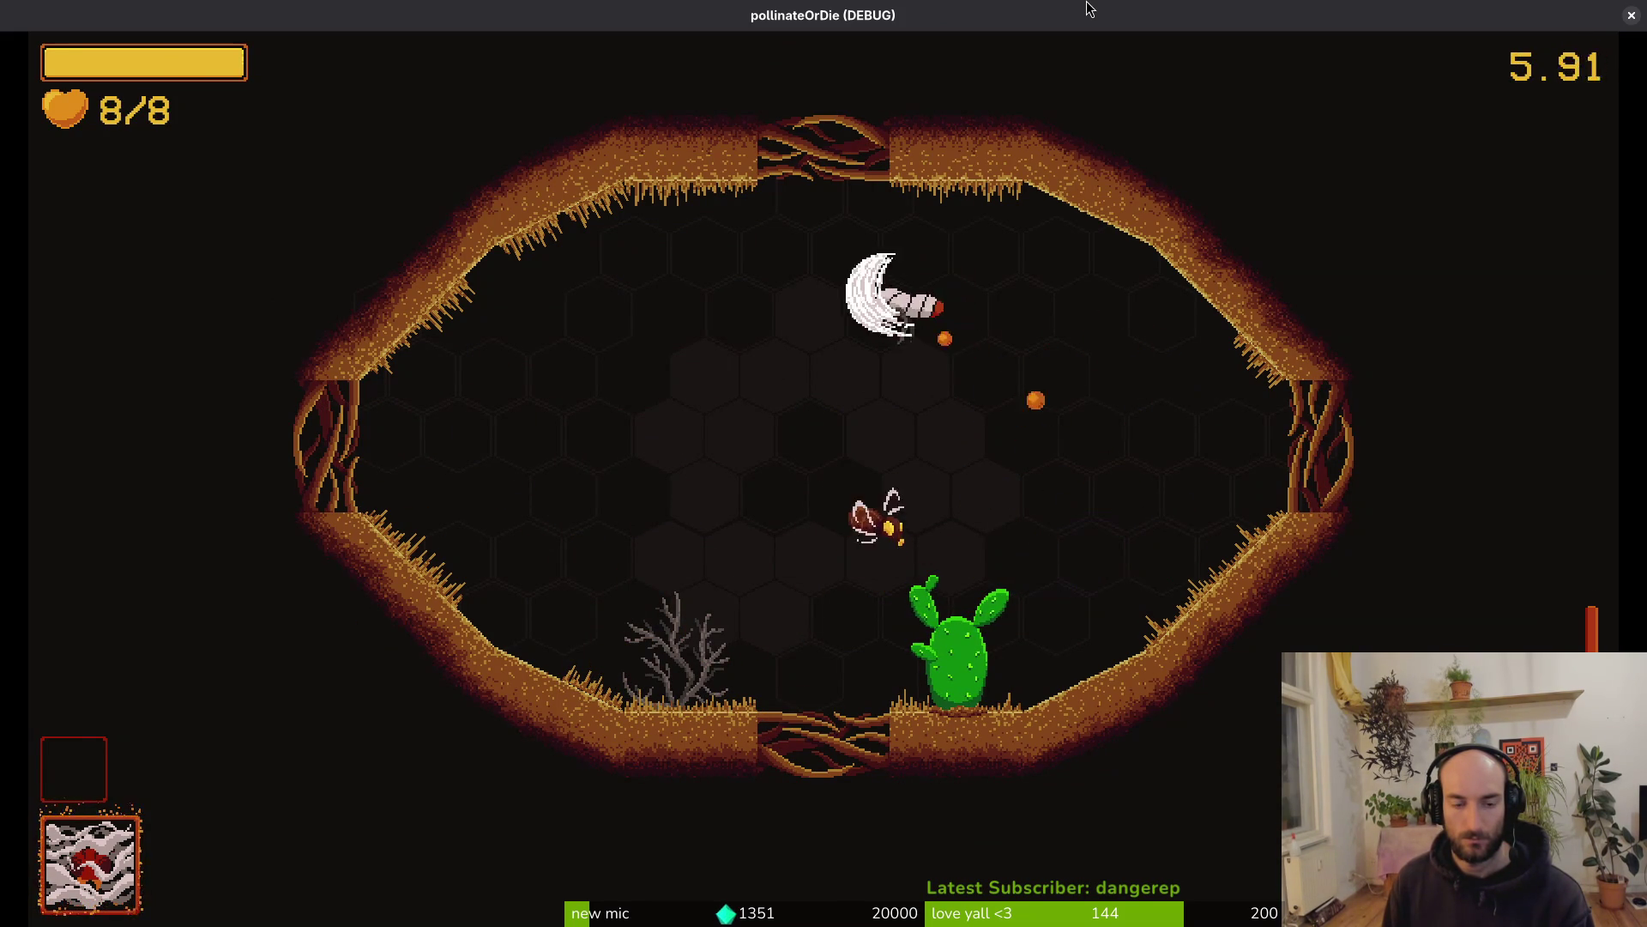
pyautogui.press('s')
pyautogui.press('a')
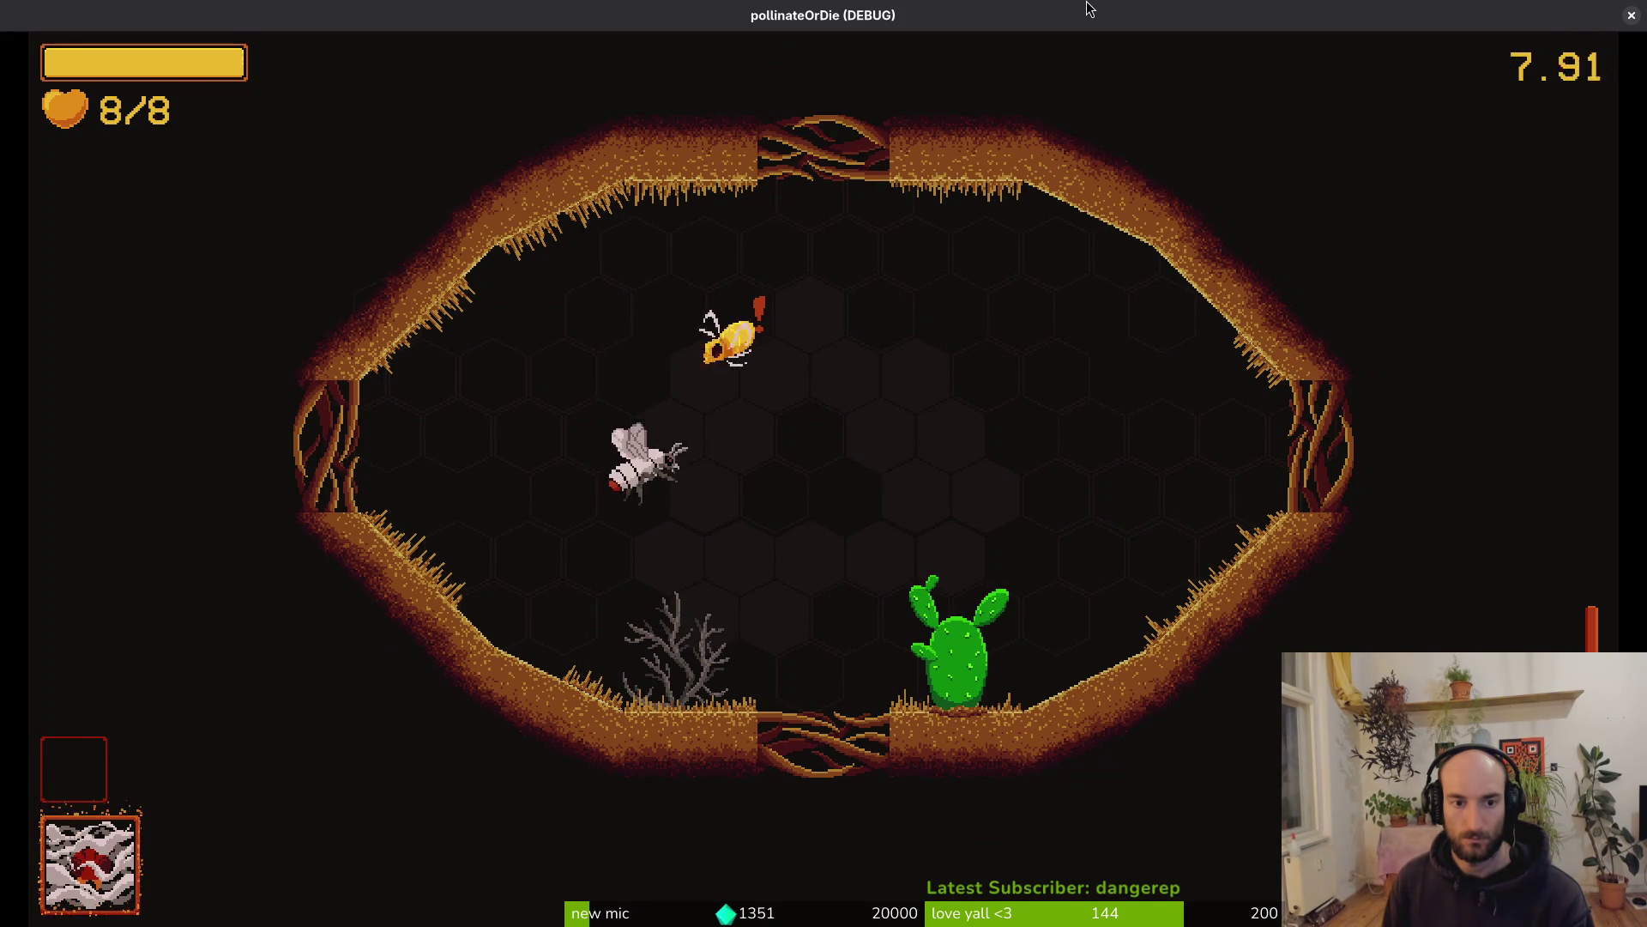
pyautogui.press('d')
pyautogui.press('a')
# Evade the bee and bait its dash while dashing and slashing around the arena
pyautogui.press('a')
pyautogui.press('d')
pyautogui.press('w')
pyautogui.press('d')
pyautogui.press('w')
pyautogui.press('a')
pyautogui.press('a')
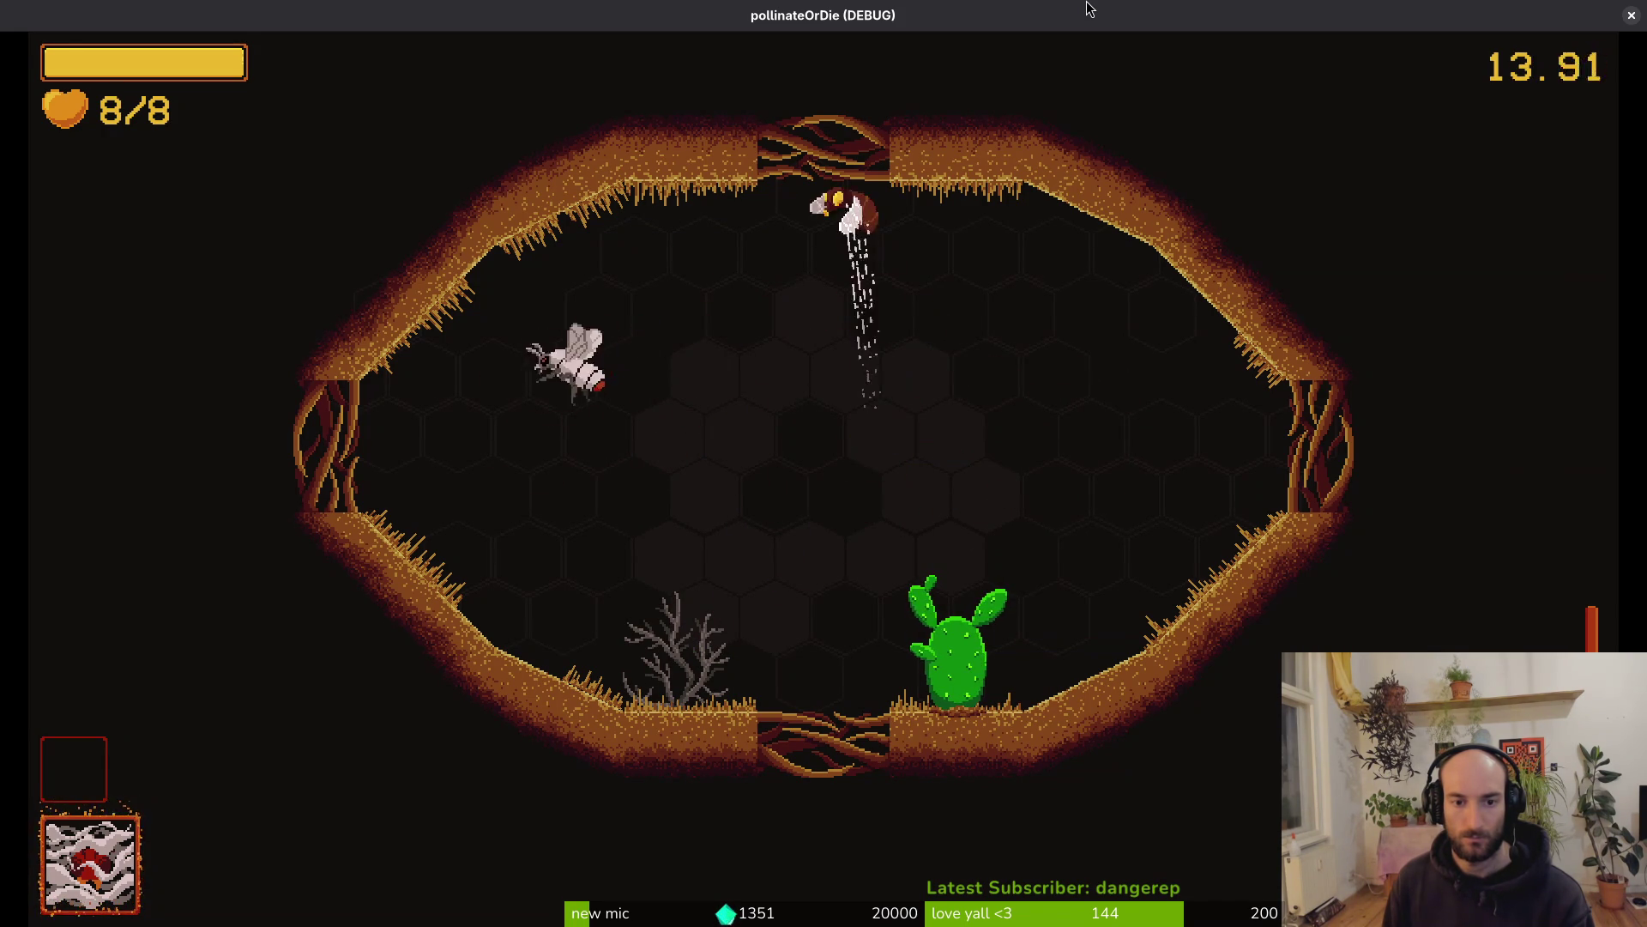
pyautogui.press('d')
pyautogui.press('a')
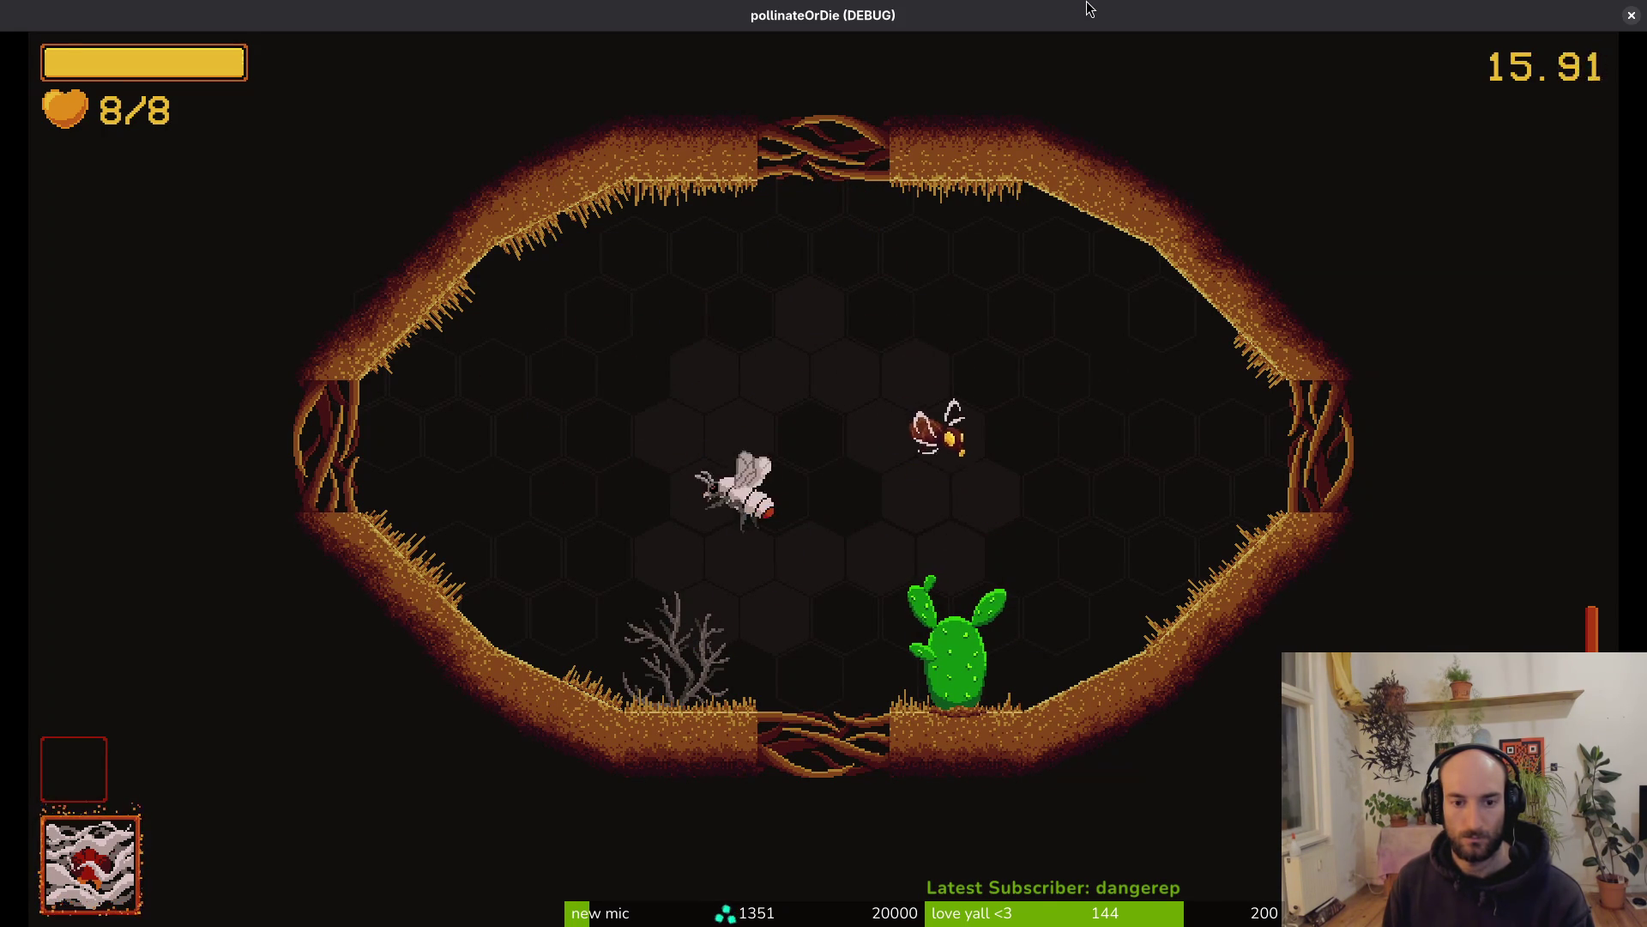
pyautogui.press('d')
pyautogui.press('s')
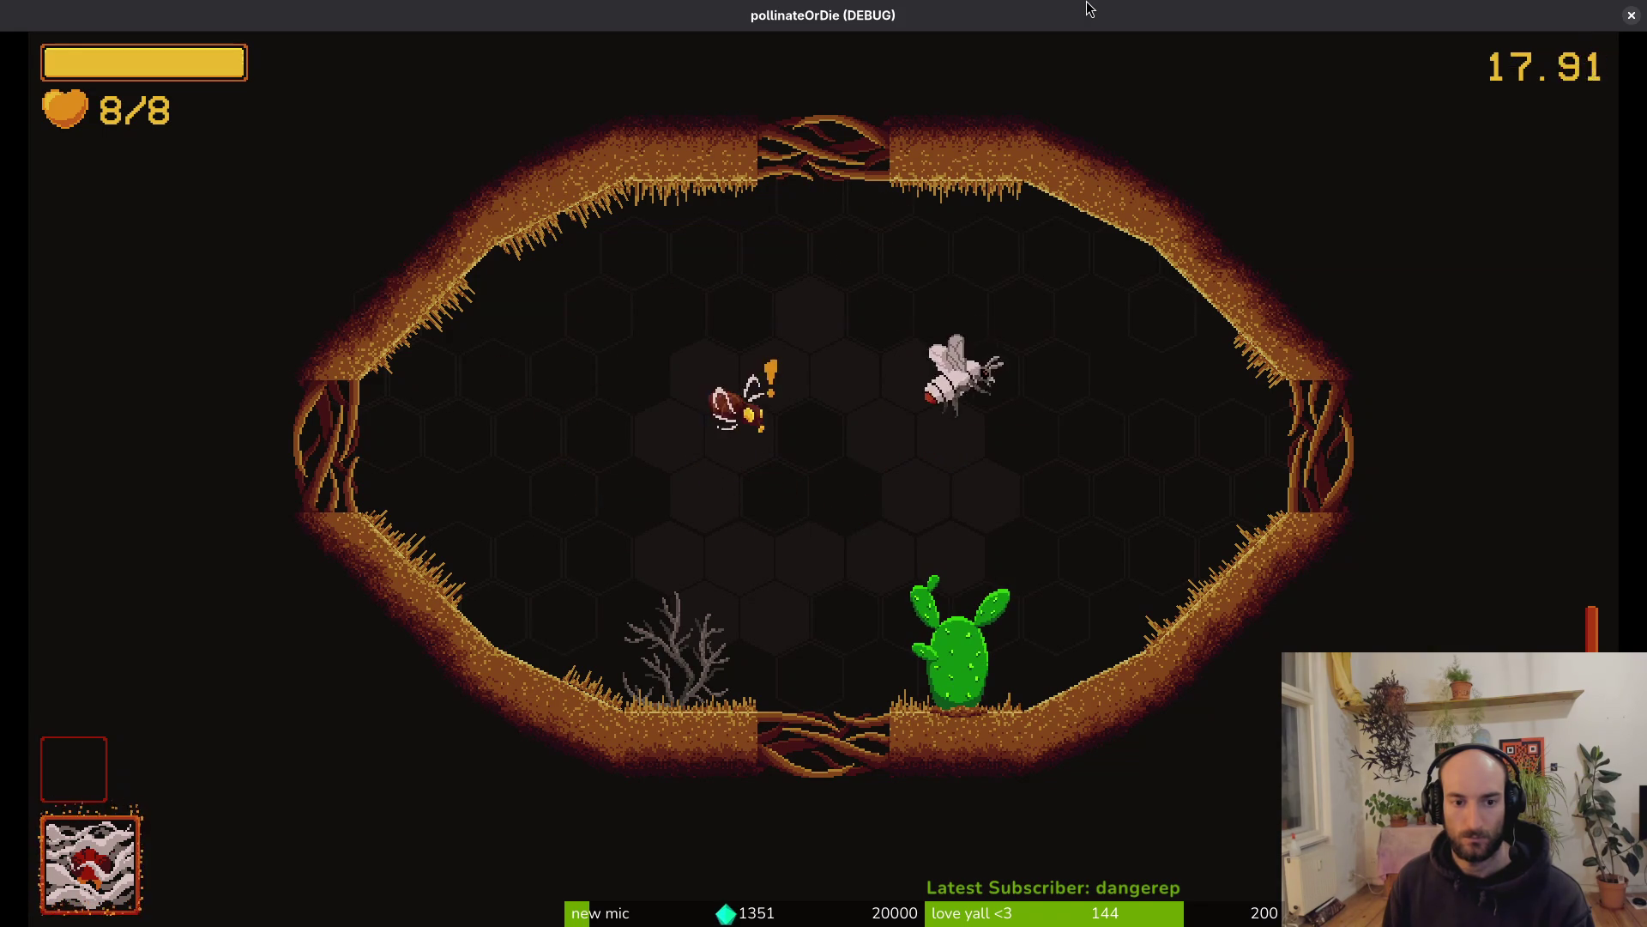
pyautogui.press('w')
pyautogui.press('a')
pyautogui.press('d')
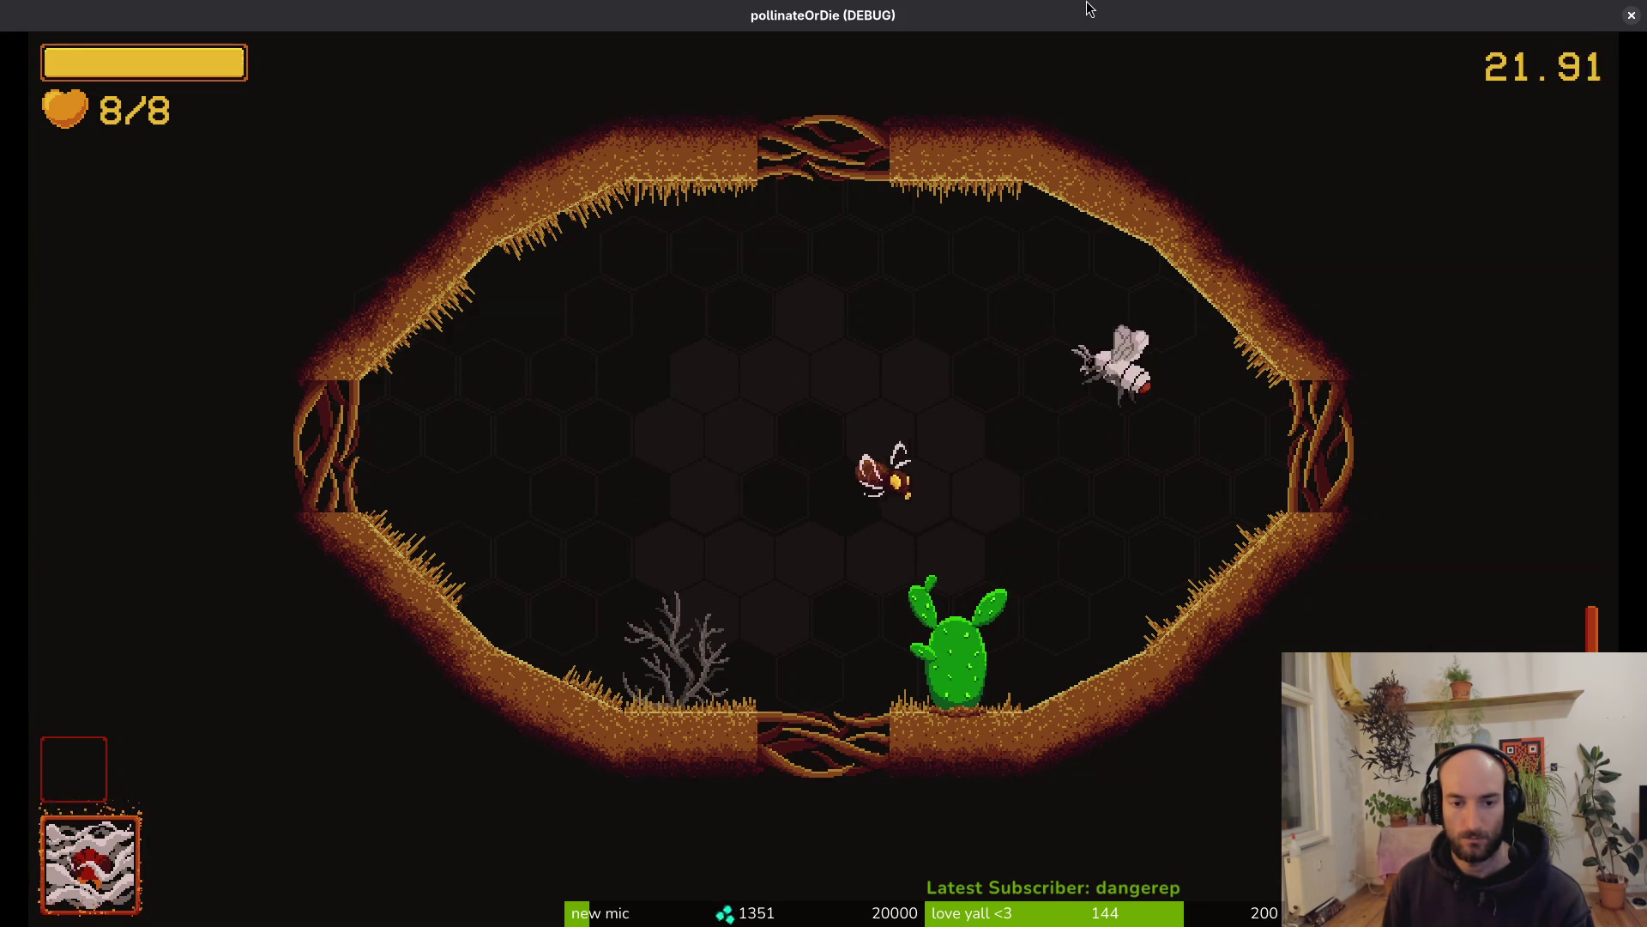
# Trigger the bee's dash telegraph, dodge its dash, and slash back beside the streak
pyautogui.press('a')
pyautogui.press('s')
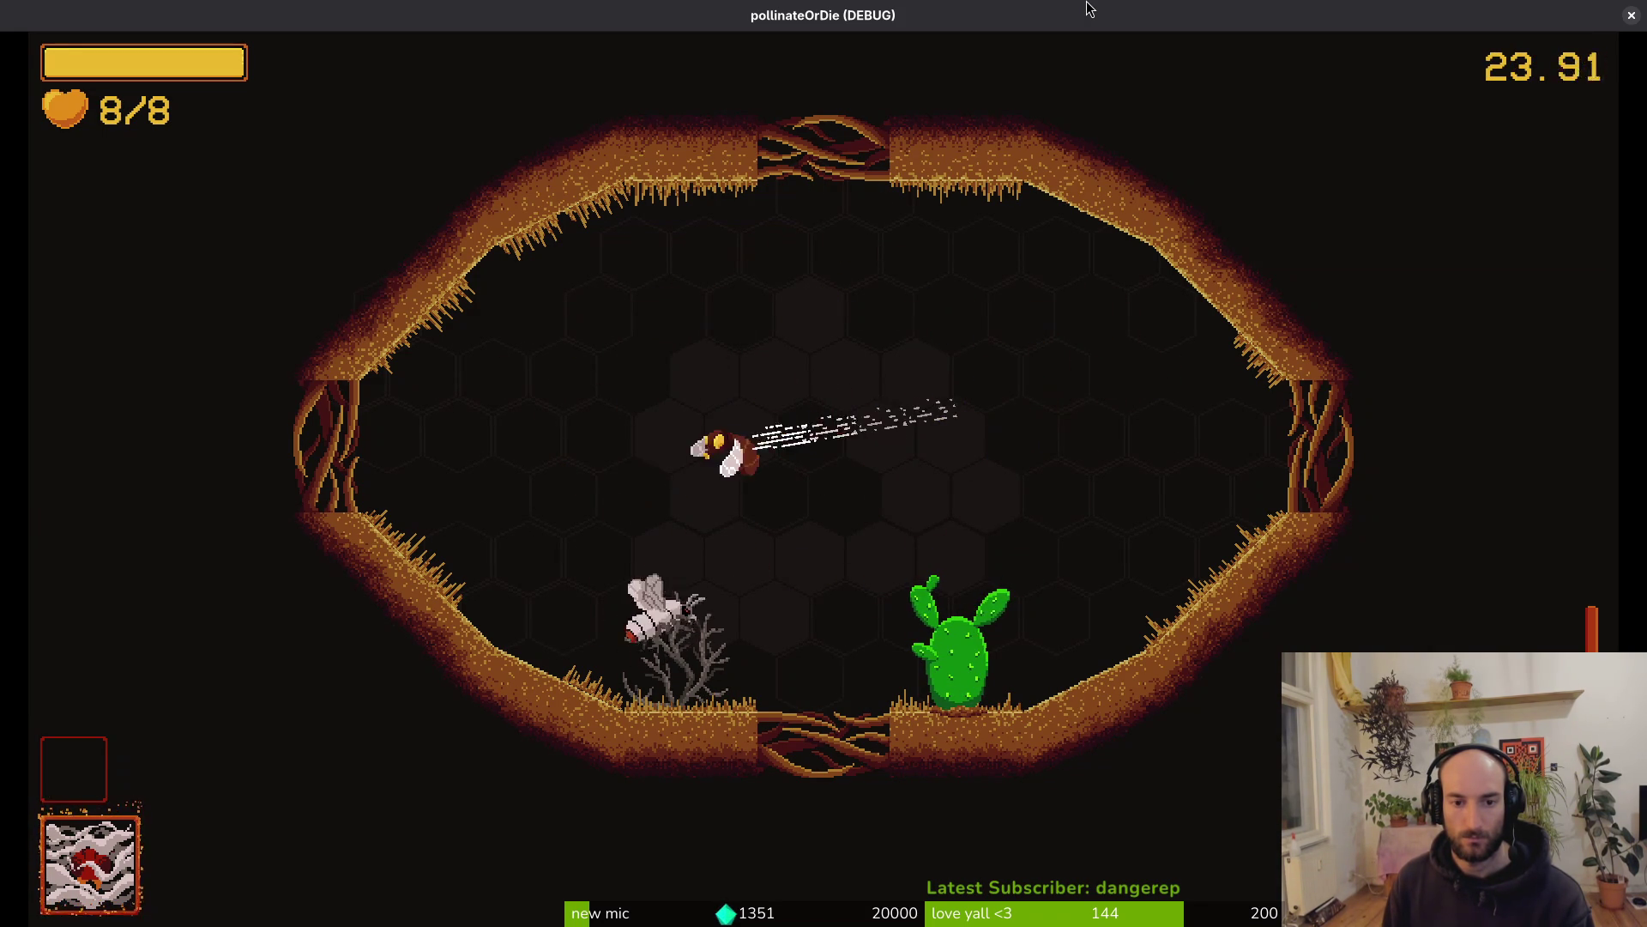
pyautogui.press('w')
pyautogui.press('s')
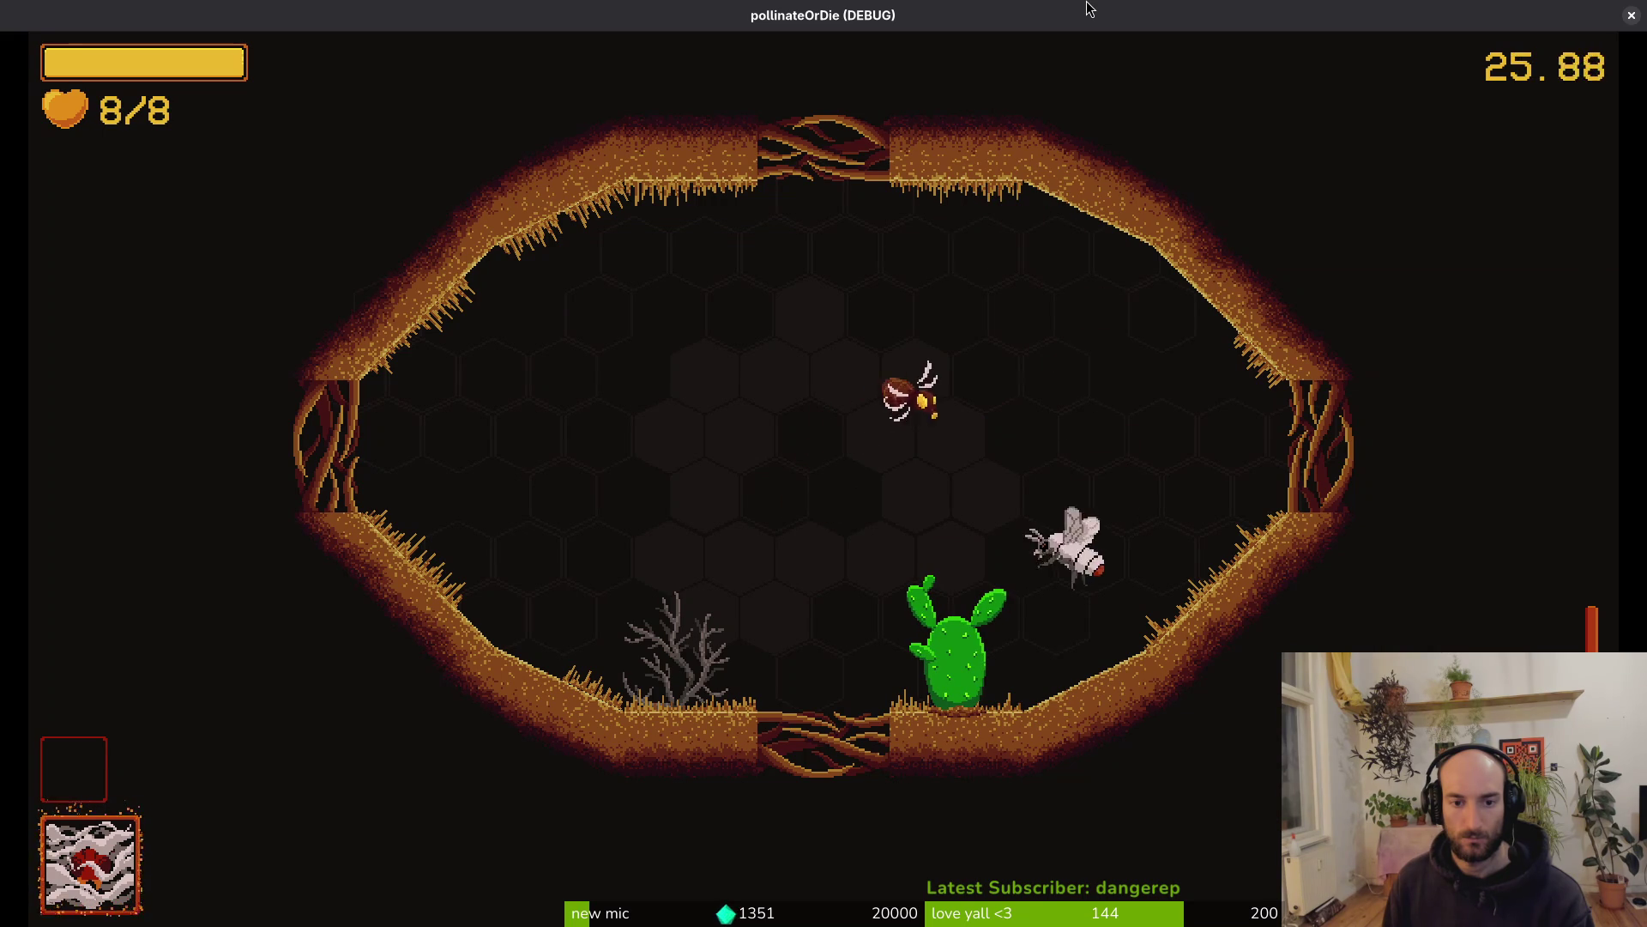
pyautogui.press('w')
pyautogui.press('d')
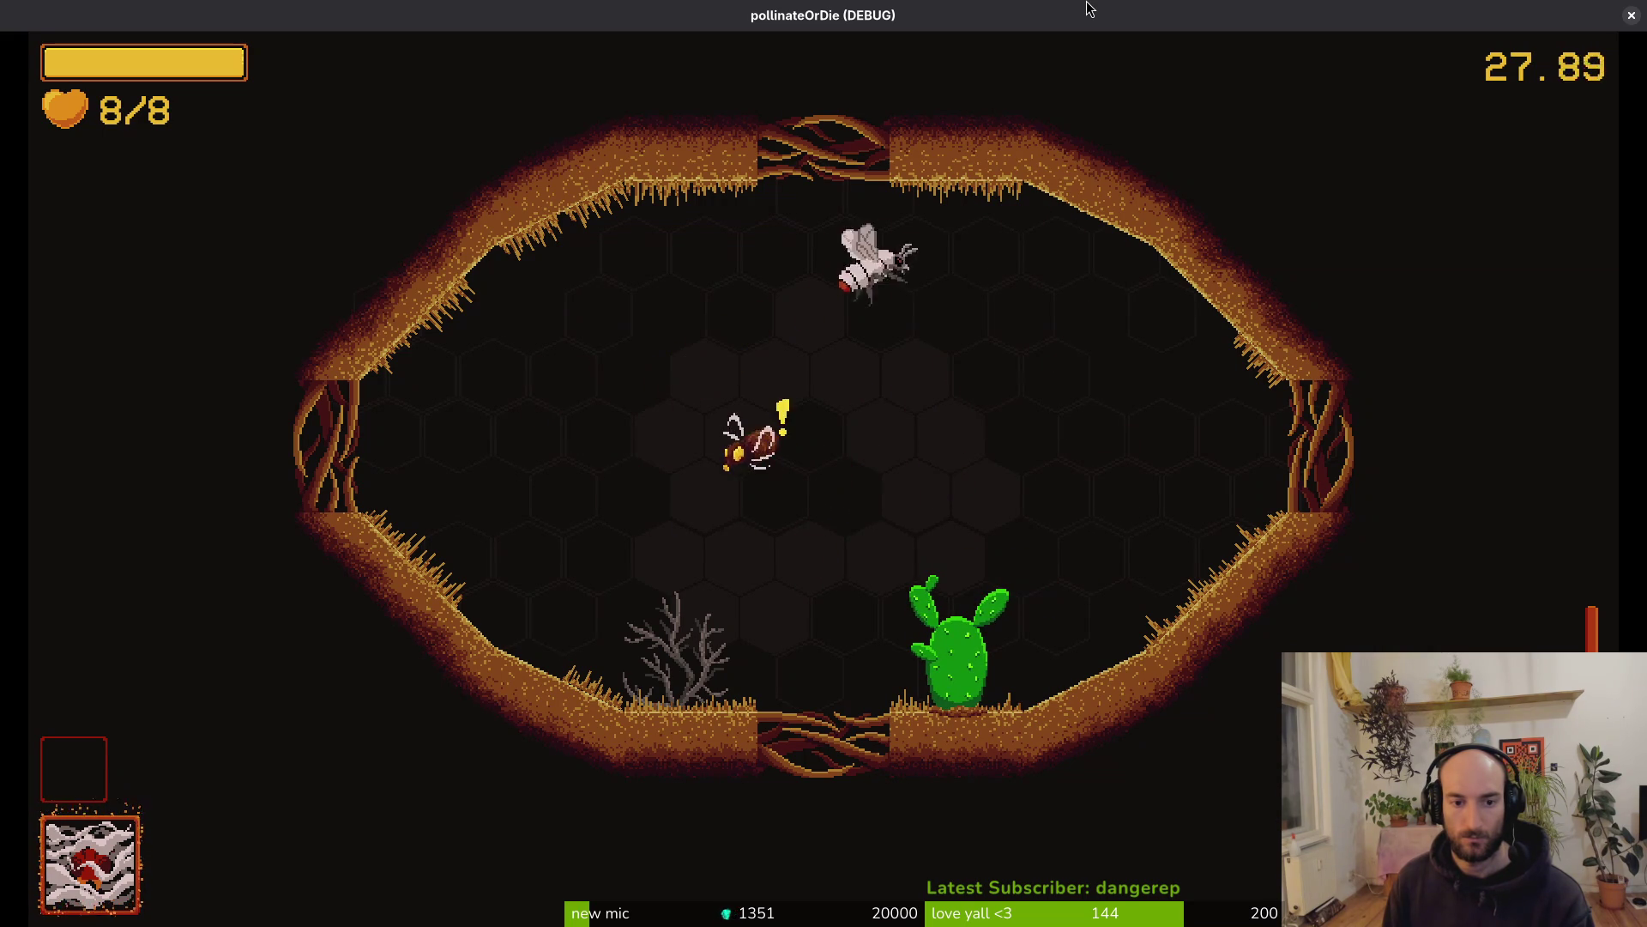
pyautogui.press('a')
pyautogui.press('s')
pyautogui.press('a')
pyautogui.press('s')
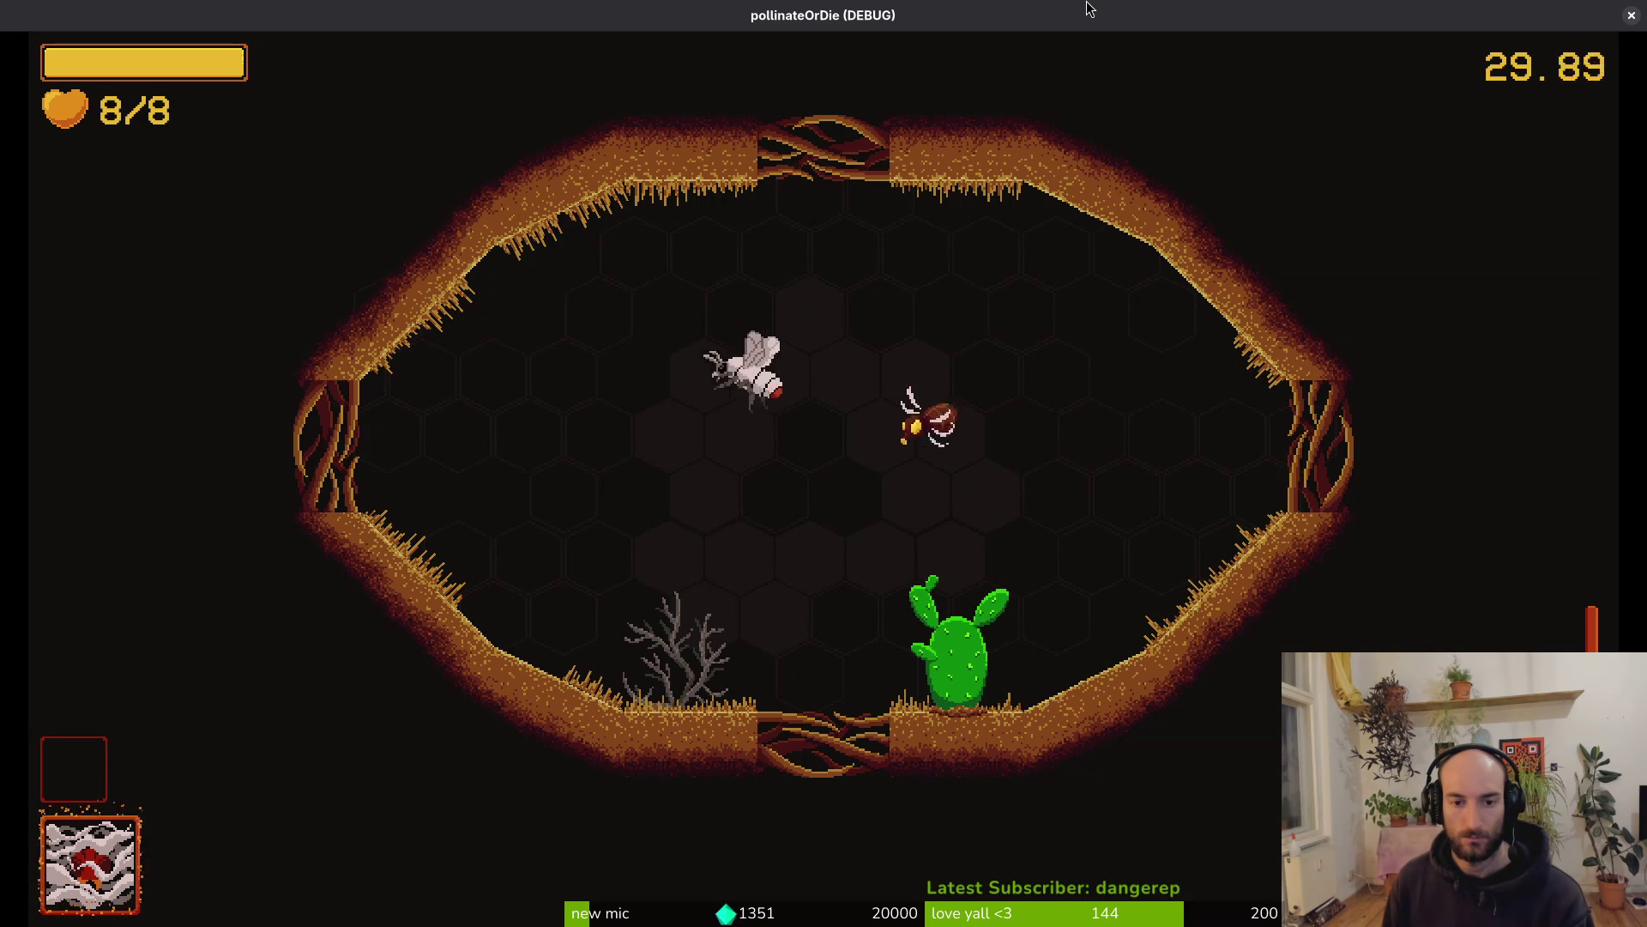
pyautogui.press('d')
pyautogui.press('w')
pyautogui.press('w')
pyautogui.press('d')
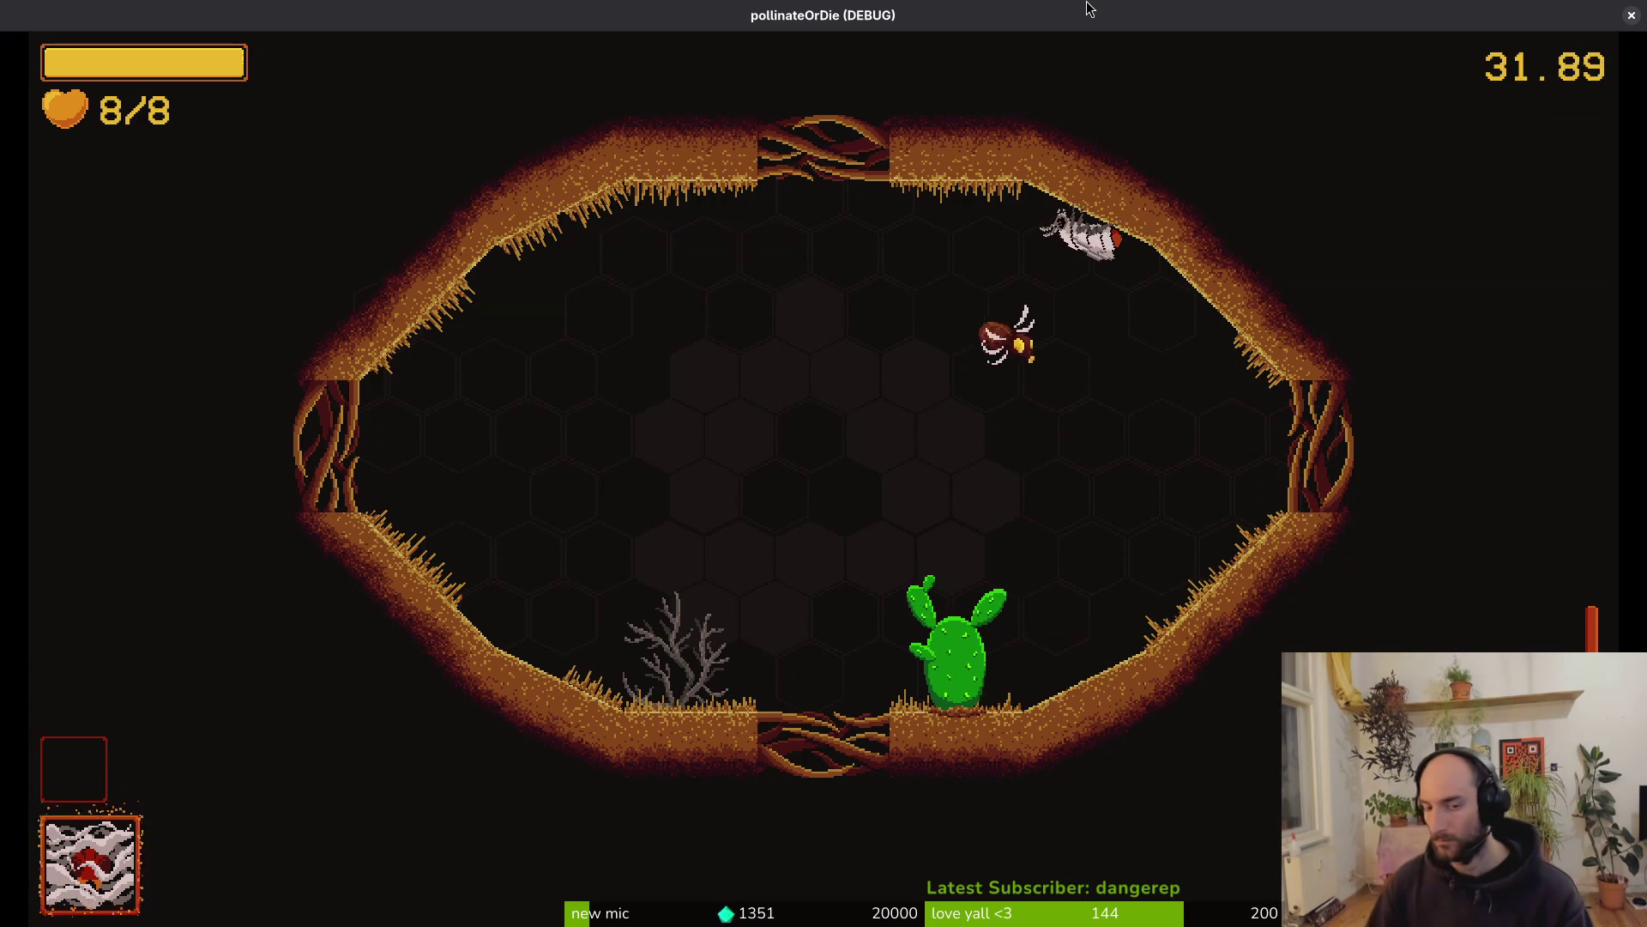
# Close the game, recheck the windup animation's telegraph key, and save the fly scene
pyautogui.click(1629, 21)
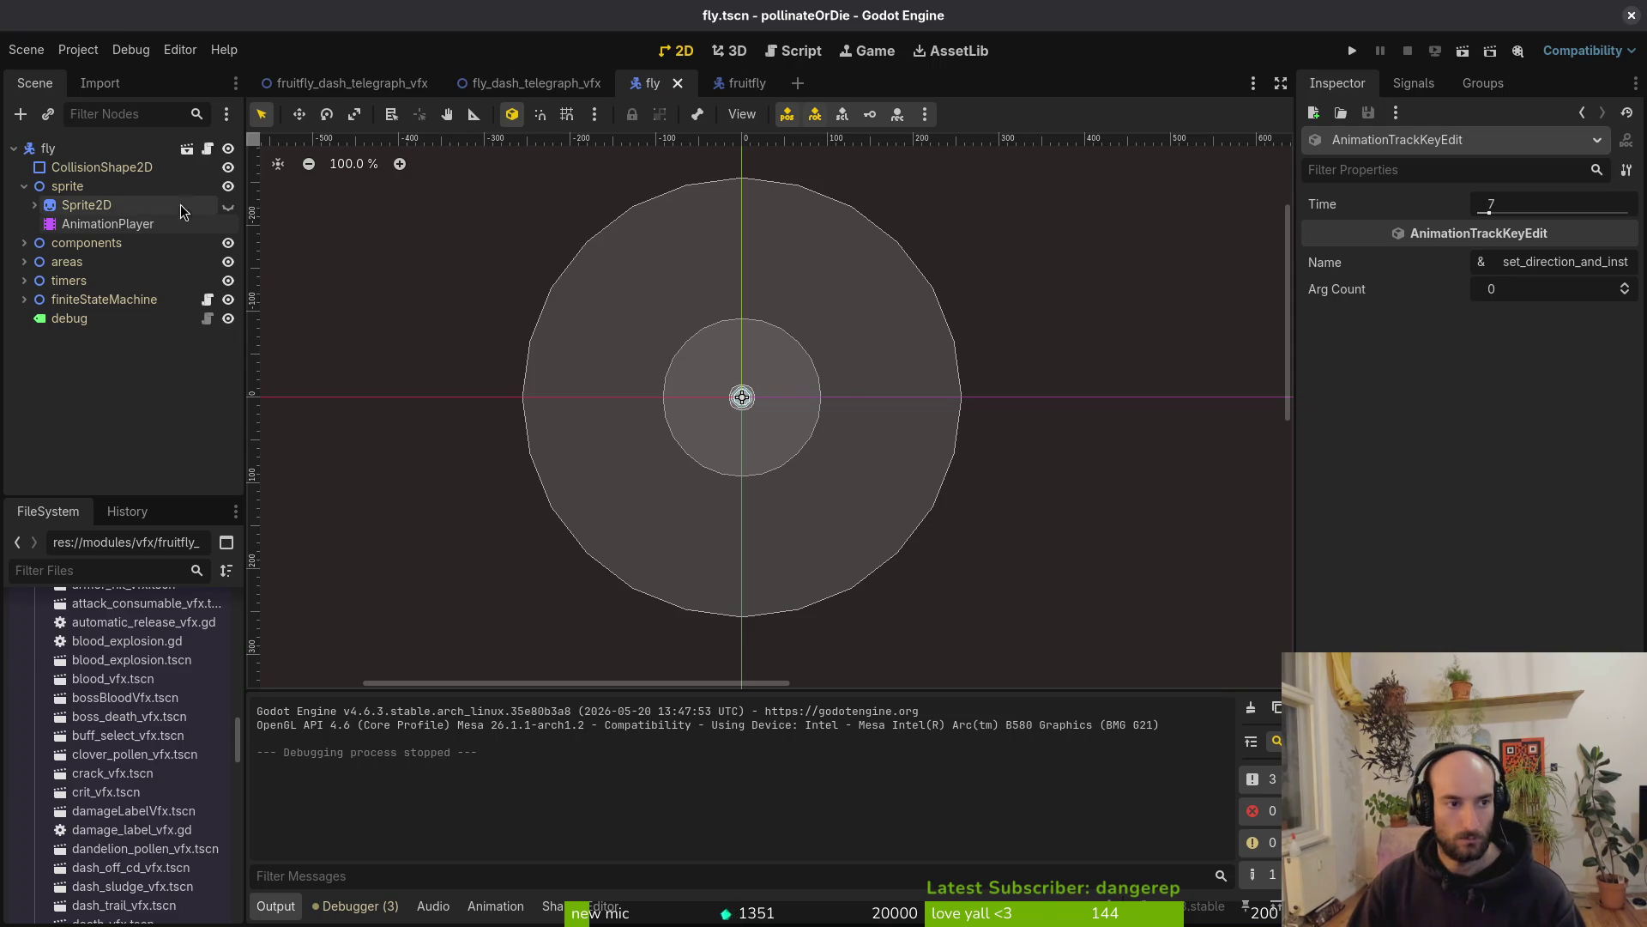
pyautogui.click(107, 223)
pyautogui.click(571, 672)
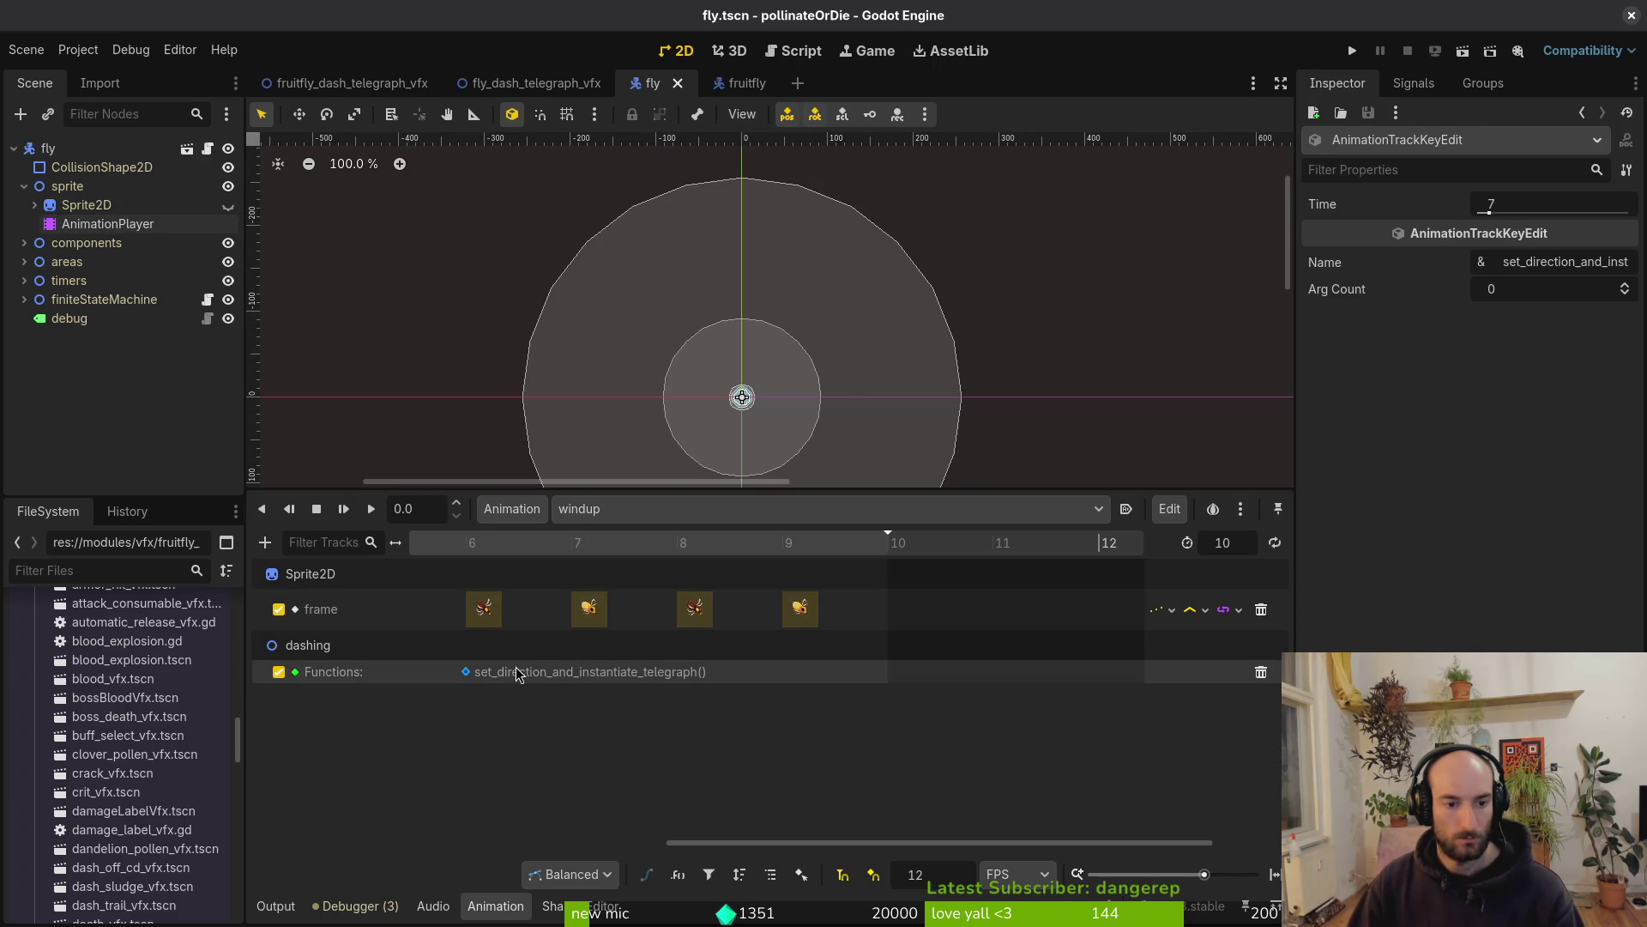
pyautogui.hotkey('ctrl', 's')
# In Aseprite, close the extra dashTelegraph file and the sprite sheet
pyautogui.hotkey('alt', 'Tab')
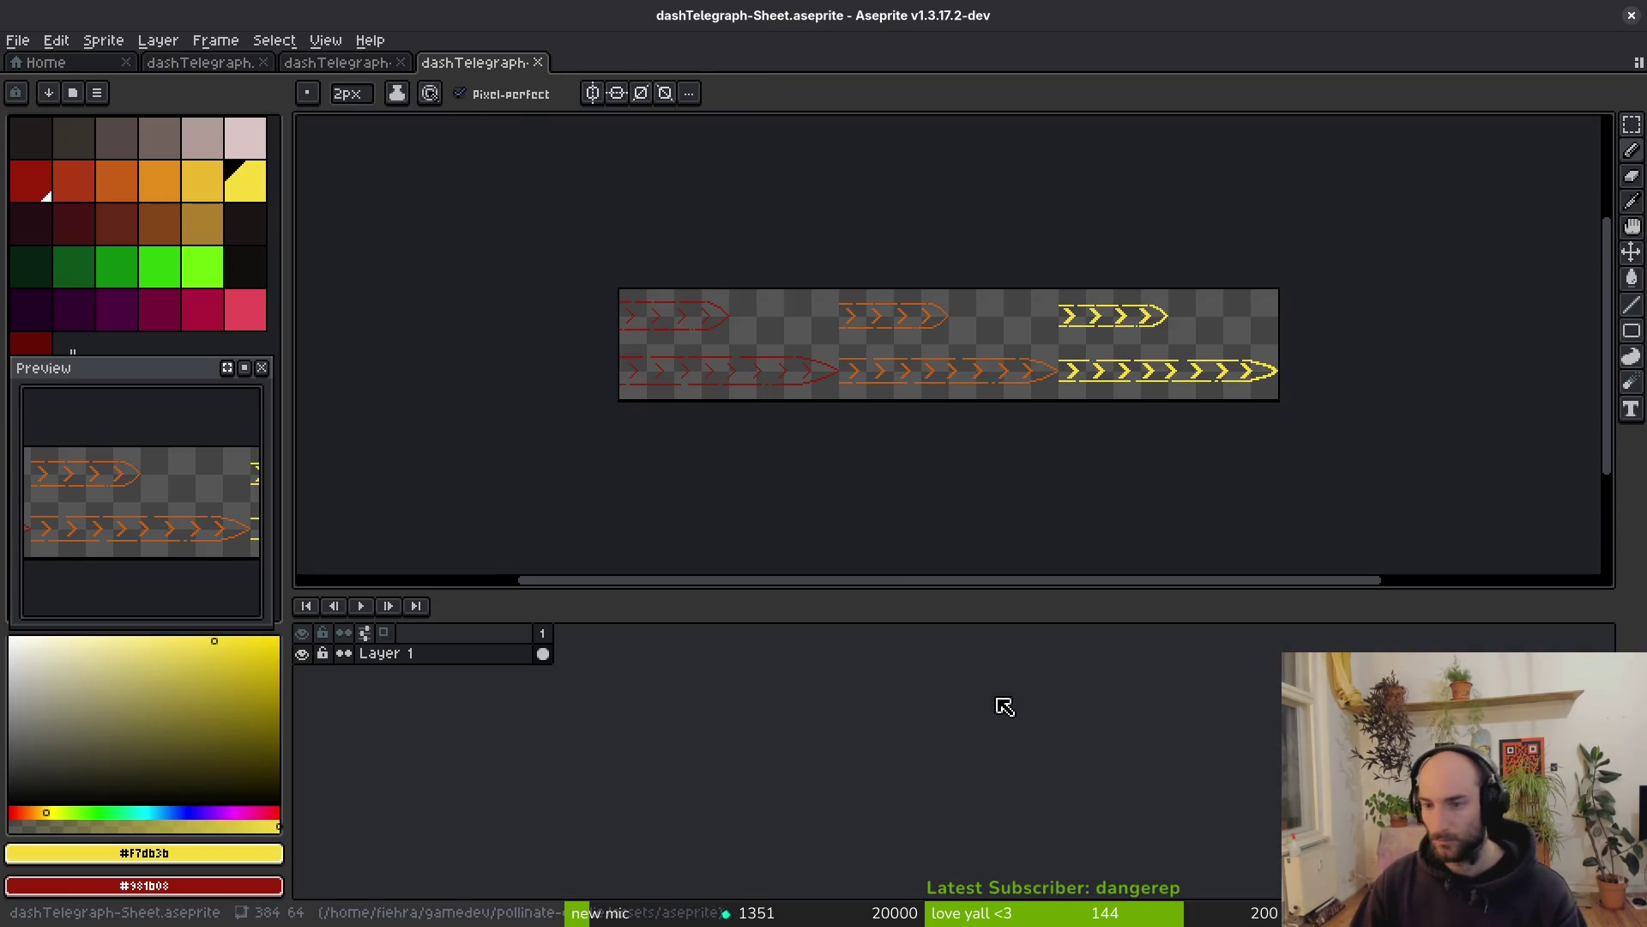
pyautogui.click(538, 62)
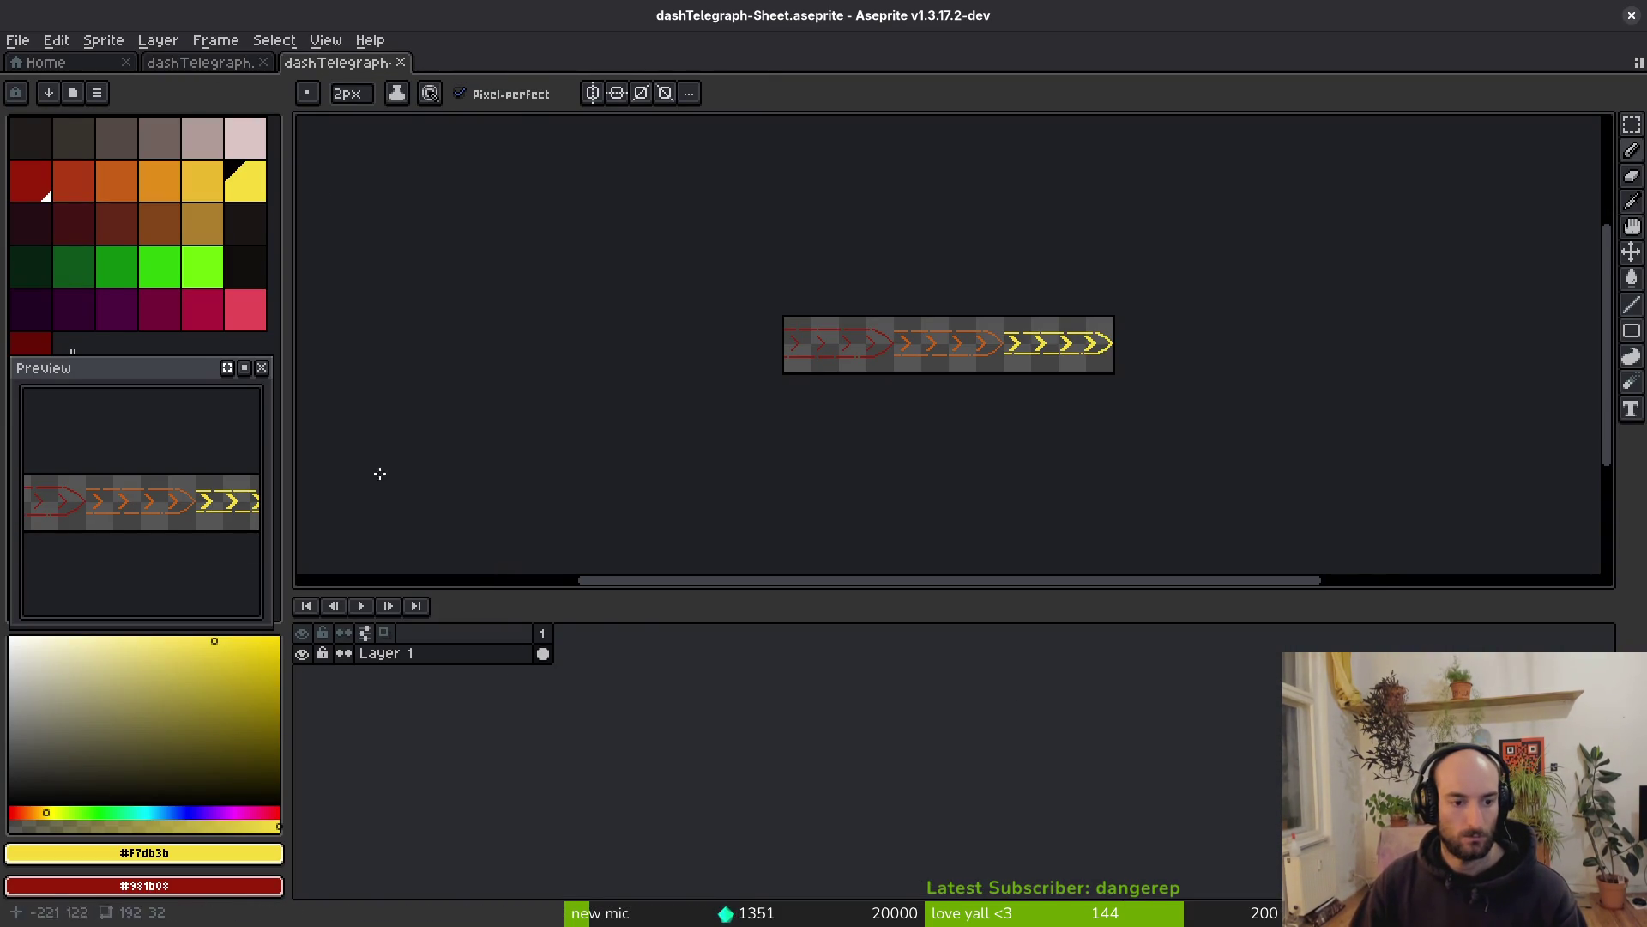
pyautogui.click(401, 62)
# Preview the telegraph's red and yellow chevron frames, removing a temporary empty seventh frame
pyautogui.click(665, 636)
pyautogui.click(643, 656)
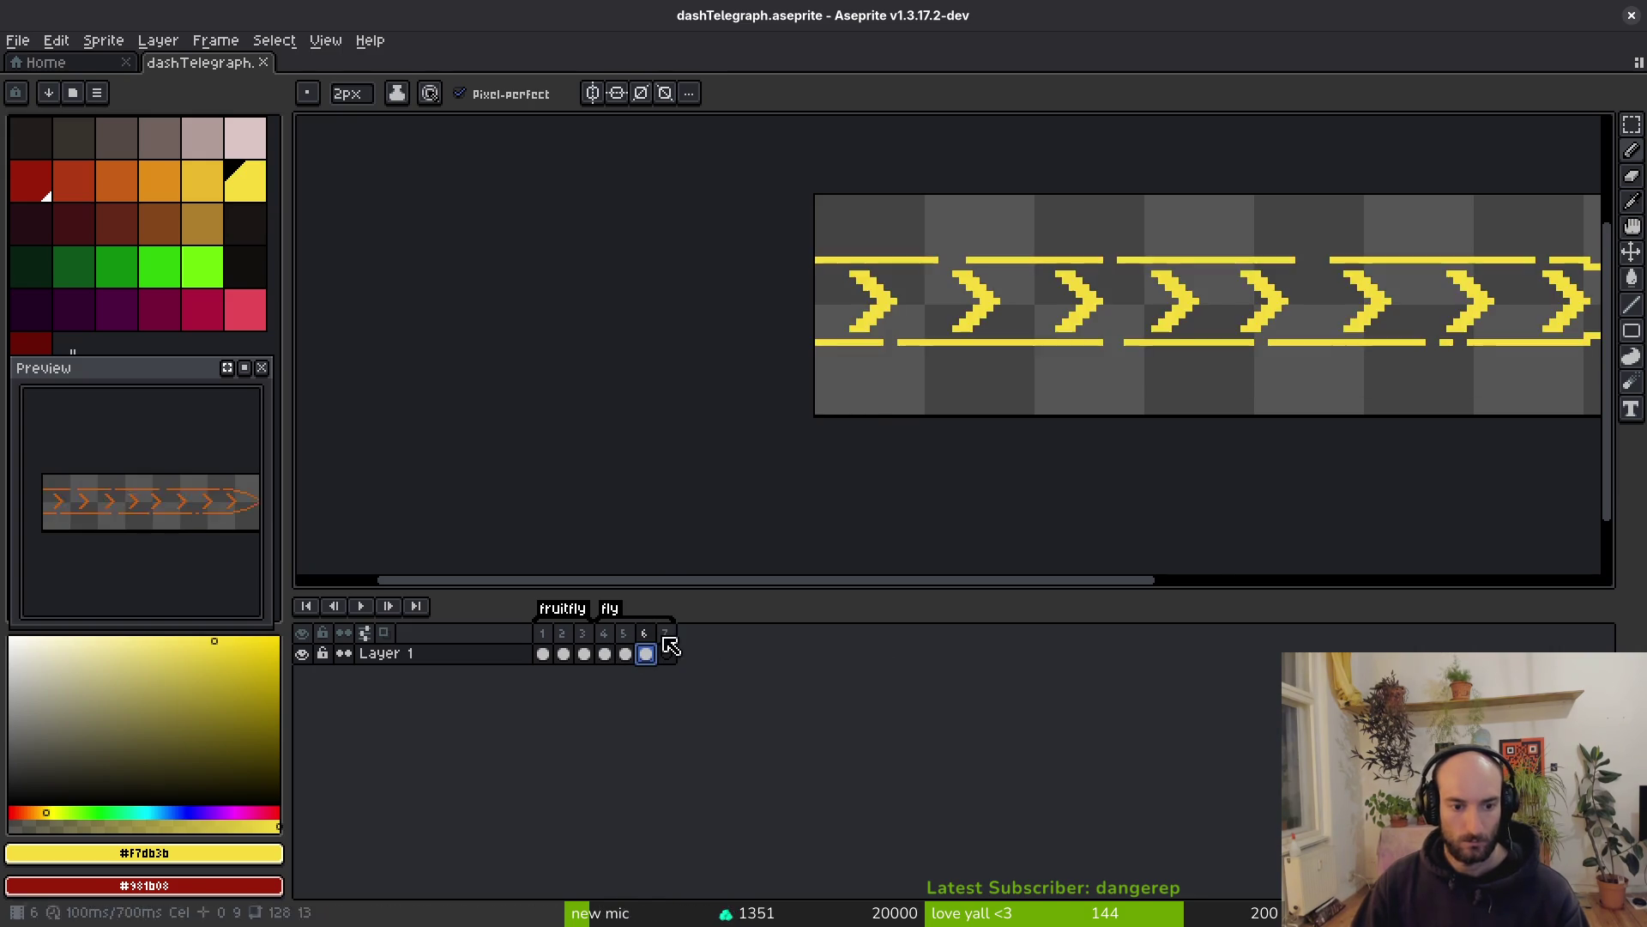
pyautogui.scroll(-1, 1077, 410)
pyautogui.click(625, 653)
pyautogui.click(646, 654)
pyautogui.press('Return')
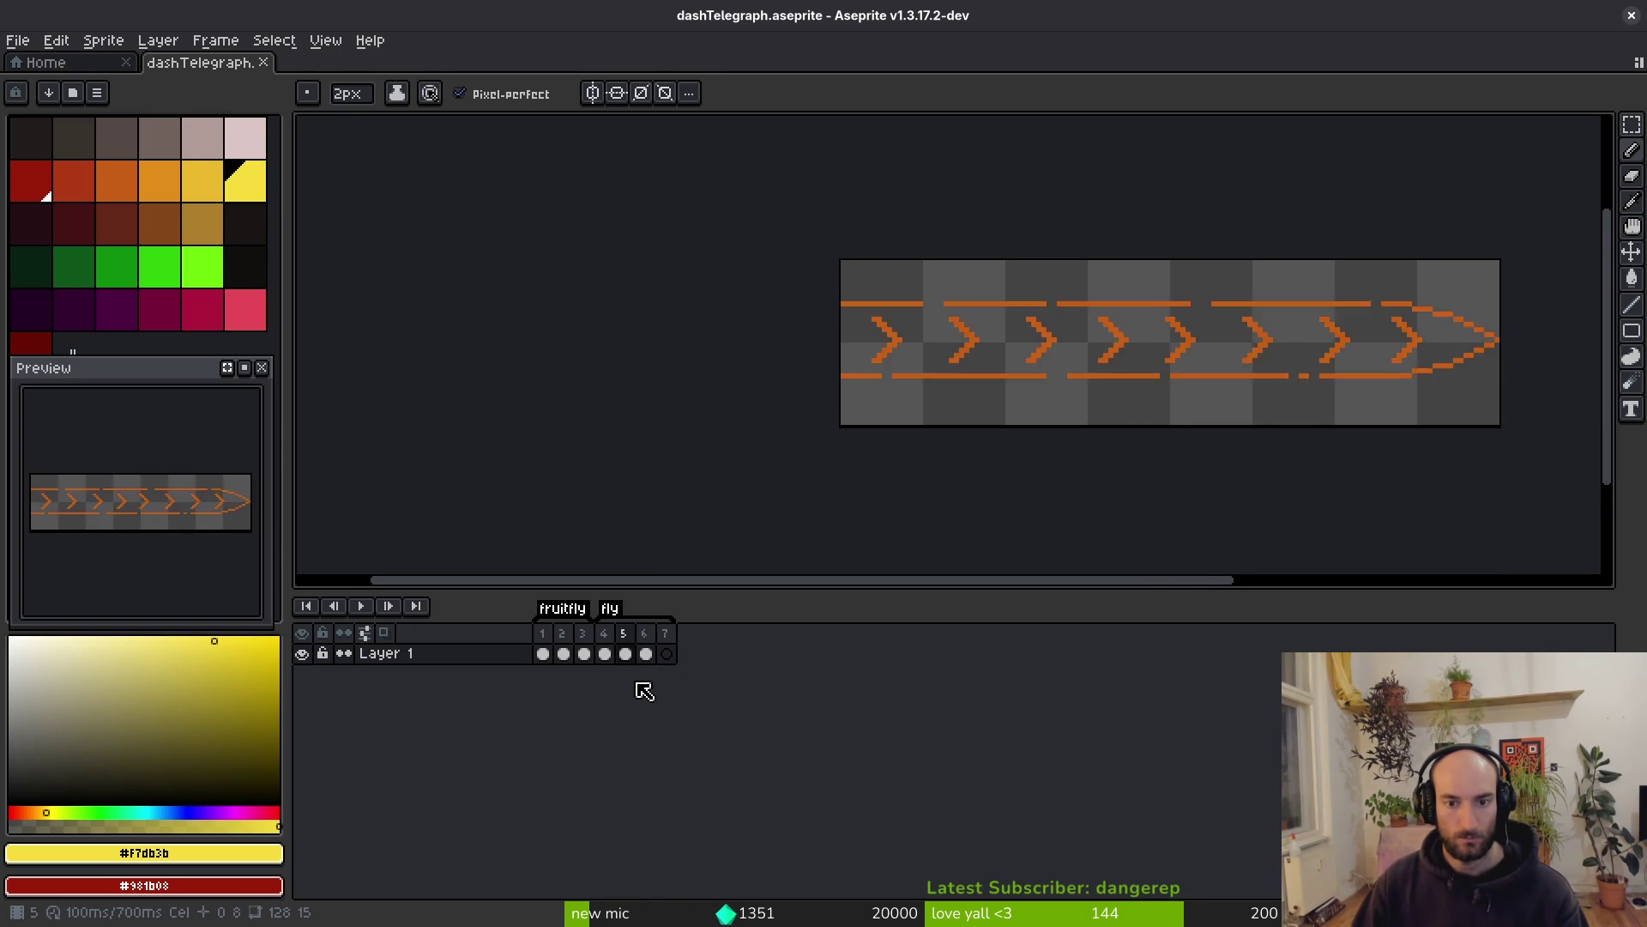
pyautogui.click(667, 635)
pyautogui.press('Delete')
# Save dashTelegraph.aseprite, close it, and quit Aseprite
pyautogui.hotkey('ctrl', 's')
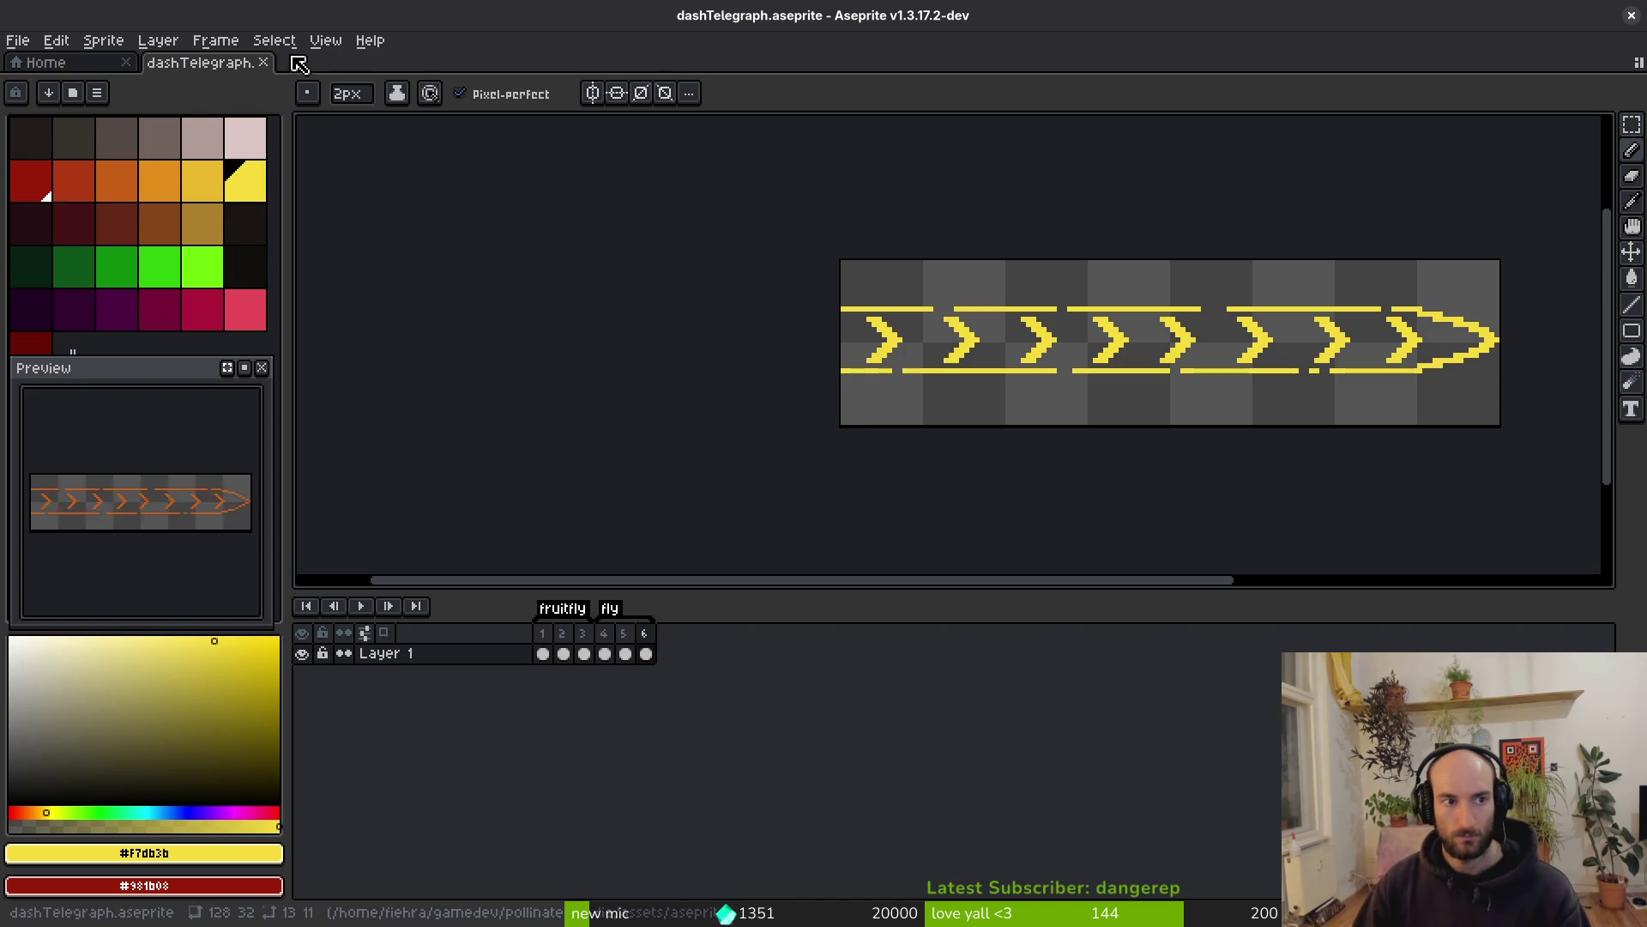
pyautogui.click(264, 63)
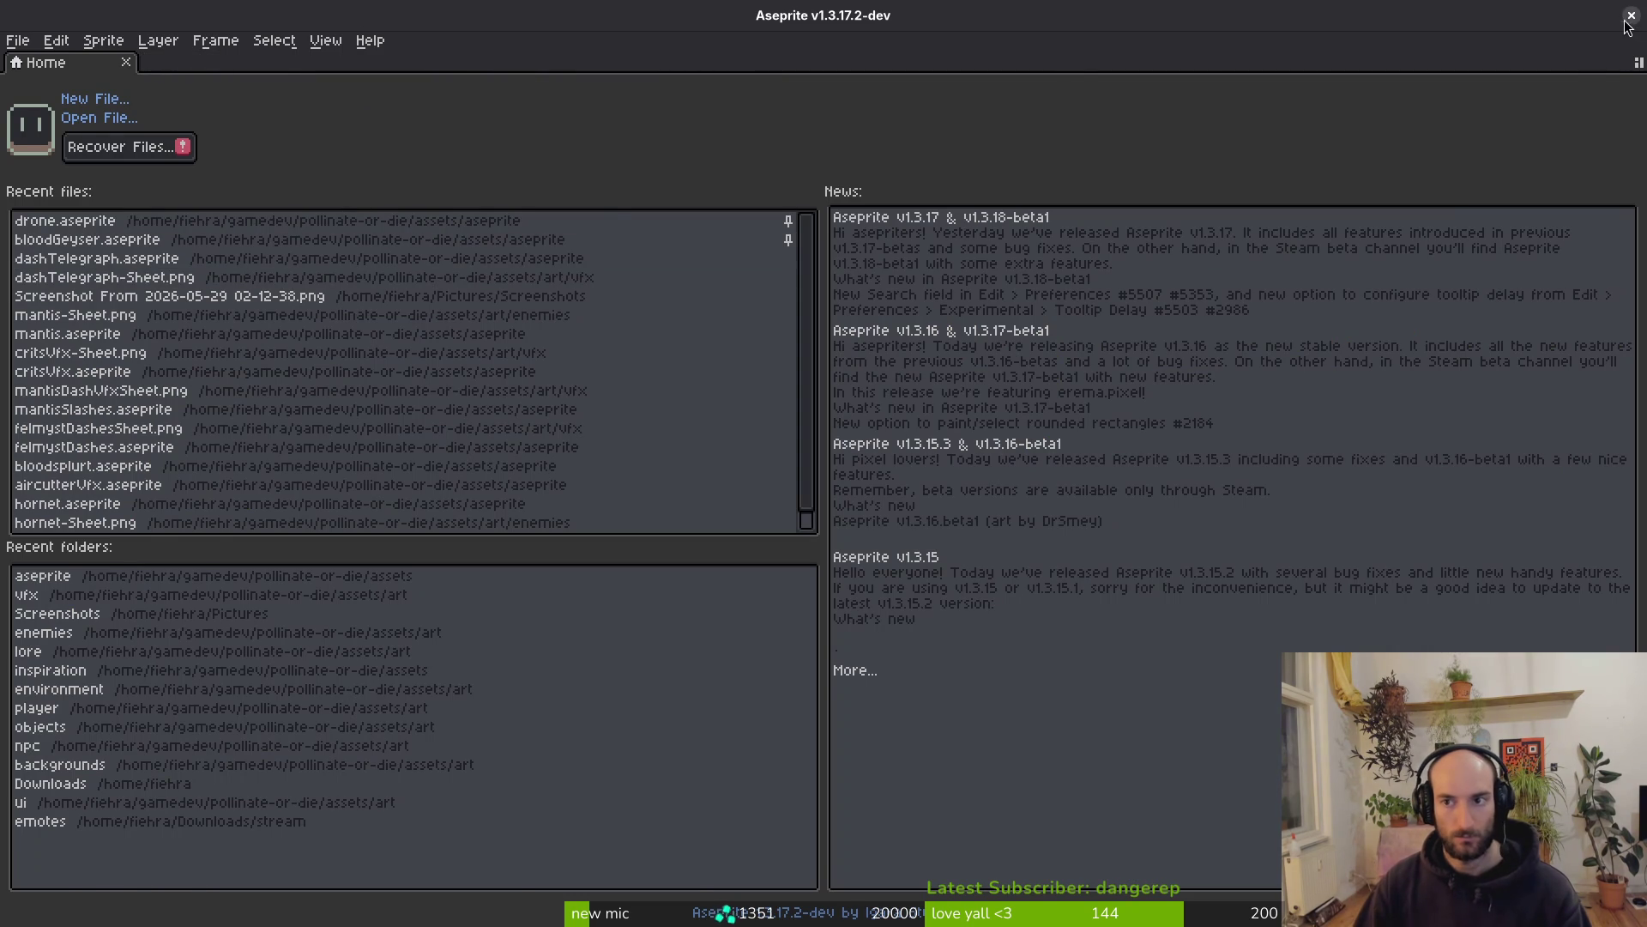
pyautogui.click(1629, 21)
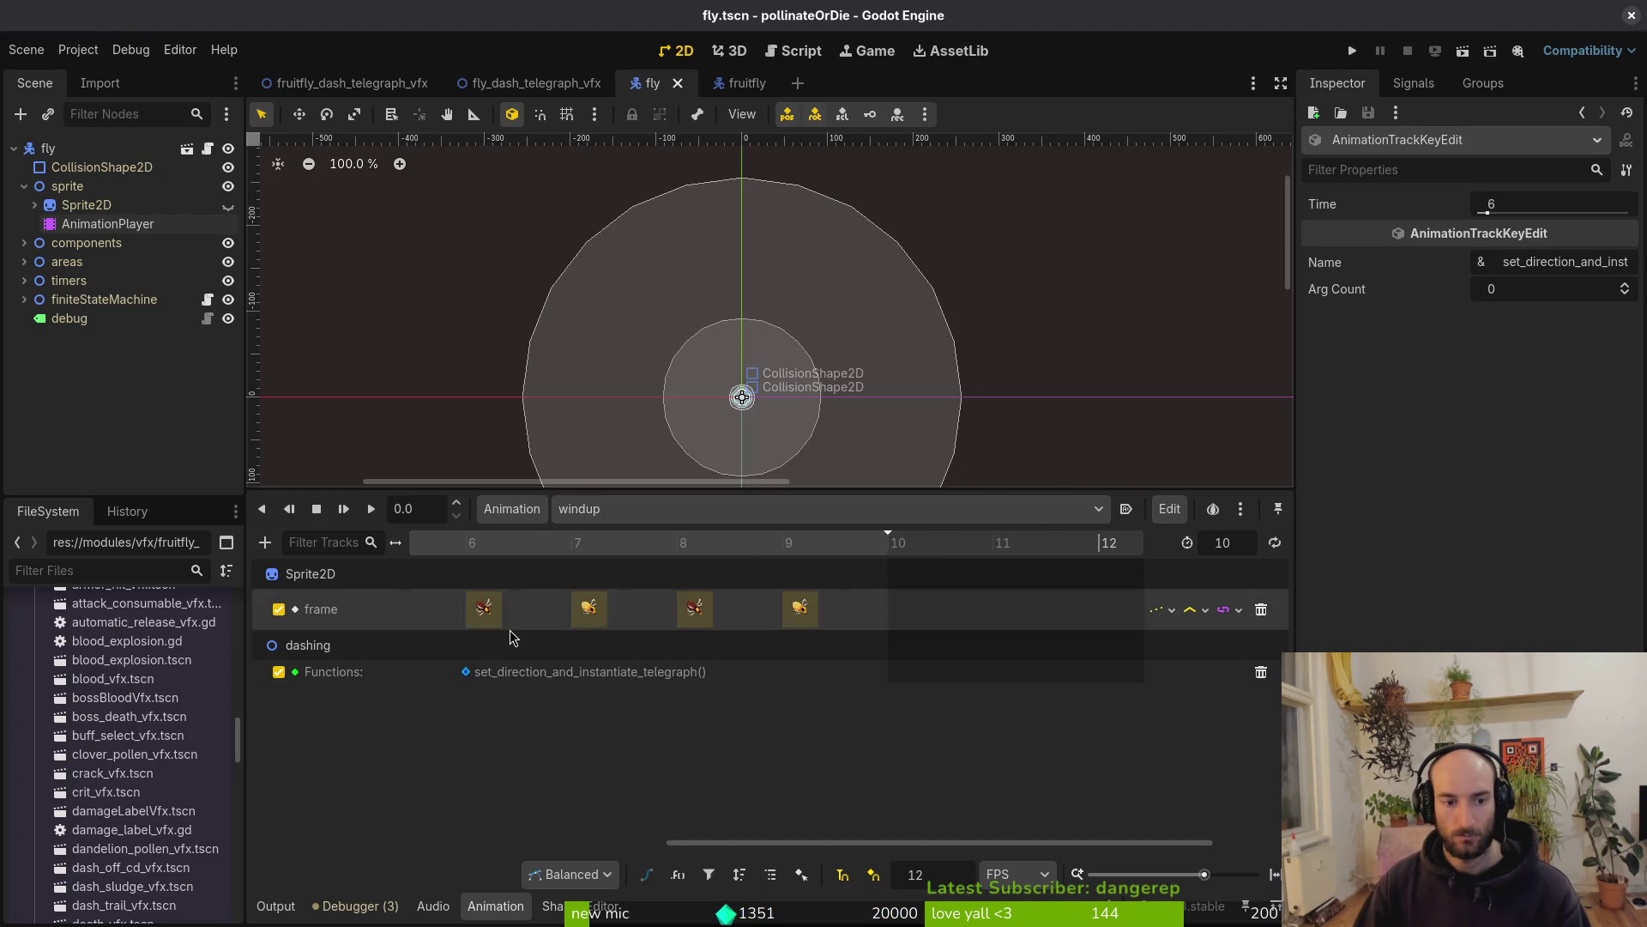
# Shift the windup telegraph call to frame 7, save the fly scene, close all scenes and Godot
pyautogui.moveTo(469, 678); pyautogui.dragTo(537, 684)
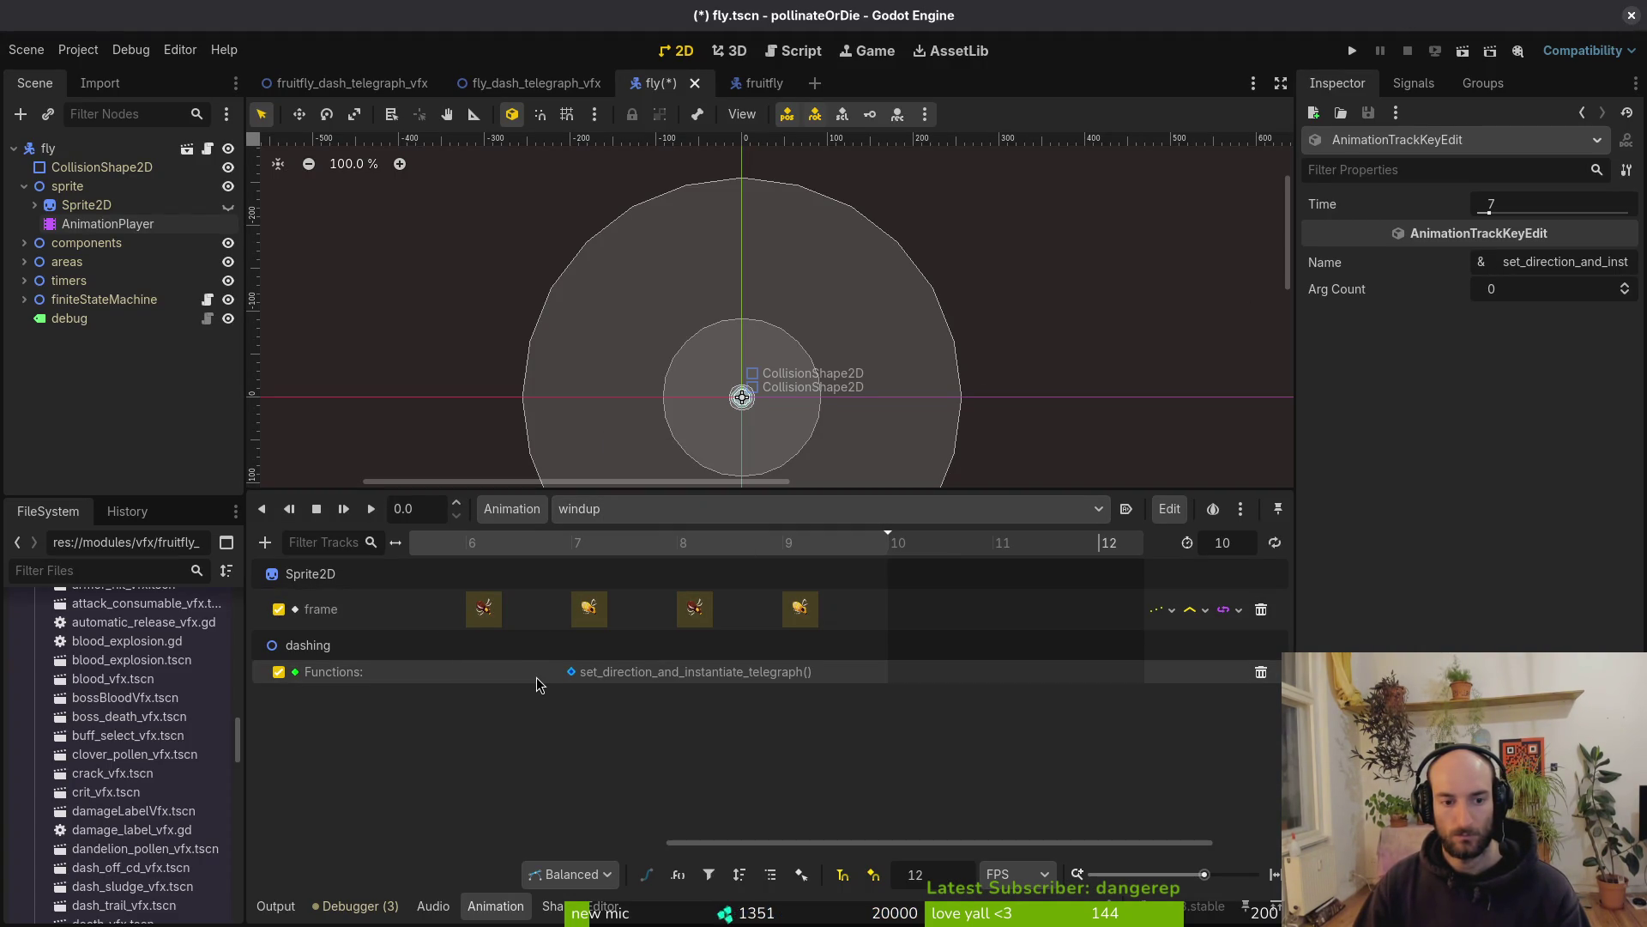
pyautogui.hotkey('ctrl', 's')
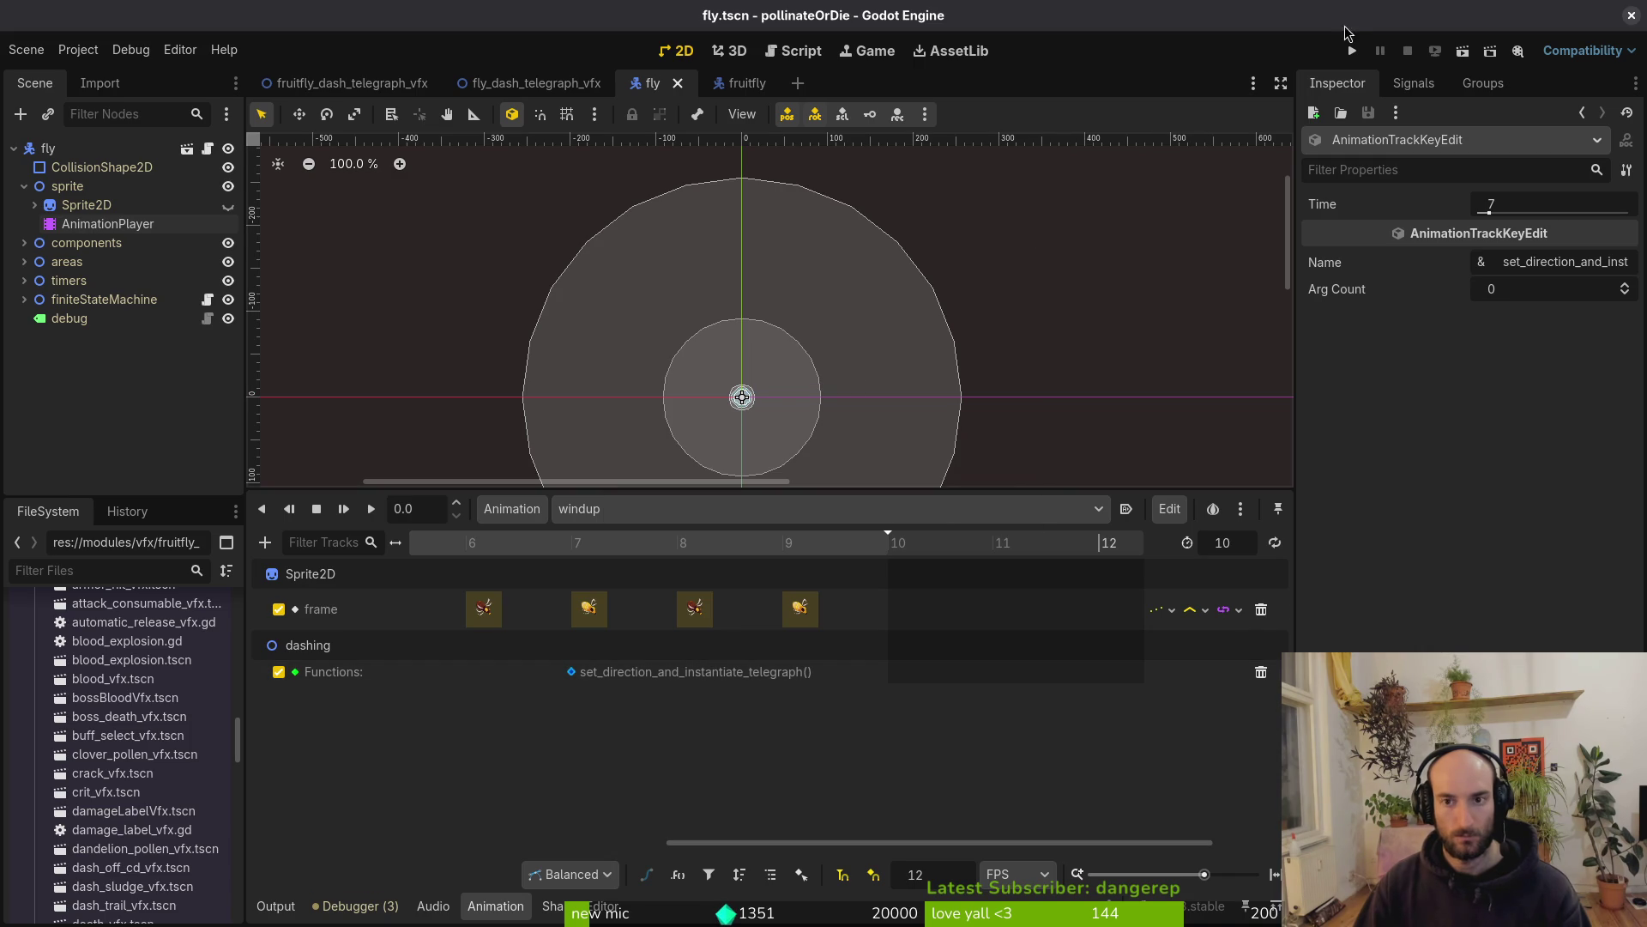
pyautogui.hotkey('ctrl', 'shift', 'w')
pyautogui.hotkey('ctrl', 'shift', 'w')
pyautogui.hotkey('ctrl', 'shift', 'w')
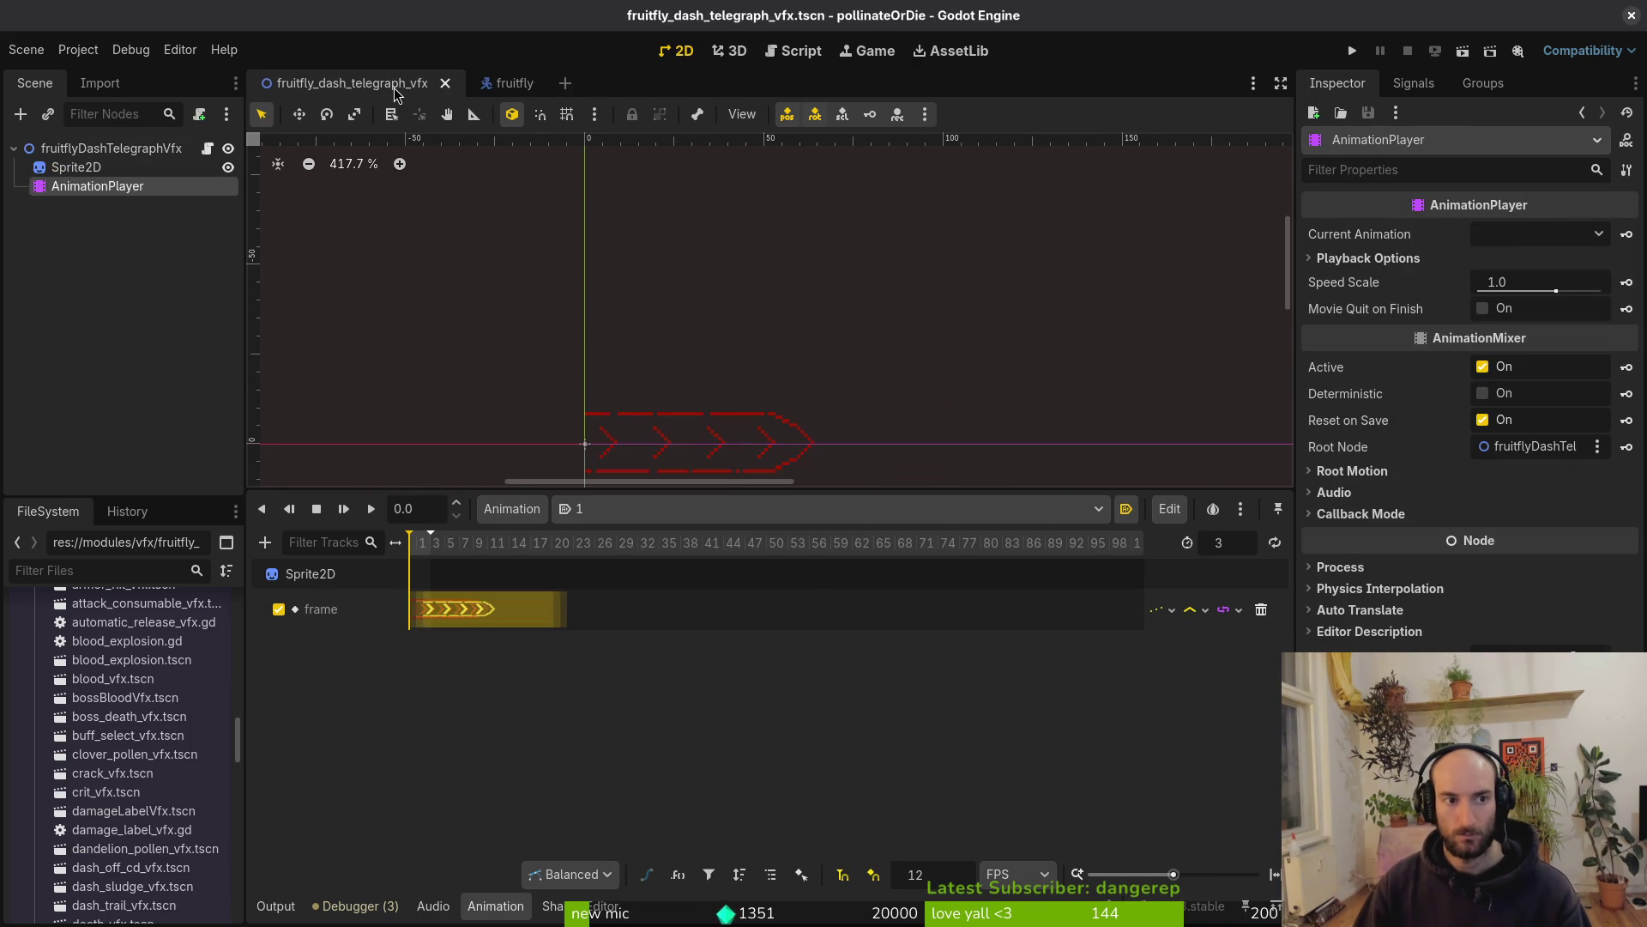
pyautogui.click(1631, 21)
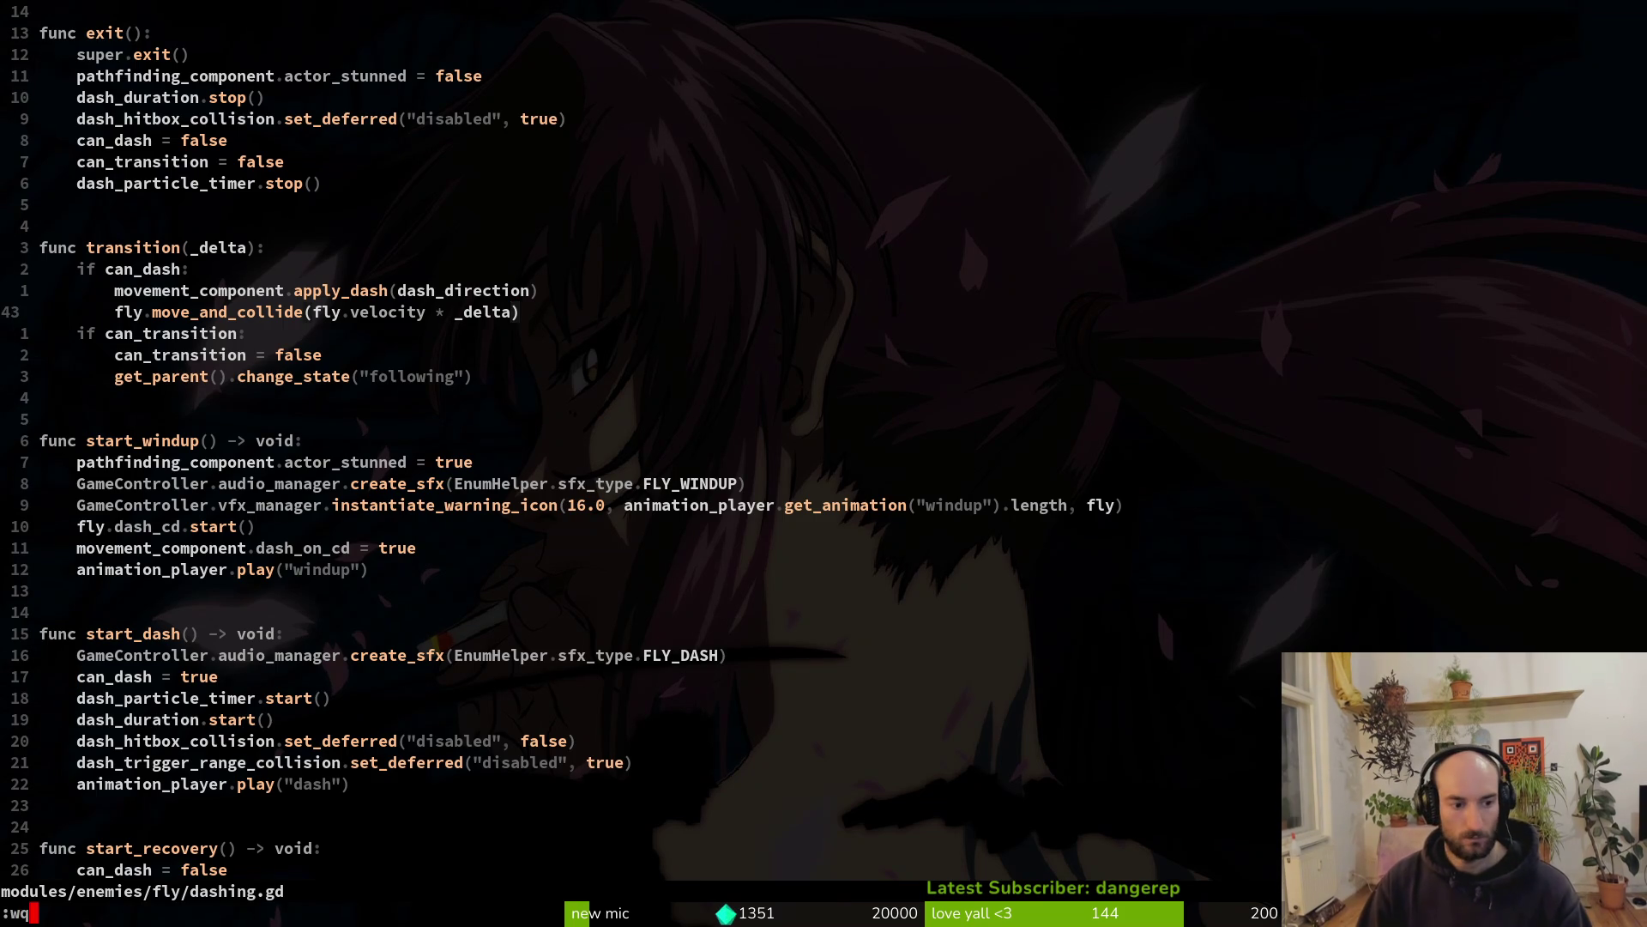
# Leave vim and stage the fly's dashing.gd, fly.tscn and the fruitfly dashing.gd in tig
pyautogui.press('Return')
pyautogui.press('Return')
pyautogui.press('Down')
pyautogui.press('Down')
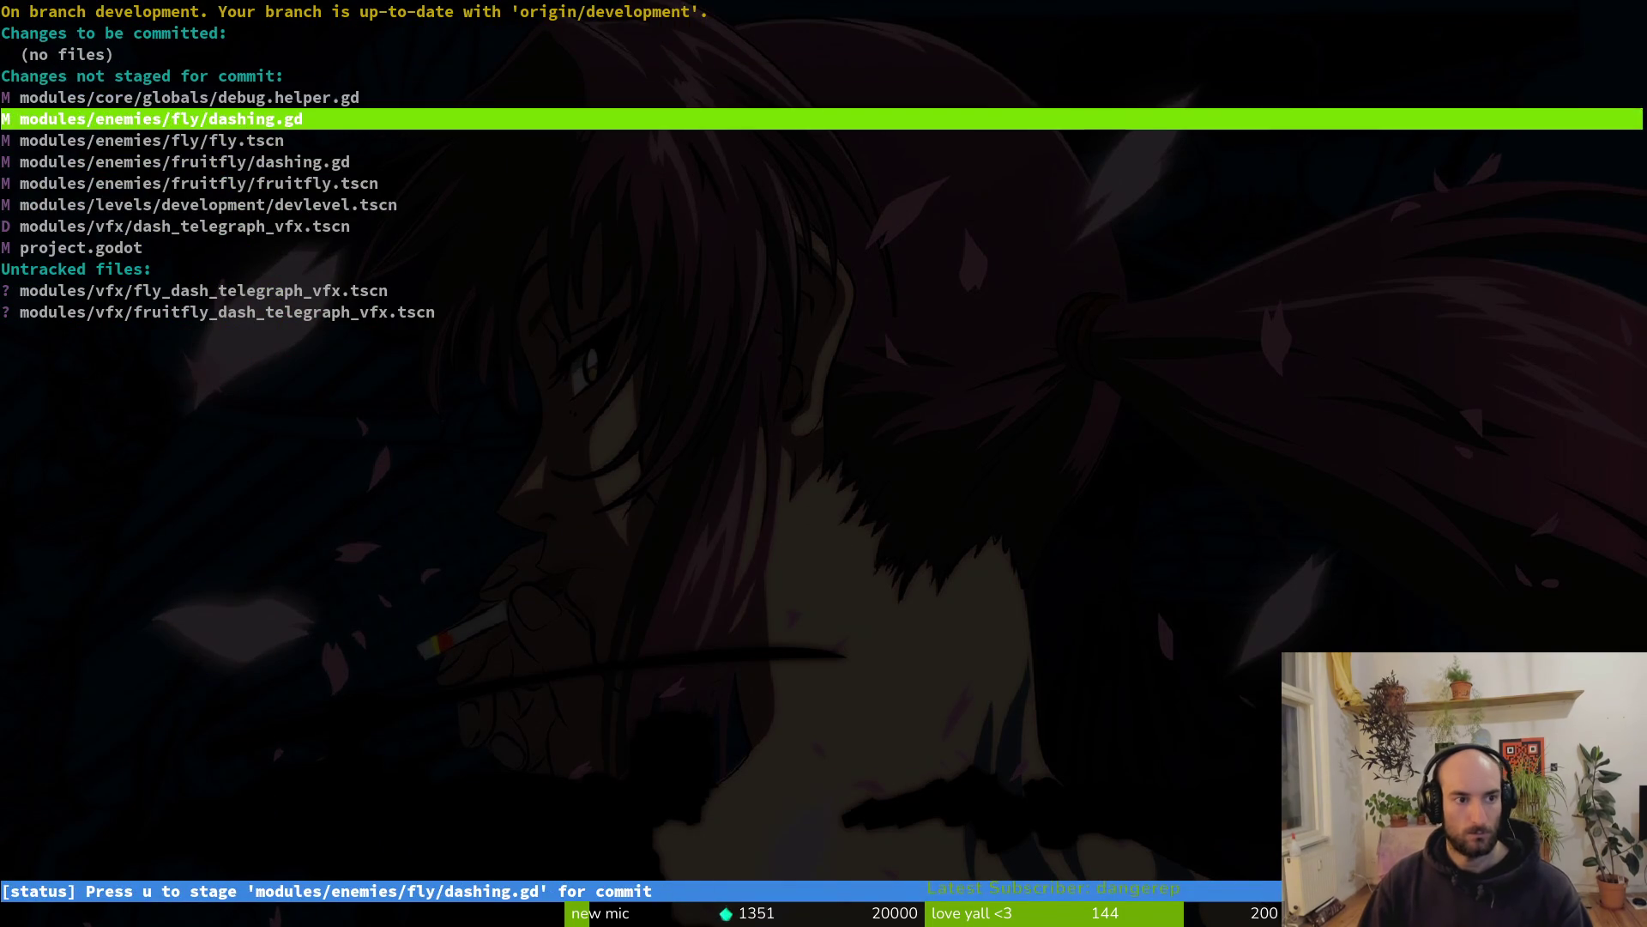
pyautogui.press('Return')
pyautogui.press('u')
pyautogui.press('u')
pyautogui.press('Down')
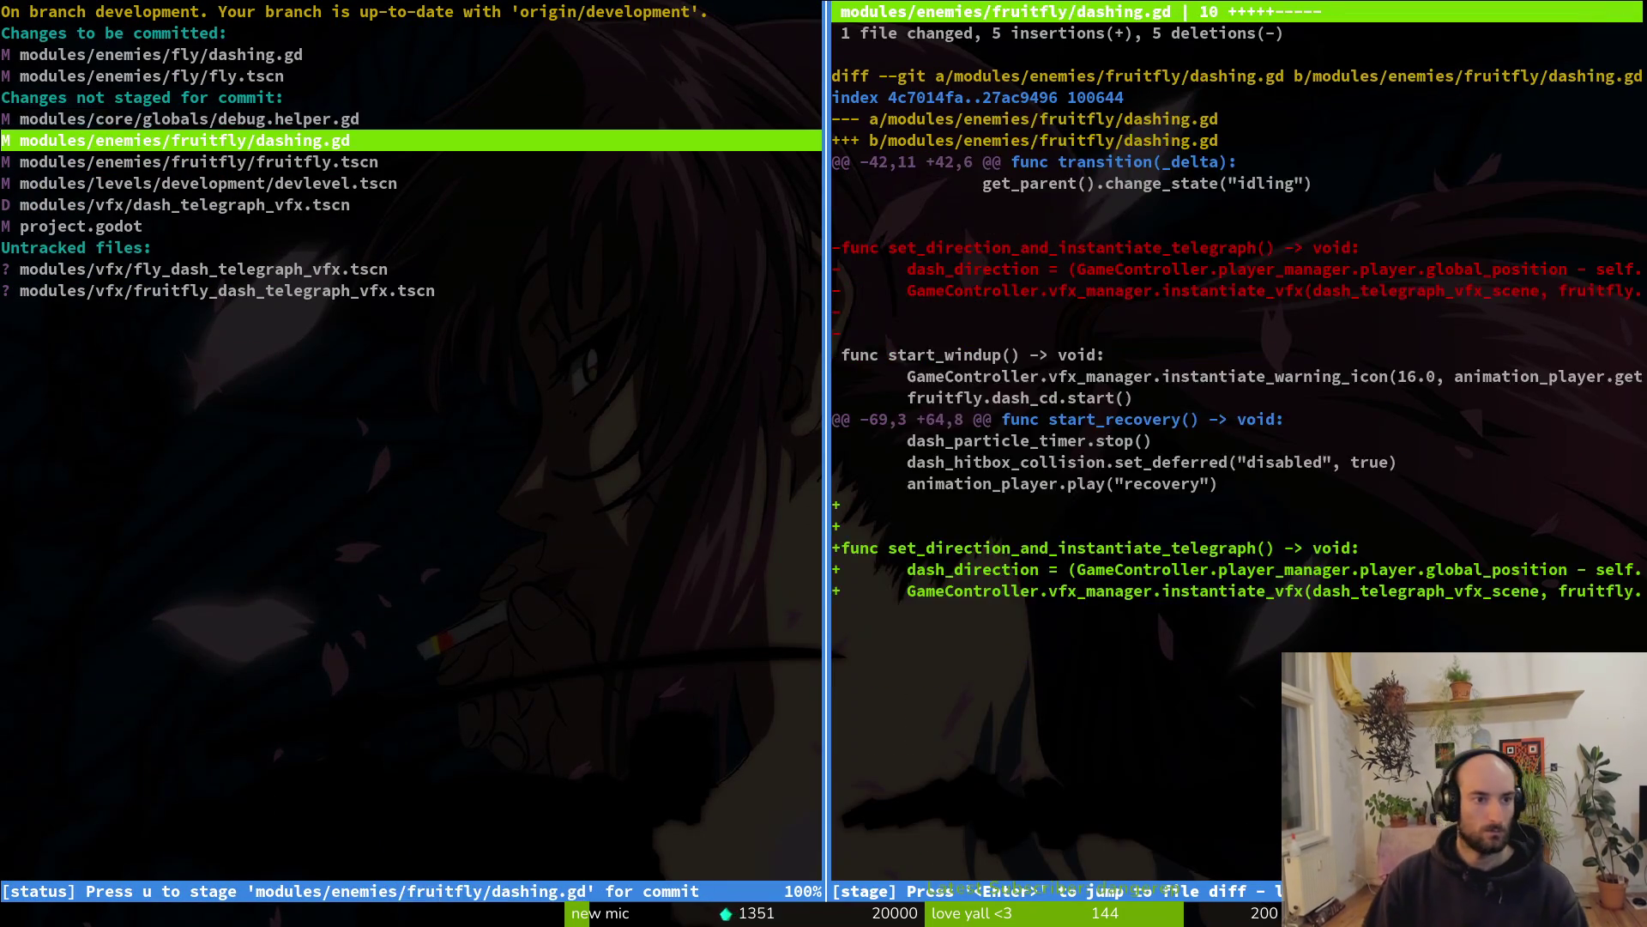
pyautogui.press('u')
pyautogui.press('Down')
# Stage fruitfly.tscn, devlevel.tscn and the removed and new telegraph scenes, then leave tig
pyautogui.press('u')
pyautogui.press('Down')
pyautogui.press('u')
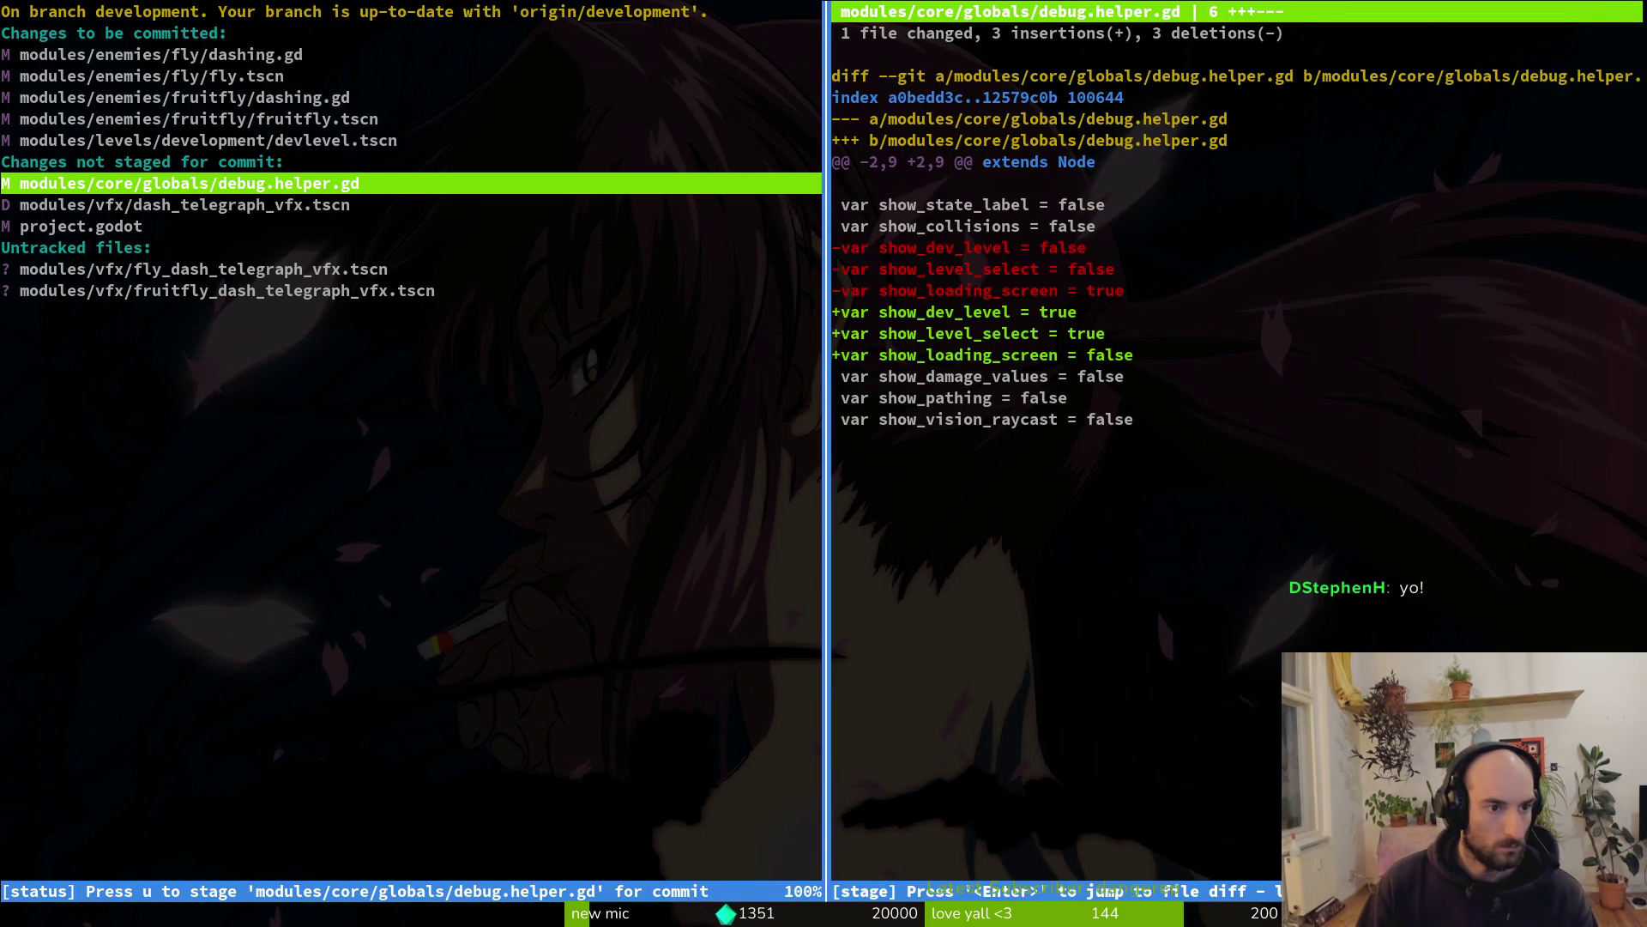
pyautogui.press('Down')
pyautogui.press('u')
pyautogui.press('Down')
pyautogui.press('Down')
pyautogui.press('Down')
pyautogui.press('u')
pyautogui.press('u')
pyautogui.press('Up')
pyautogui.press('Up')
pyautogui.press('Up')
pyautogui.press('Up')
pyautogui.press('u')
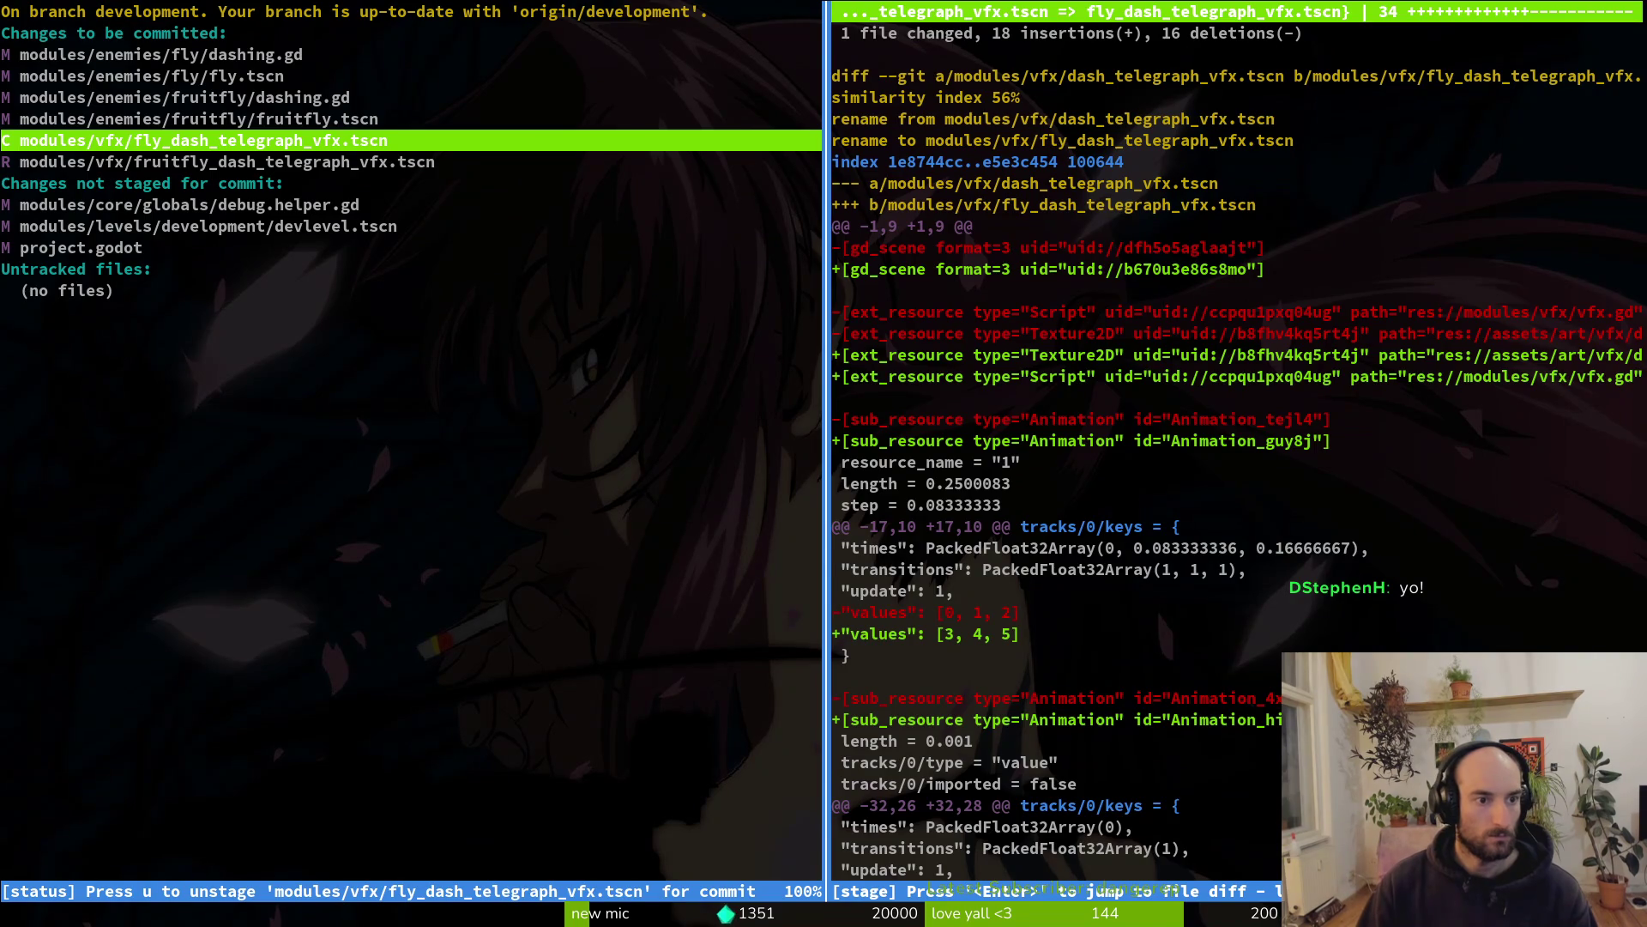
pyautogui.press('Down')
pyautogui.press('Down')
pyautogui.press('q')
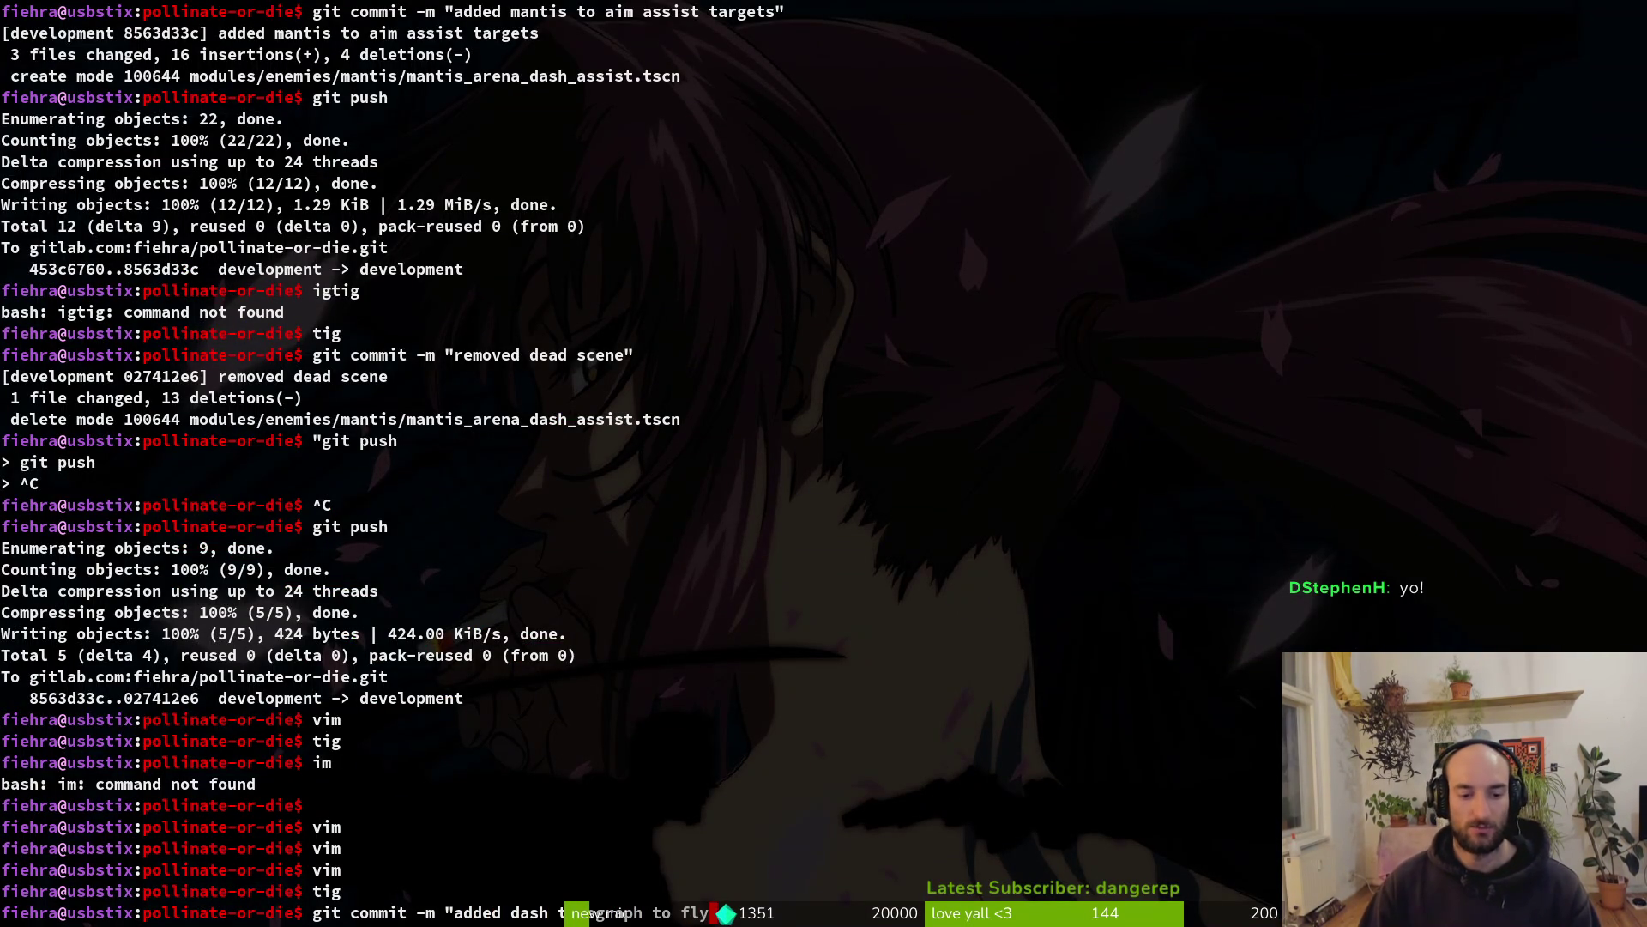
# Commit as 'added dash telegraph to fly', push to the development branch, and relaunch vim
pyautogui.press('Return')
pyautogui.write('ush')
pyautogui.press('Return')
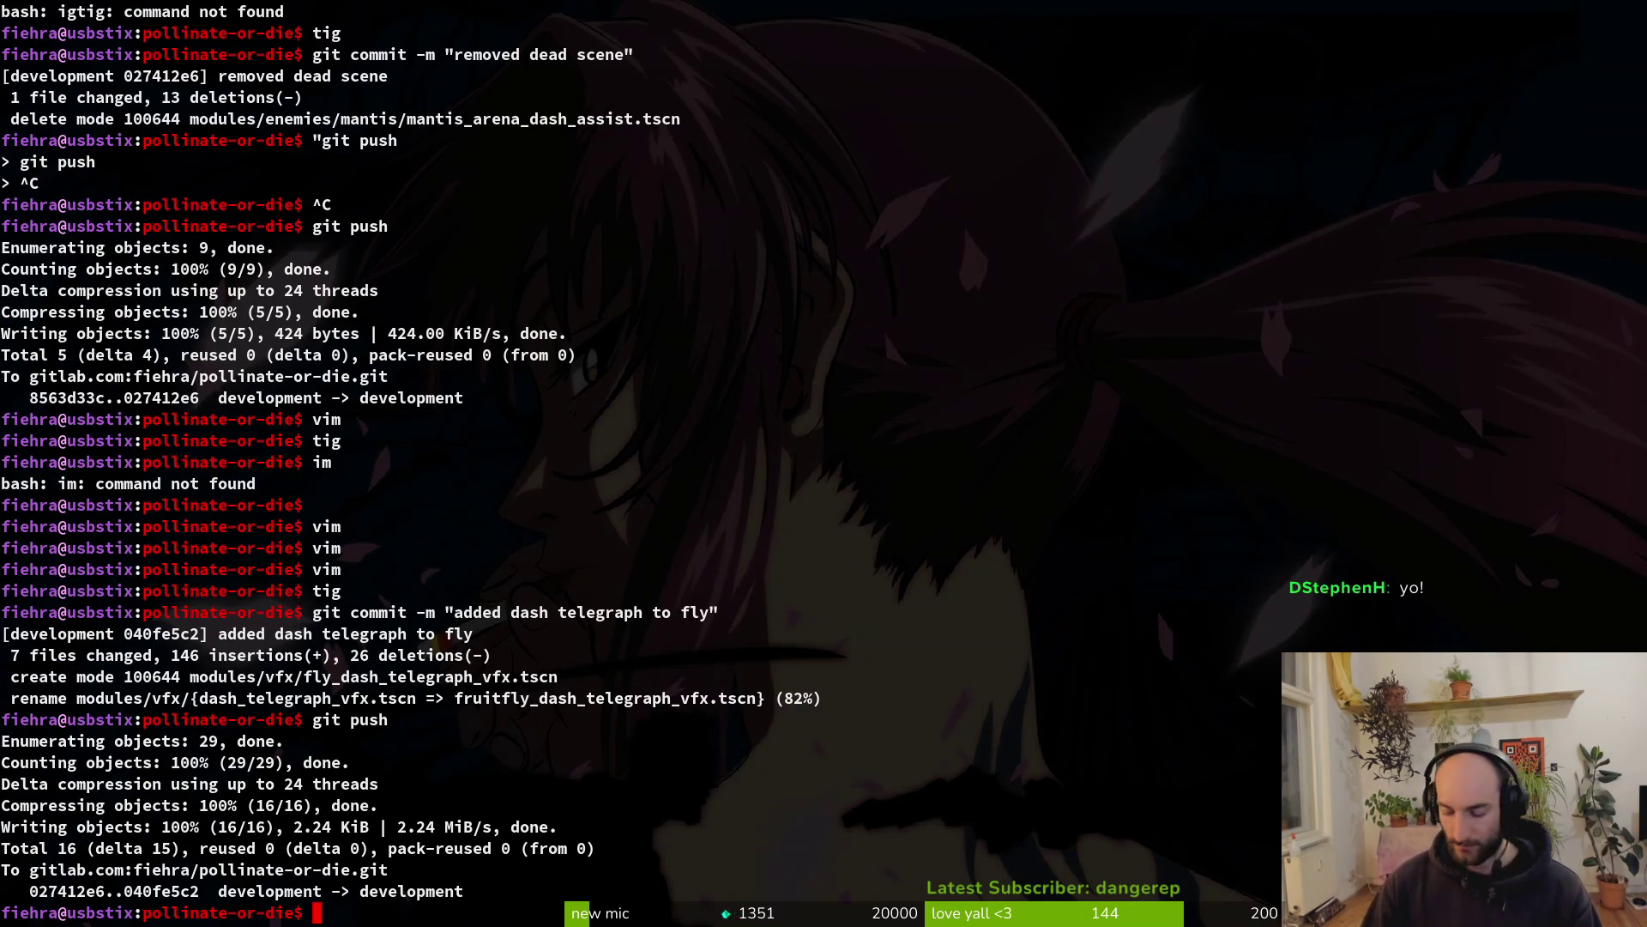
pyautogui.write('vim')
pyautogui.press('Return')
pyautogui.write('dashing.state')
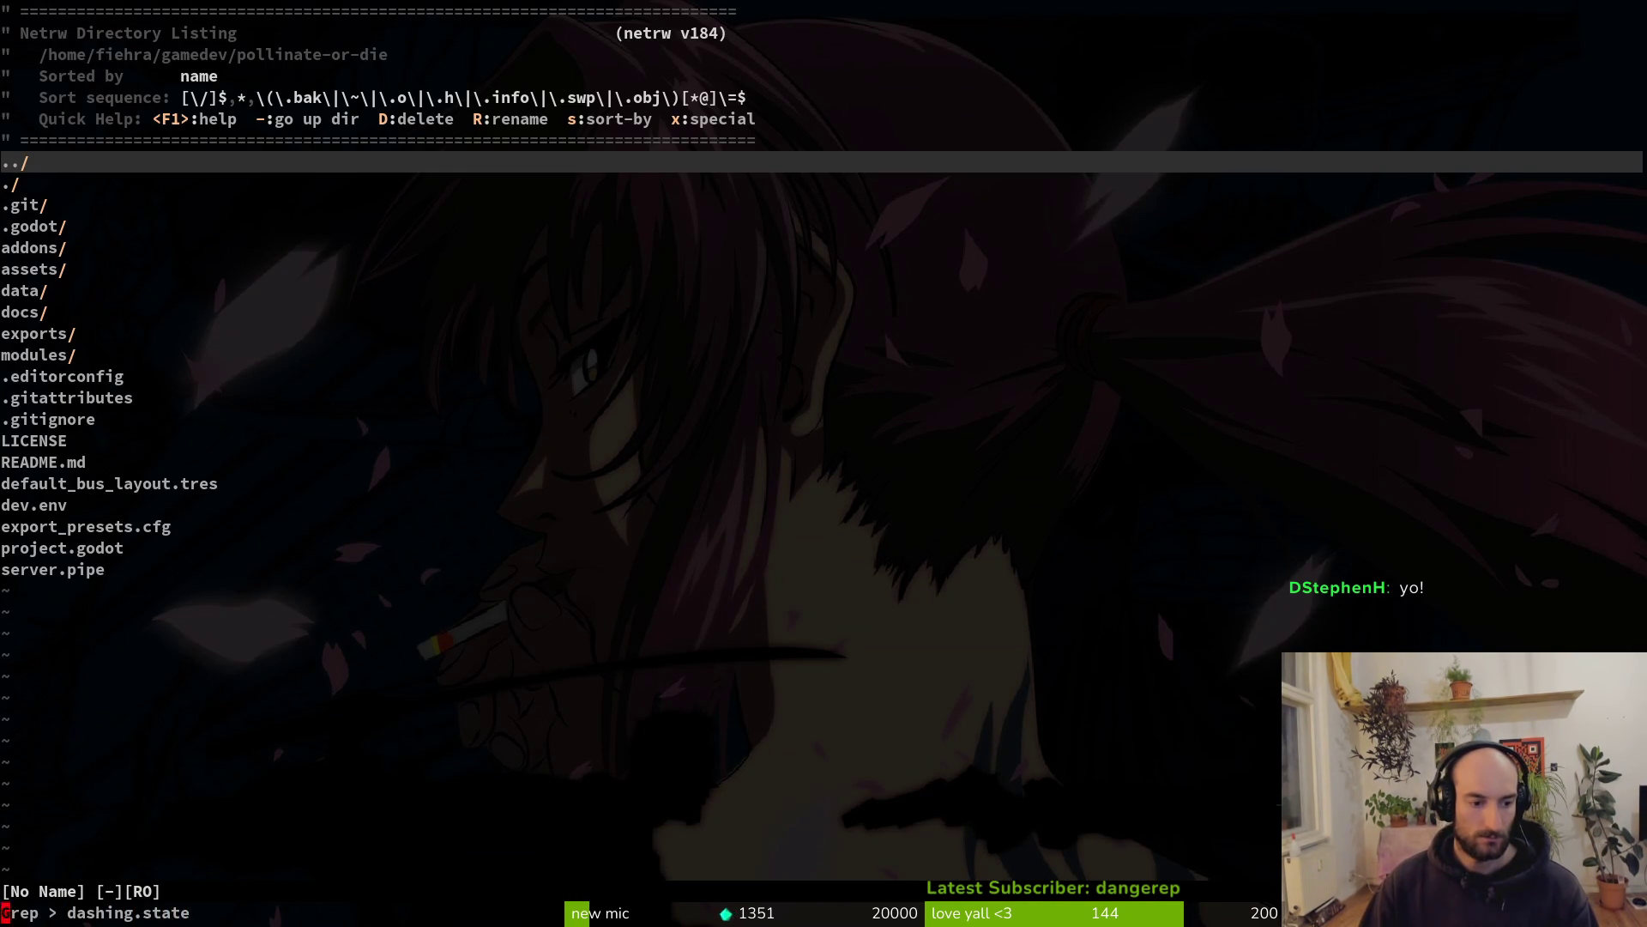
pyautogui.write('.state')
# Find and open modules/core/state/dashing.state.gd with Telescope's file finder
pyautogui.press('Return')
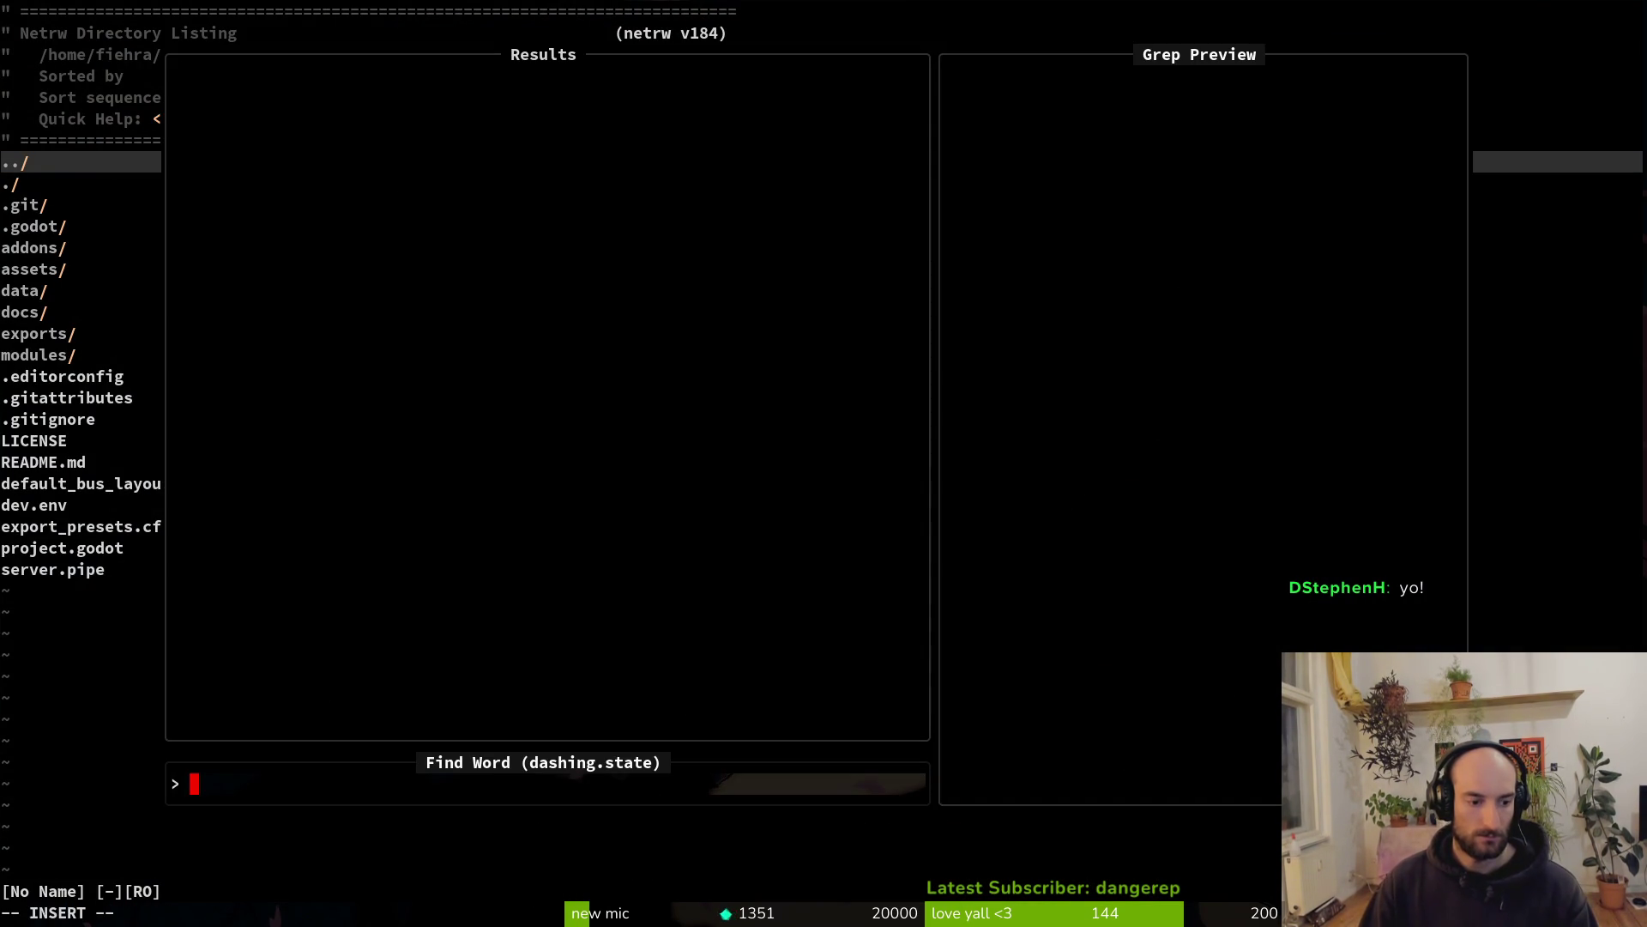
pyautogui.press('Escape')
pyautogui.hotkey('ctrl', 'p')
pyautogui.write('dasinstate')
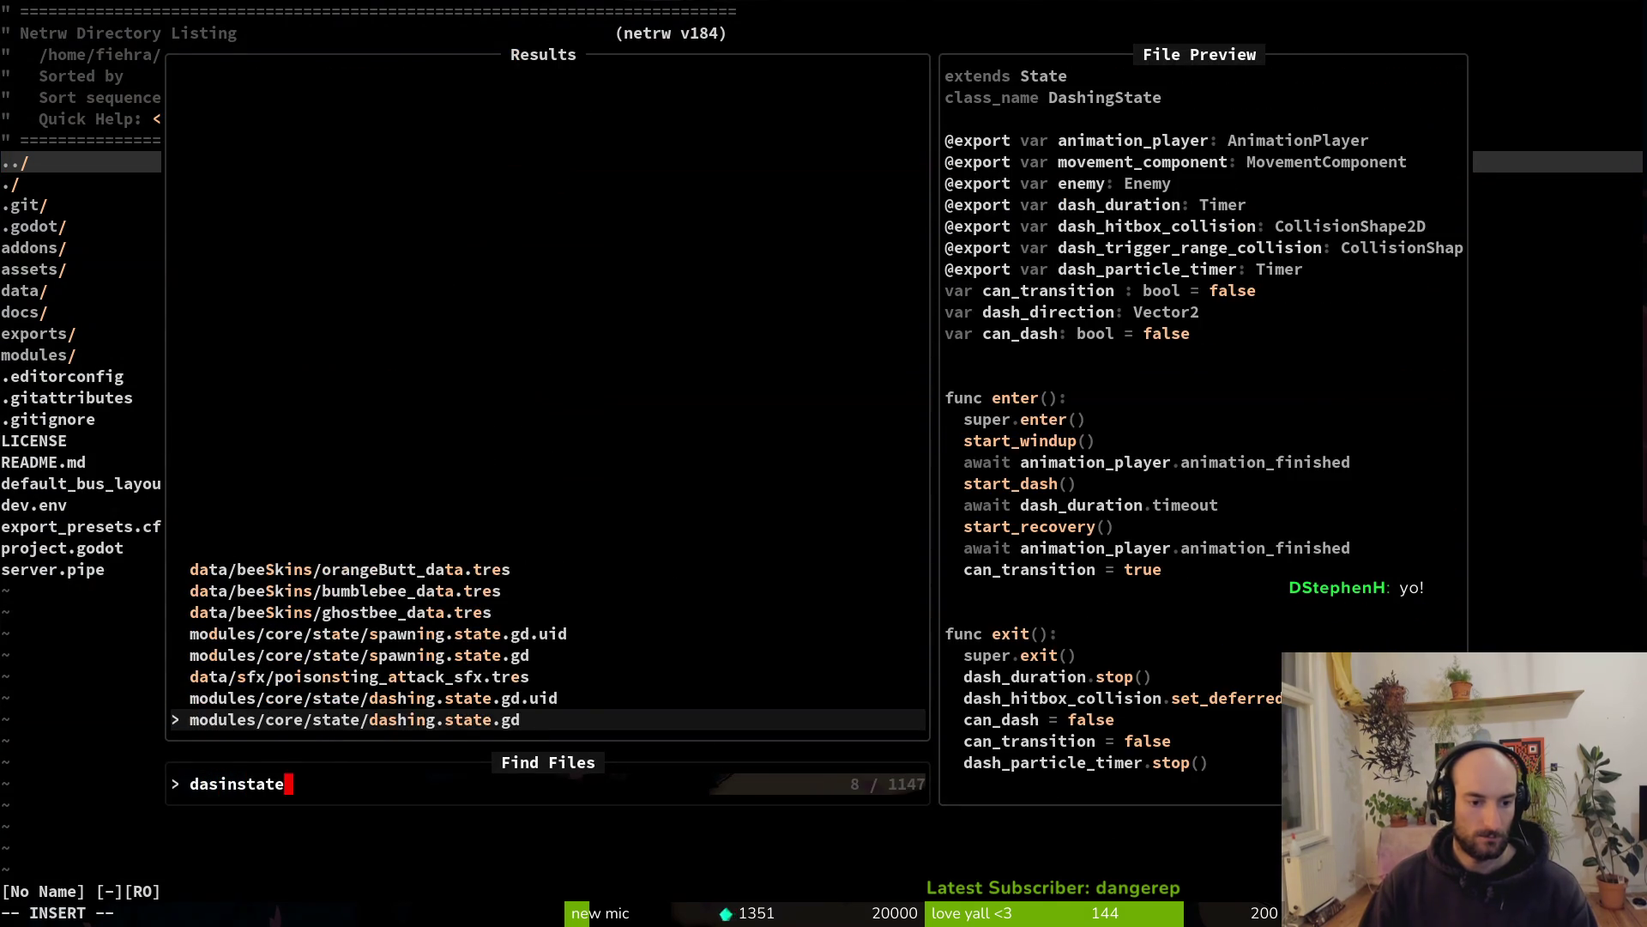
pyautogui.press('Return')
# Quit Vim with :q and launch the Godot Project Manager
pyautogui.press('Return')
pyautogui.press('Escape')
pyautogui.write(':q')
pyautogui.press('Return')
pyautogui.press('super')
pyautogui.click(1138, 439)
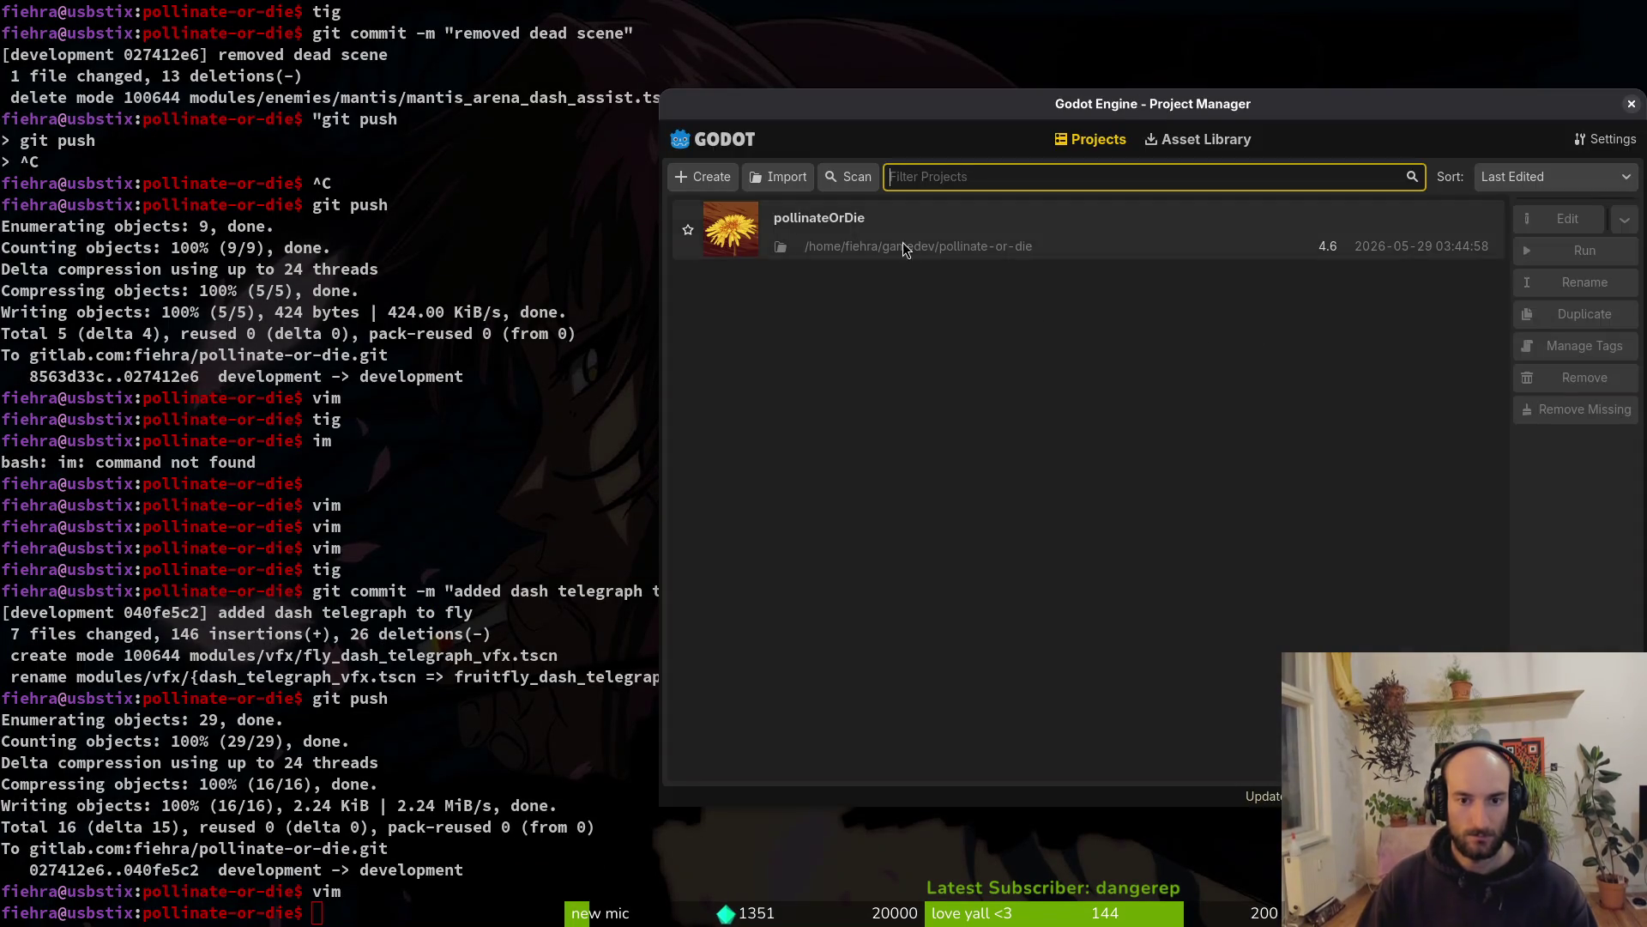
# Open pollinateOrDie, glance at the 'replace sludge talent' GitLab issue, then return to Neovim
pyautogui.hotkey('ctrl', 'r')
pyautogui.hotkey('alt', 'Tab')
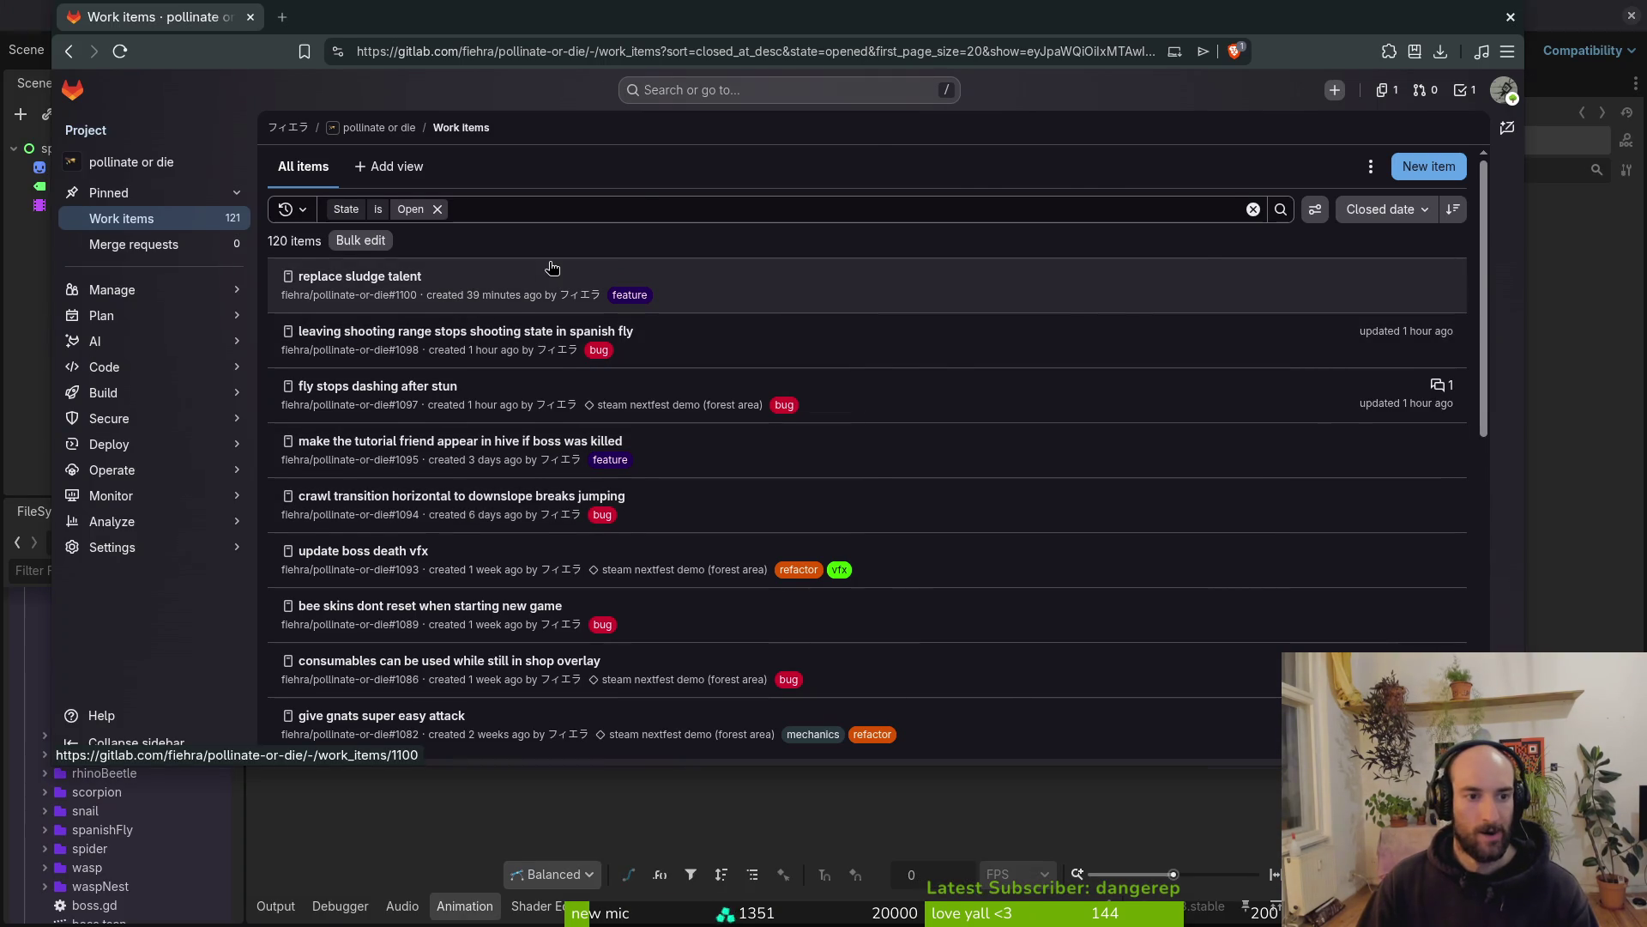
pyautogui.click(552, 273)
pyautogui.click(1472, 128)
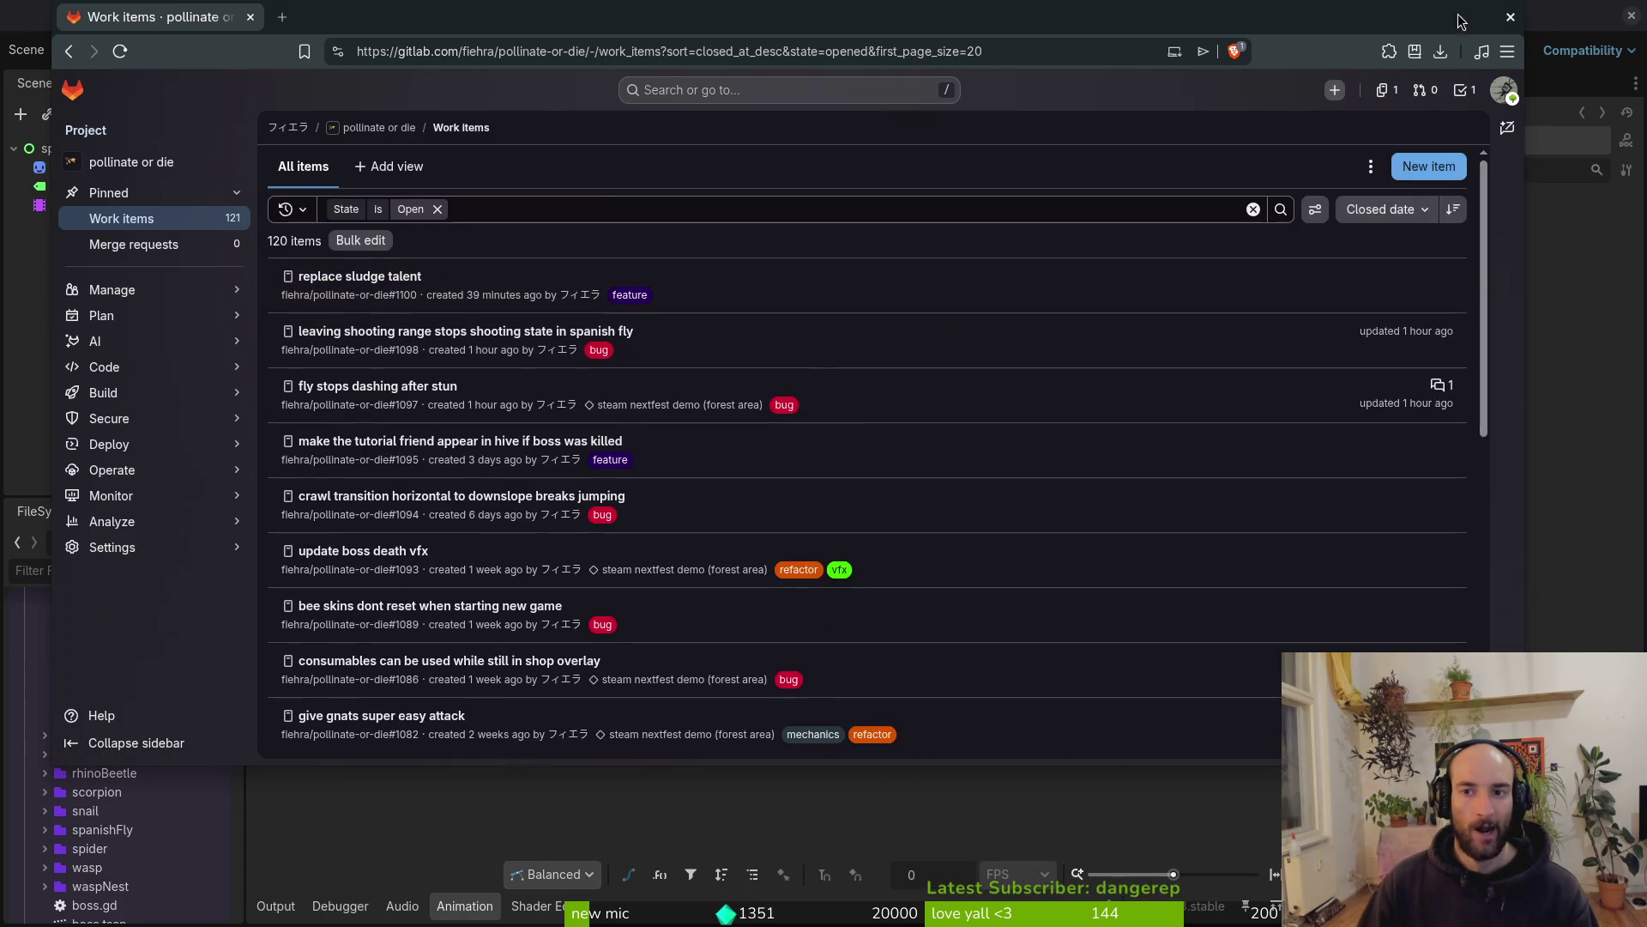
pyautogui.click(1583, 38)
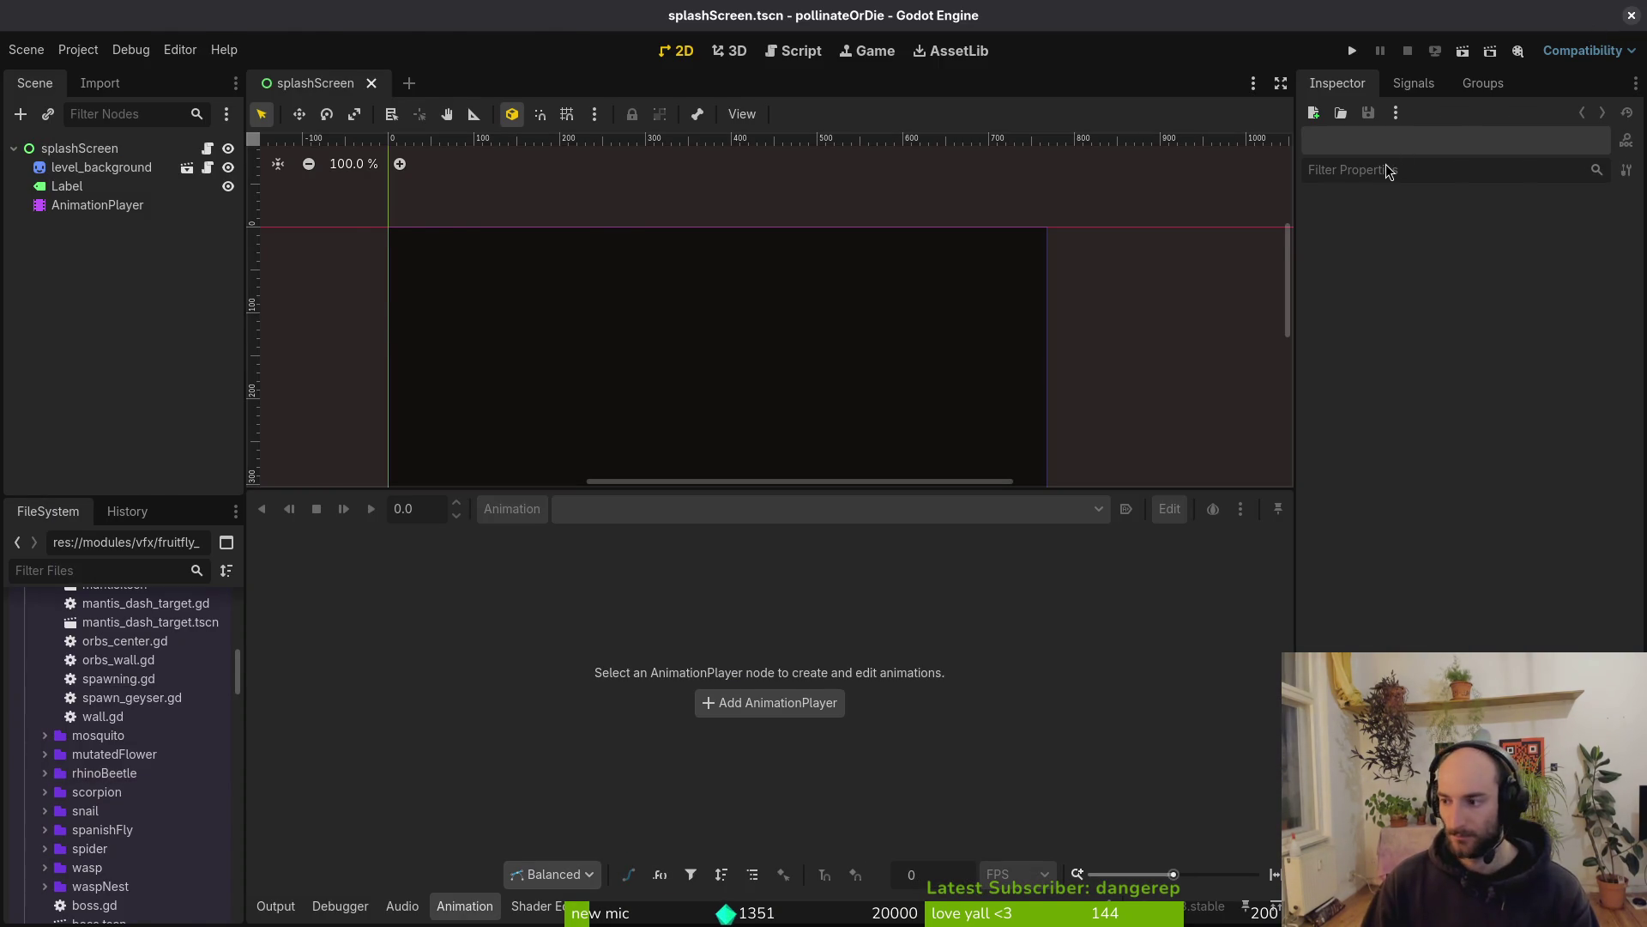
pyautogui.hotkey('alt', 'Tab')
pyautogui.press('Escape')
pyautogui.press('Escape')
pyautogui.press('space')
# Search the project for dashing.state and open dashing.state.gd in Vim
pyautogui.press('p')
pyautogui.press('s')
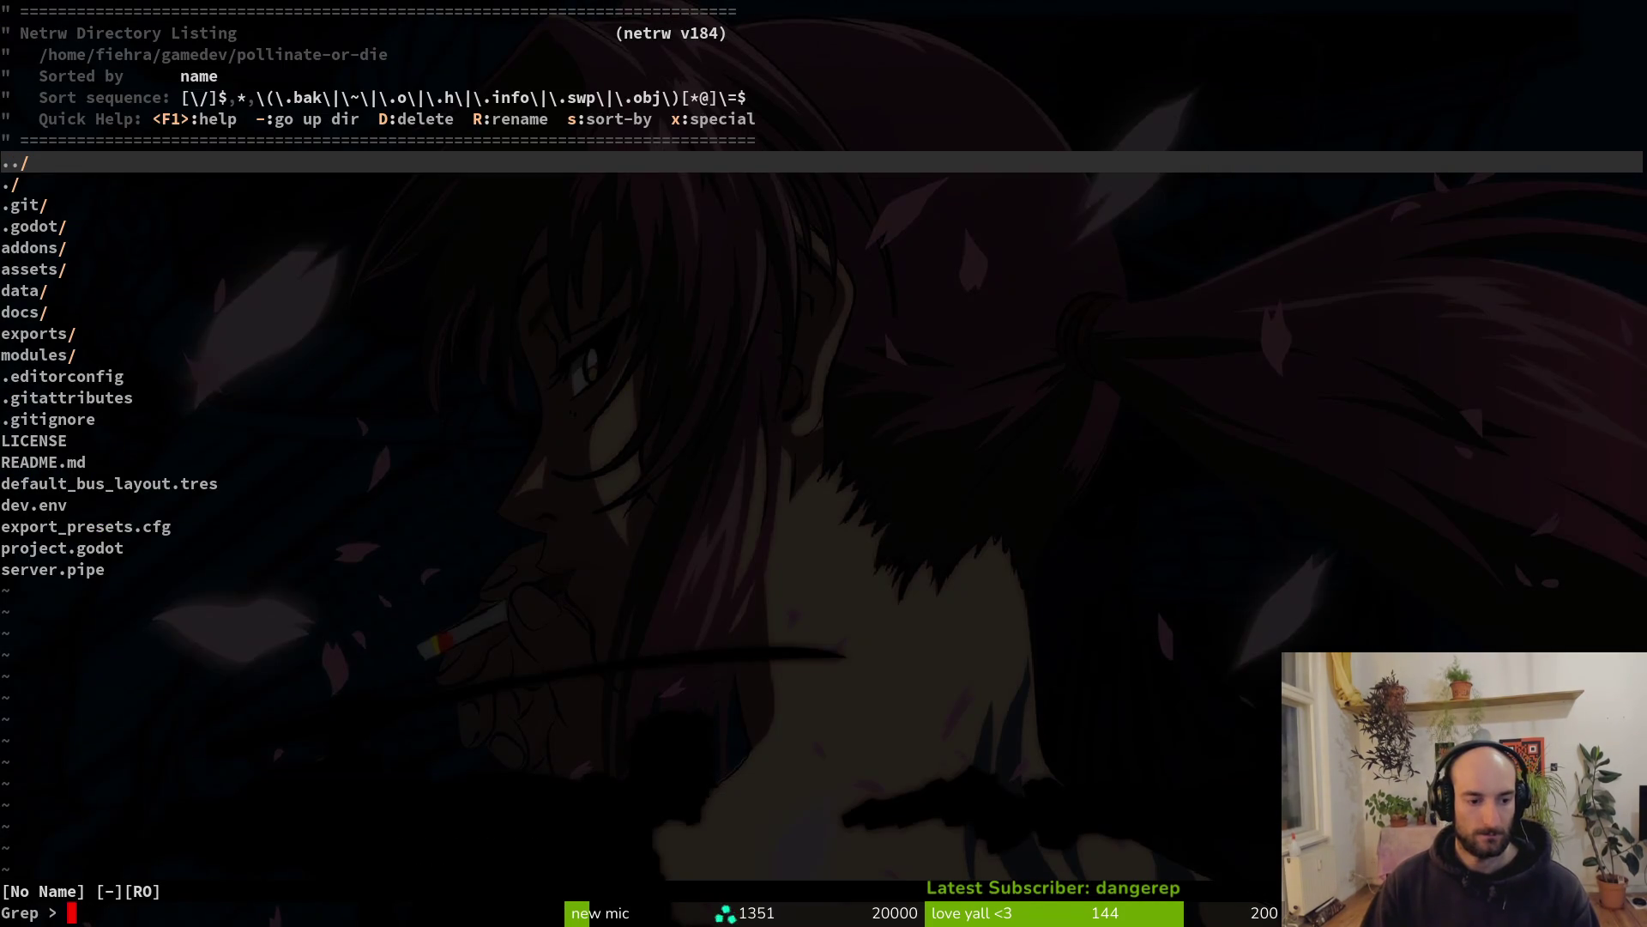
pyautogui.write('tate')
pyautogui.press('Return')
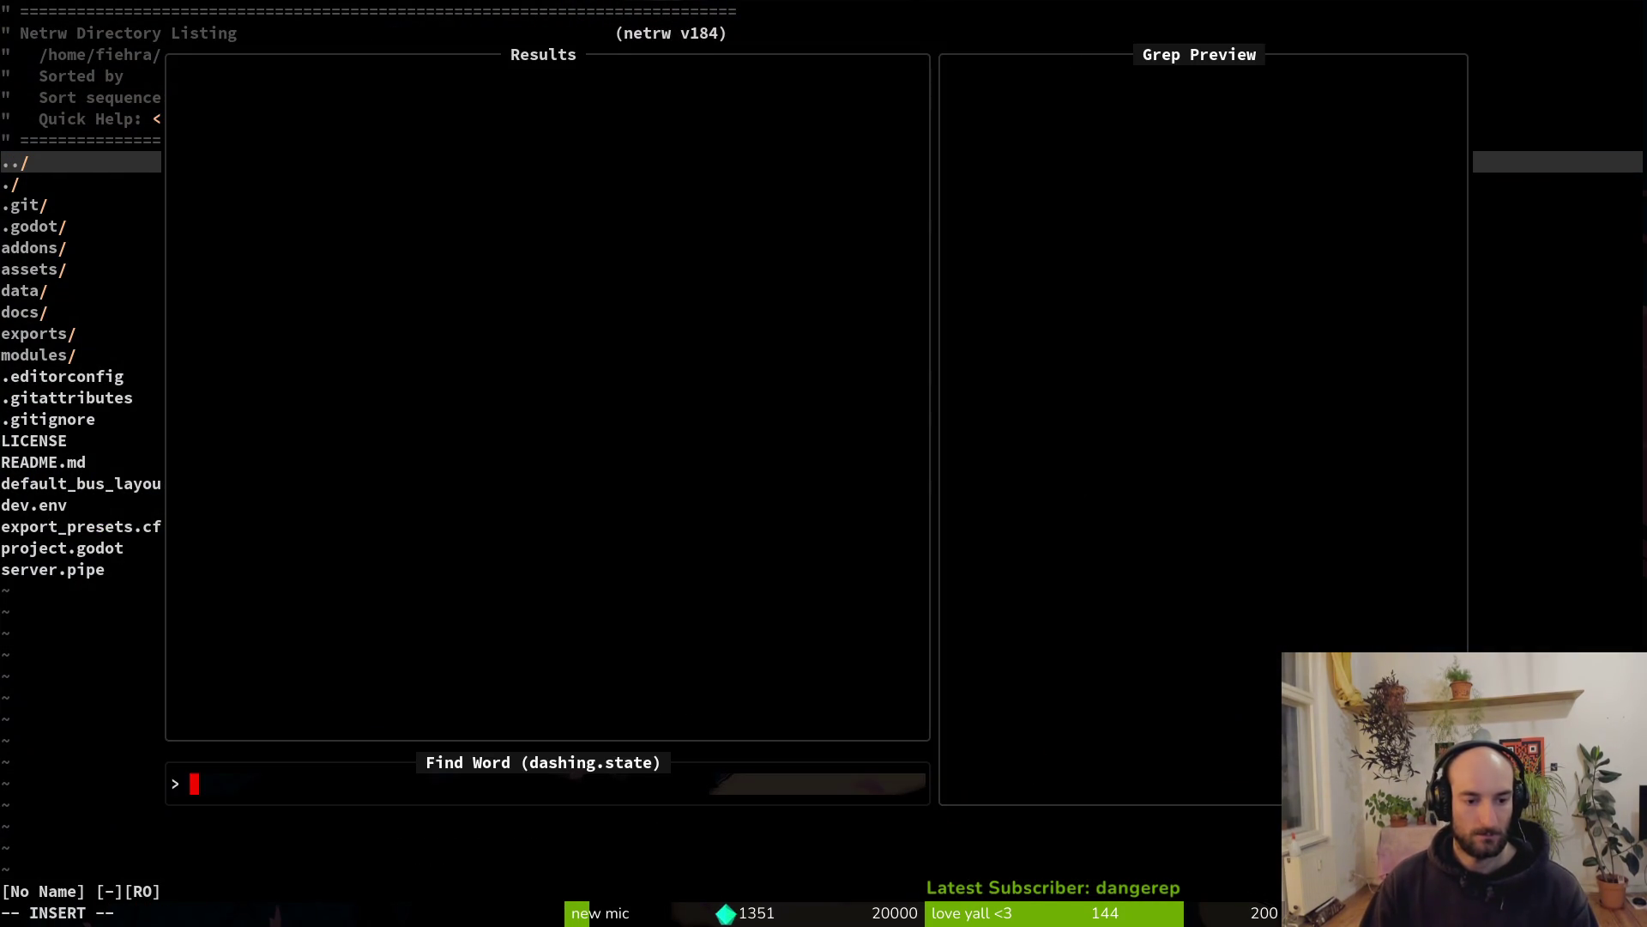
pyautogui.press('Escape')
pyautogui.press('Escape')
pyautogui.press('space')
pyautogui.write('pfdashing')
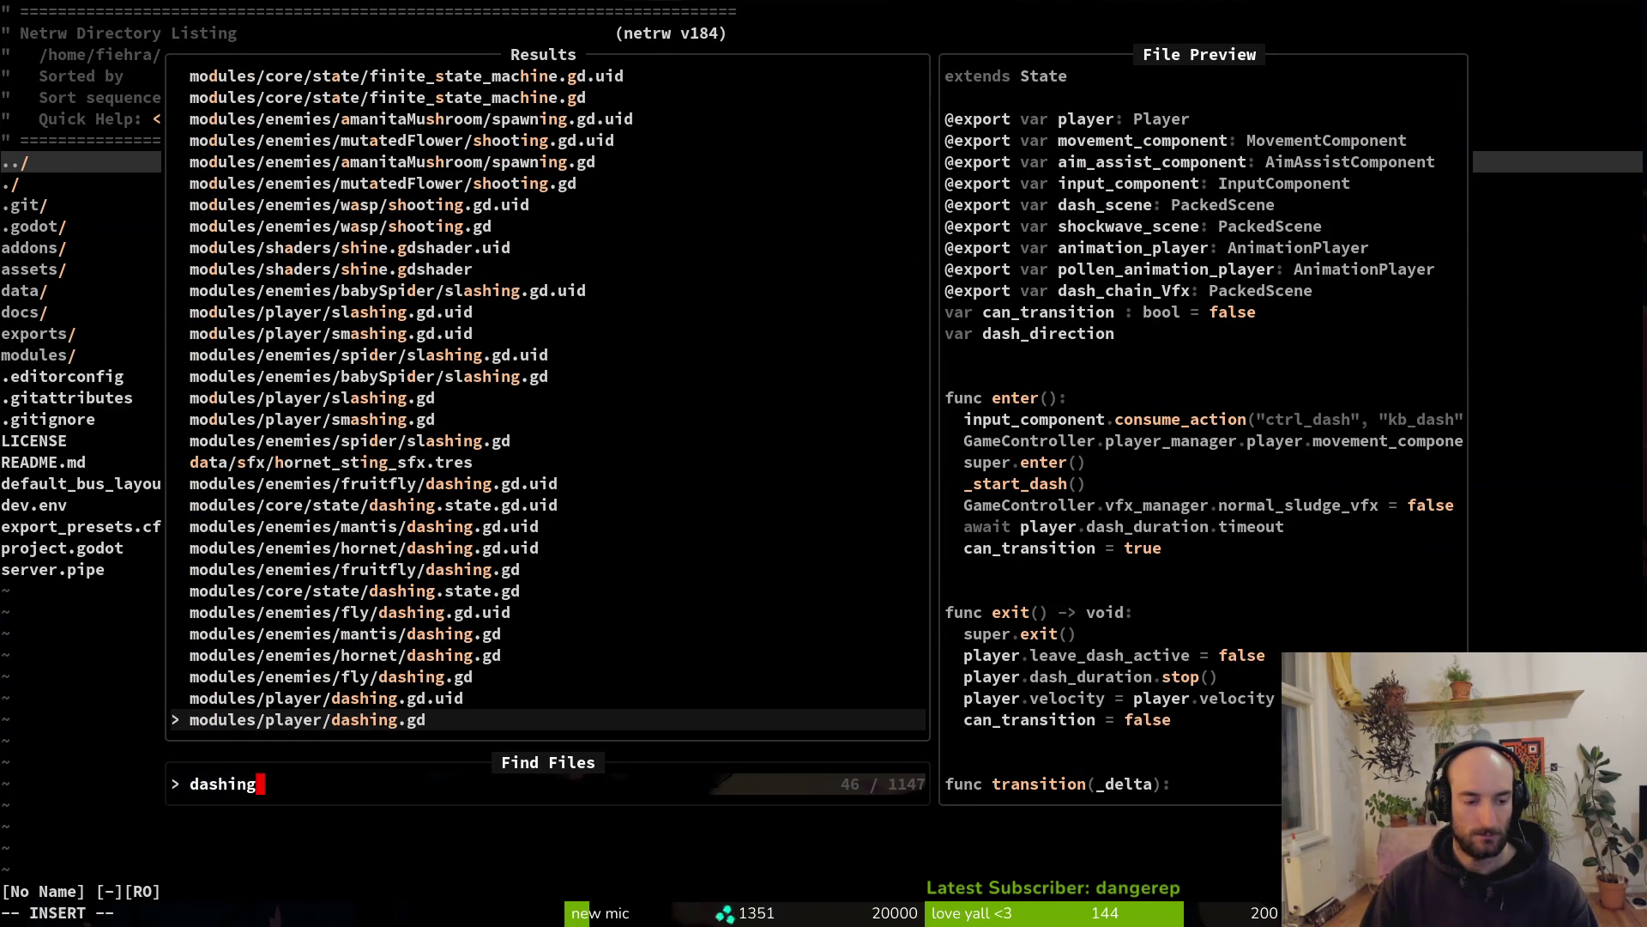
pyautogui.write('.state')
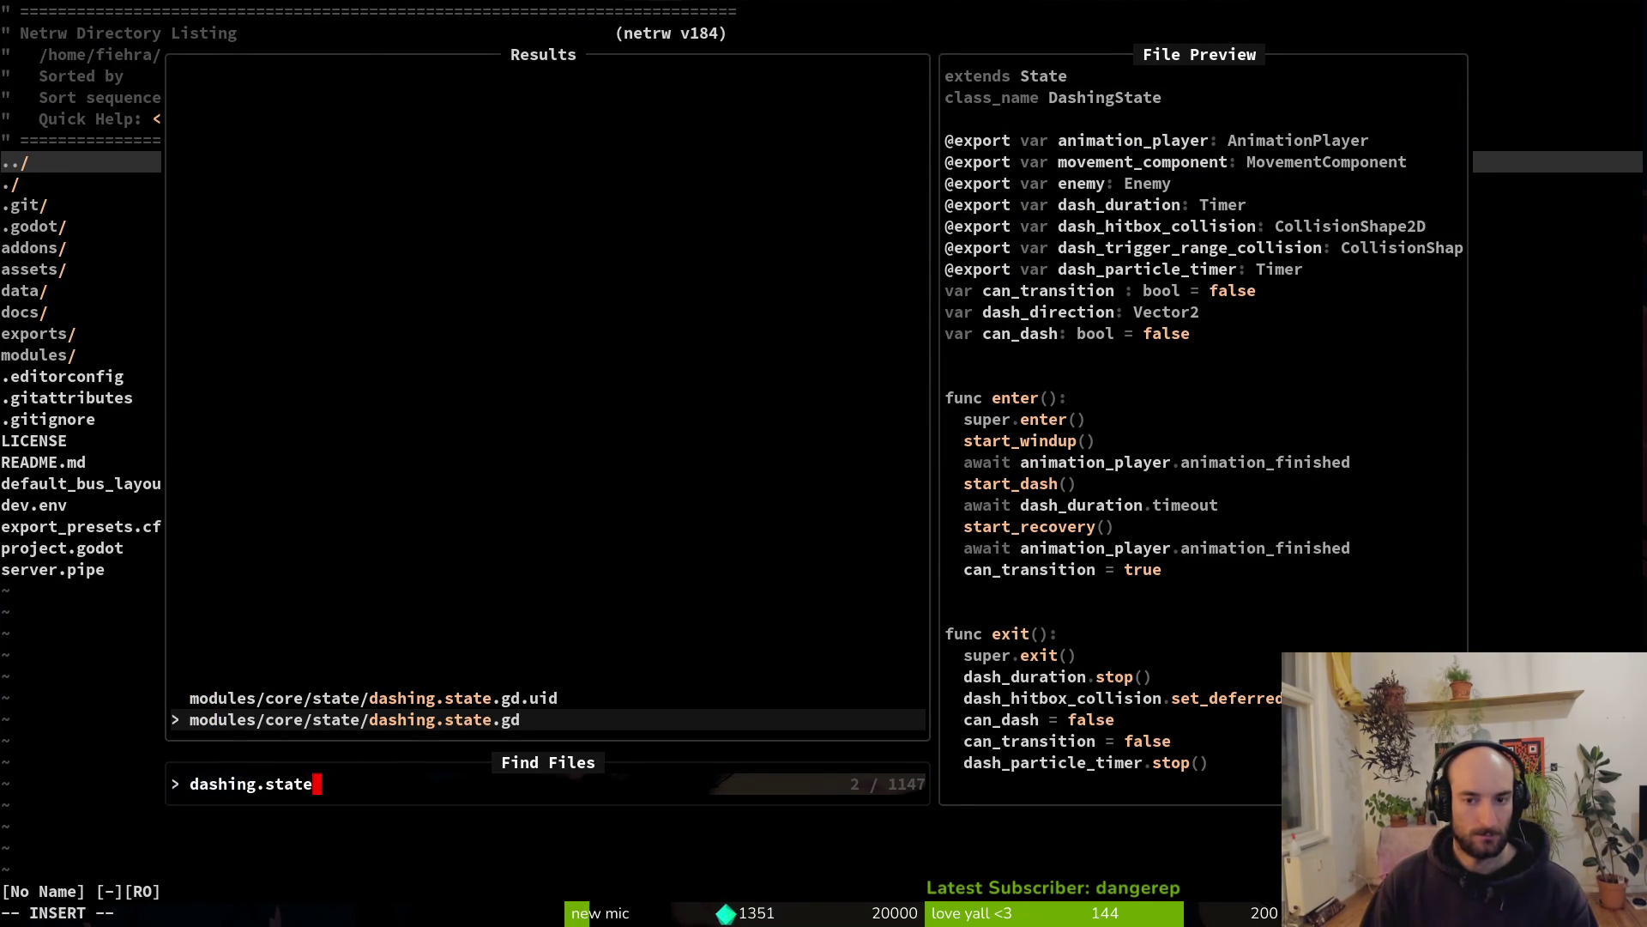
pyautogui.press('Return')
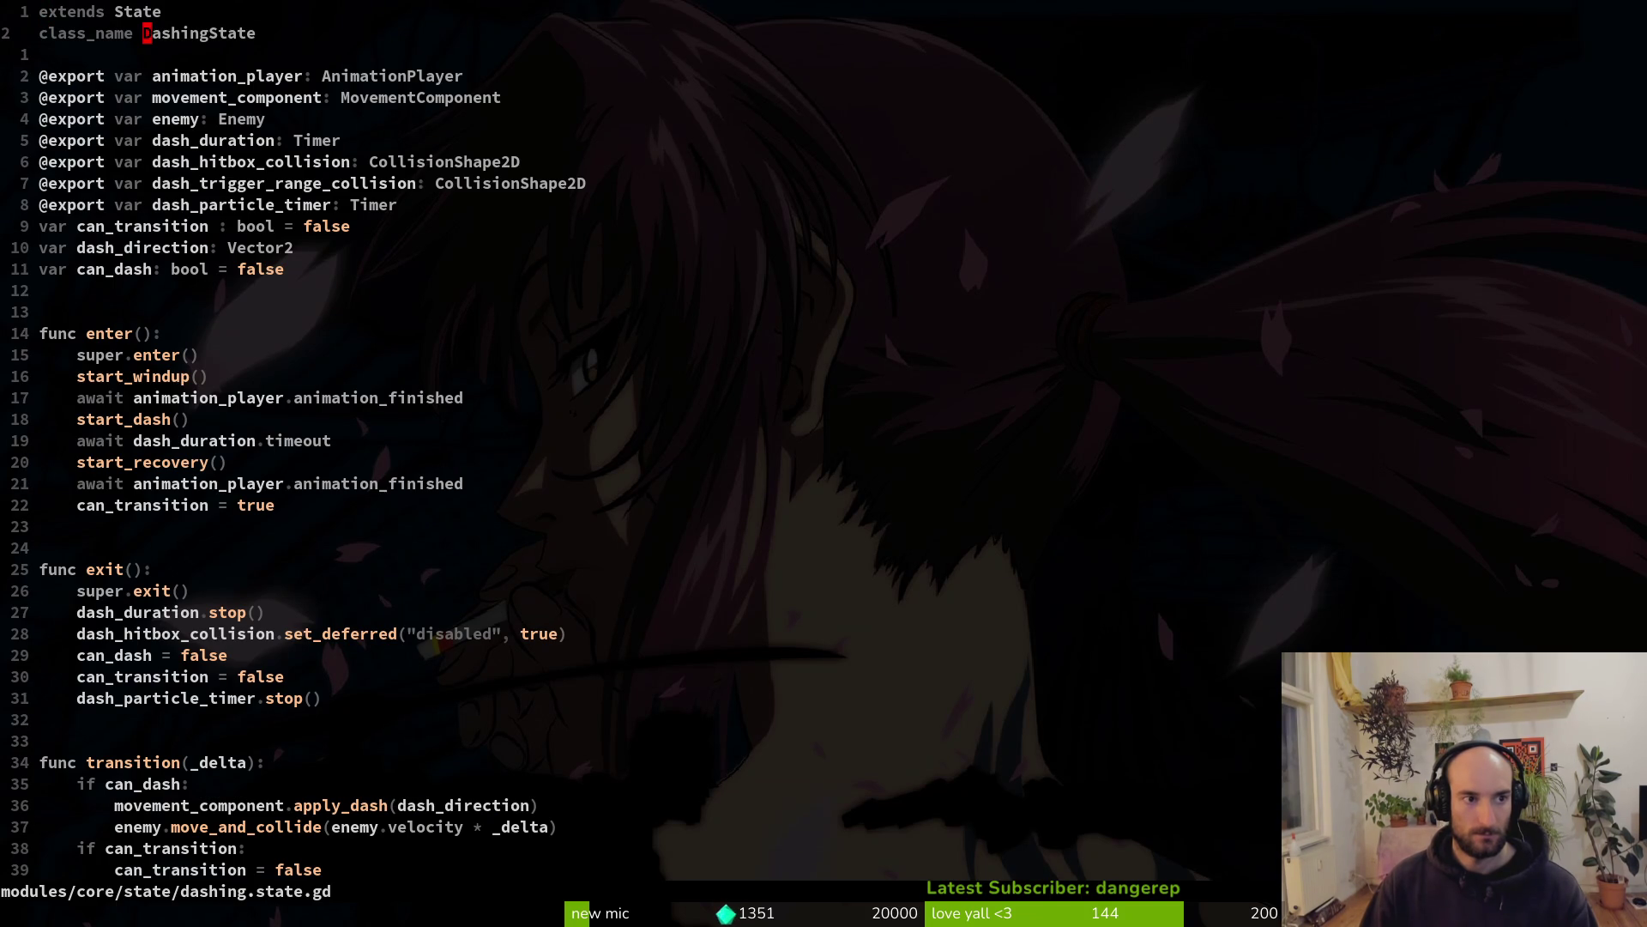
# Live-grep DashingState to confirm its only reference is its own definition, then return to Godot
pyautogui.write('s_na')
pyautogui.press('Return')
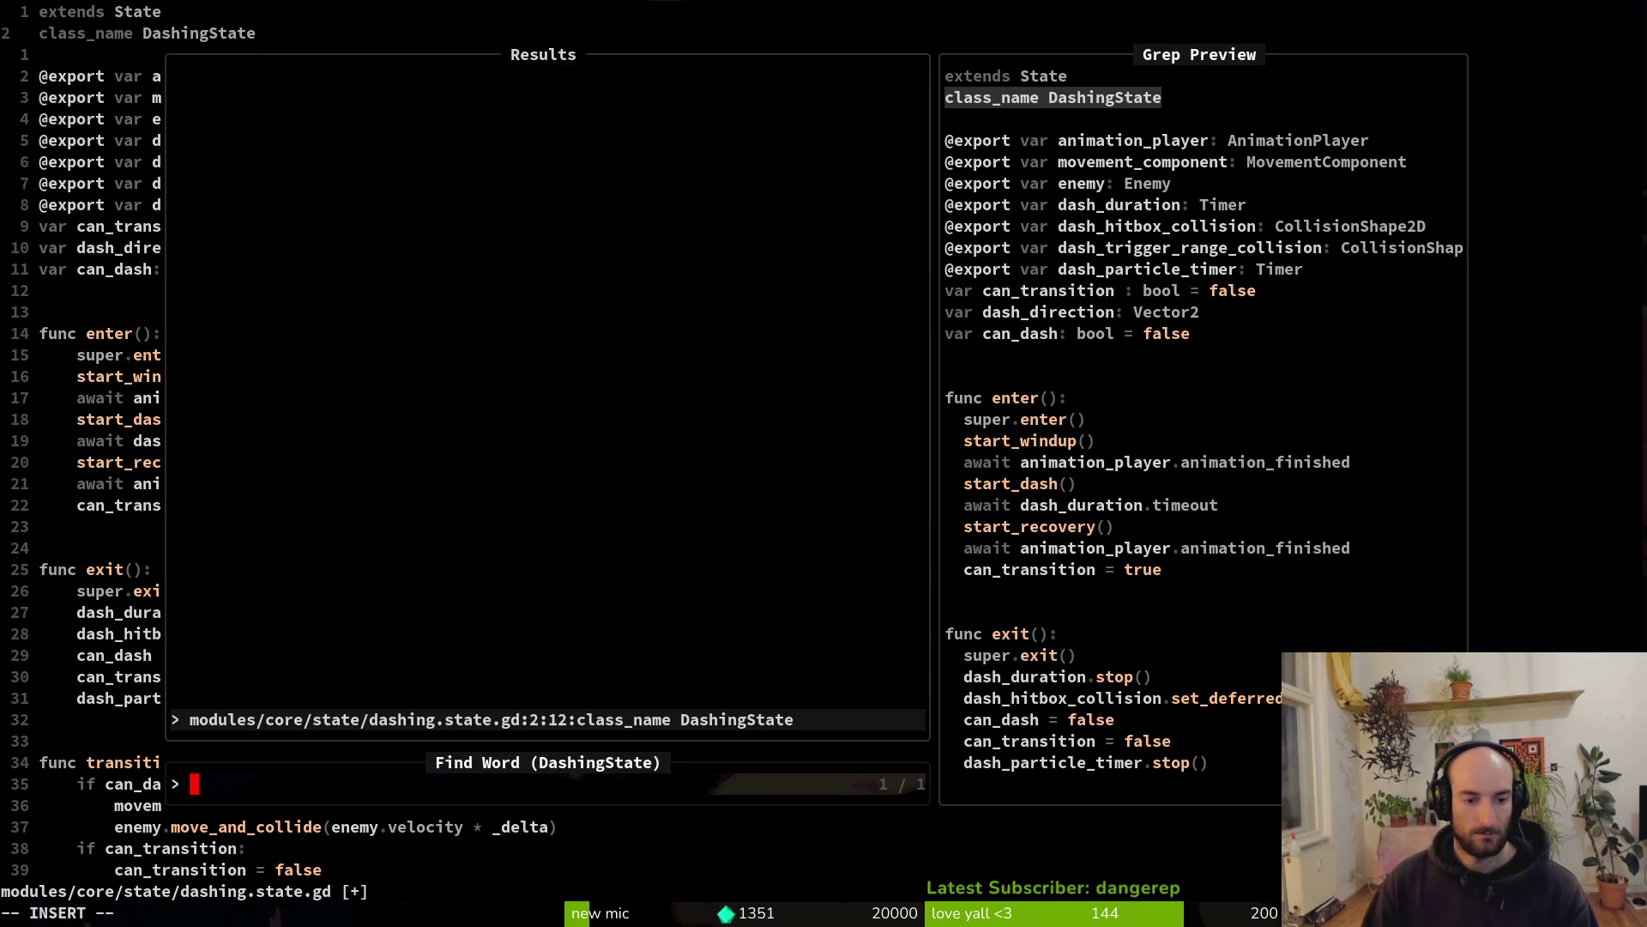
pyautogui.hotkey('alt', 'Tab')
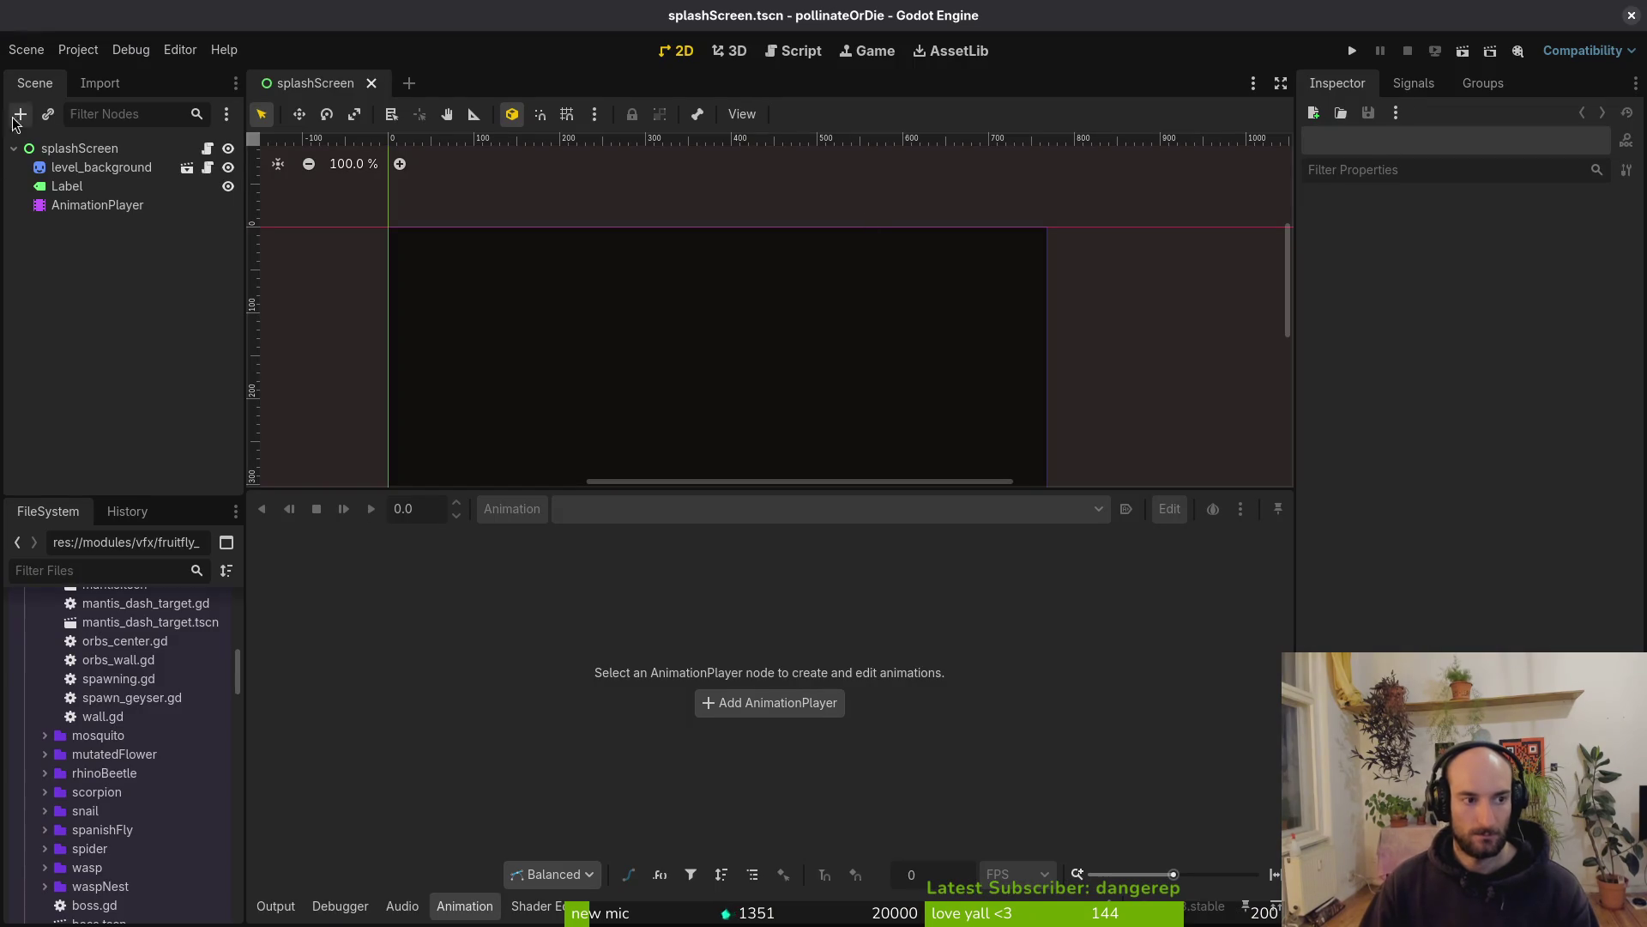
# Delete dashing.state.gd from modules/core/state, then run the project to its 'POLLINATE OR DIE' splash
pyautogui.hotkey('shift', 'alt', 'o')
pyautogui.write('astate')
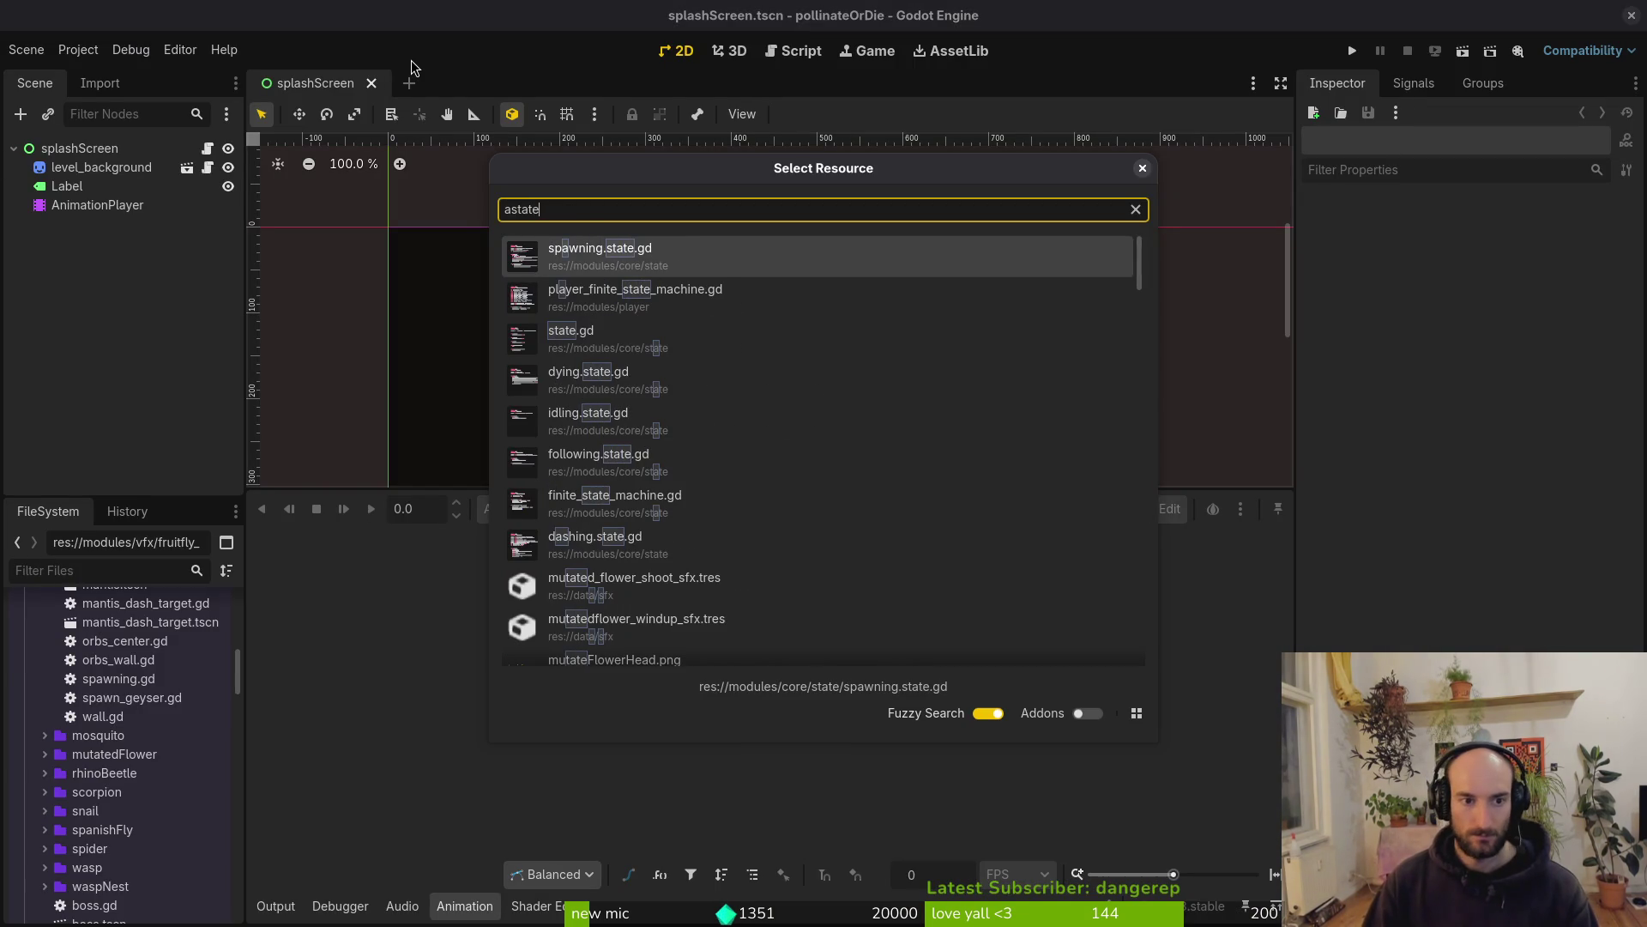
pyautogui.press('Escape')
pyautogui.scroll(5, 73, 746)
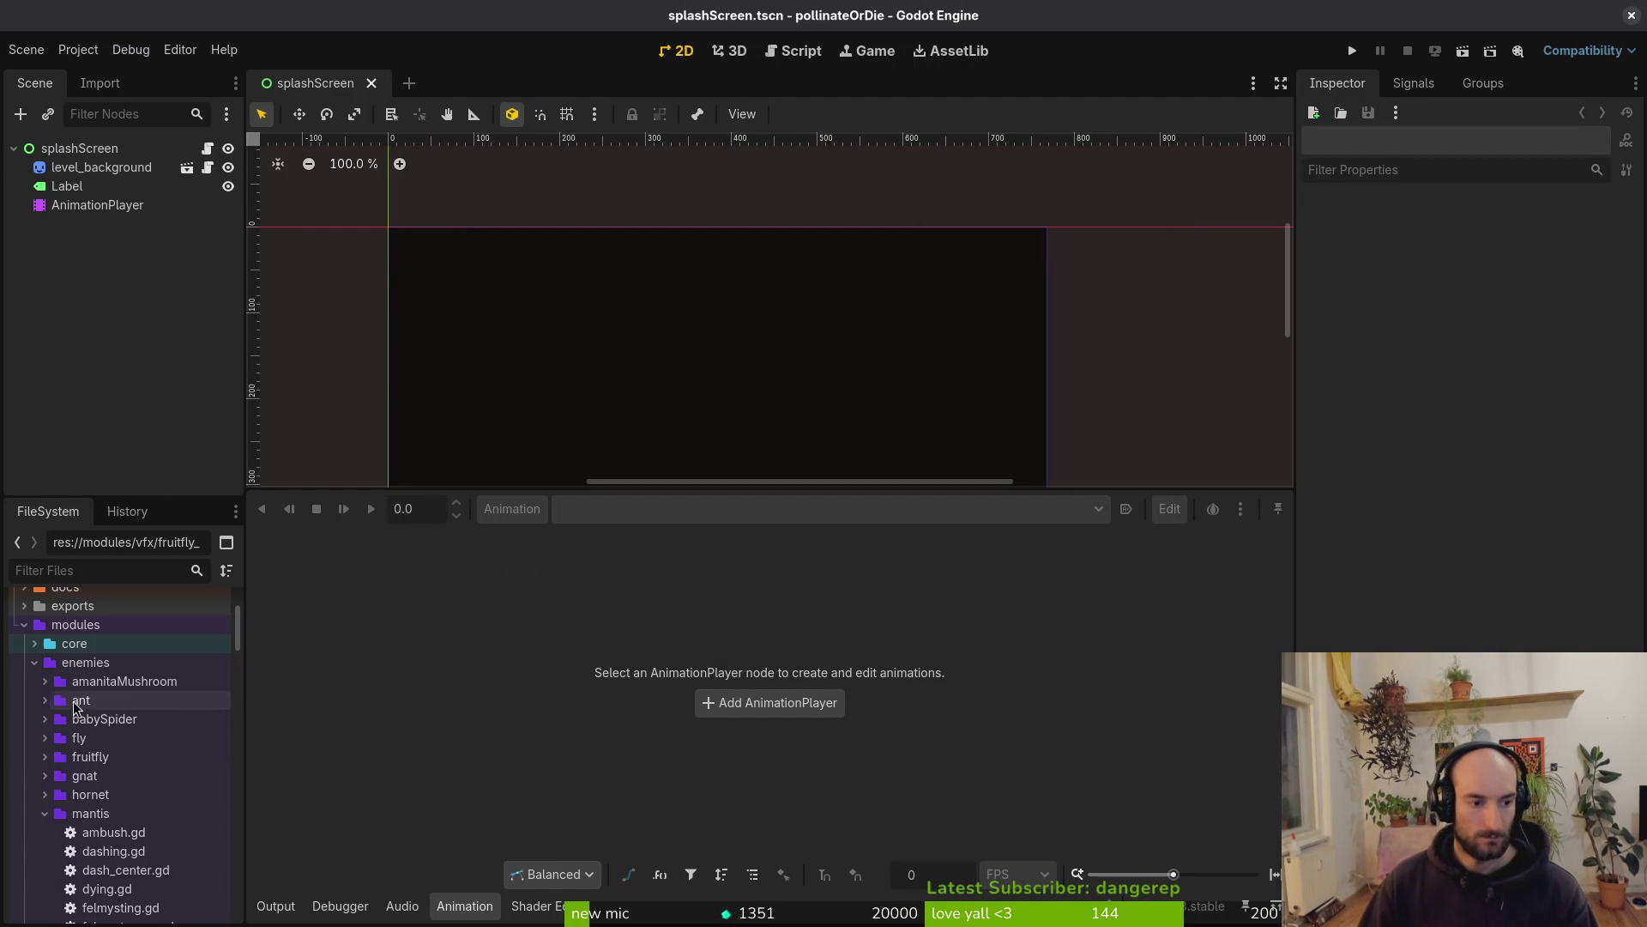
pyautogui.click(34, 662)
pyautogui.click(34, 643)
pyautogui.click(47, 740)
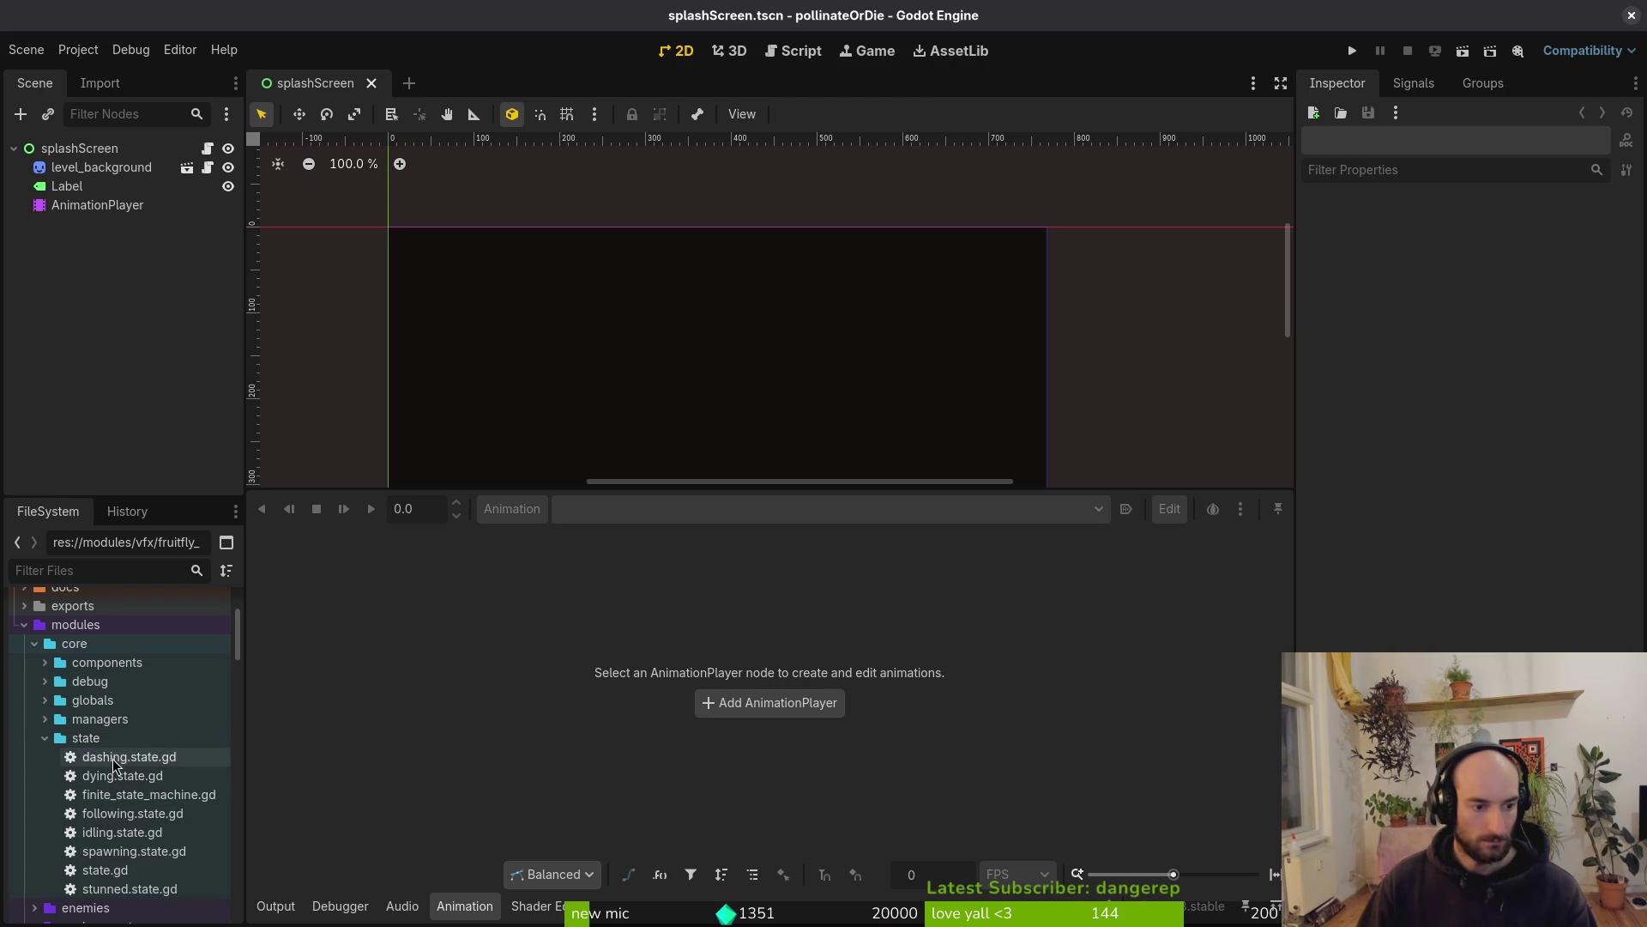
pyautogui.press('Delete')
pyautogui.press('Return')
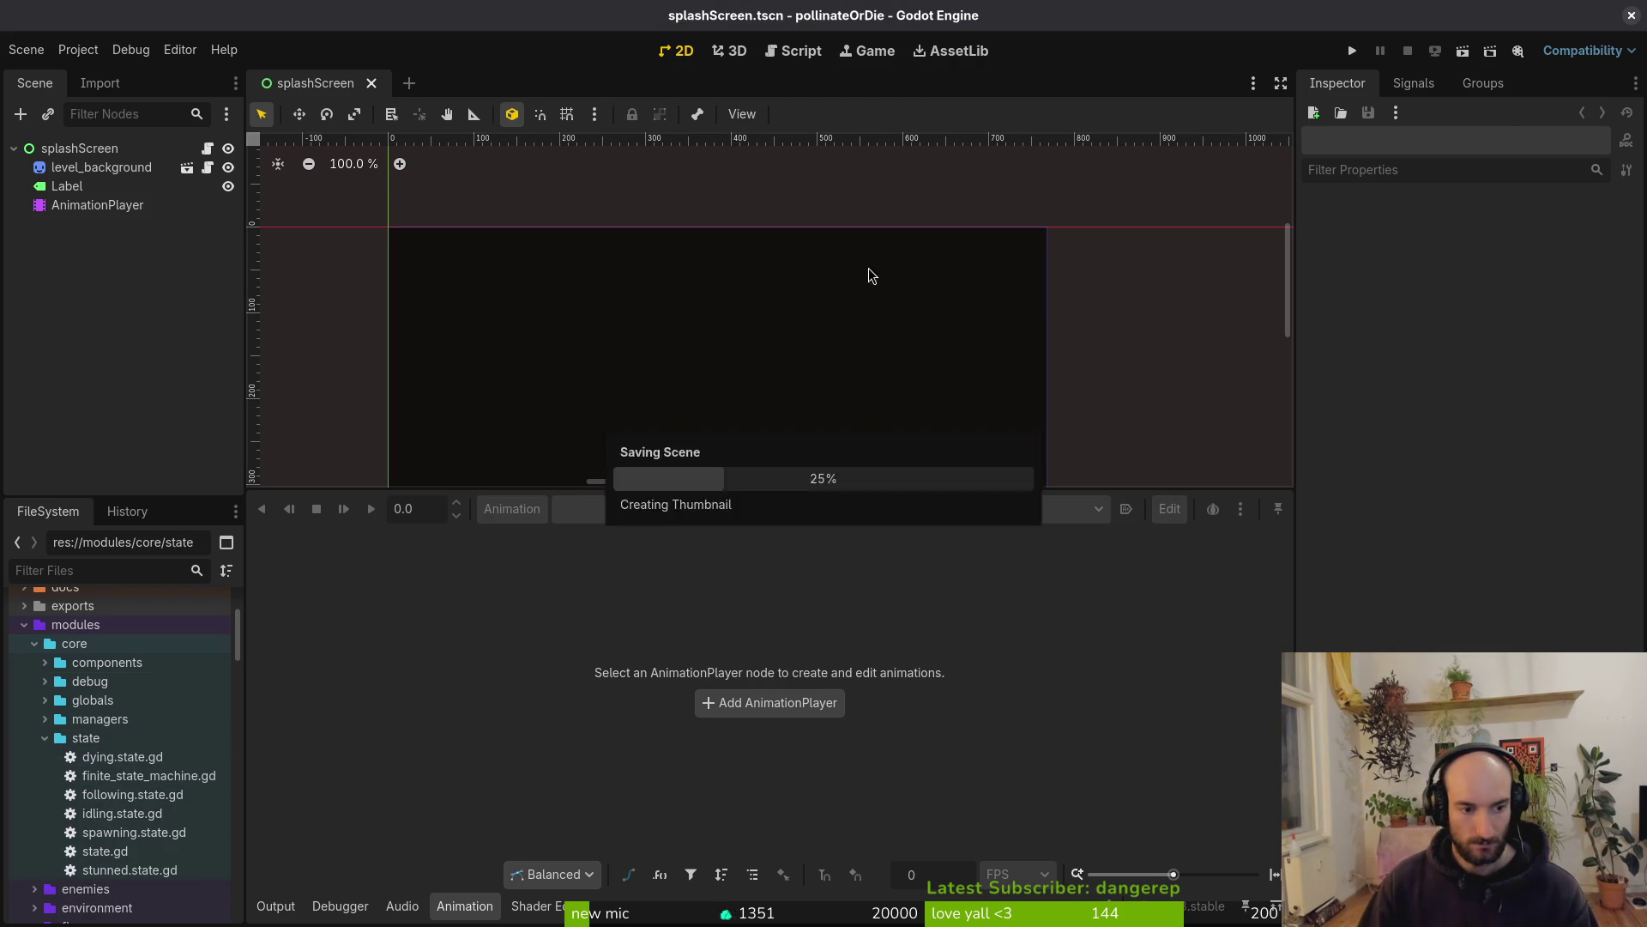
pyautogui.click(1352, 53)
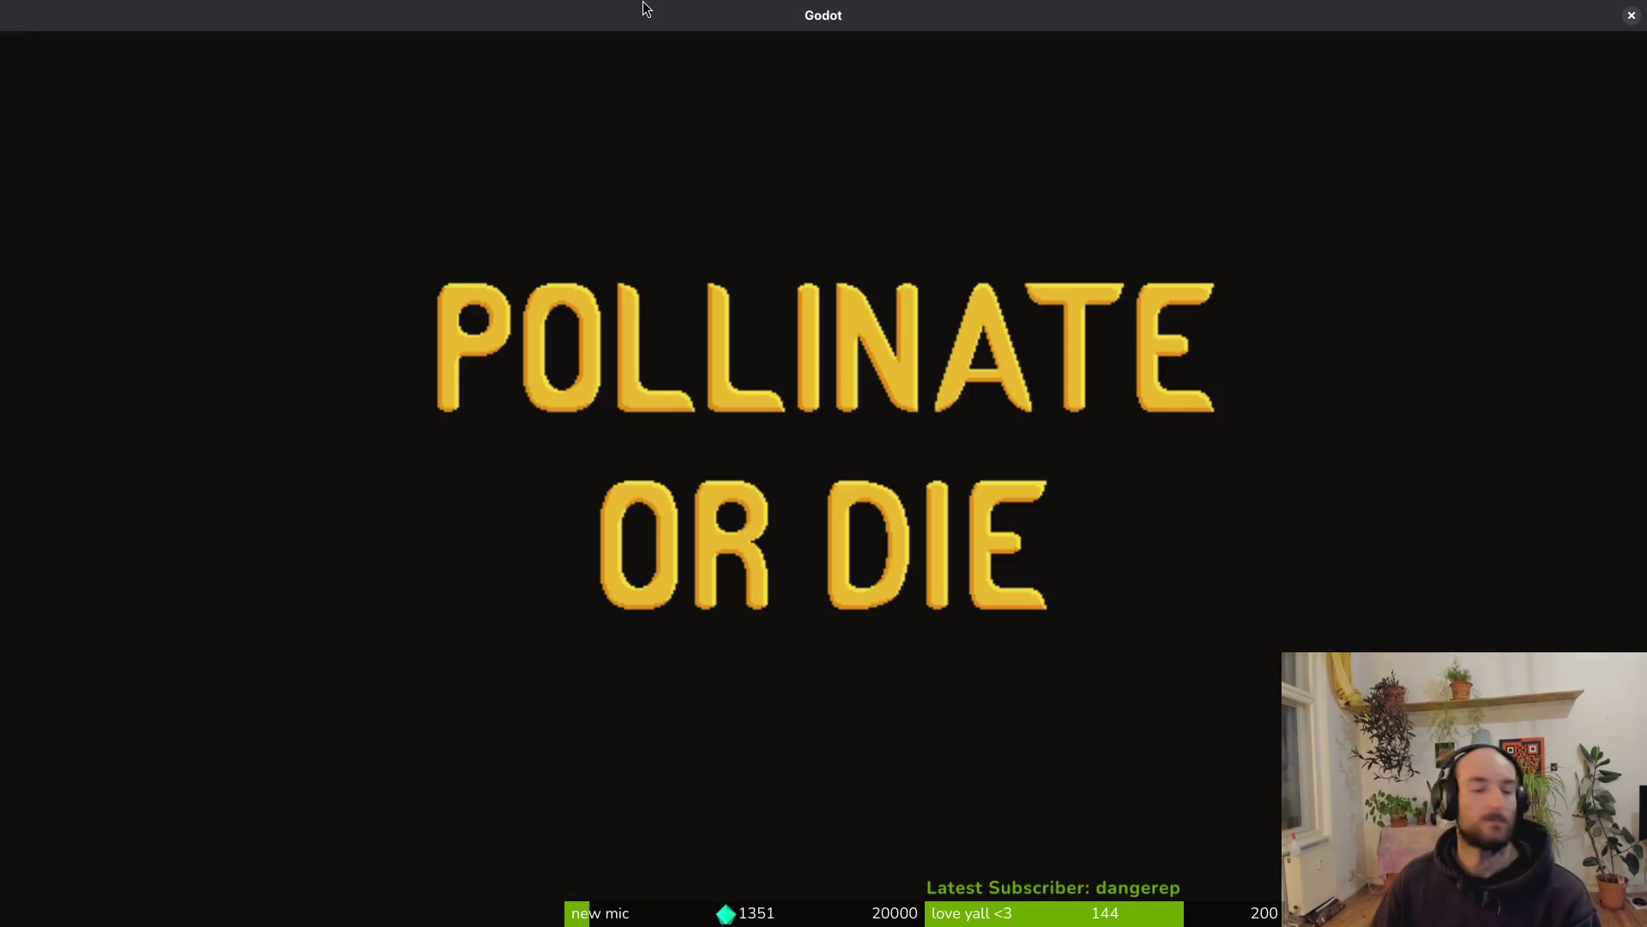
# Start the game and load the mantis arena from the debug level select
pyautogui.press('Return')
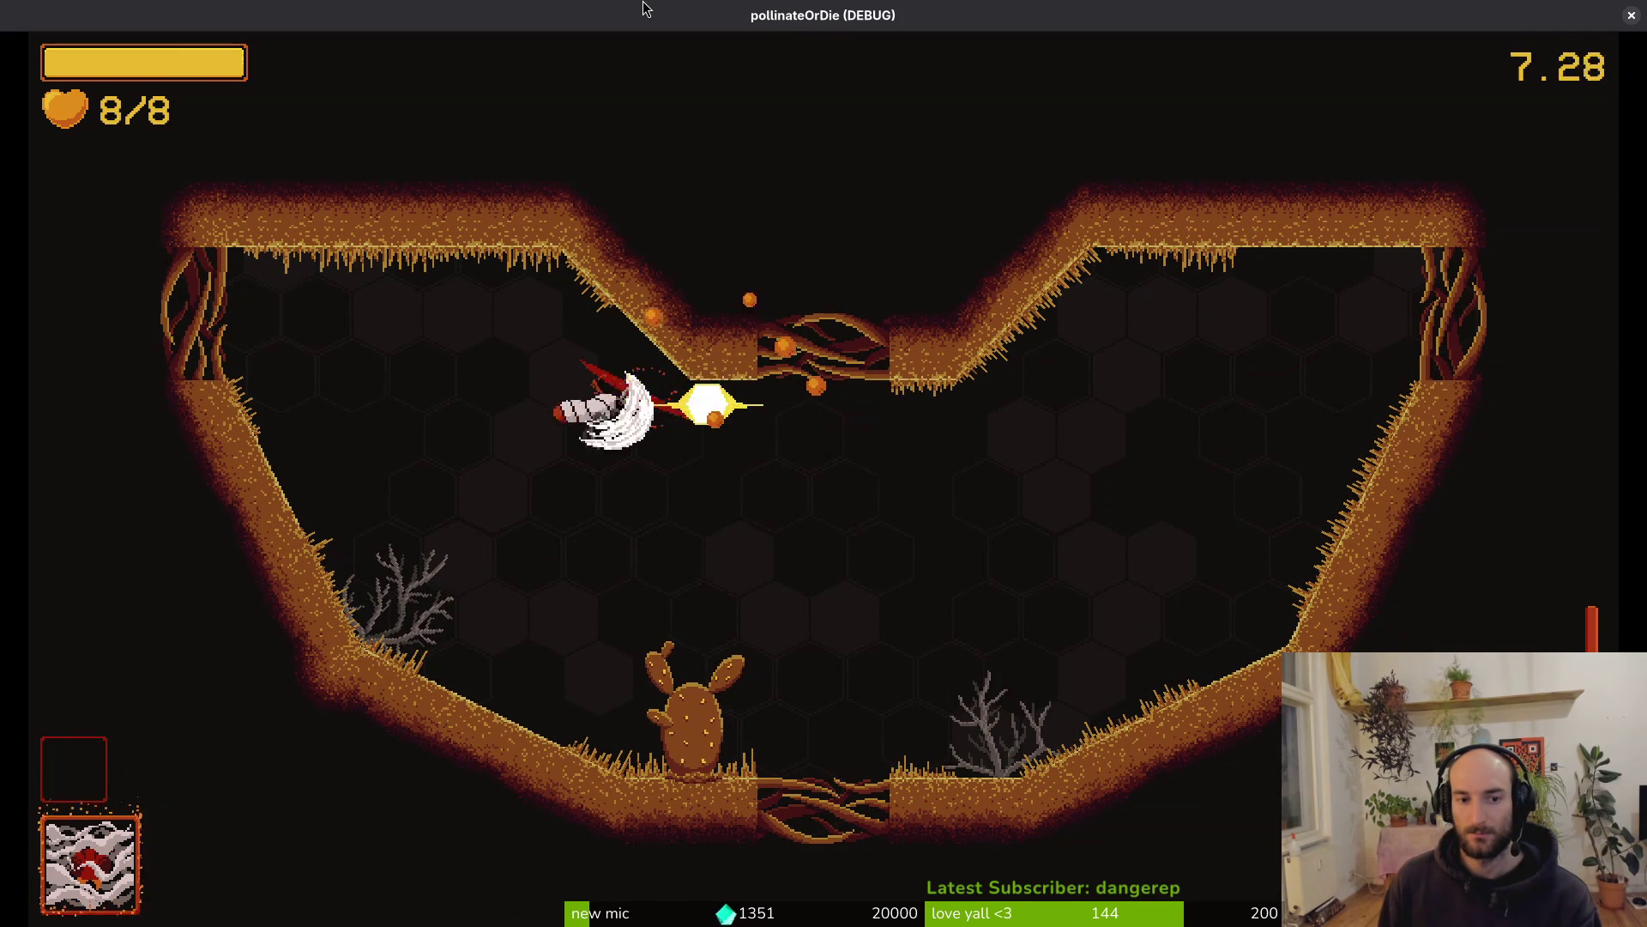
pyautogui.press('Escape')
pyautogui.press('Down')
pyautogui.press('Return')
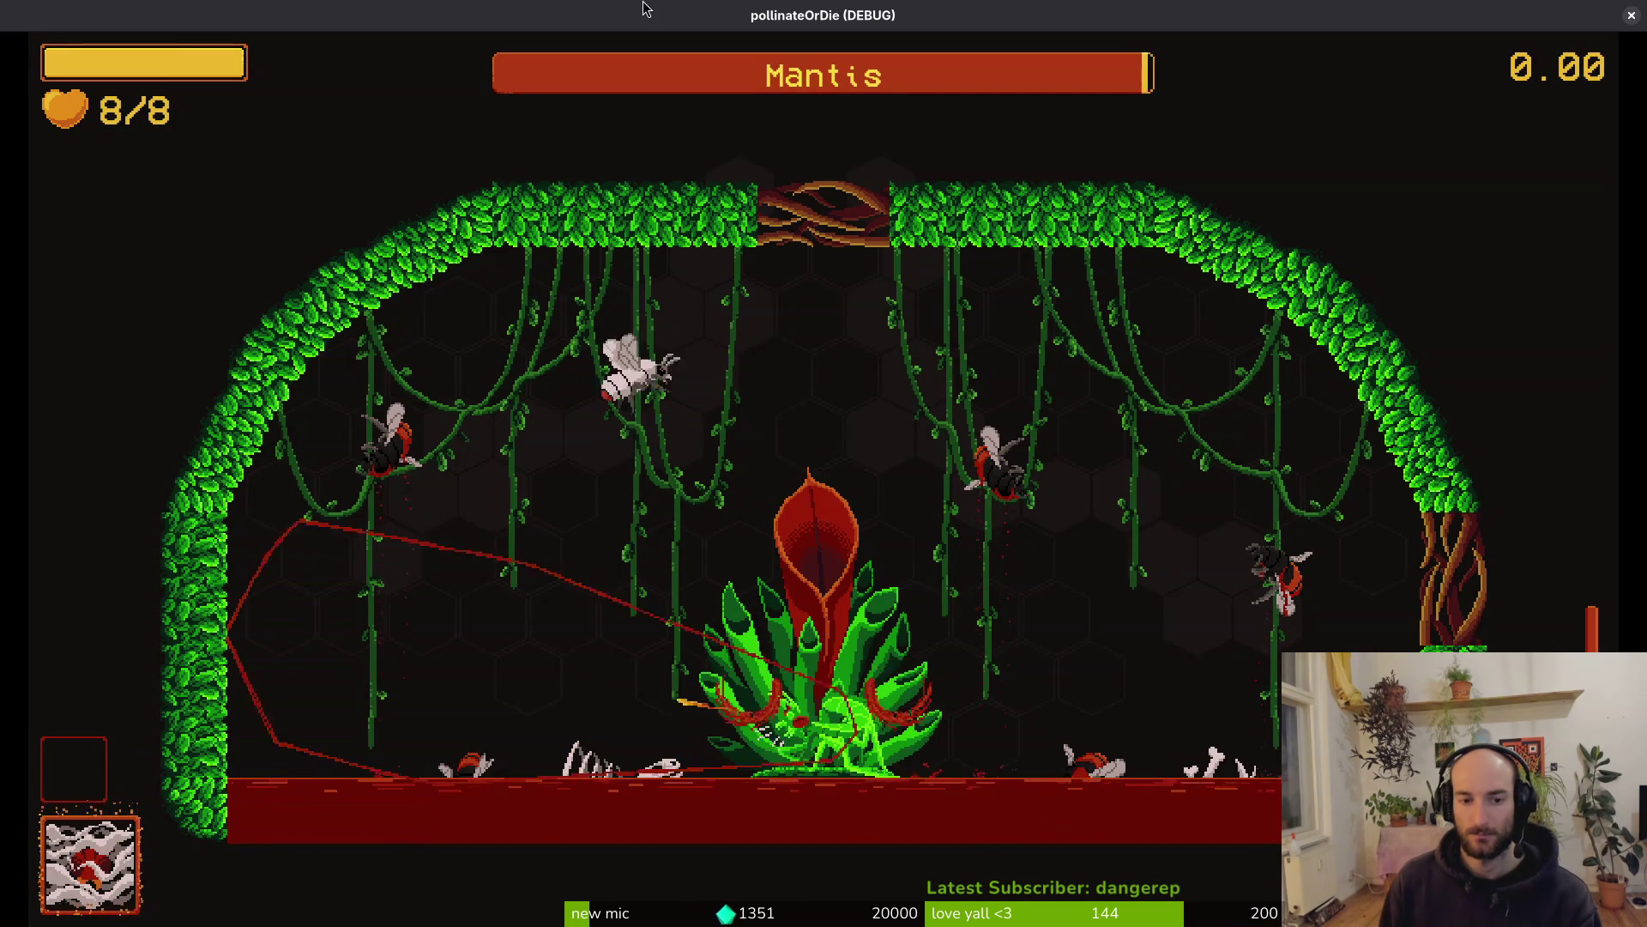
# Fight the Mantis boss, dashing and diving to damage it while dodging its attacks
pyautogui.press('a')
pyautogui.press('w')
pyautogui.press('d')
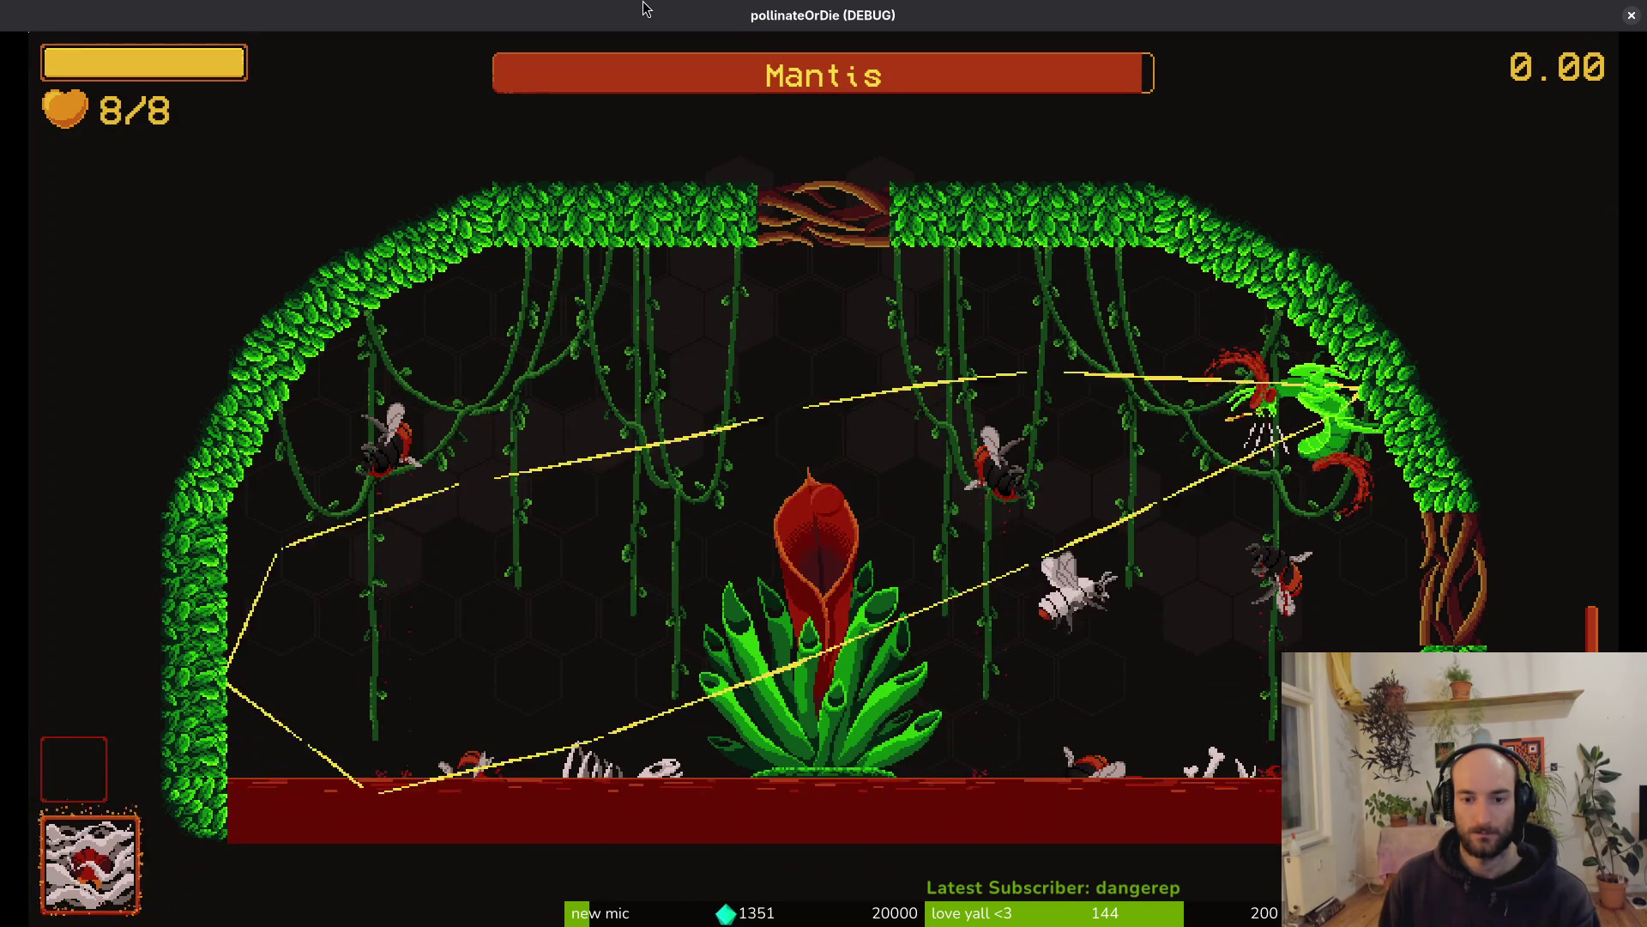
pyautogui.press('a')
pyautogui.press('a')
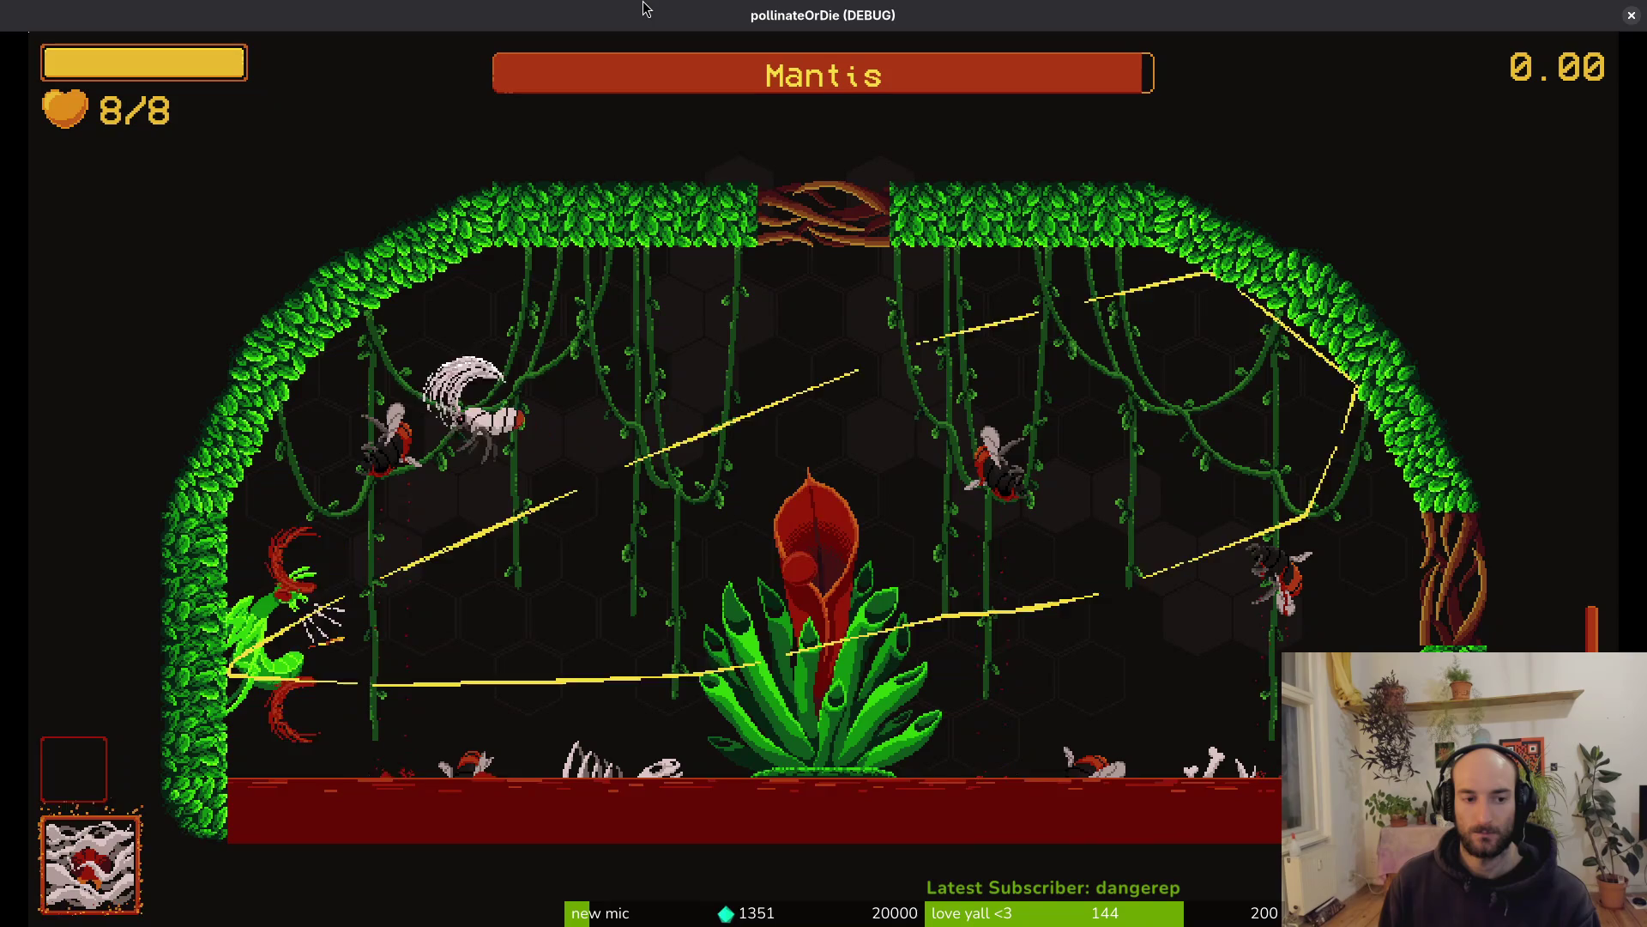
pyautogui.press('d')
pyautogui.press('a')
pyautogui.press('s')
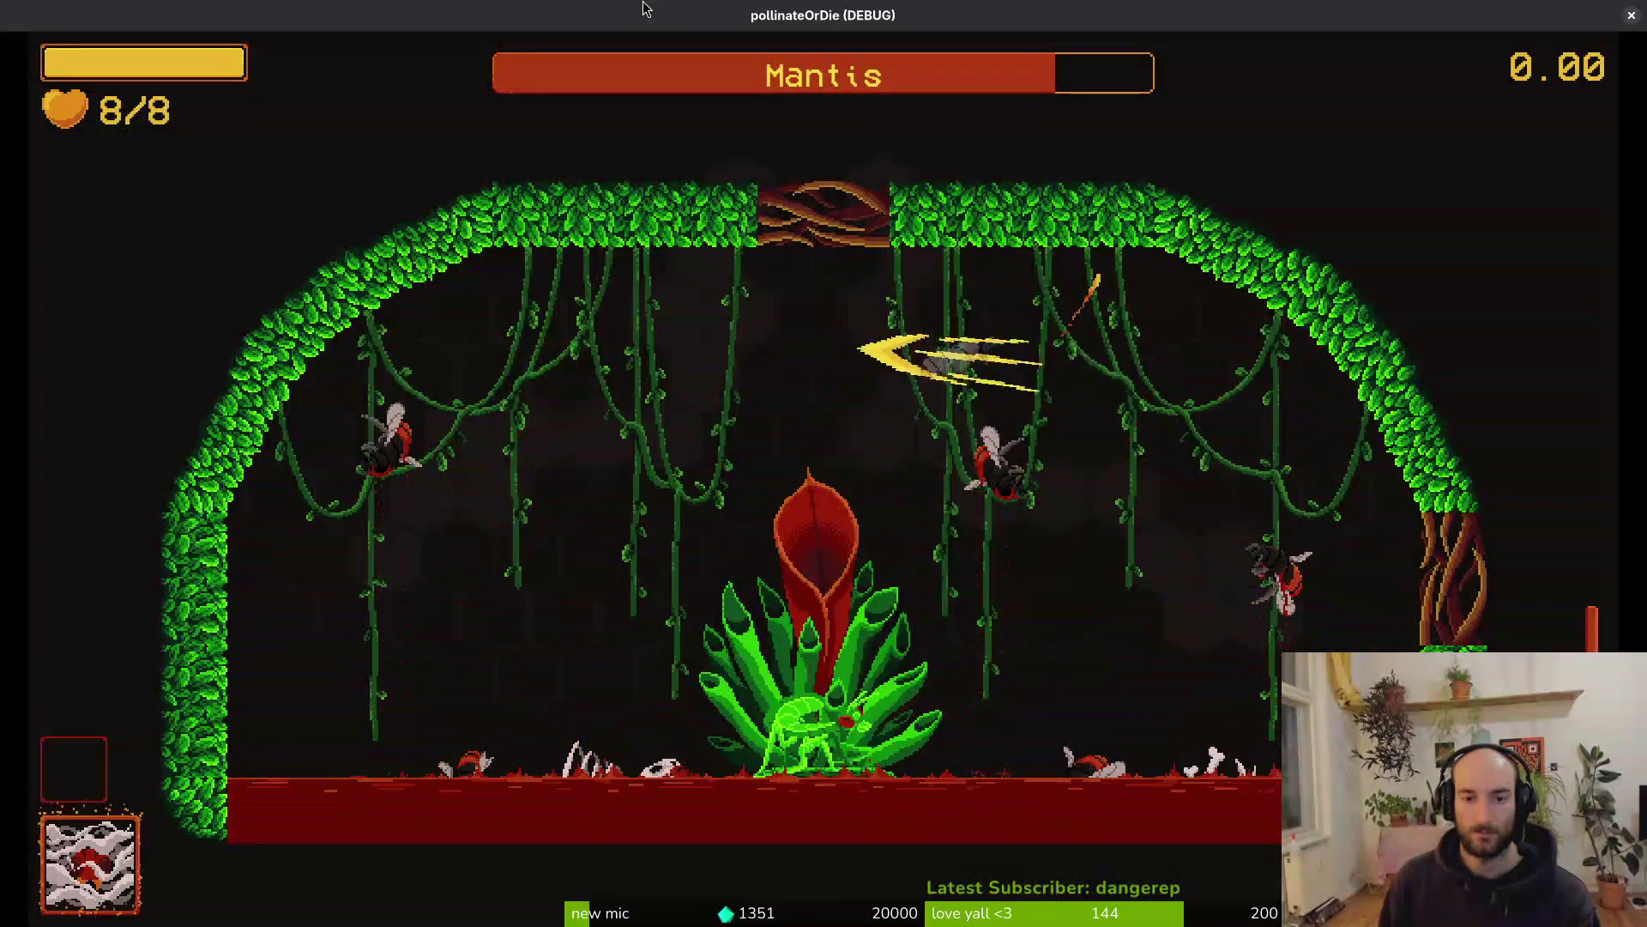
pyautogui.press('s')
pyautogui.press('s')
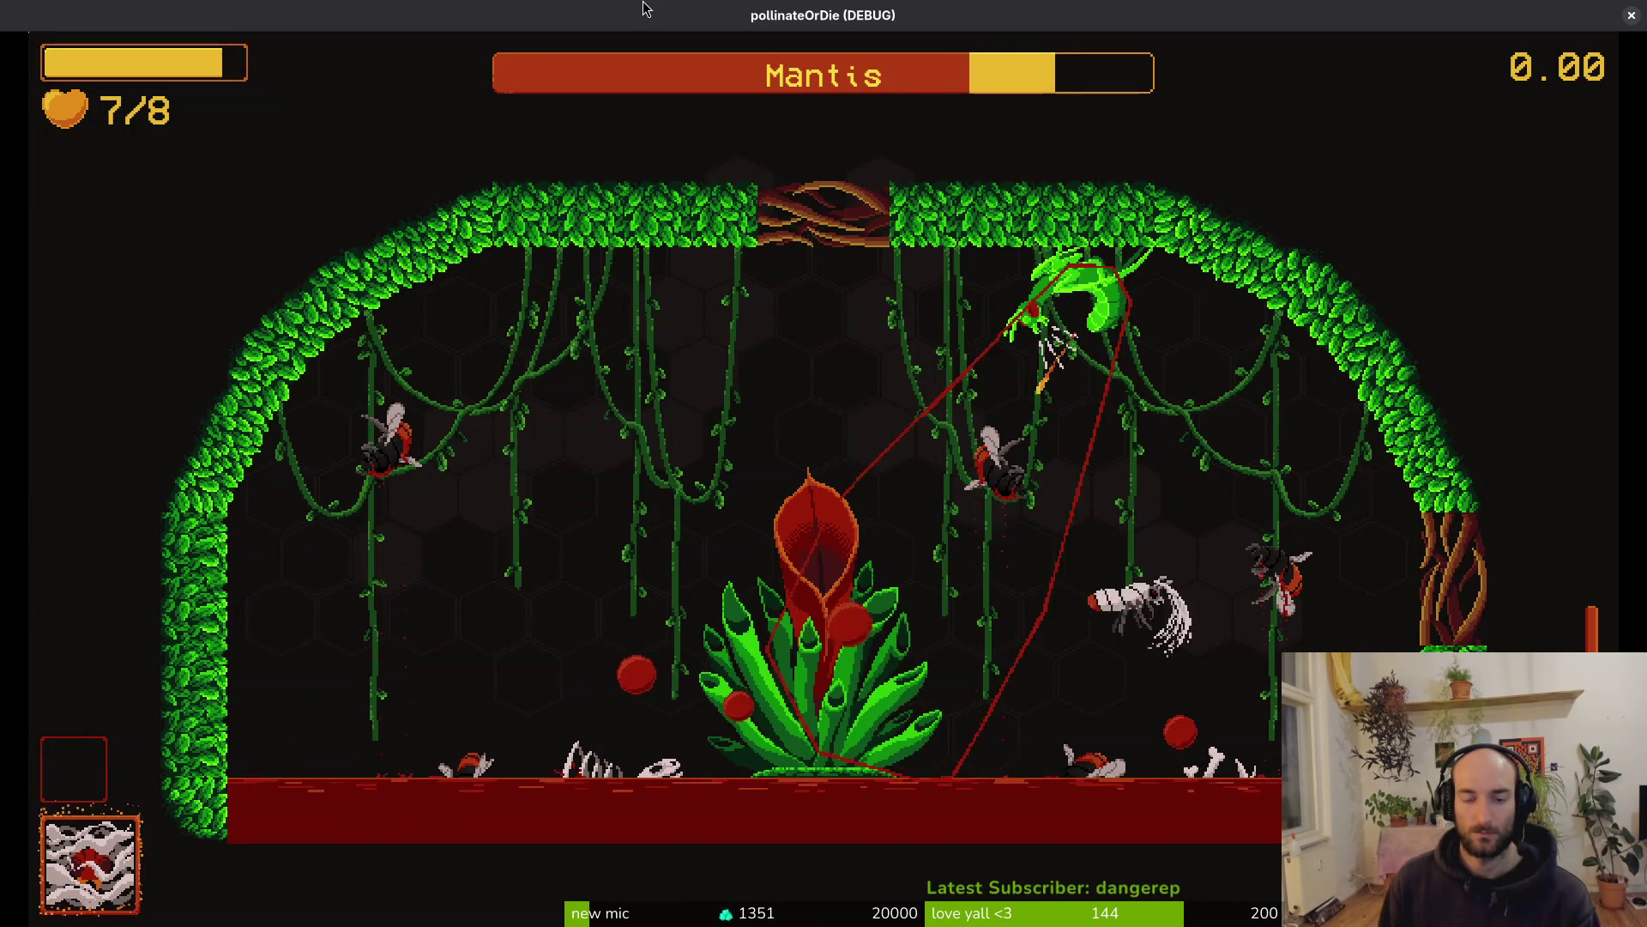
pyautogui.press('s')
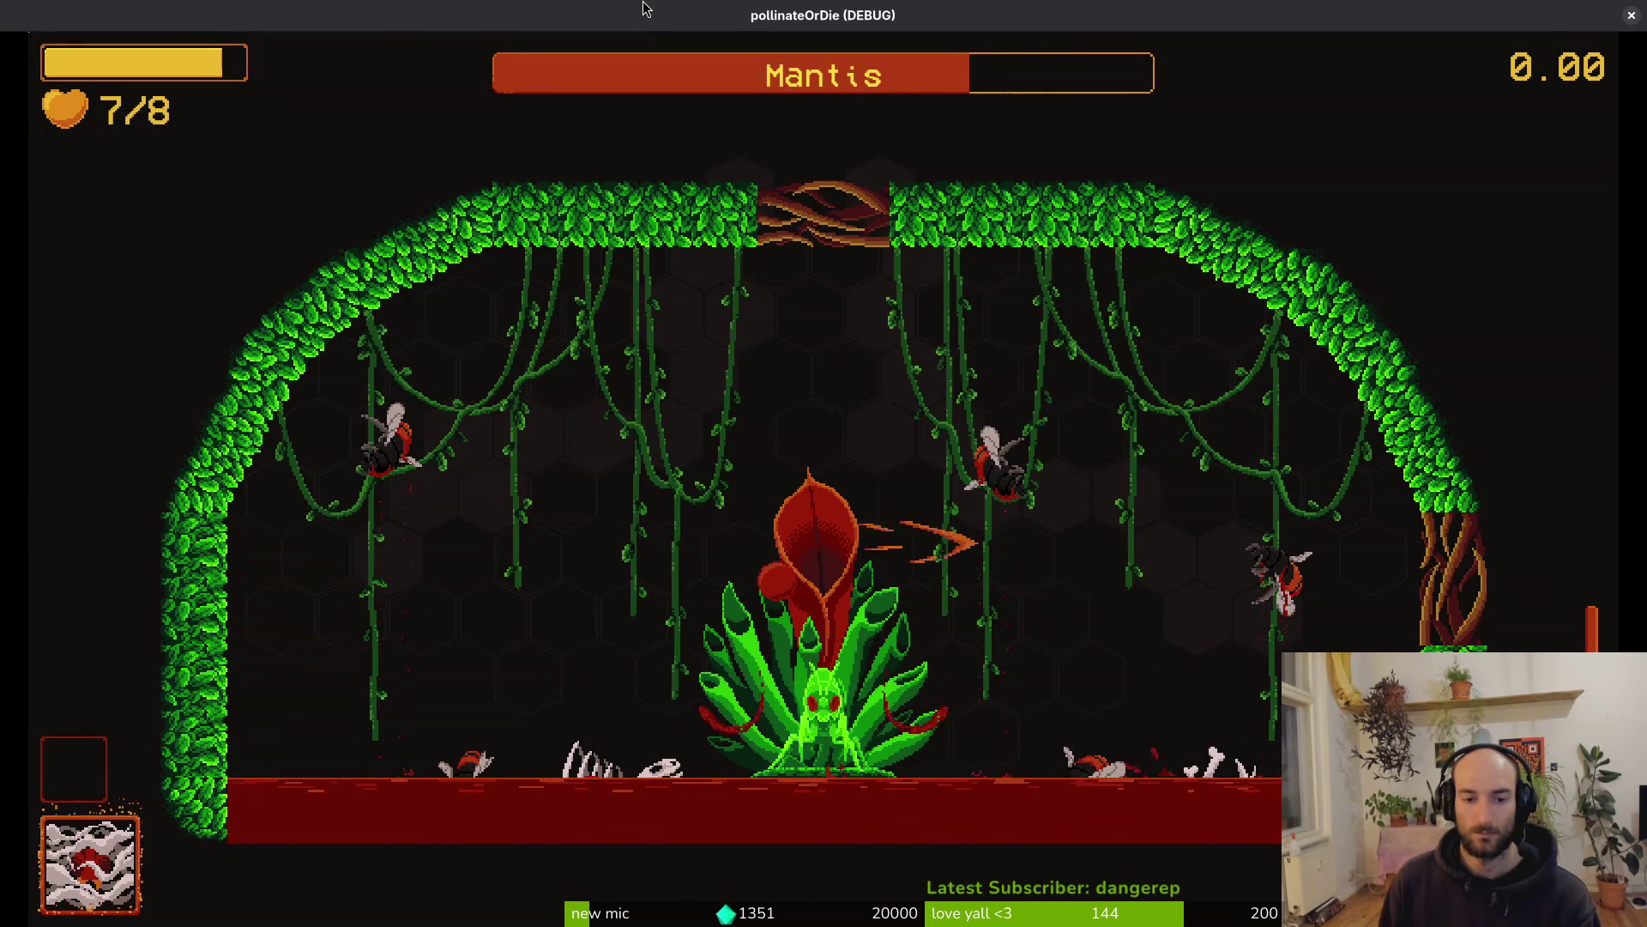
pyautogui.press('w')
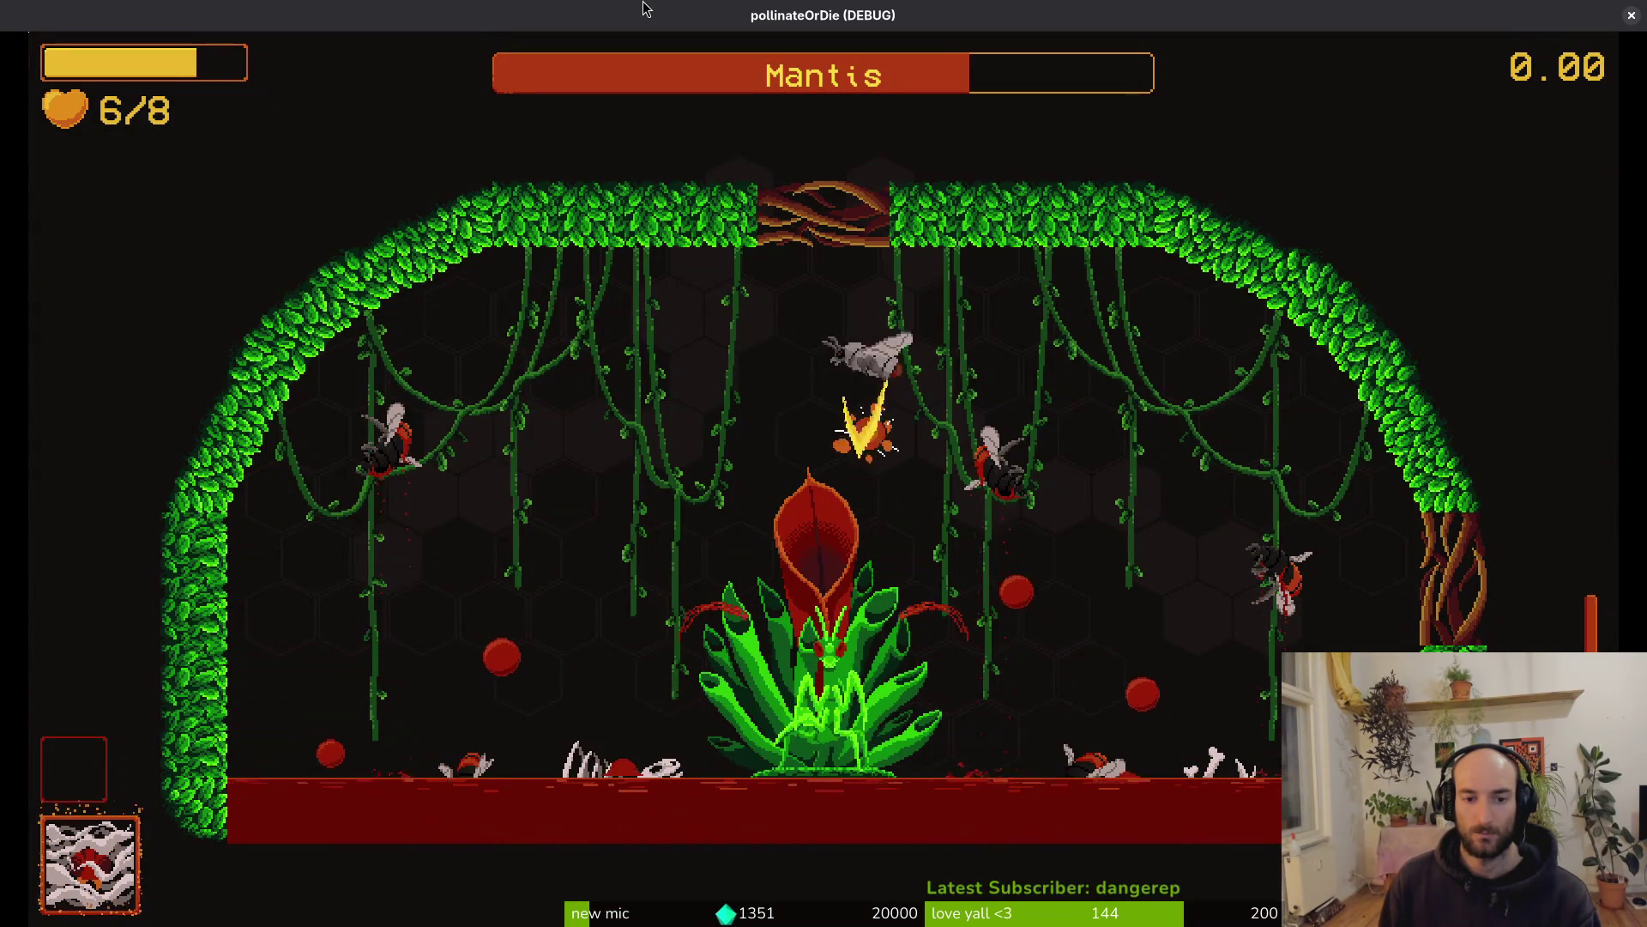
pyautogui.press('s')
pyautogui.press('d')
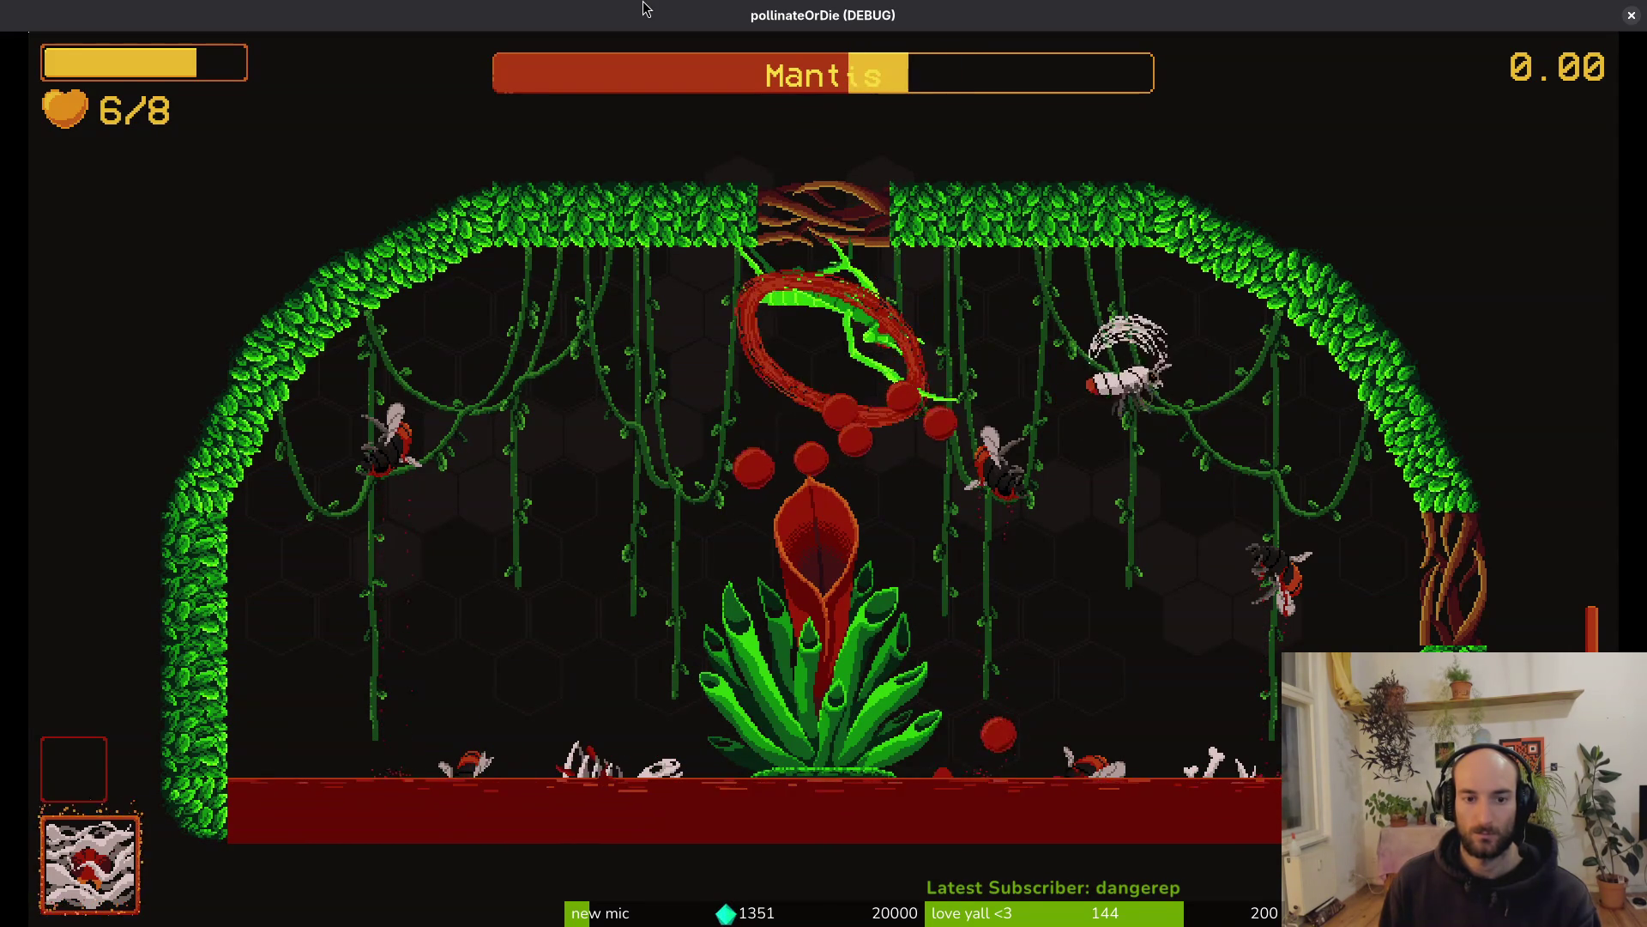
pyautogui.press('d')
pyautogui.press('a')
pyautogui.press('s')
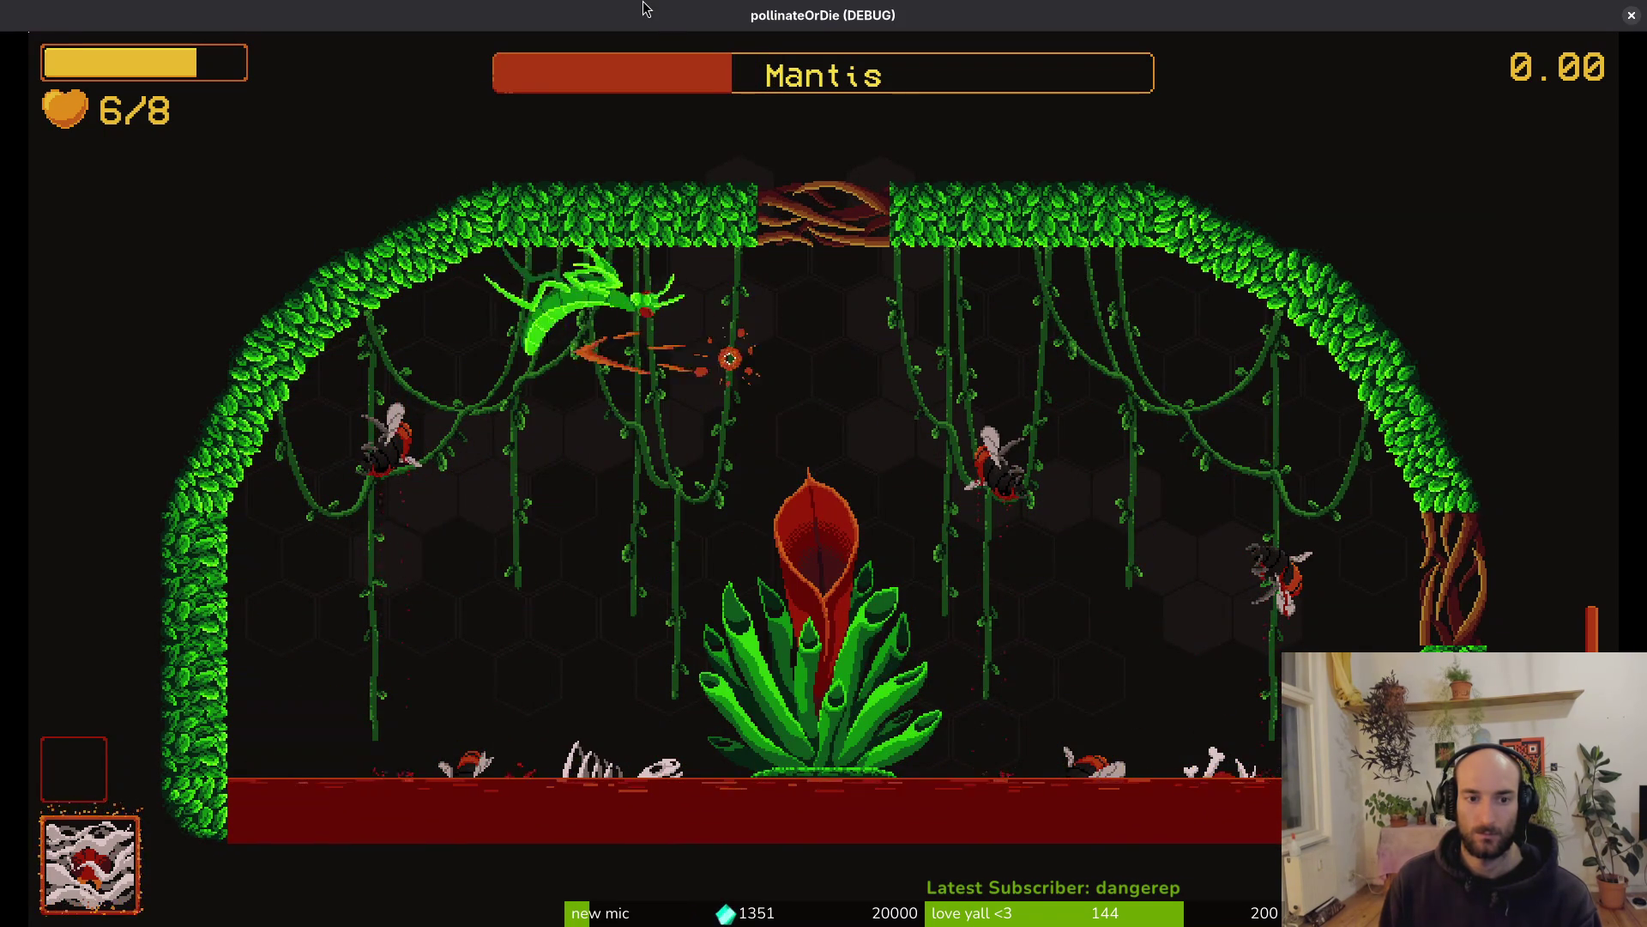
pyautogui.press('a')
pyautogui.press('s')
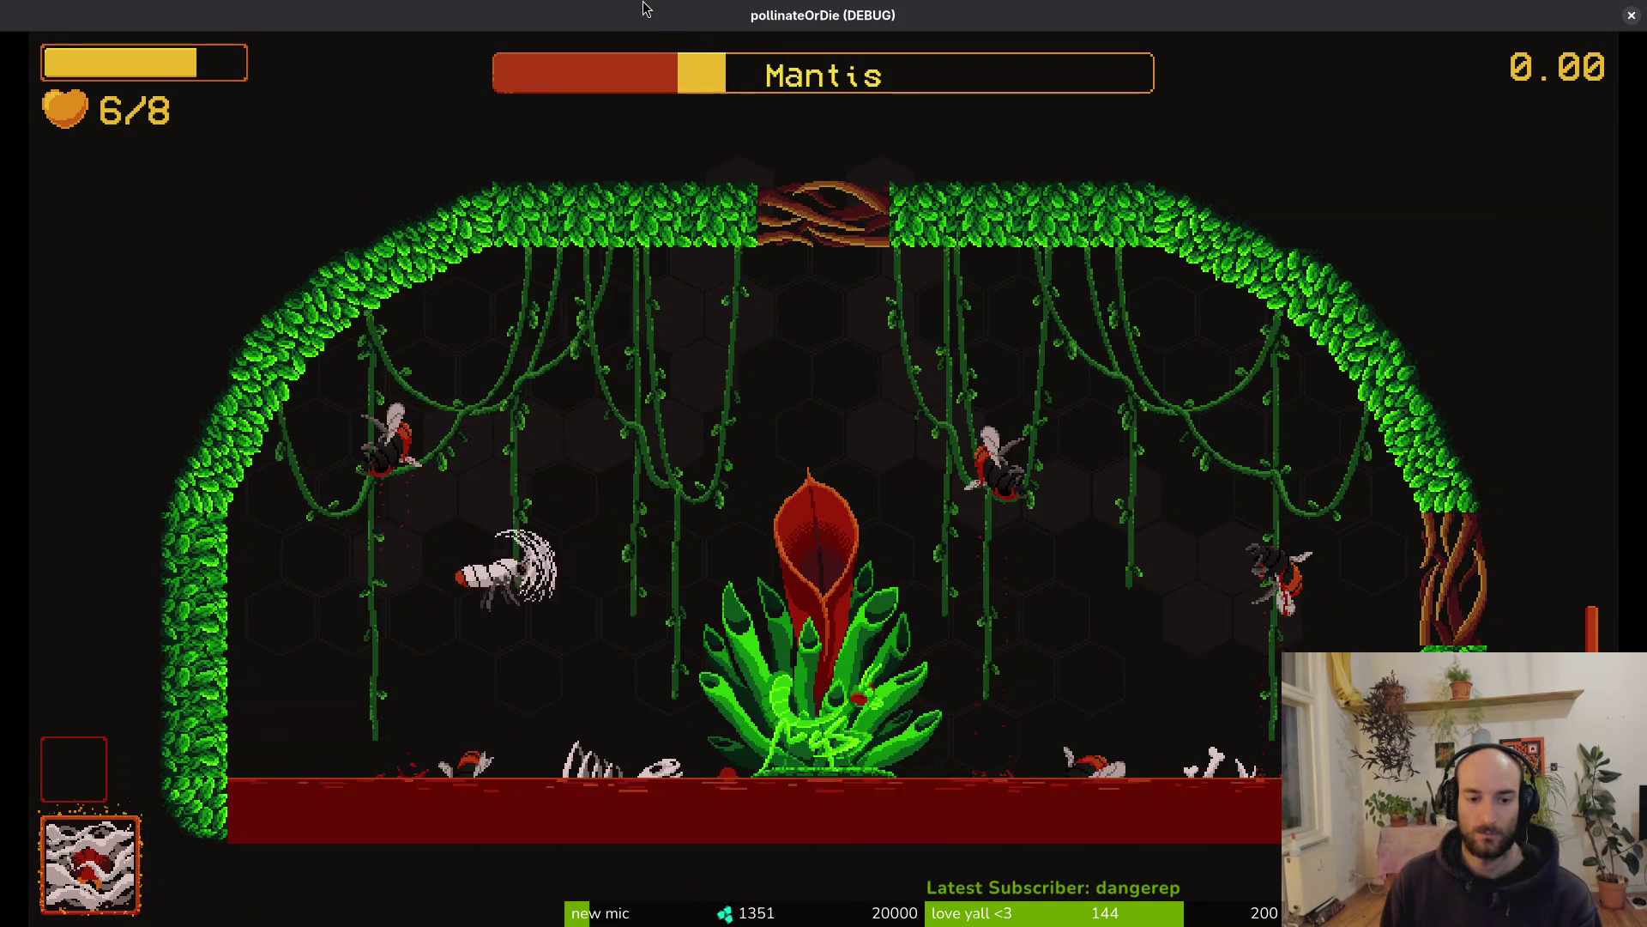
pyautogui.press('s')
pyautogui.press('space')
pyautogui.press('a')
pyautogui.press('s')
pyautogui.press('d')
pyautogui.press('w')
pyautogui.press('a')
# Pause the game at 6/8 health and close the game window
pyautogui.press('s')
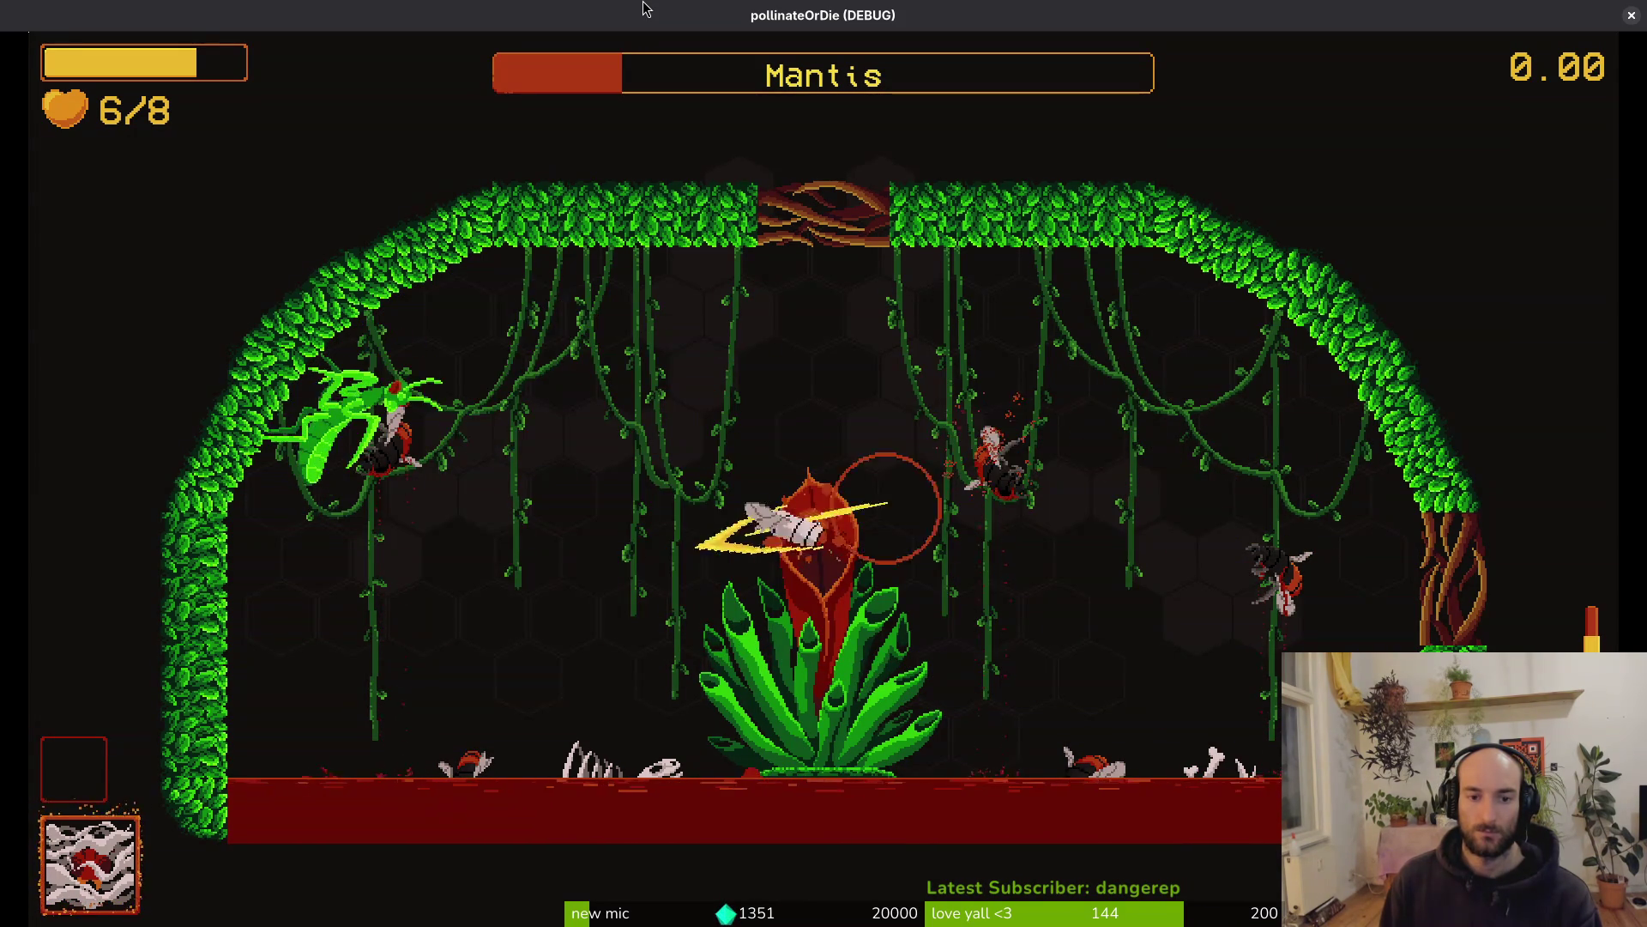
pyautogui.press('Escape')
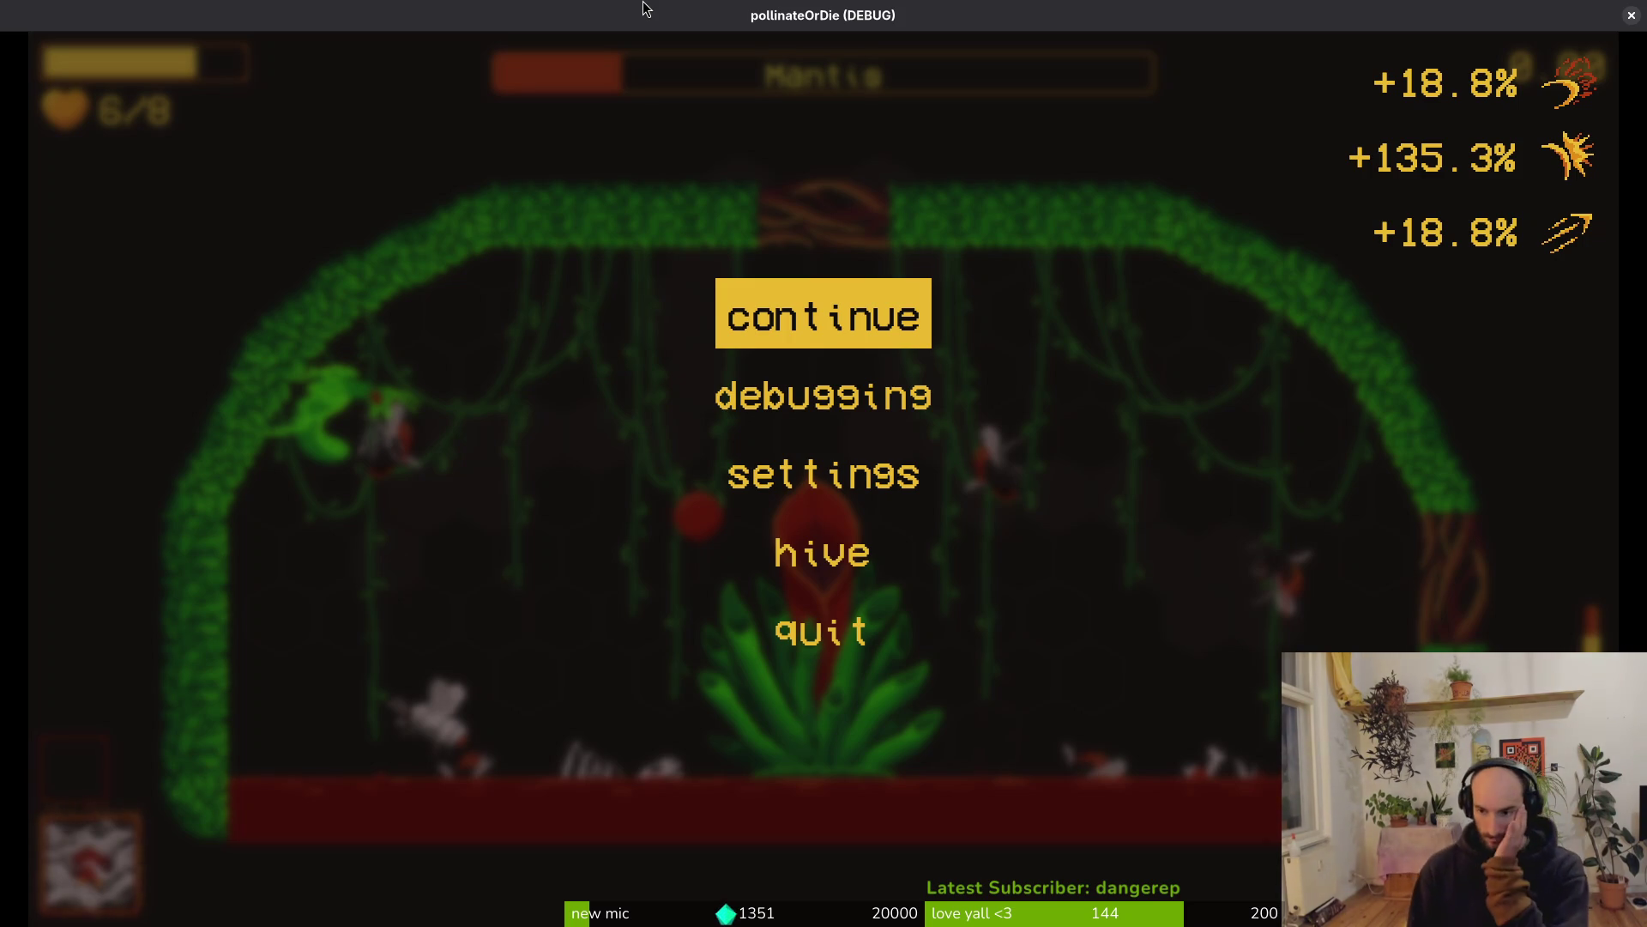
pyautogui.click(1631, 15)
# Quit Vim without saving and delete dashing.state.gd in Godot's FileSystem dock
pyautogui.press('super+1')
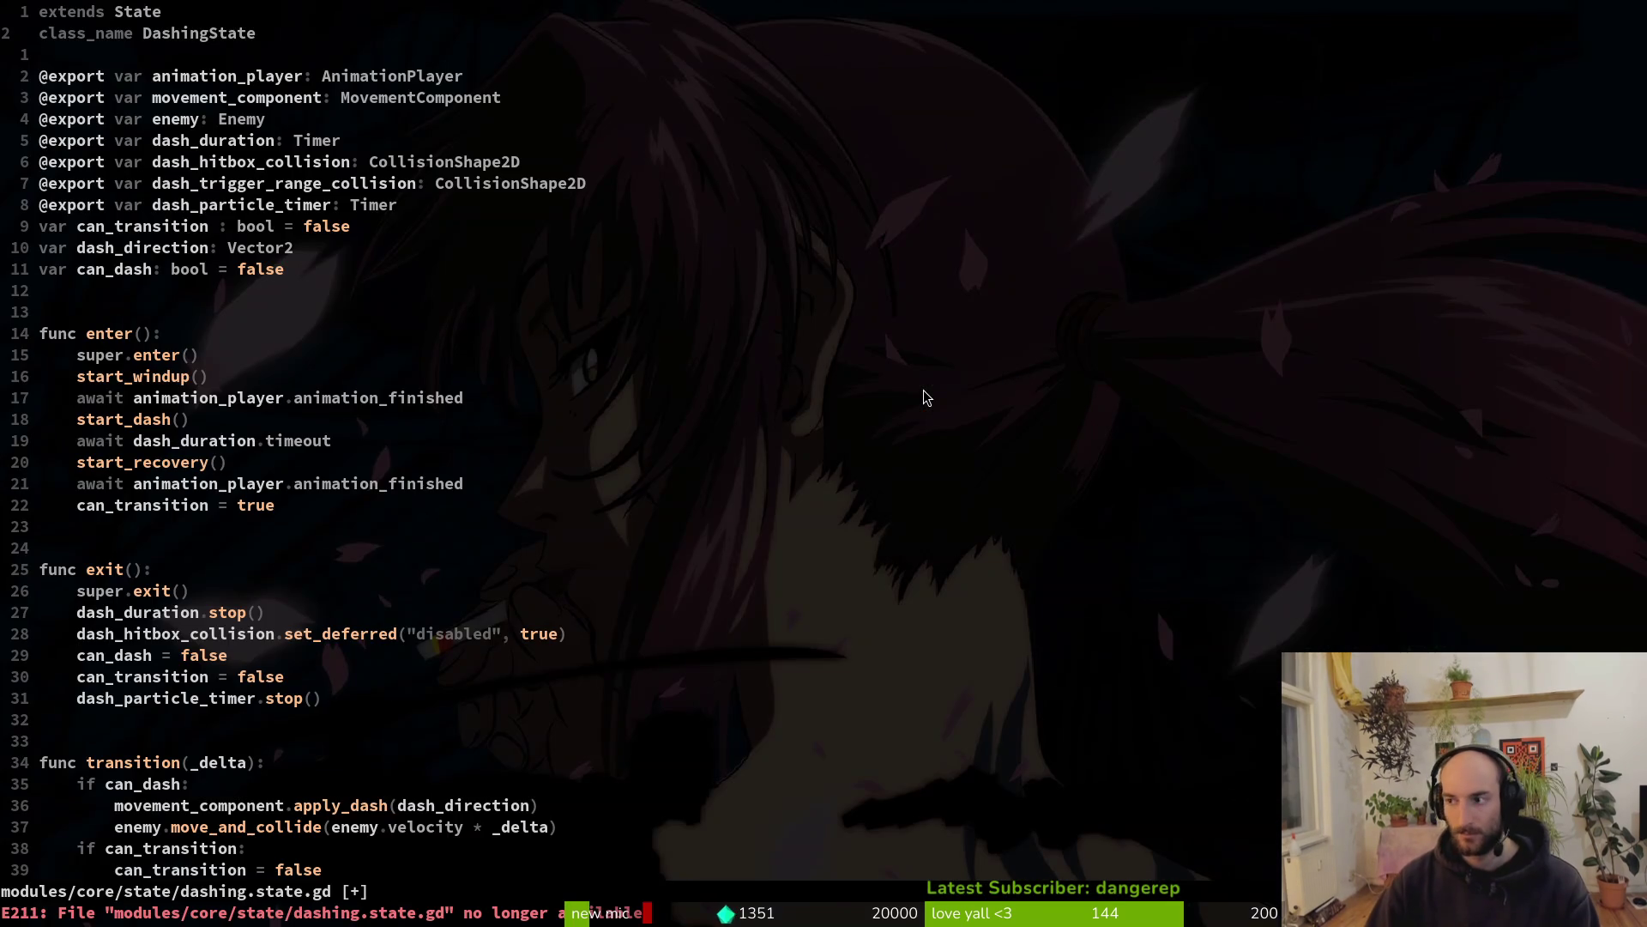
pyautogui.write(':q!')
pyautogui.press('Return')
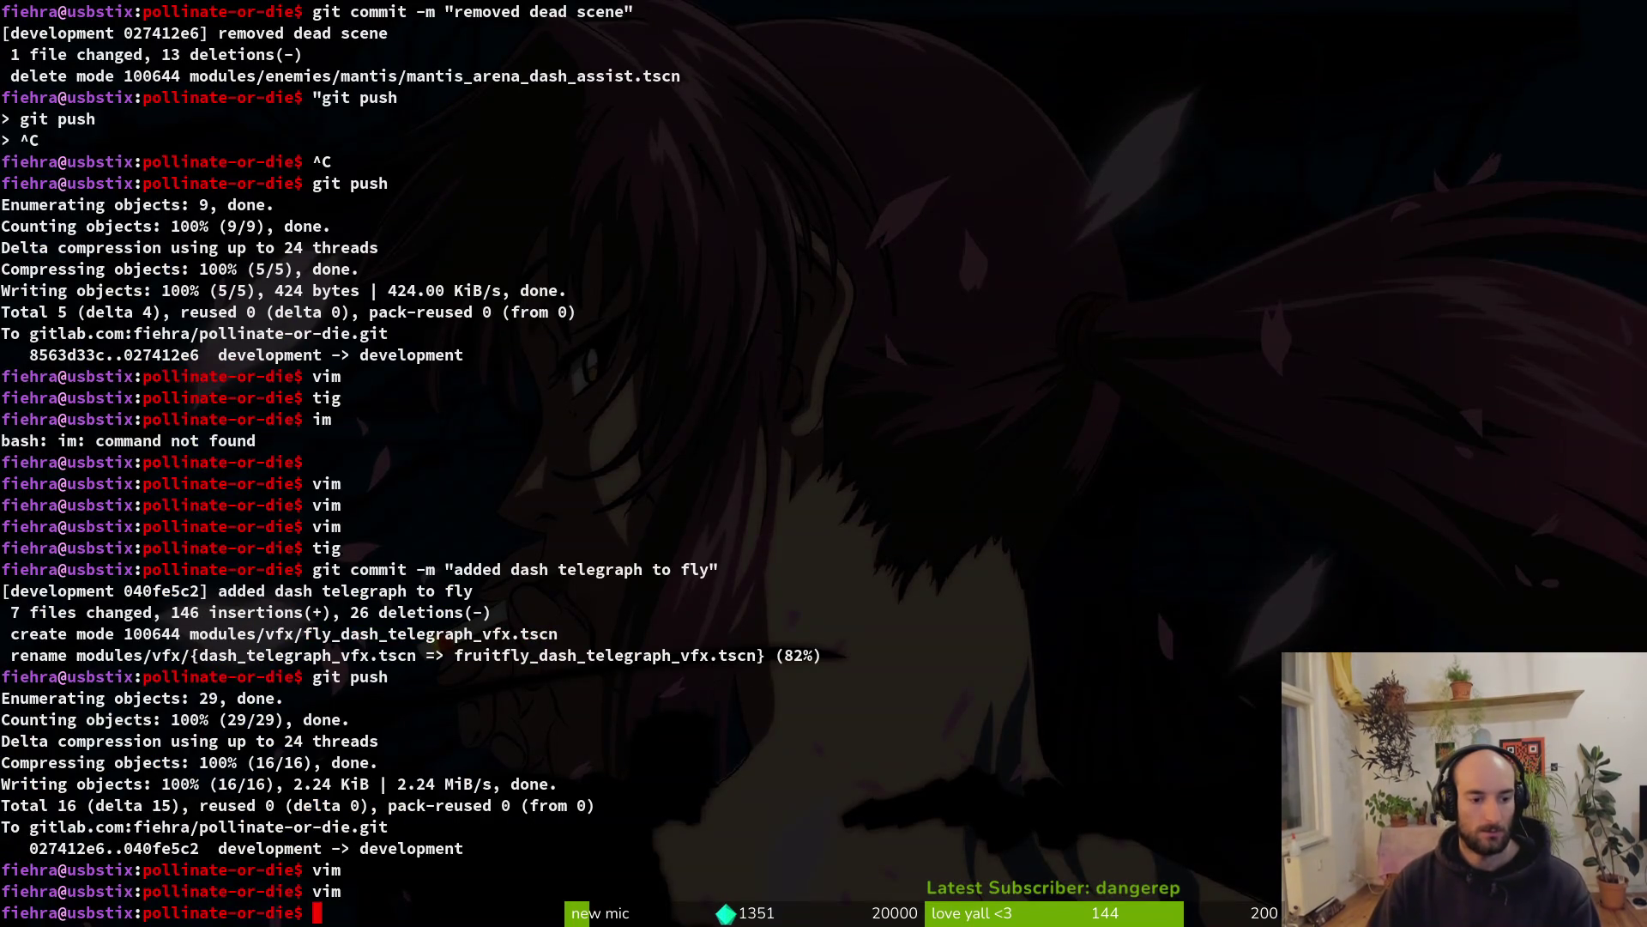
pyautogui.press('super+2')
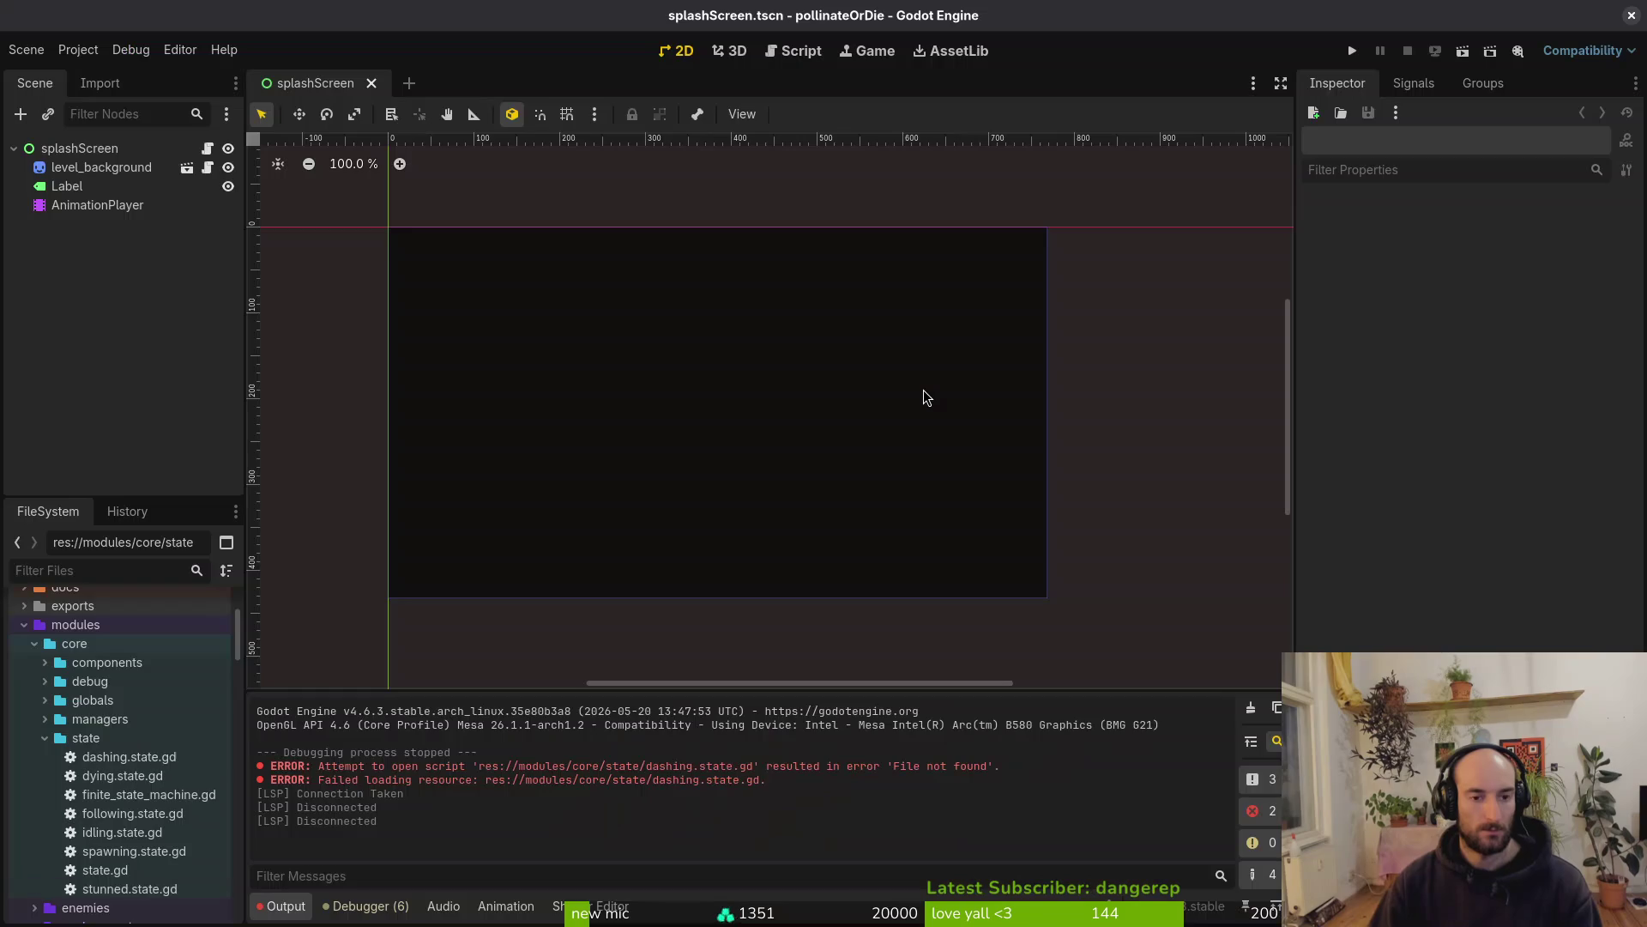
pyautogui.click(122, 758)
pyautogui.press('Delete')
pyautogui.press('Return')
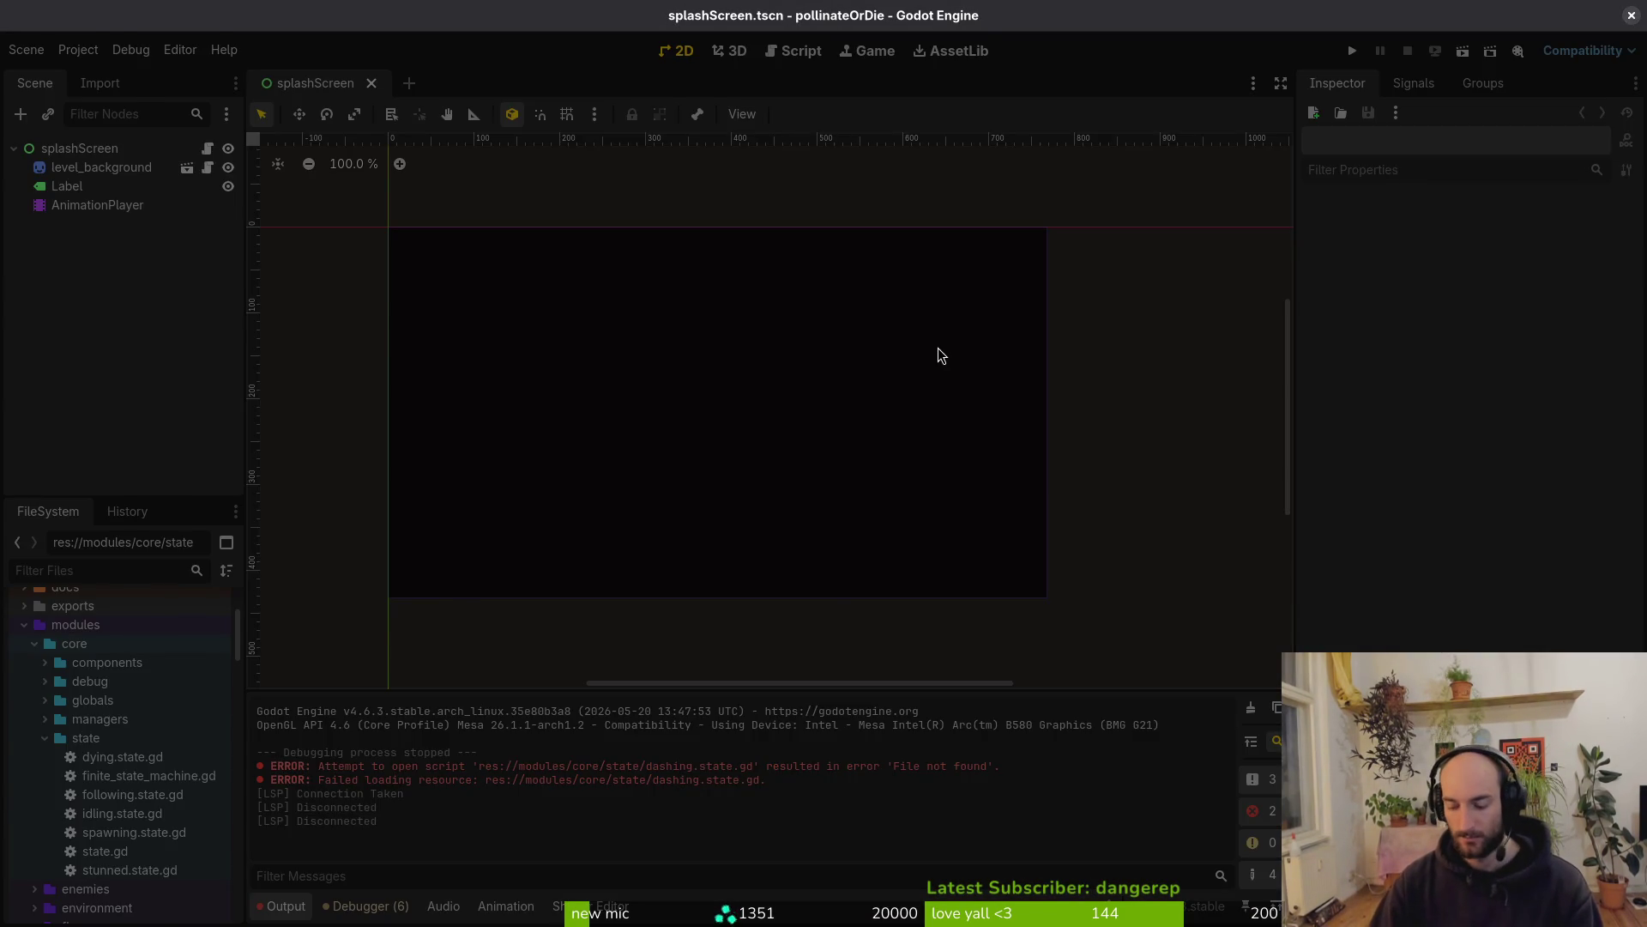
# Stage the deletion in tig and commit it as 'removed dead dashing state script'
pyautogui.press('super+2')
pyautogui.write('tig status')
pyautogui.press('Return')
pyautogui.press('Down')
pyautogui.press('Down')
pyautogui.write('u')
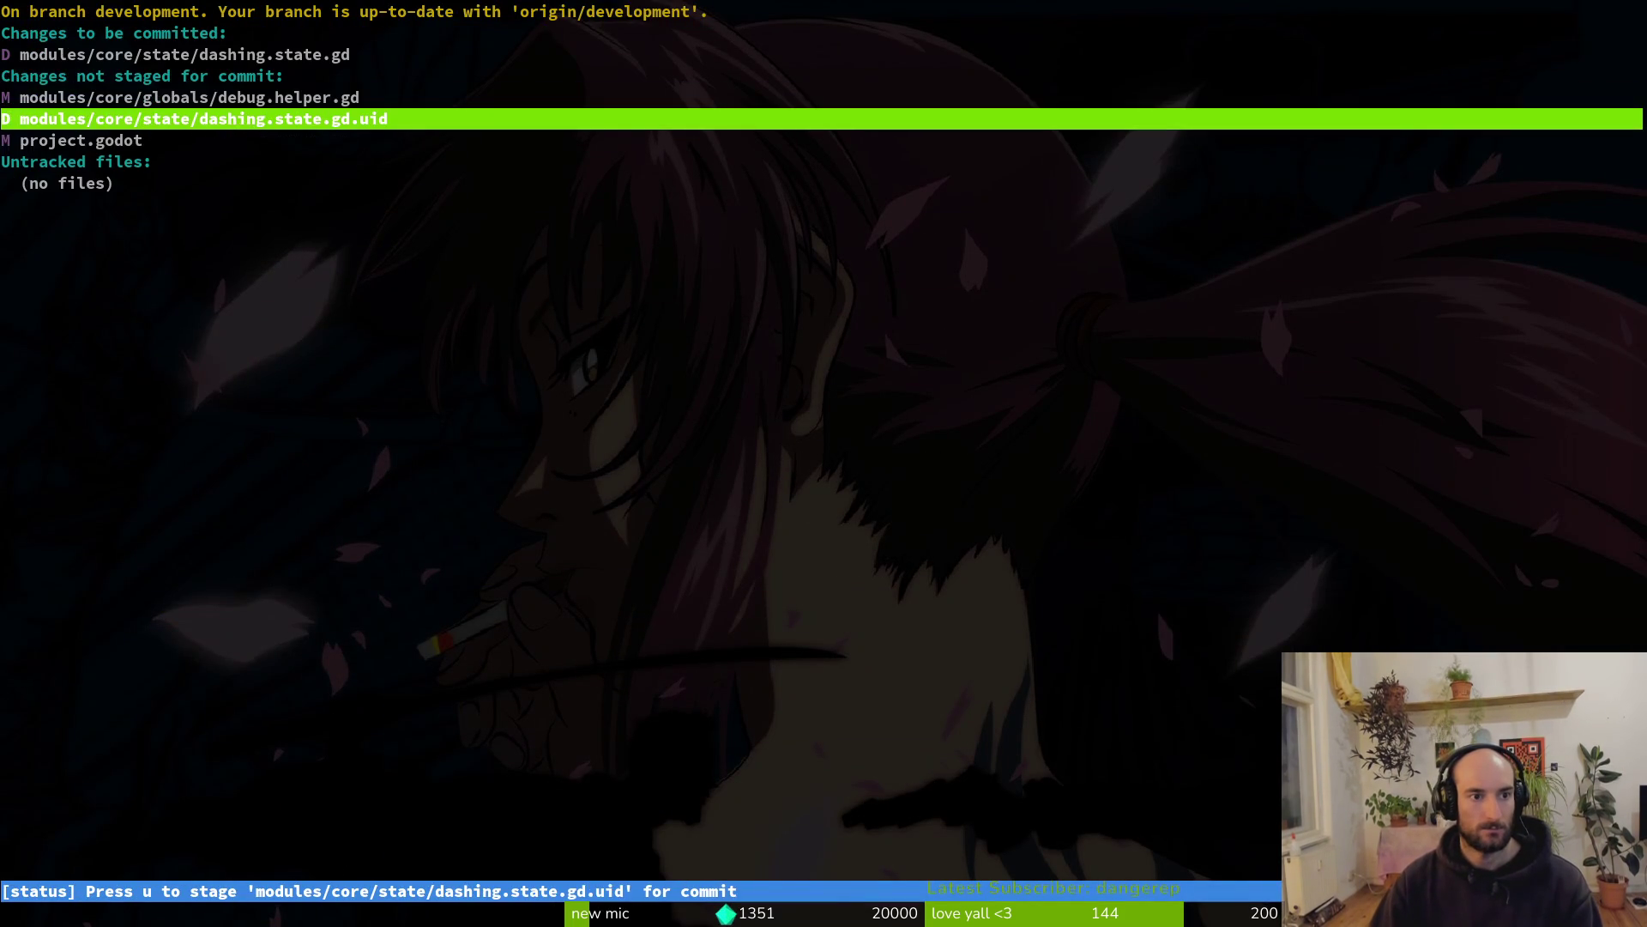
pyautogui.write('uqgit commit -m ')
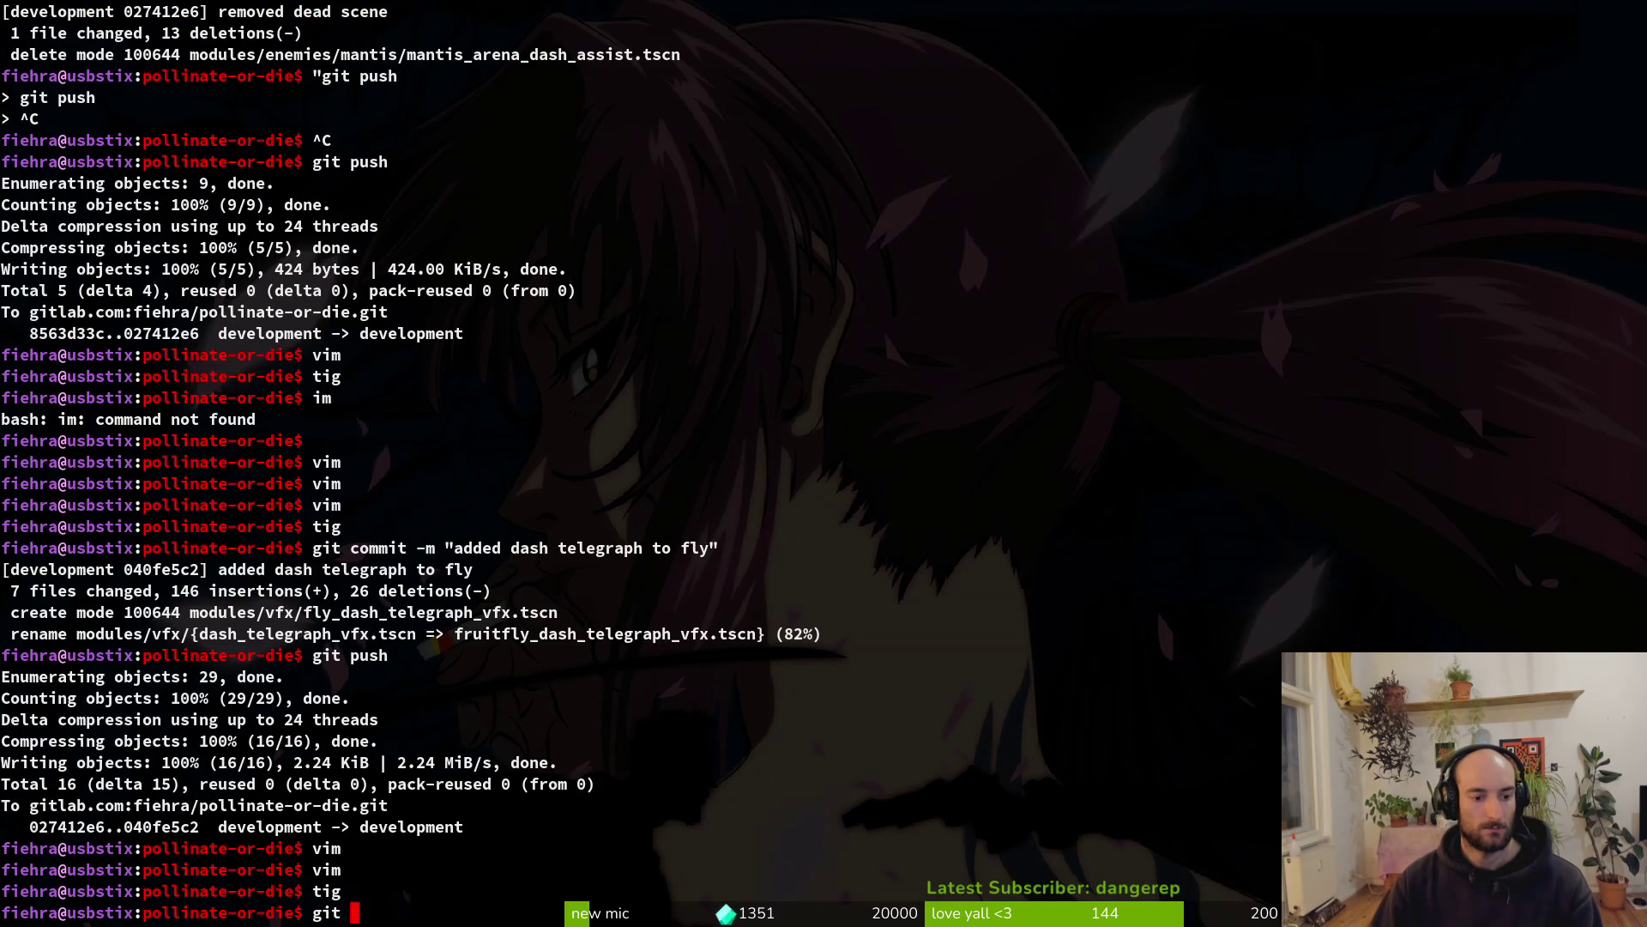
pyautogui.write('"removed d')
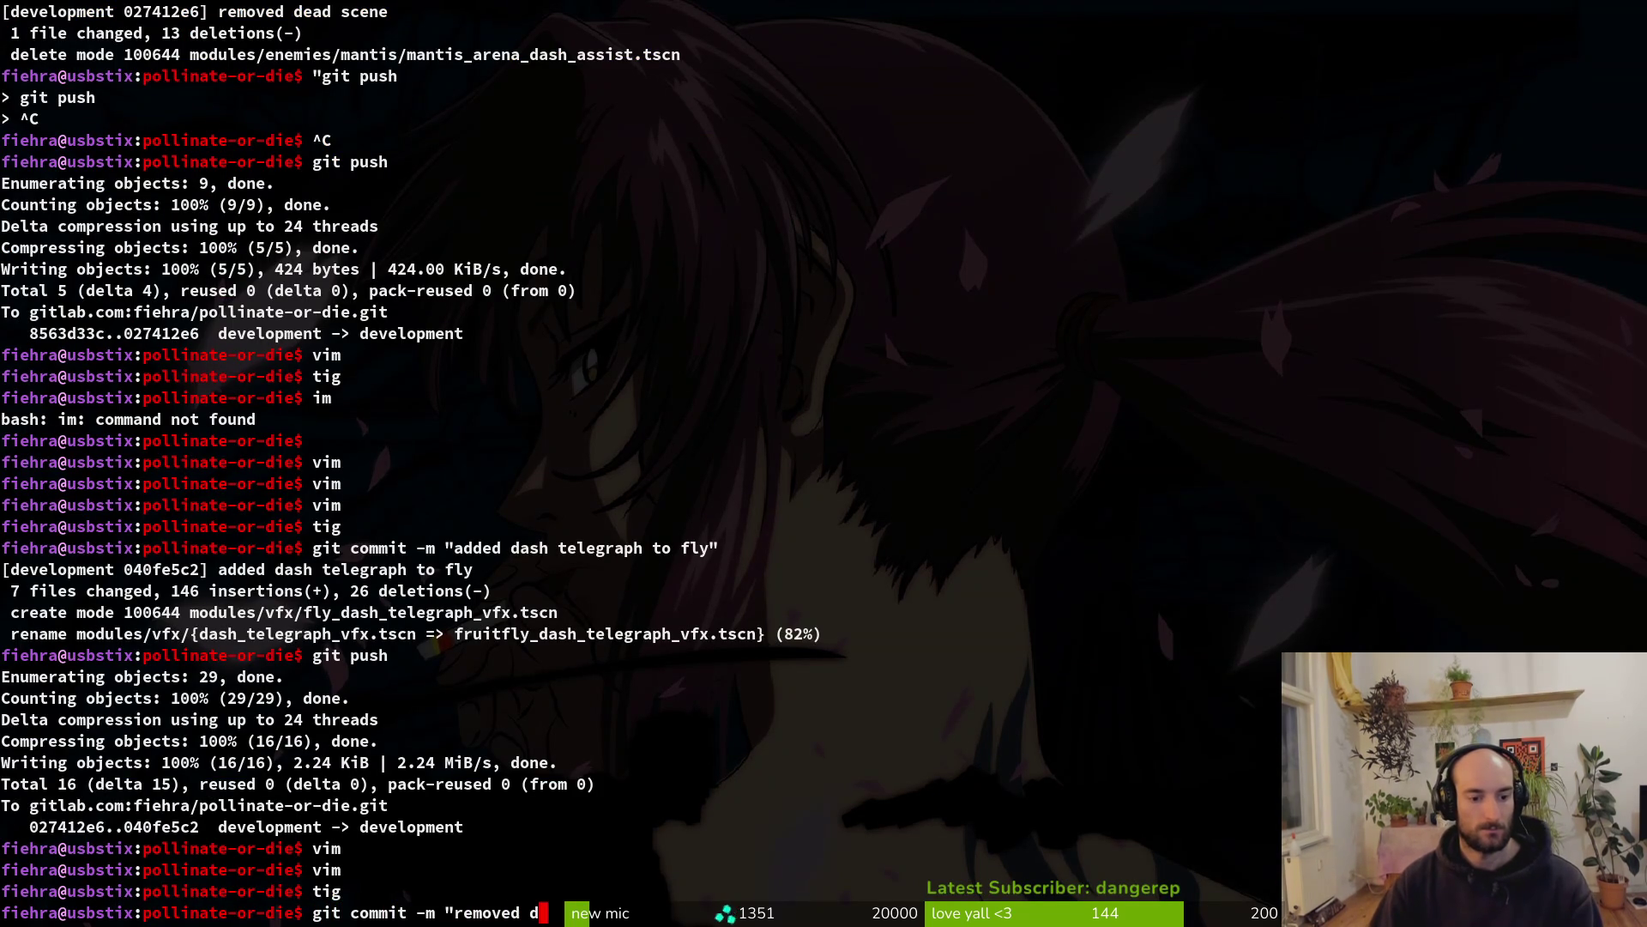
pyautogui.write('ead sceing state script"')
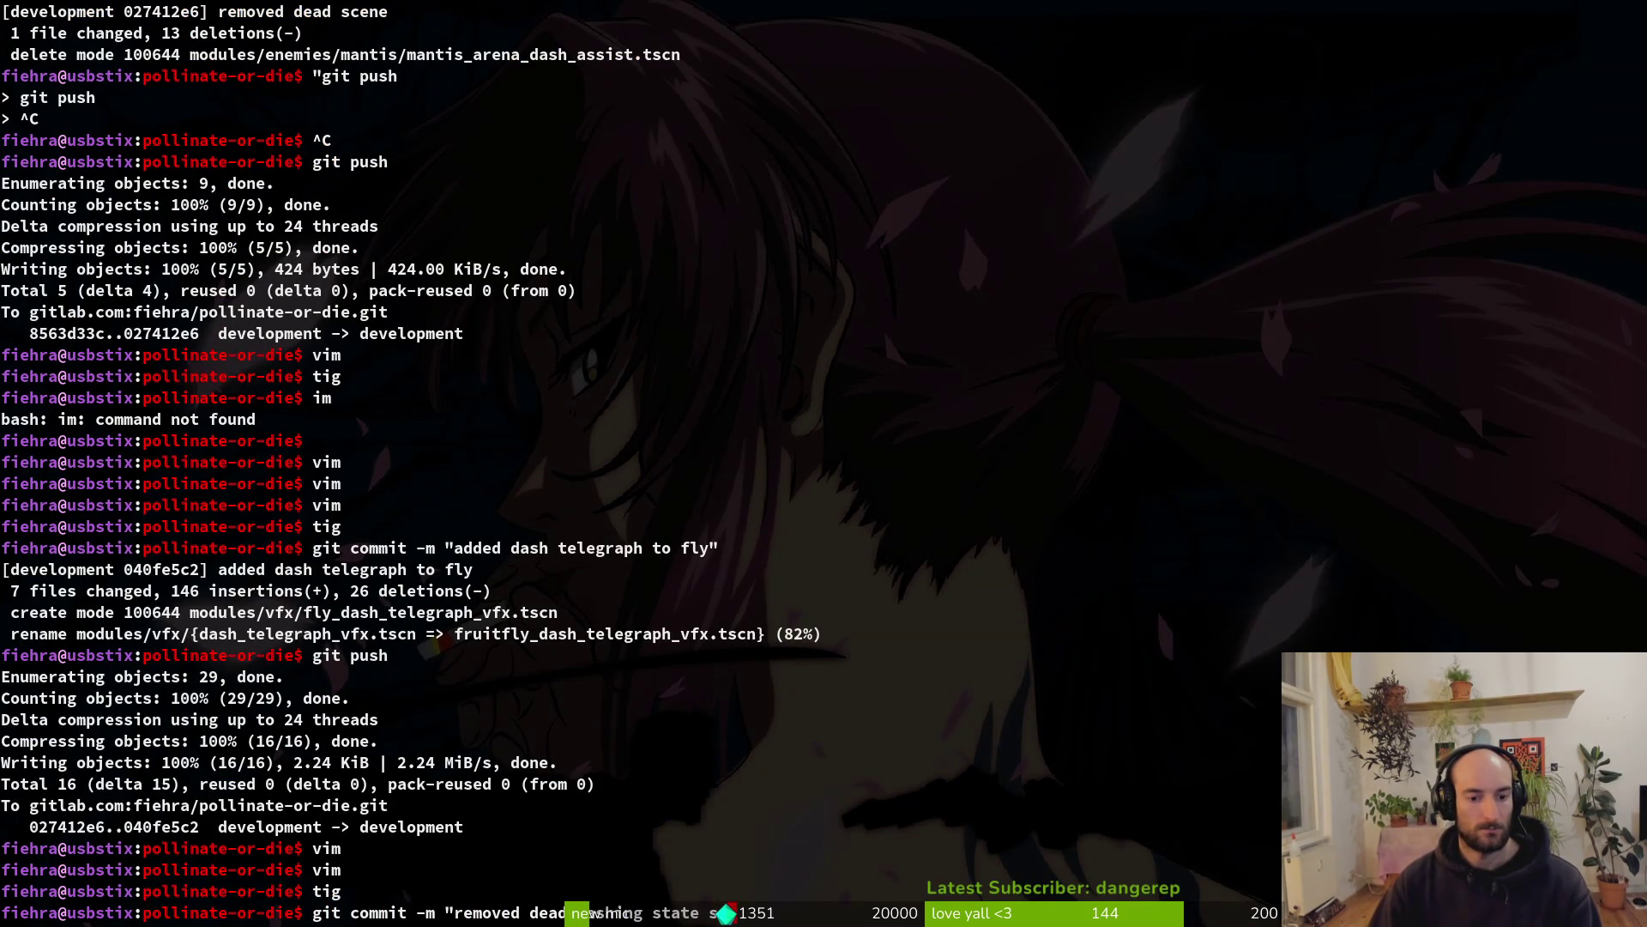
pyautogui.press('Return')
# In assets/aseprite, stage the dashTelegraph.aseprite sheet using tig
pyautogui.write('cd assets/aseprite/')
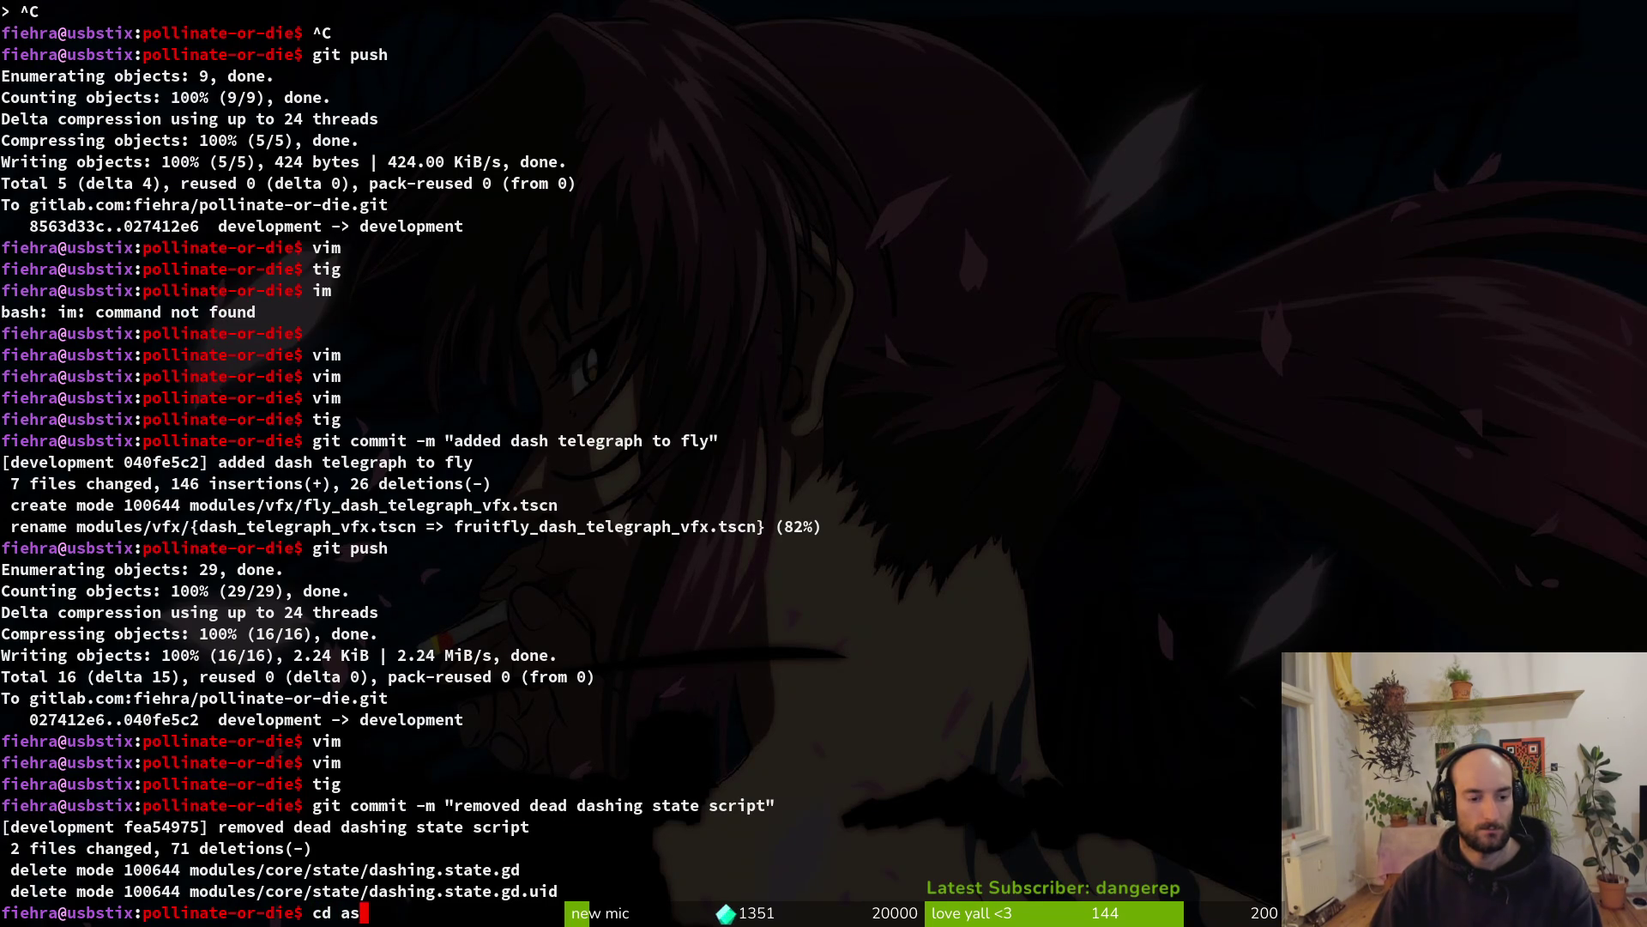
pyautogui.press('Return')
pyautogui.write('tig')
pyautogui.press('Return')
pyautogui.press('s')
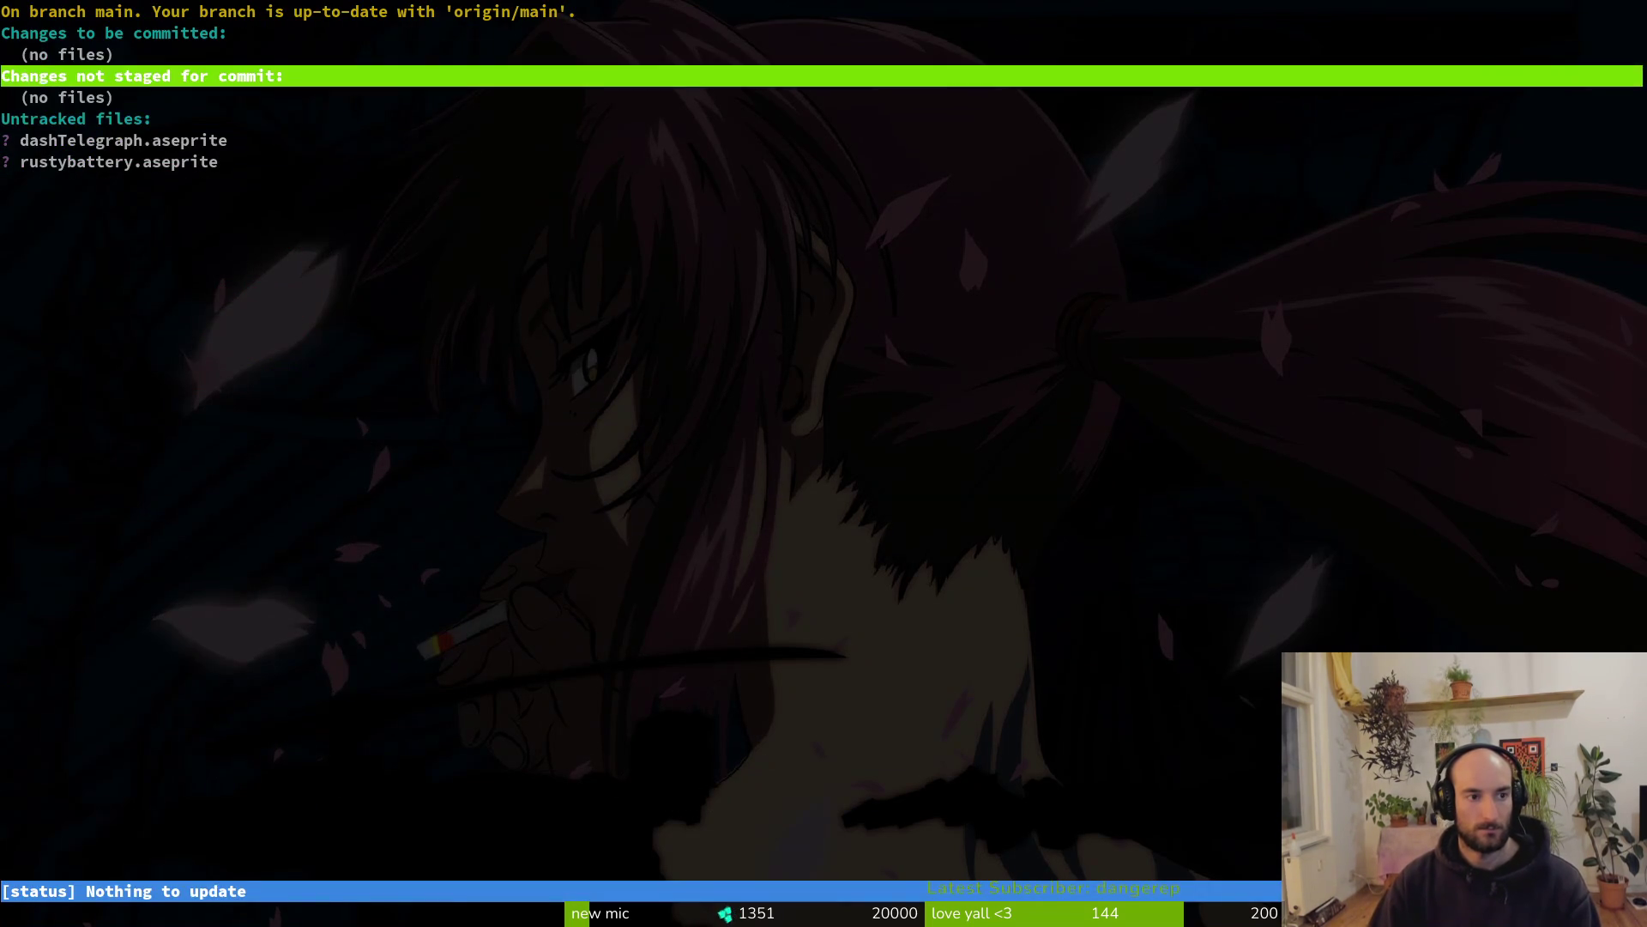
pyautogui.press('Down')
pyautogui.press('Down')
# Commit the sheet as 'added dash telegraph vfx sheet' and push it
pyautogui.write('uqit commmit -m')
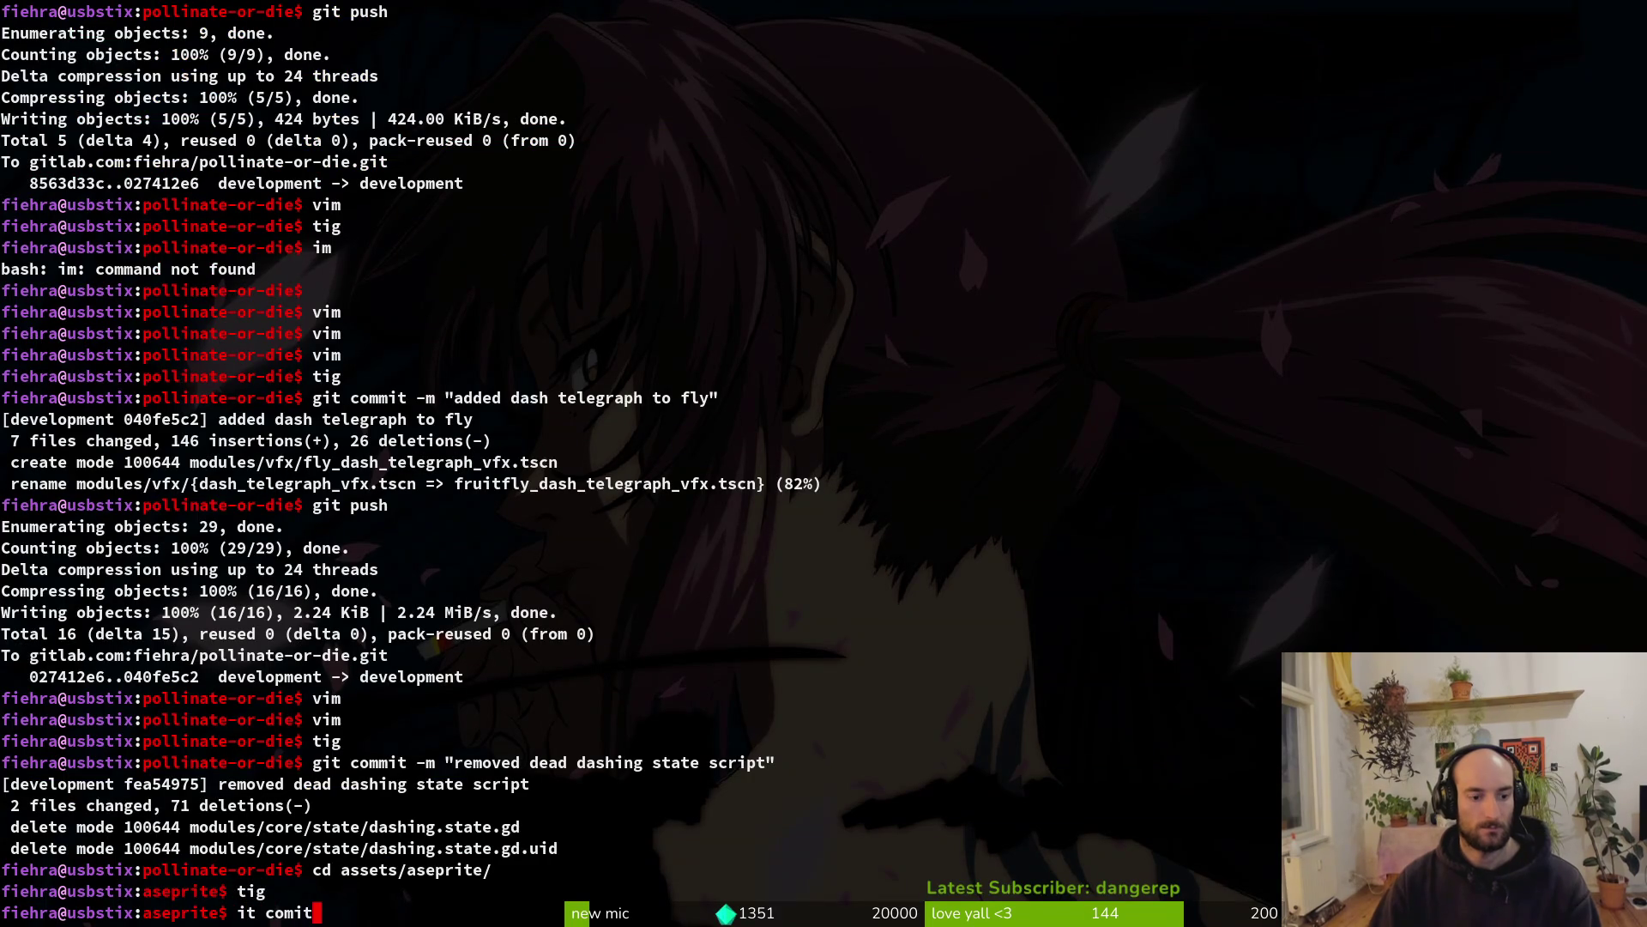
pyautogui.hotkey('ctrl', 'a')
pyautogui.hotkey('ctrl', 'k')
pyautogui.write('git commit -m "added dash telegraph vfx sheet"')
pyautogui.press('Return')
pyautogui.write('git push')
pyautogui.press('Return')
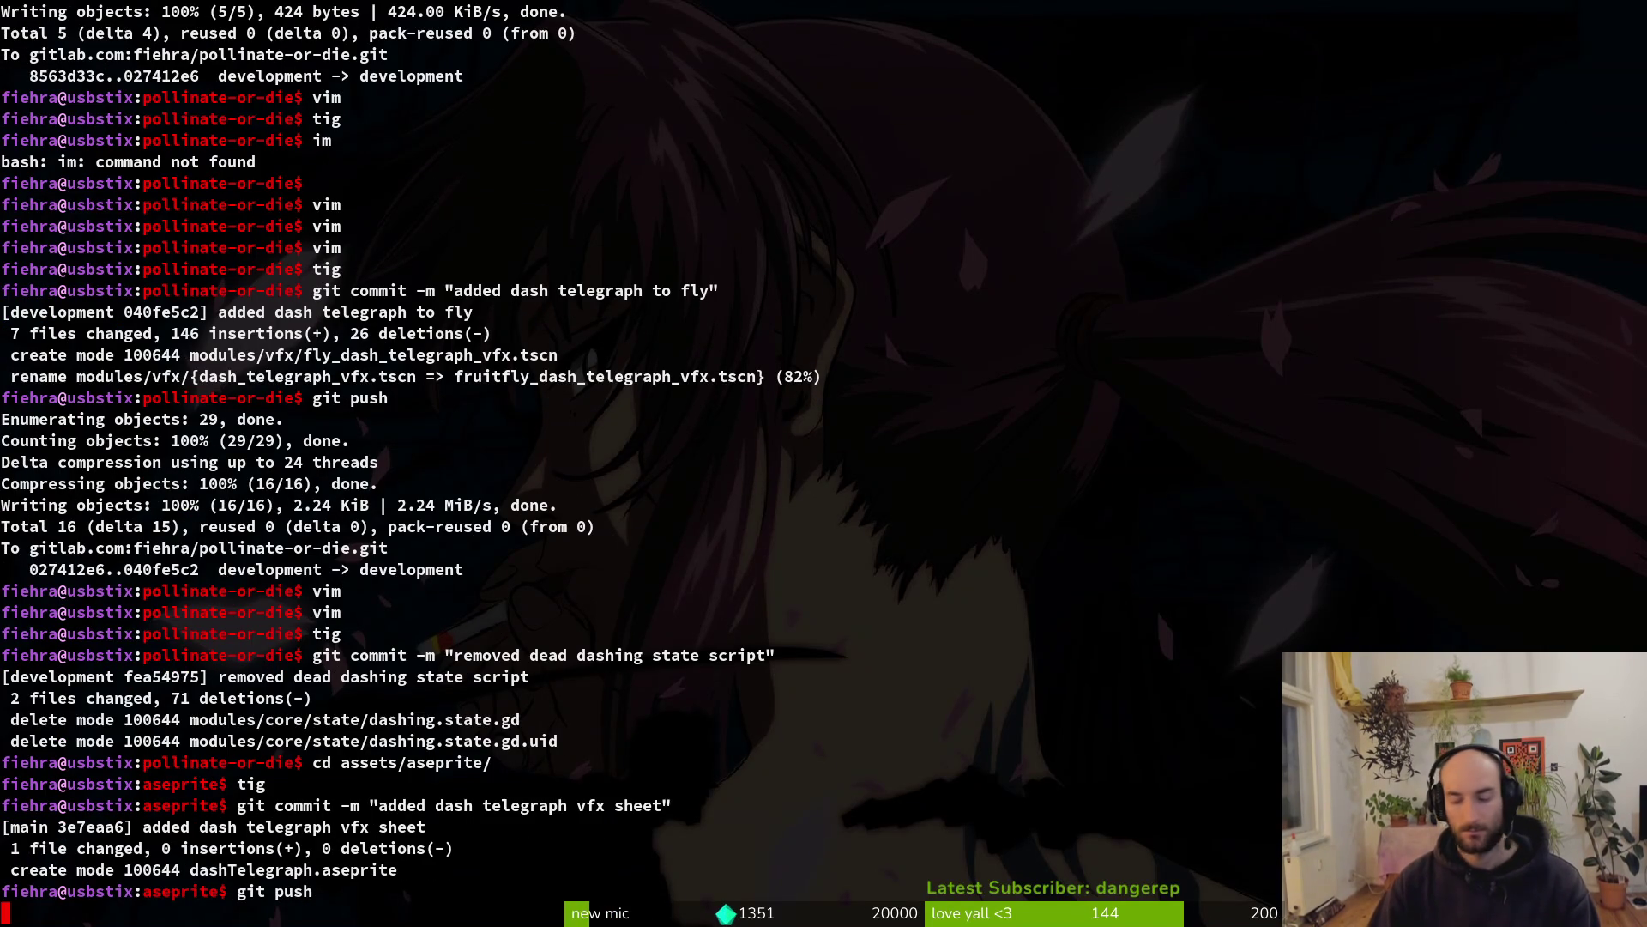
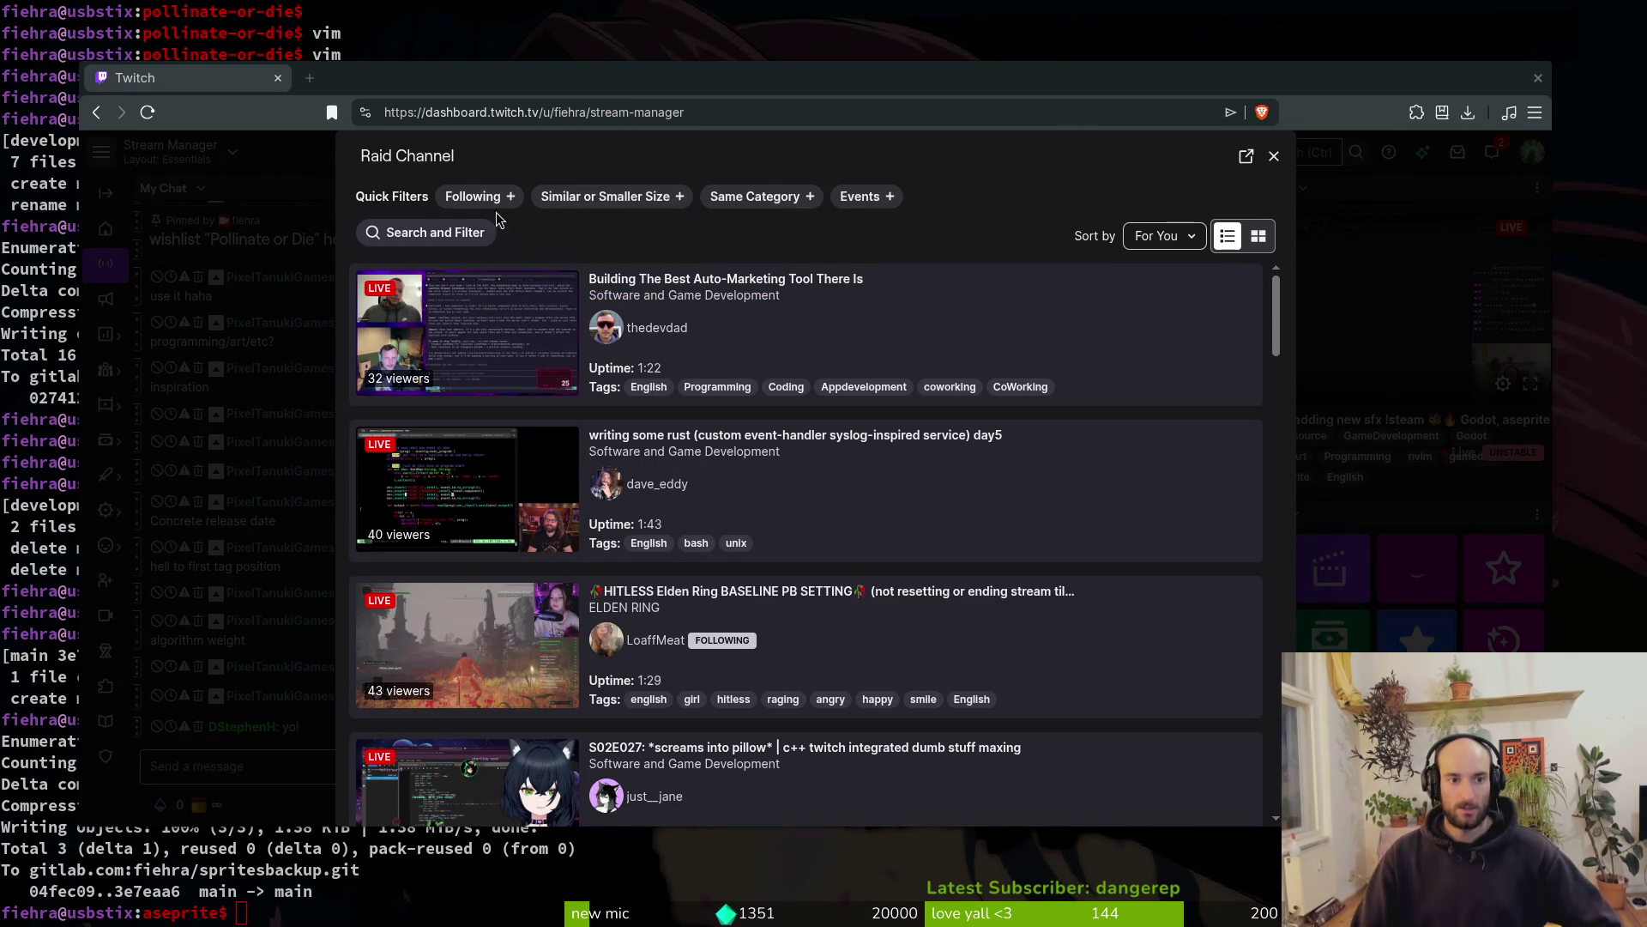
# Scroll down the raid list to the Pixel Art channel and open its stream preview
pyautogui.scroll(-2, 1063, 563)
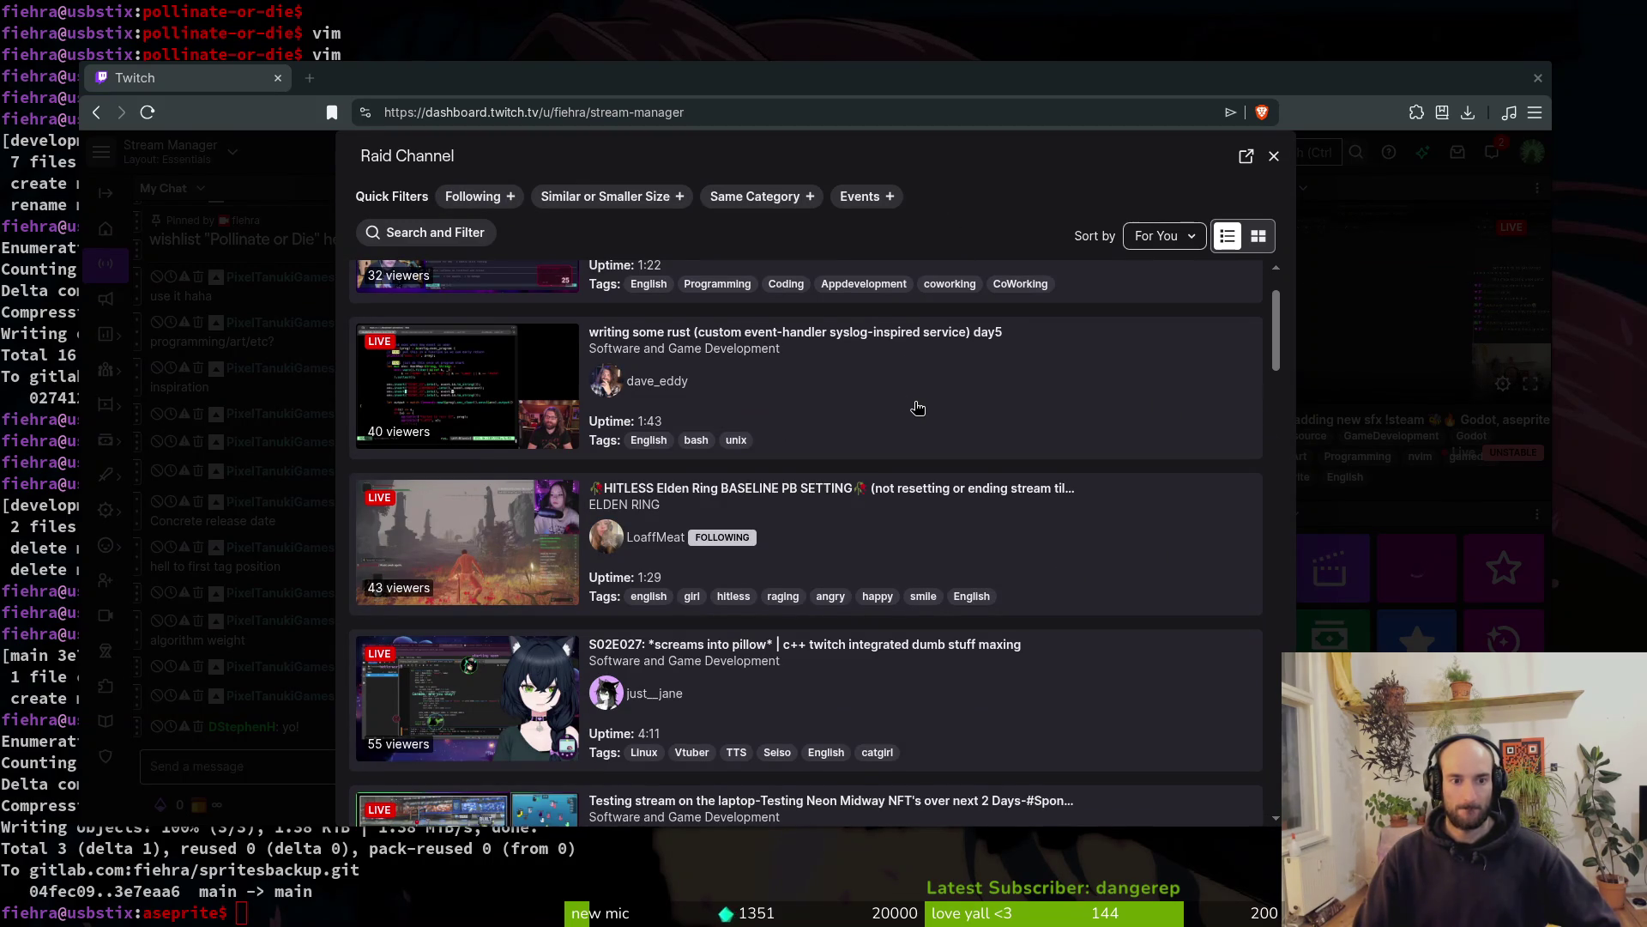
pyautogui.scroll(2, 694, 441)
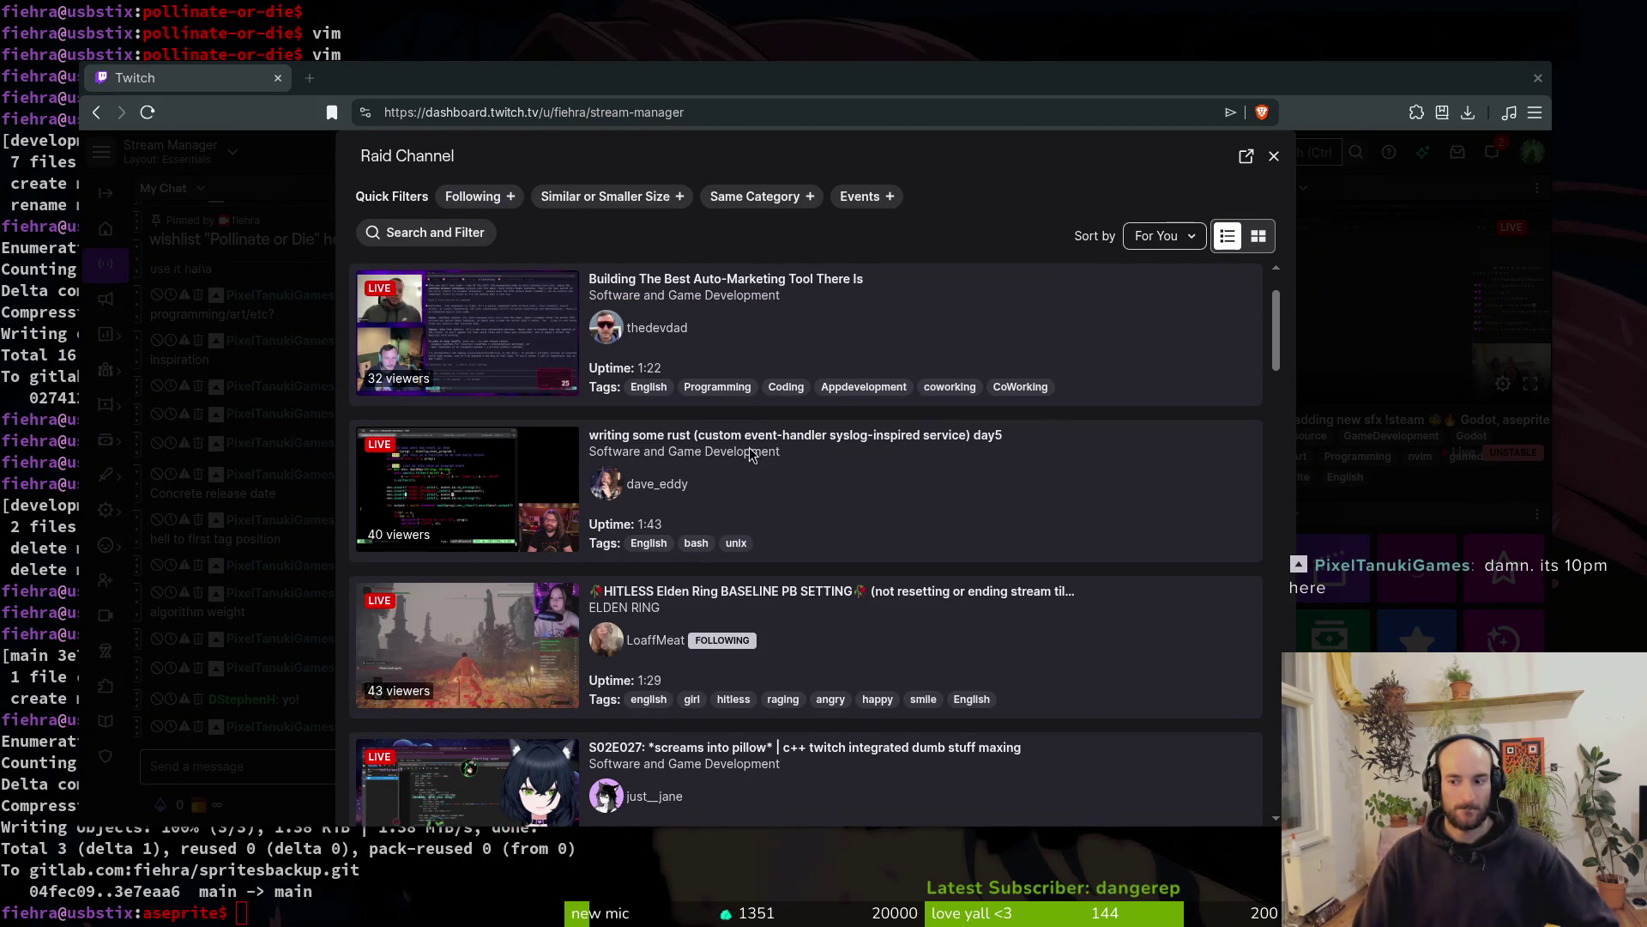
pyautogui.scroll(-3, 751, 447)
pyautogui.scroll(-4, 811, 479)
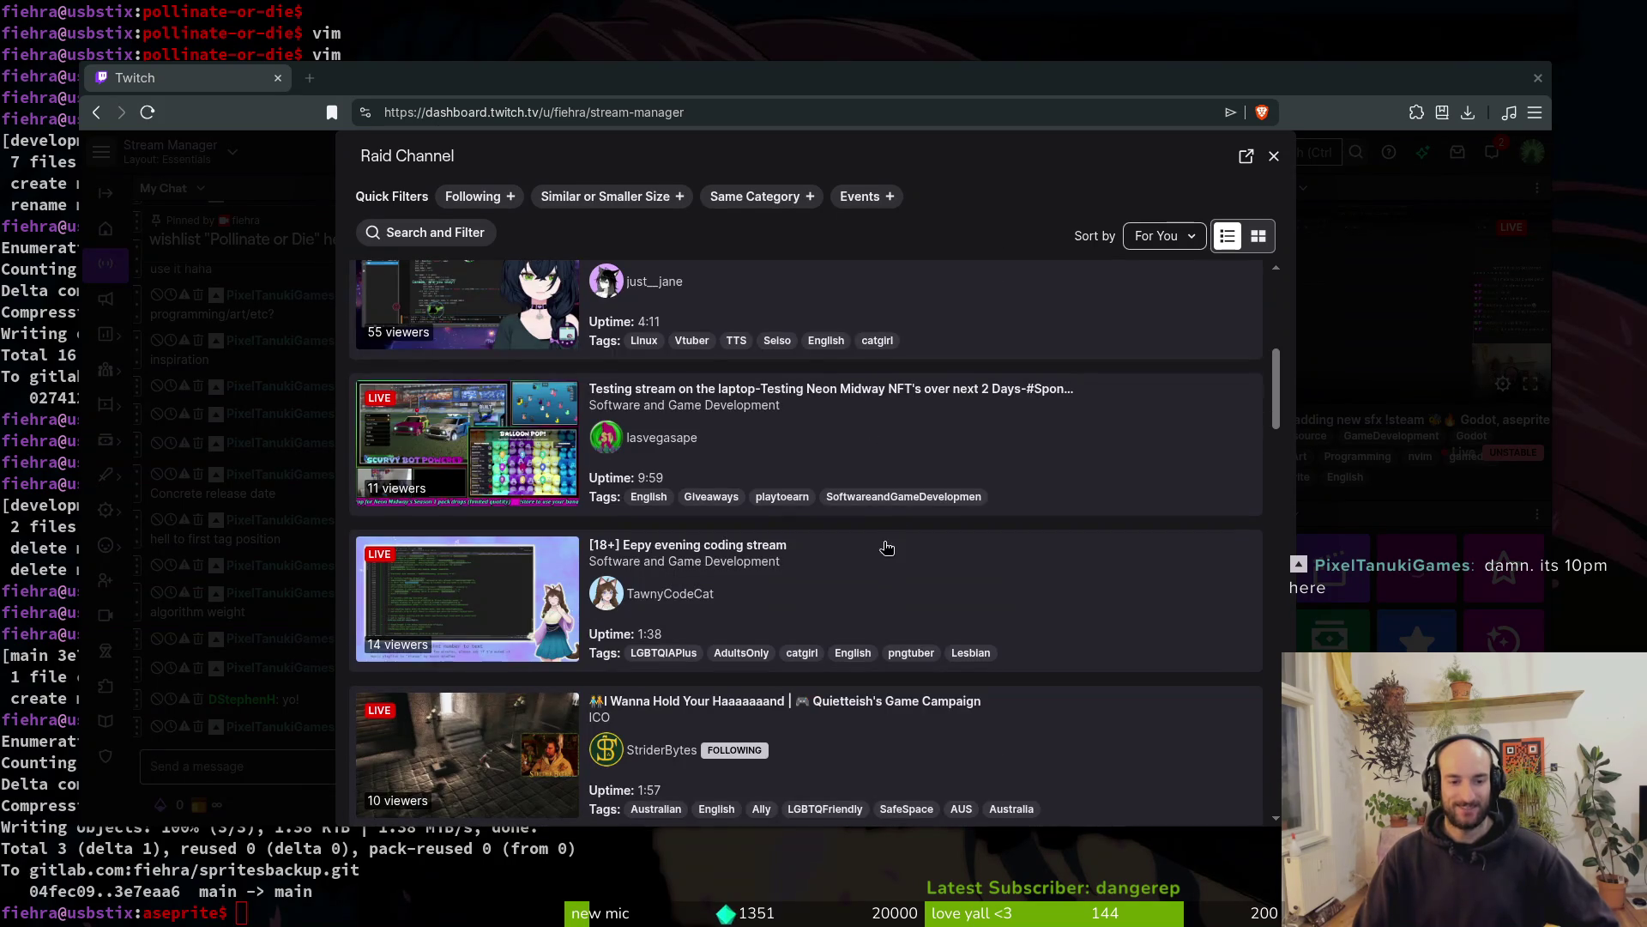
pyautogui.scroll(-2, 935, 557)
pyautogui.scroll(-1, 944, 559)
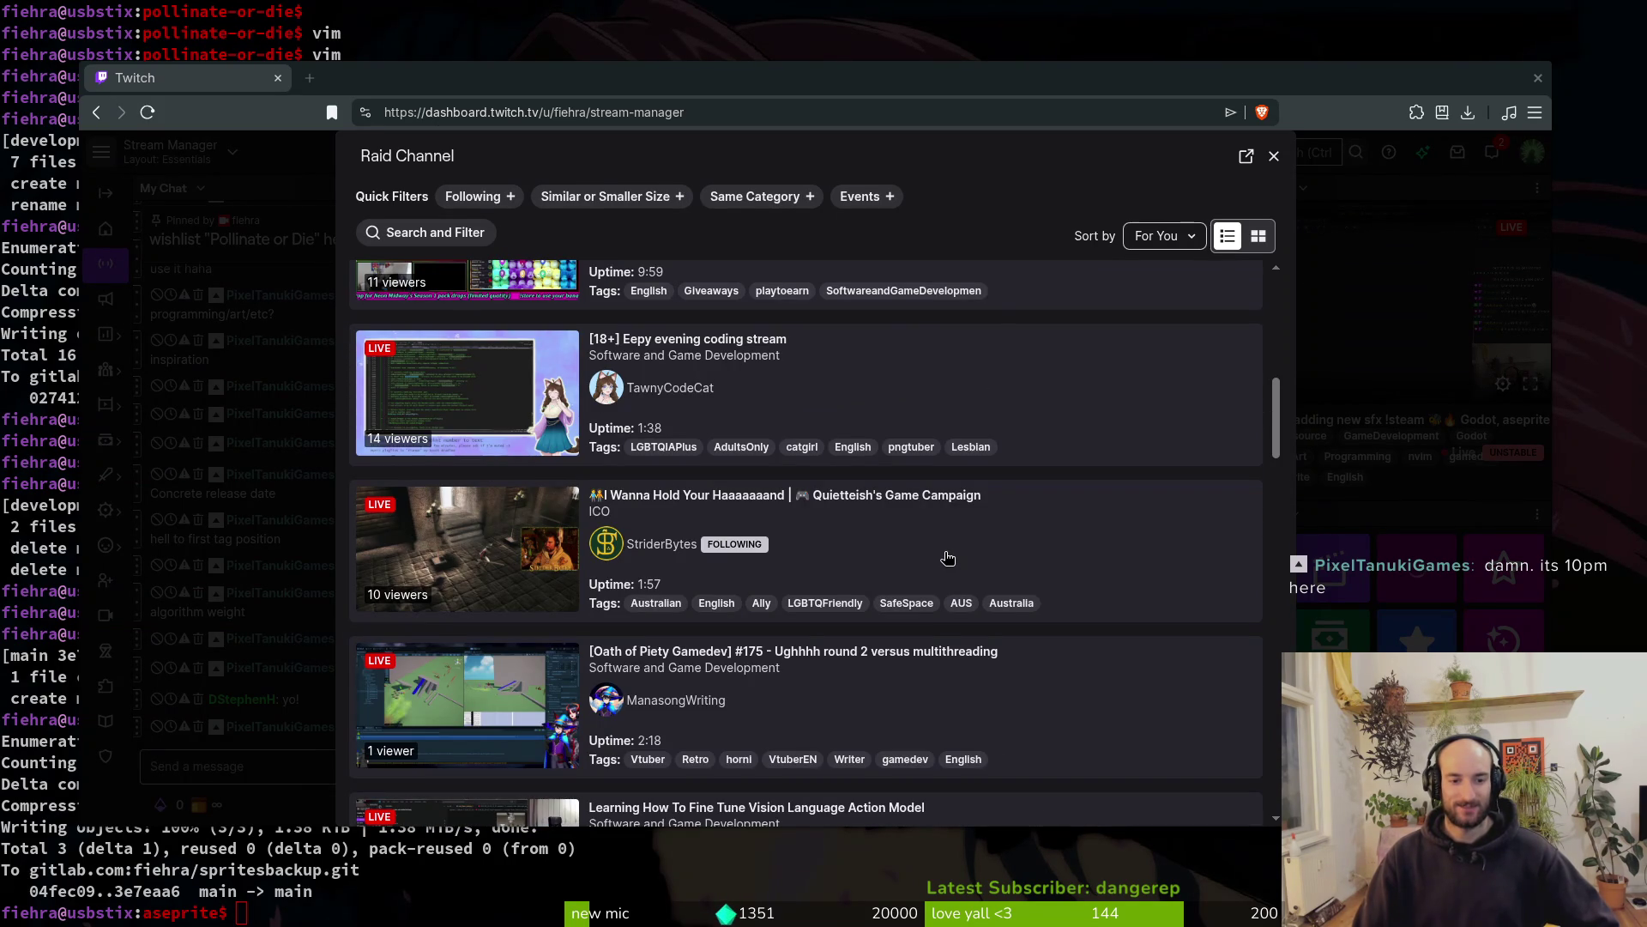
pyautogui.scroll(-1, 974, 547)
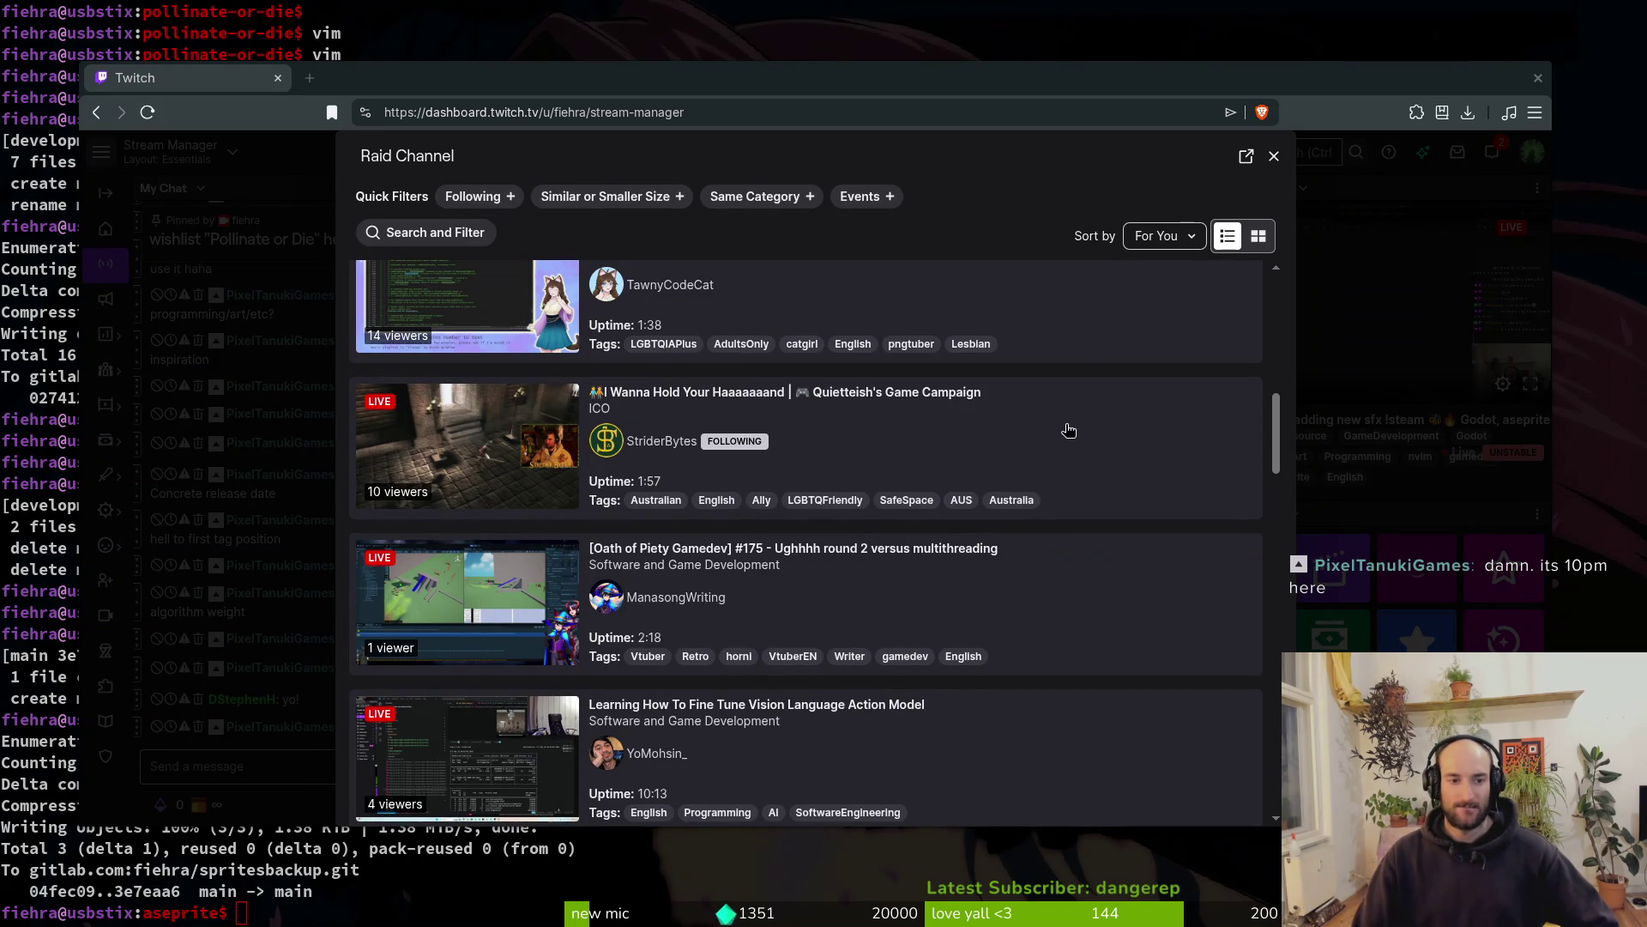
pyautogui.scroll(-1, 1068, 429)
pyautogui.scroll(-2, 1059, 544)
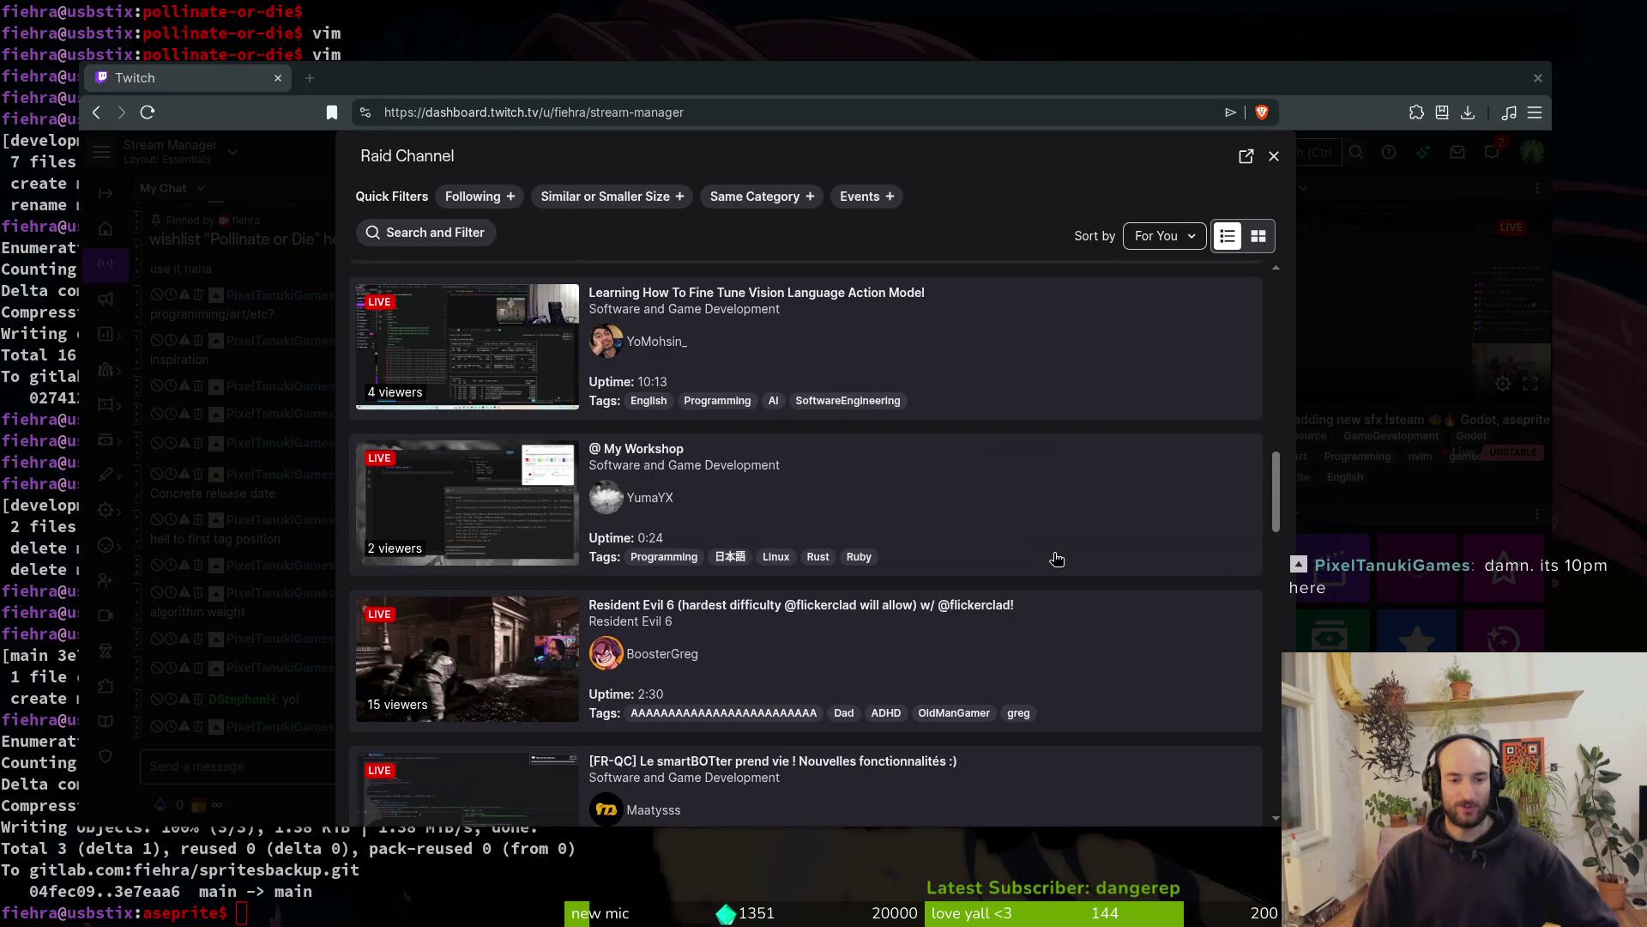
pyautogui.scroll(-2, 1003, 558)
pyautogui.scroll(-1, 1021, 576)
pyautogui.scroll(-4, 1028, 573)
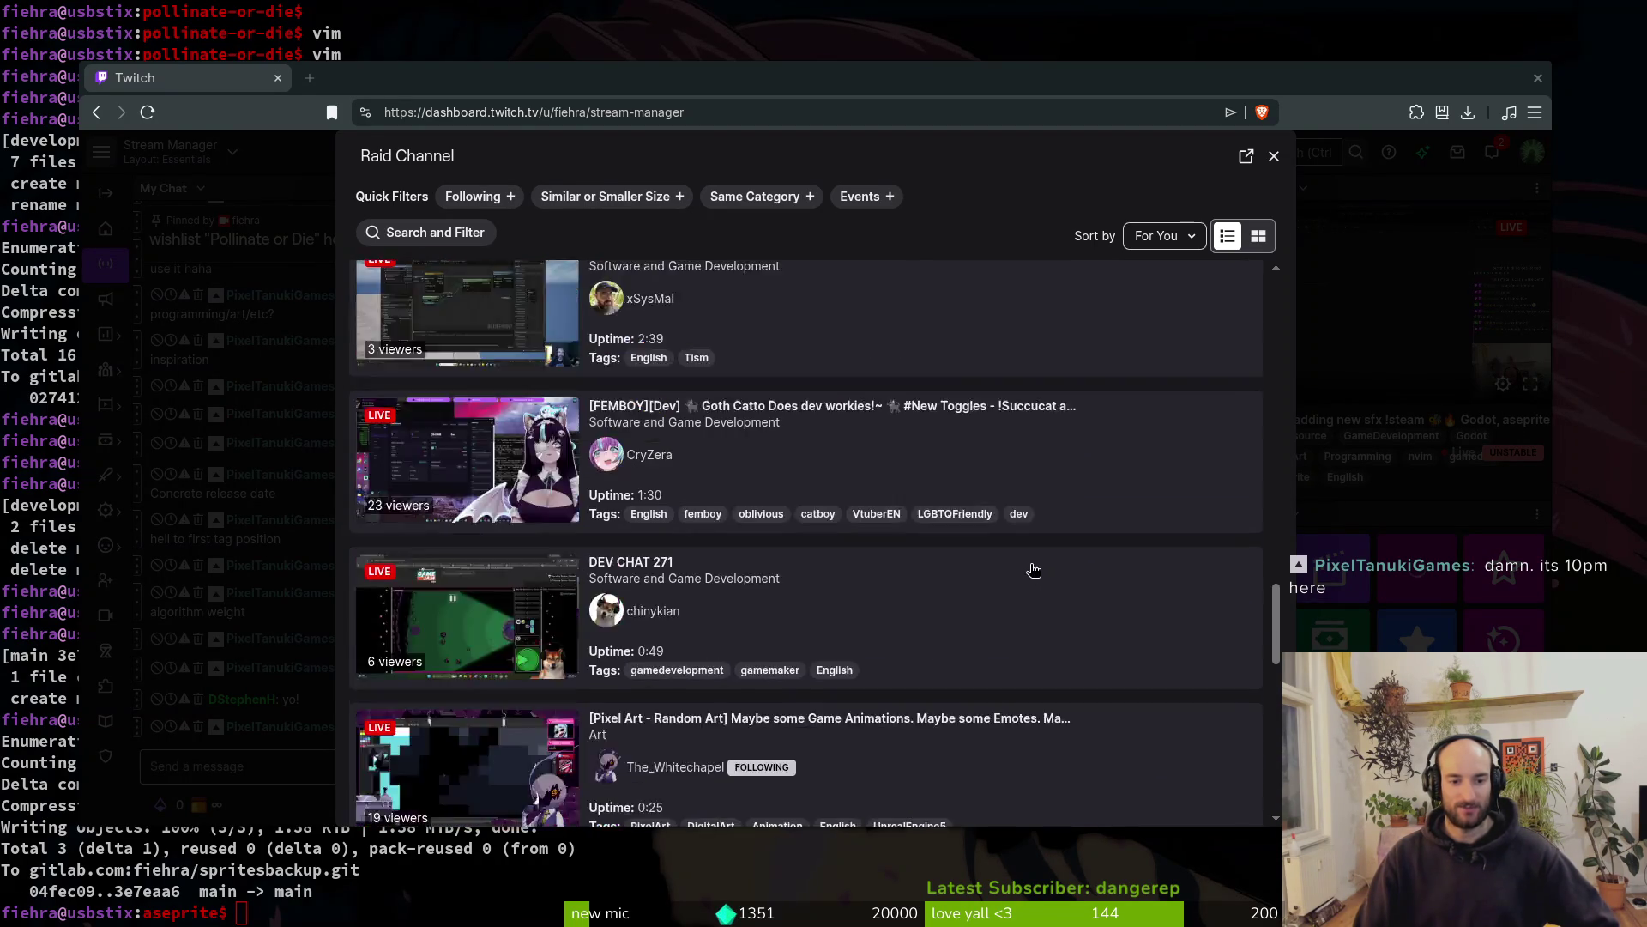
pyautogui.scroll(-1, 1034, 570)
pyautogui.scroll(-1, 867, 618)
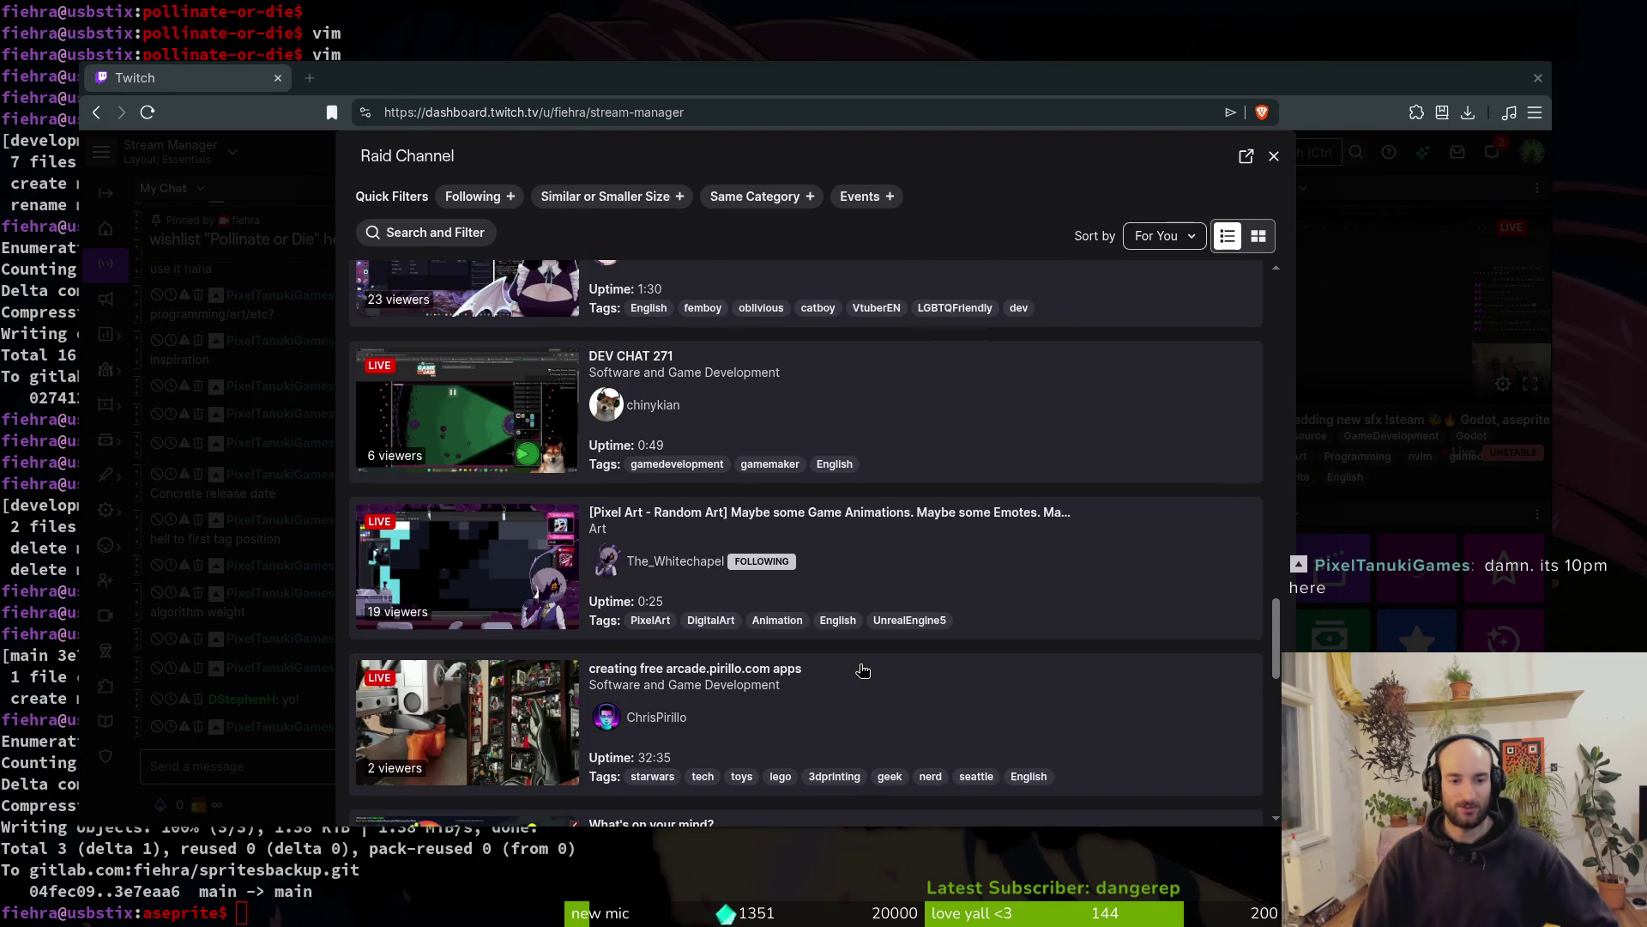
pyautogui.scroll(-1, 918, 563)
pyautogui.scroll(-1, 978, 536)
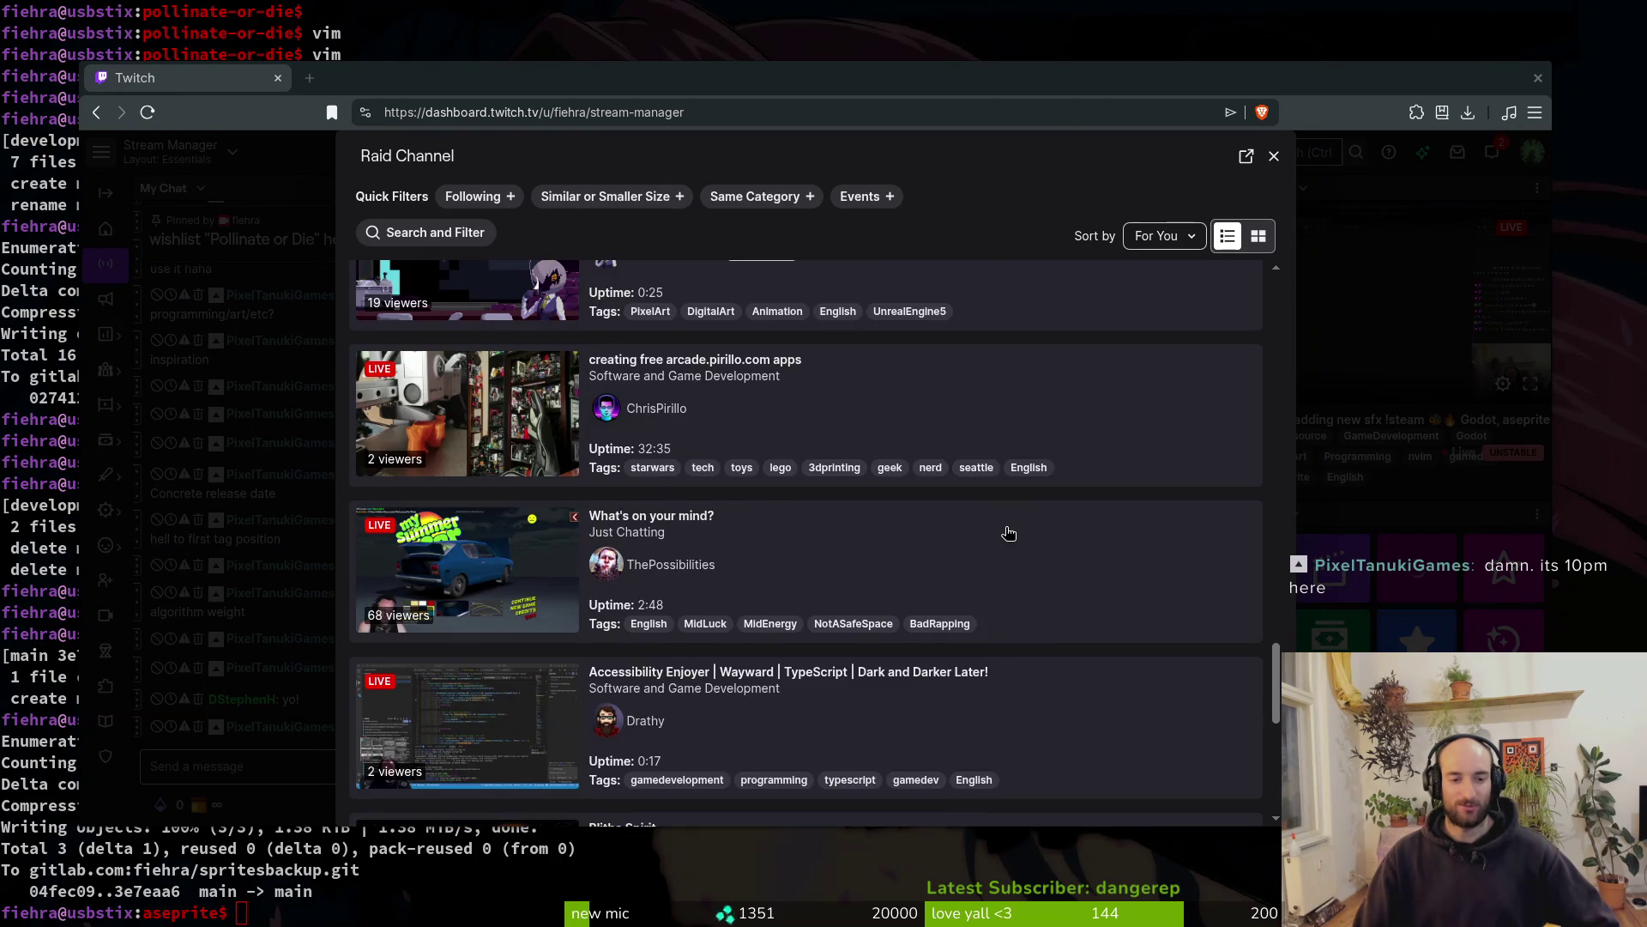
pyautogui.scroll(-1, 1010, 533)
pyautogui.scroll(-2, 1011, 532)
pyautogui.scroll(-2, 1013, 530)
pyautogui.scroll(-2, 1014, 529)
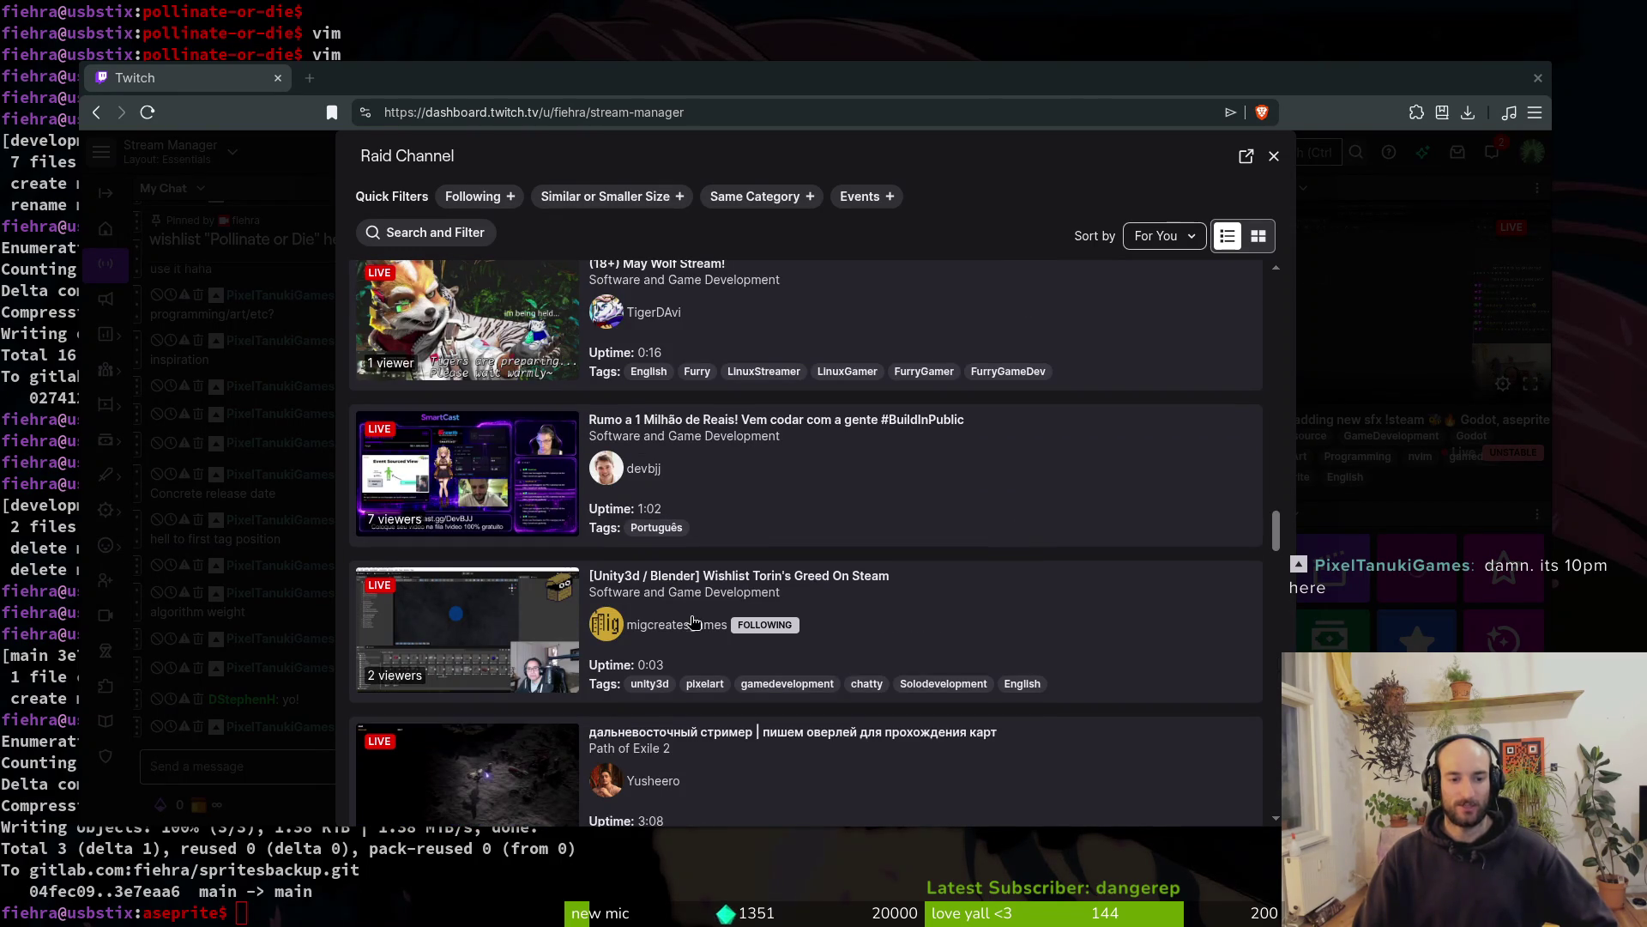
pyautogui.scroll(-3, 901, 587)
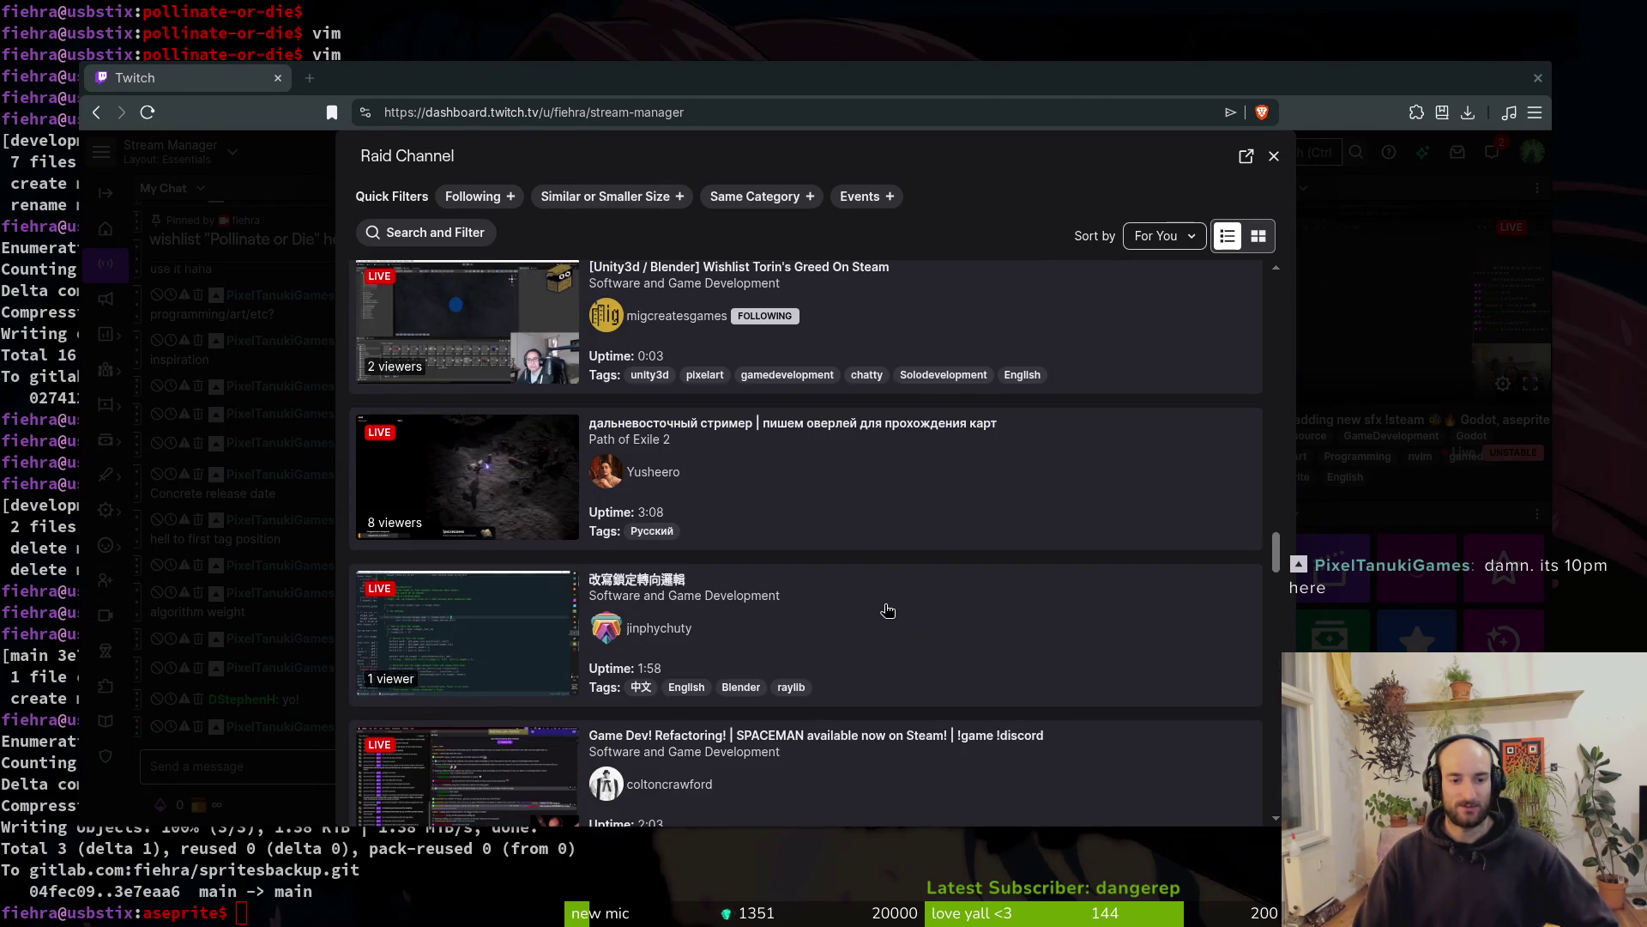
pyautogui.scroll(-6, 888, 610)
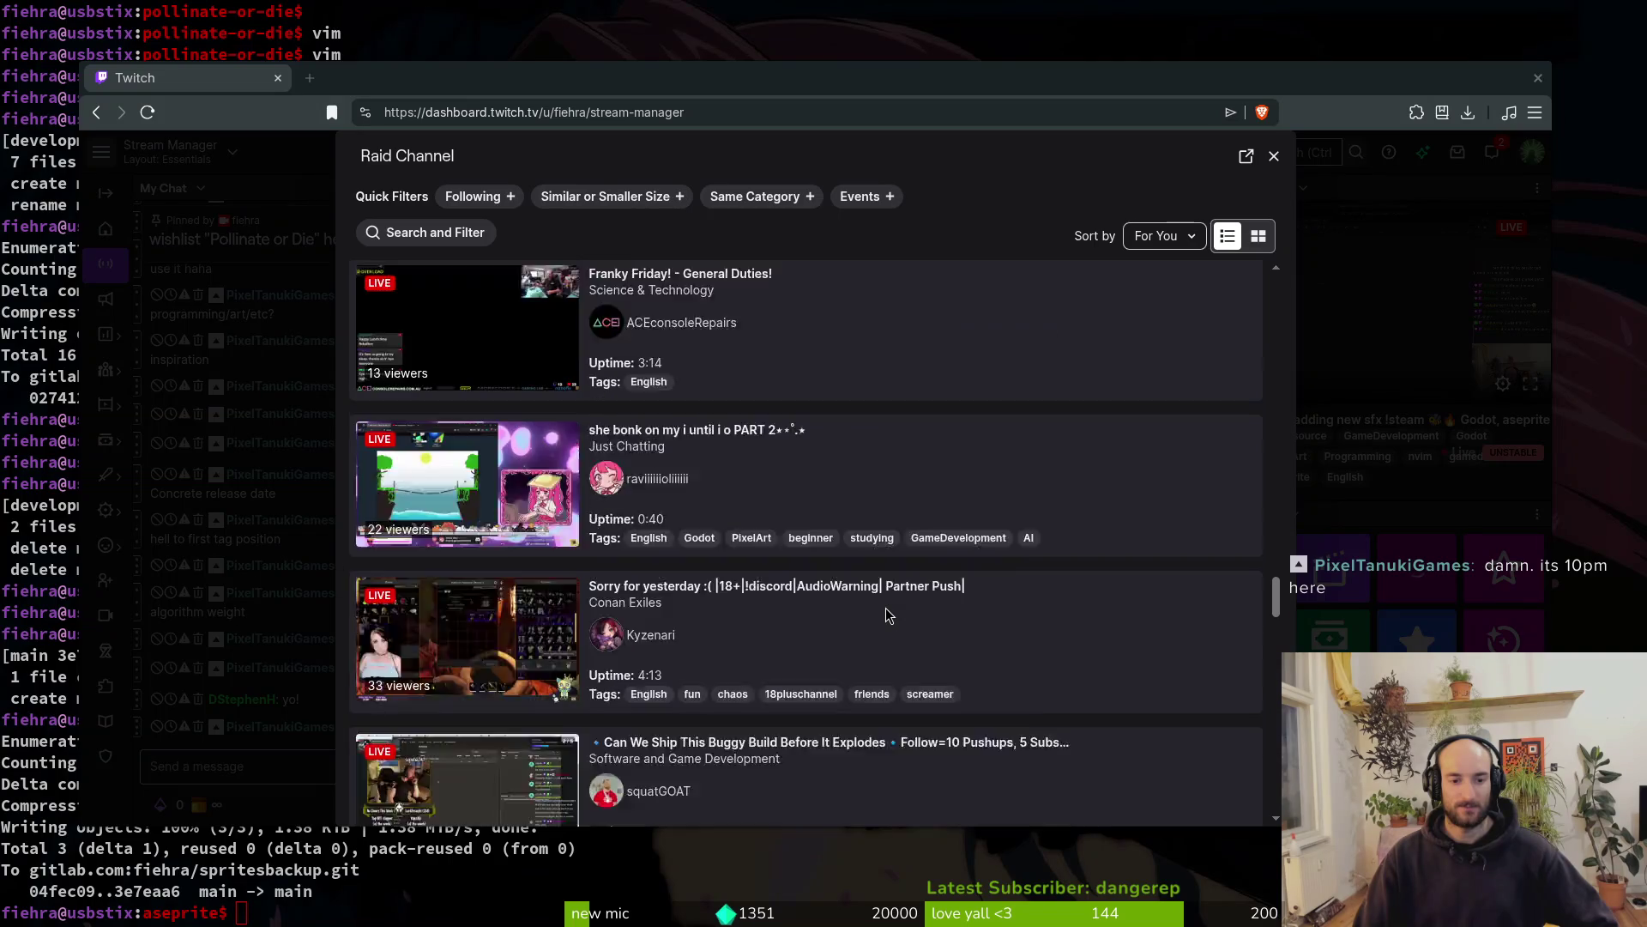
pyautogui.scroll(-2, 888, 615)
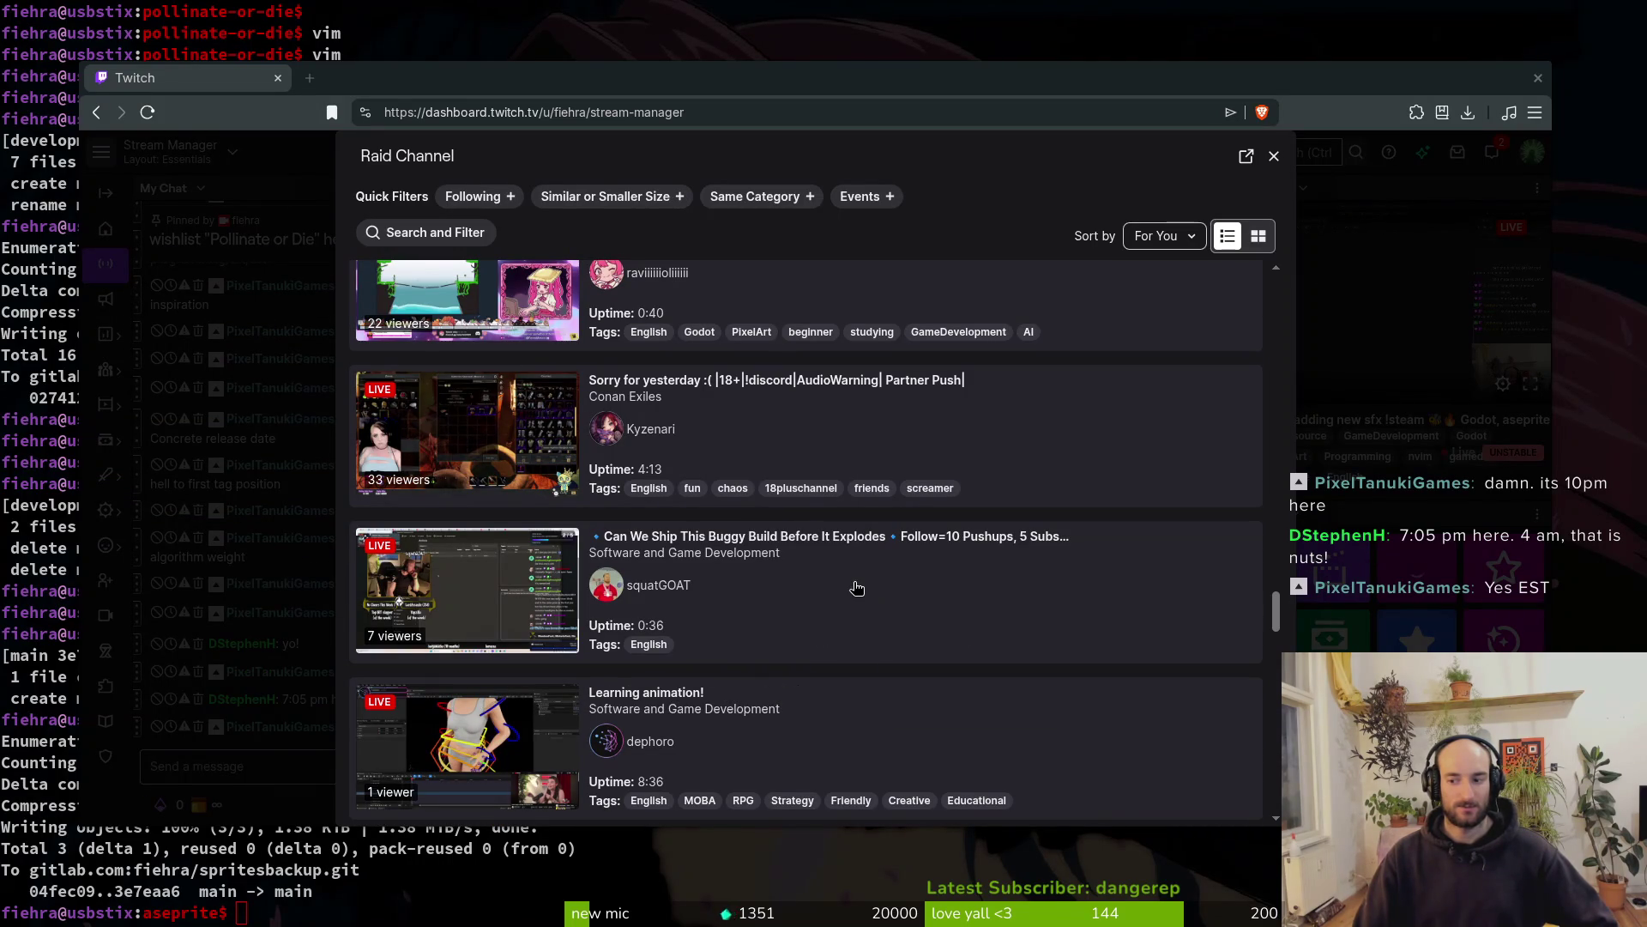
pyautogui.scroll(-1, 880, 563)
pyautogui.scroll(-3, 884, 562)
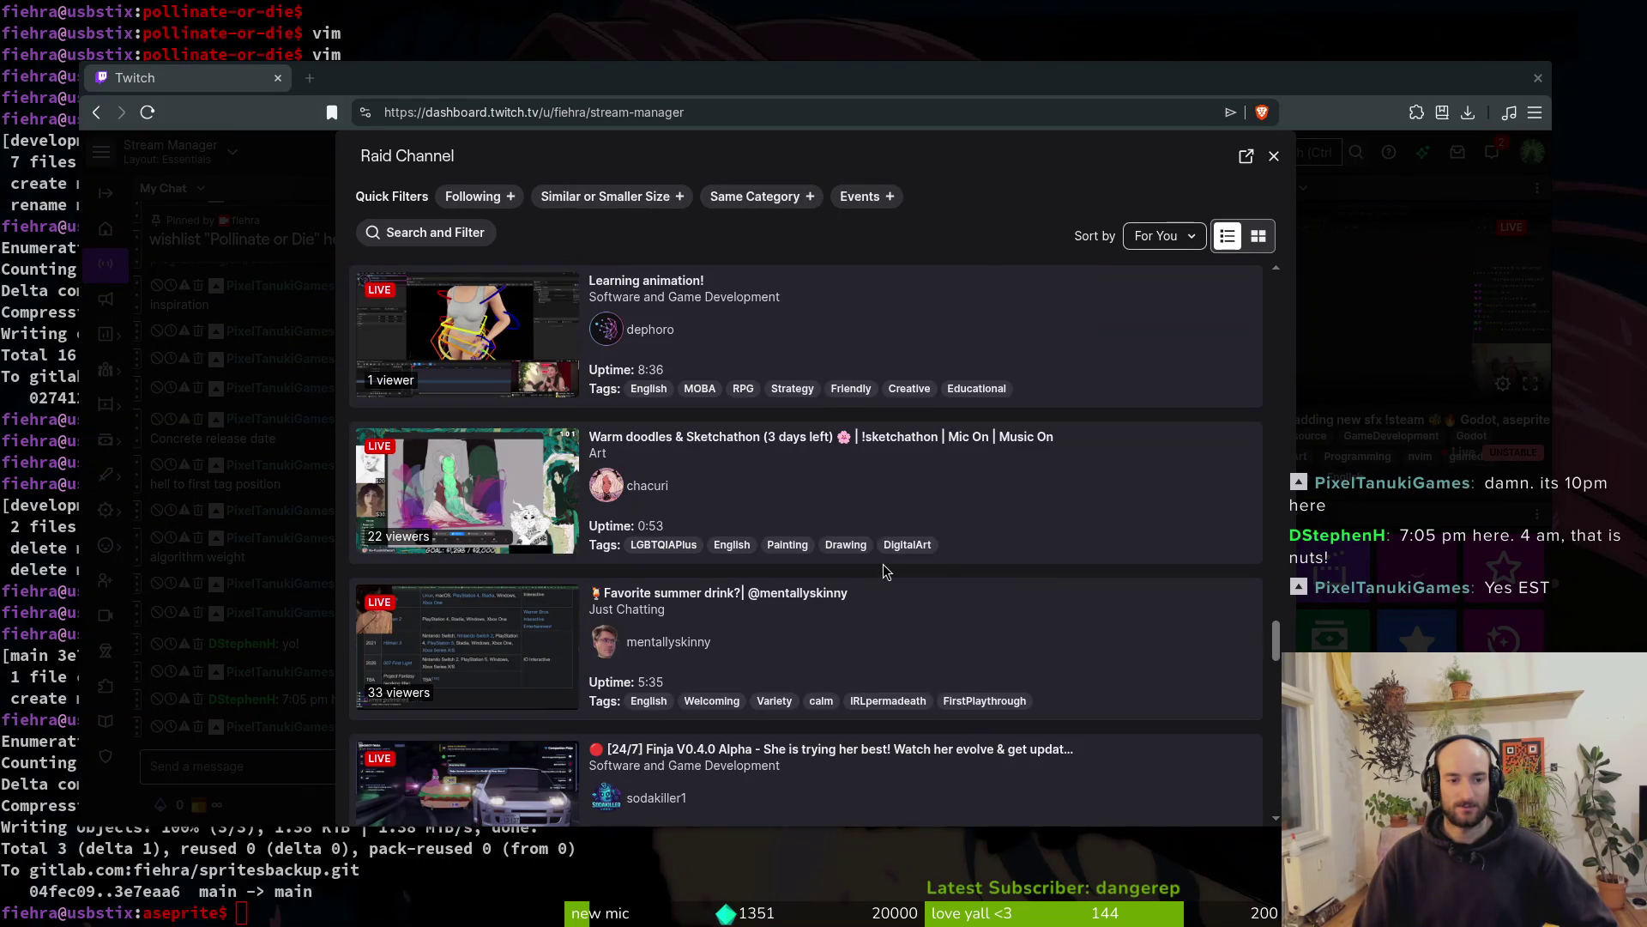
pyautogui.scroll(-1, 908, 535)
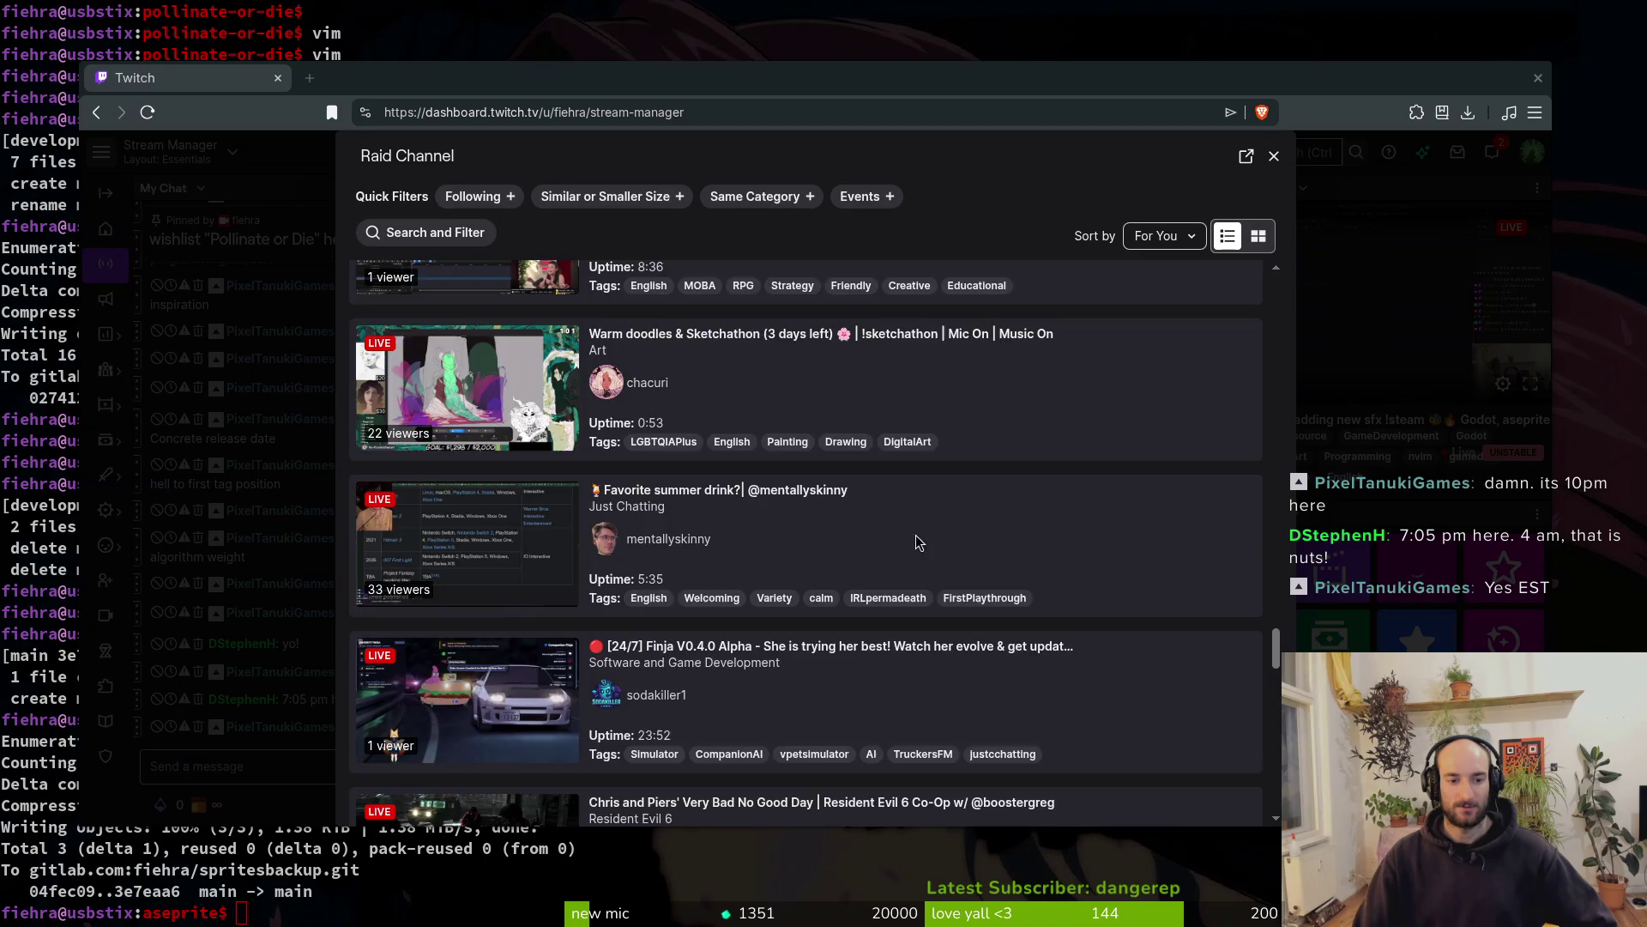
pyautogui.scroll(-2, 917, 537)
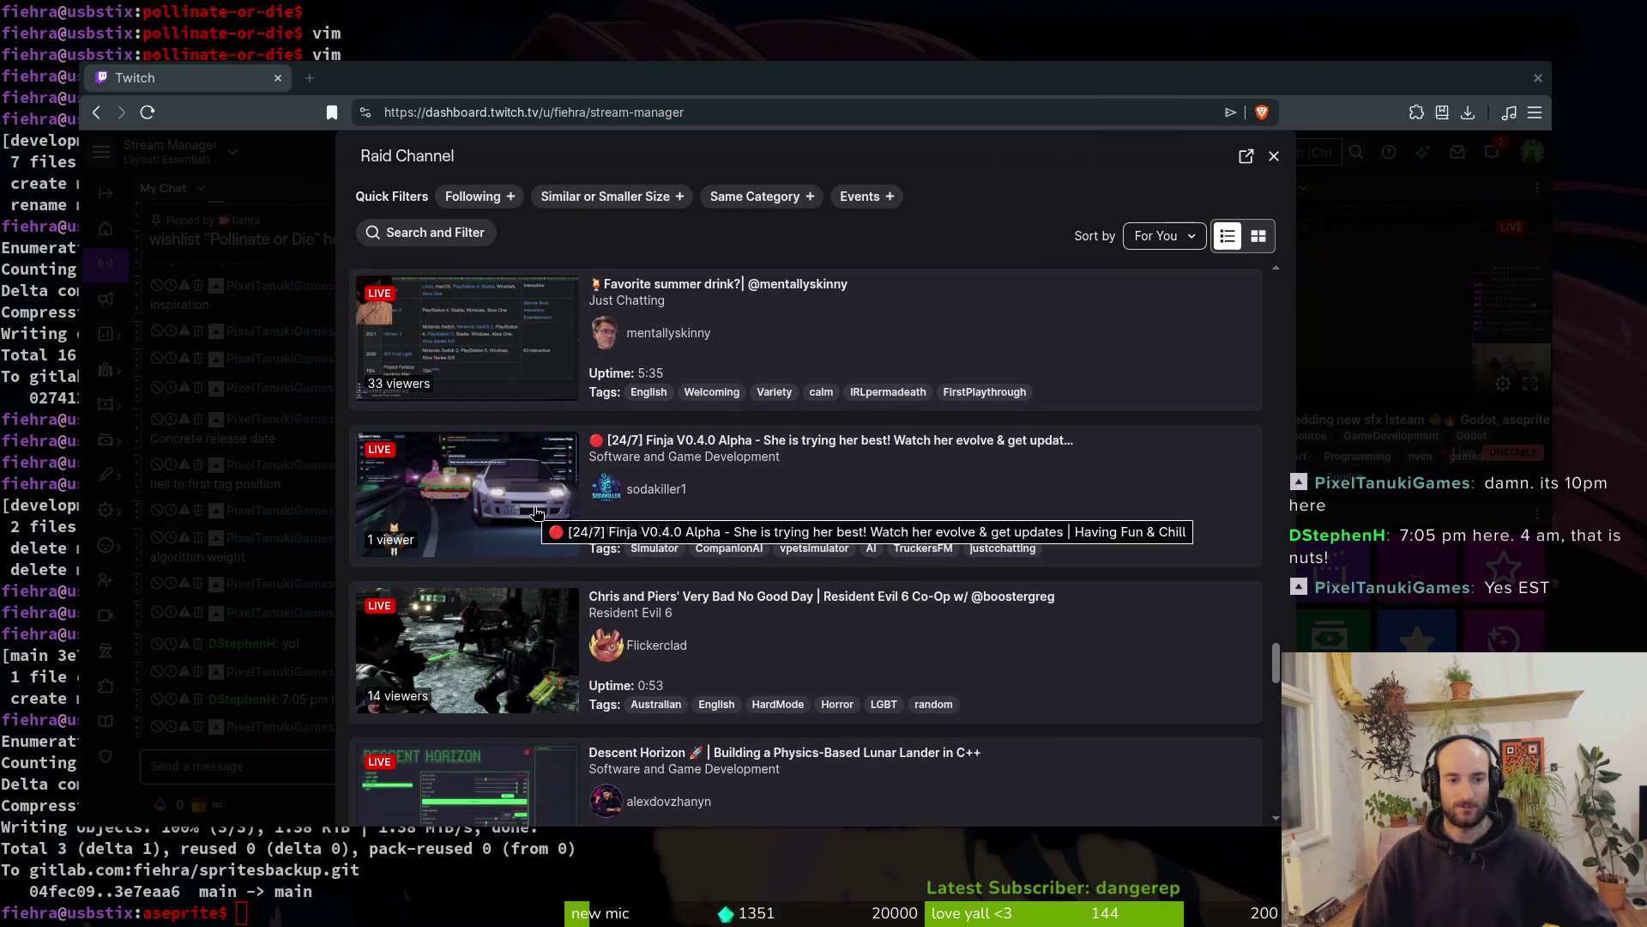
pyautogui.scroll(-4, 884, 494)
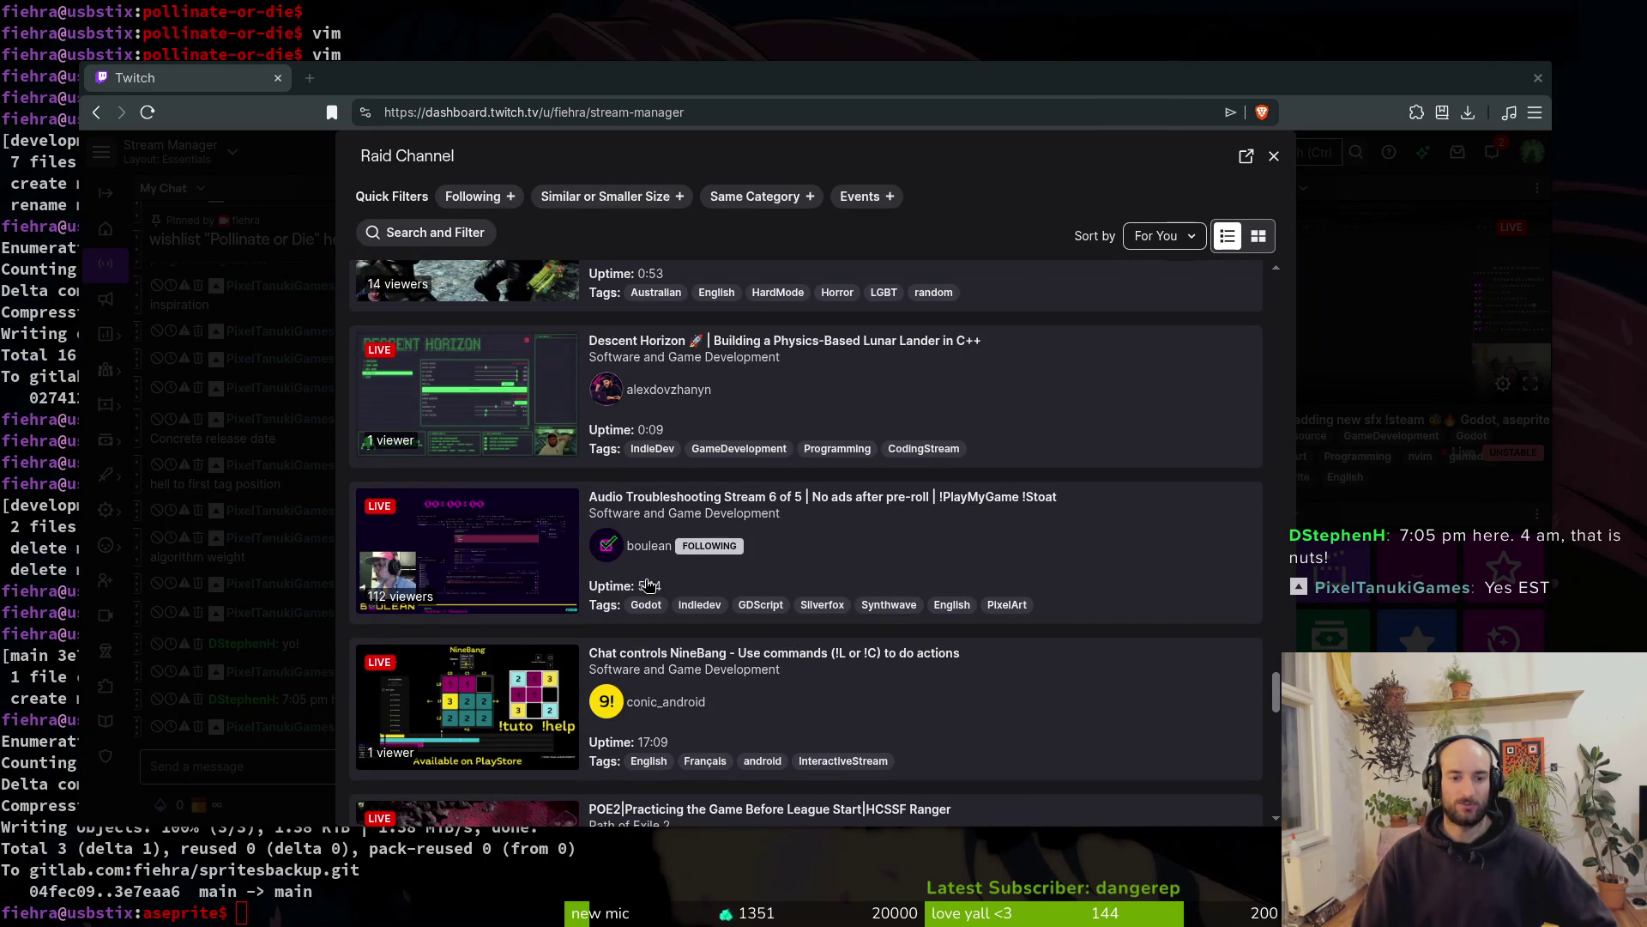
pyautogui.scroll(-1, 889, 580)
pyautogui.scroll(-1, 873, 576)
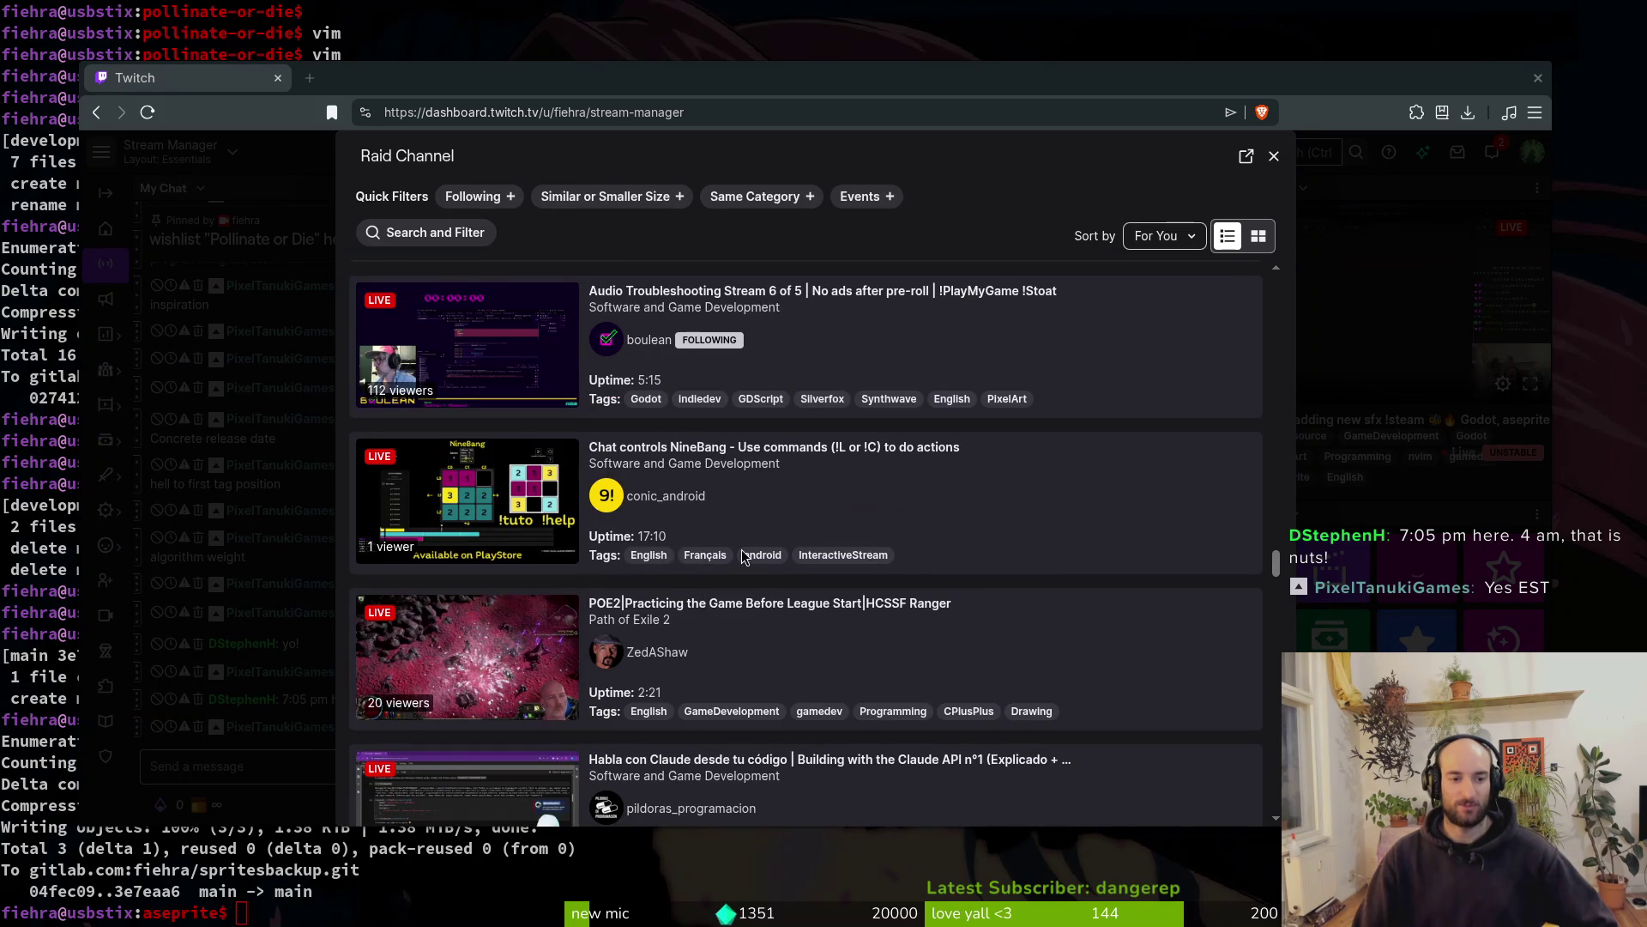
pyautogui.scroll(-1, 661, 554)
pyautogui.scroll(-2, 770, 584)
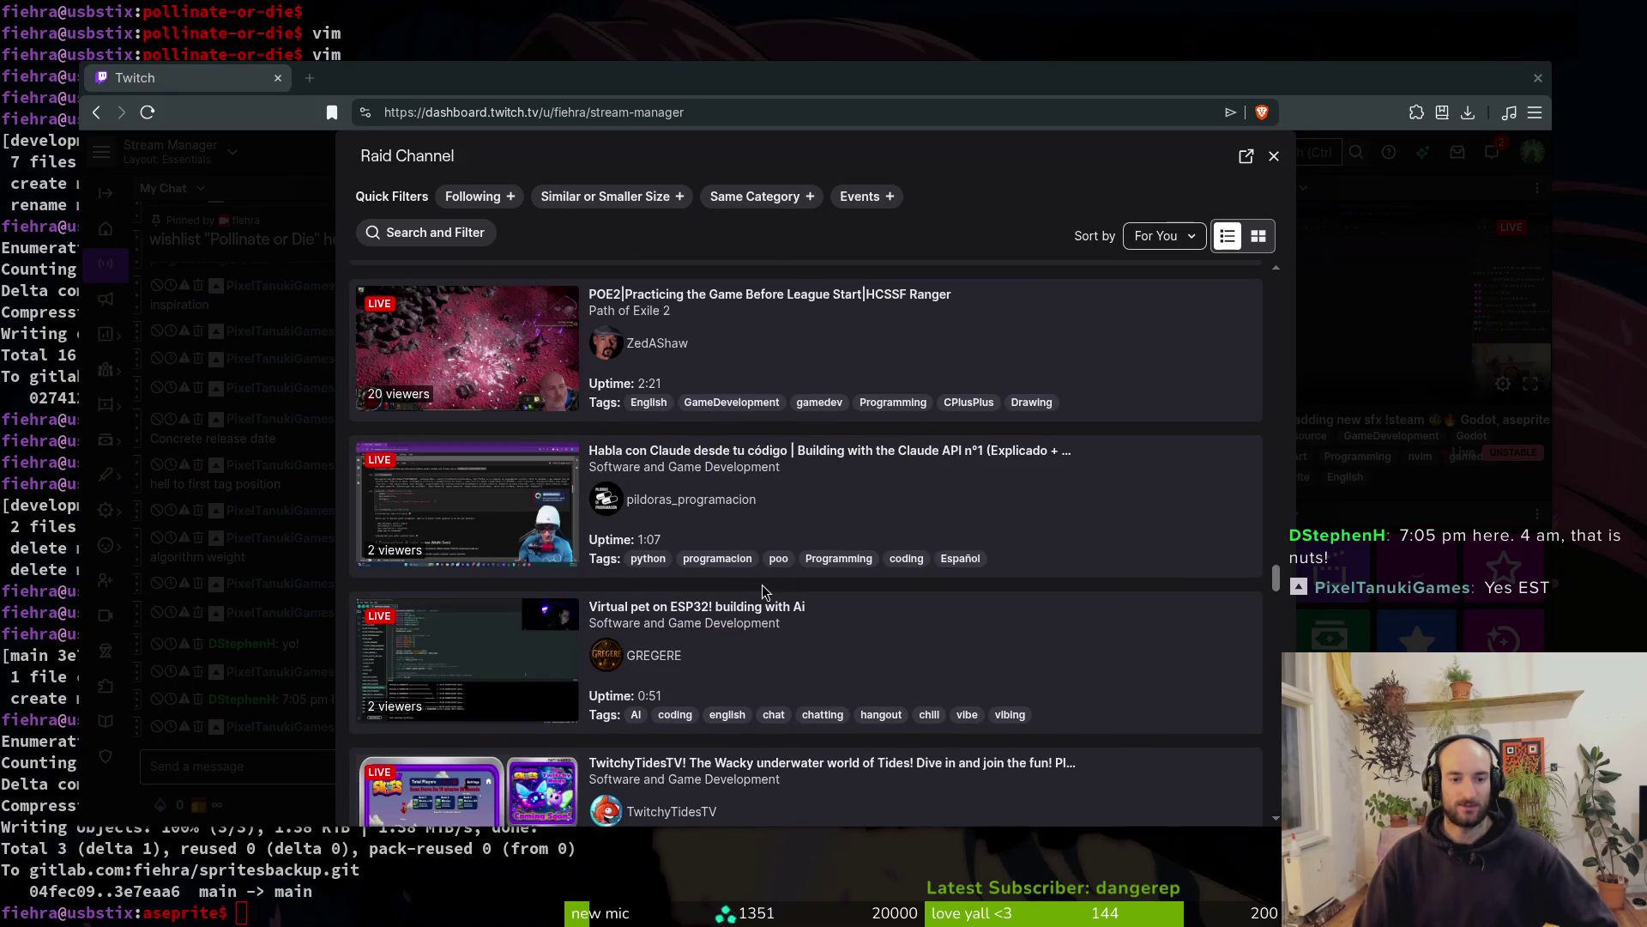
pyautogui.scroll(-3, 766, 592)
pyautogui.scroll(-3, 766, 590)
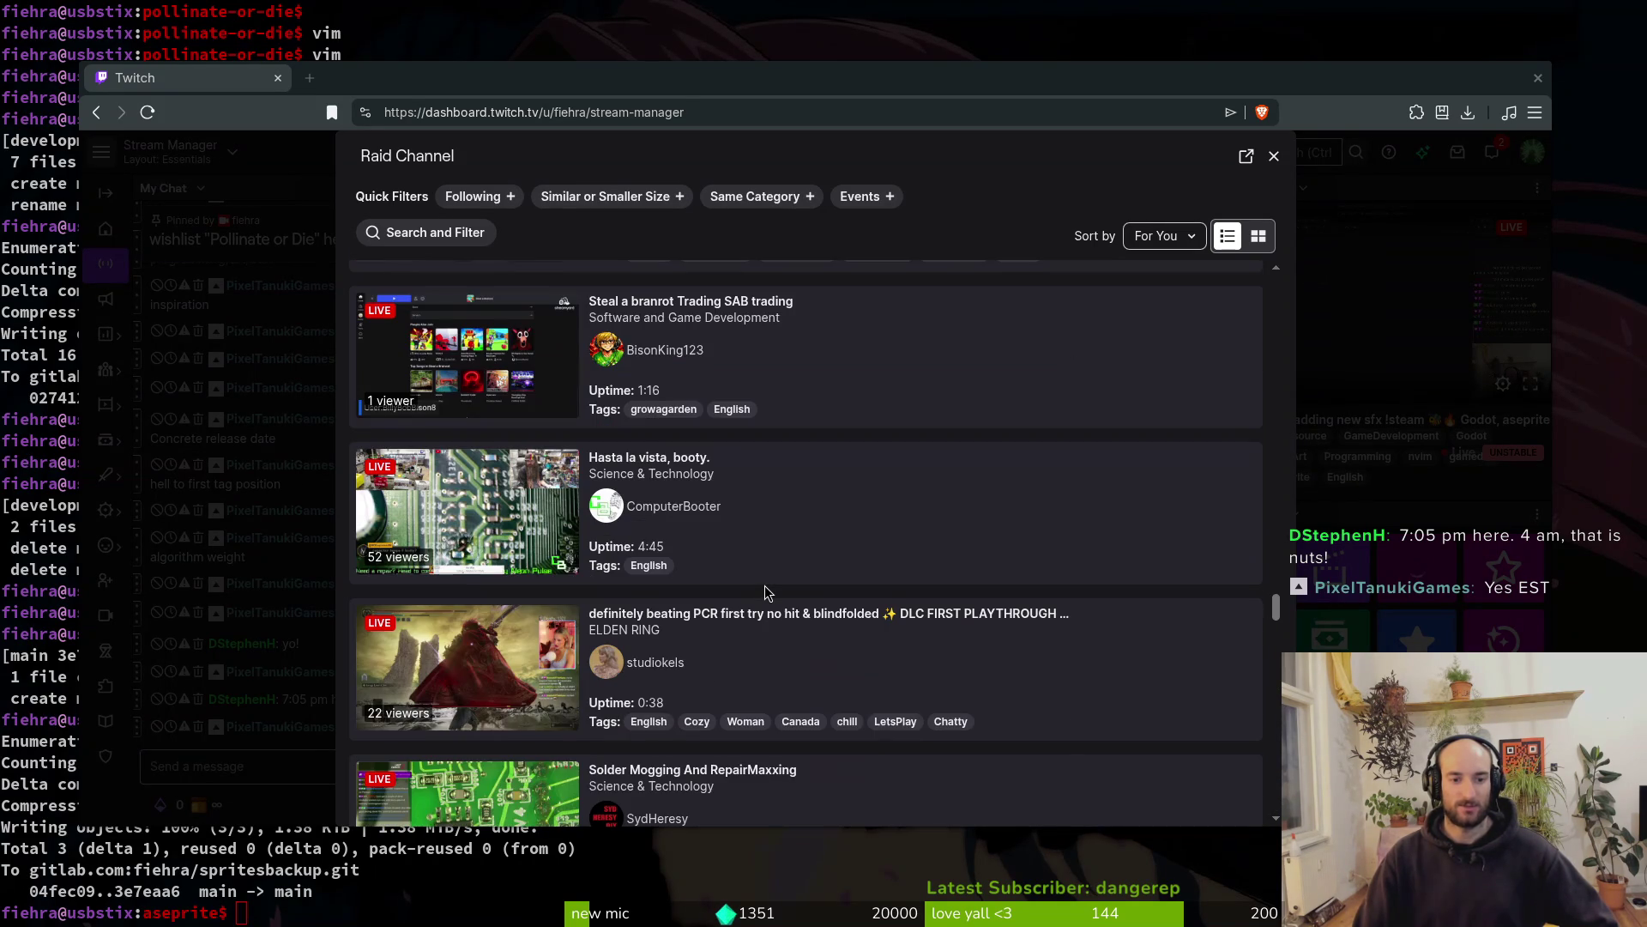
pyautogui.scroll(15, 766, 592)
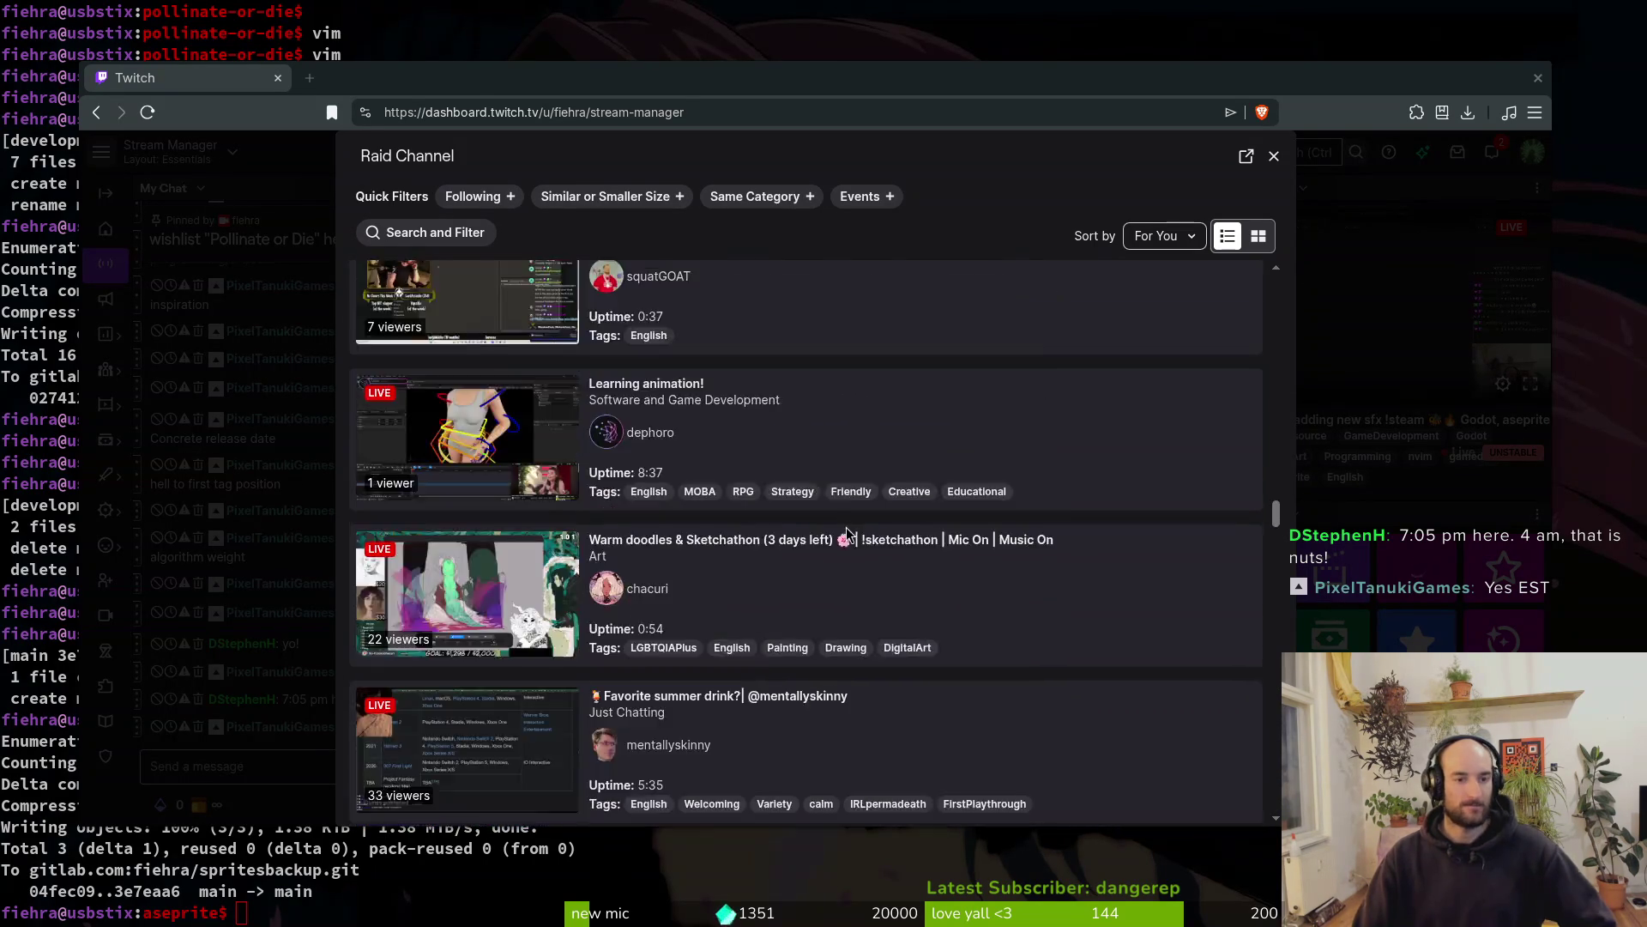
pyautogui.scroll(5, 830, 526)
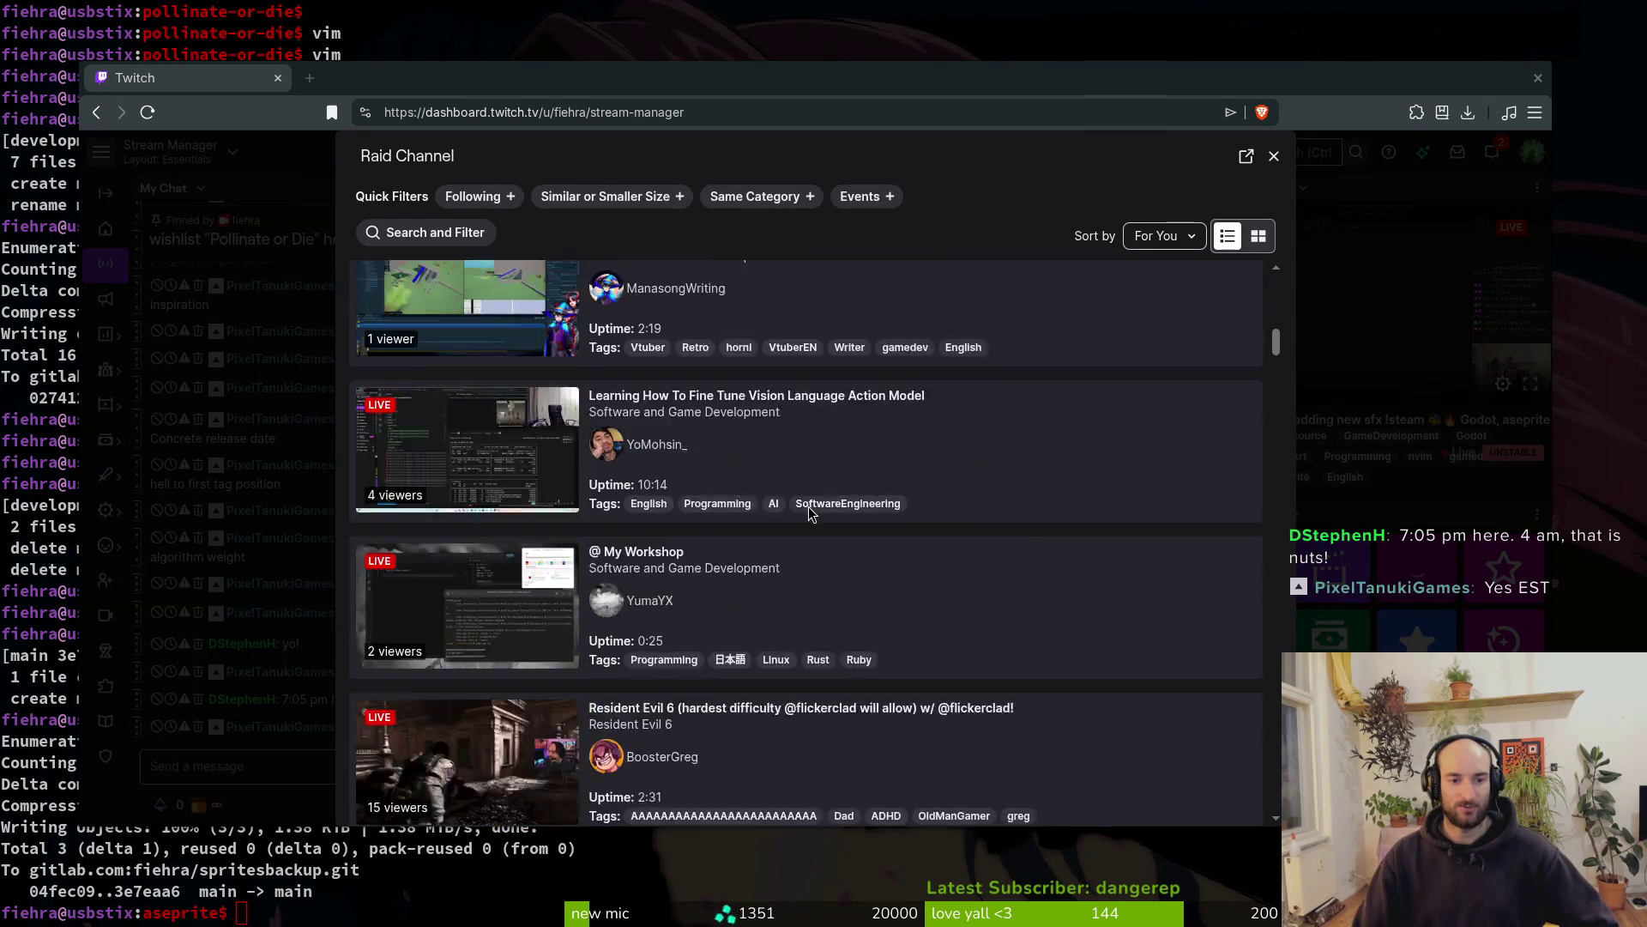
pyautogui.scroll(-6, 793, 397)
pyautogui.click(670, 542)
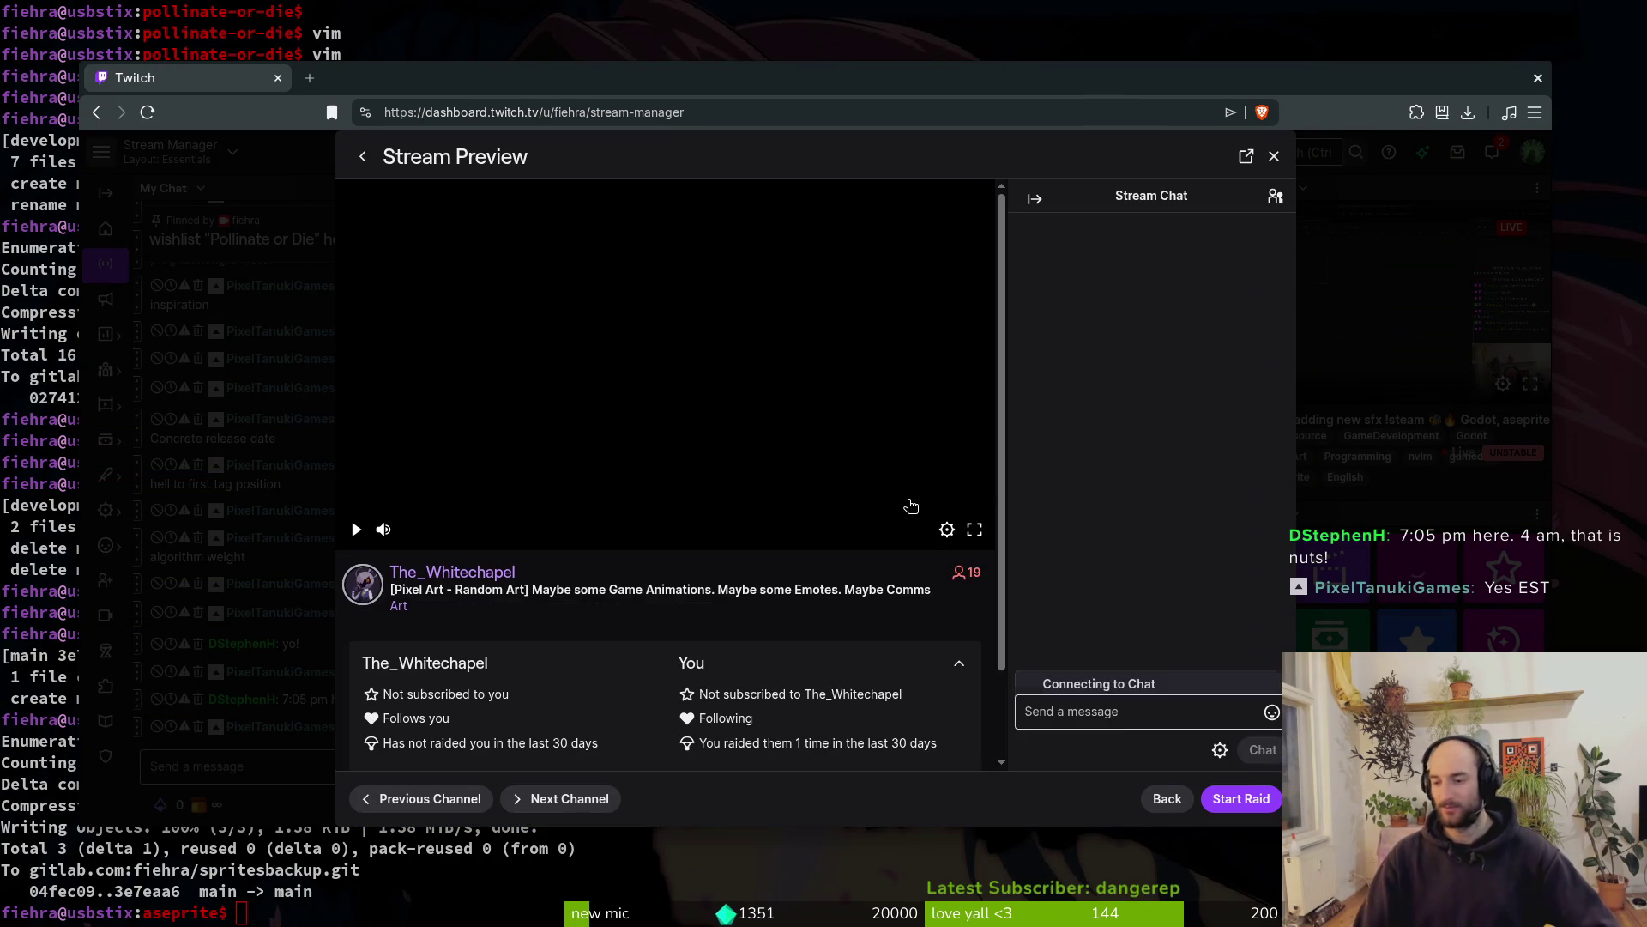
# Post the emote 'fiehraBlush' in the previewed stream's chat
pyautogui.click(1091, 702)
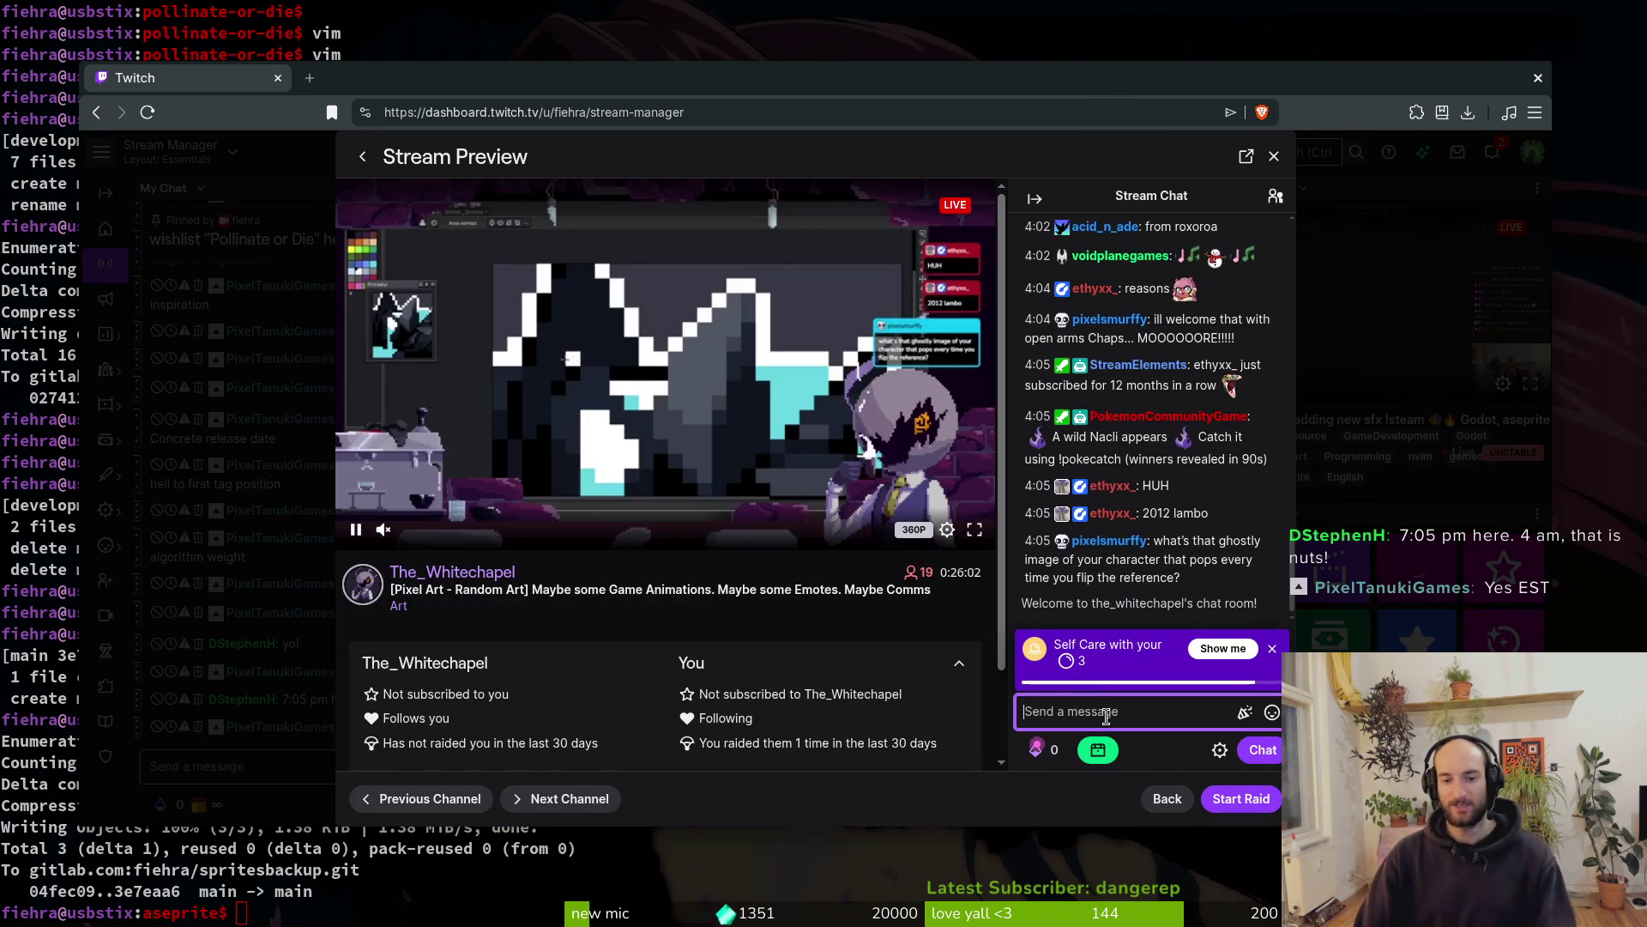
pyautogui.write('fiehraBlush')
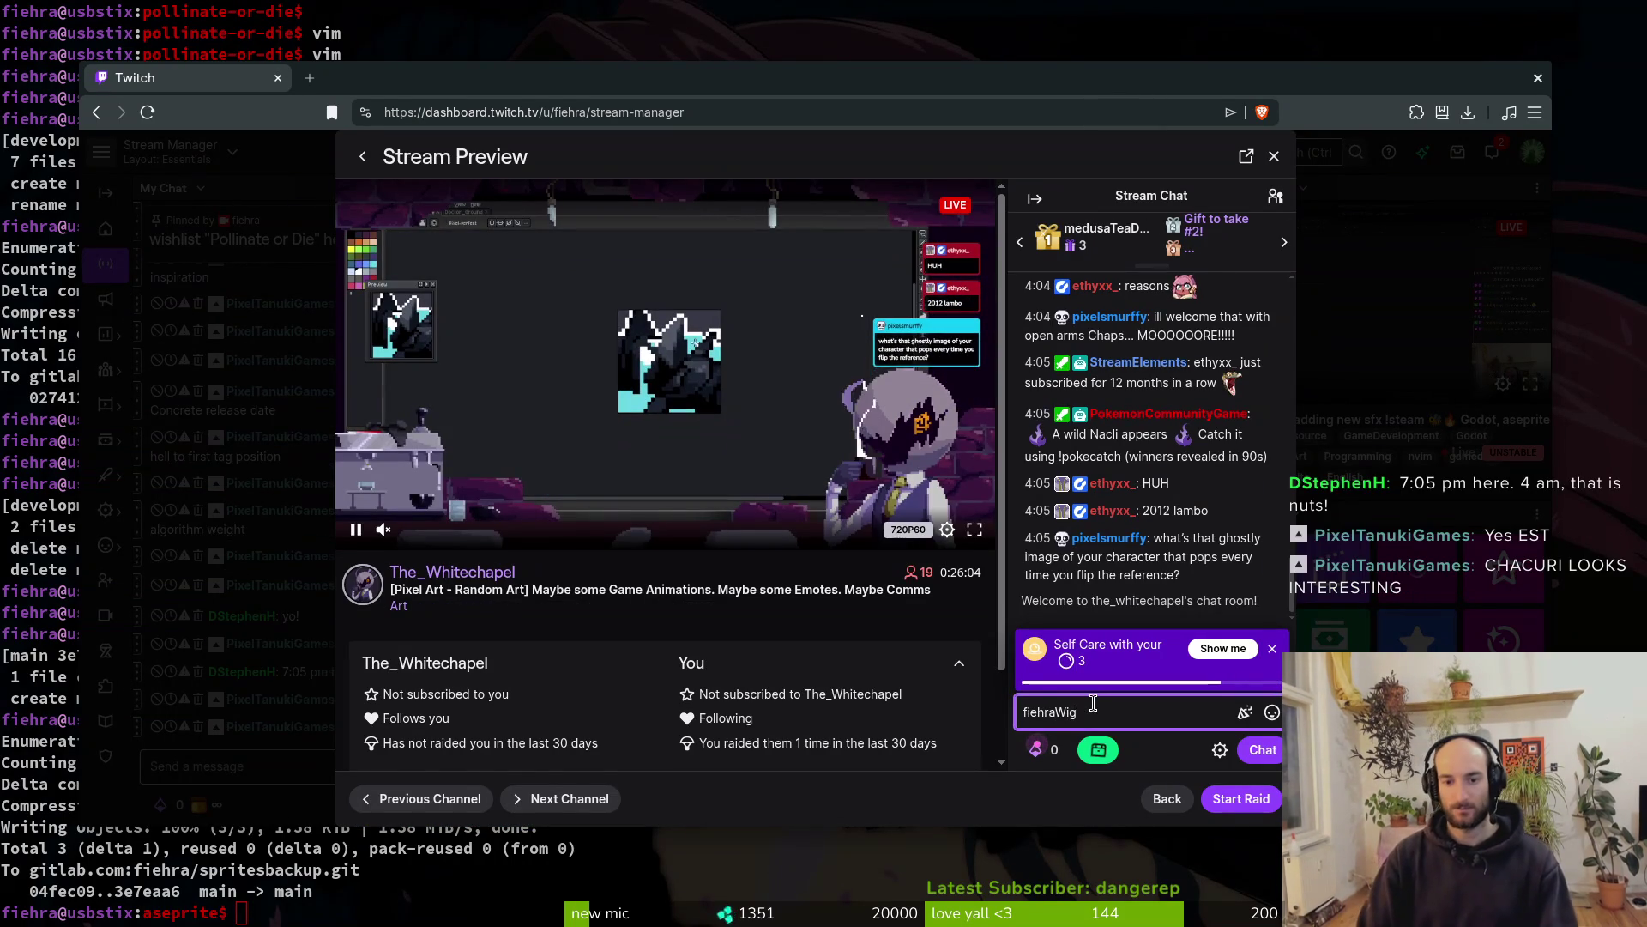
pyautogui.press('Return')
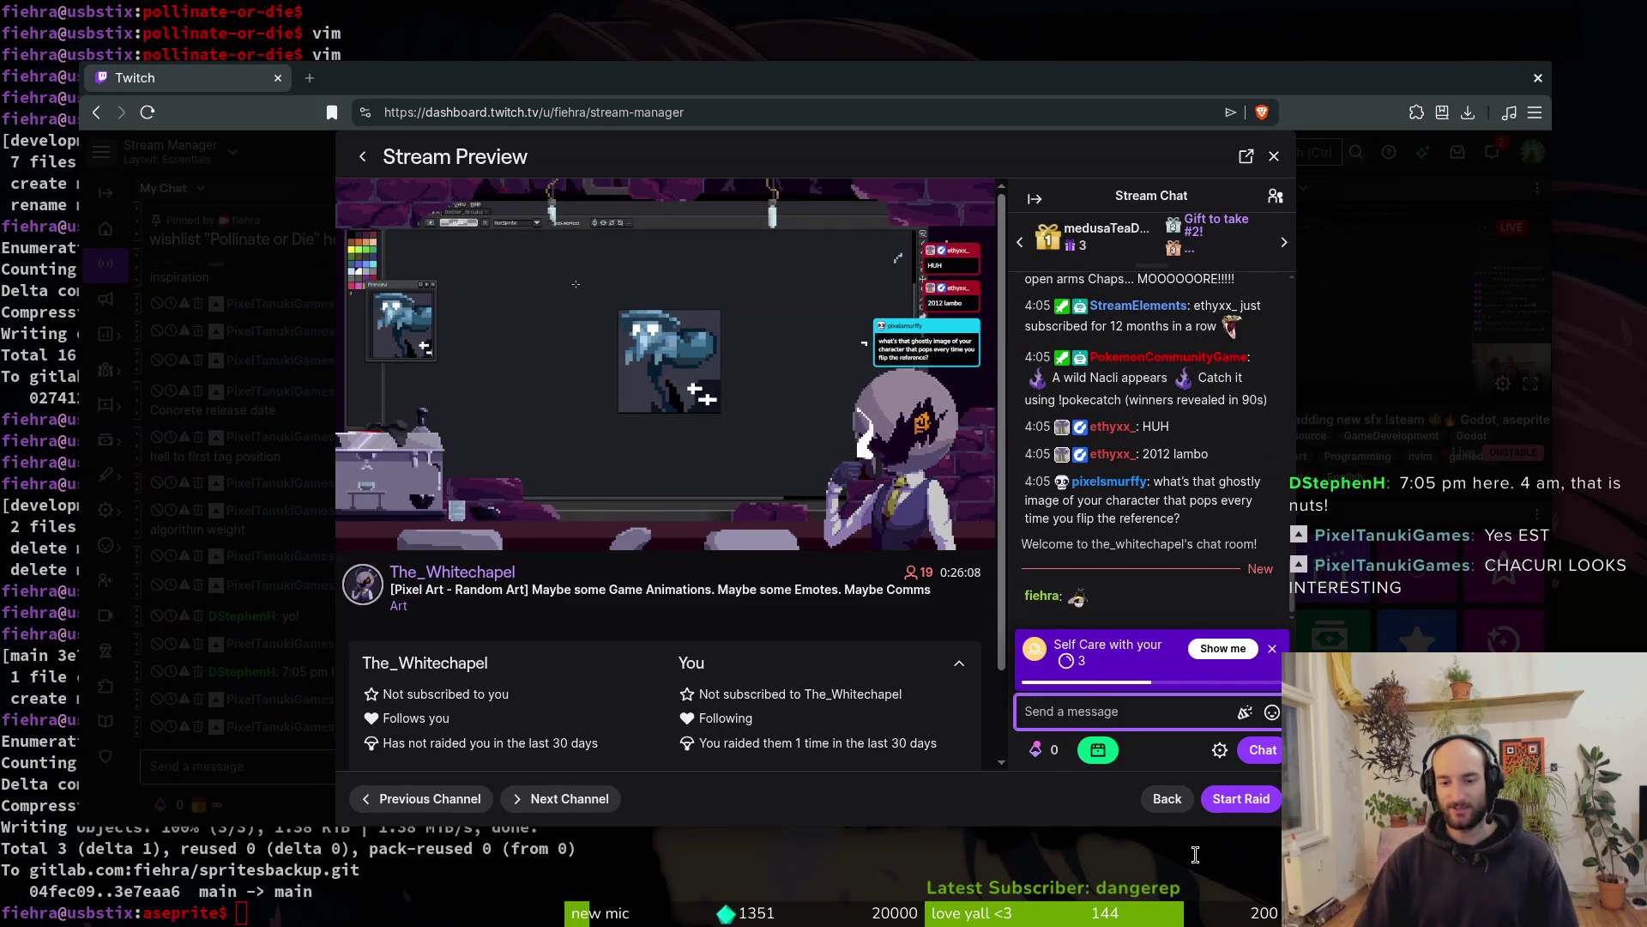
pyautogui.moveTo(539, 307)
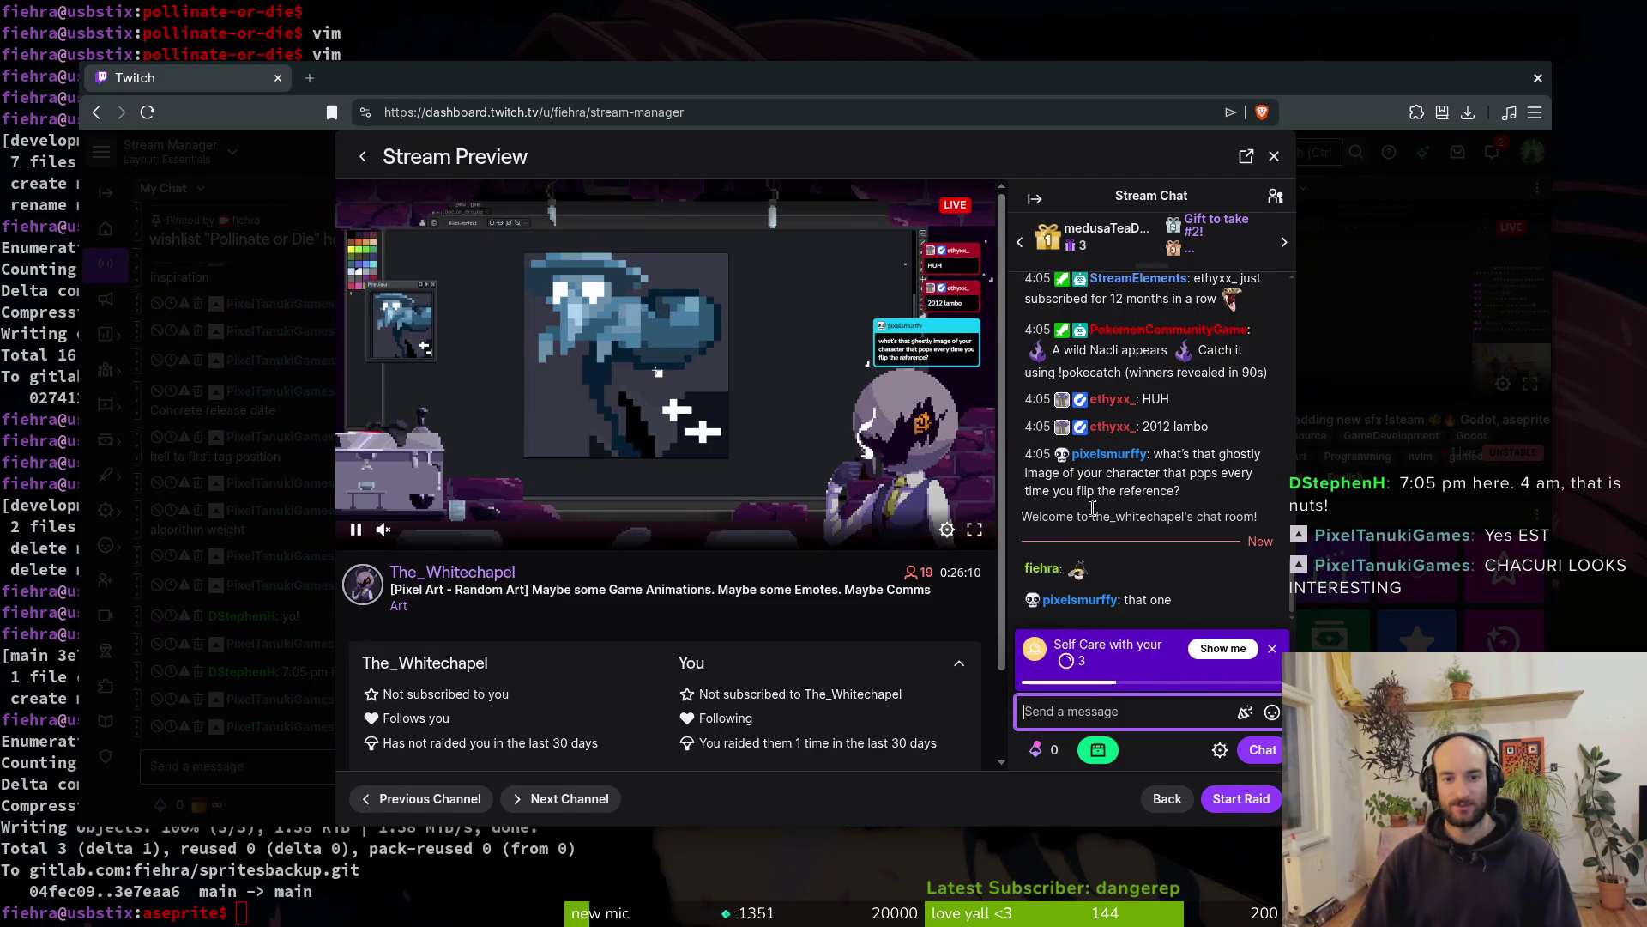
# Go back from the Pixel Art preview and scroll further down the live channel list
pyautogui.click(364, 156)
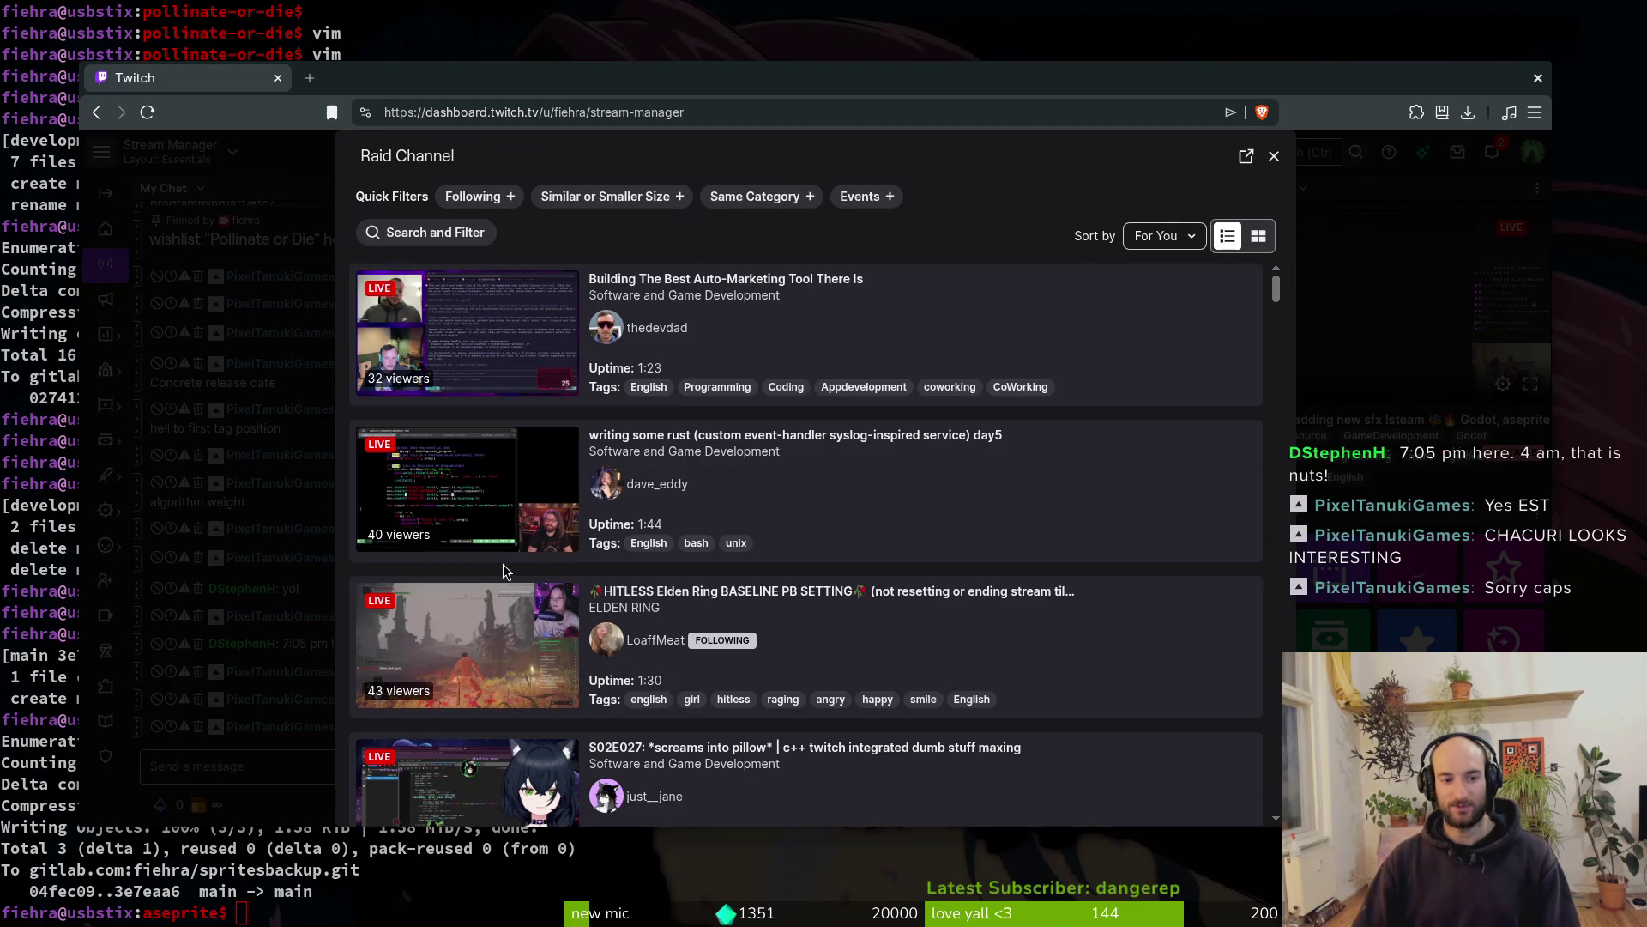
pyautogui.scroll(-5, 845, 508)
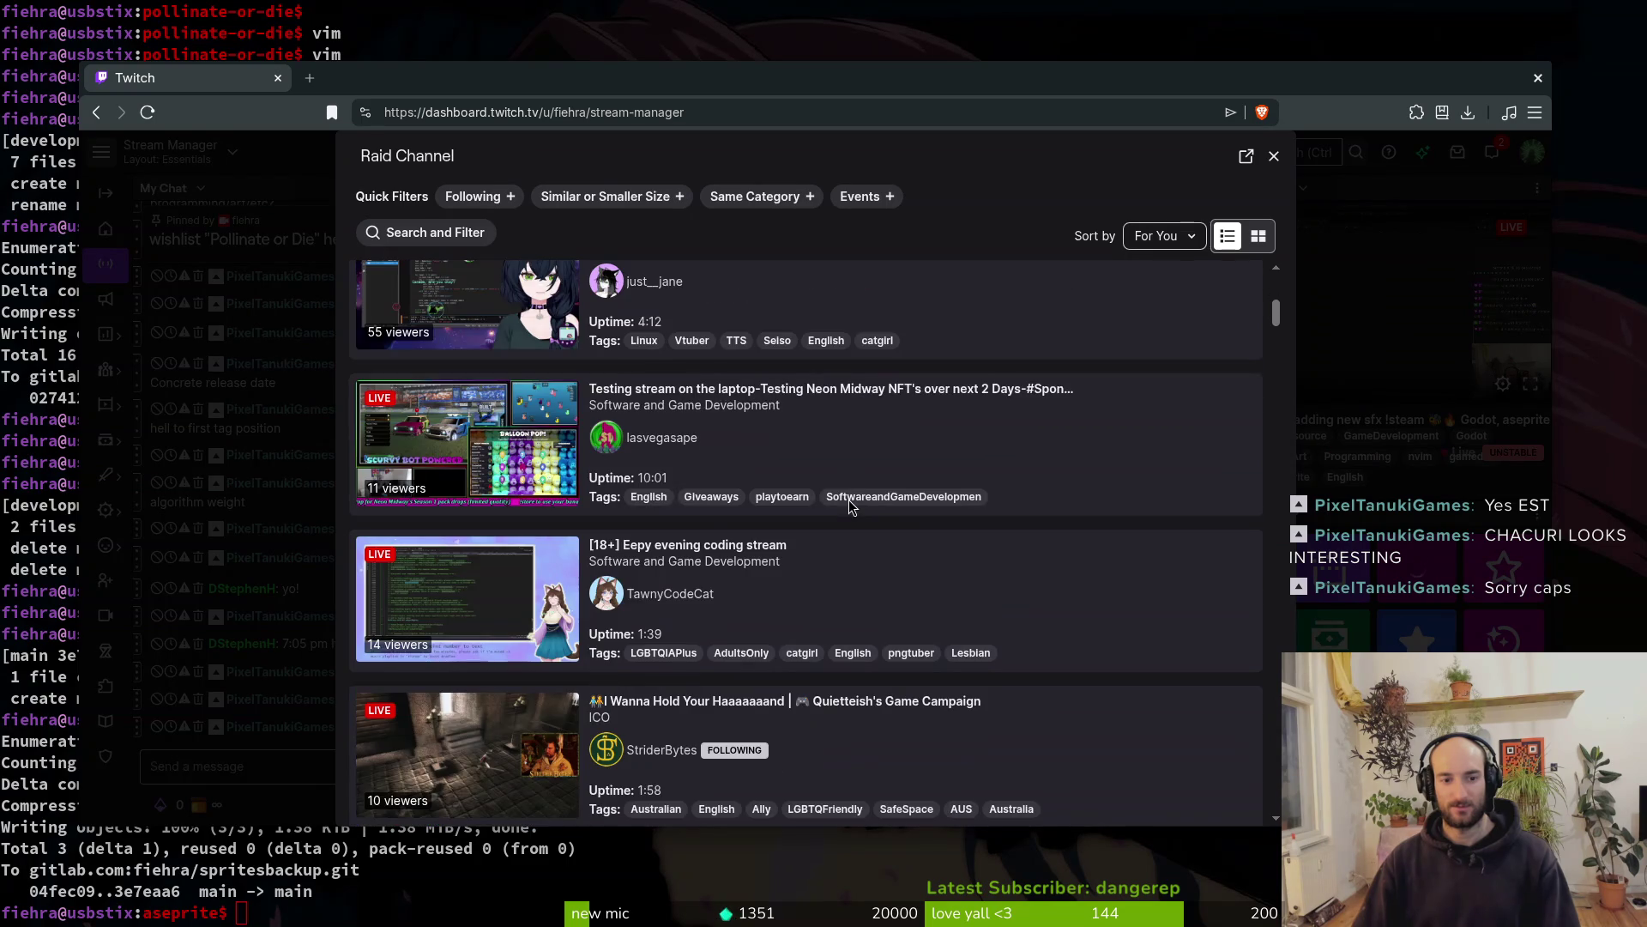
pyautogui.scroll(-3, 852, 505)
pyautogui.scroll(-3, 856, 509)
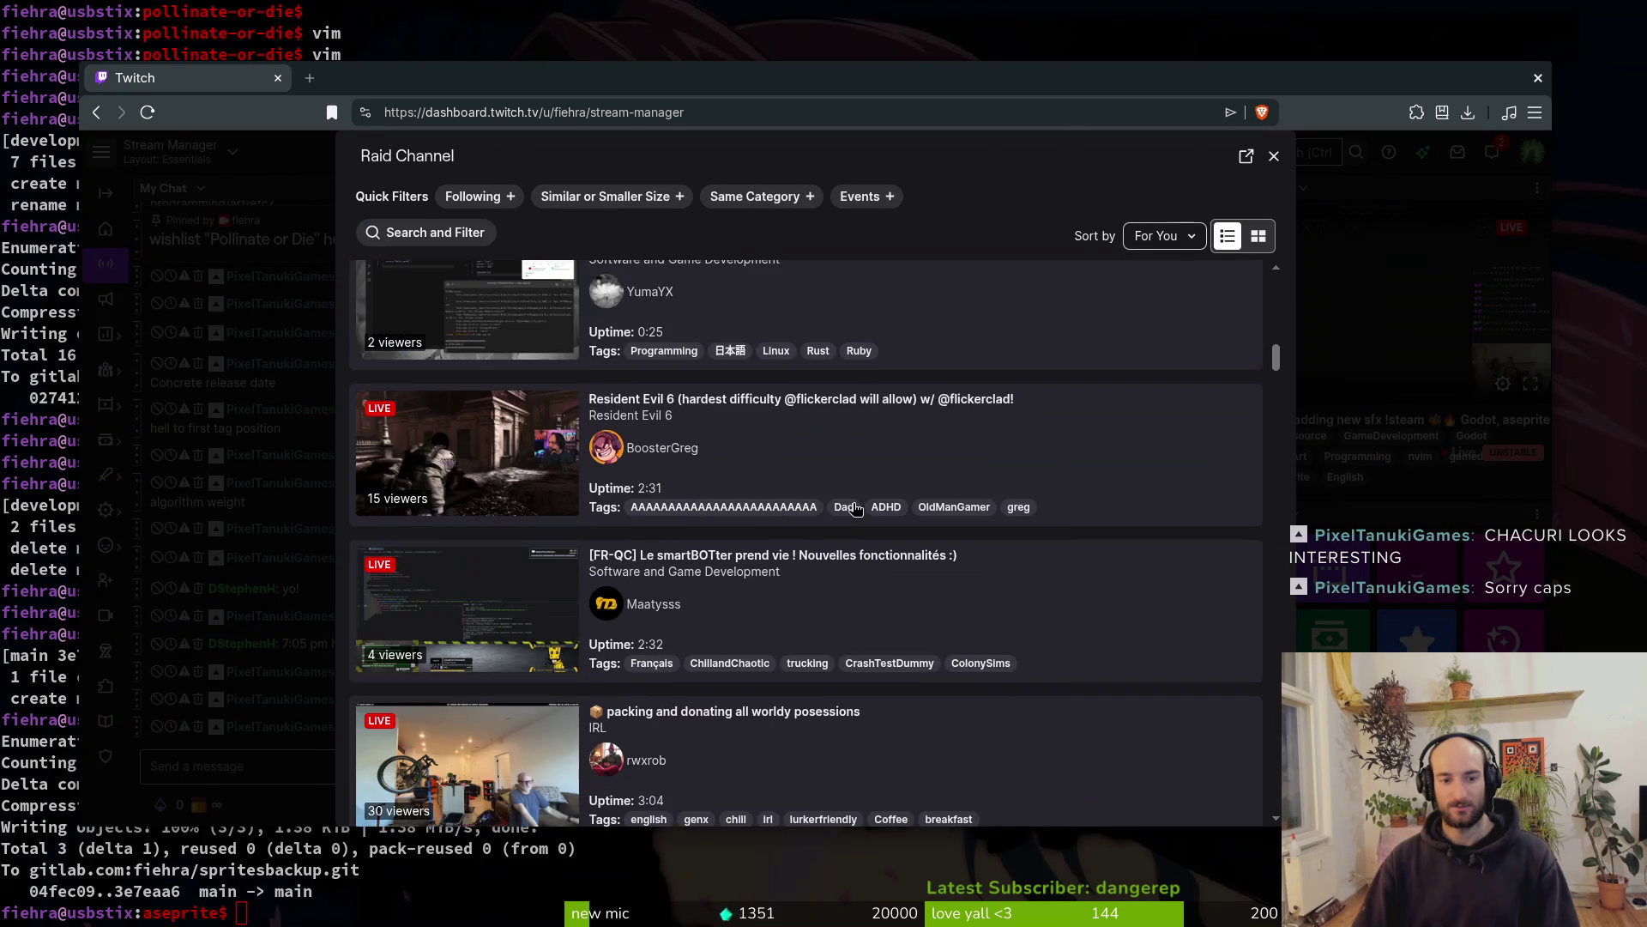
pyautogui.scroll(-3, 856, 509)
pyautogui.scroll(-2, 858, 509)
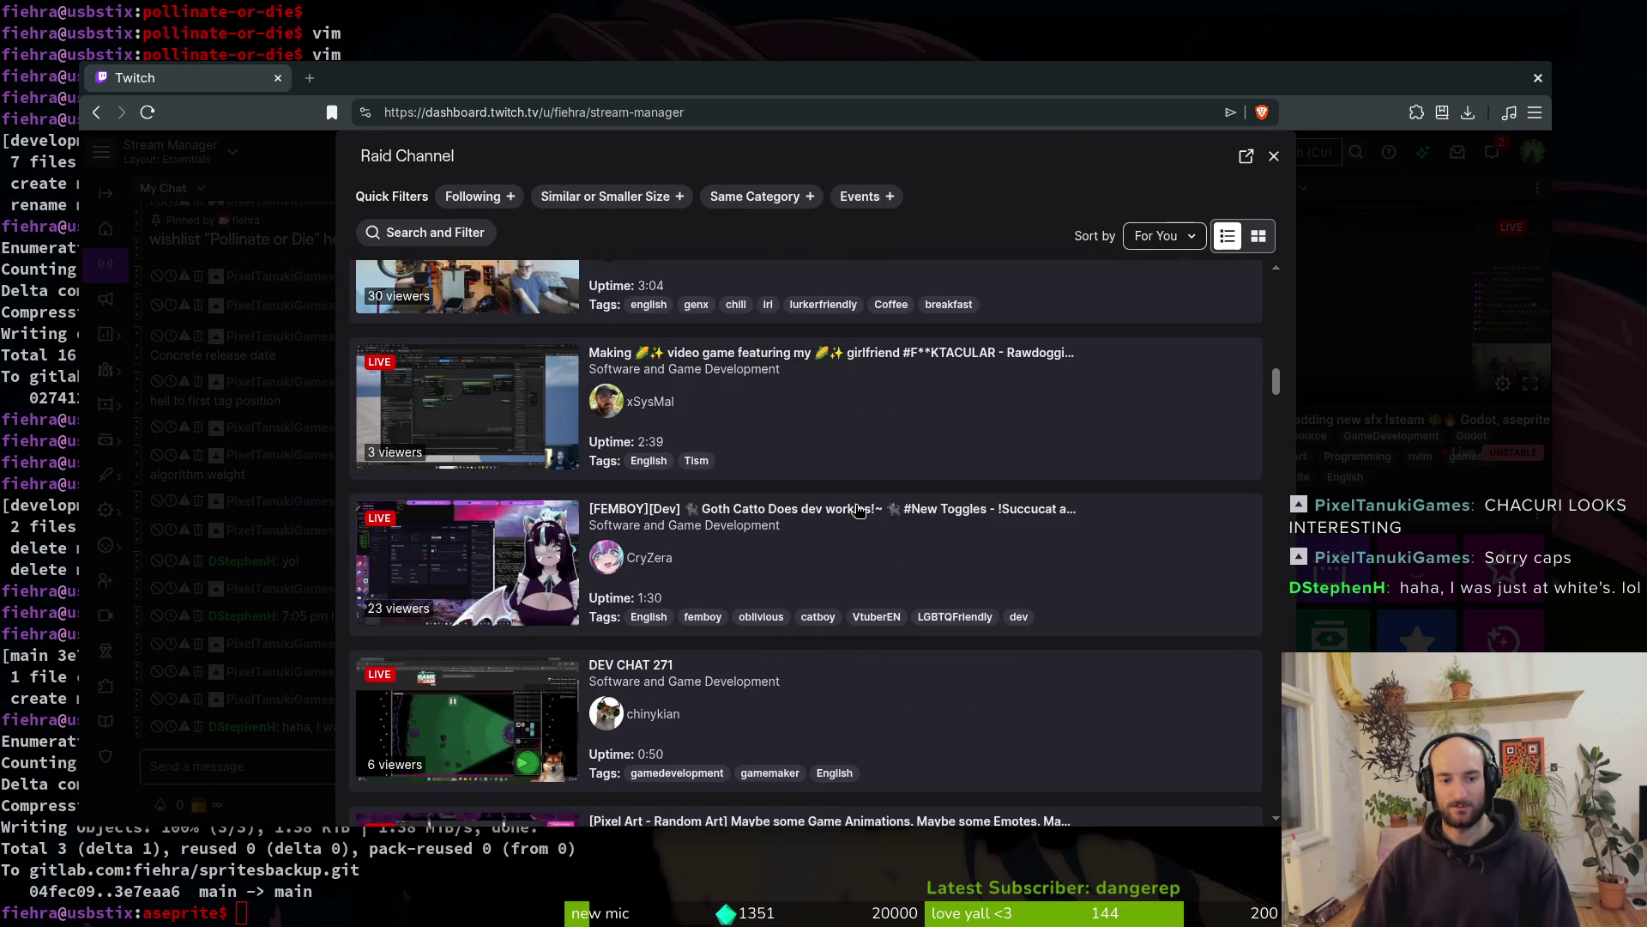
pyautogui.scroll(-3, 858, 511)
pyautogui.scroll(-4, 859, 513)
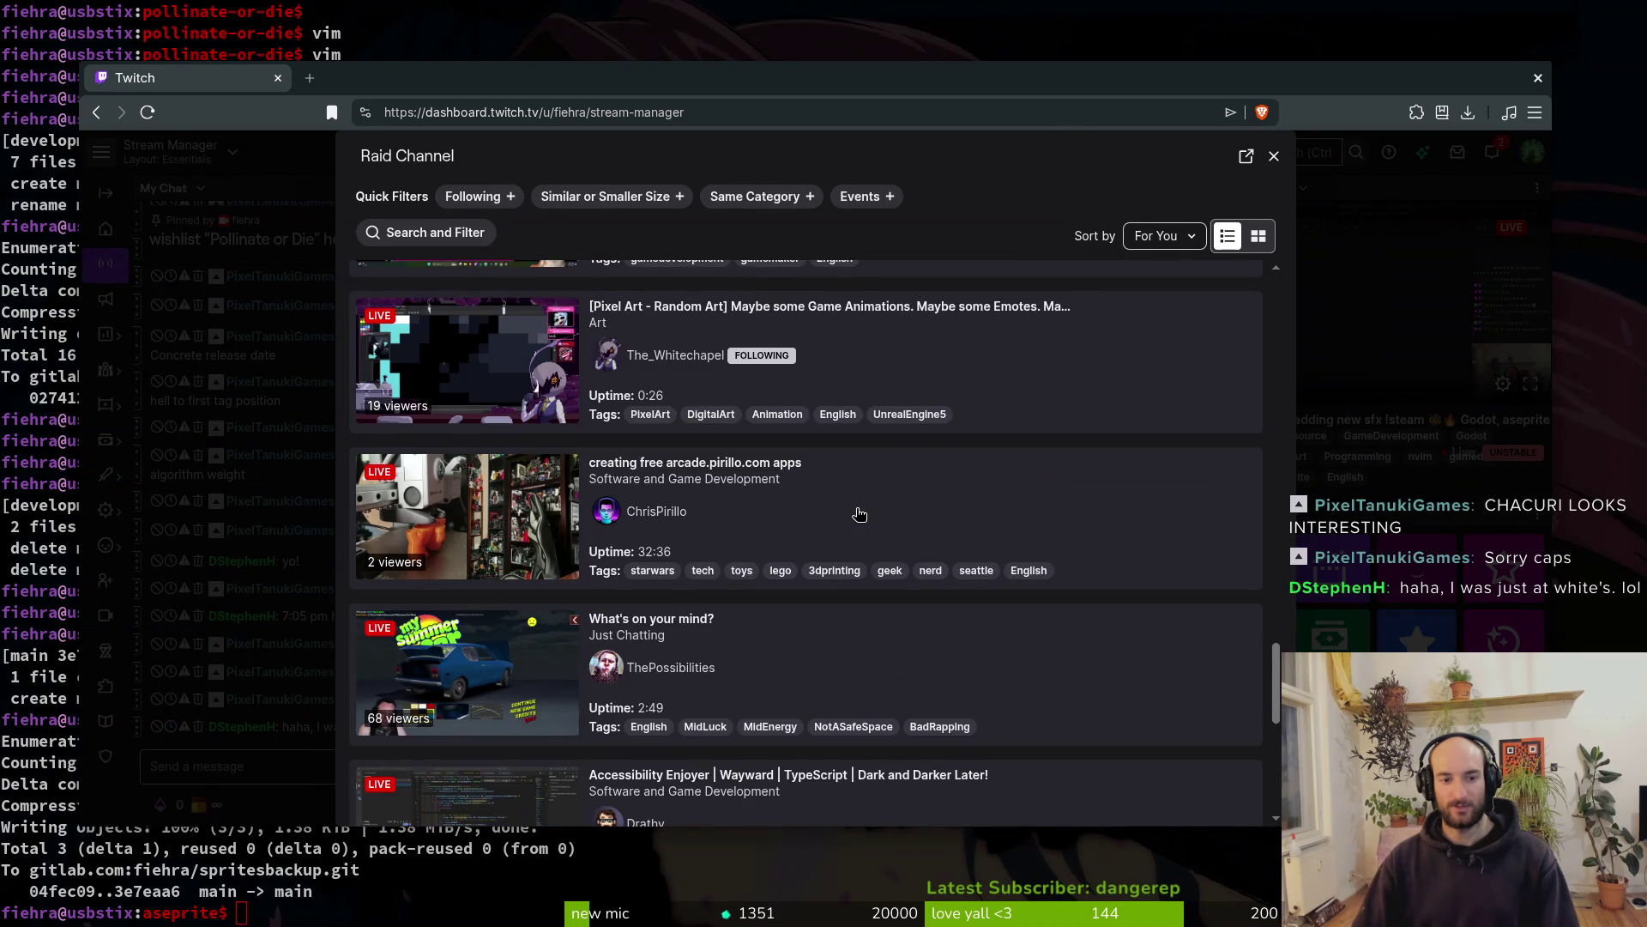
pyautogui.scroll(-8, 859, 515)
pyautogui.scroll(-8, 858, 515)
pyautogui.scroll(-3, 859, 514)
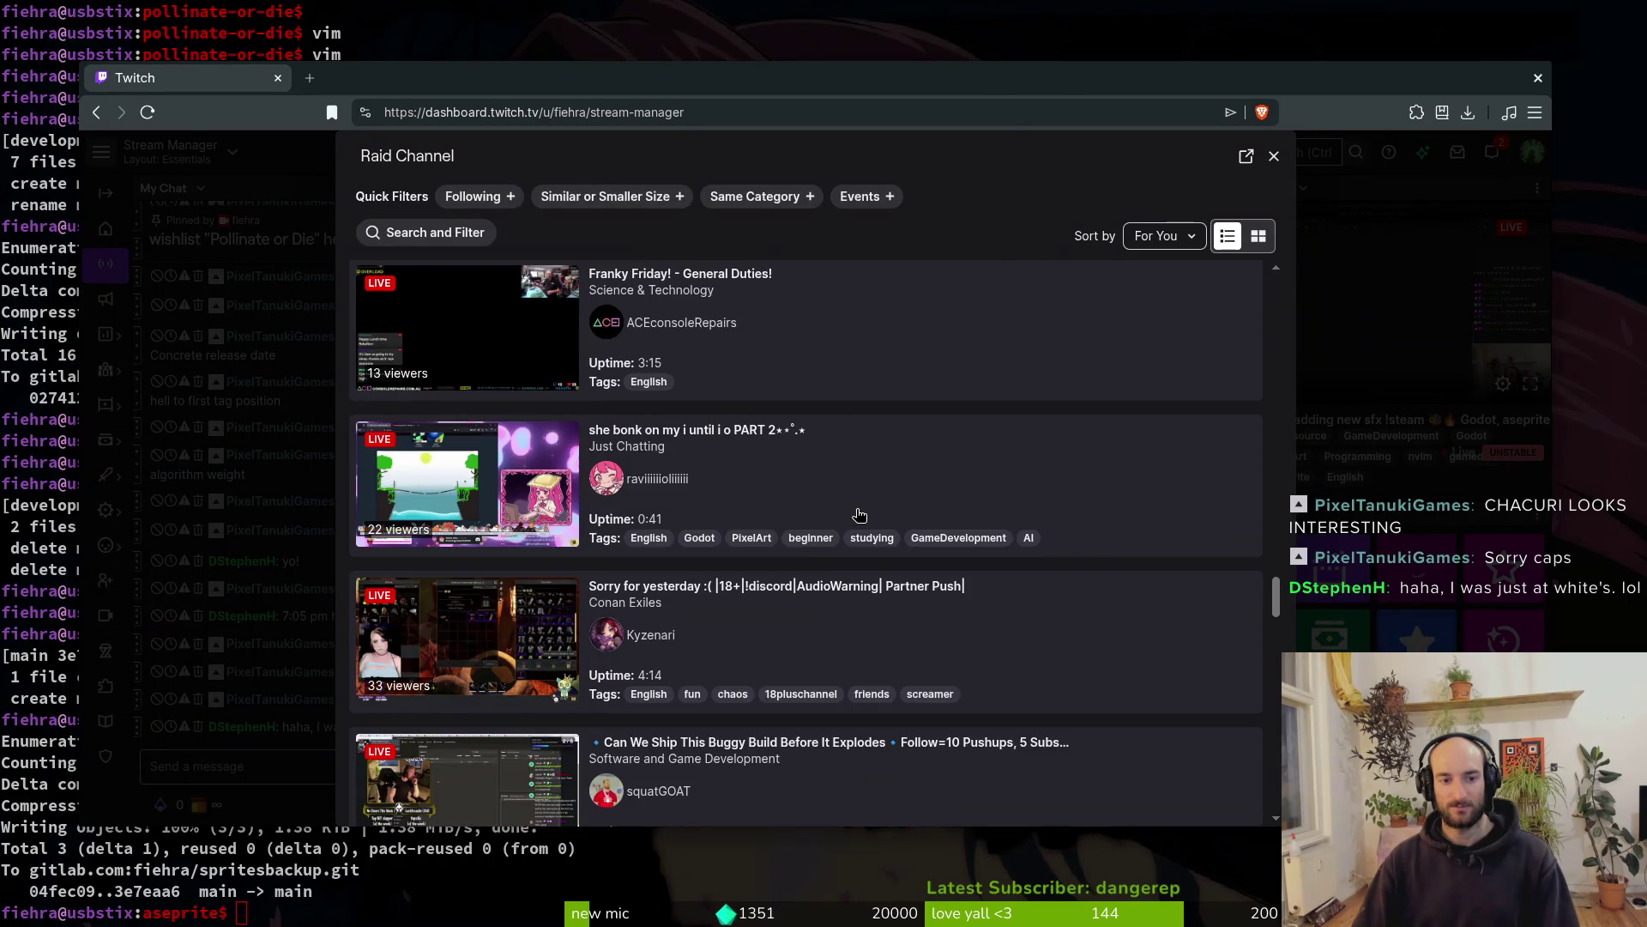